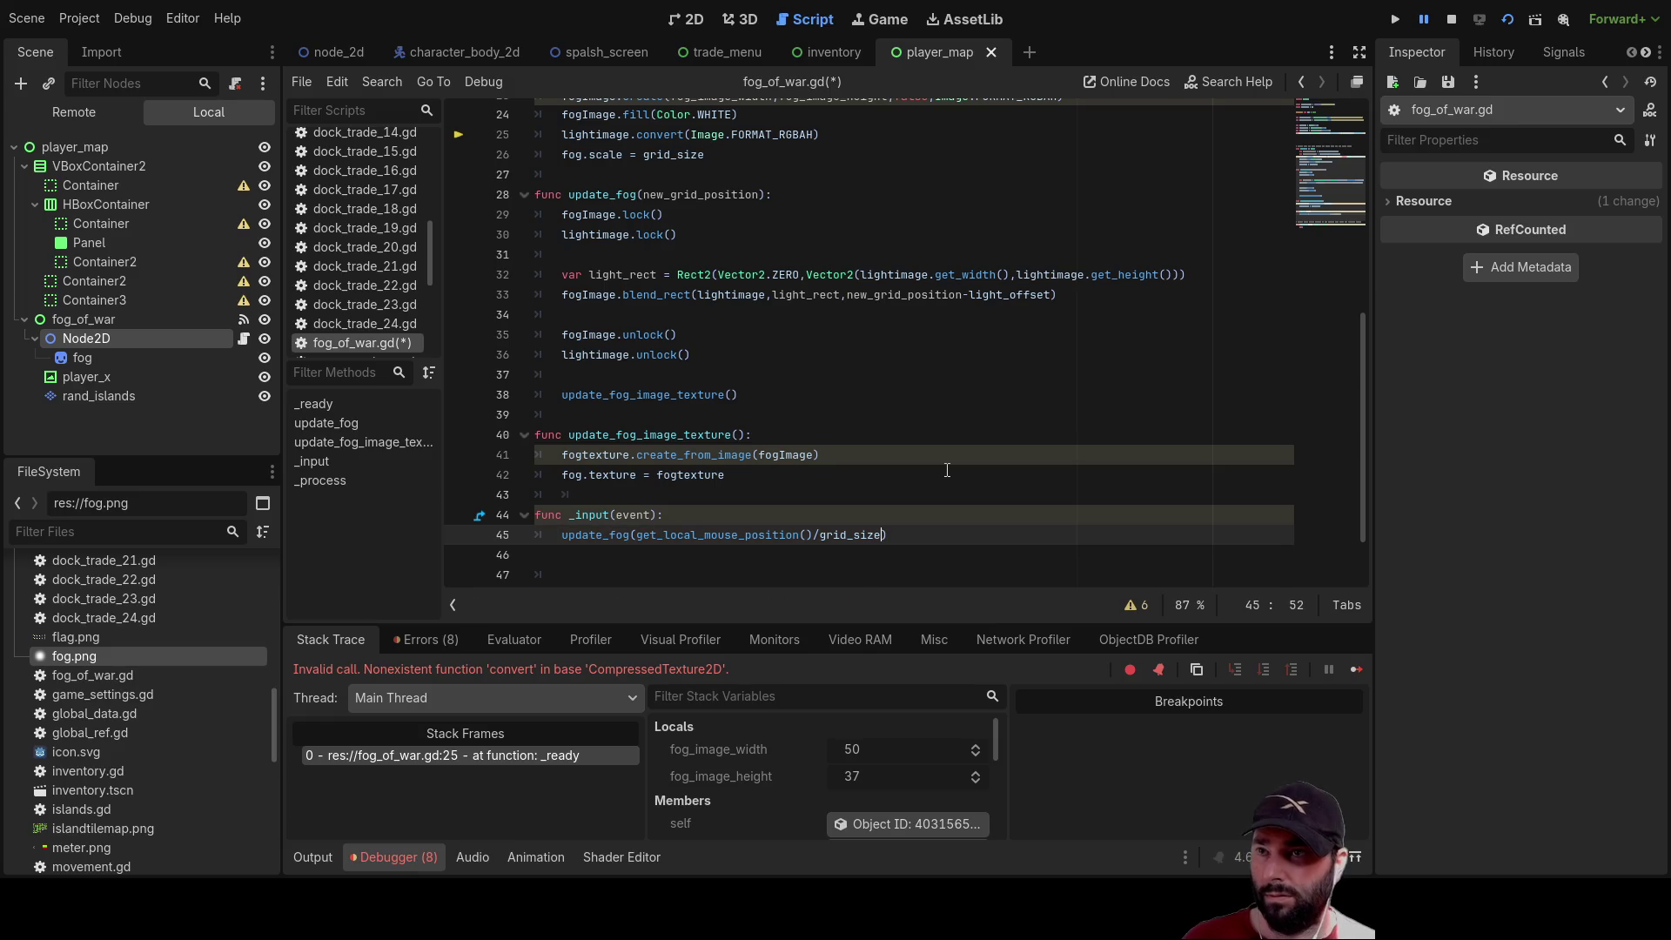
# Change get_data to get_image on line 13 of fog_of_war.gd
pyautogui.scroll(4, 947, 470)
pyautogui.scroll(2, 753, 360)
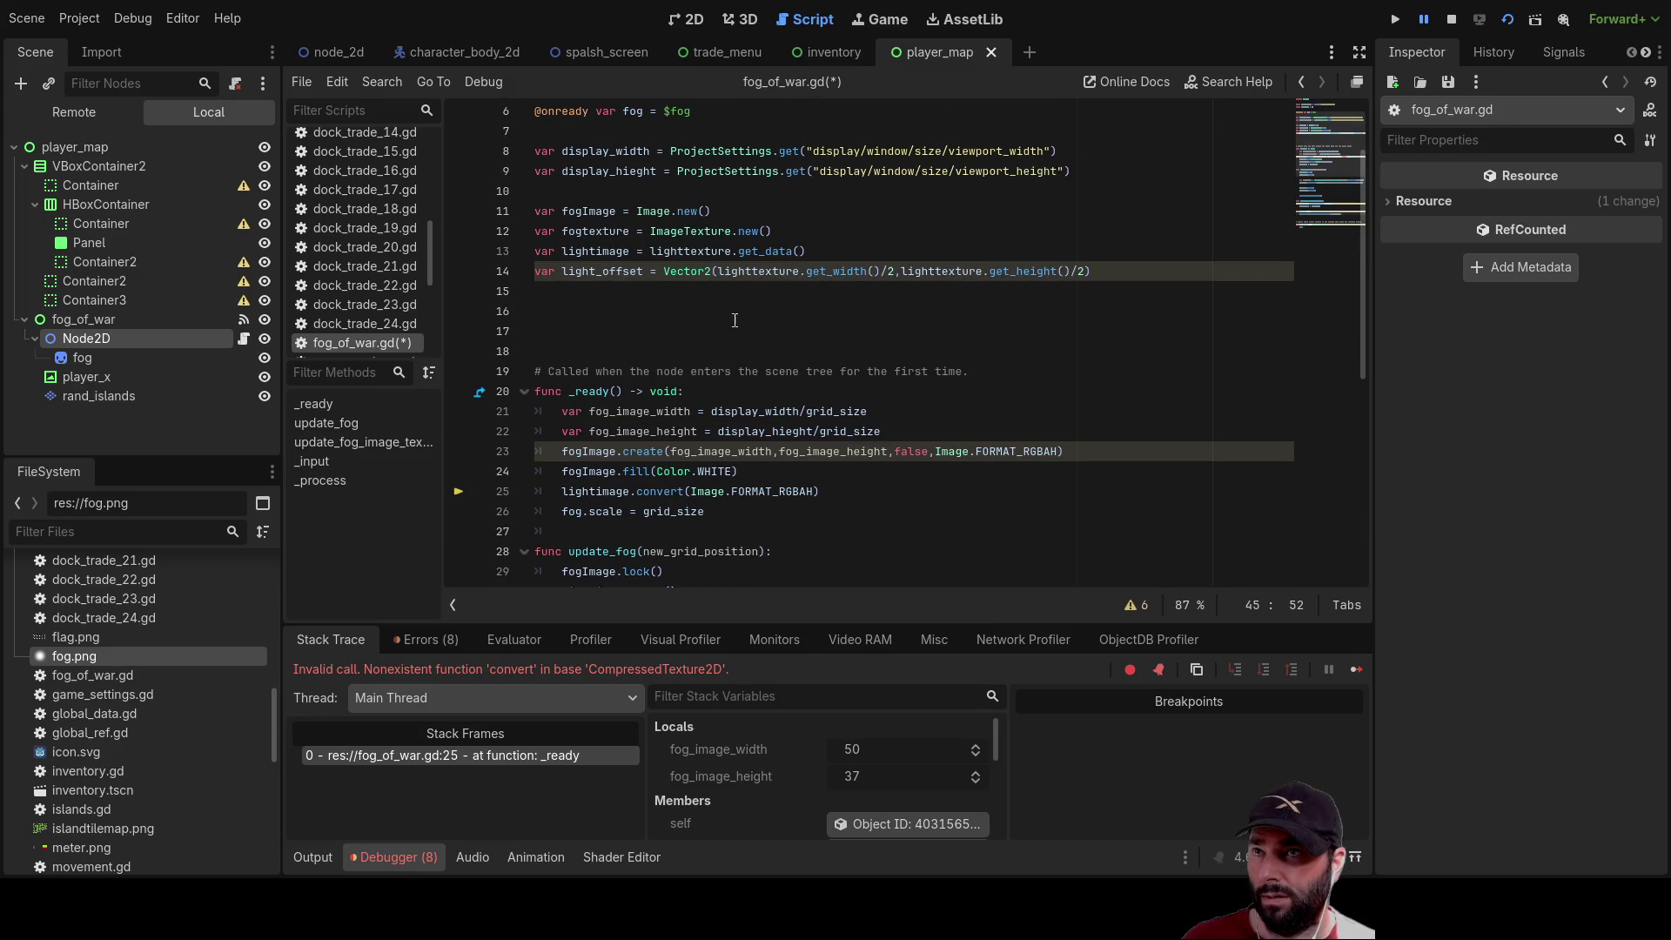
pyautogui.doubleClick(771, 255)
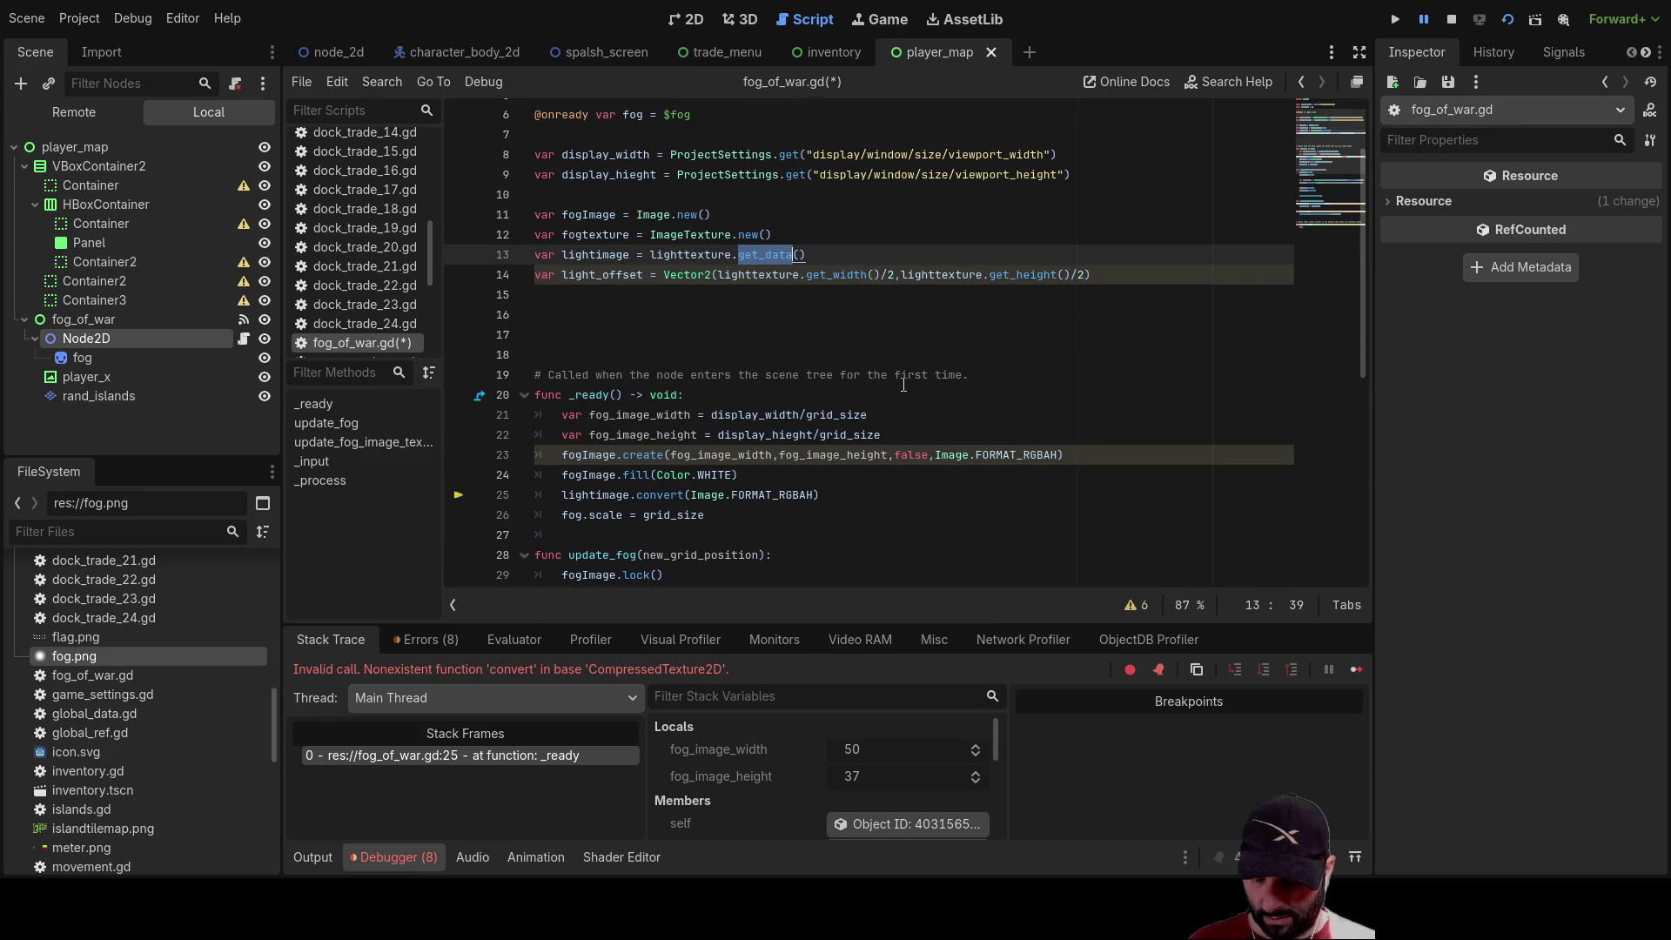
pyautogui.write('et')
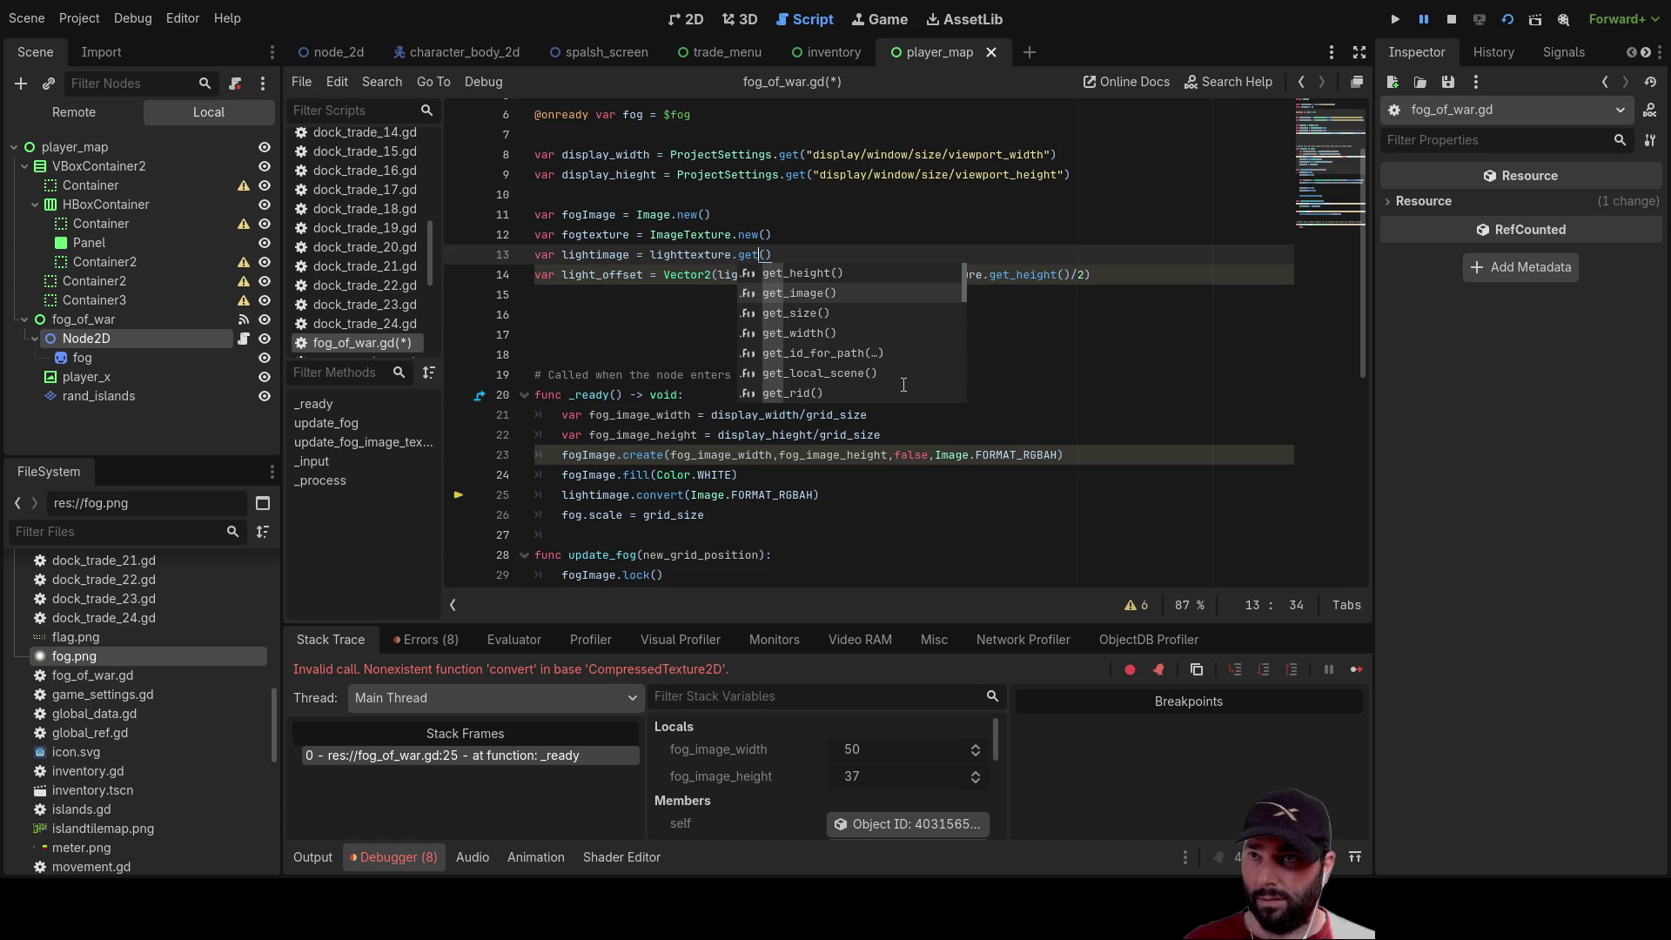
pyautogui.press('Return')
# Stop the debug session and rerun the current scene
pyautogui.scroll(-2, 904, 384)
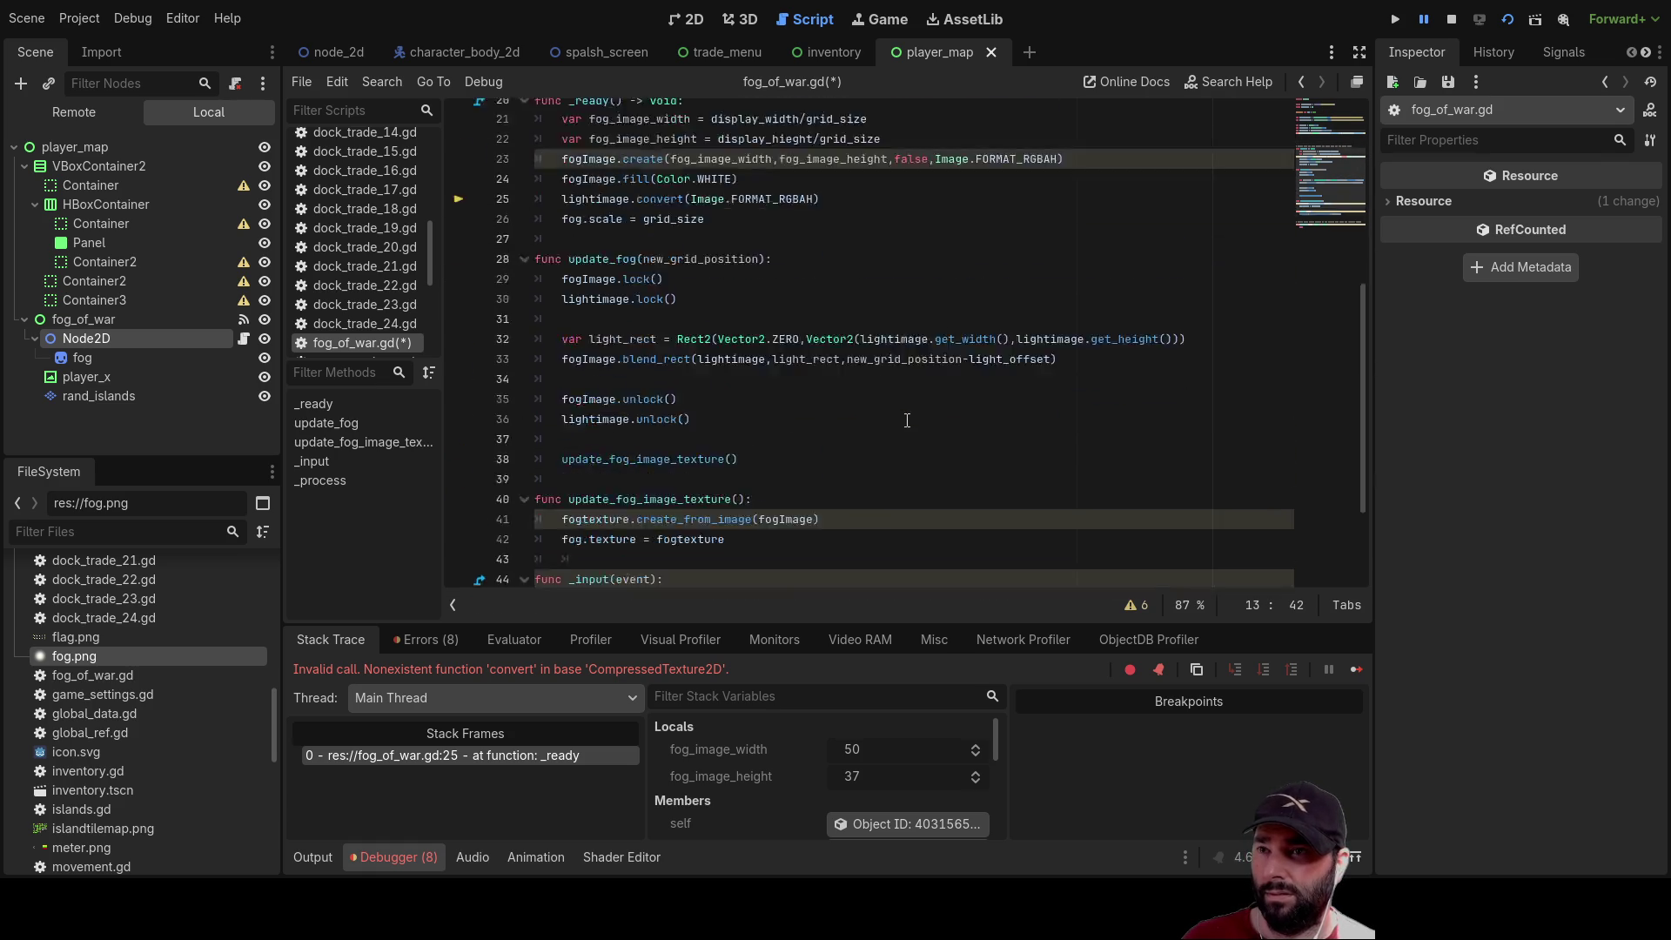
pyautogui.click(1452, 20)
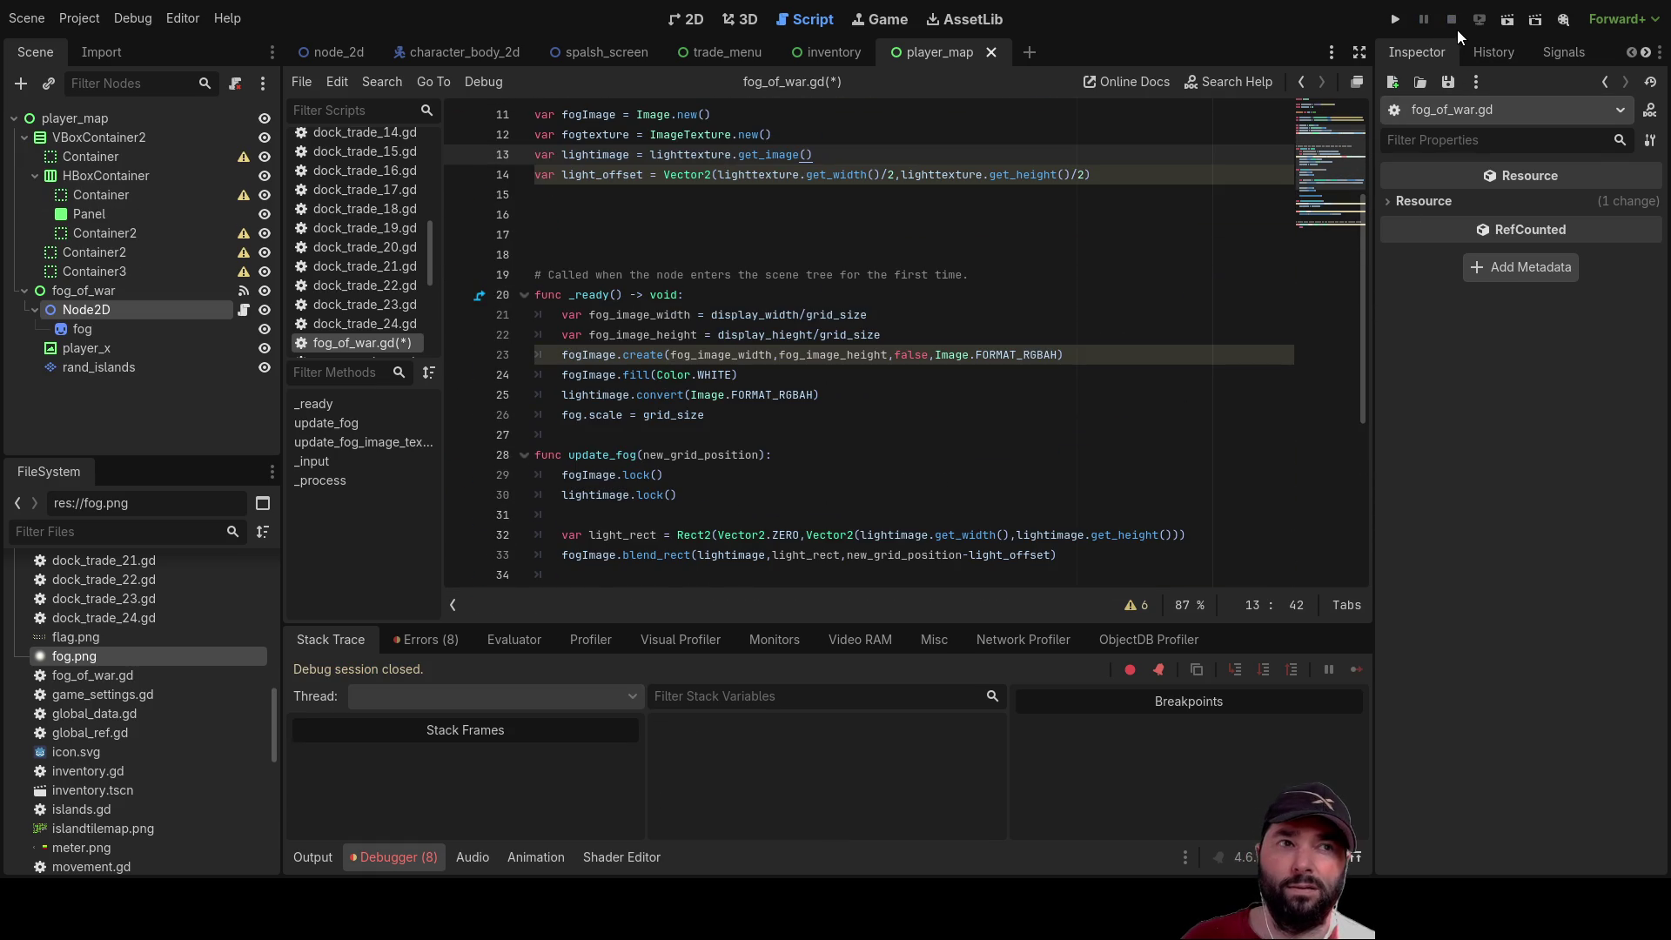
pyautogui.click(1509, 22)
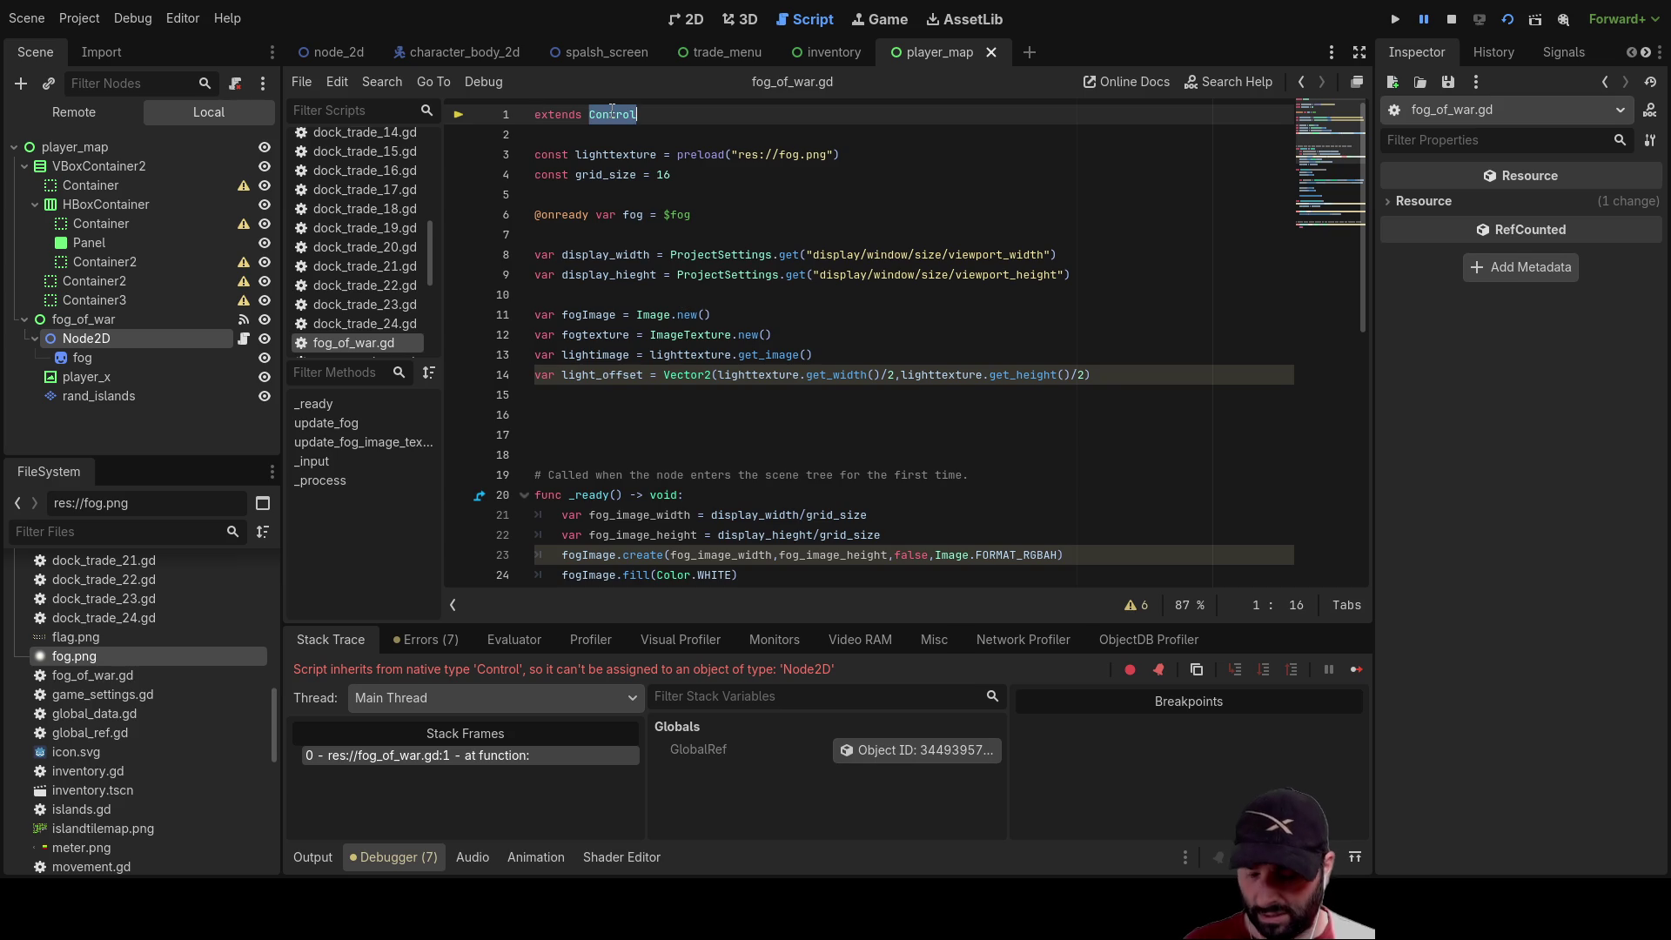
# Make fog_of_war.gd extend Node2D instead of Control
pyautogui.write('d')
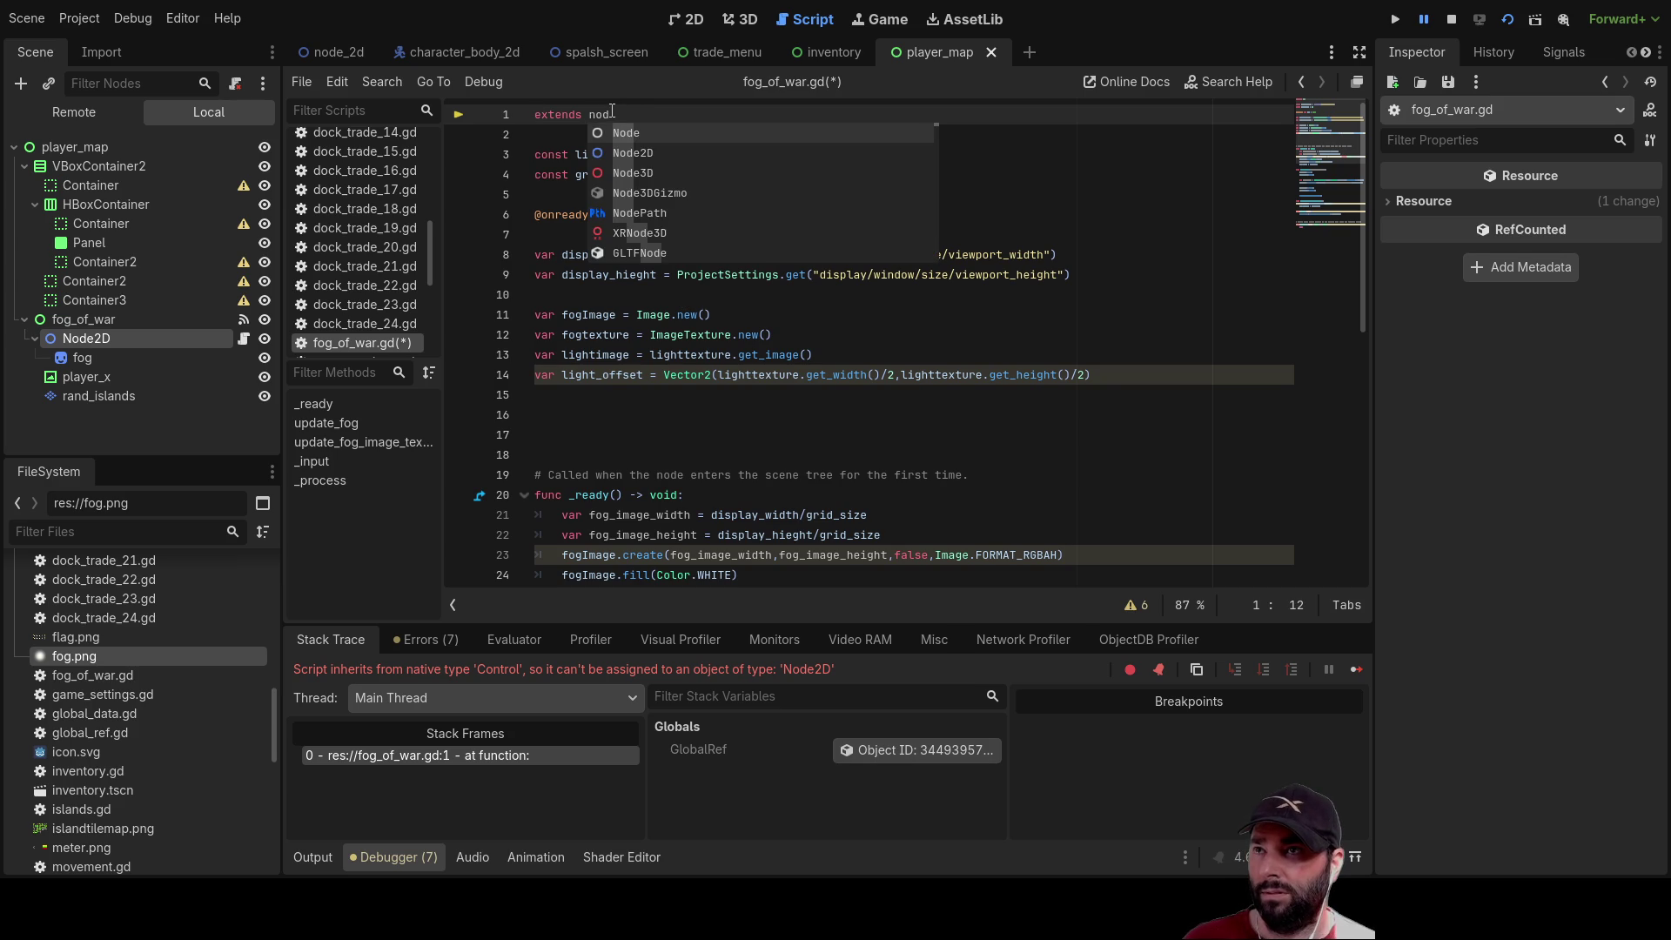
pyautogui.press('Down')
pyautogui.press('Return')
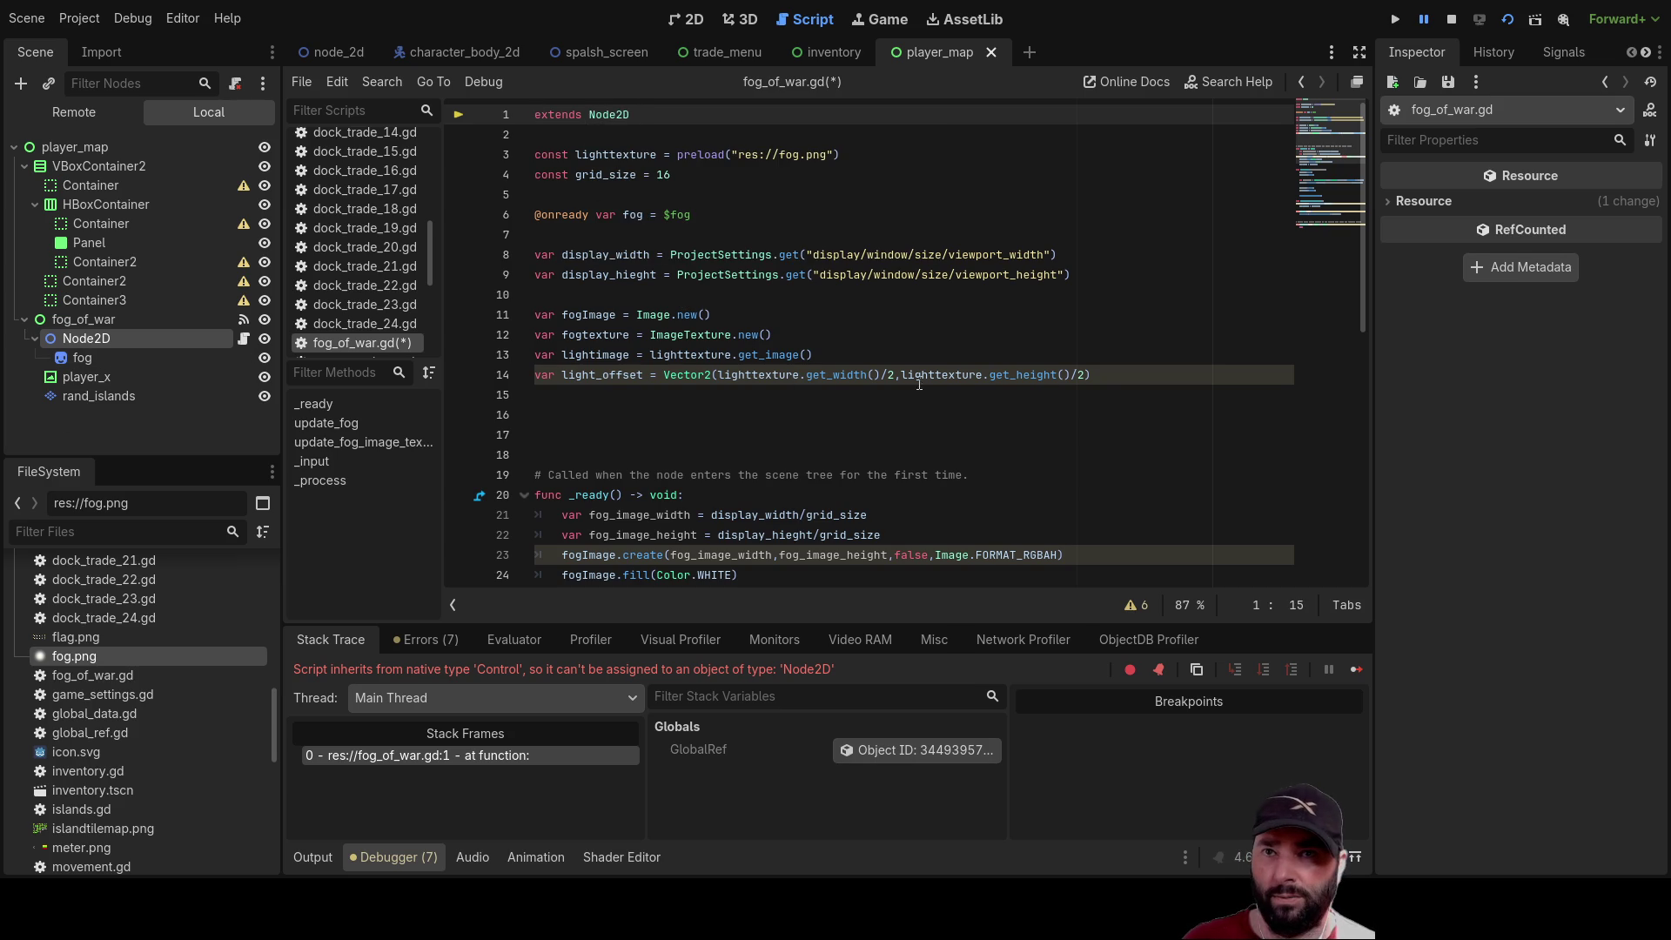
# Select the Node2D node in the Scene tree, then stop and relaunch the scene
pyautogui.click(90, 357)
pyautogui.click(91, 339)
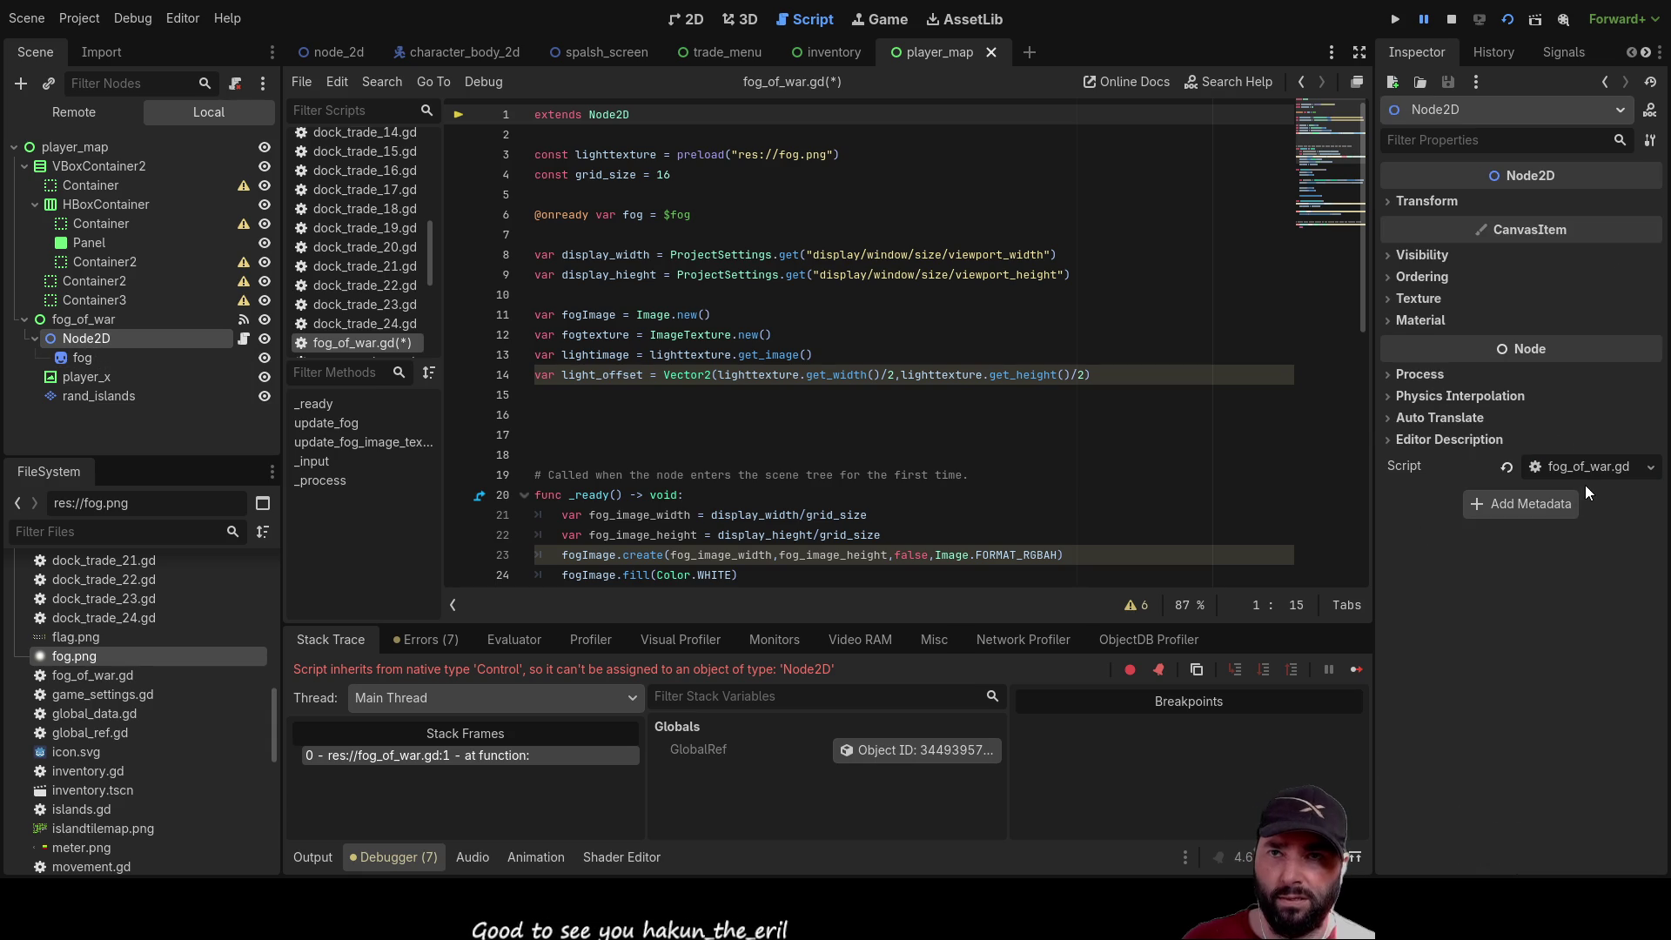
pyautogui.click(1452, 19)
pyautogui.click(1506, 19)
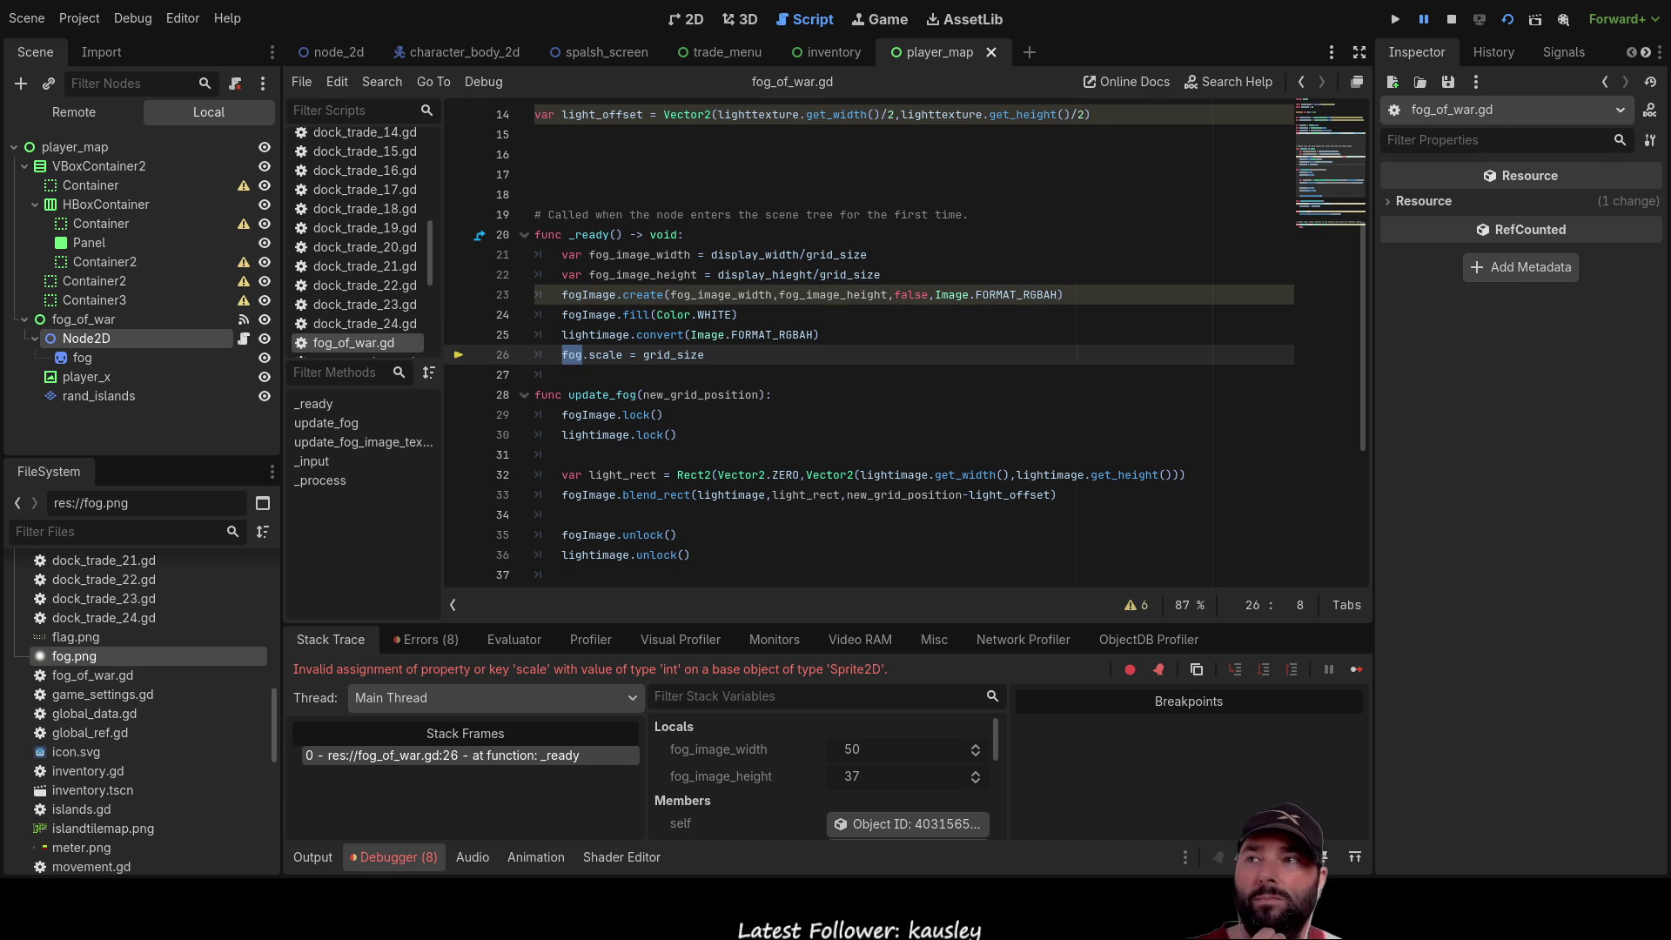
# Rename the Node2D node to fog_of_war
pyautogui.click(97, 343)
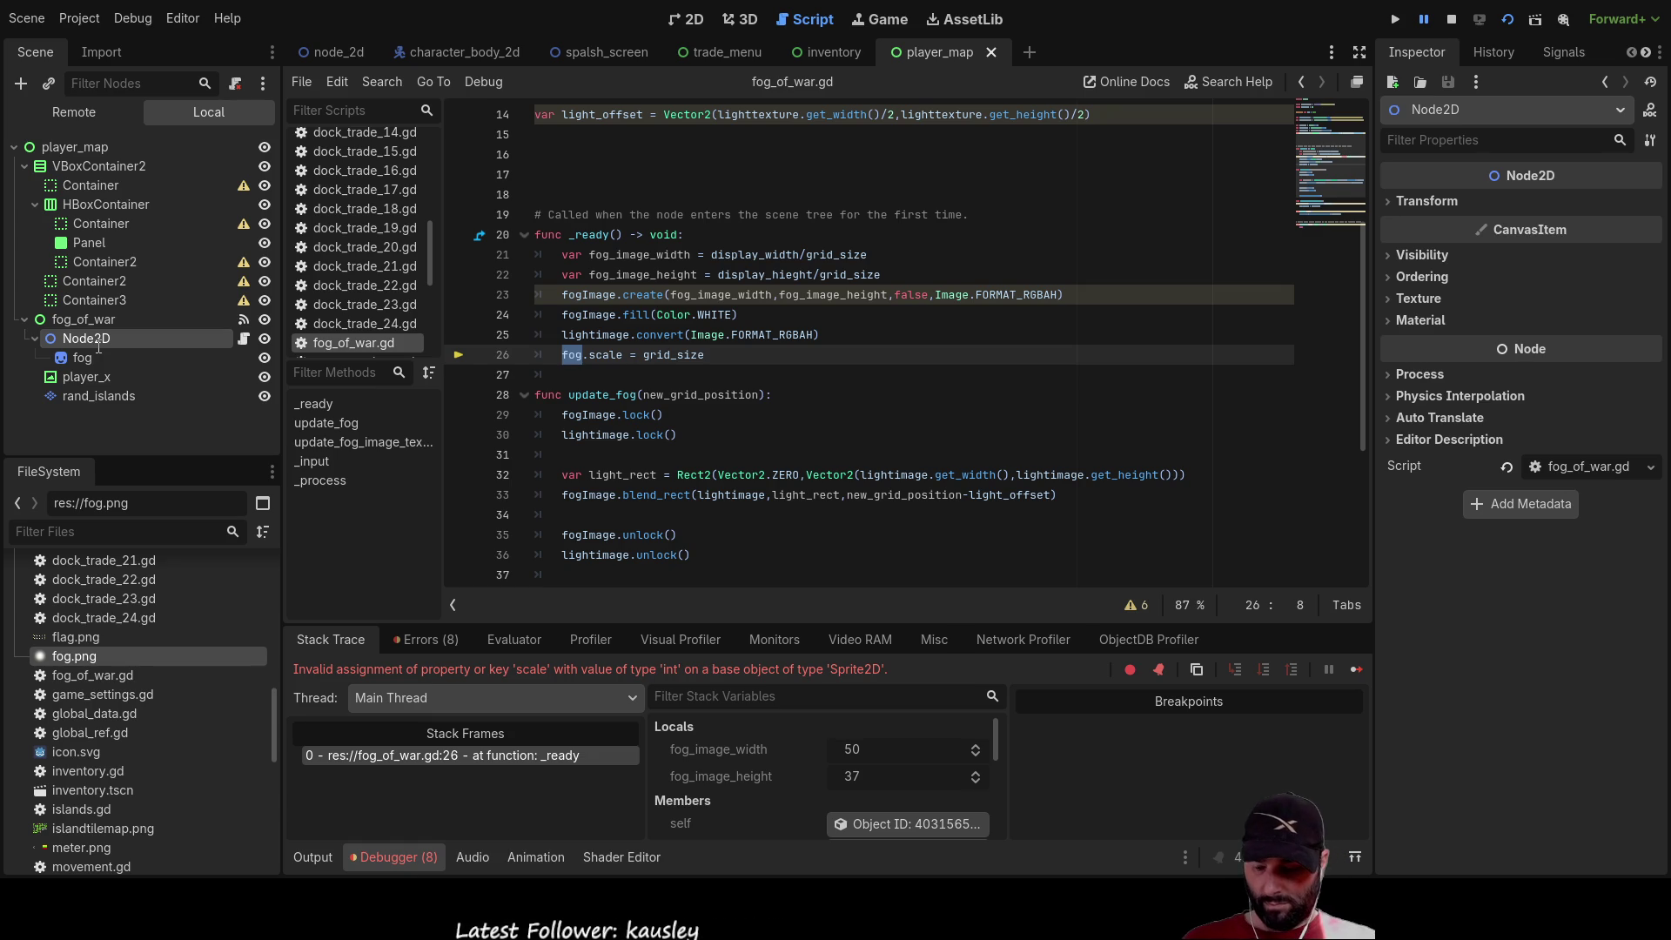
pyautogui.write('fog_of_war')
pyautogui.press('Return')
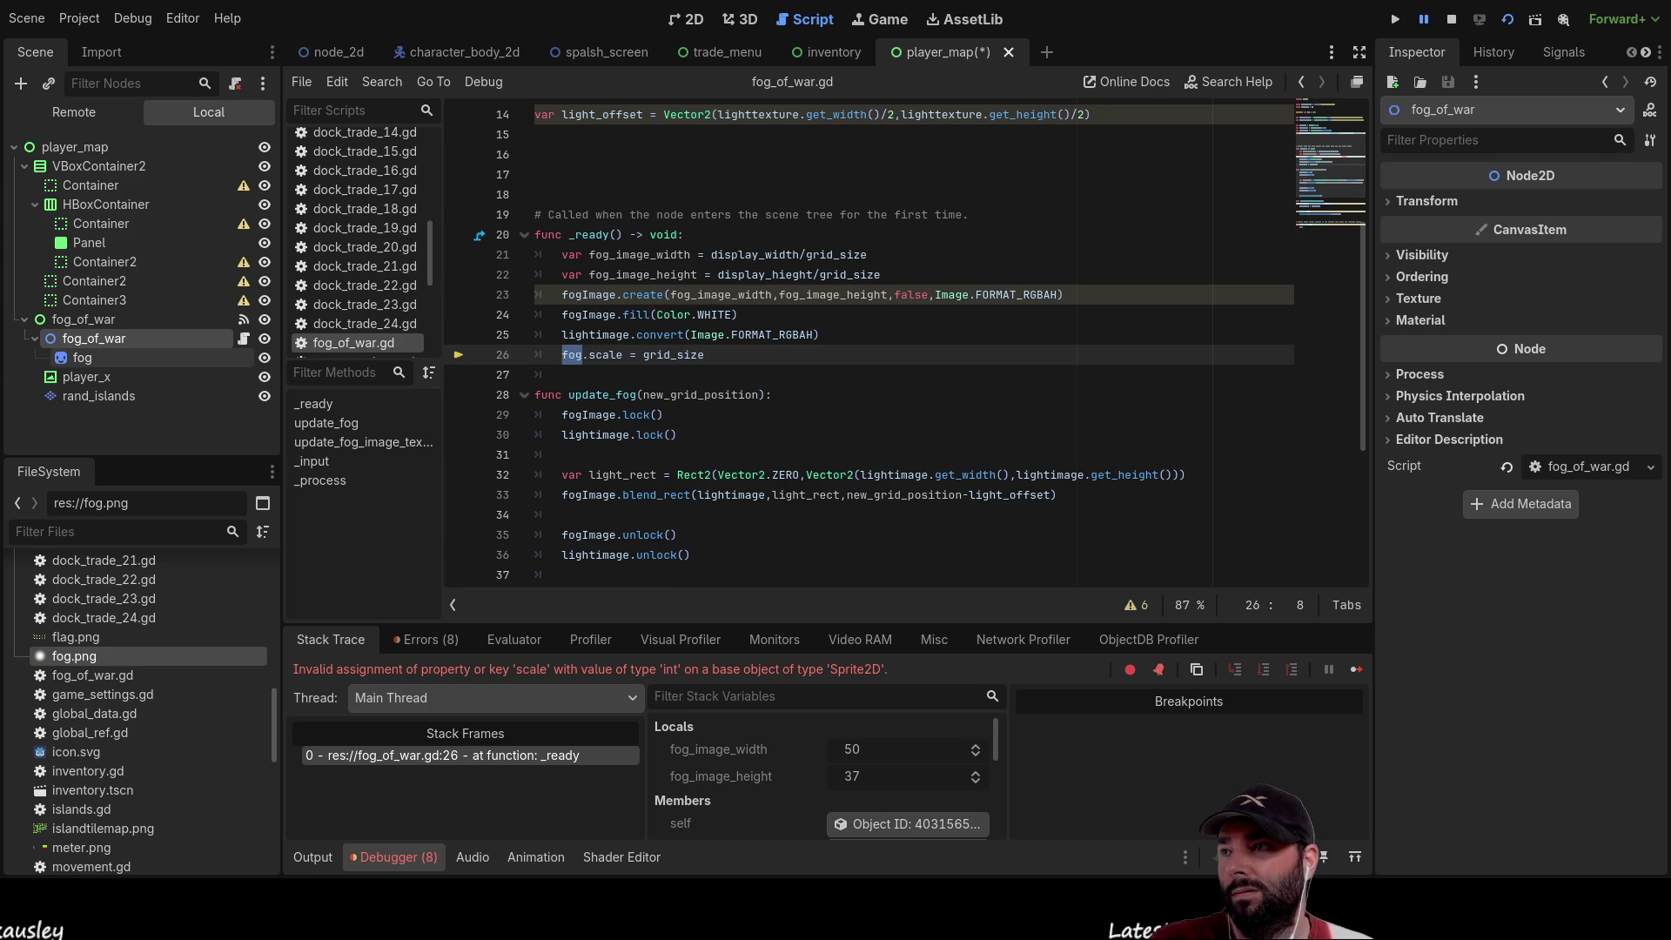
# Rename the child fog sprite node to fog_sprite
pyautogui.click(82, 357)
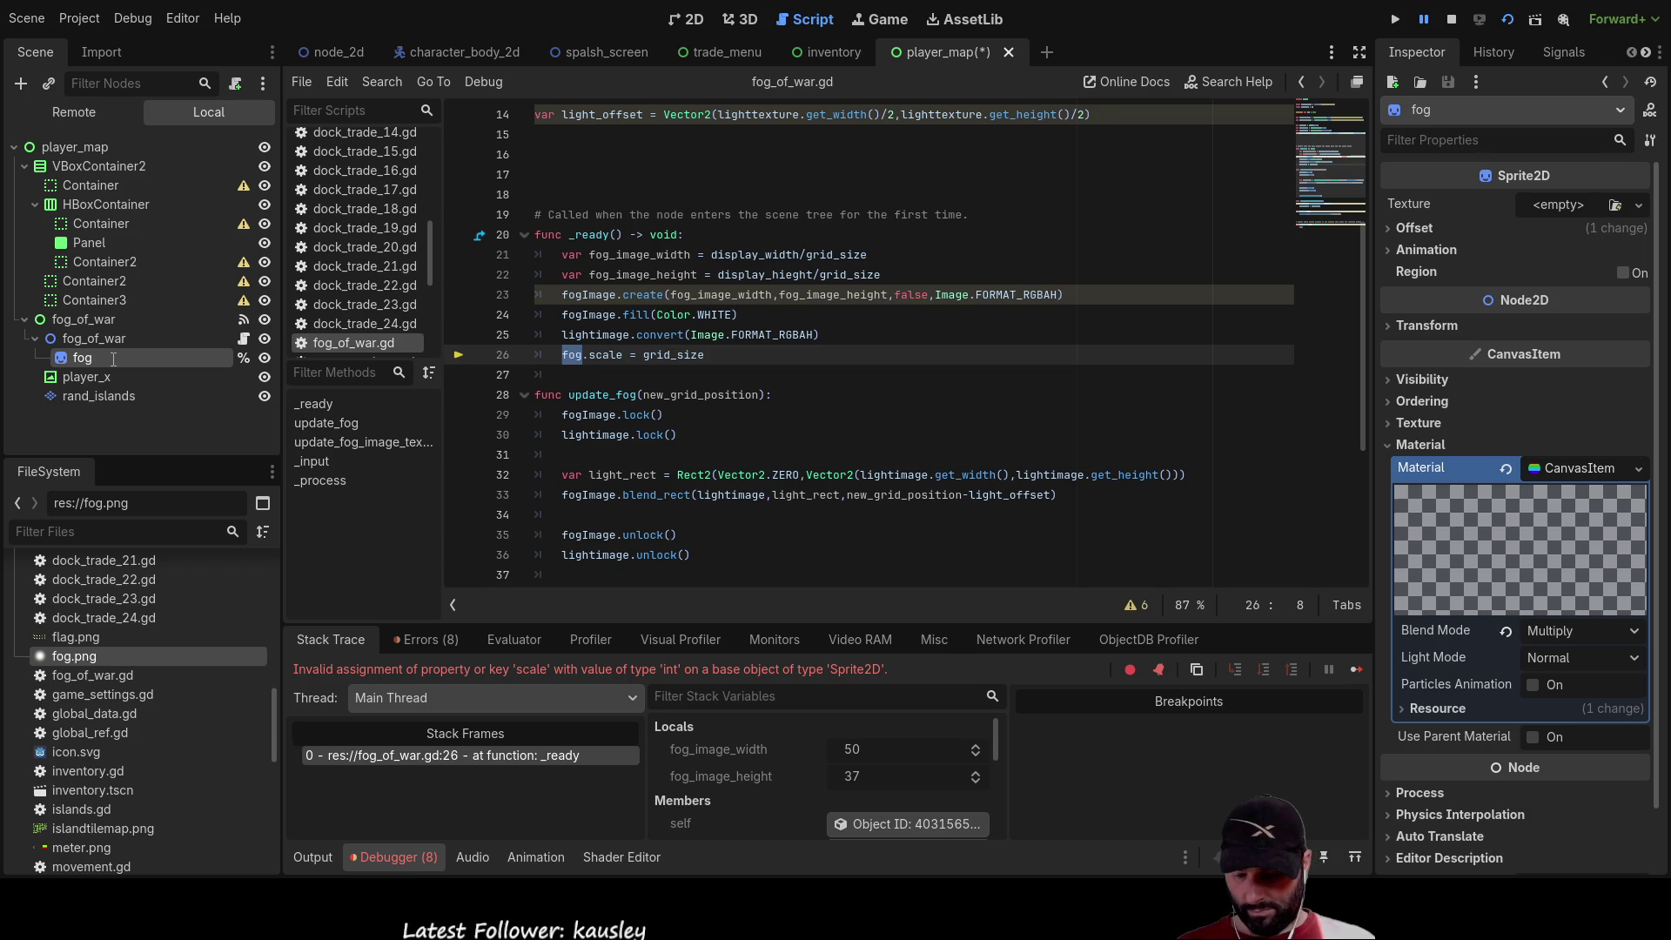
pyautogui.write('_sprite')
pyautogui.press('Return')
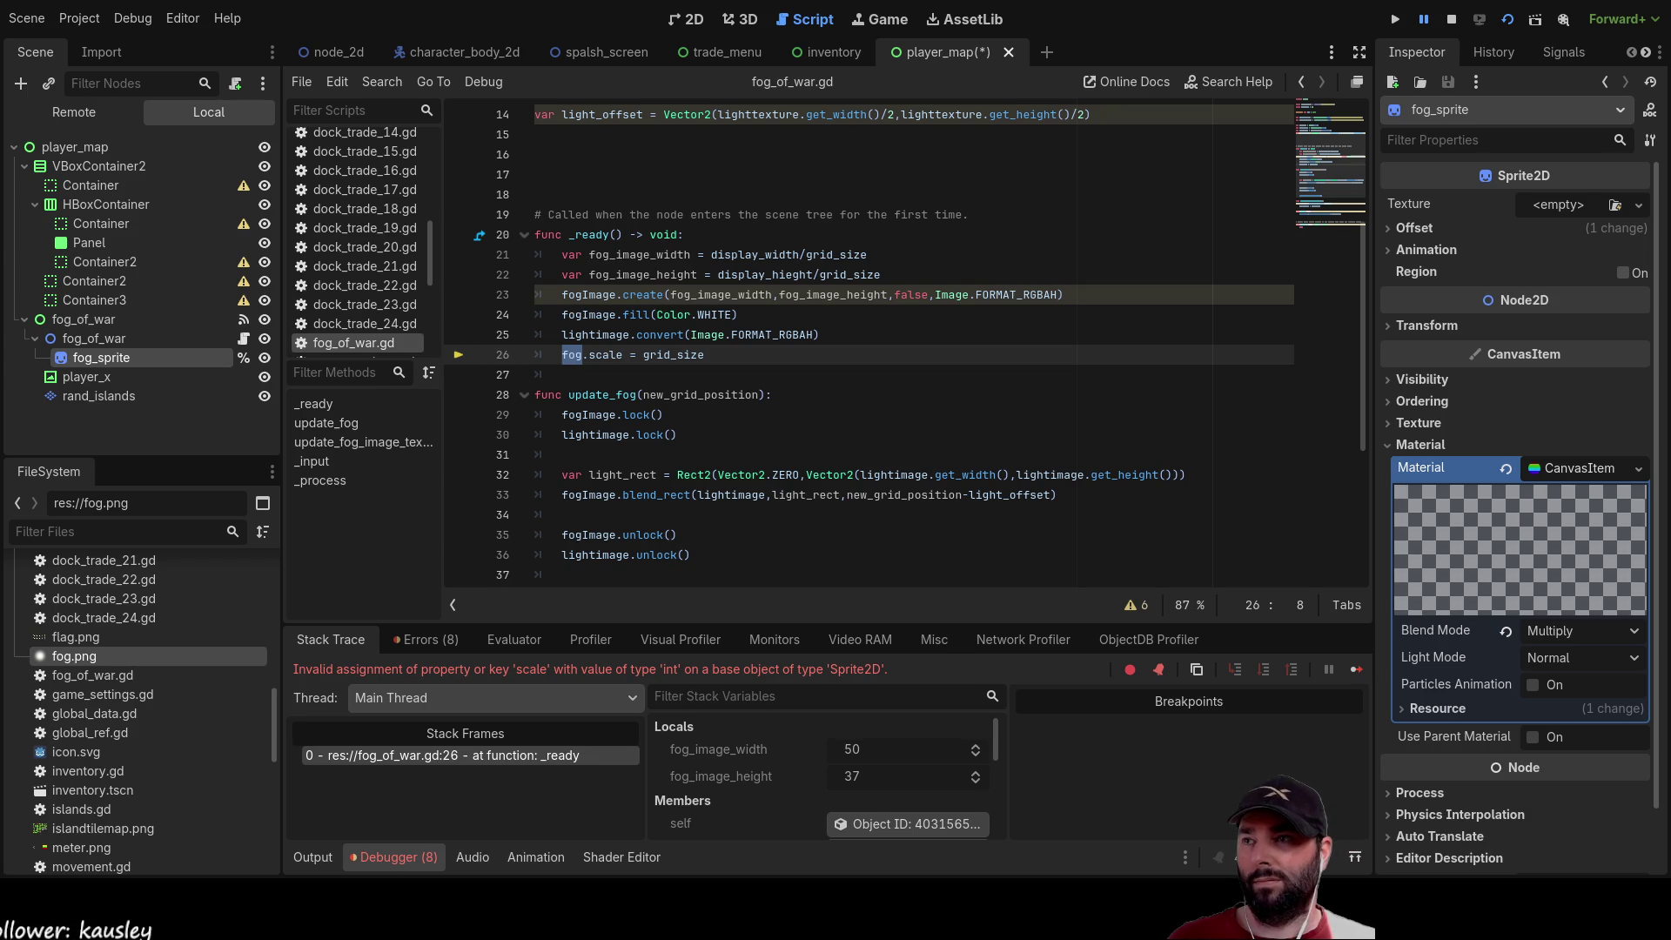
pyautogui.click(100, 676)
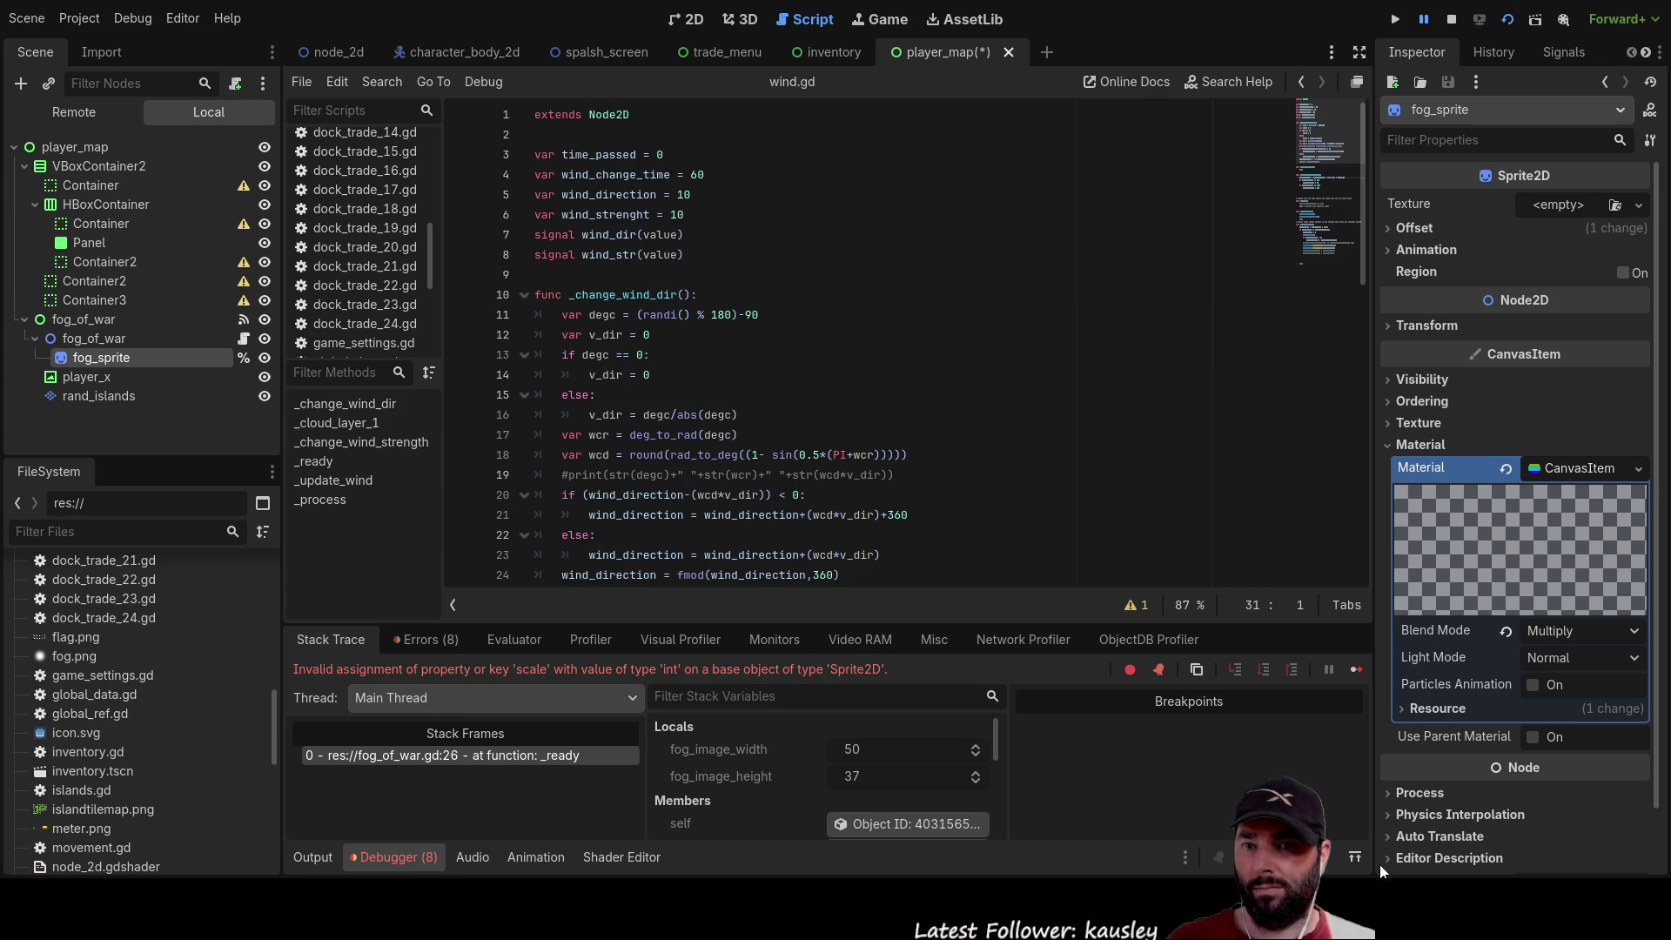
# Check the fog_of_war and fog_sprite nodes, then bring back the old unsaved fog script code
pyautogui.click(96, 338)
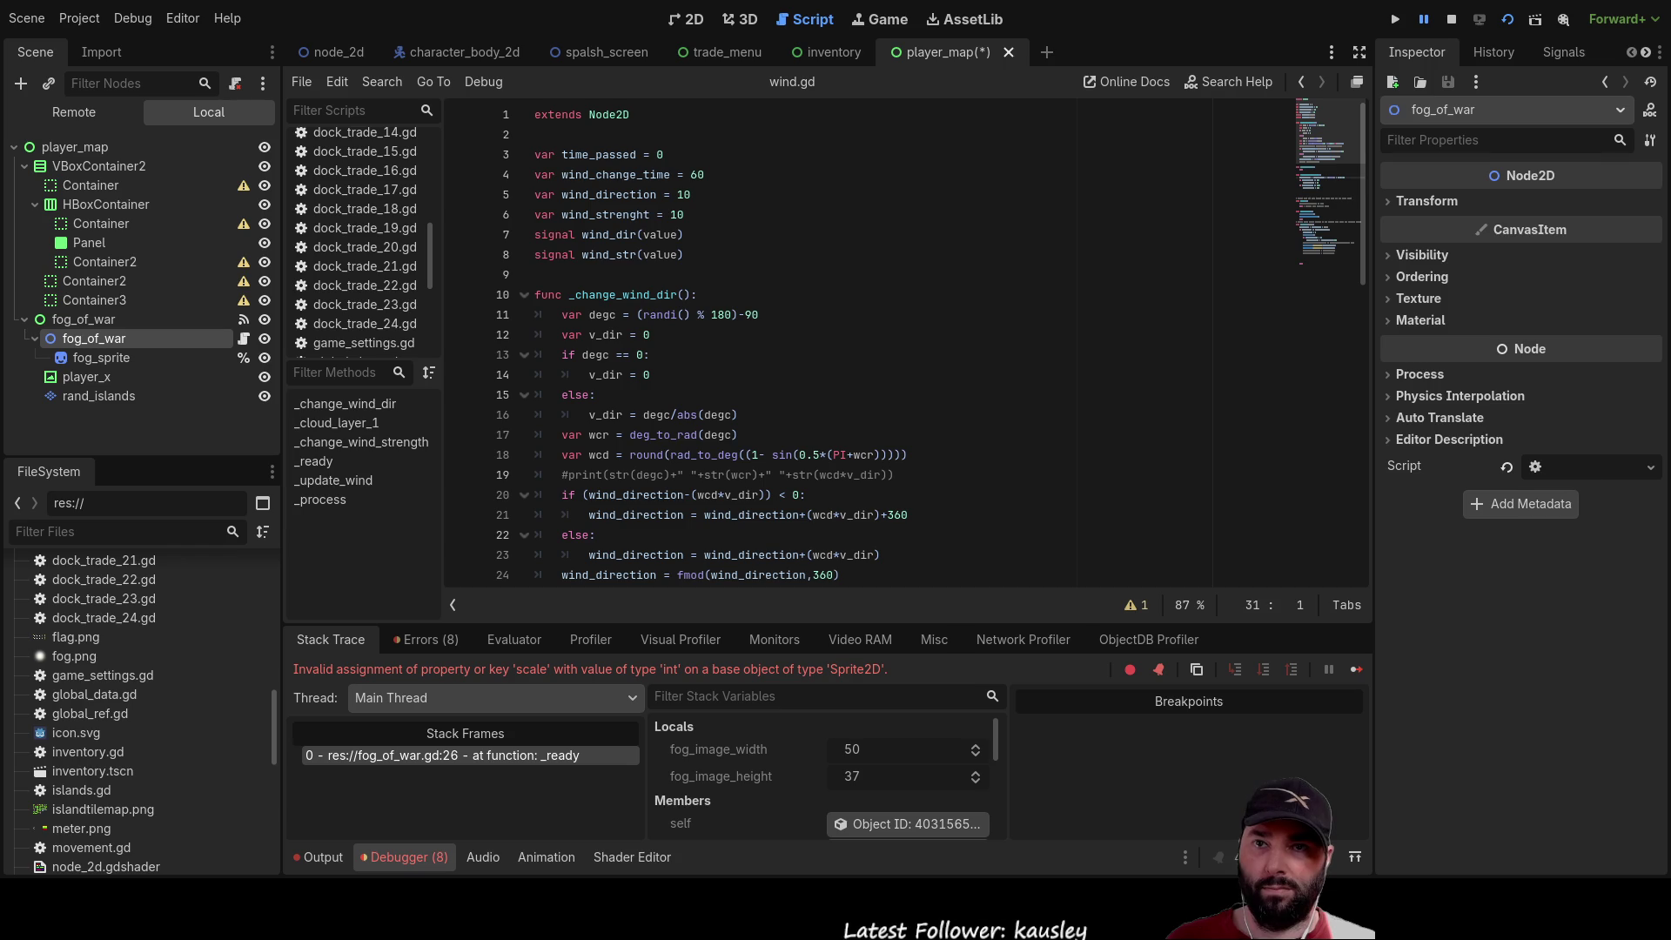
pyautogui.click(86, 357)
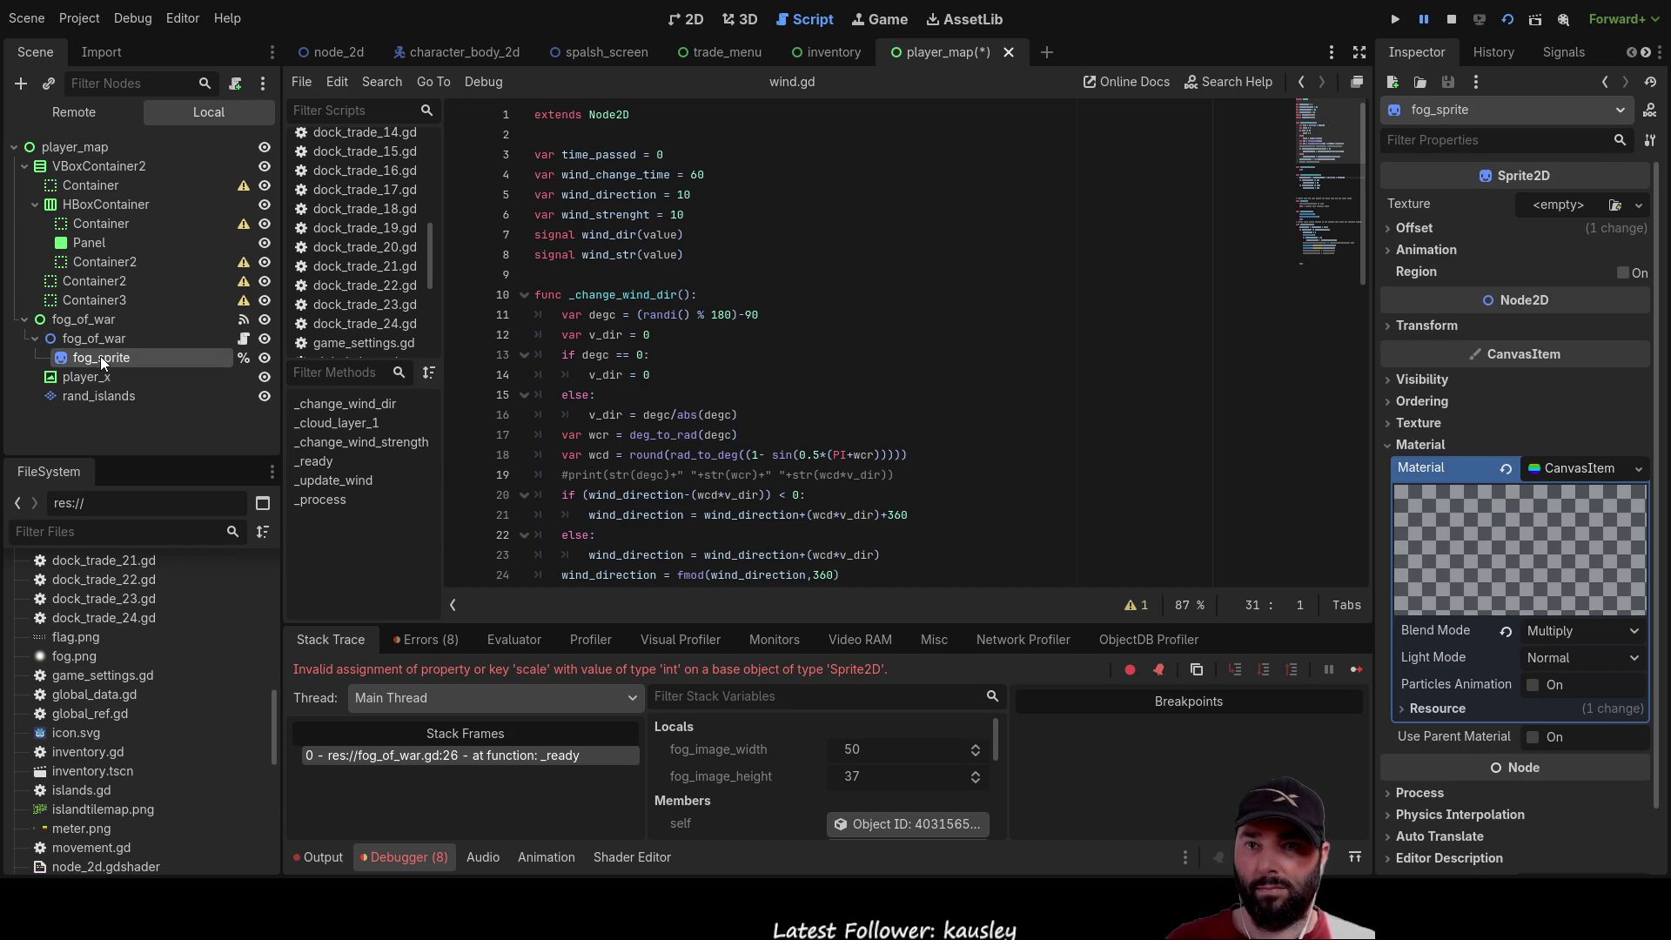
pyautogui.click(98, 339)
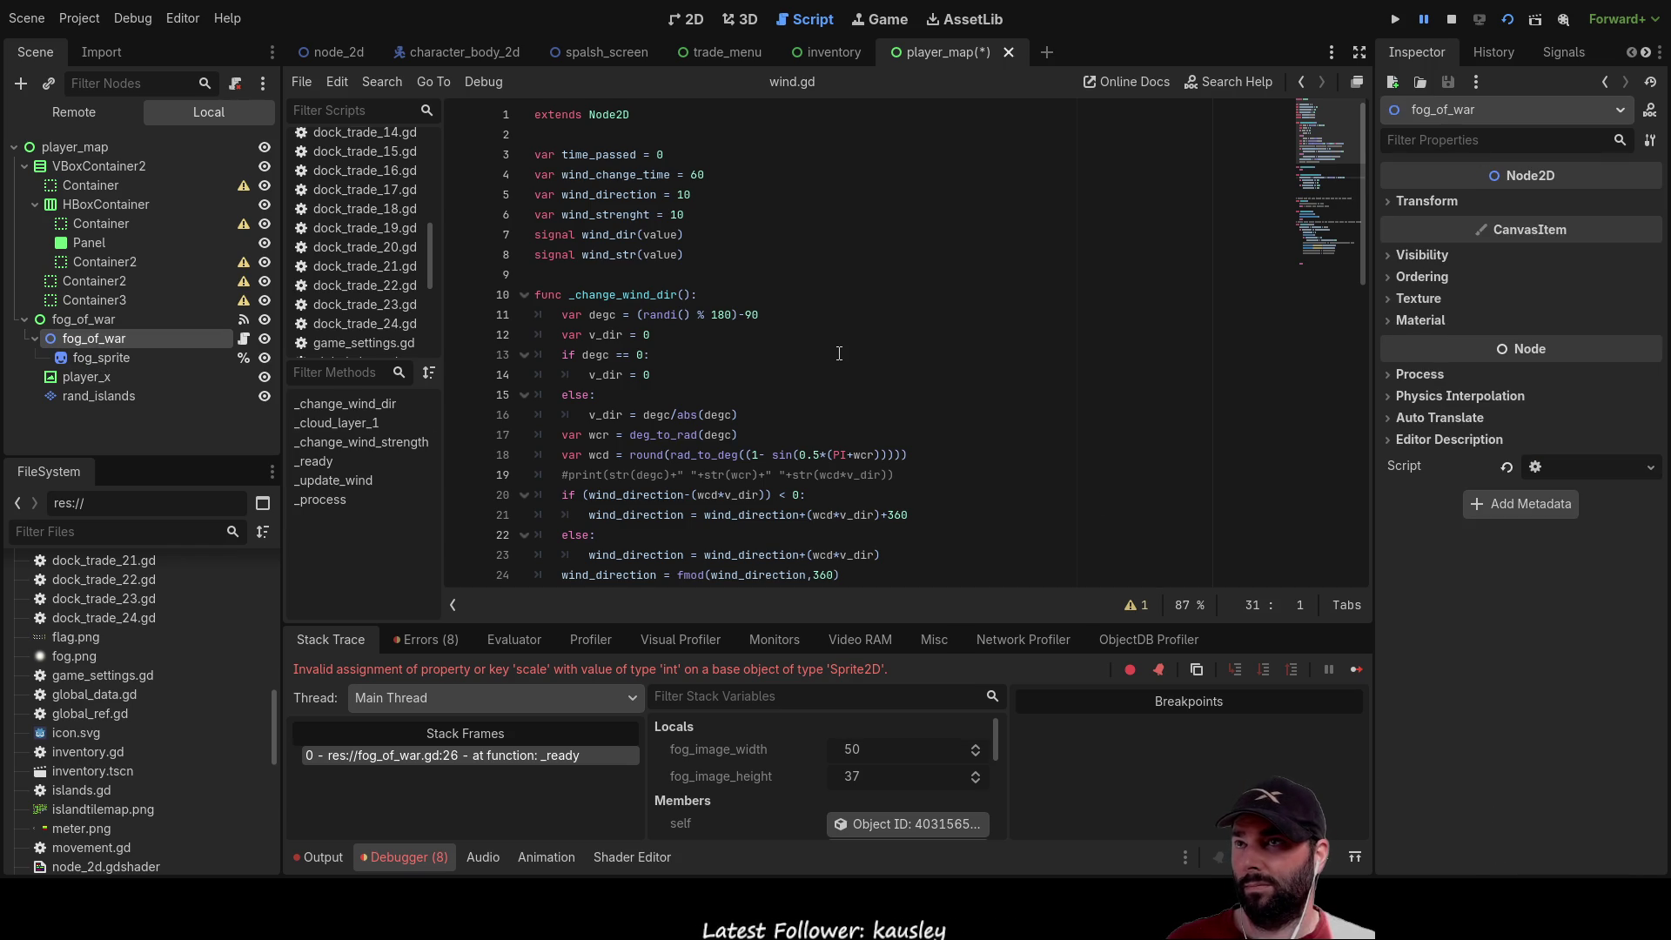
pyautogui.scroll(-2, 792, 357)
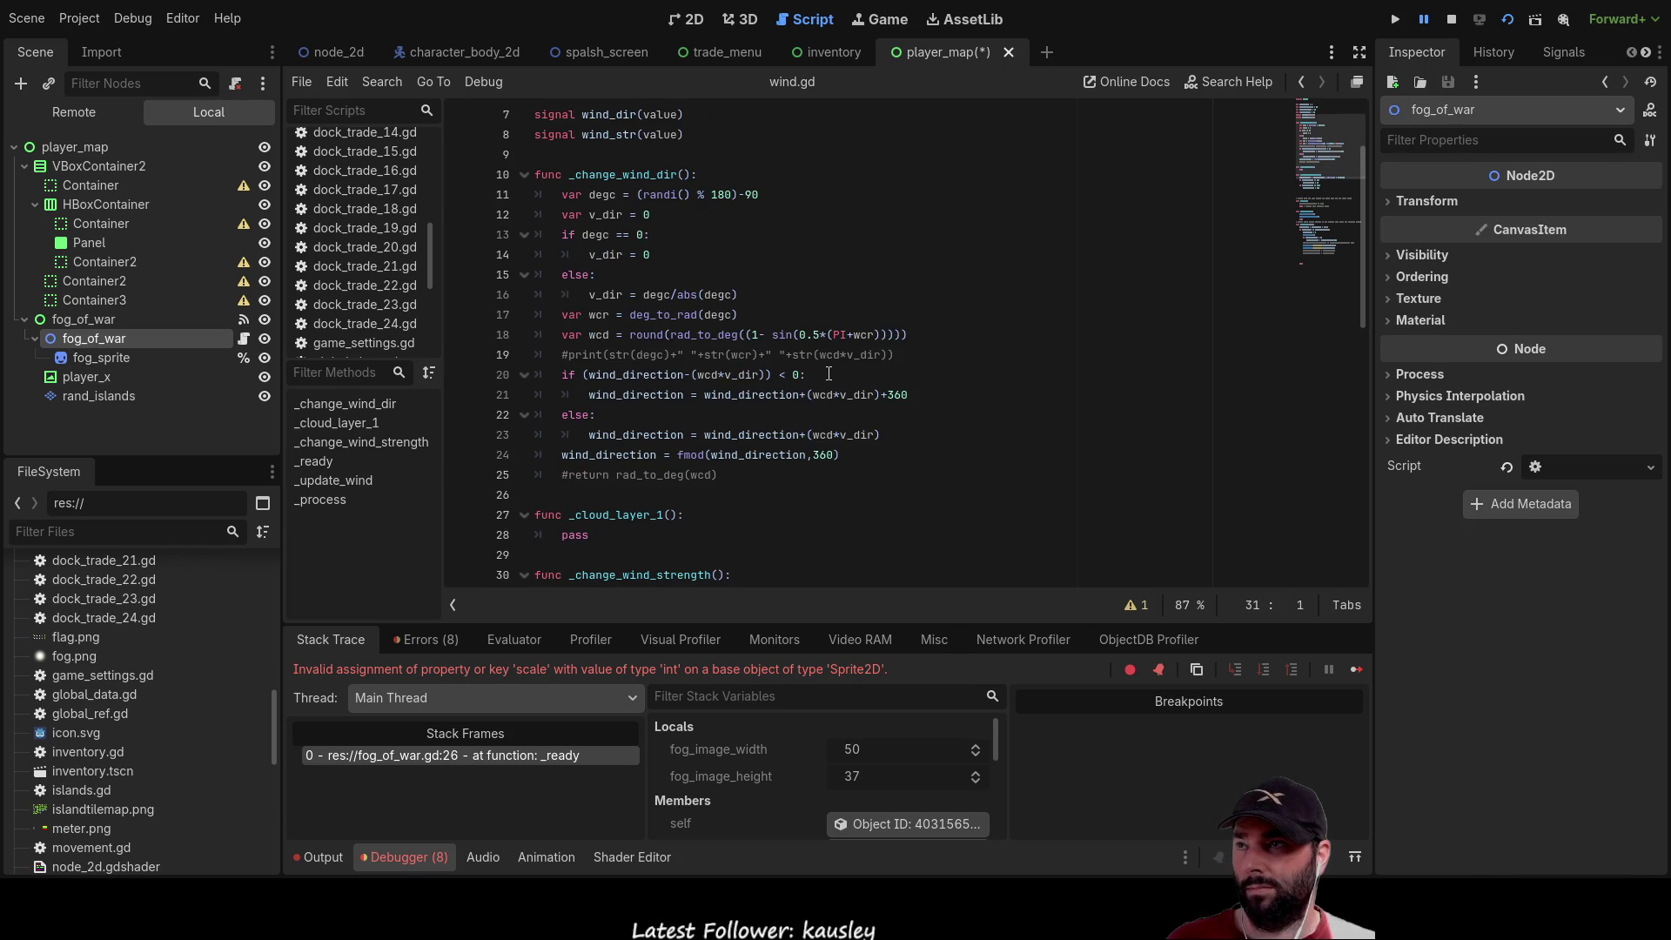
pyautogui.scroll(2, 810, 370)
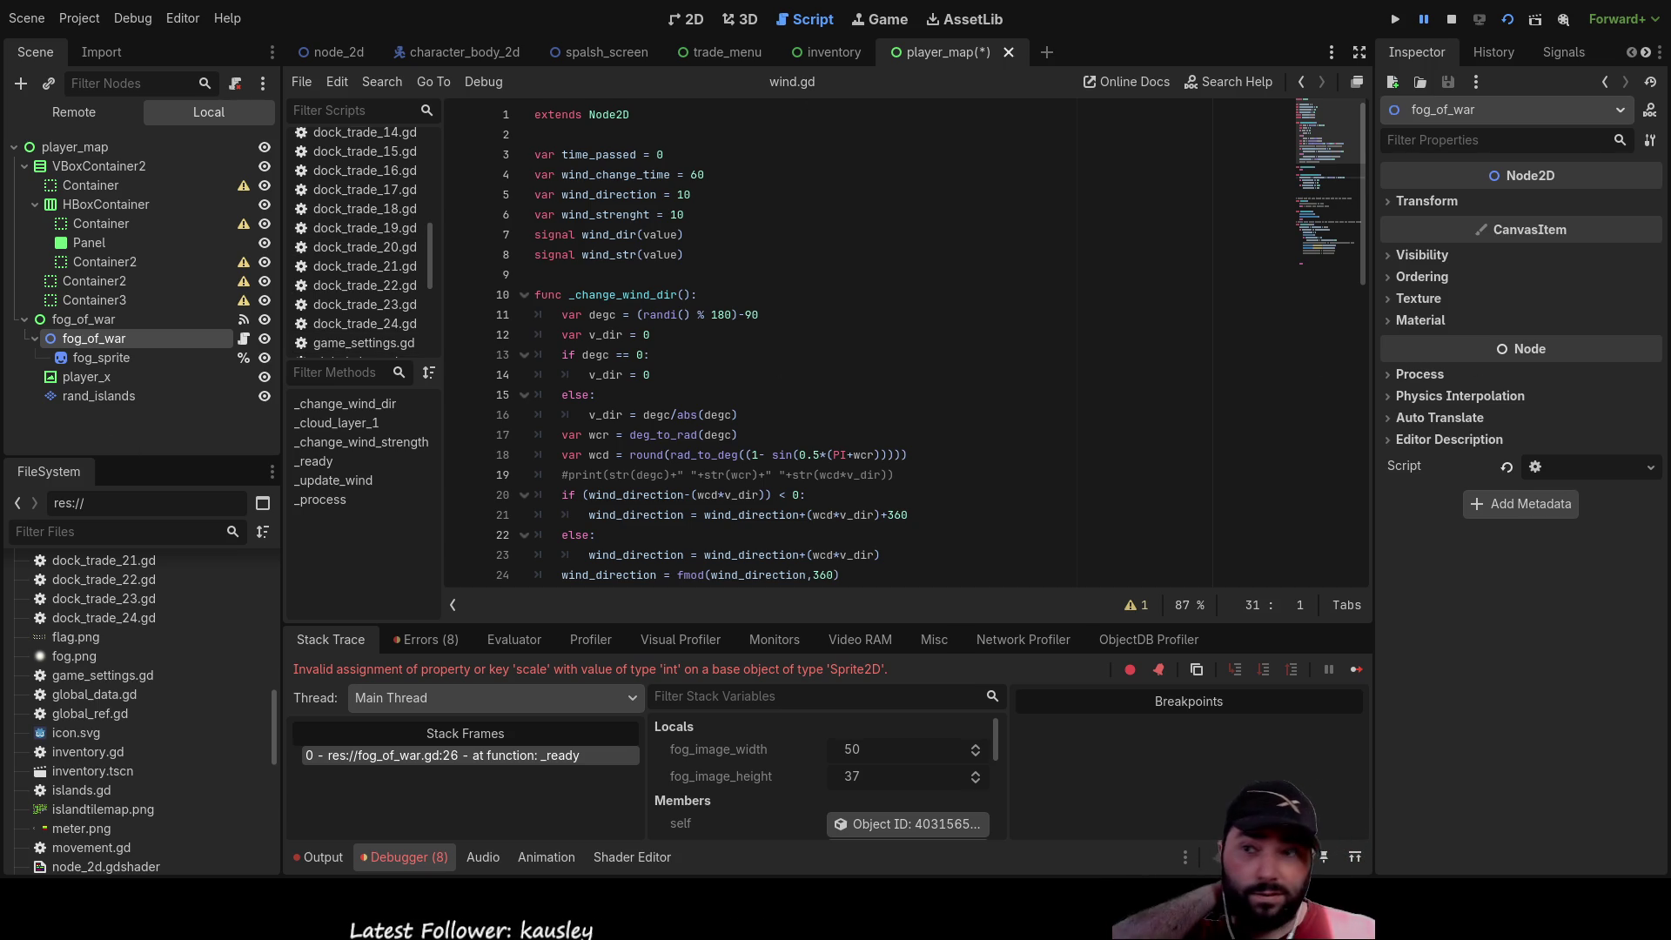
pyautogui.click(1633, 467)
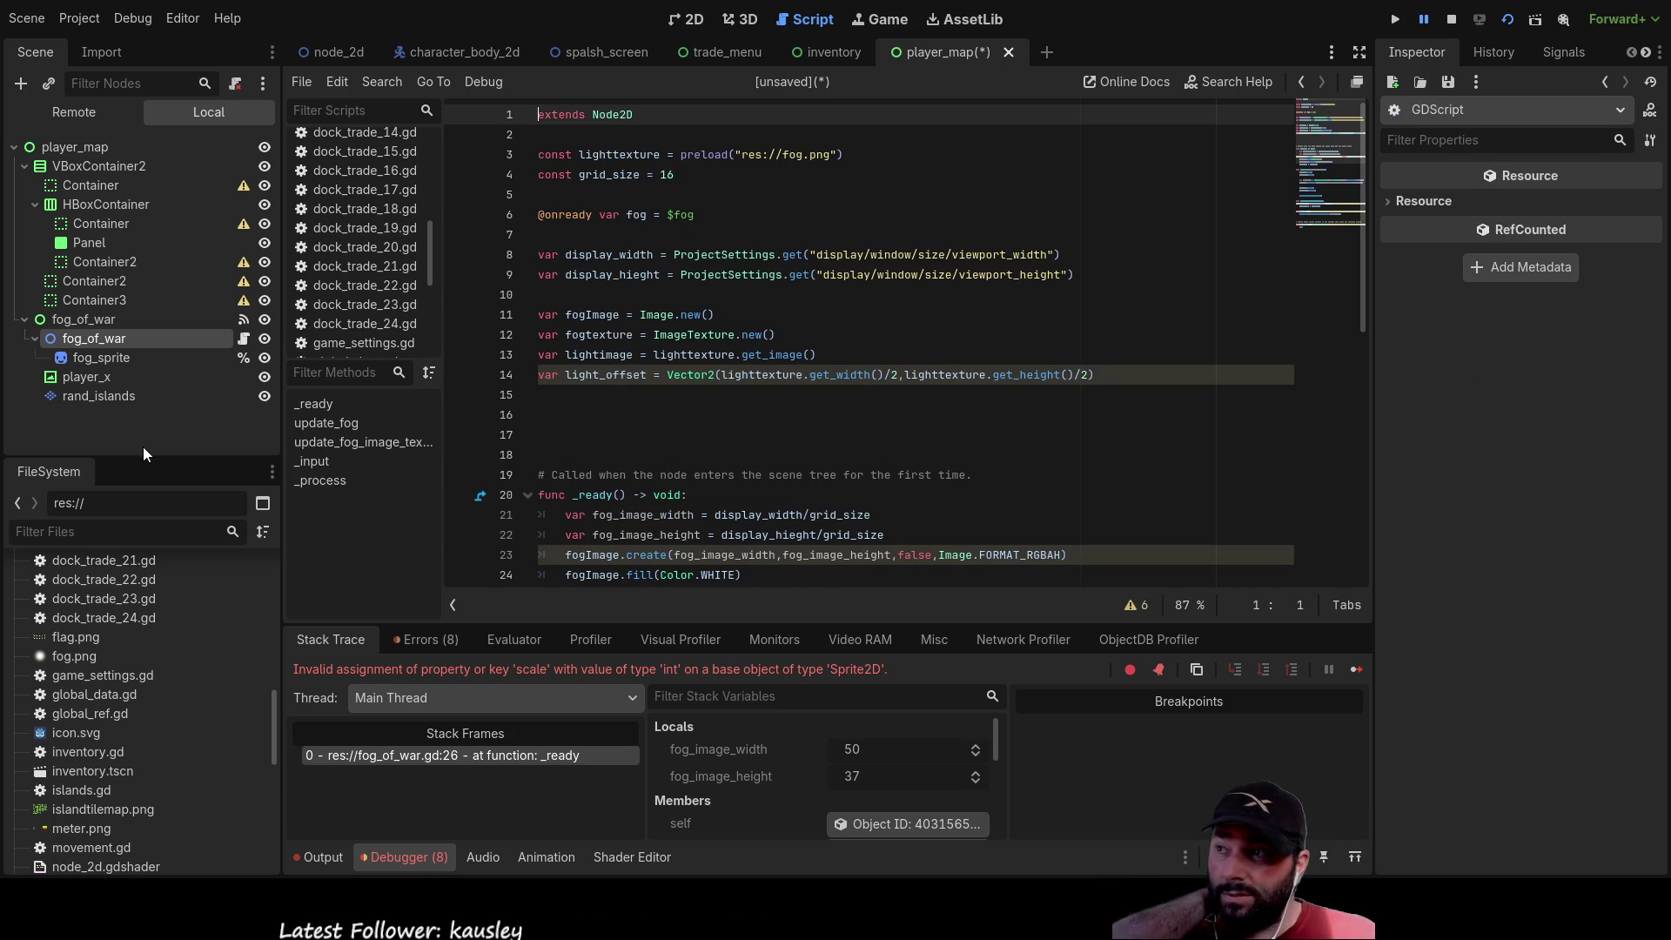
# Select the fog_of_war node and attach a new fog_of_war.gd using the default Node2D template
pyautogui.click(108, 358)
pyautogui.click(117, 341)
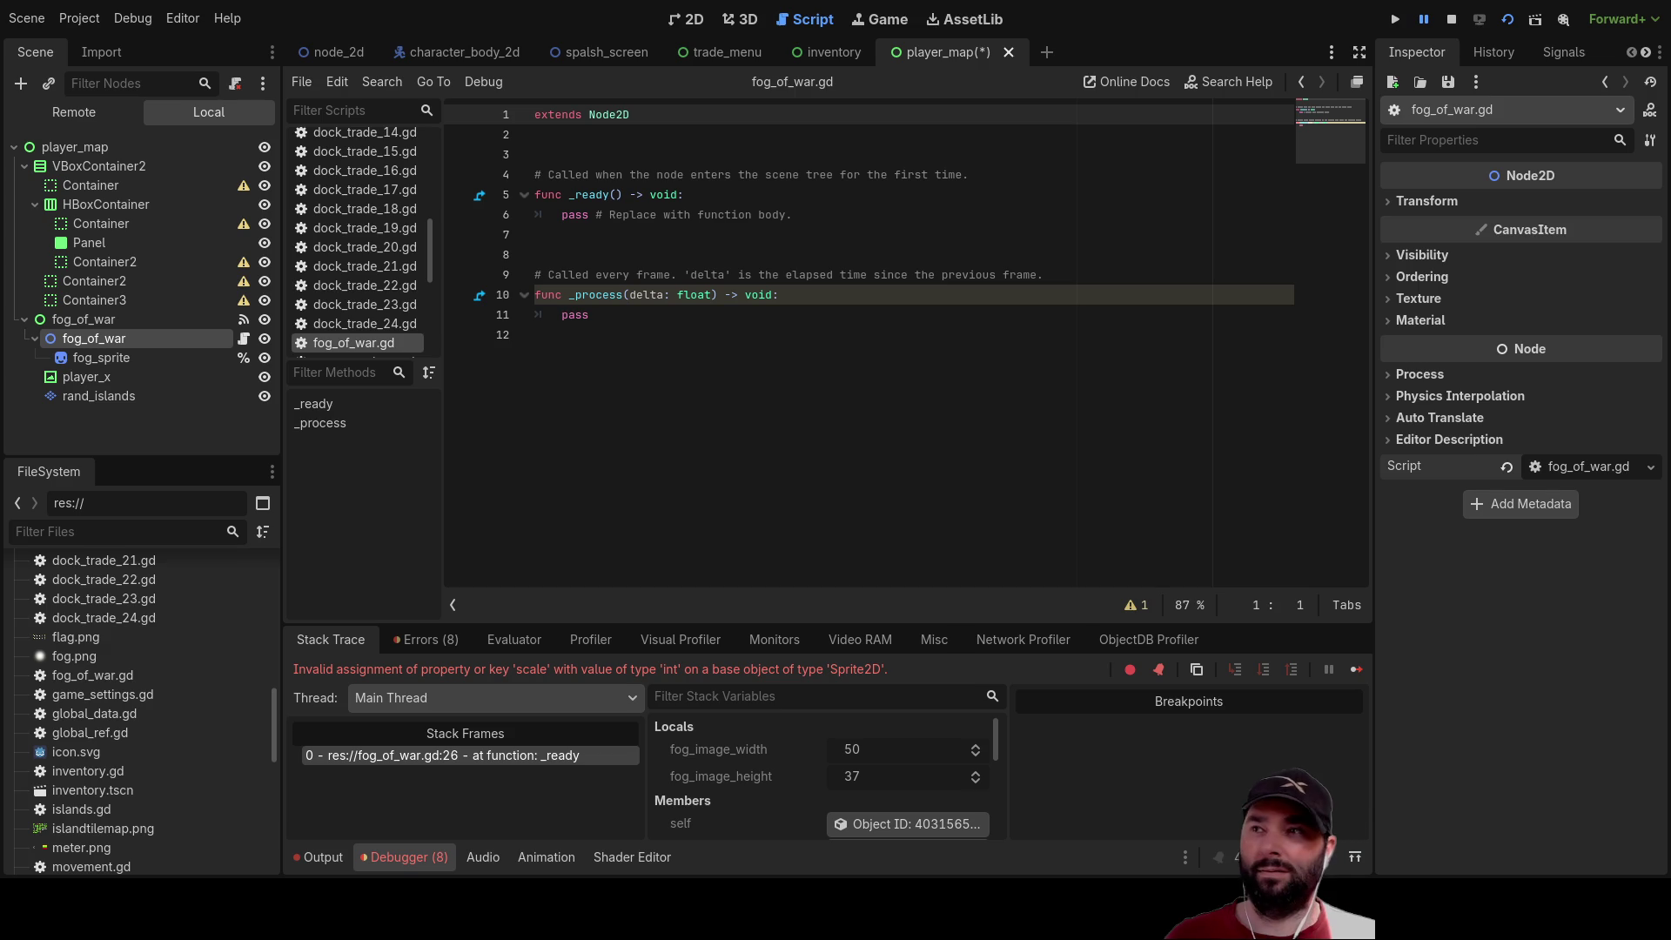
pyautogui.click(712, 154)
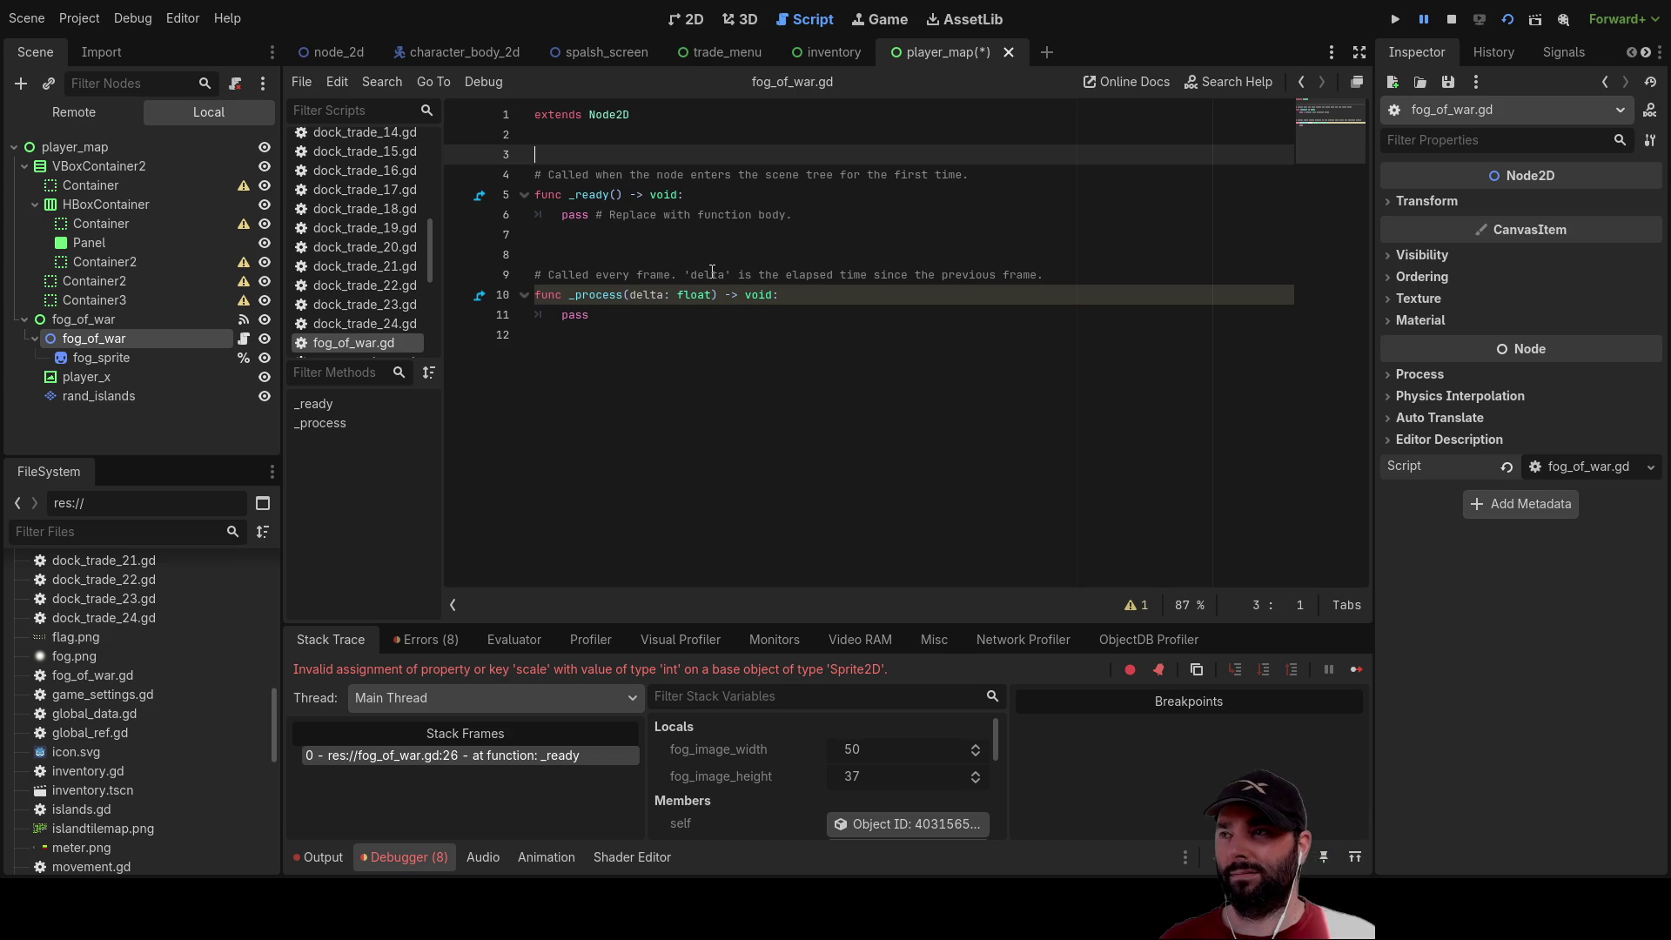
pyautogui.press('Return')
pyautogui.press('Return')
pyautogui.press('Return')
pyautogui.write('444')
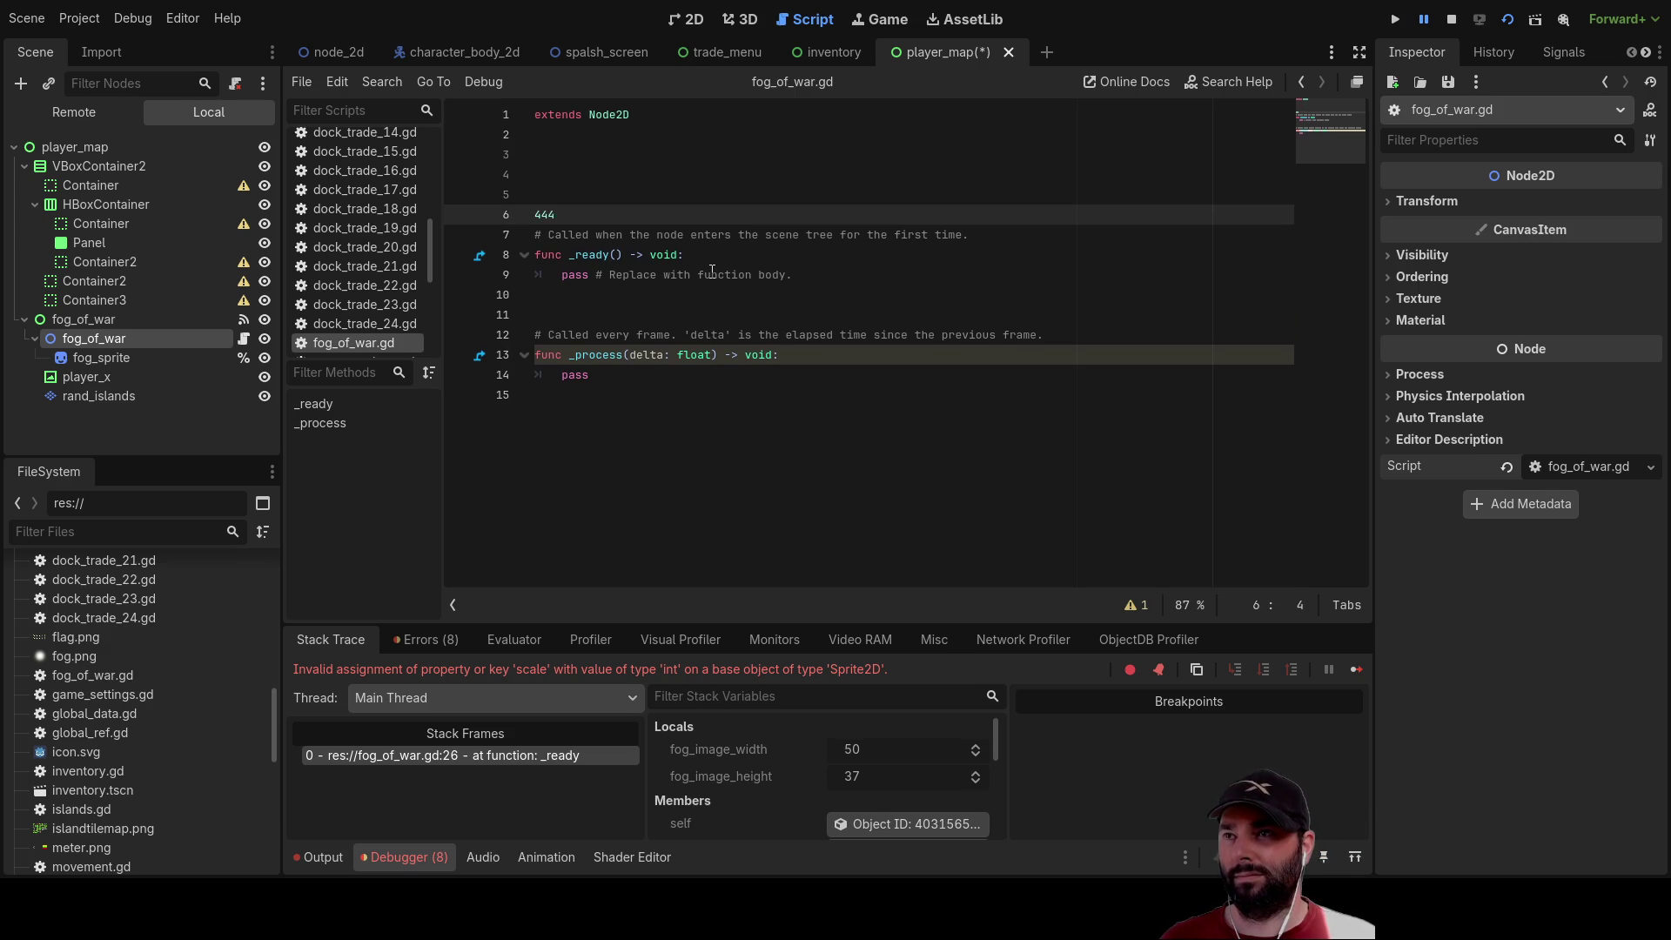
pyautogui.press('BackSpace')
pyautogui.press('BackSpace')
pyautogui.press('BackSpace')
pyautogui.press('Up')
pyautogui.press('Up')
pyautogui.press('Up')
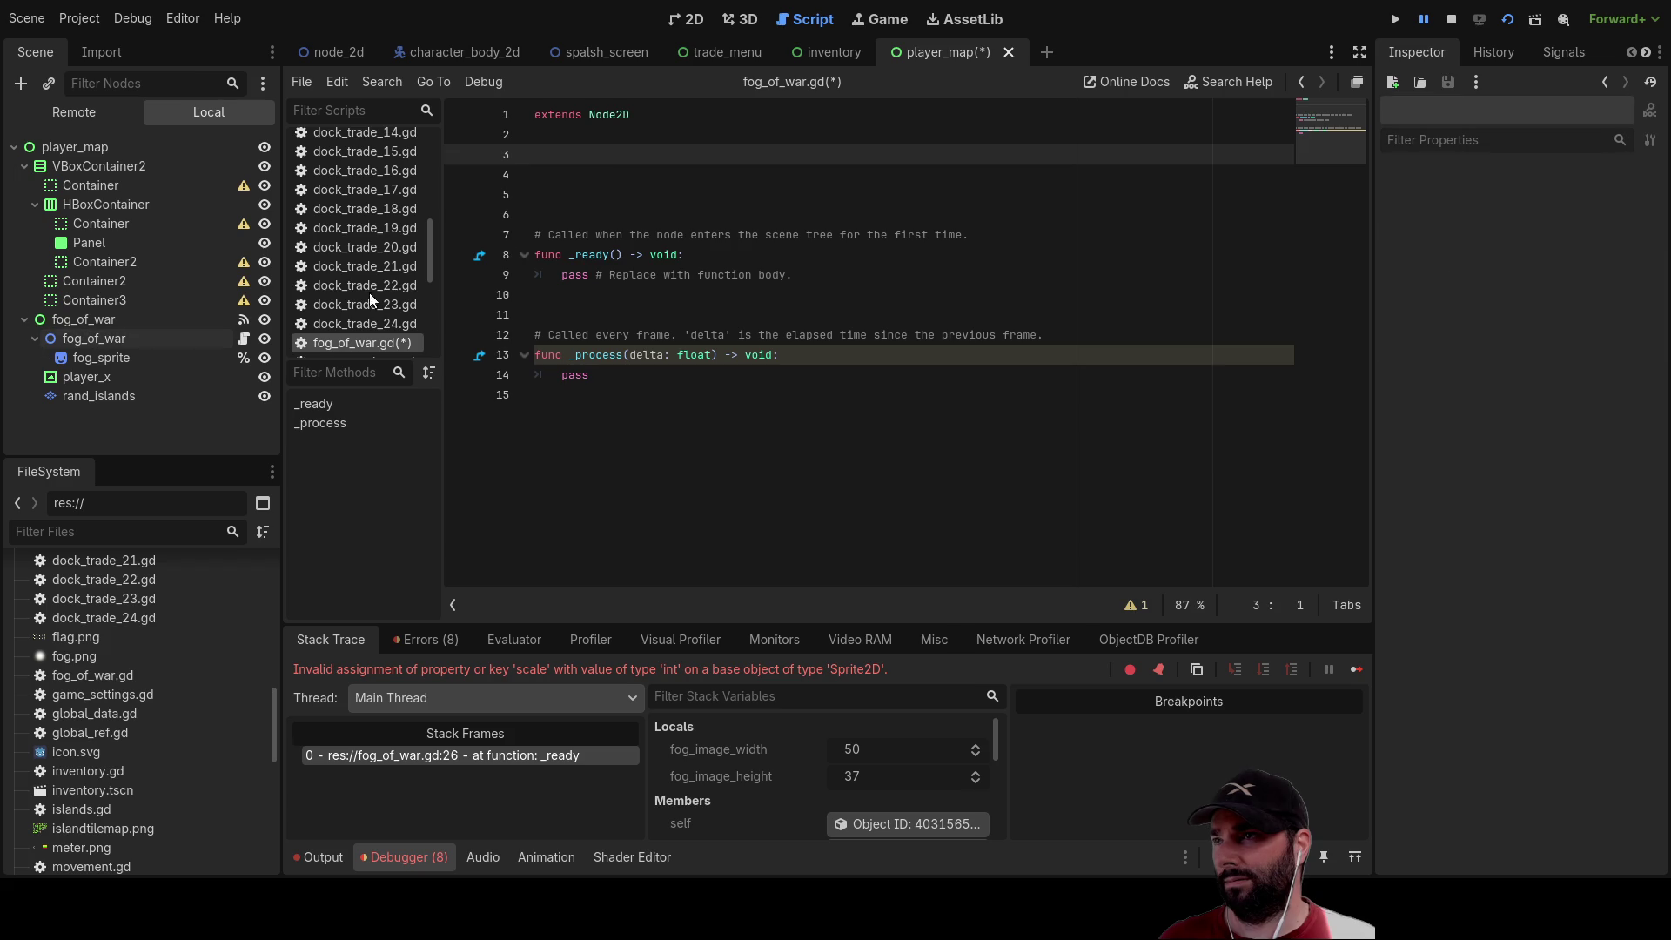
pyautogui.click(87, 338)
pyautogui.moveTo(82, 337); pyautogui.dragTo(557, 156)
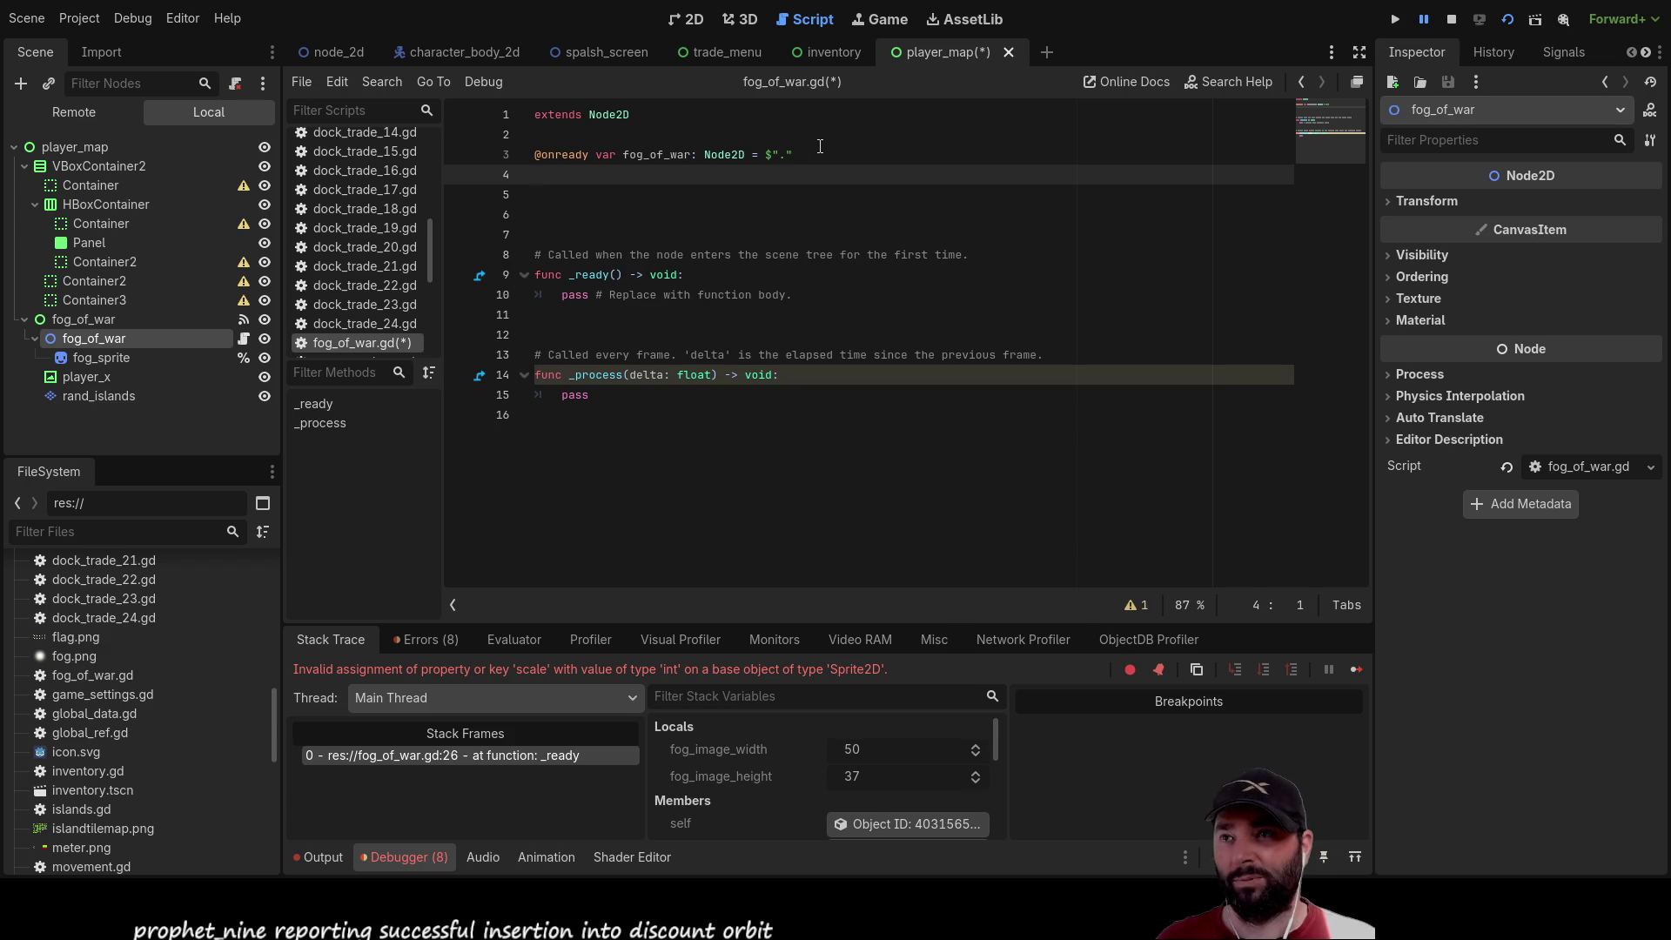
pyautogui.hotkey('shift', 'Up')
pyautogui.press('Delete')
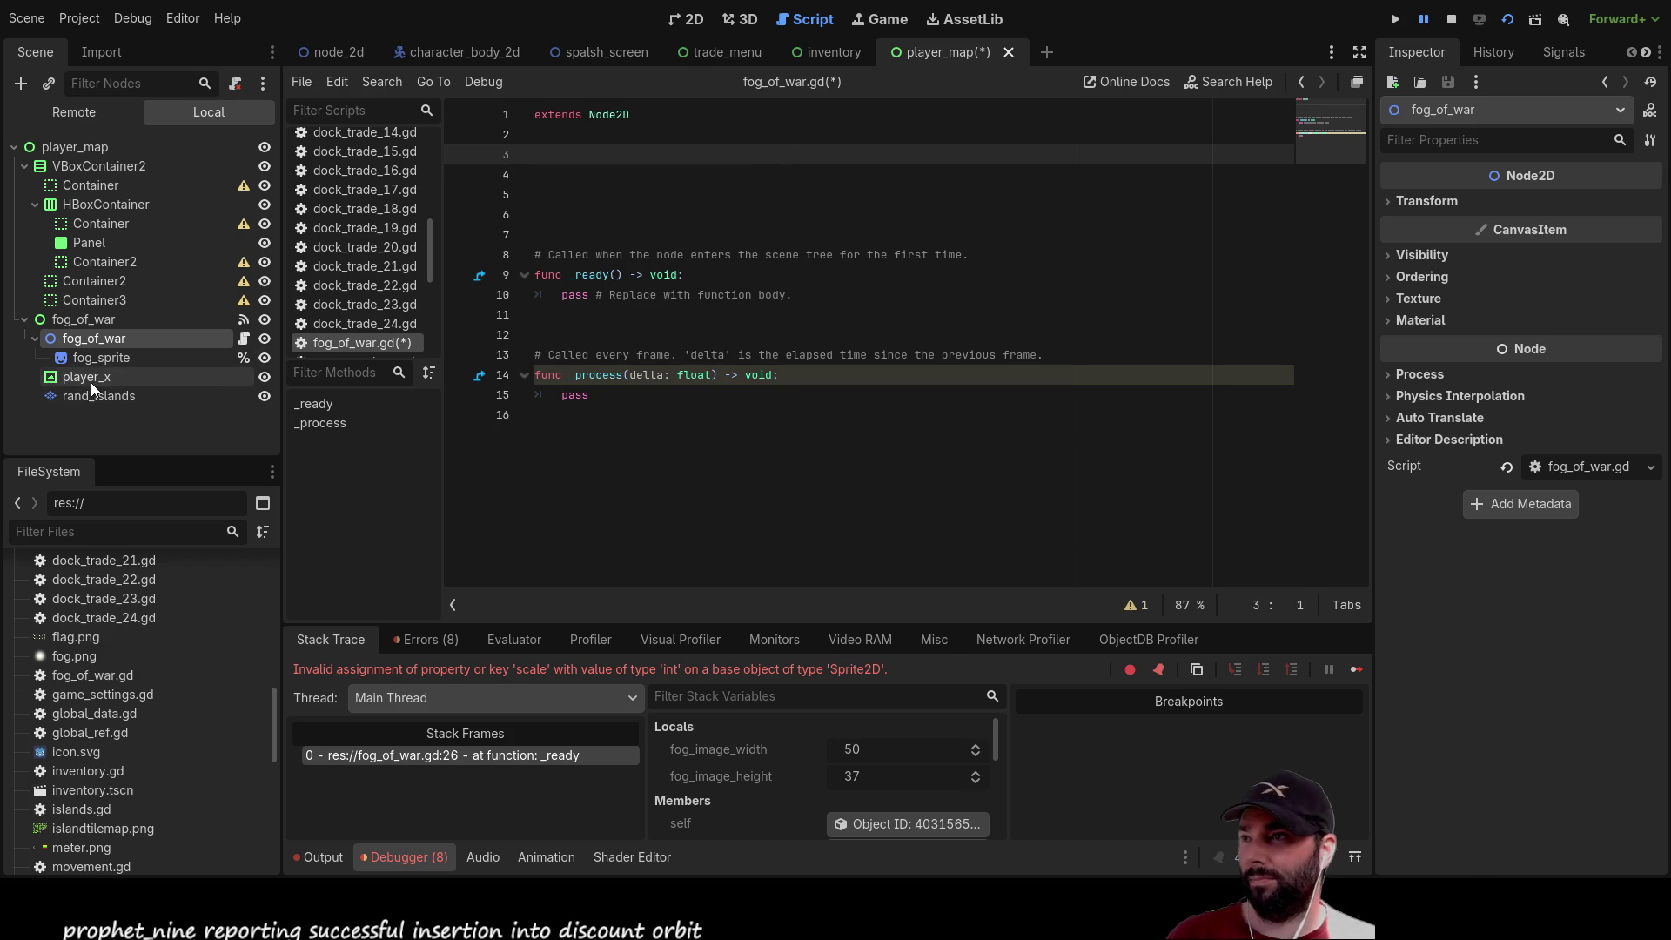
pyautogui.click(94, 360)
pyautogui.moveTo(80, 359)
pyautogui.mouseDown()
pyautogui.moveTo(484, 312)
pyautogui.moveTo(589, 160)
pyautogui.moveTo(217, 348)
pyautogui.moveTo(113, 353)
pyautogui.moveTo(548, 157)
pyautogui.mouseUp()
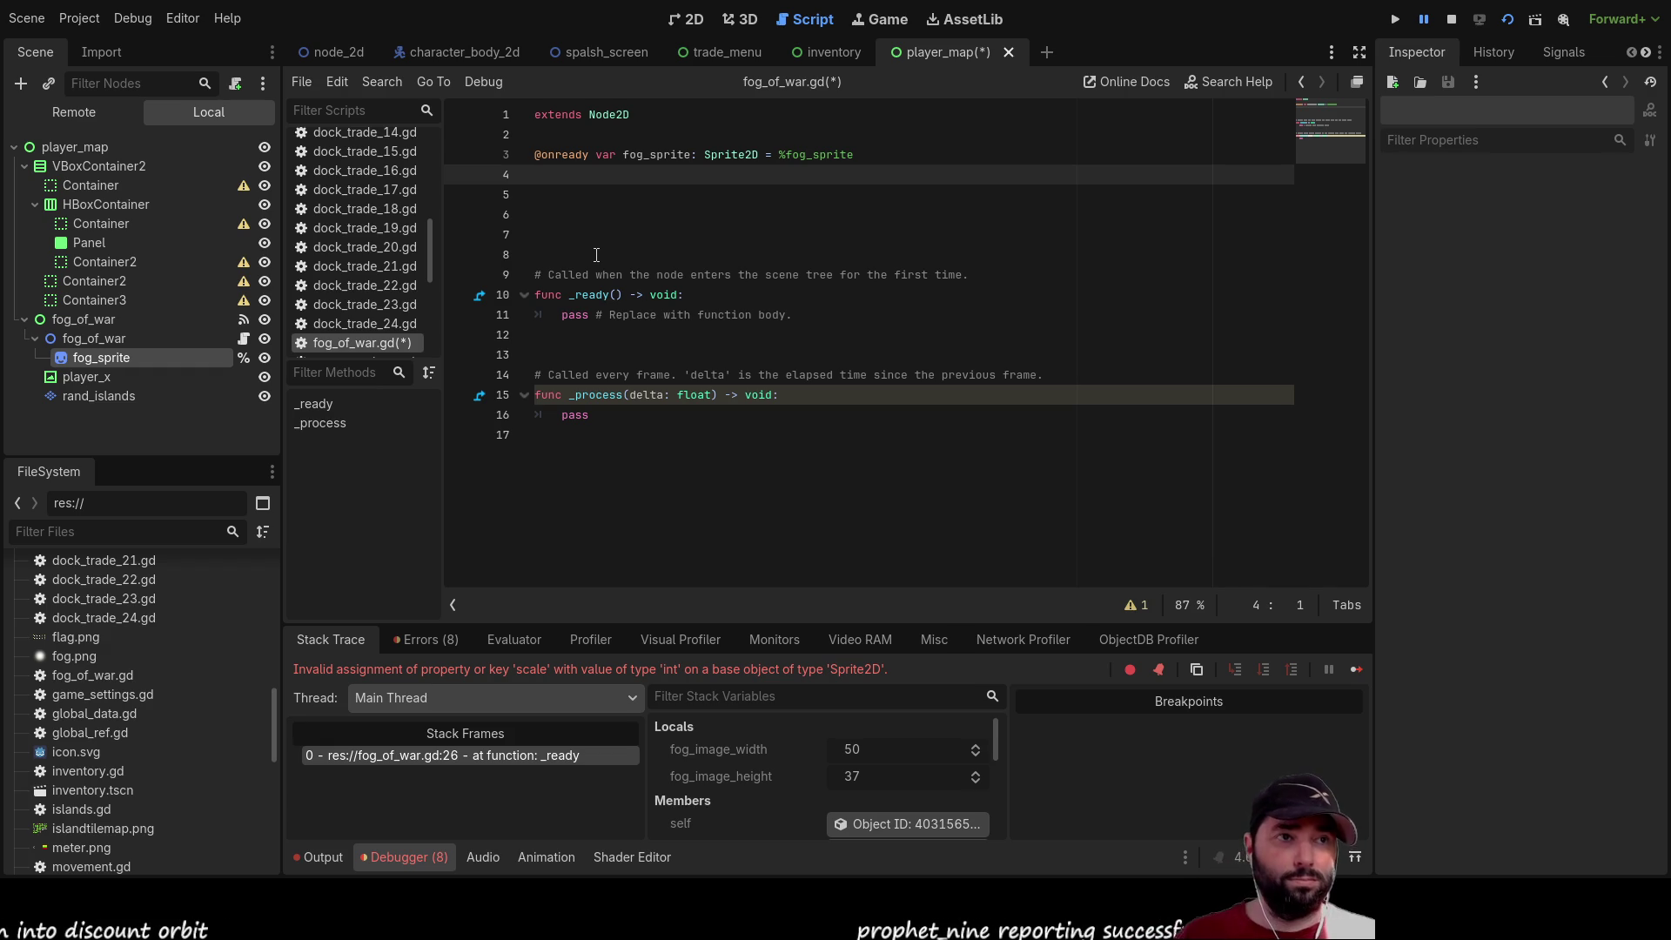
# Declare var fog_image: Image on line 5 with blank lines beneath it
pyautogui.click(539, 201)
pyautogui.write('fog_')
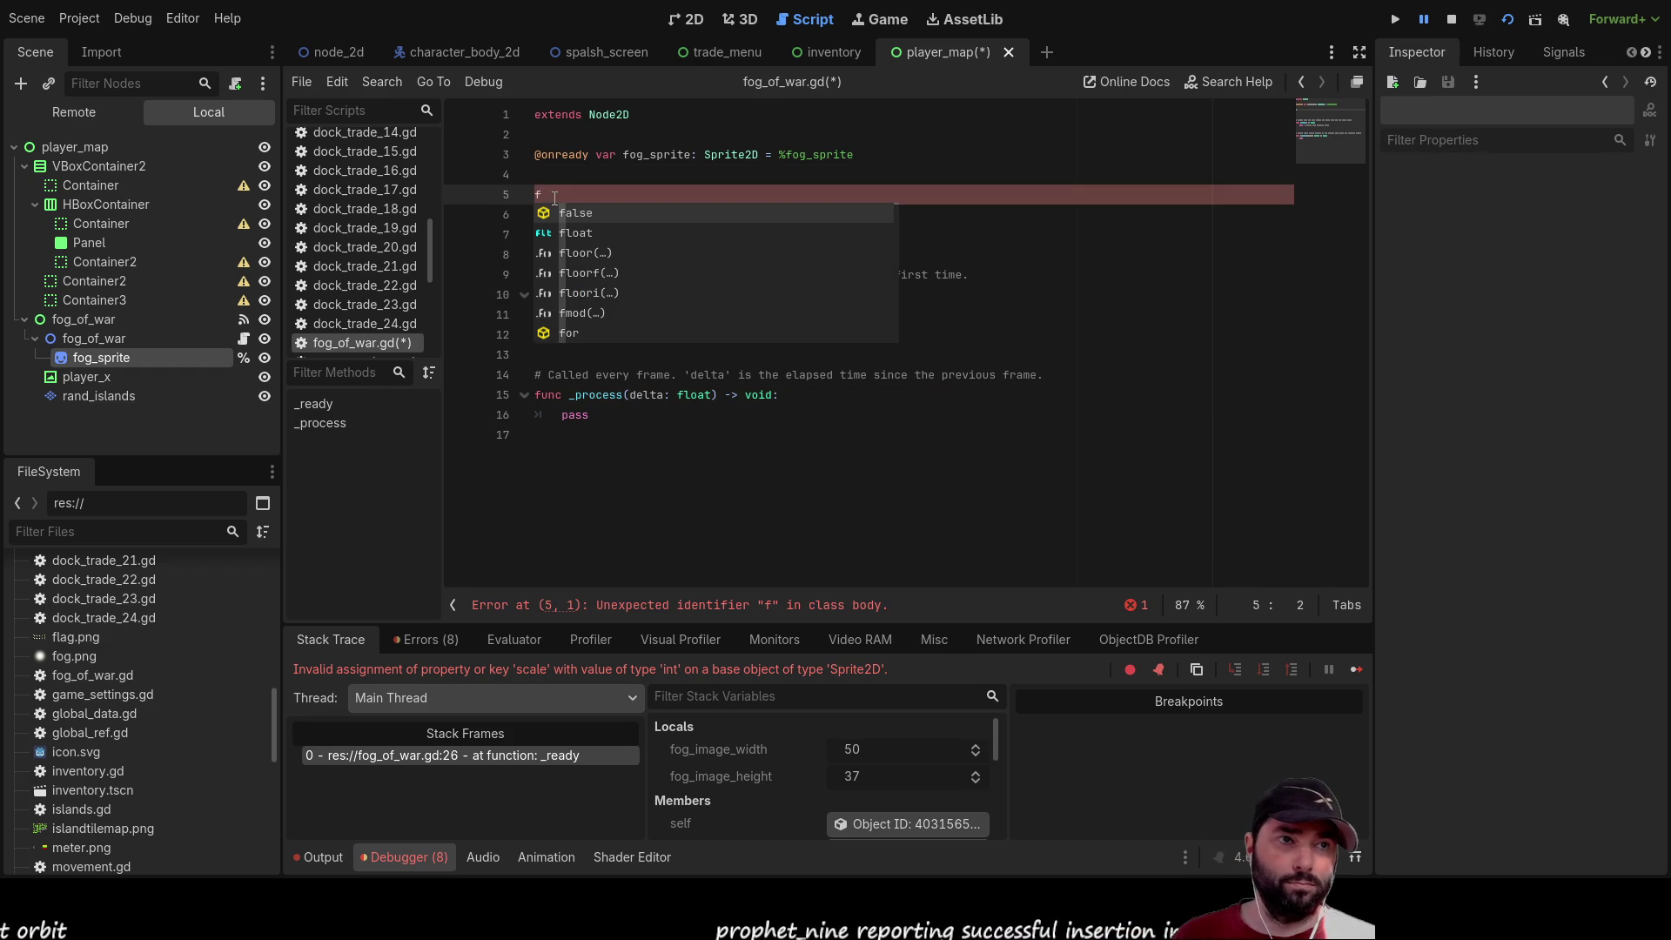
pyautogui.write('image')
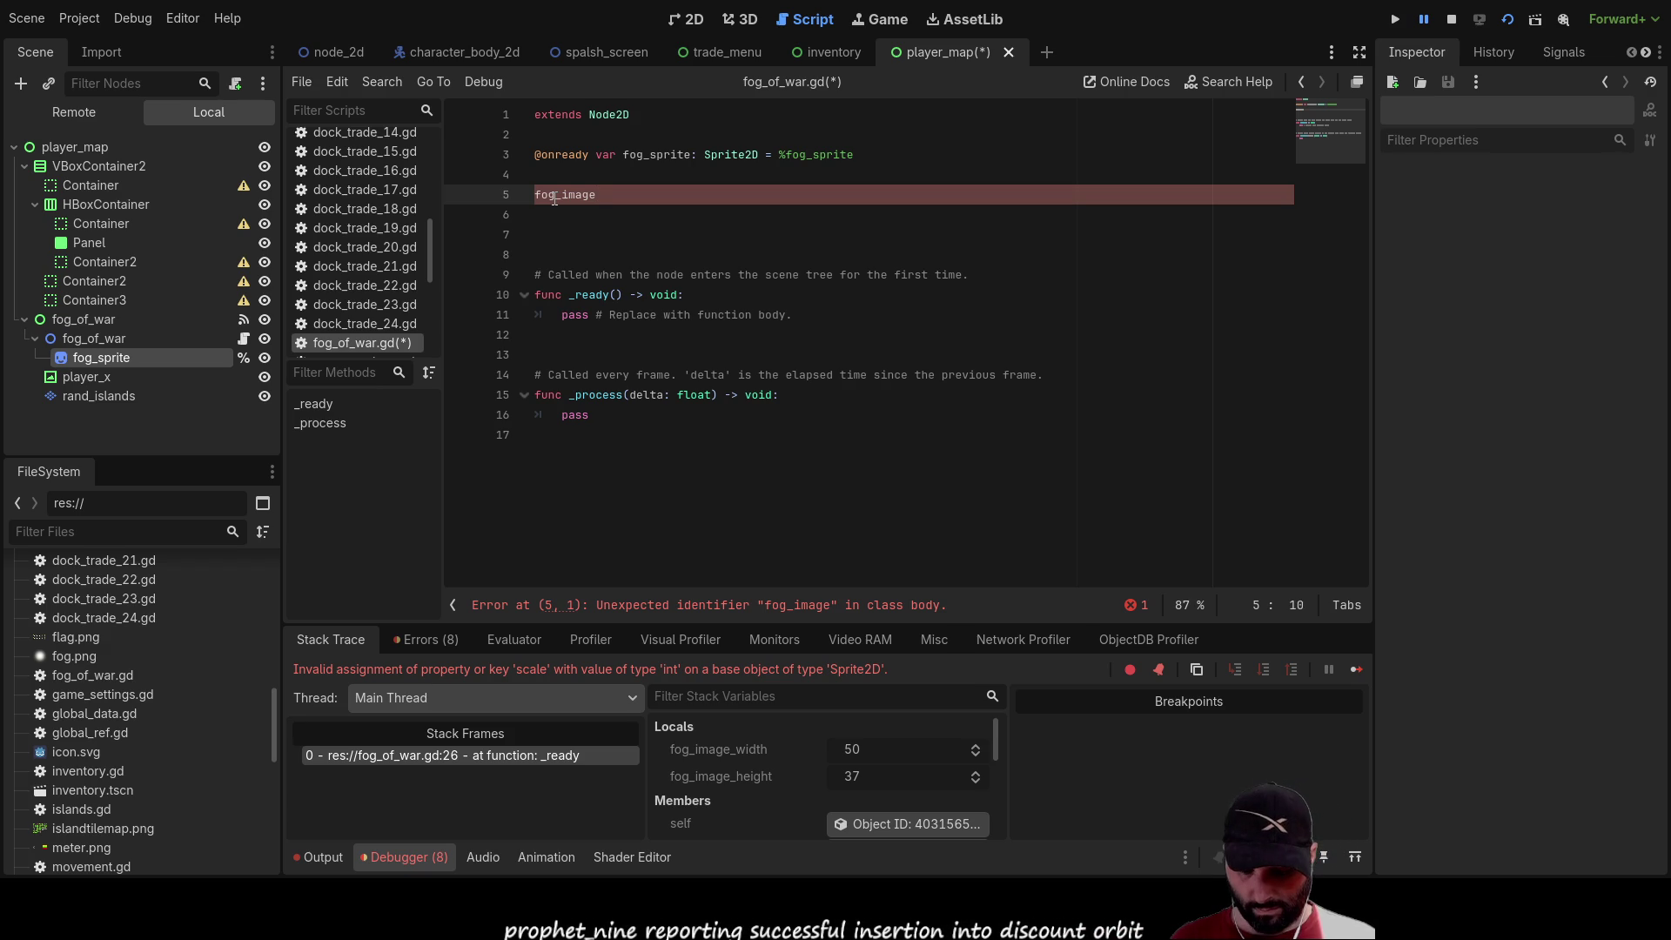
pyautogui.write(': Im')
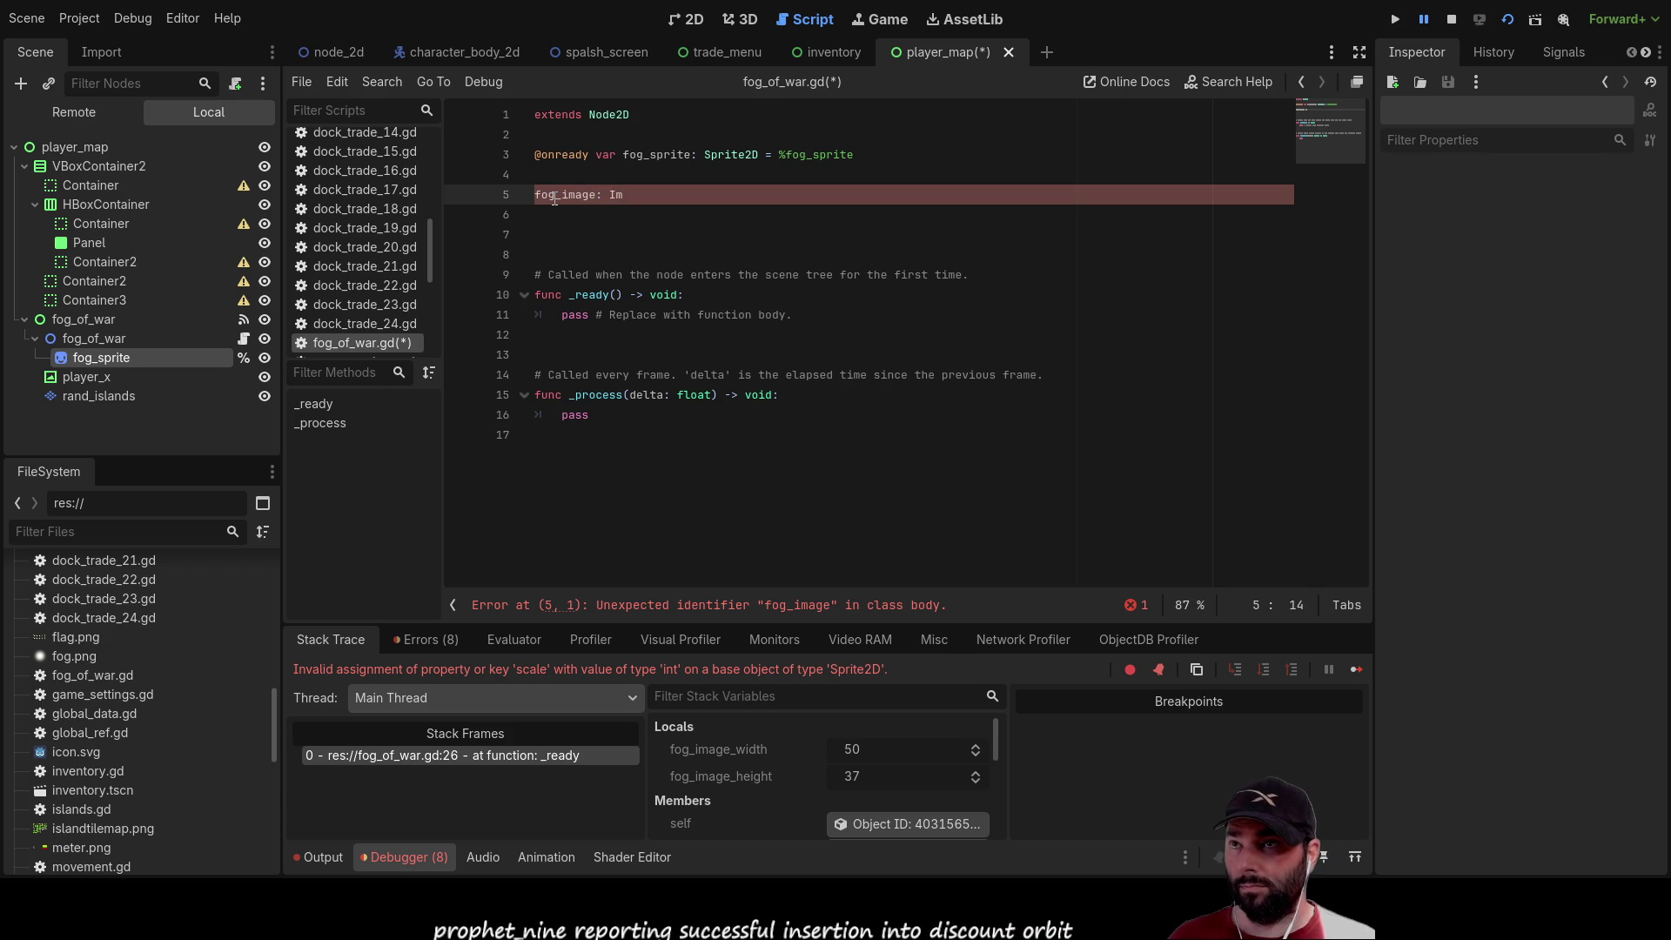
pyautogui.press('Left')
pyautogui.press('Left')
pyautogui.press('Left')
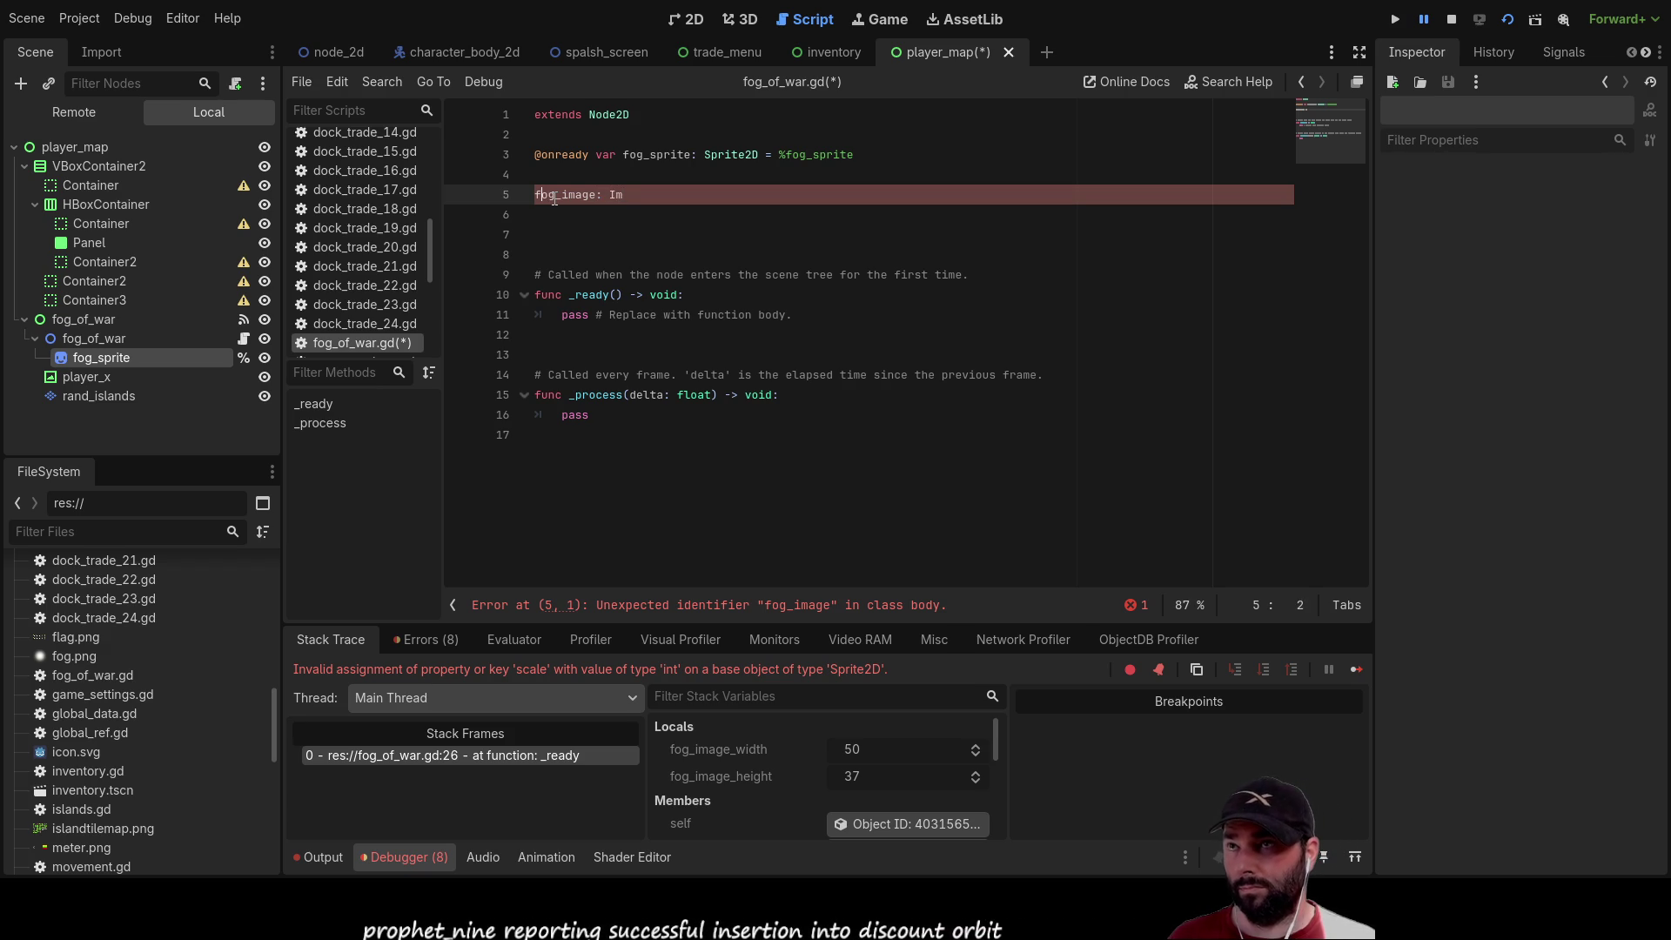
pyautogui.write('var')
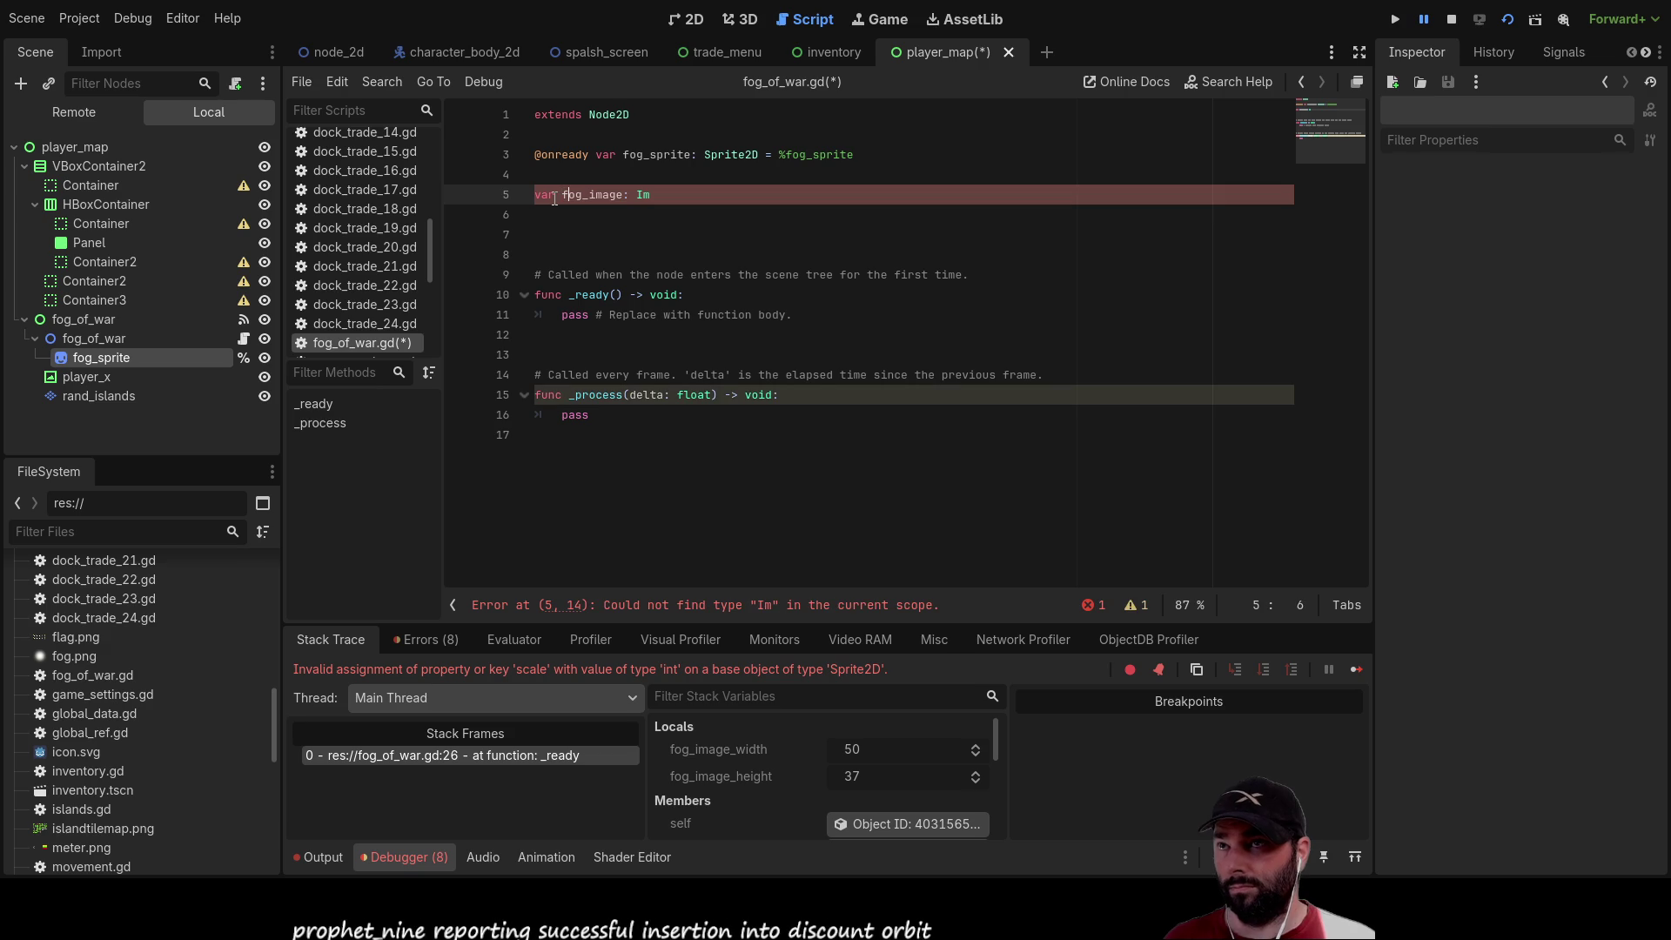
pyautogui.press('End')
pyautogui.write('a')
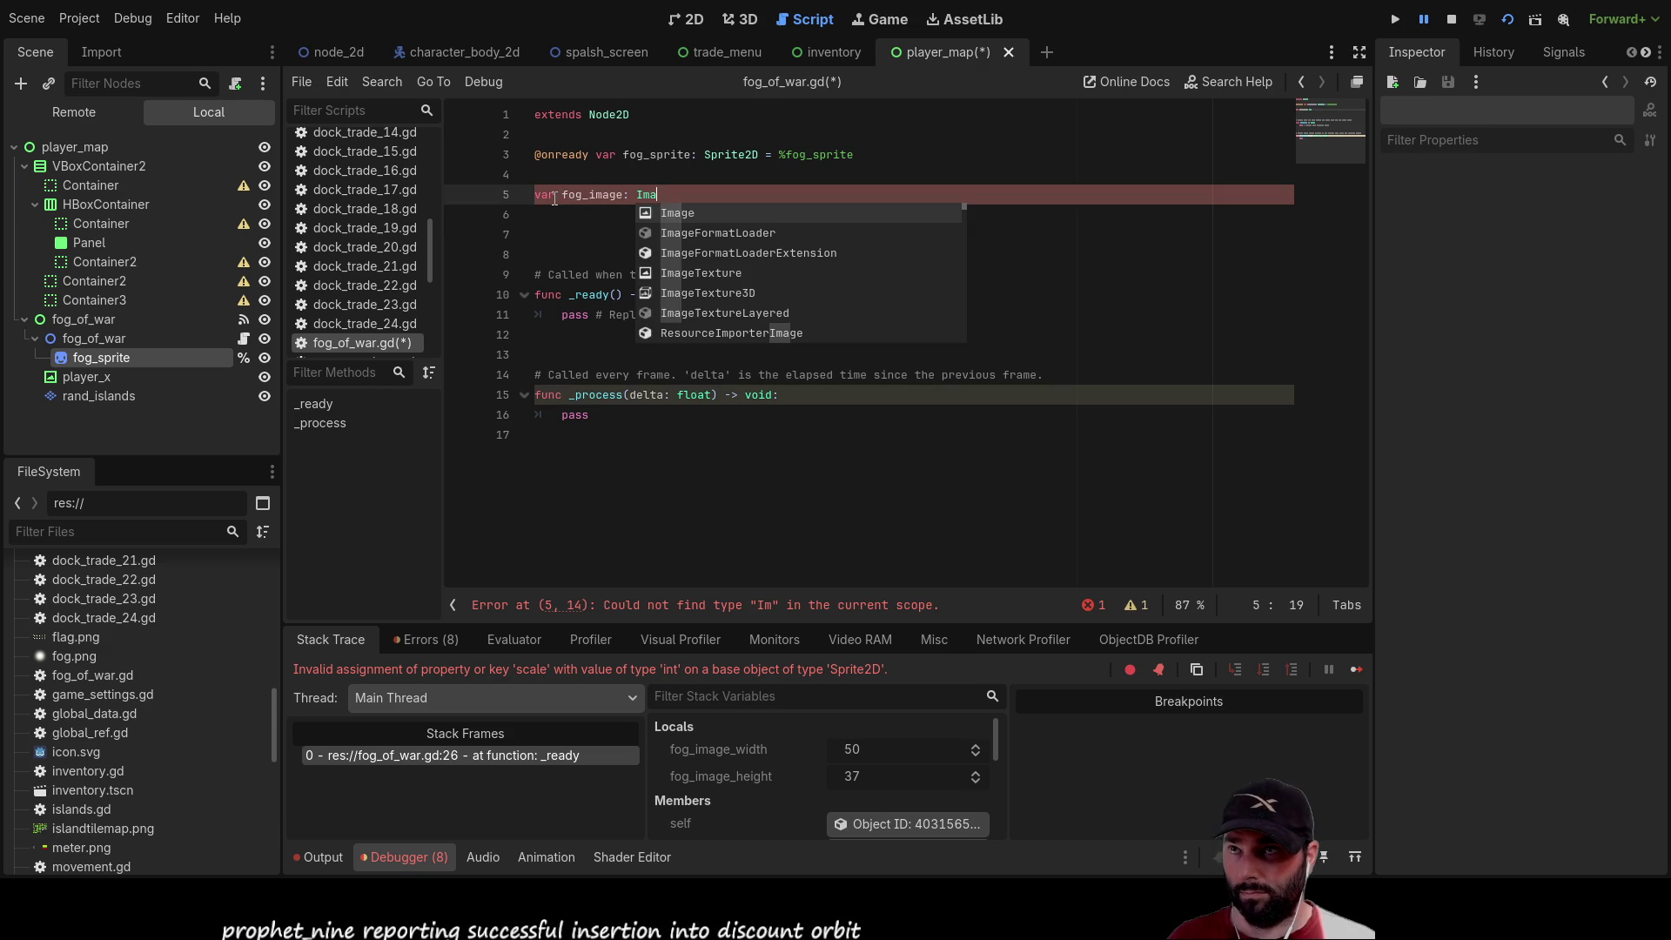
pyautogui.press('Return')
pyautogui.press('Down')
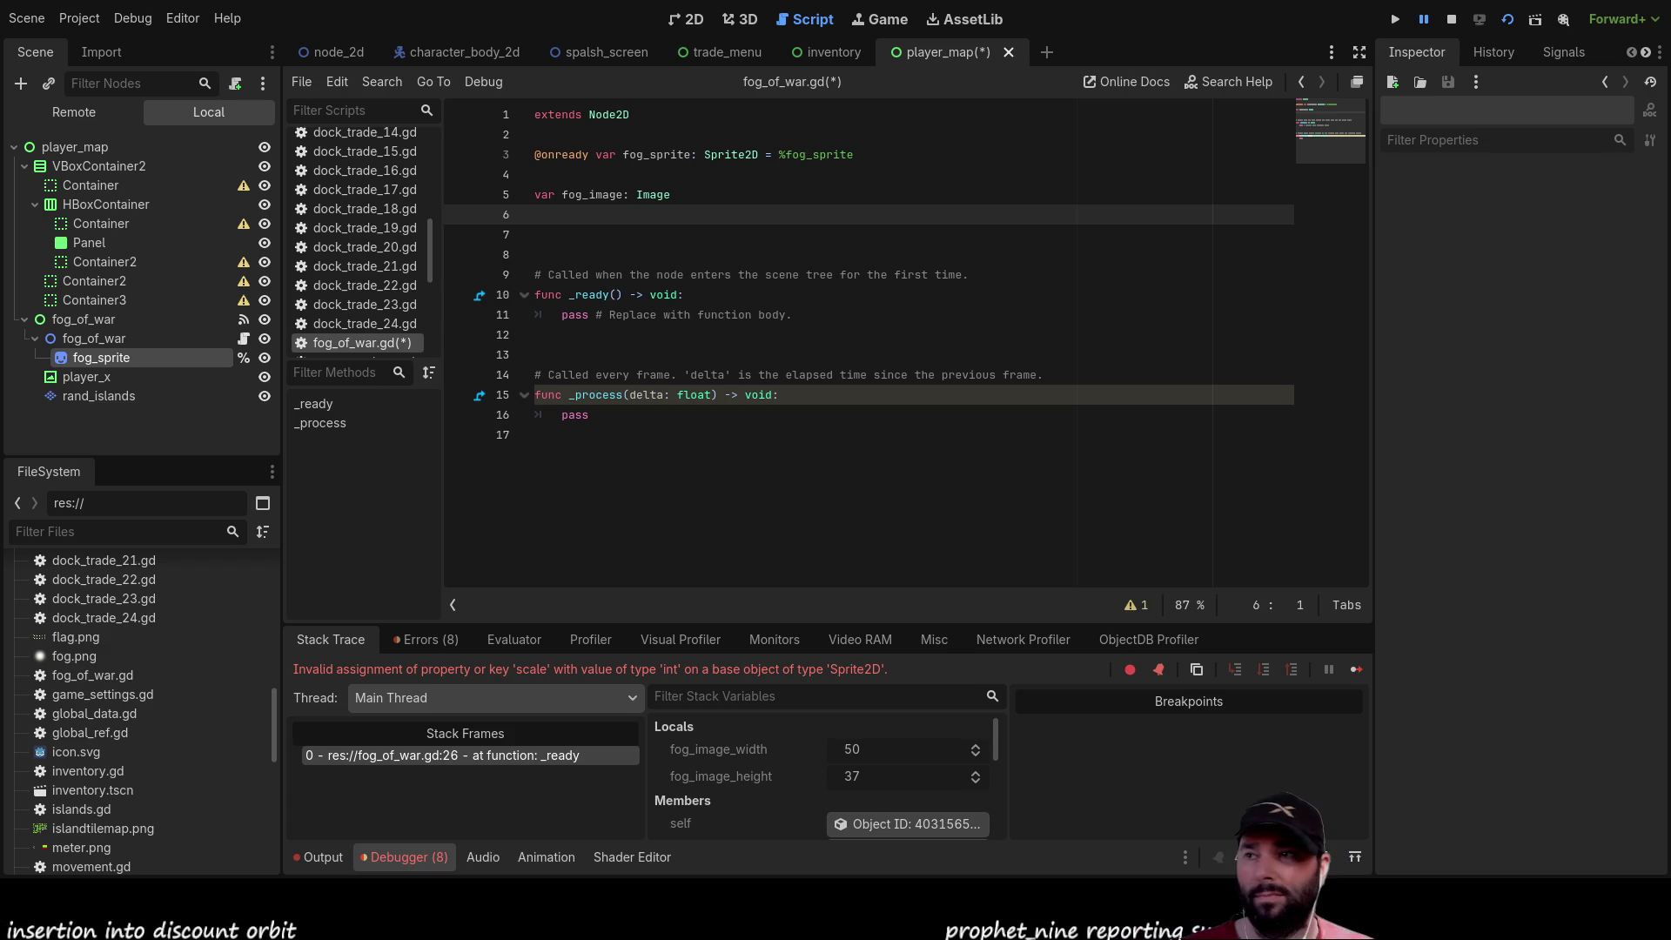
pyautogui.click(559, 237)
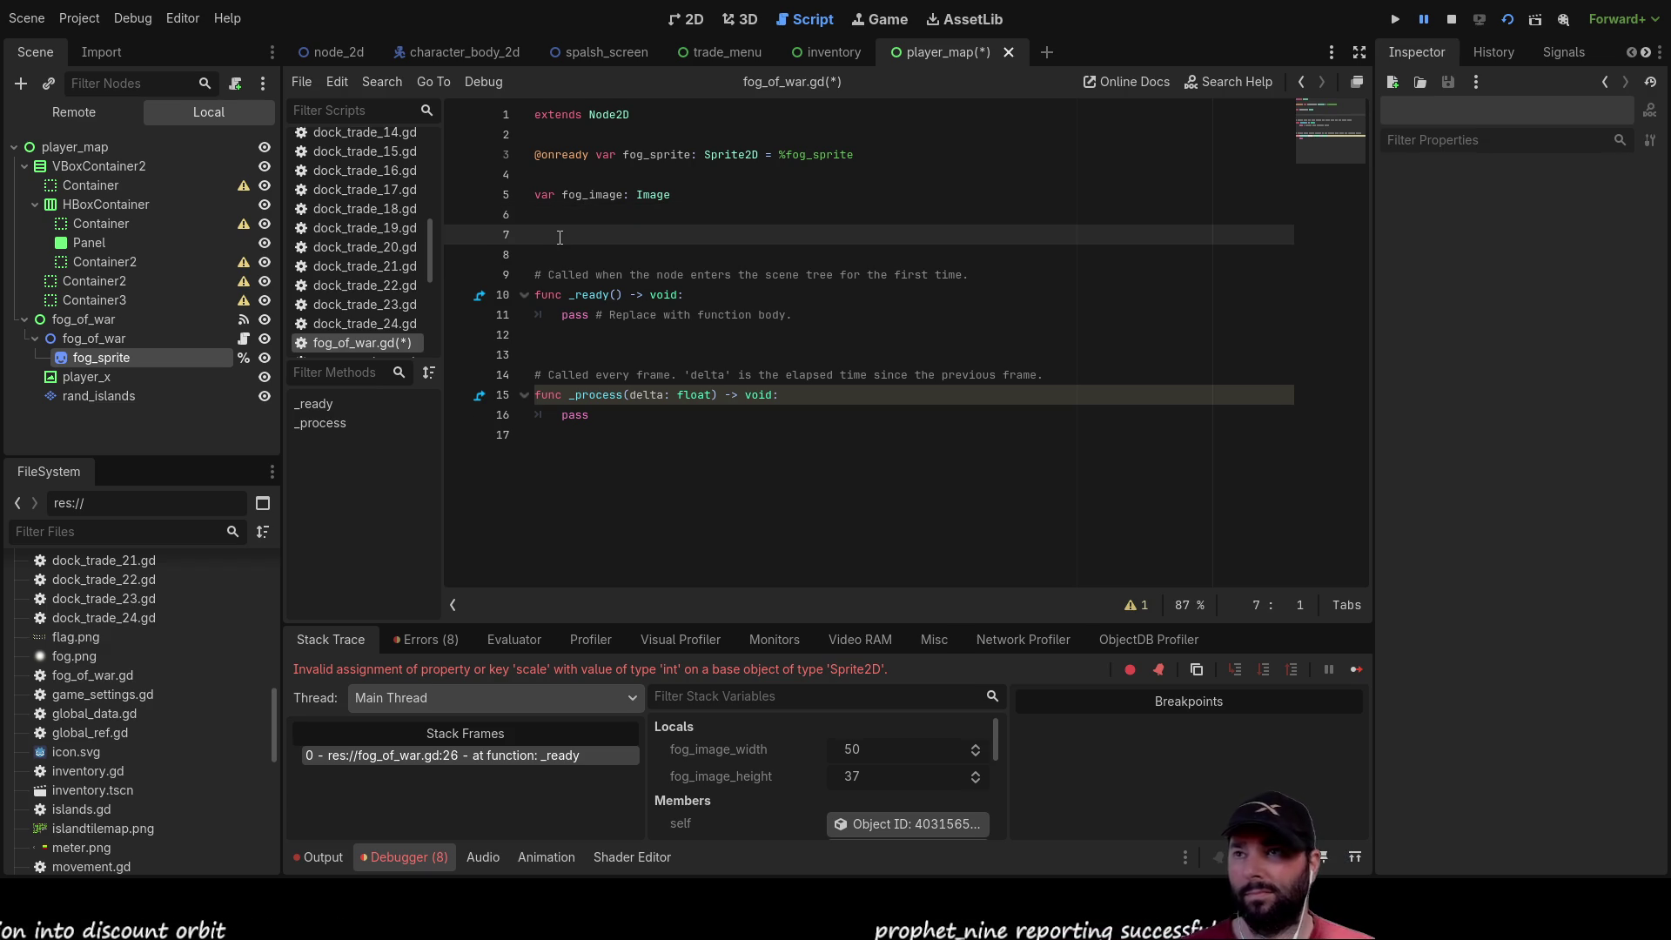
pyautogui.press('Return')
pyautogui.press('Return')
pyautogui.press('Return')
pyautogui.press('Up')
pyautogui.press('Up')
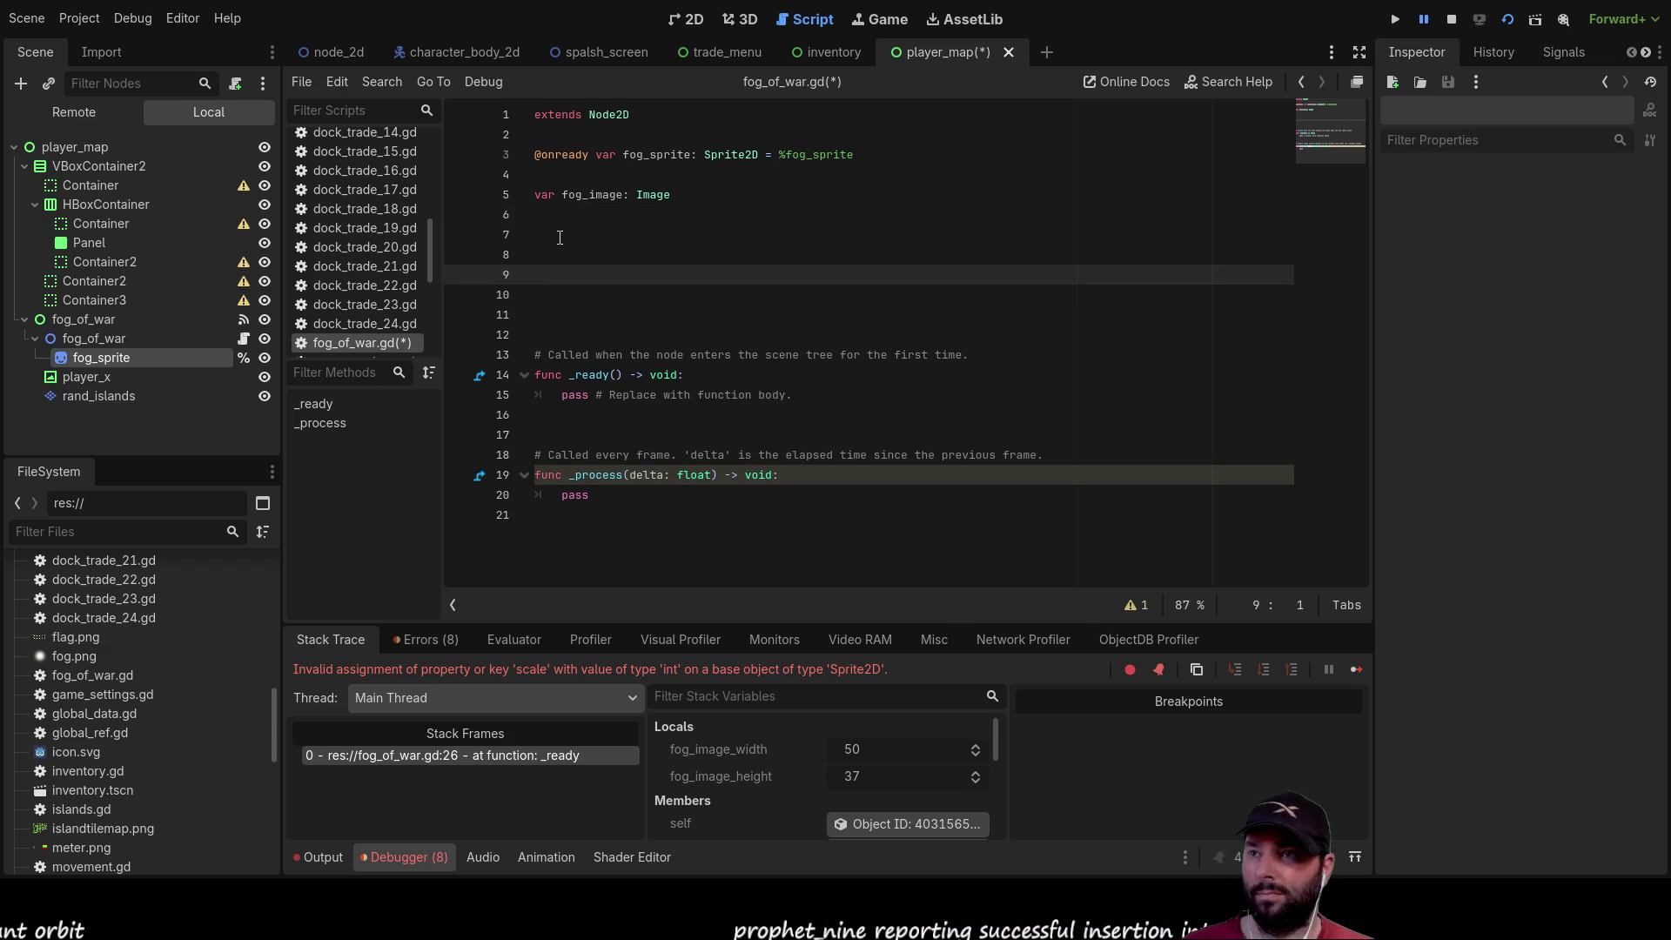
pyautogui.press('Down')
pyautogui.press('Down')
pyautogui.press('Down')
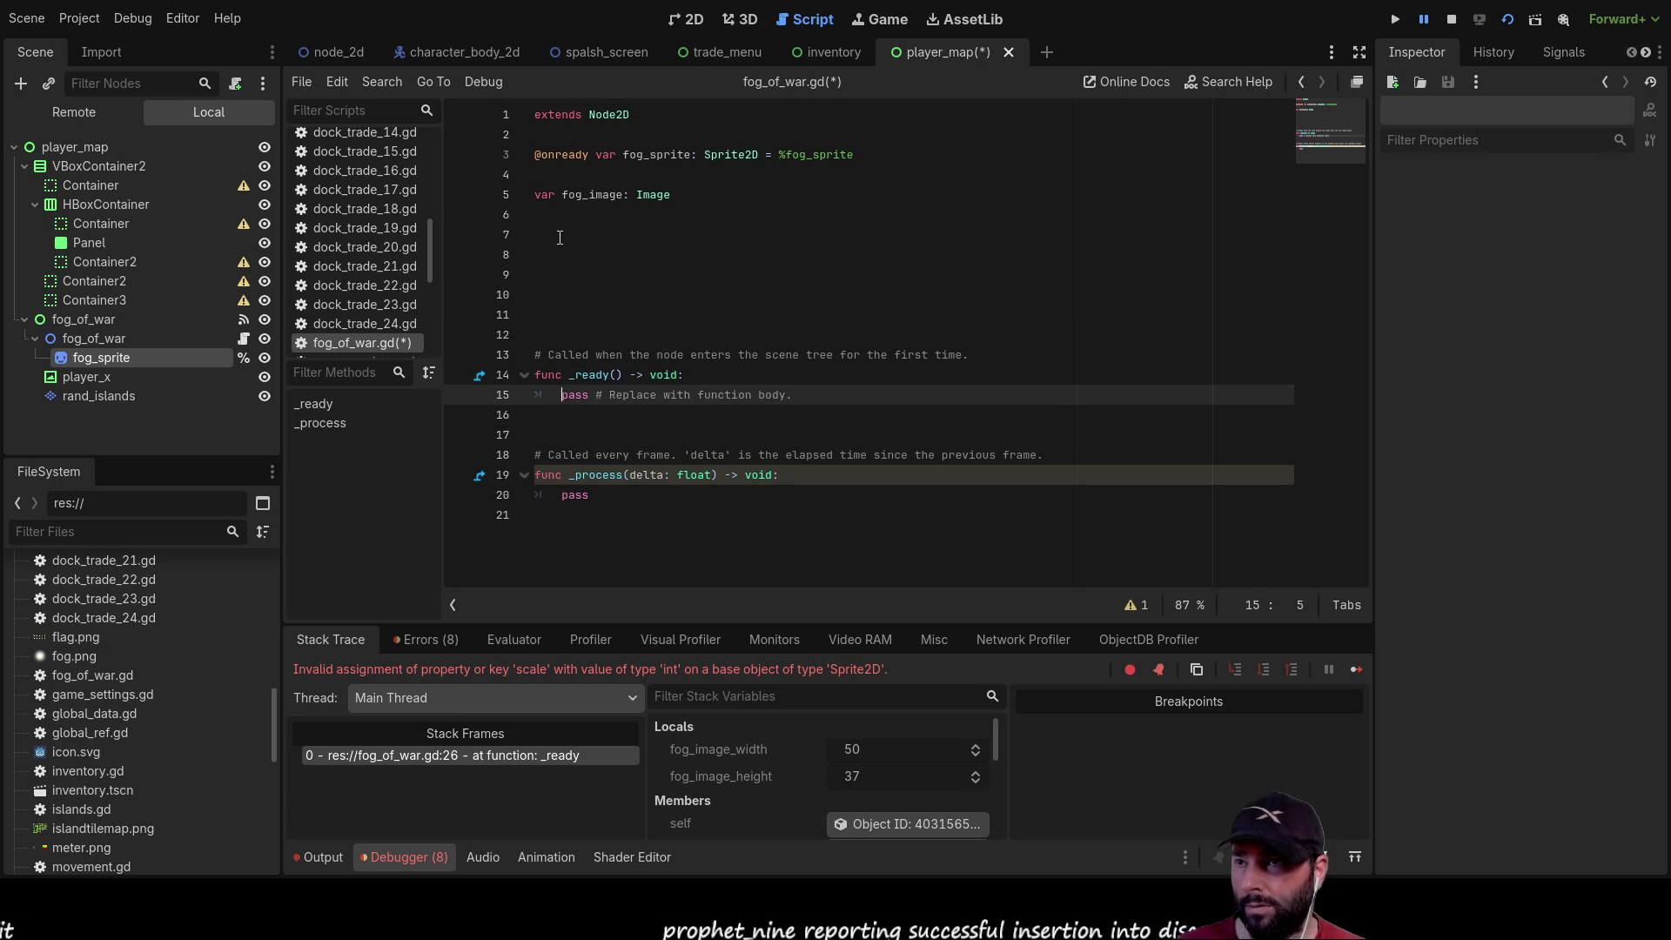
# Replace the pass placeholder in _ready with generate_fog() and add space at the script's end
pyautogui.hotkey('shift', 'Right')
pyautogui.hotkey('shift', 'Right')
pyautogui.hotkey('shift', 'Right')
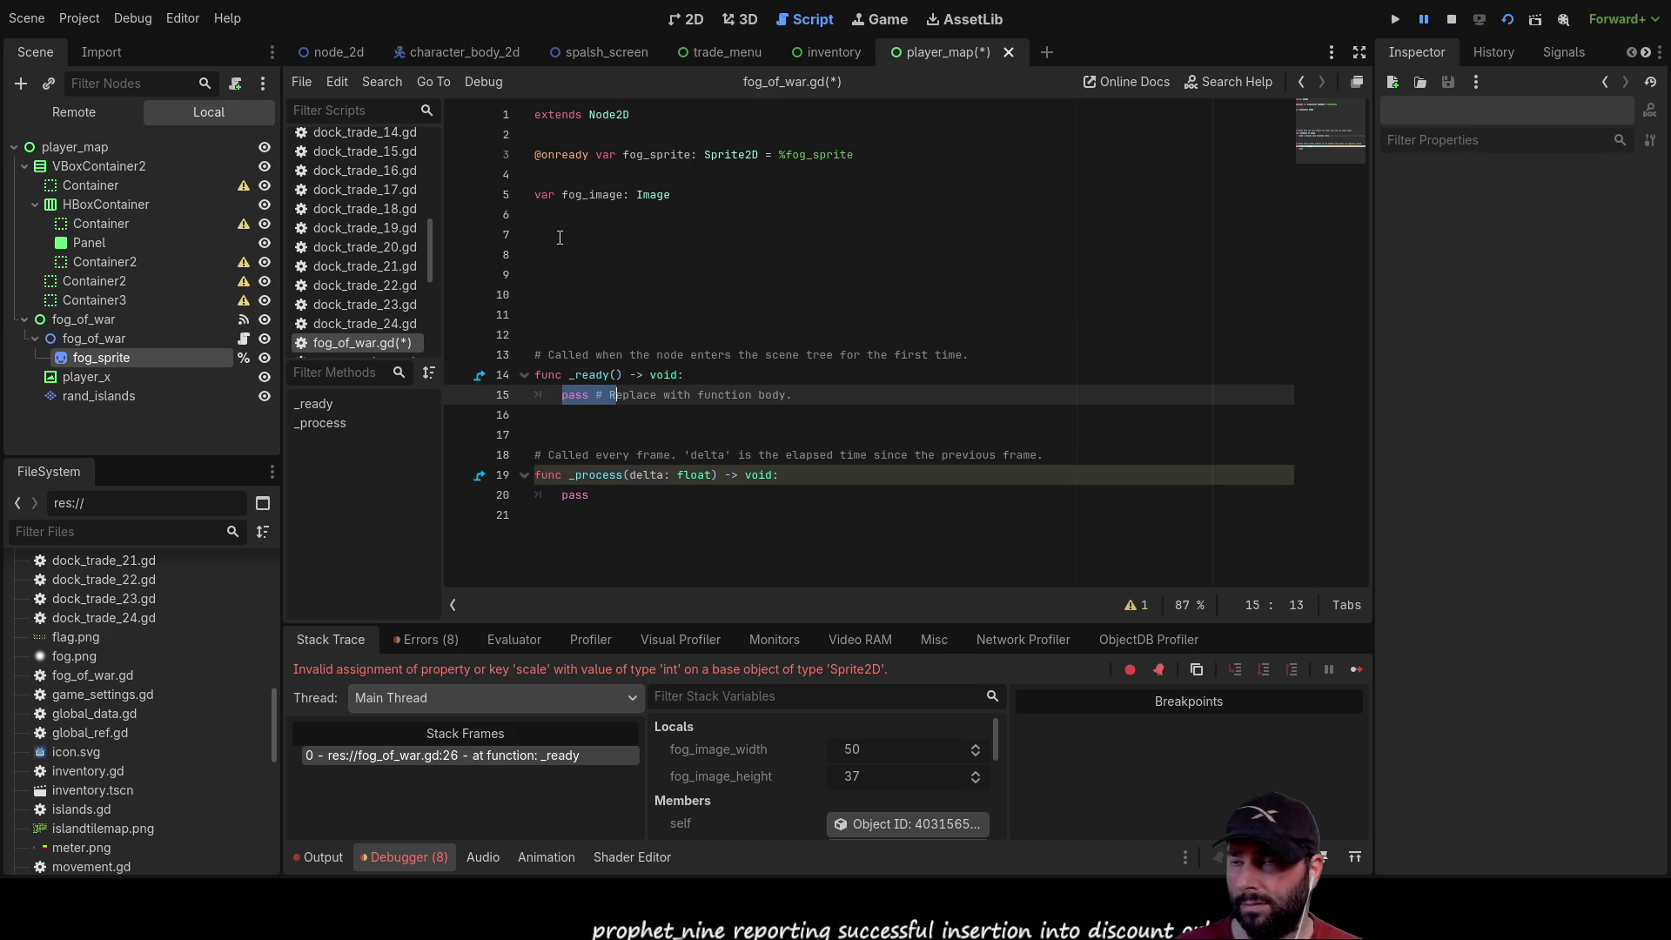
pyautogui.hotkey('shift', 'Right')
pyautogui.hotkey('shift', 'Right')
pyautogui.hotkey('shift', 'Right')
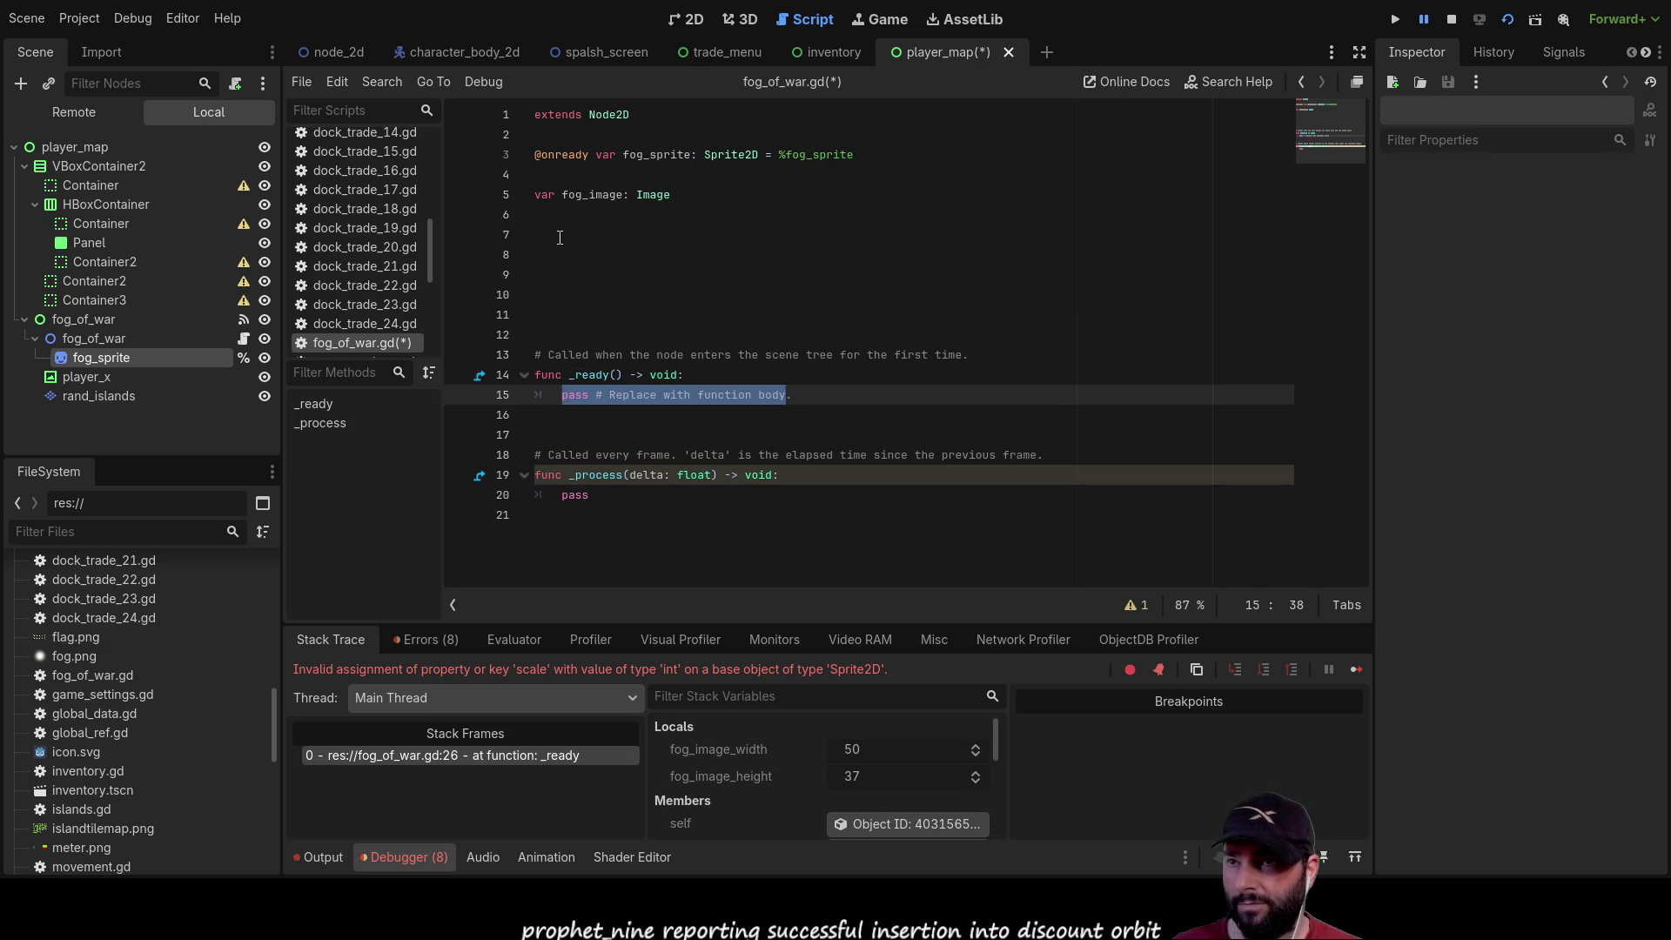
pyautogui.press('BackSpace')
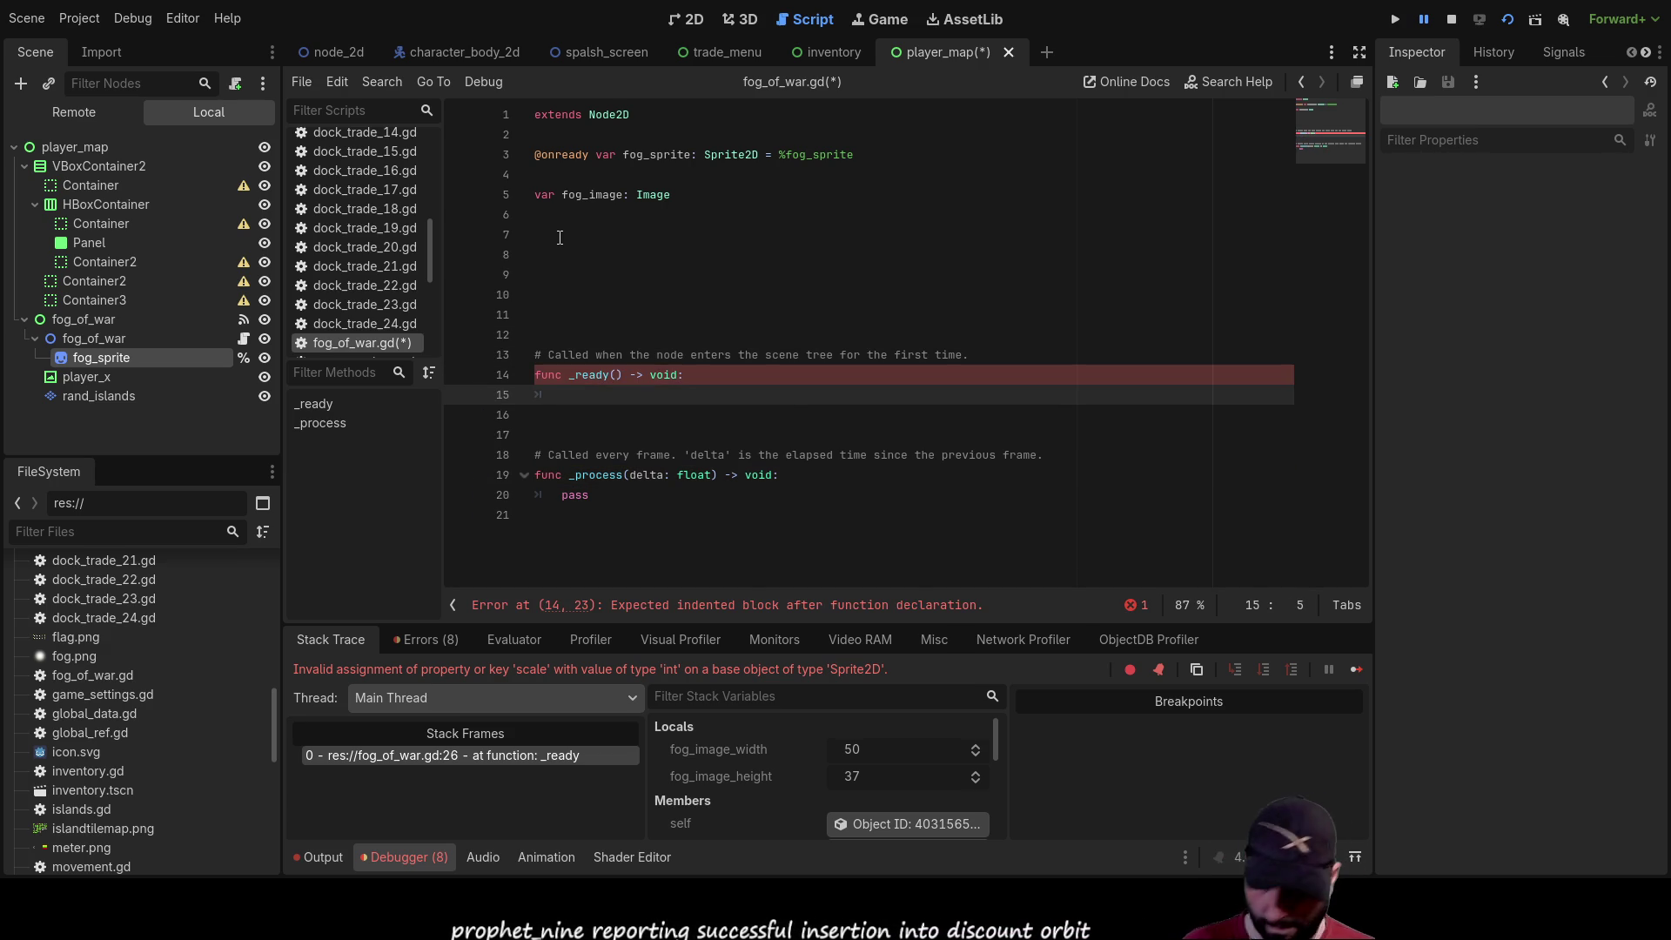
pyautogui.write('genera')
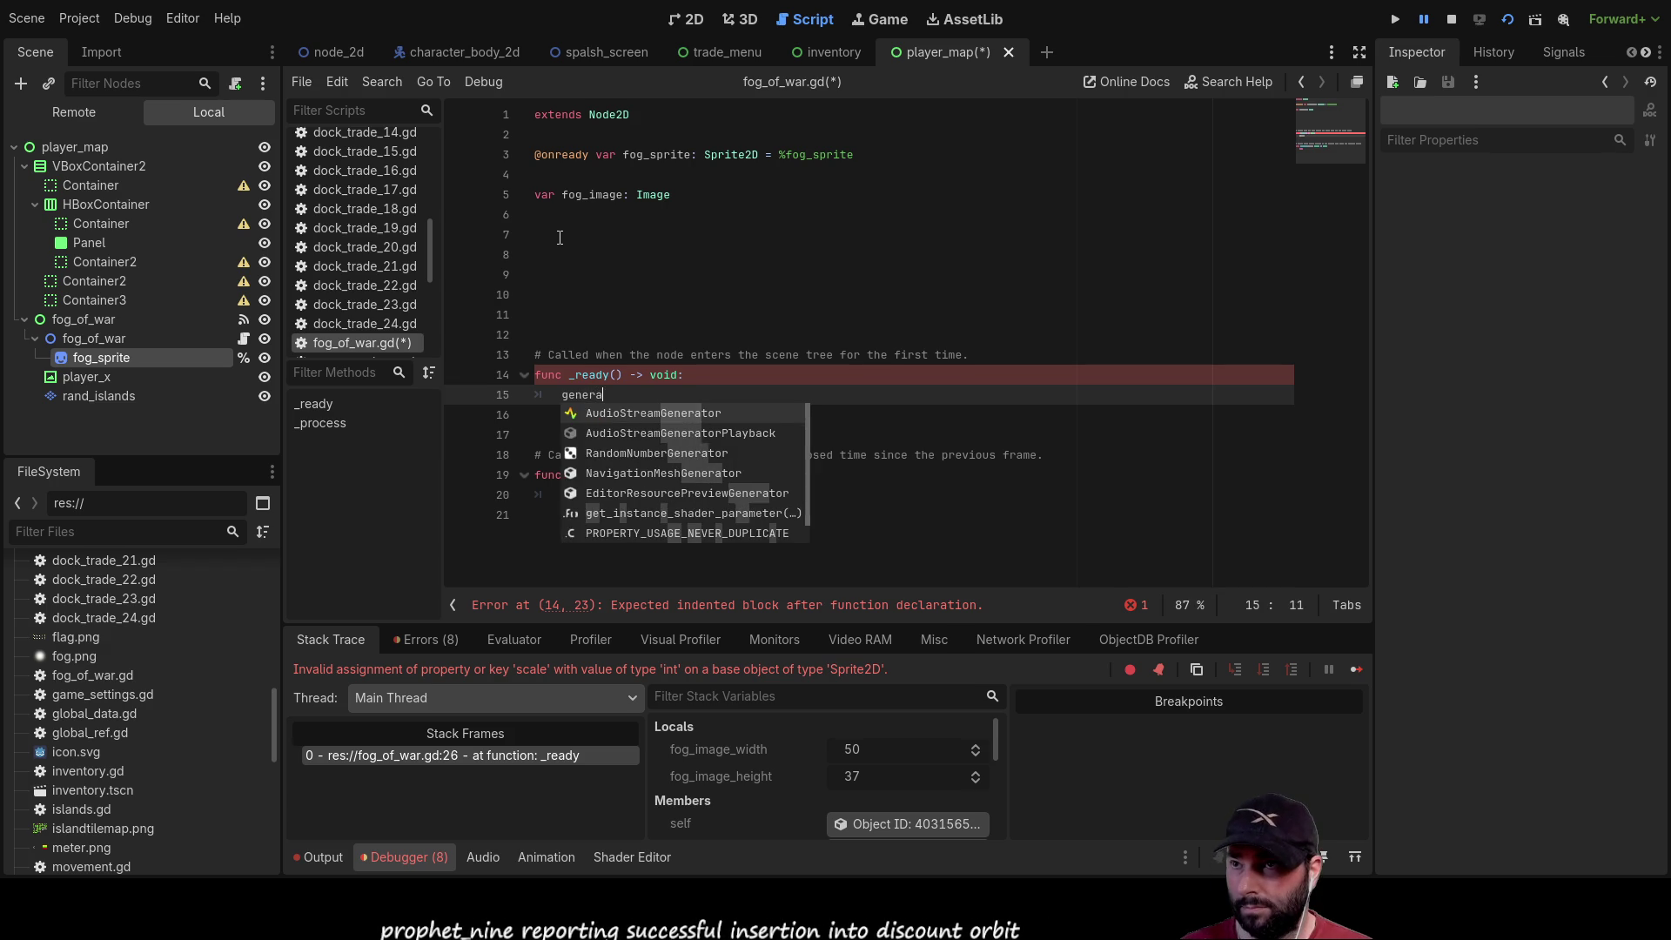
pyautogui.write('te_fog')
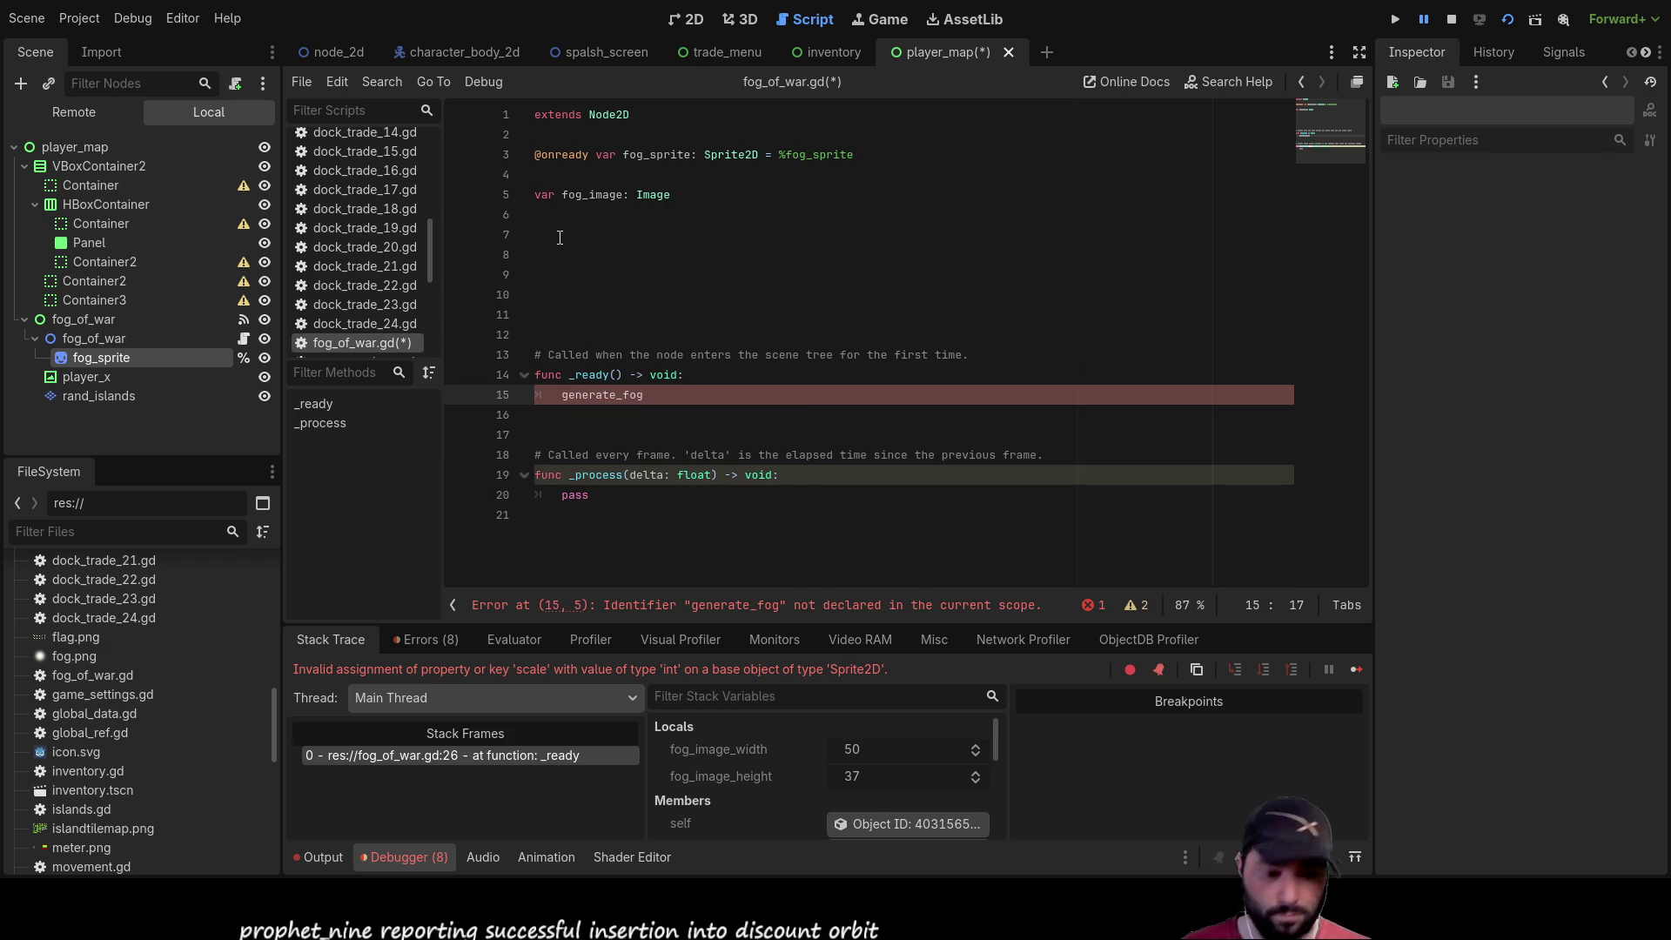
pyautogui.write('()')
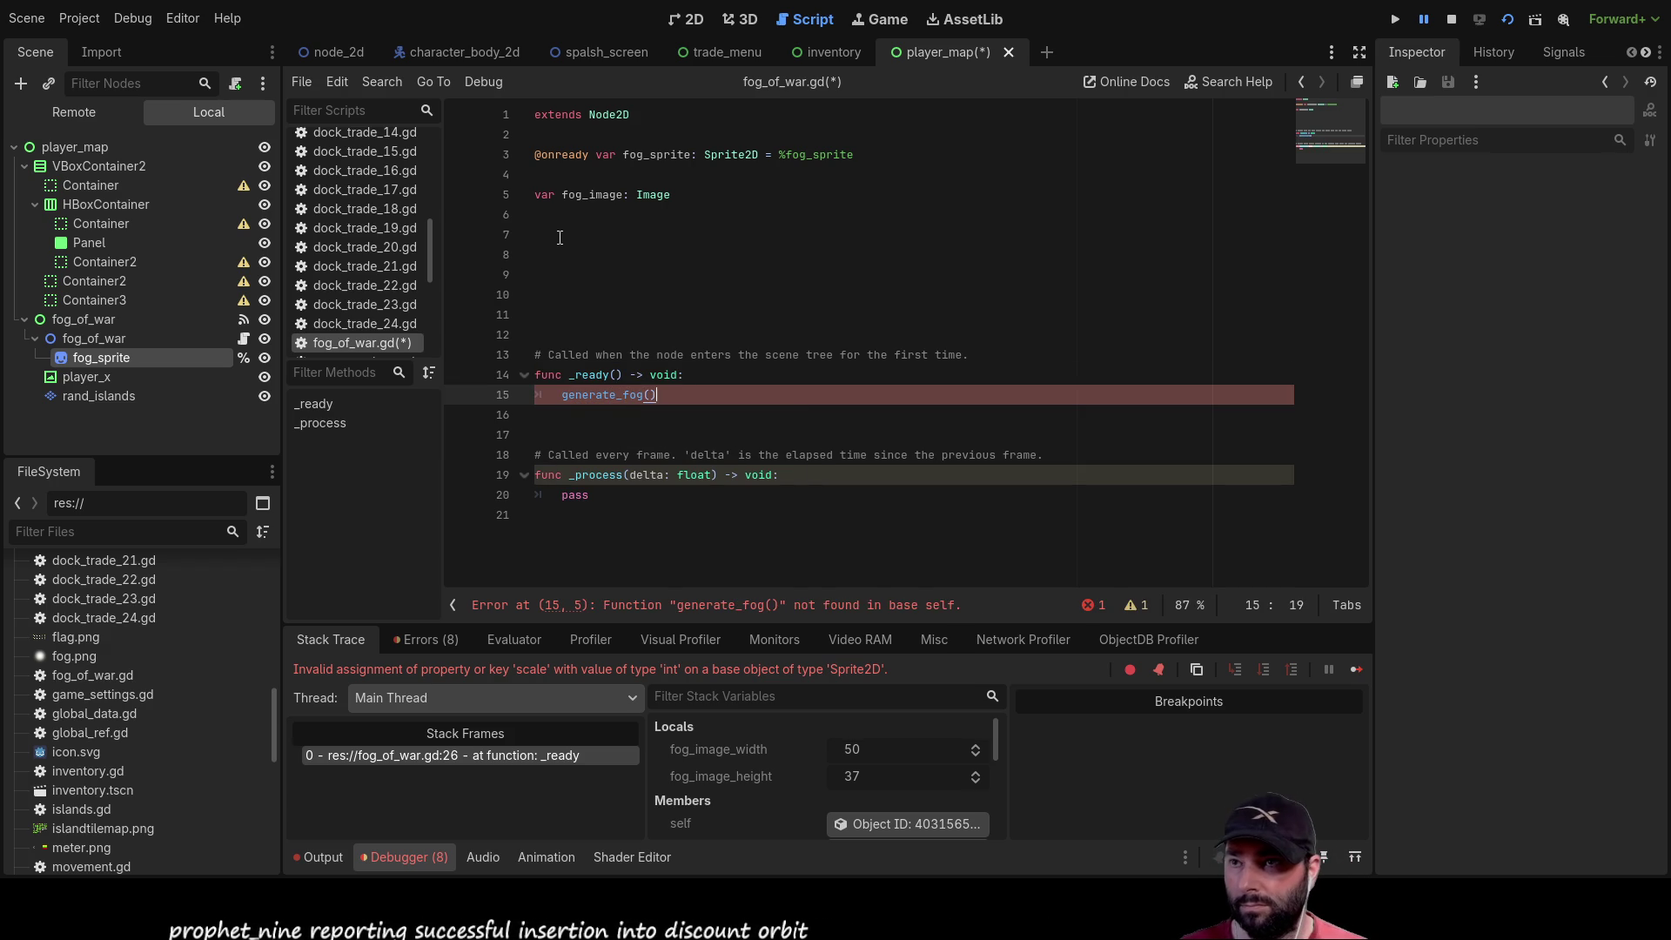
pyautogui.press('Up')
pyautogui.press('Up')
pyautogui.press('Up')
pyautogui.press('Down')
pyautogui.press('Down')
pyautogui.press('Down')
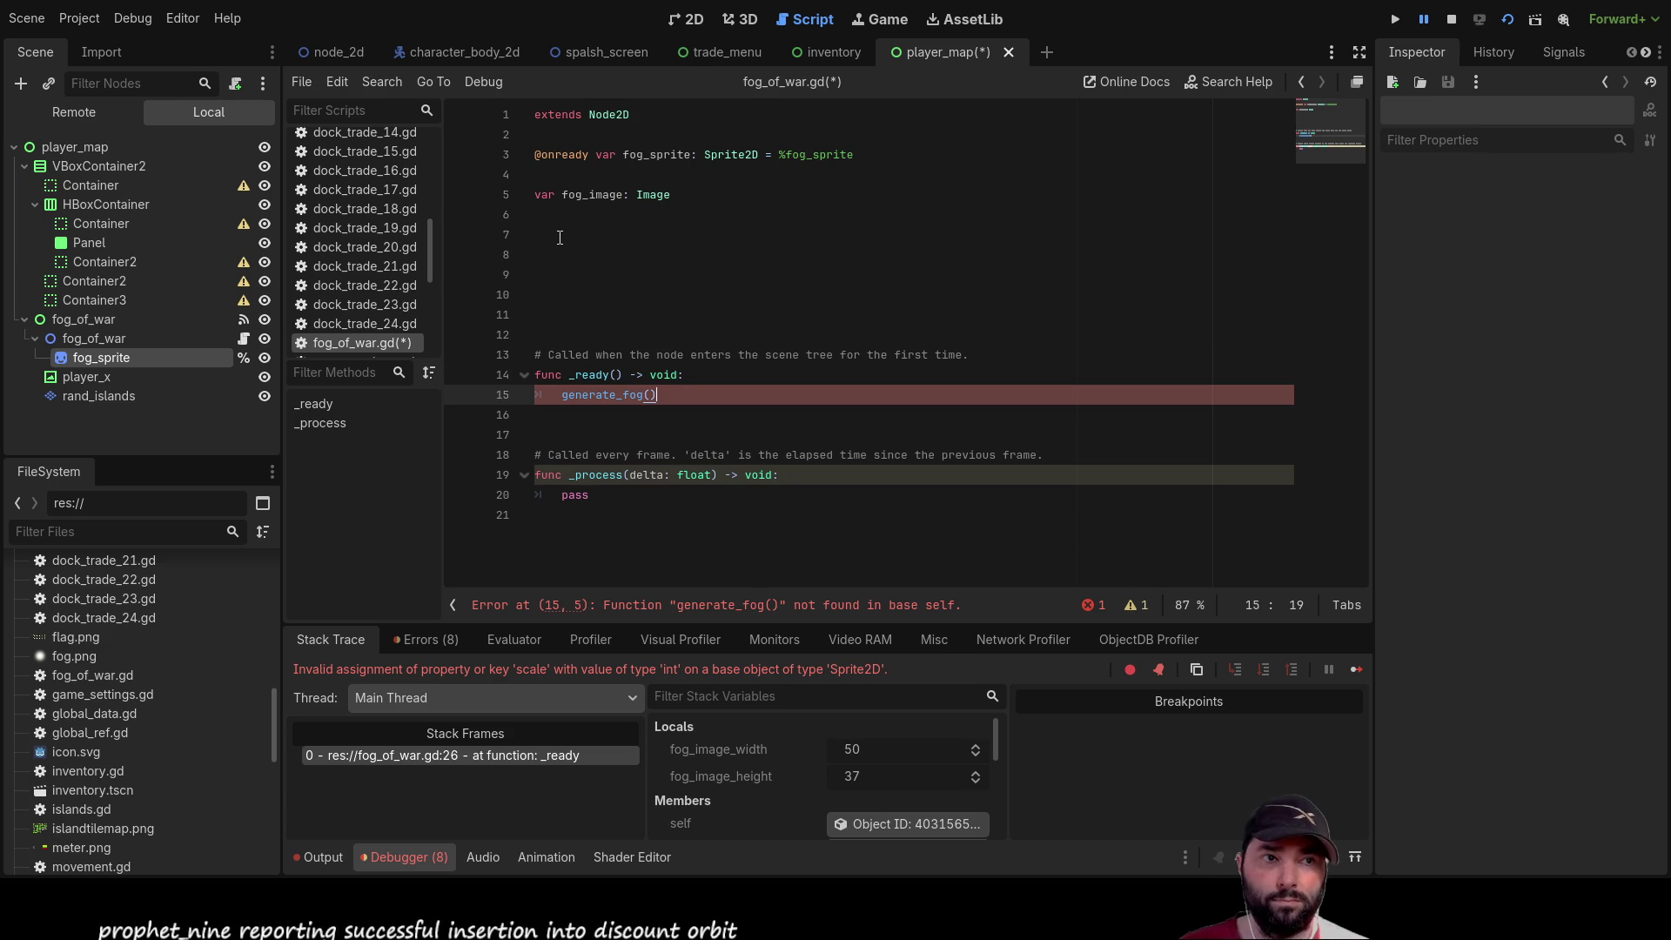
pyautogui.press('Down')
pyautogui.press('Return')
pyautogui.press('Return')
pyautogui.press('Return')
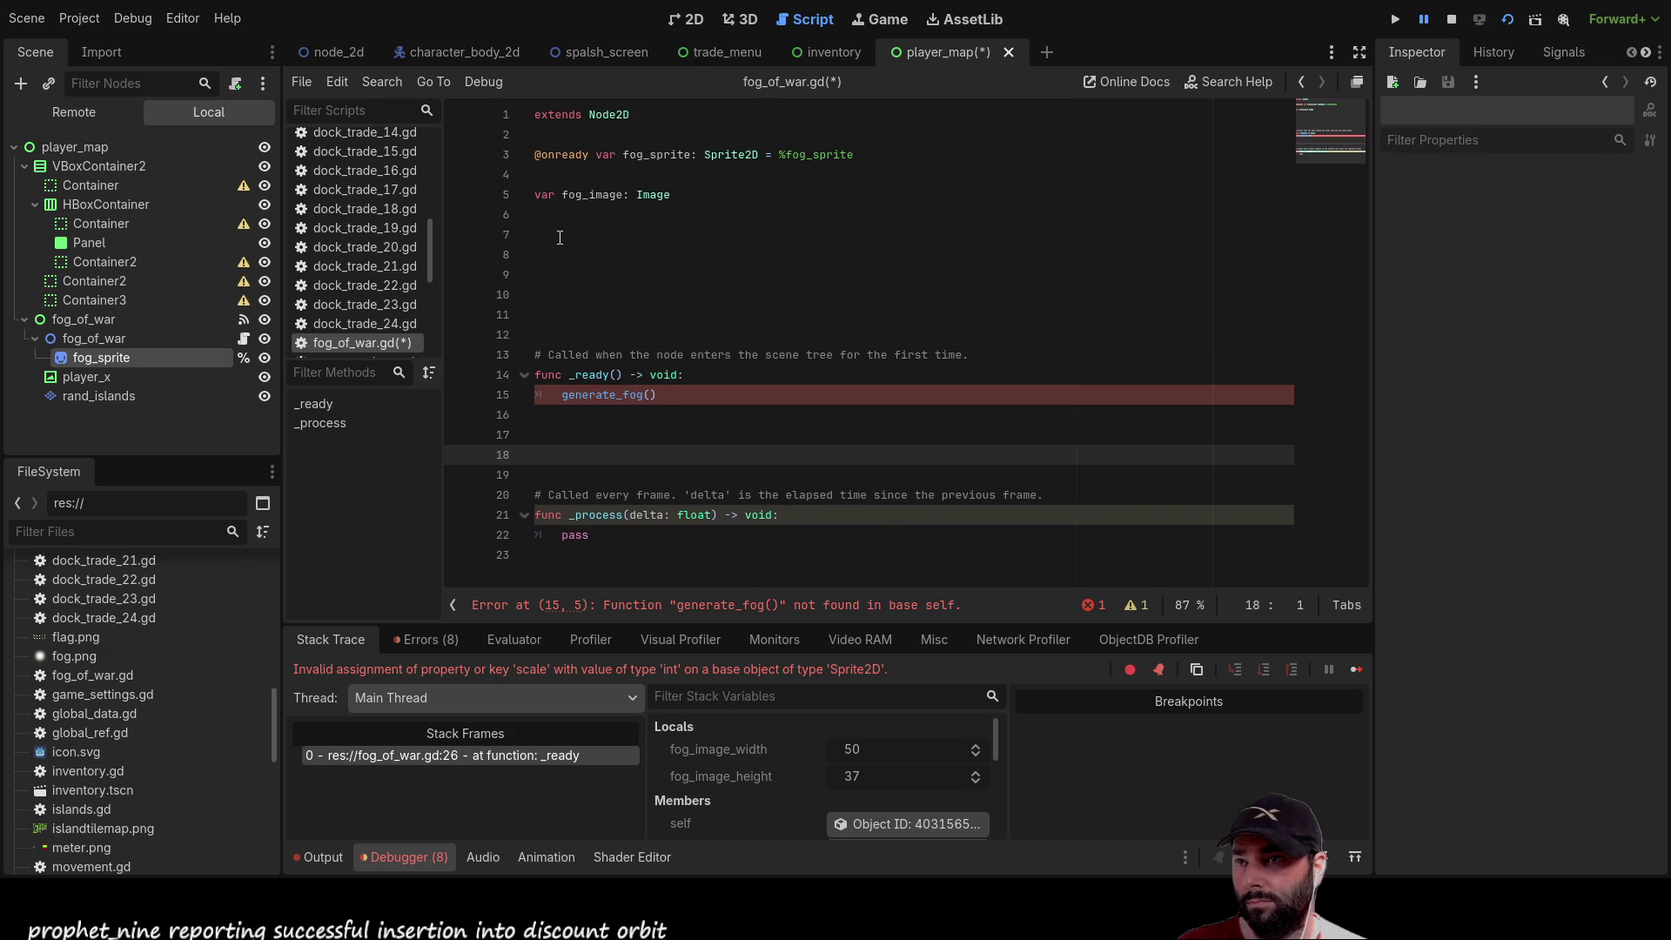
pyautogui.press('BackSpace')
pyautogui.press('BackSpace')
pyautogui.press('BackSpace')
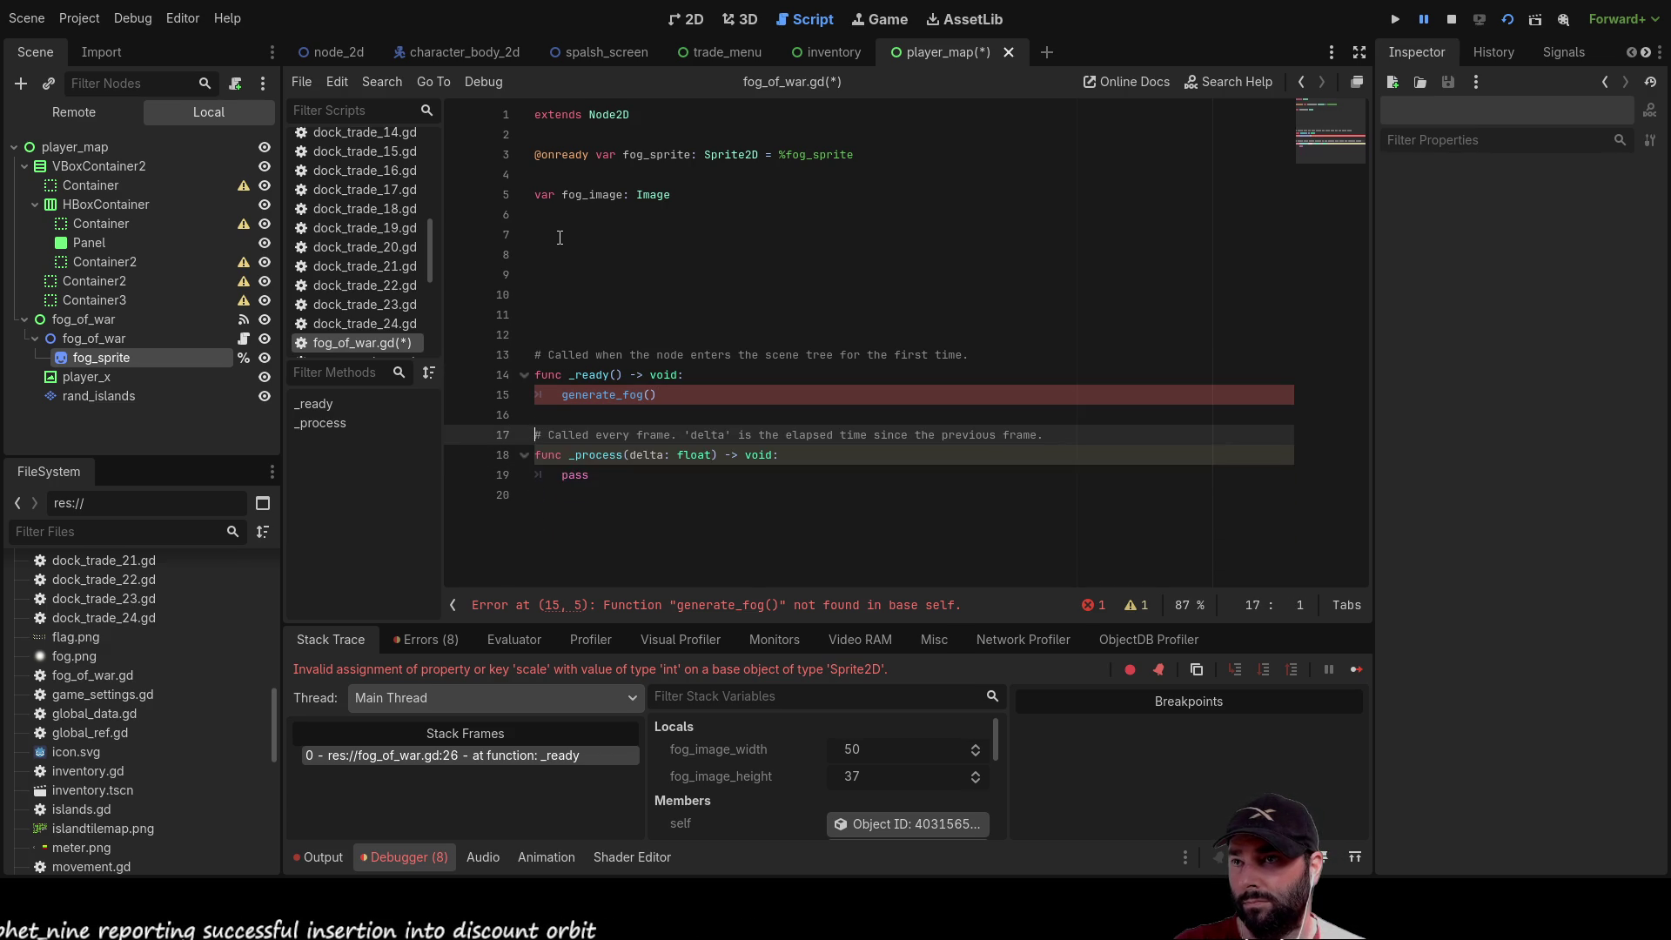
pyautogui.press('Down')
pyautogui.press('Down')
pyautogui.press('Down')
pyautogui.press('Return')
pyautogui.press('Return')
pyautogui.press('Return')
pyautogui.press('Up')
pyautogui.press('Up')
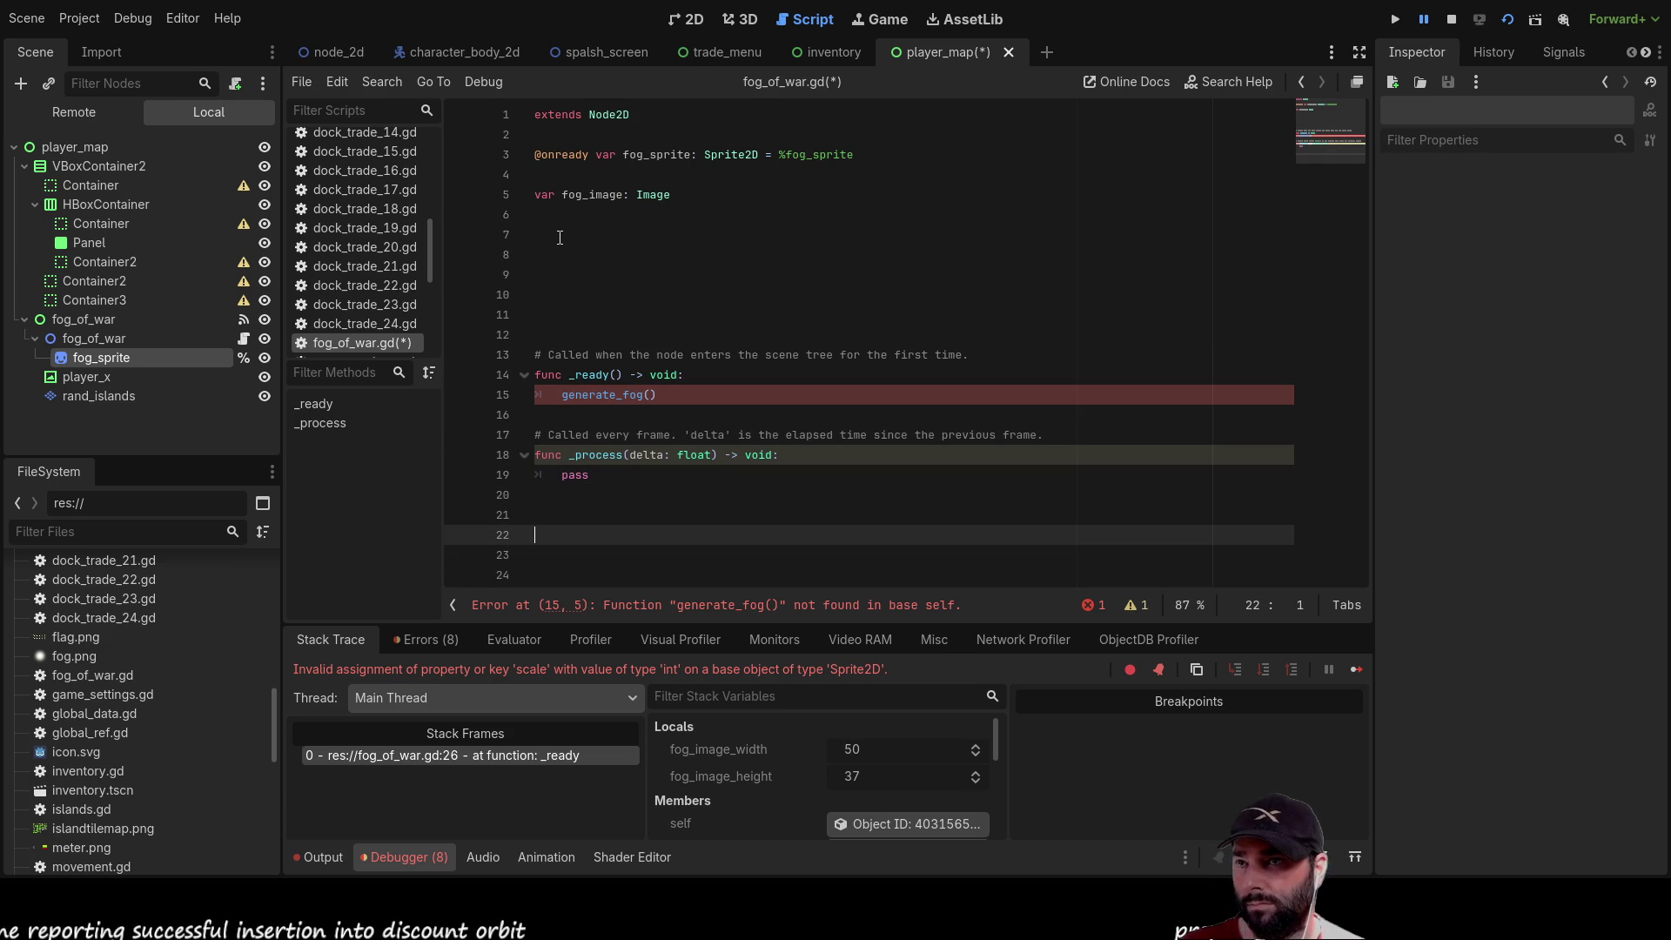
# Write func generate_fog(): at the end of the script and start its indented body
pyautogui.write('fu')
pyautogui.write('nc')
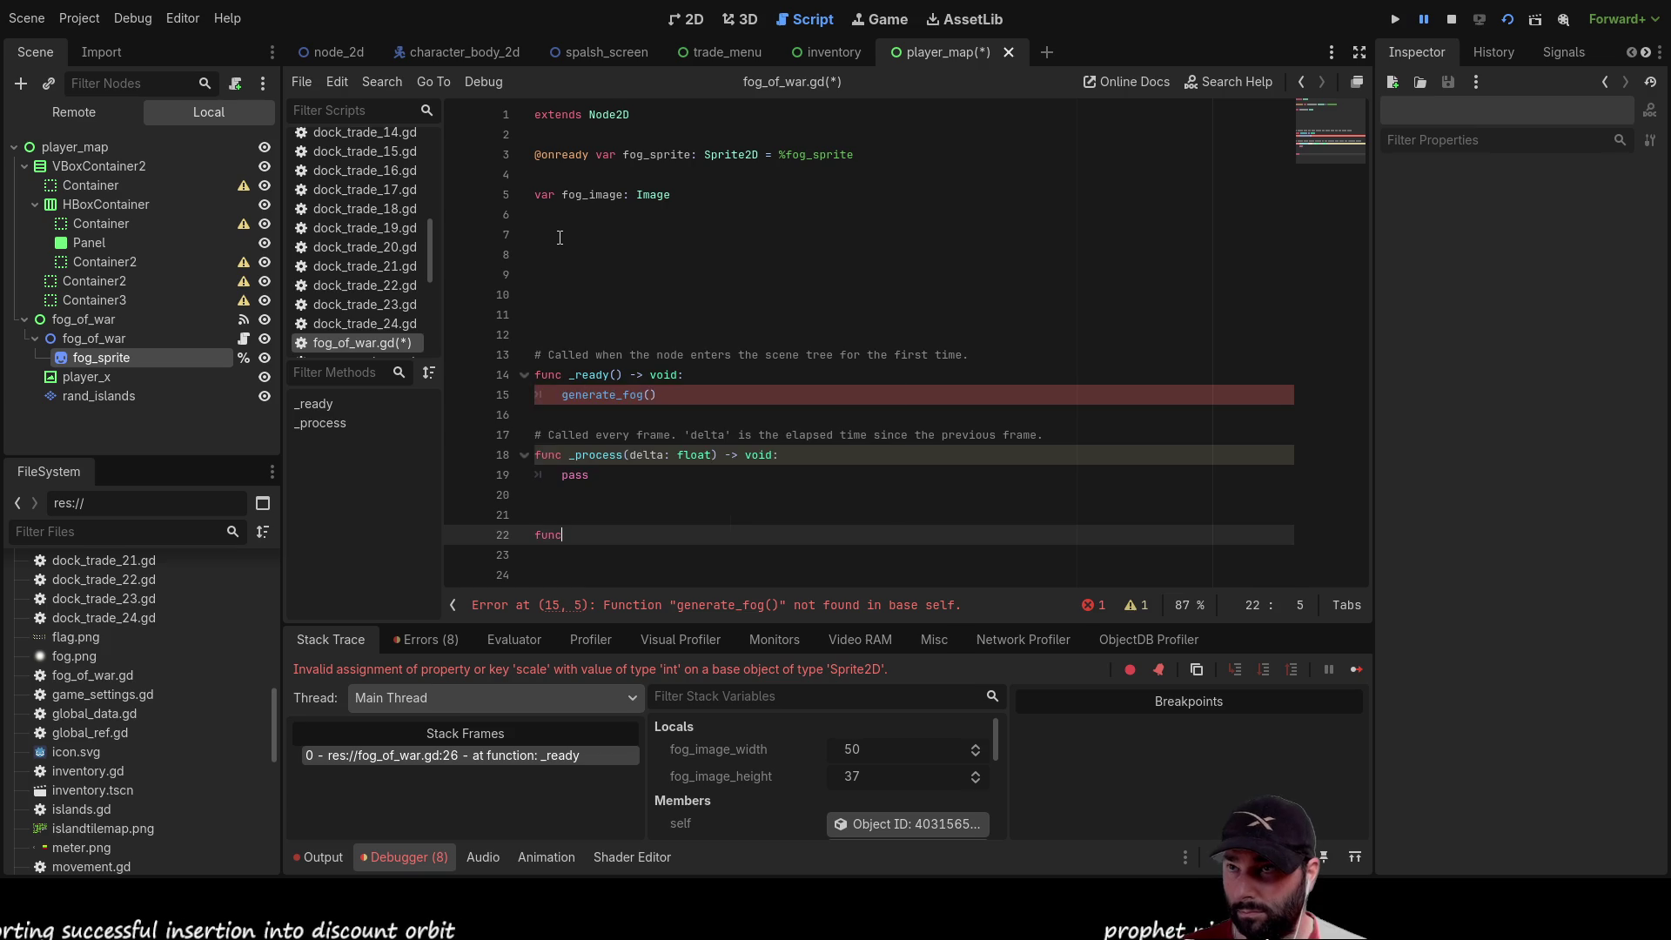
pyautogui.write(' generat')
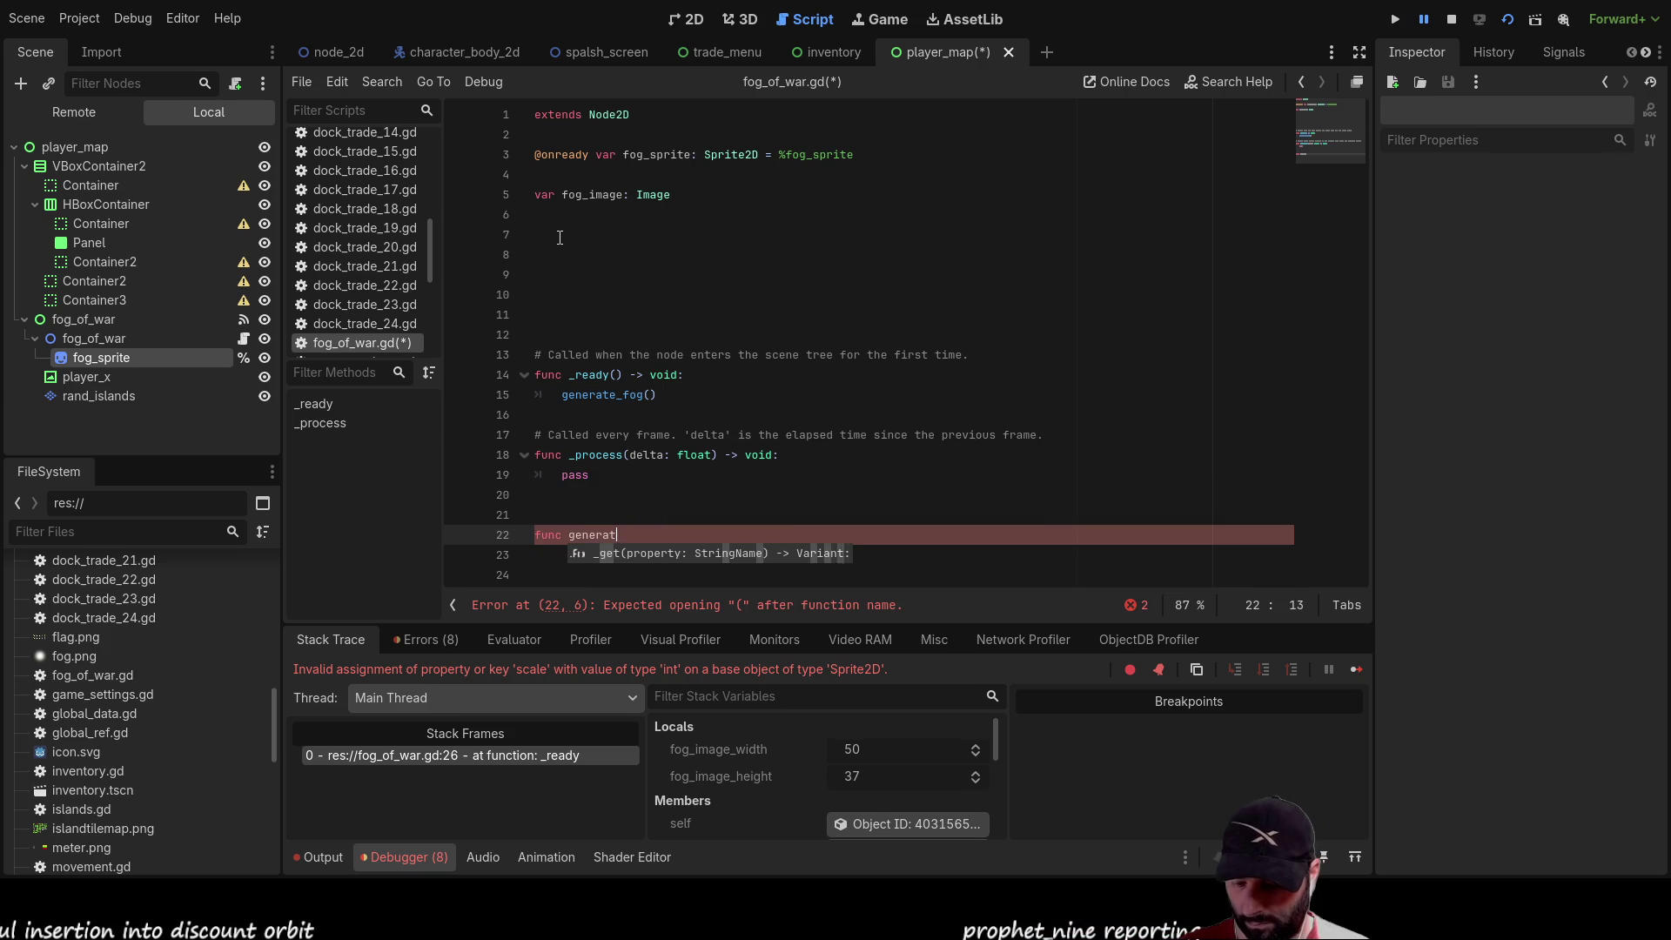
pyautogui.write('e_fog():')
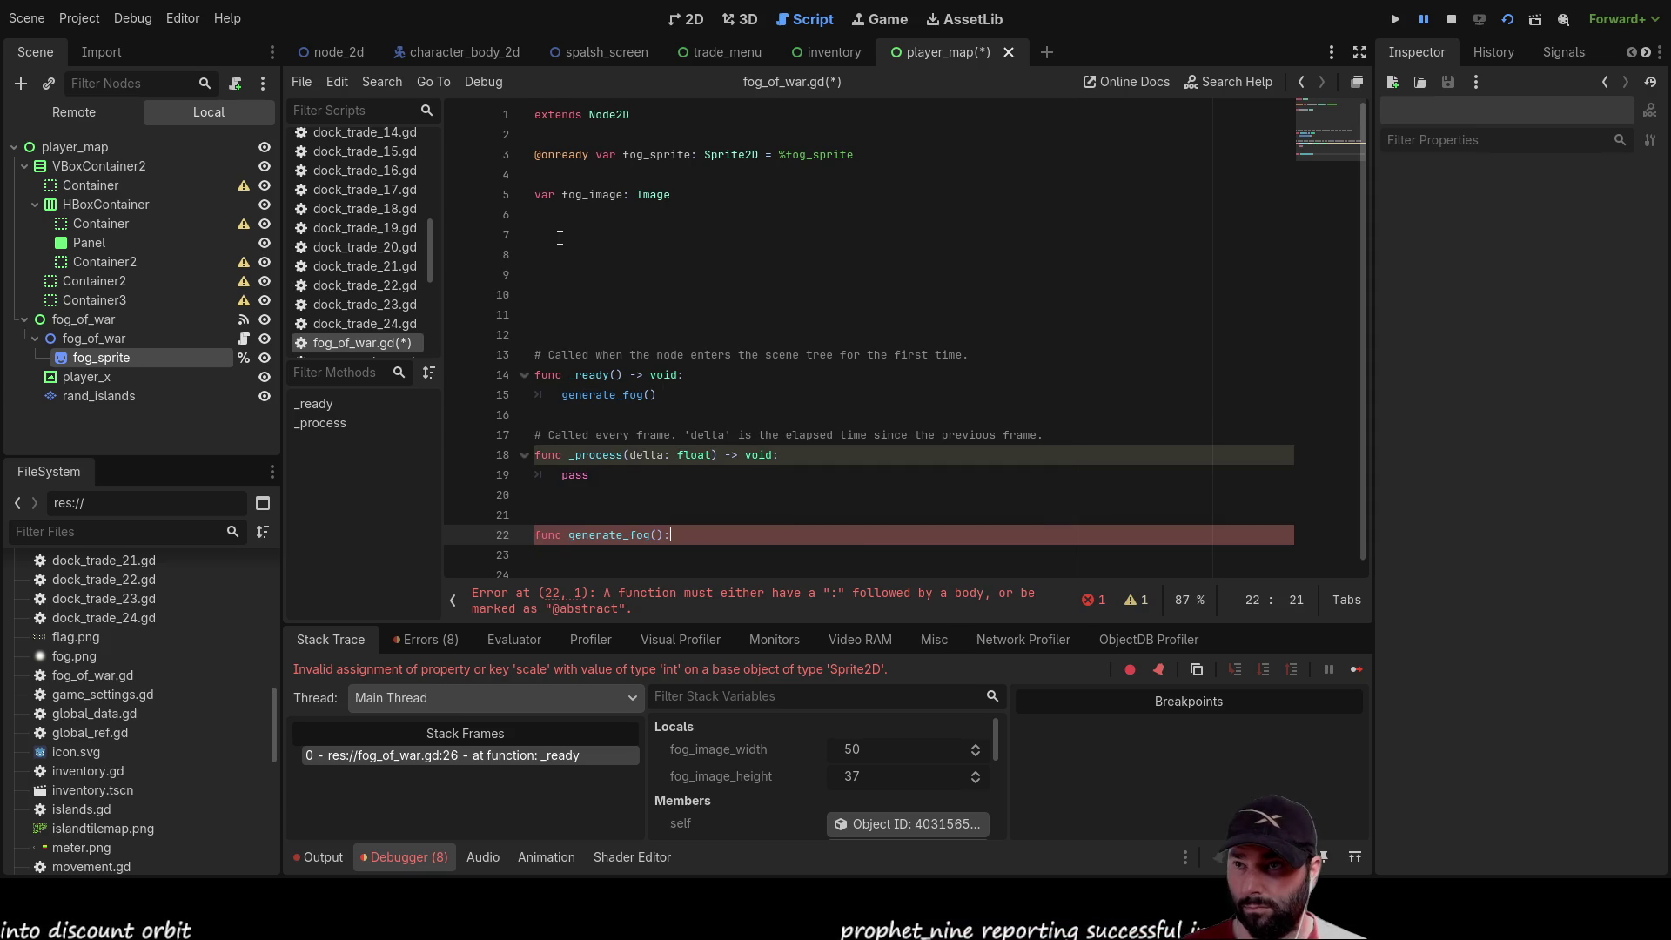
pyautogui.press('Return')
pyautogui.write('var worl')
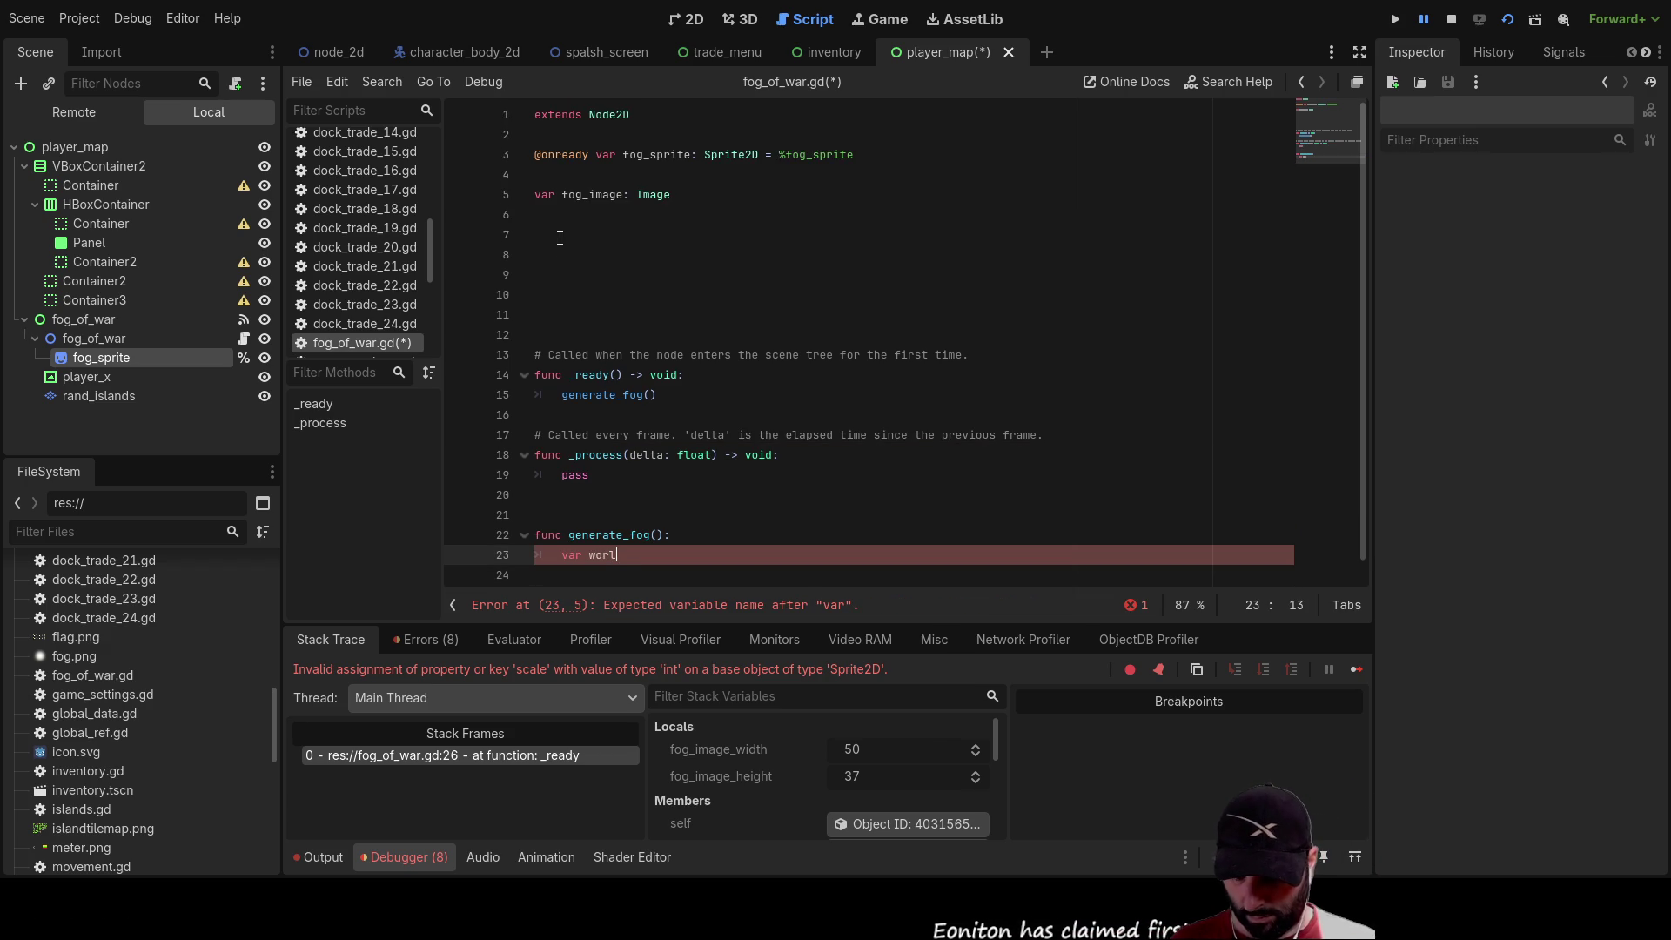
pyautogui.write('-dimesi')
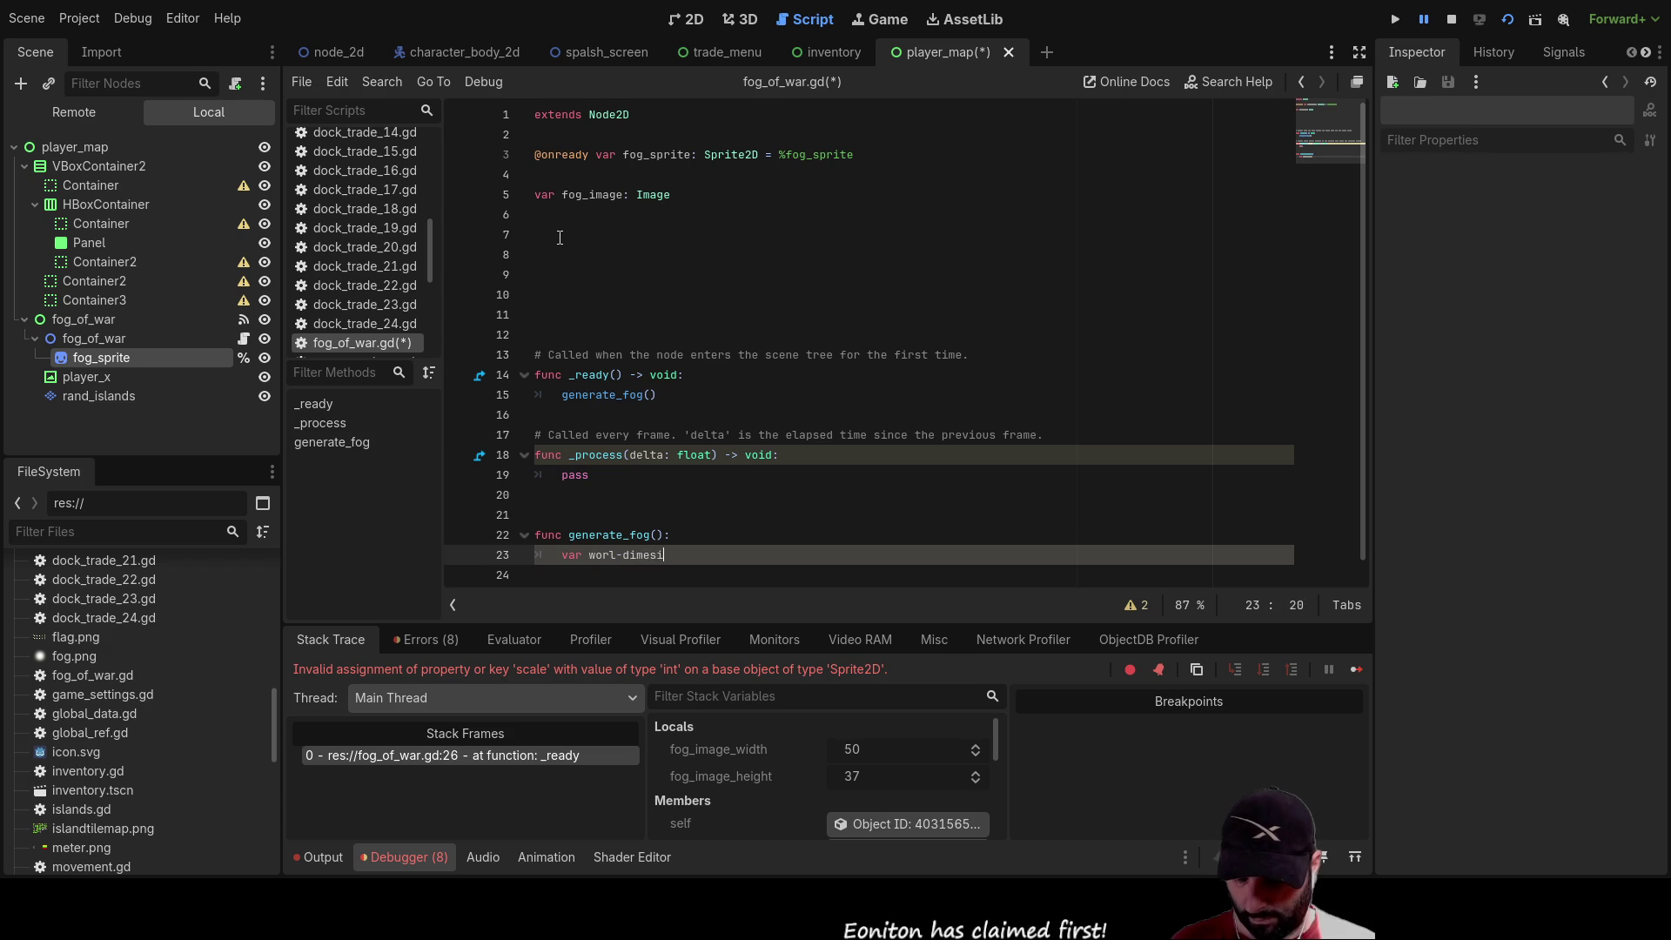
# Complete line 23 as var worl_dimesions = Vector2(800,600)
pyautogui.press('Left')
pyautogui.press('Left')
pyautogui.press('Left')
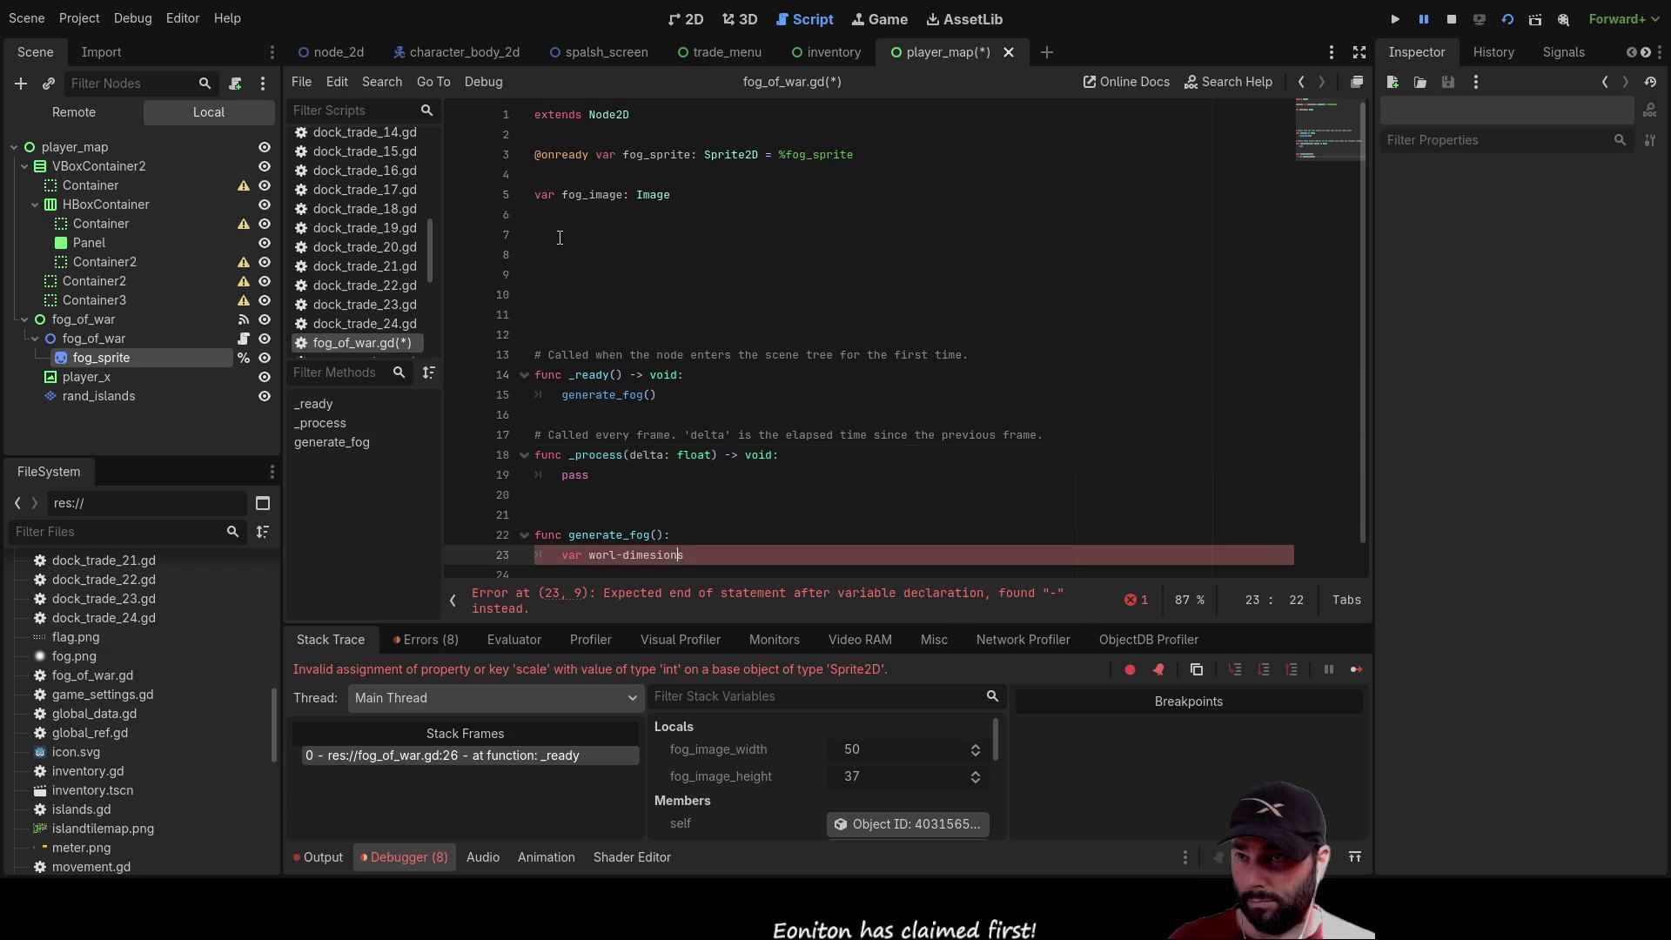
pyautogui.press('BackSpace')
pyautogui.write('_')
pyautogui.press('Right')
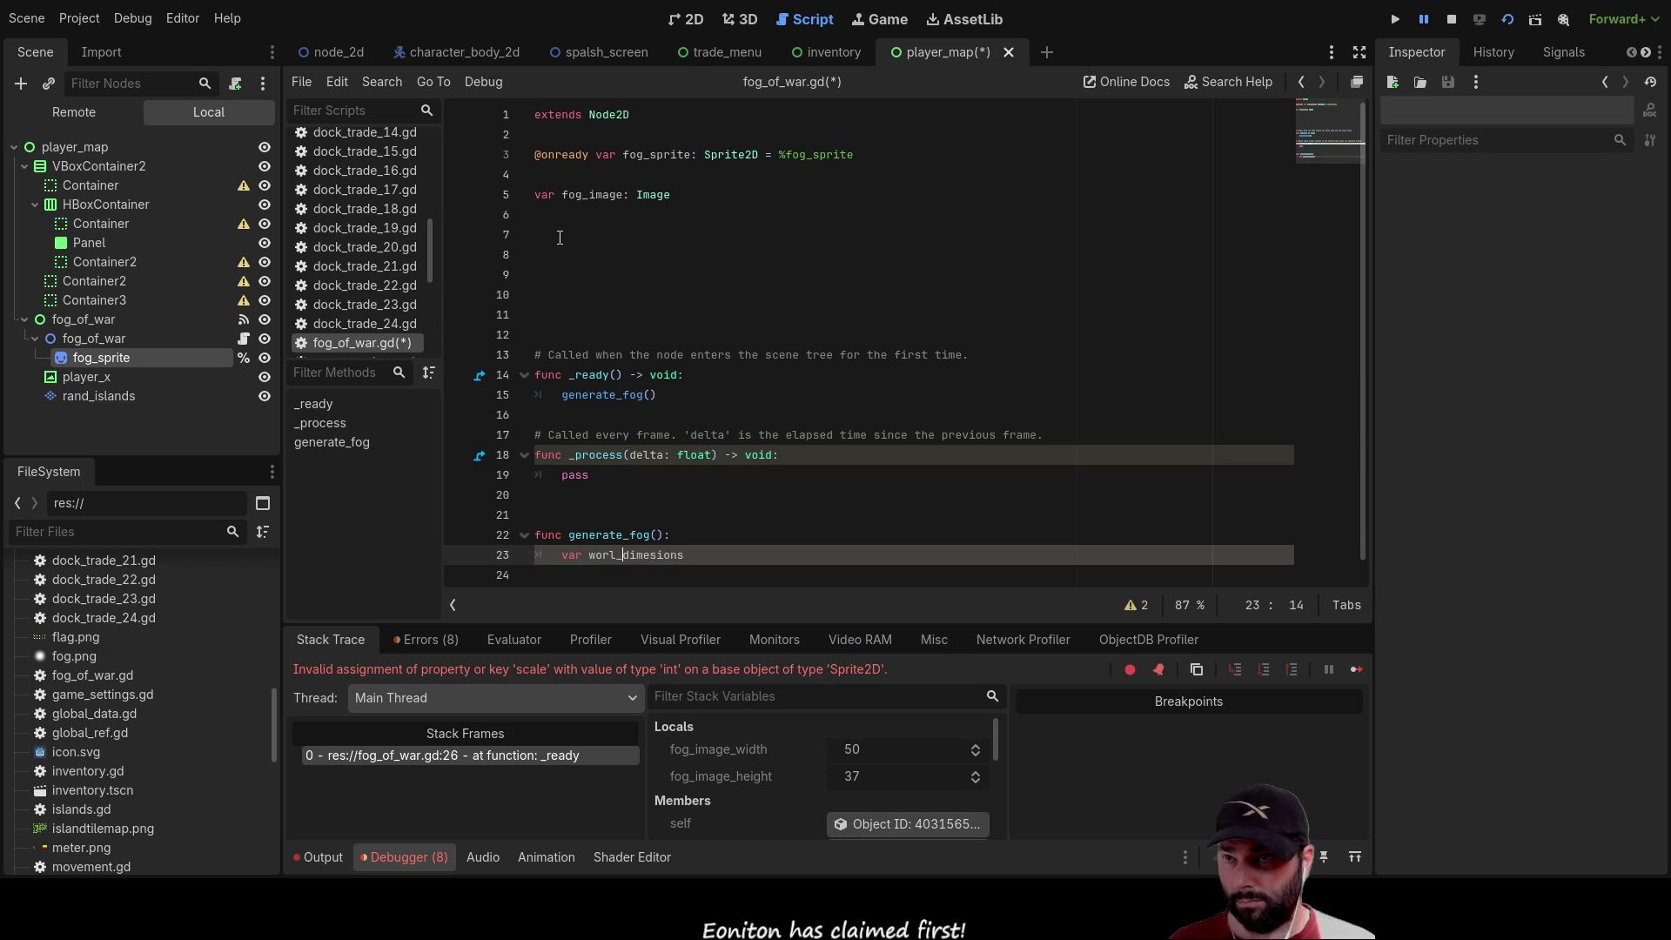
pyautogui.press('End')
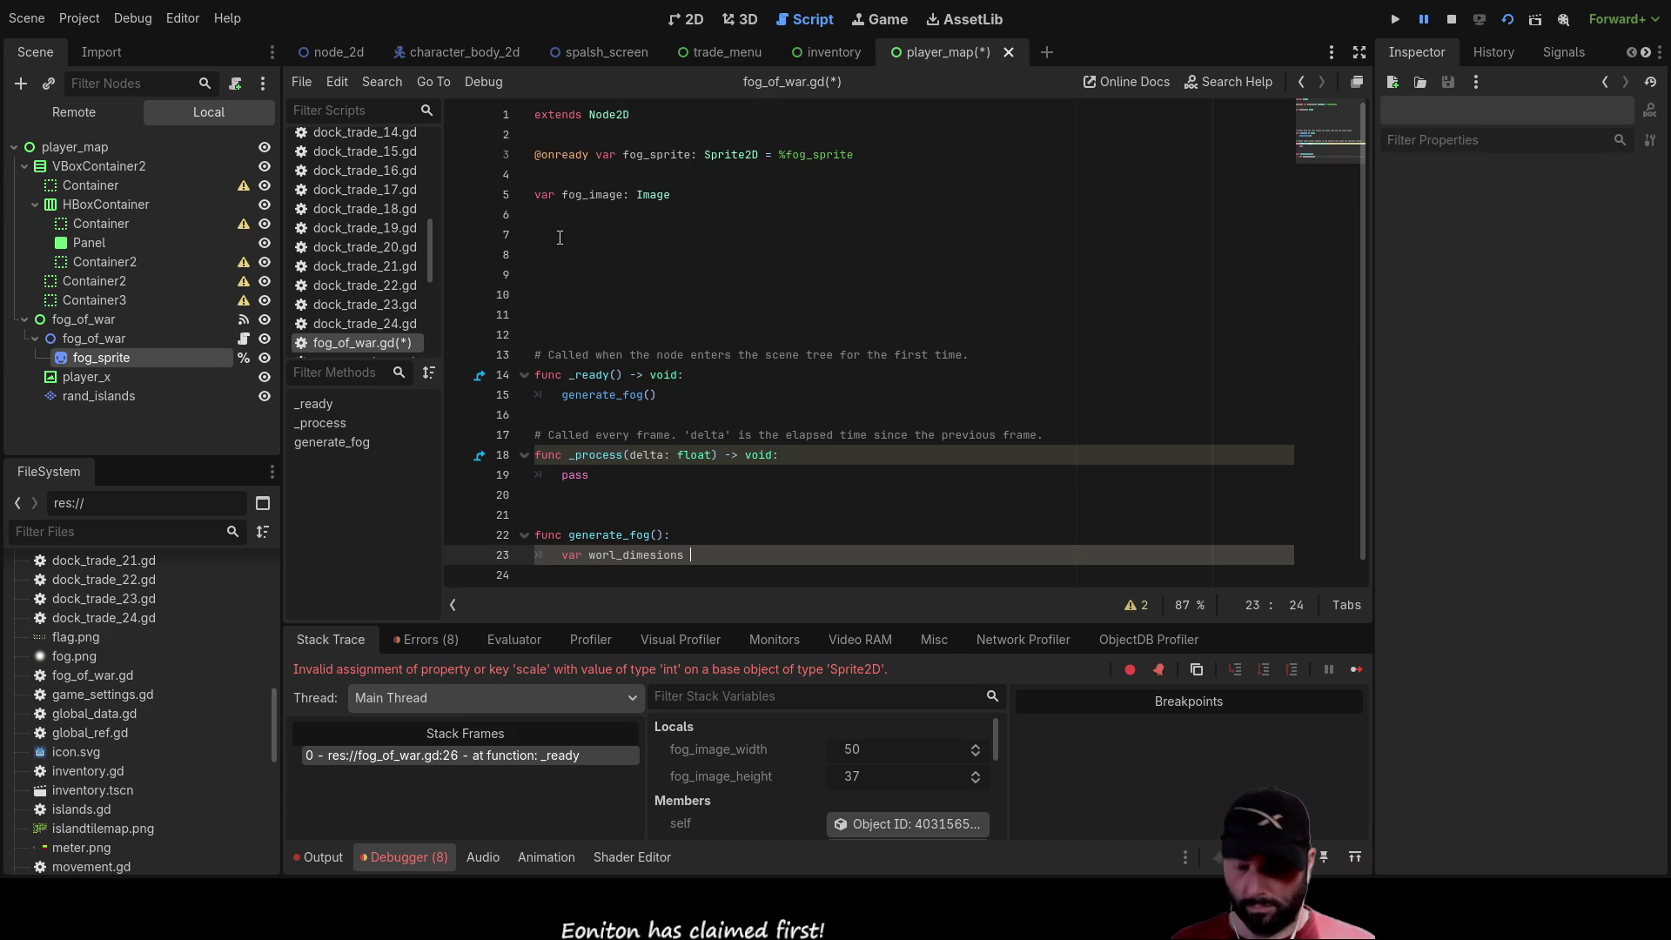
pyautogui.write('=')
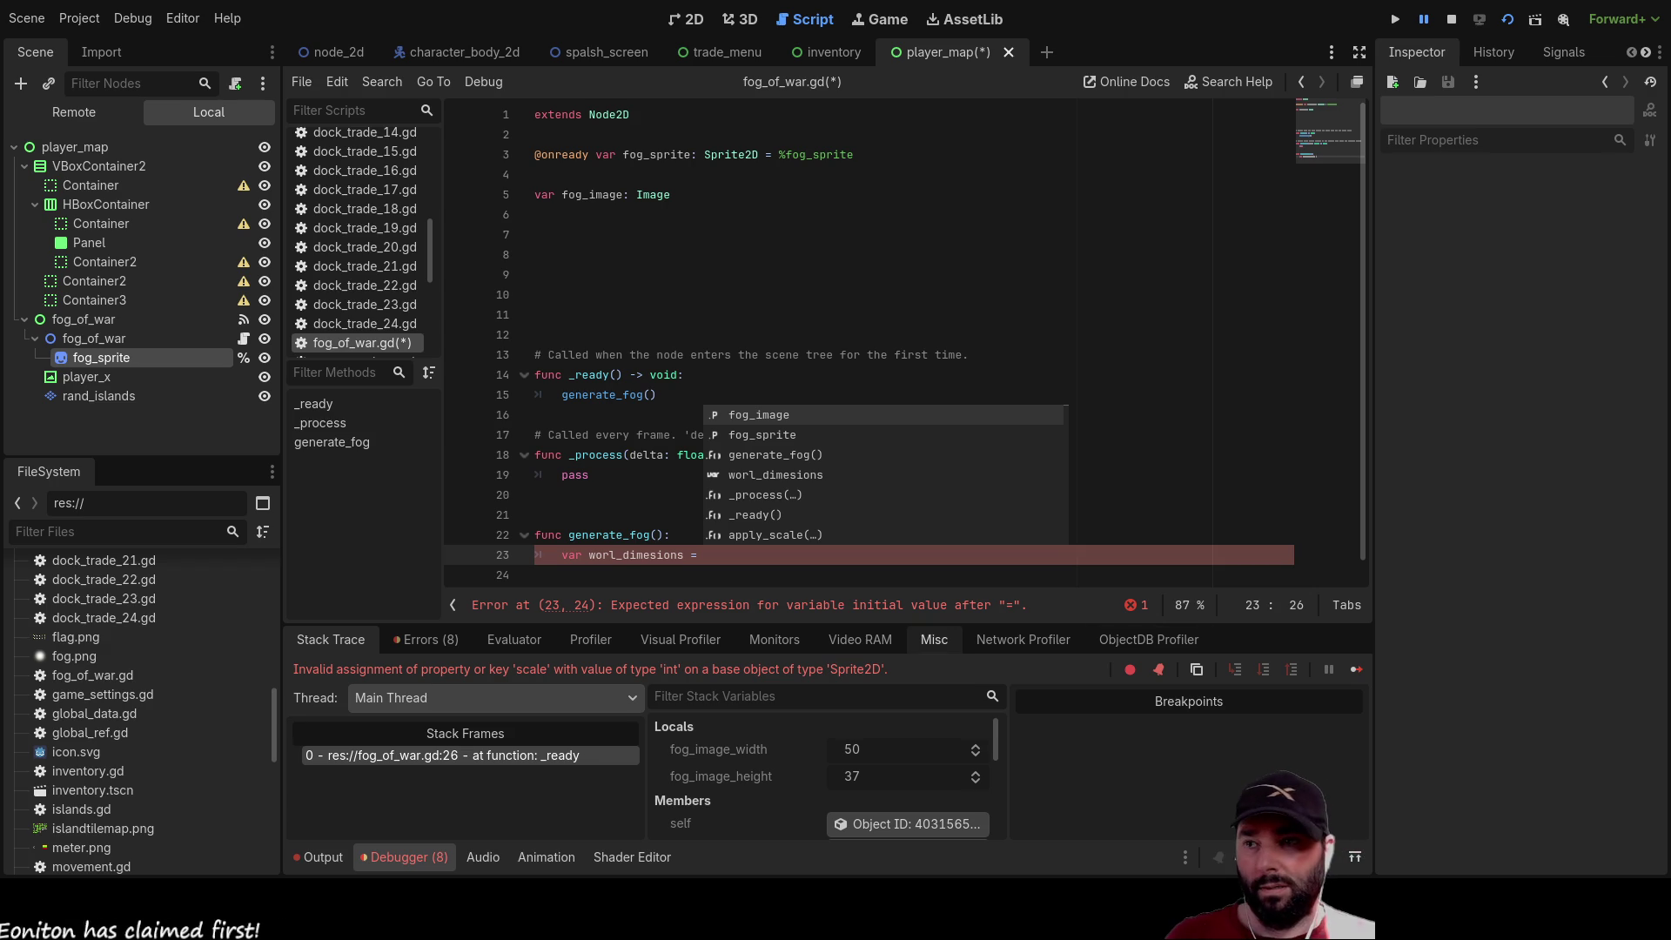
pyautogui.press('Escape')
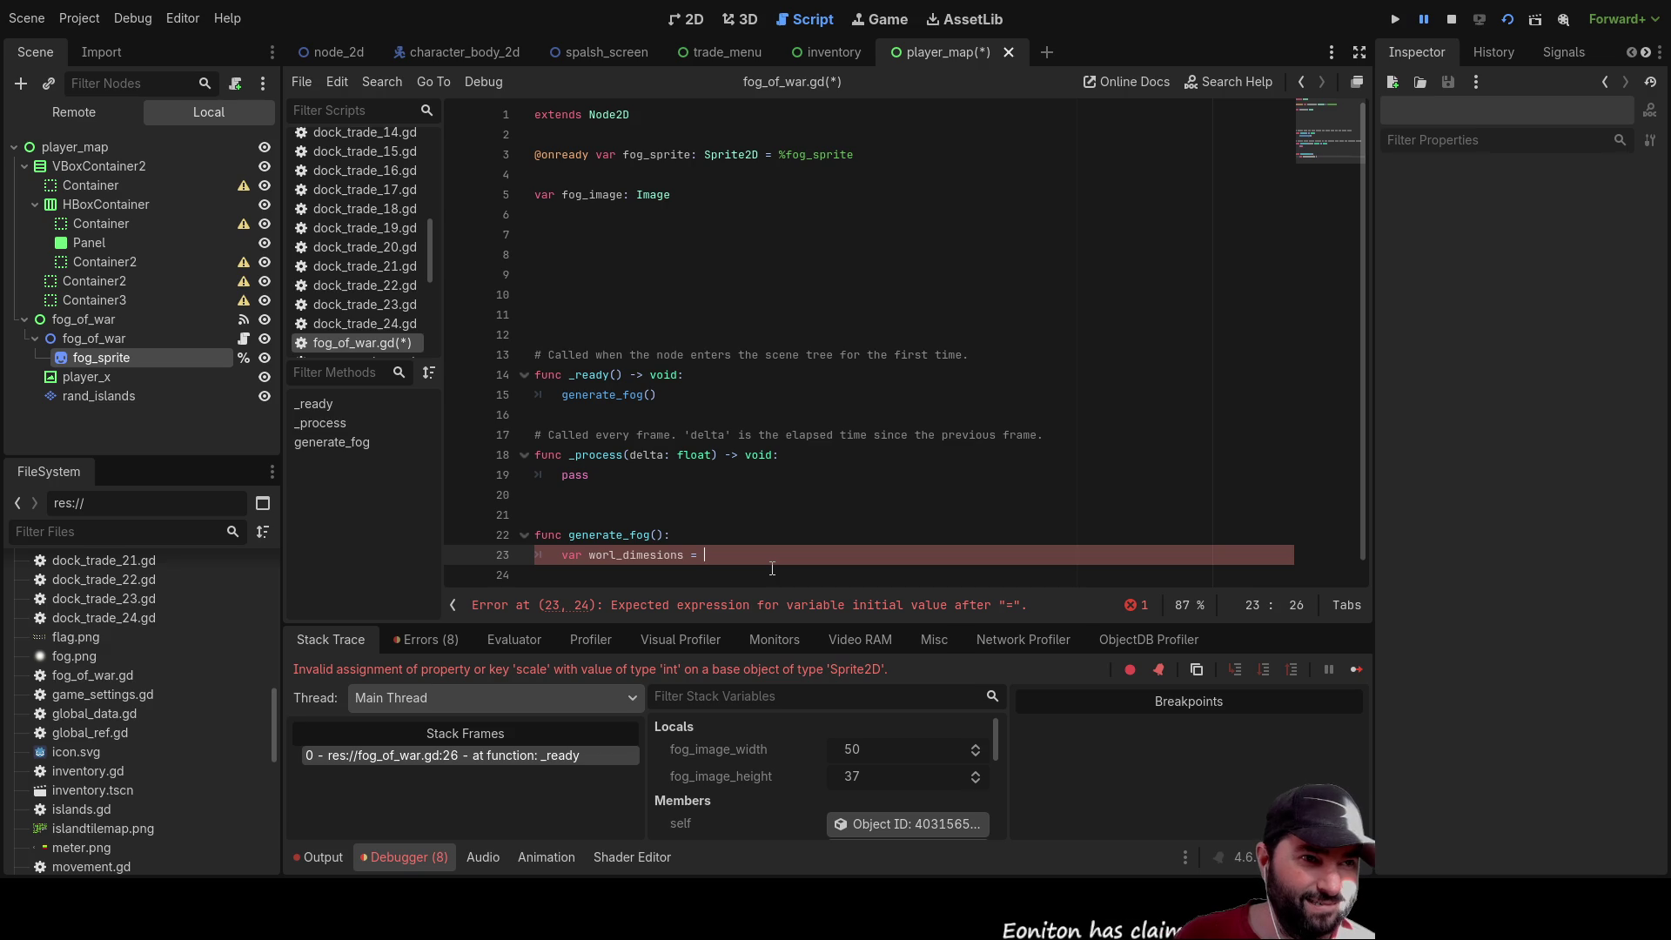
pyautogui.write('ve')
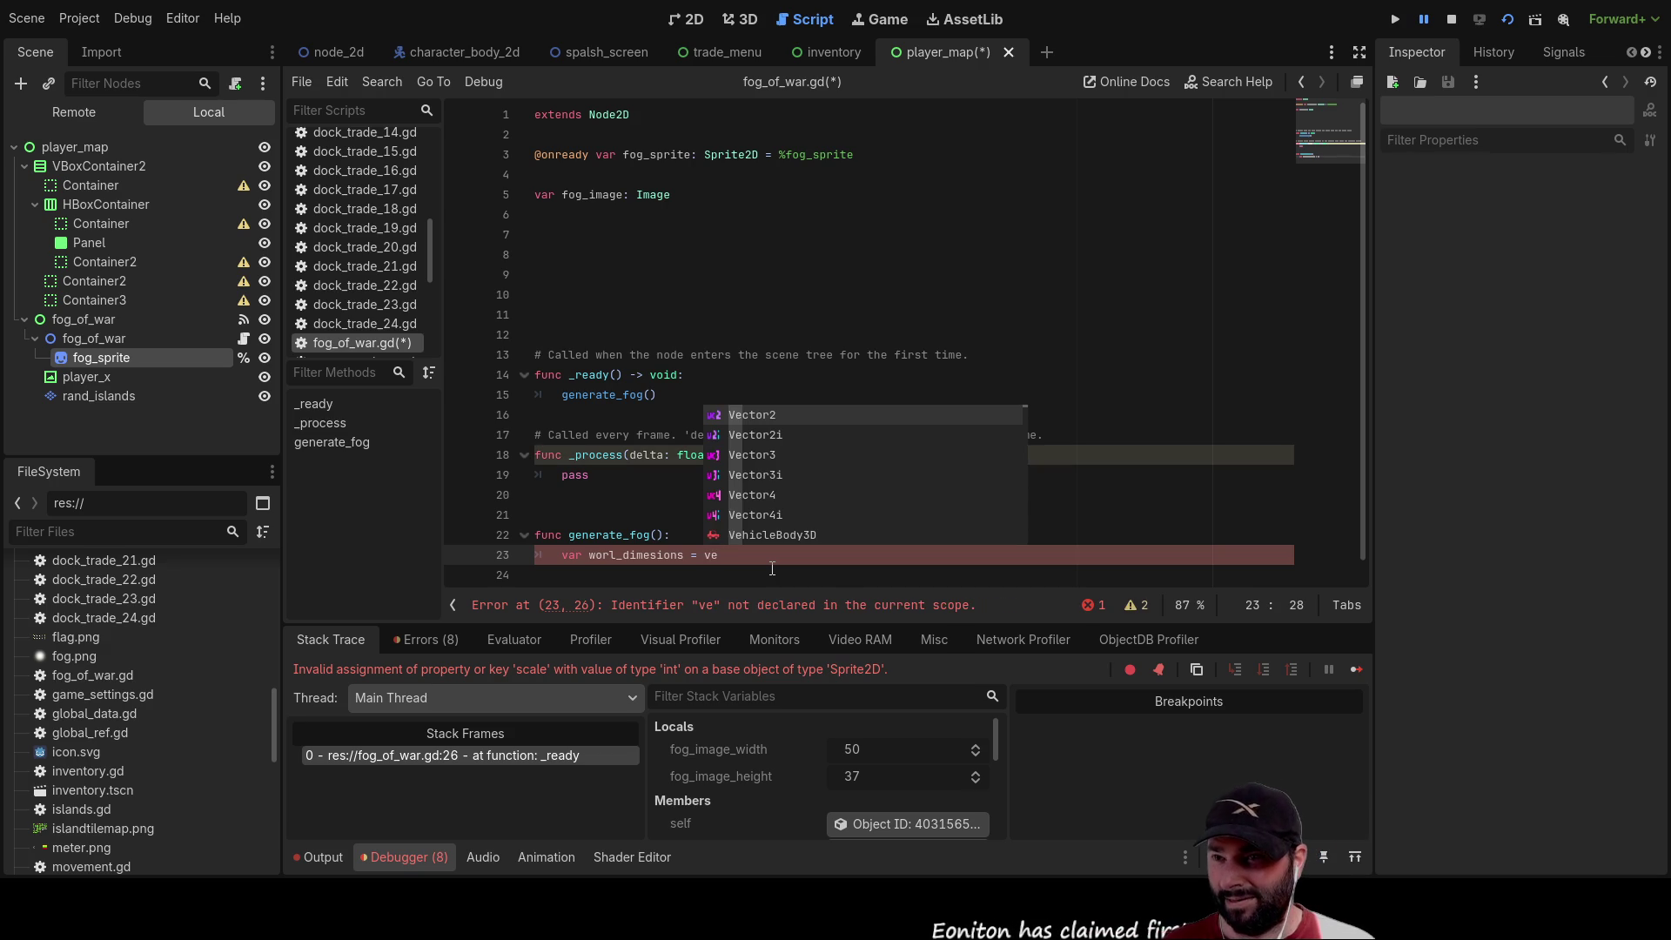
pyautogui.press('Return')
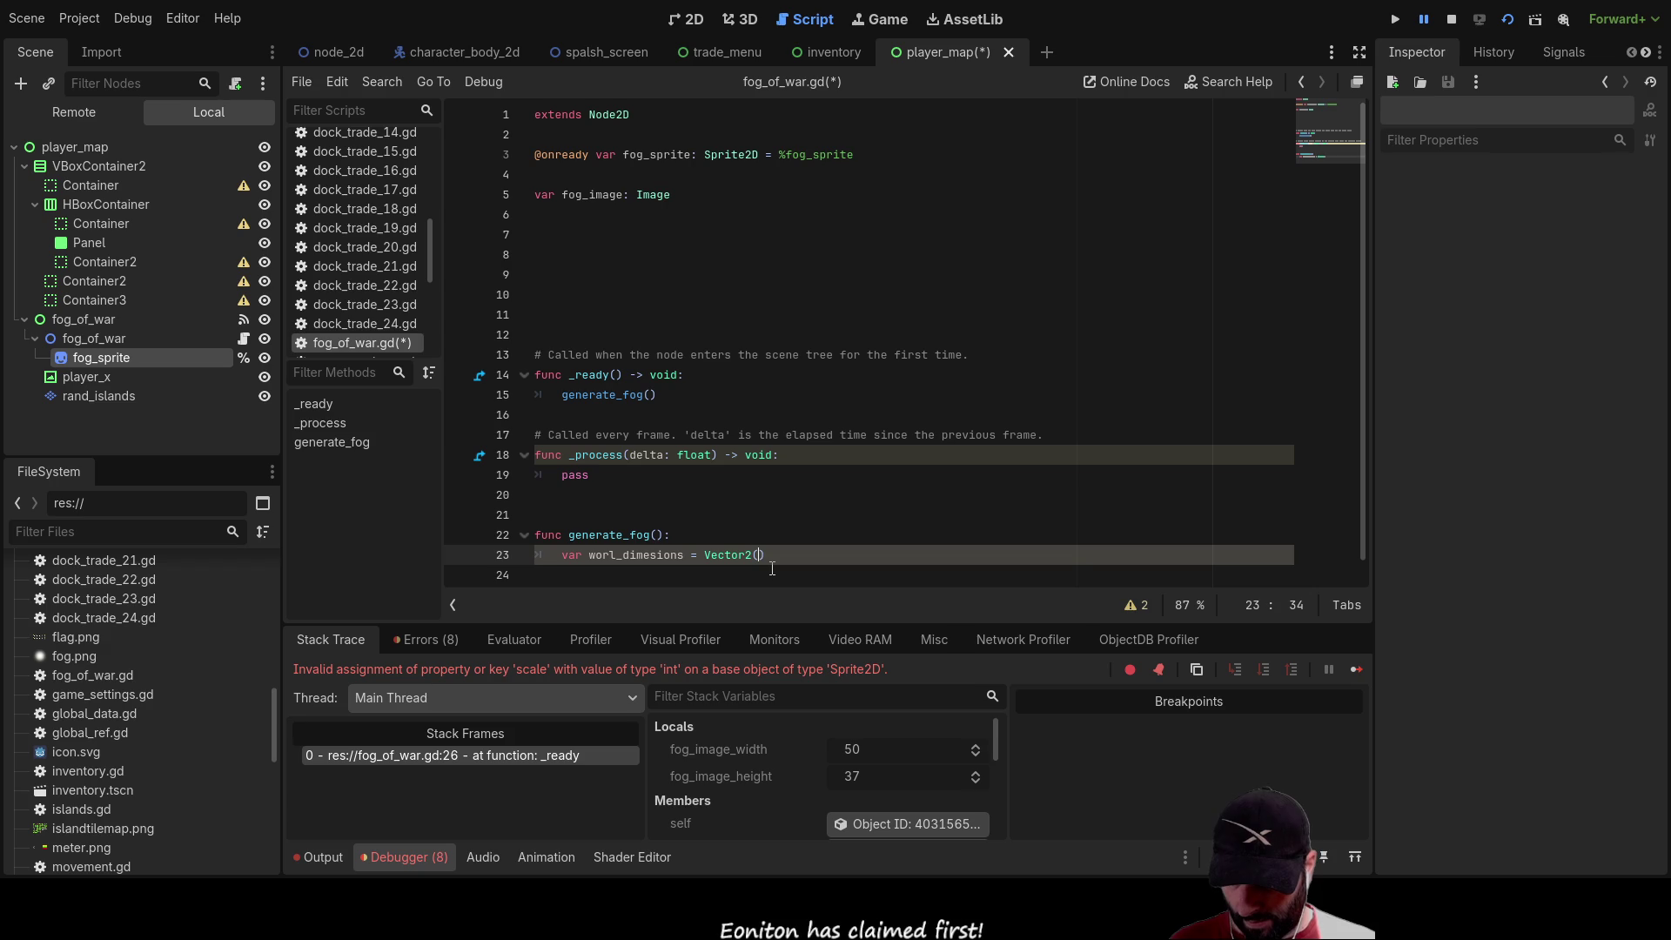
pyautogui.write('800,600')
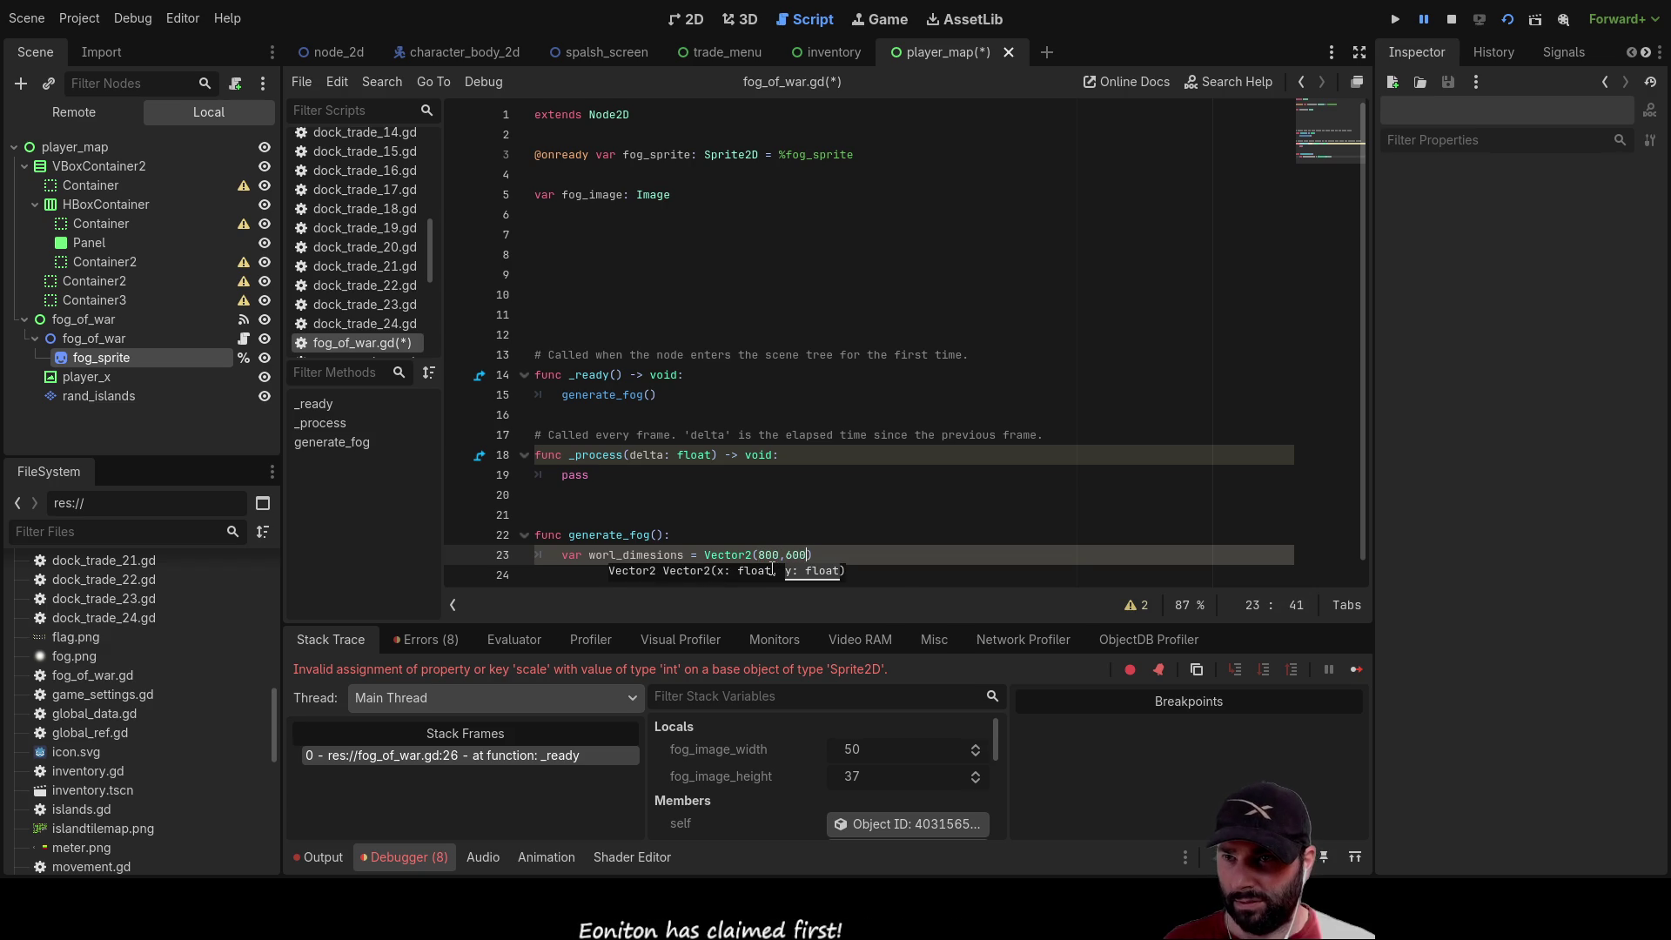
pyautogui.press('Down')
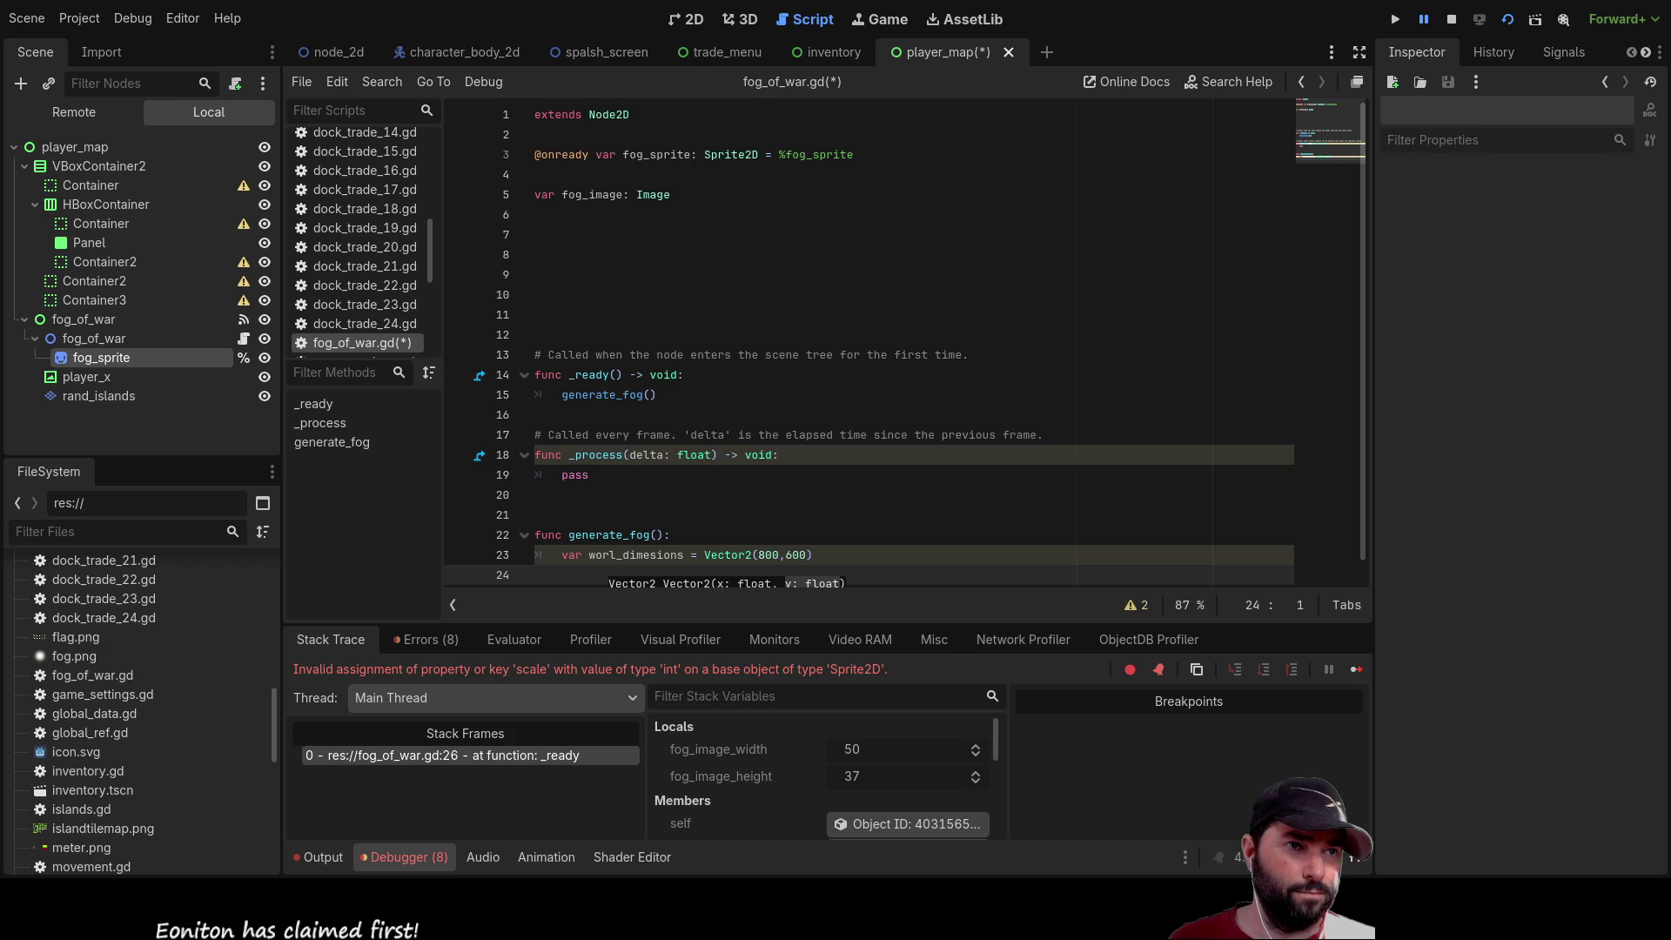
# Tidy the blank lines under the dimensions variable, leaving a fresh line inside generate_fog
pyautogui.scroll(-1, 592, 552)
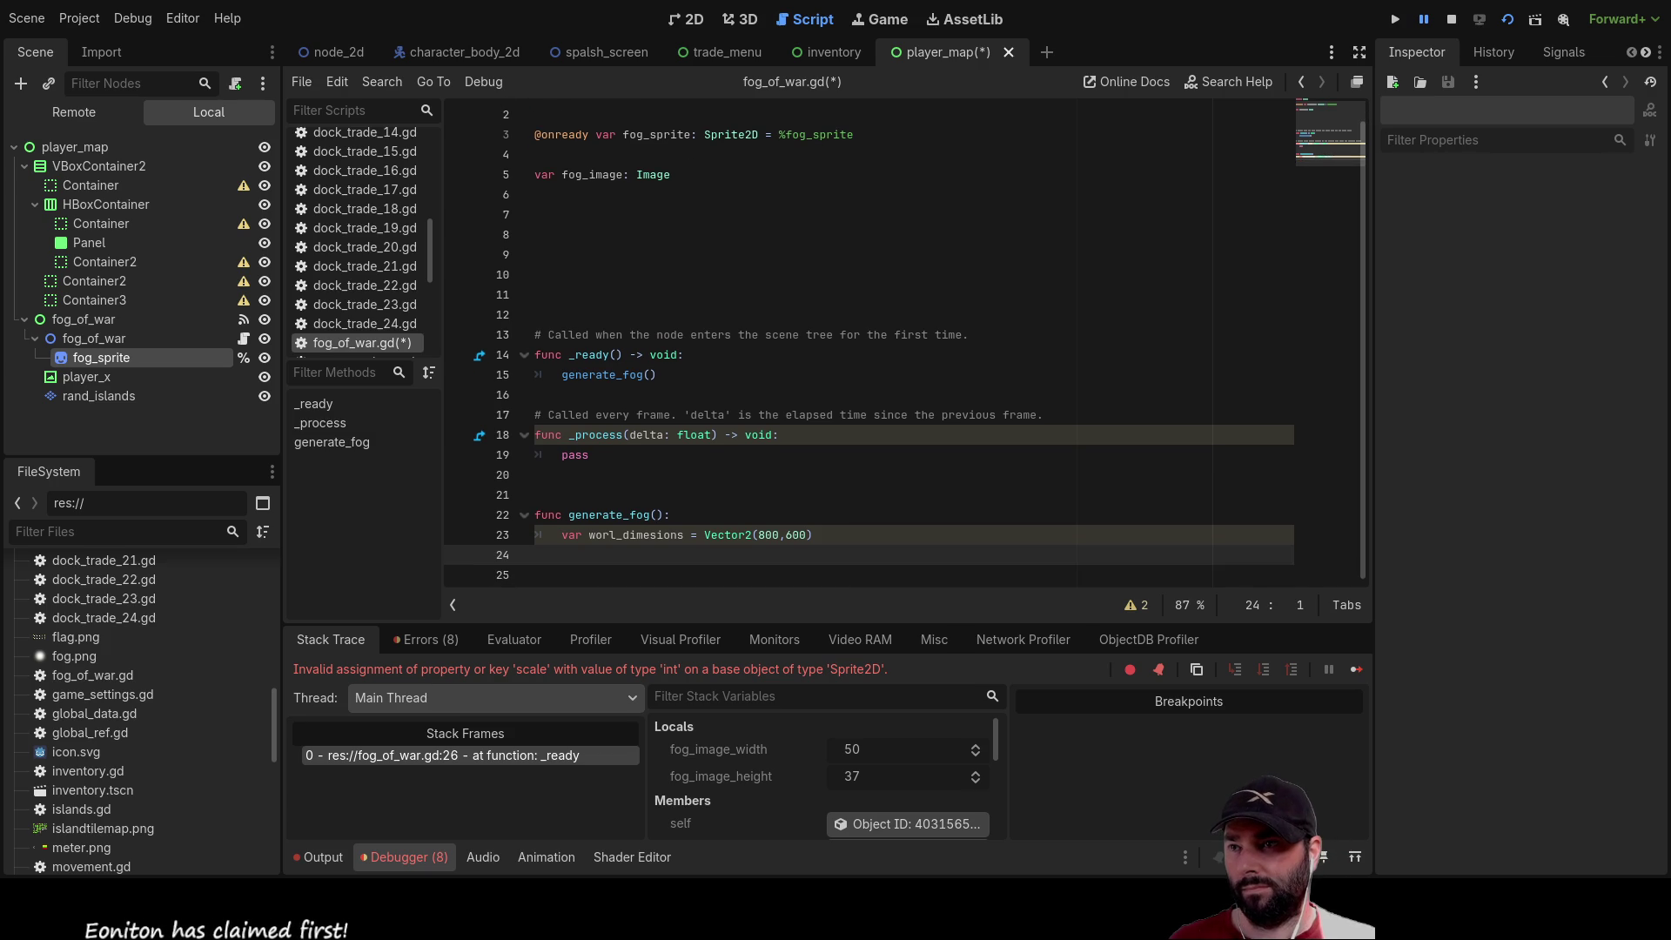
pyautogui.press('Tab')
pyautogui.write('var')
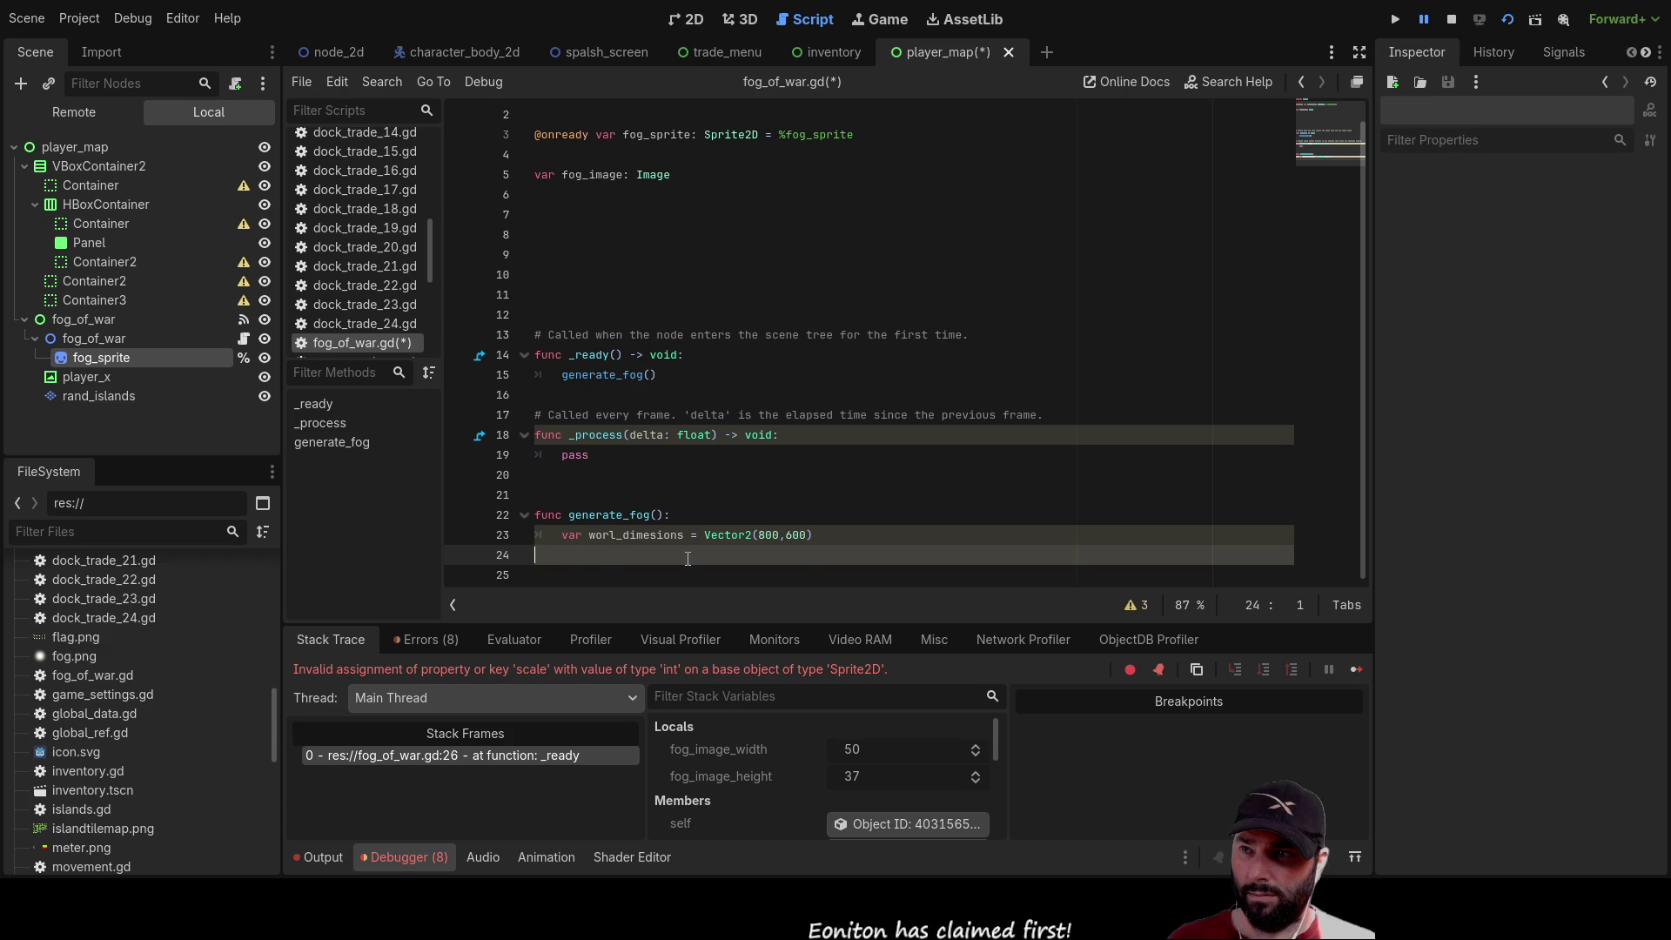
pyautogui.press('BackSpace')
pyautogui.press('BackSpace')
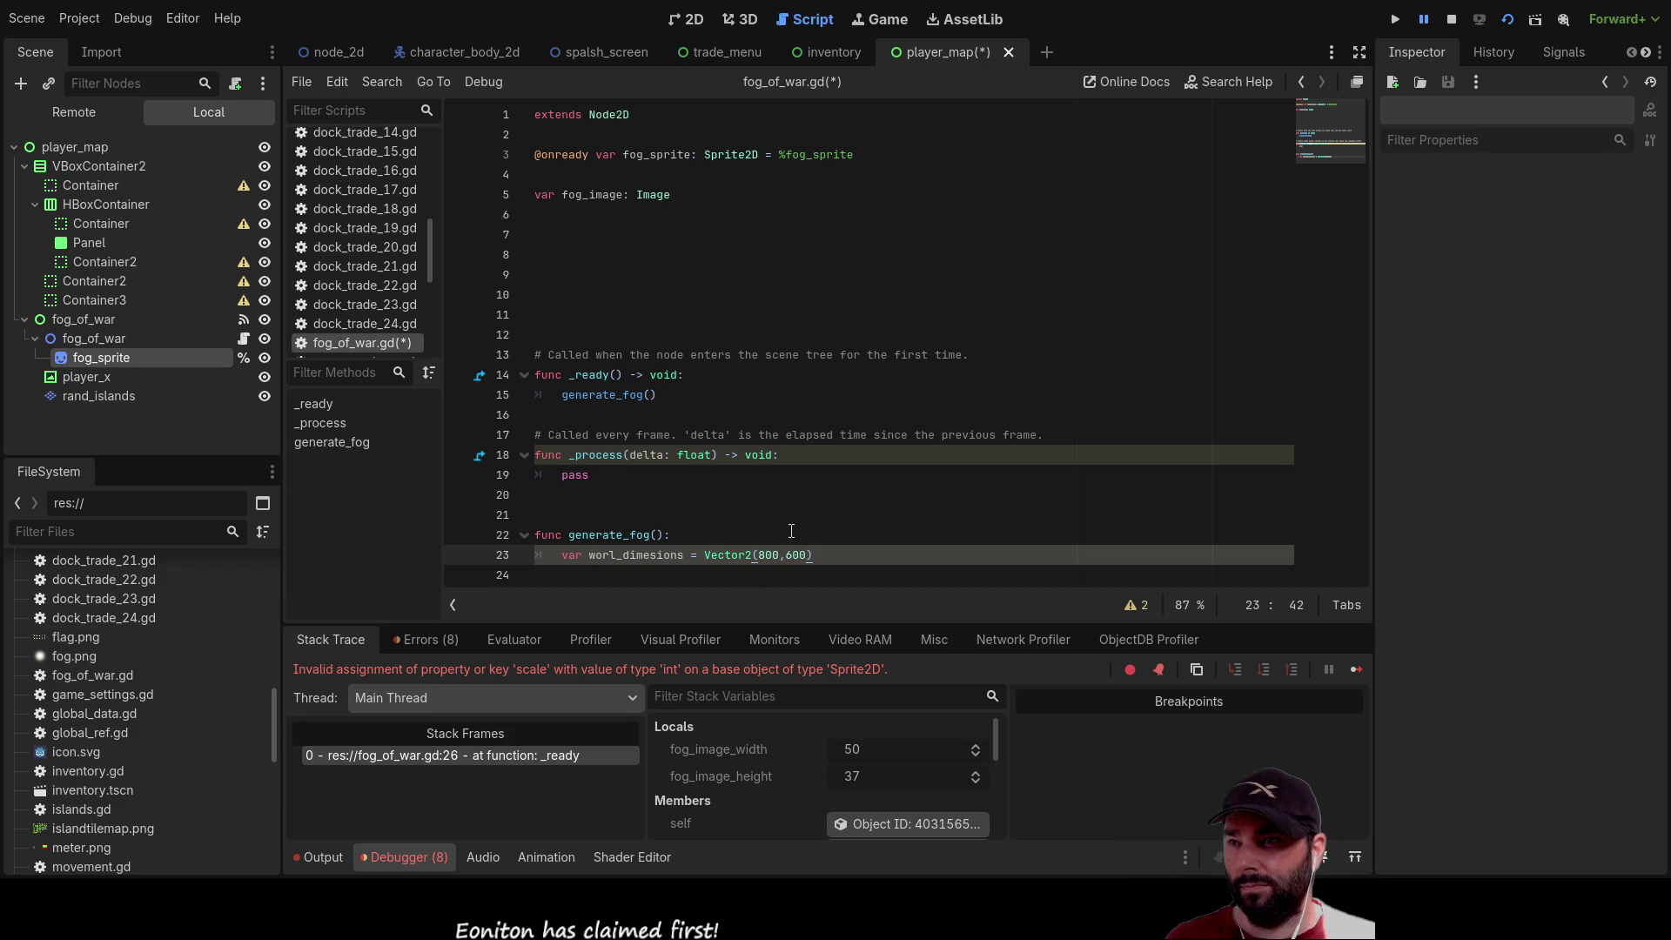
pyautogui.press('Up')
pyautogui.press('Down')
pyautogui.press('Down')
pyautogui.press('Down')
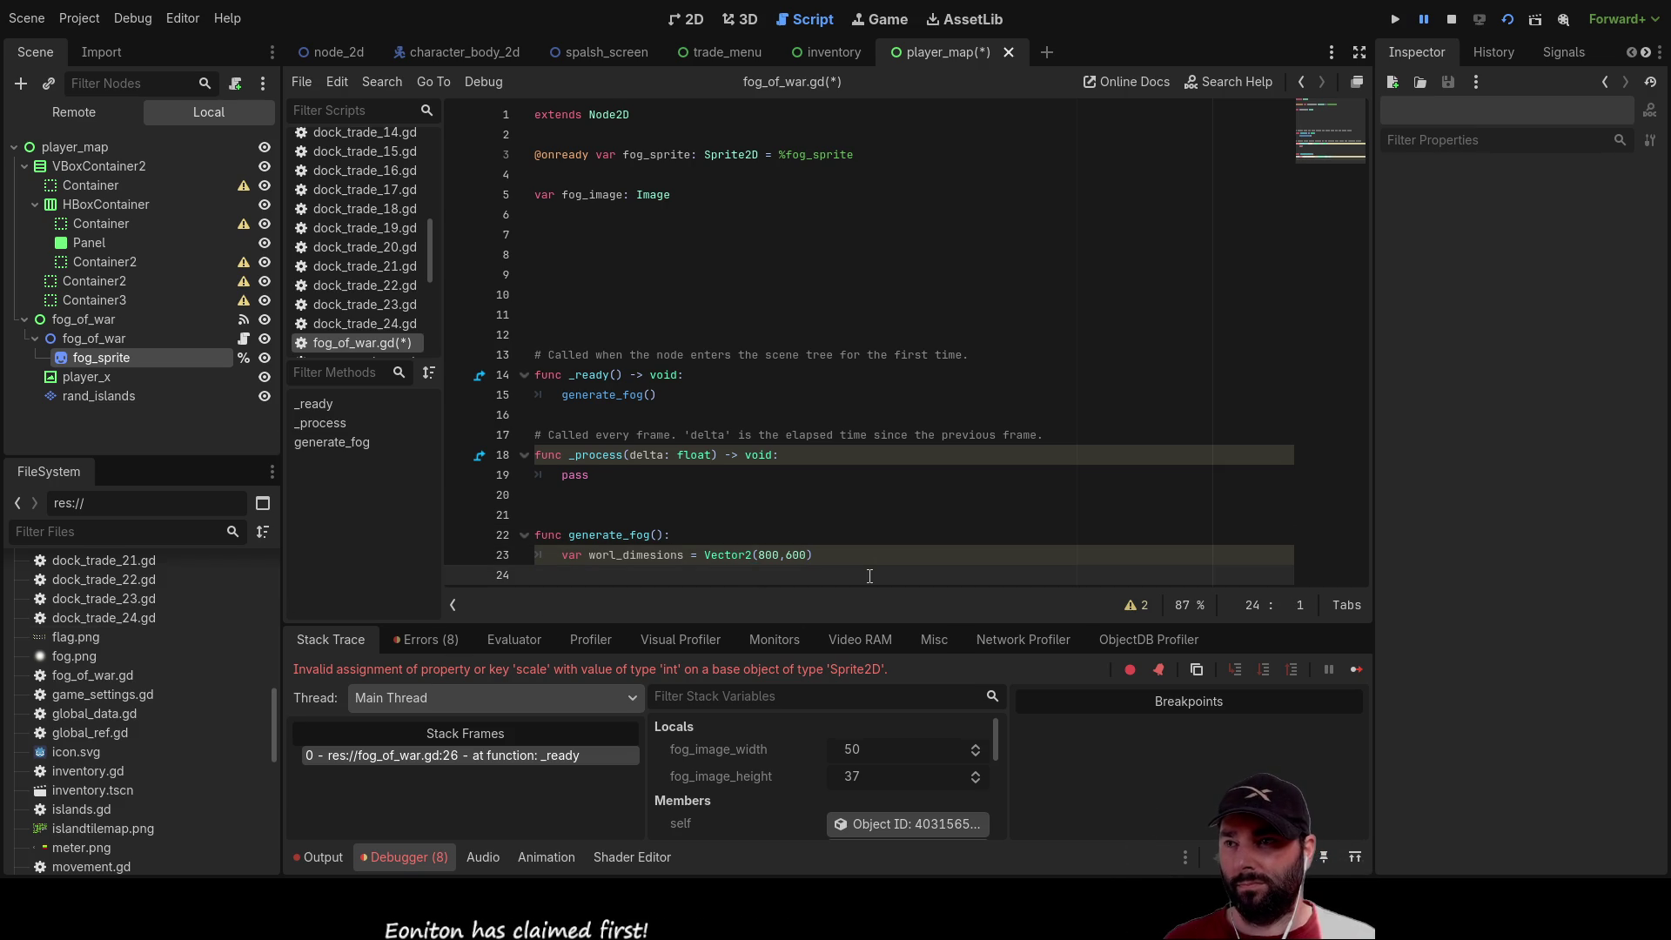
# Assign fog_image = image.create(worl_dimesions.x, worl_dimesions.y, false, Image.FORMAT_RGBAH)
pyautogui.press('Tab')
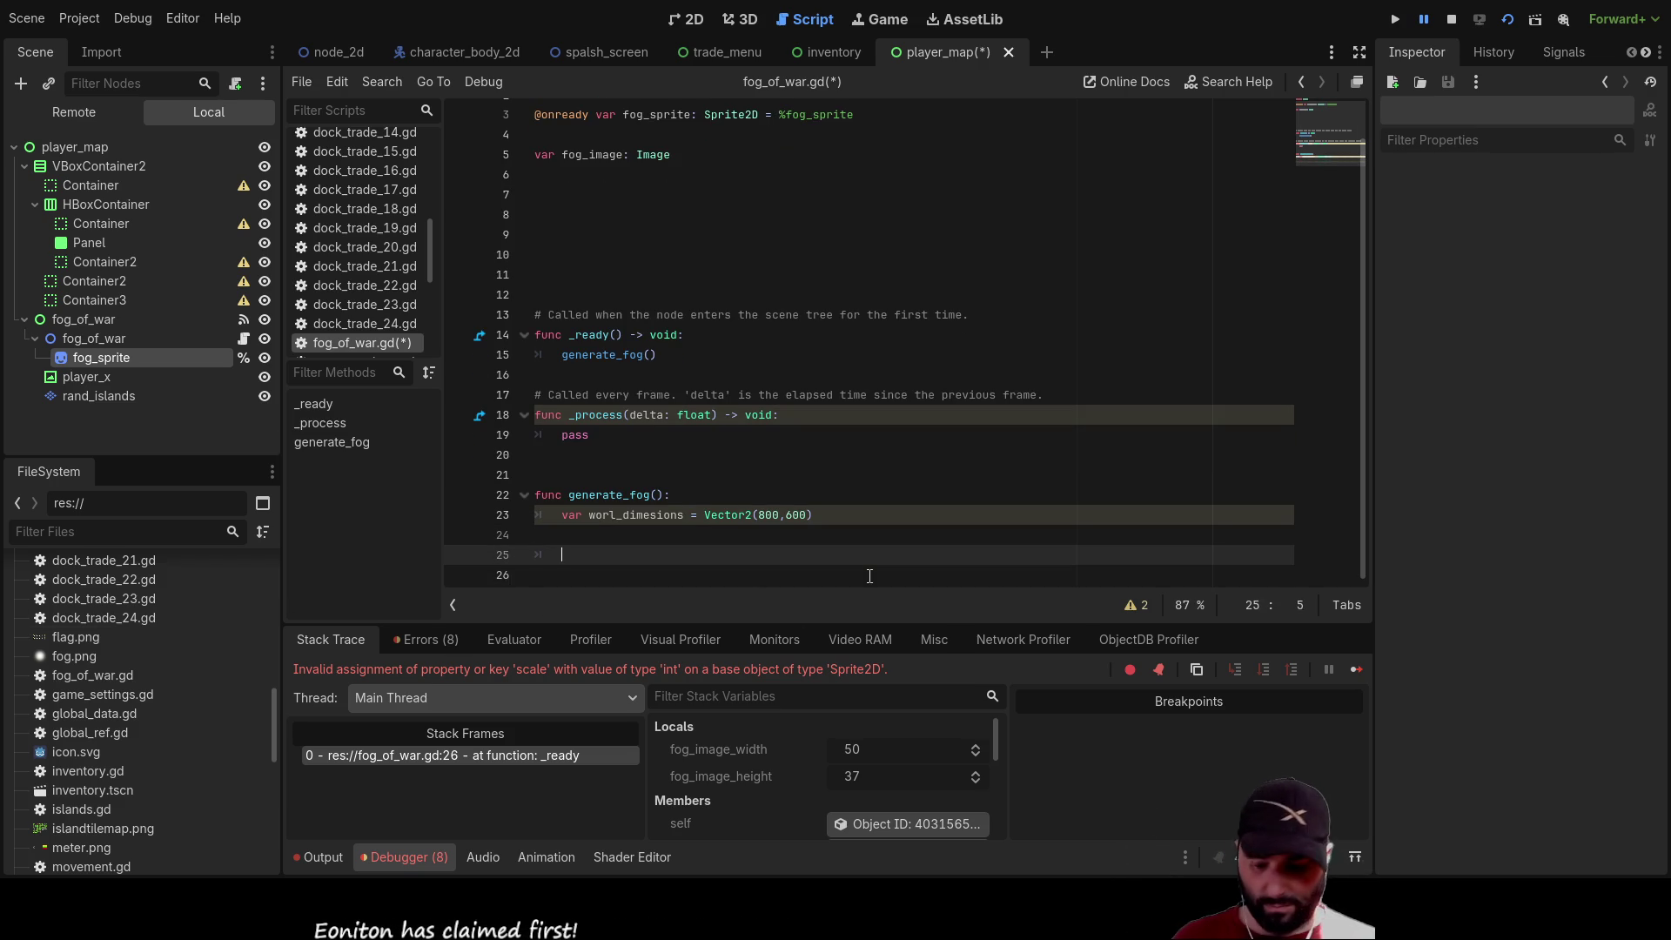
pyautogui.write('fog_')
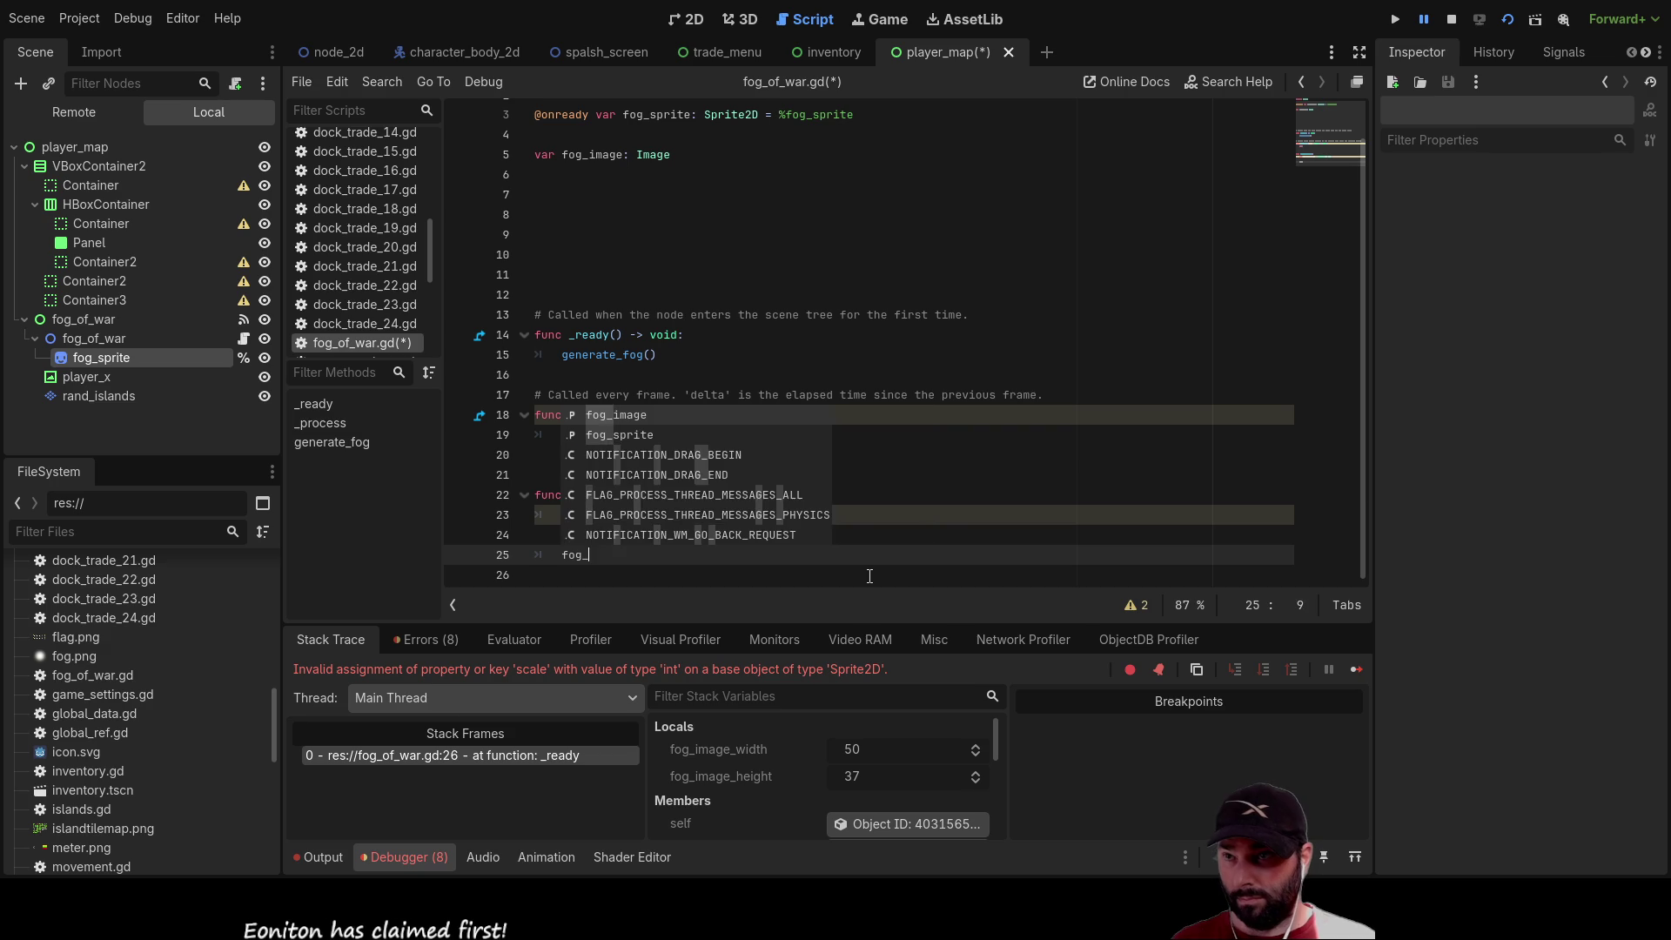
pyautogui.press('Return')
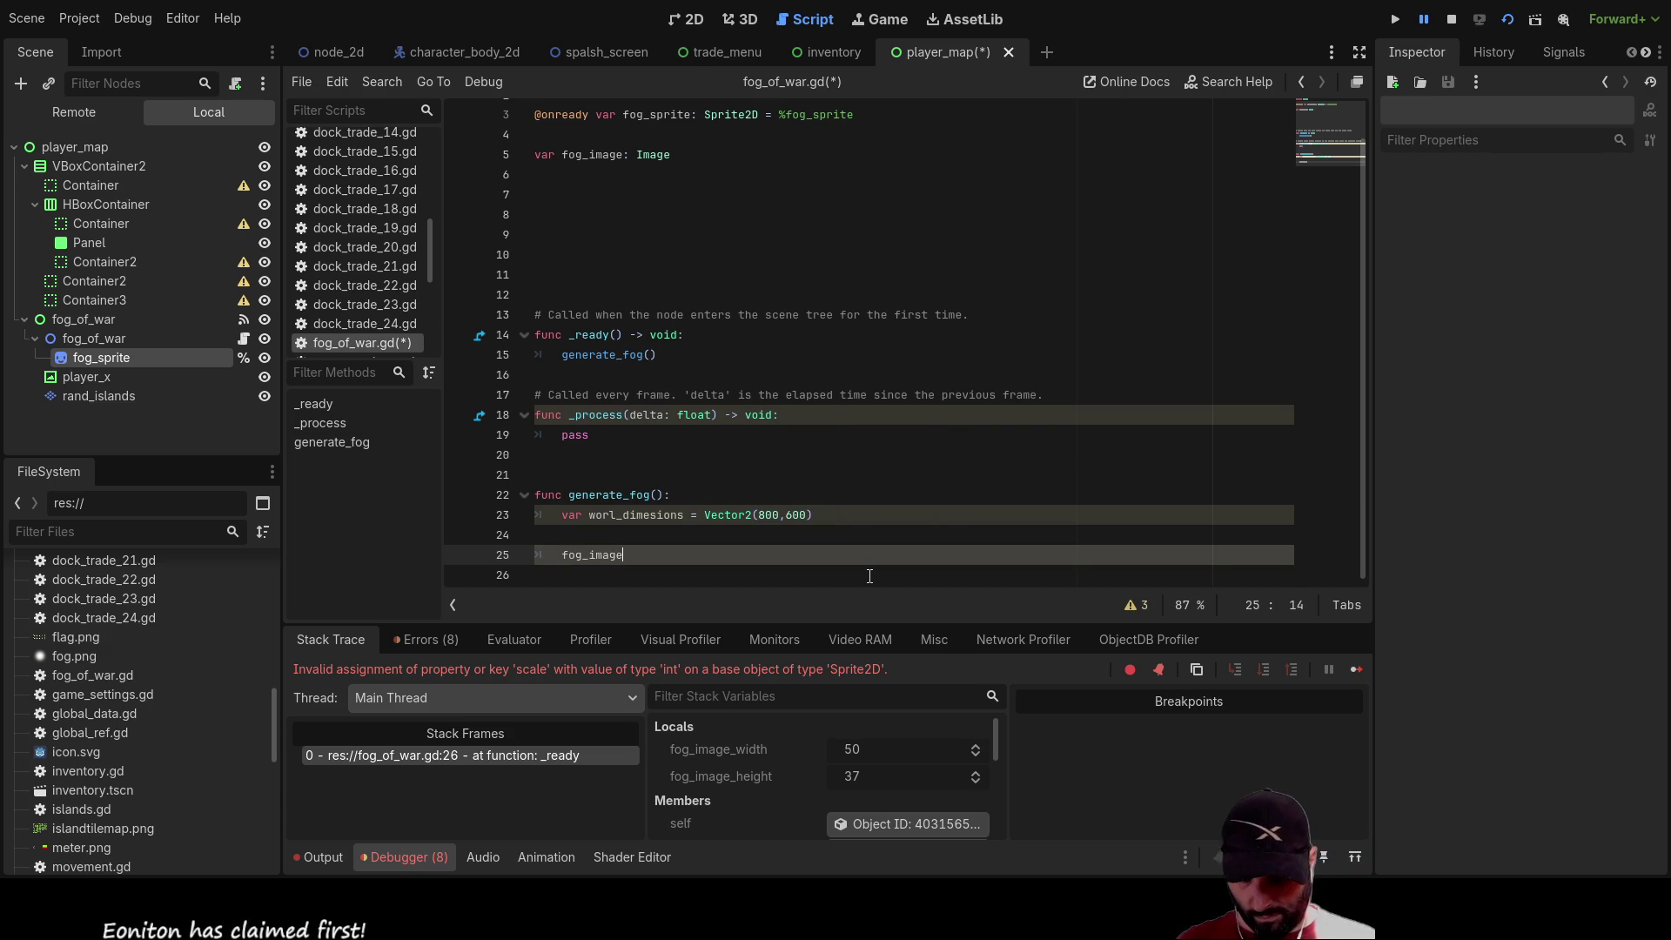
pyautogui.write(' = image')
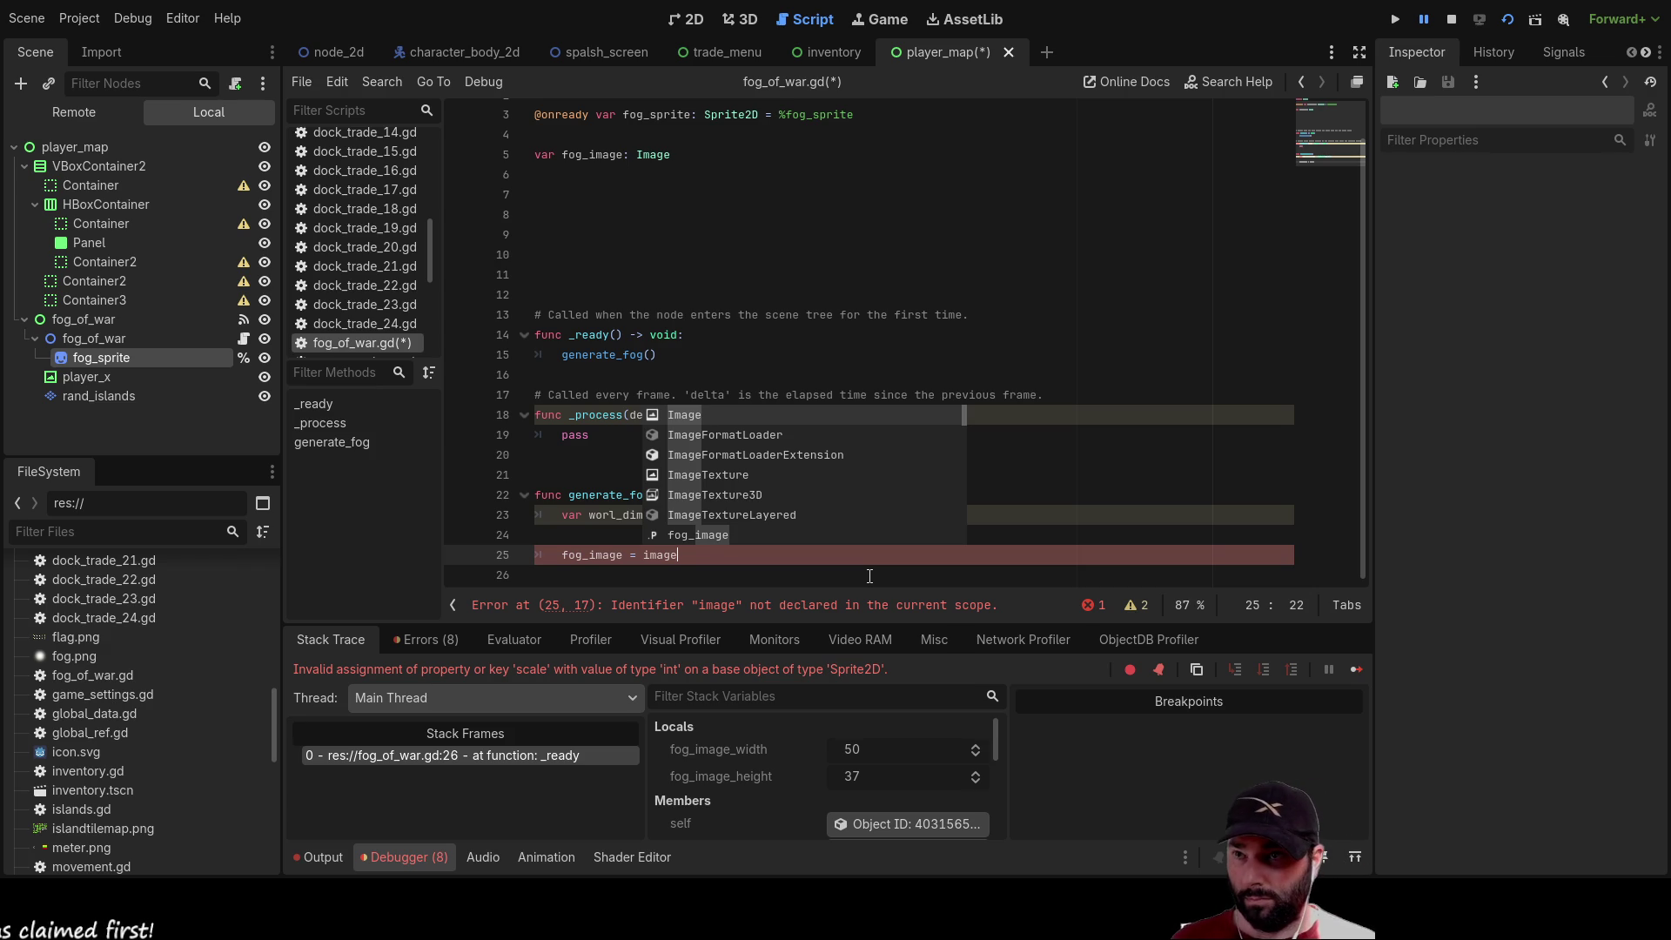
pyautogui.write('.create(')
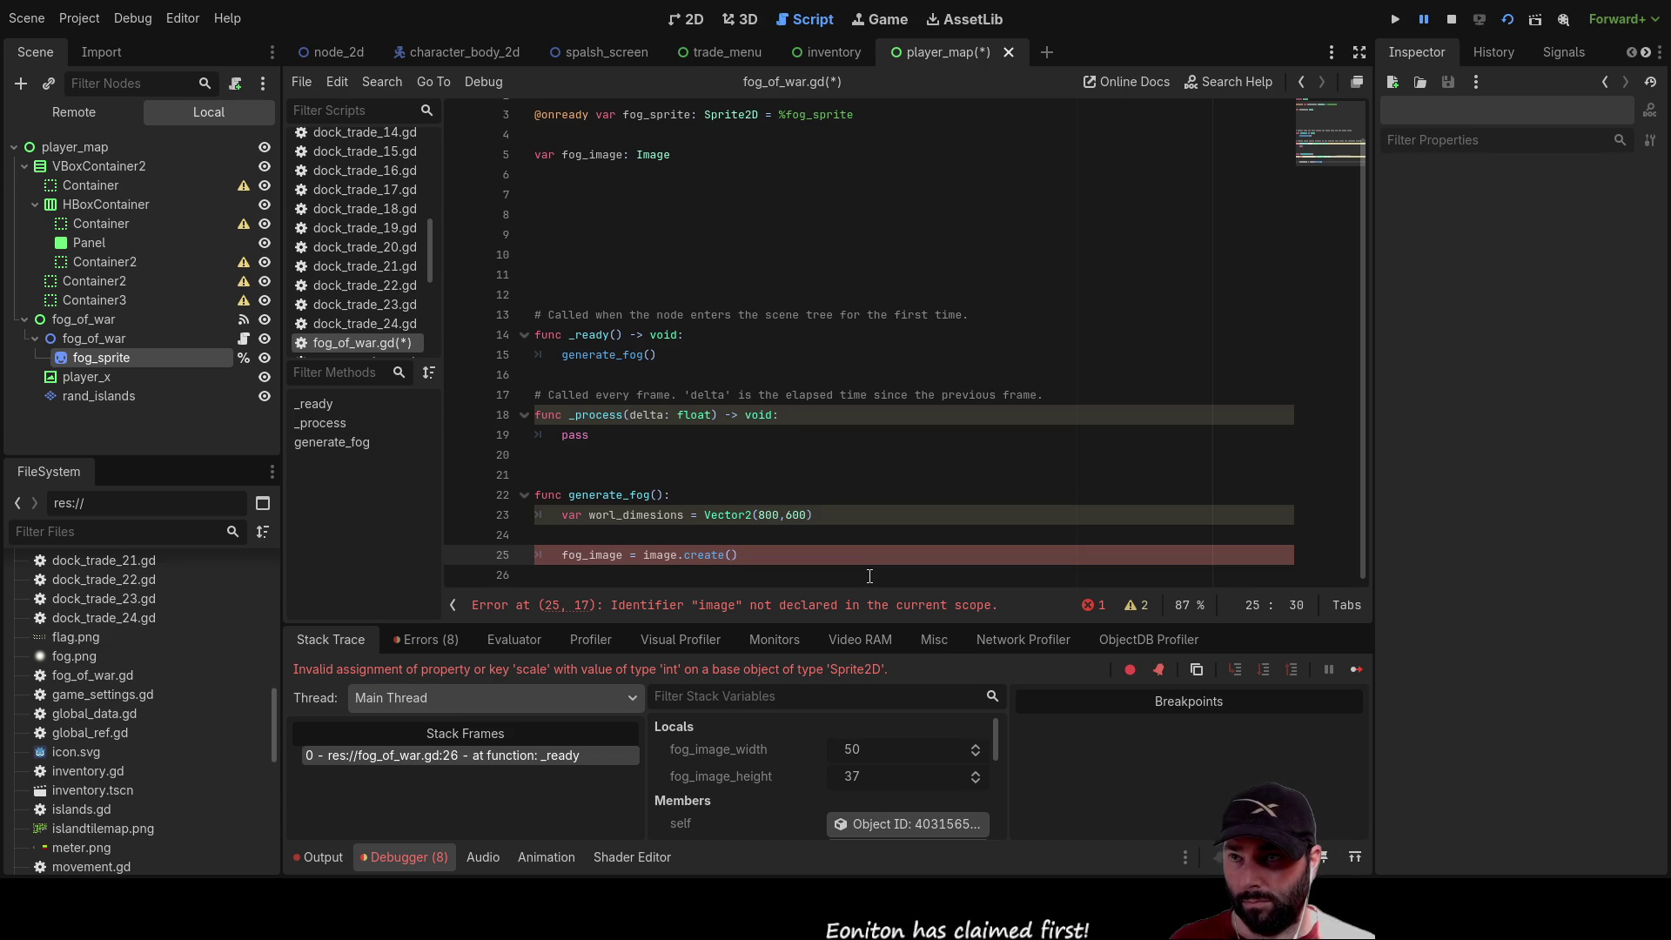
pyautogui.write('worl')
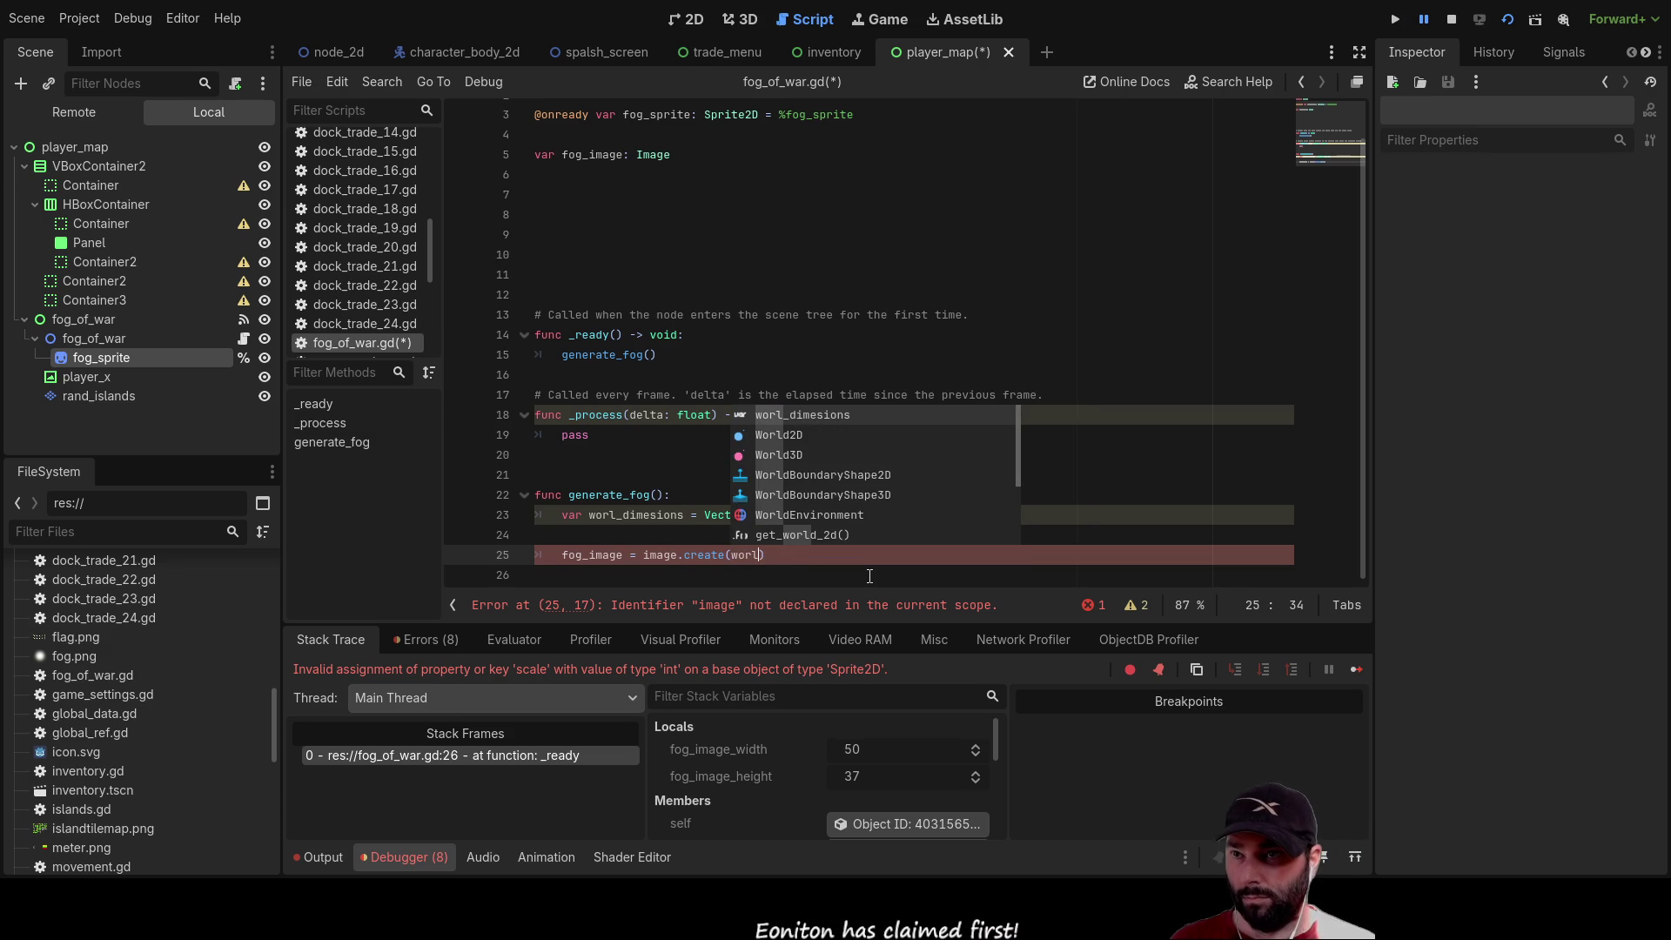
pyautogui.press('Return')
pyautogui.write('.x')
pyautogui.write(',worl')
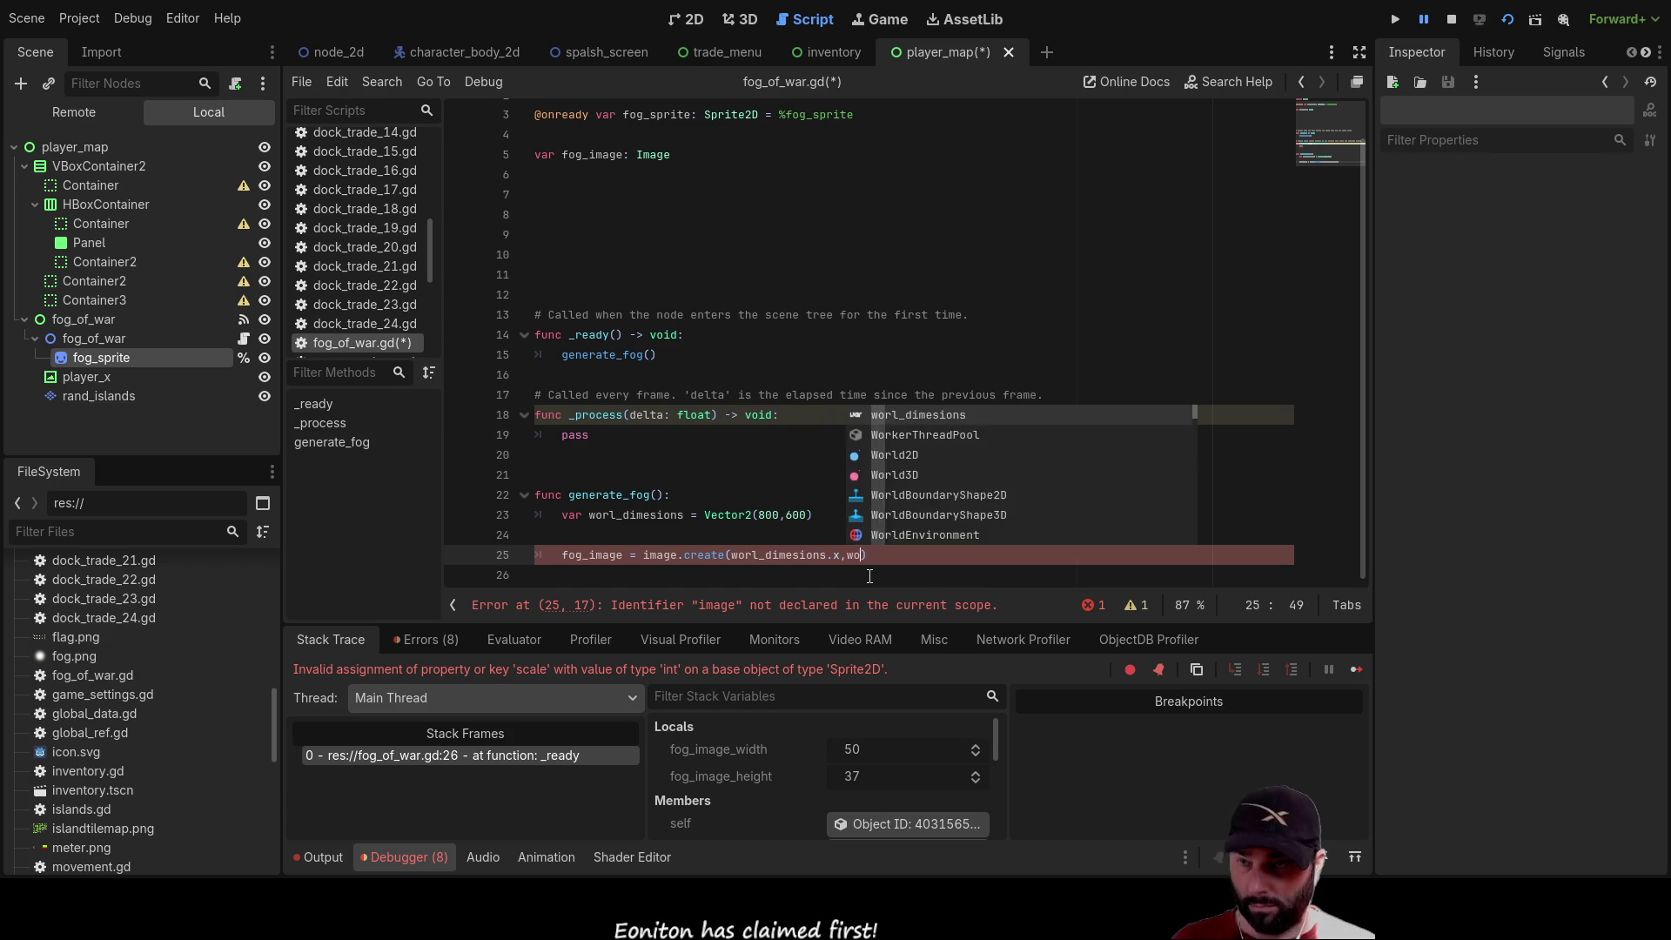
pyautogui.press('Return')
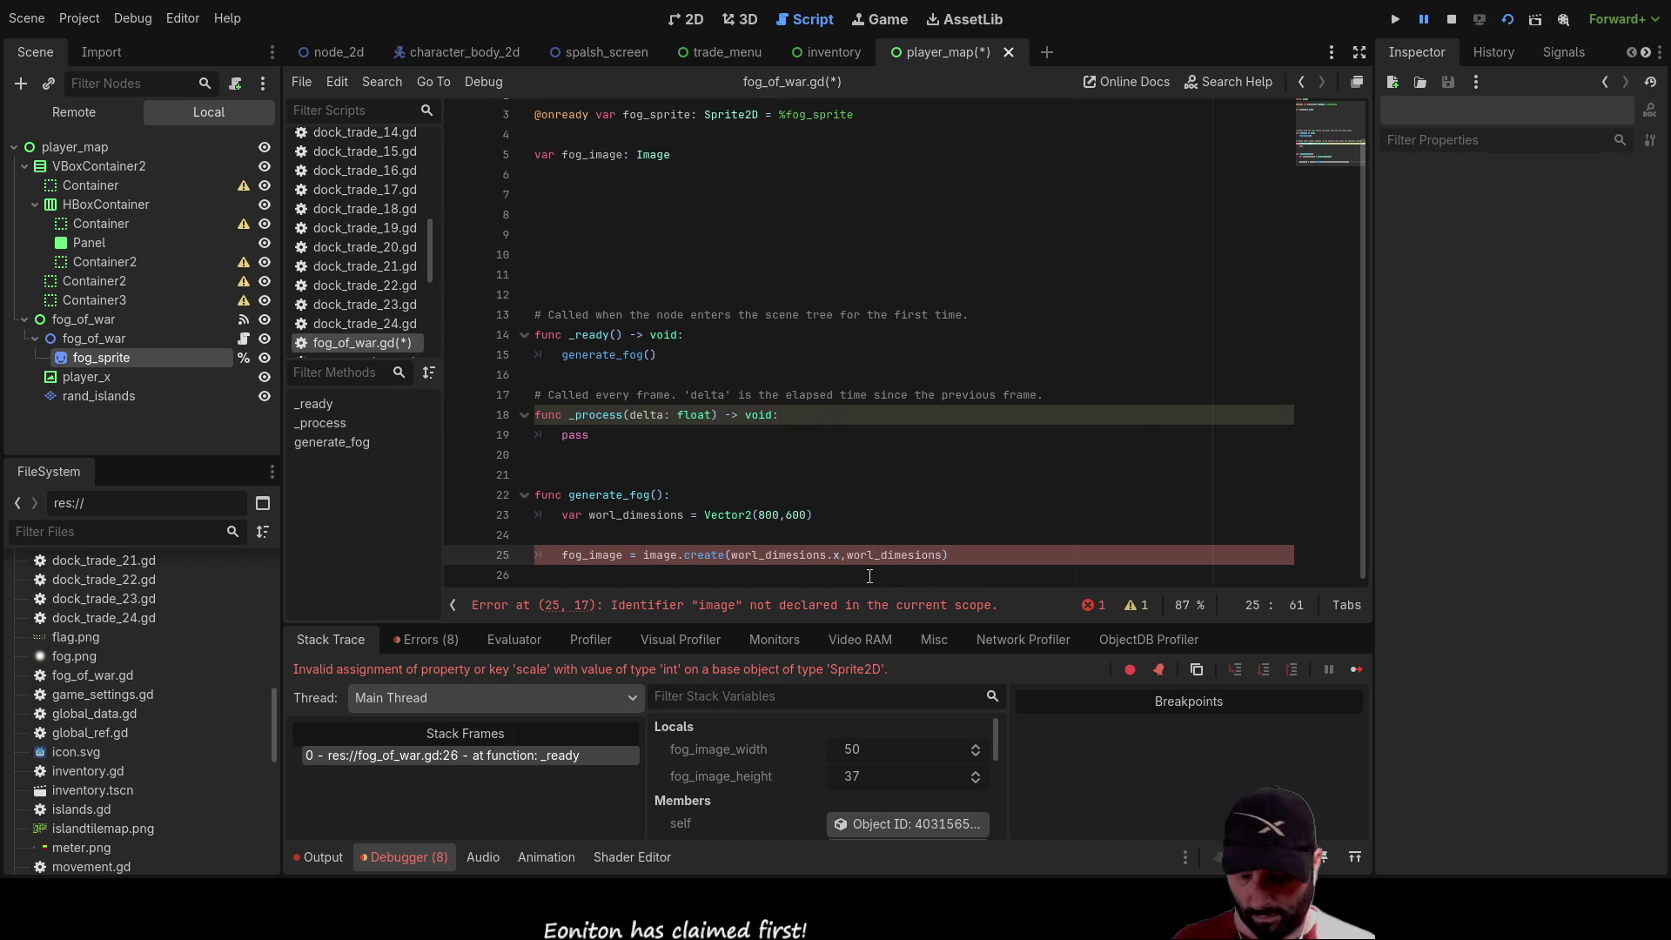
pyautogui.write('.y')
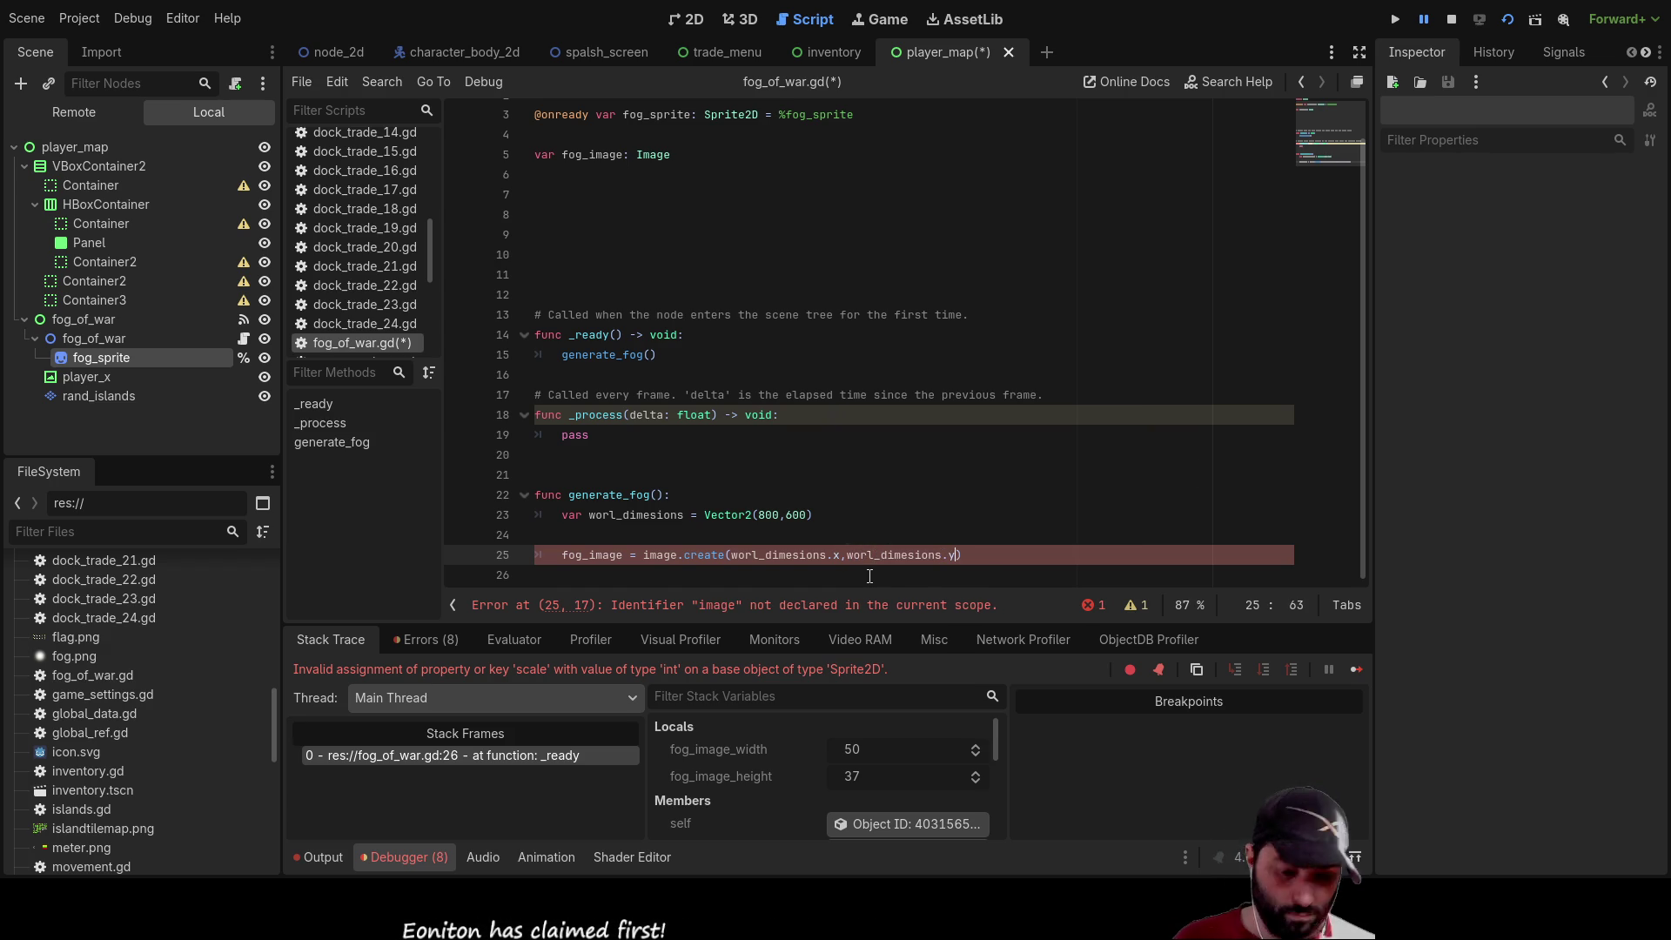
pyautogui.write(',false')
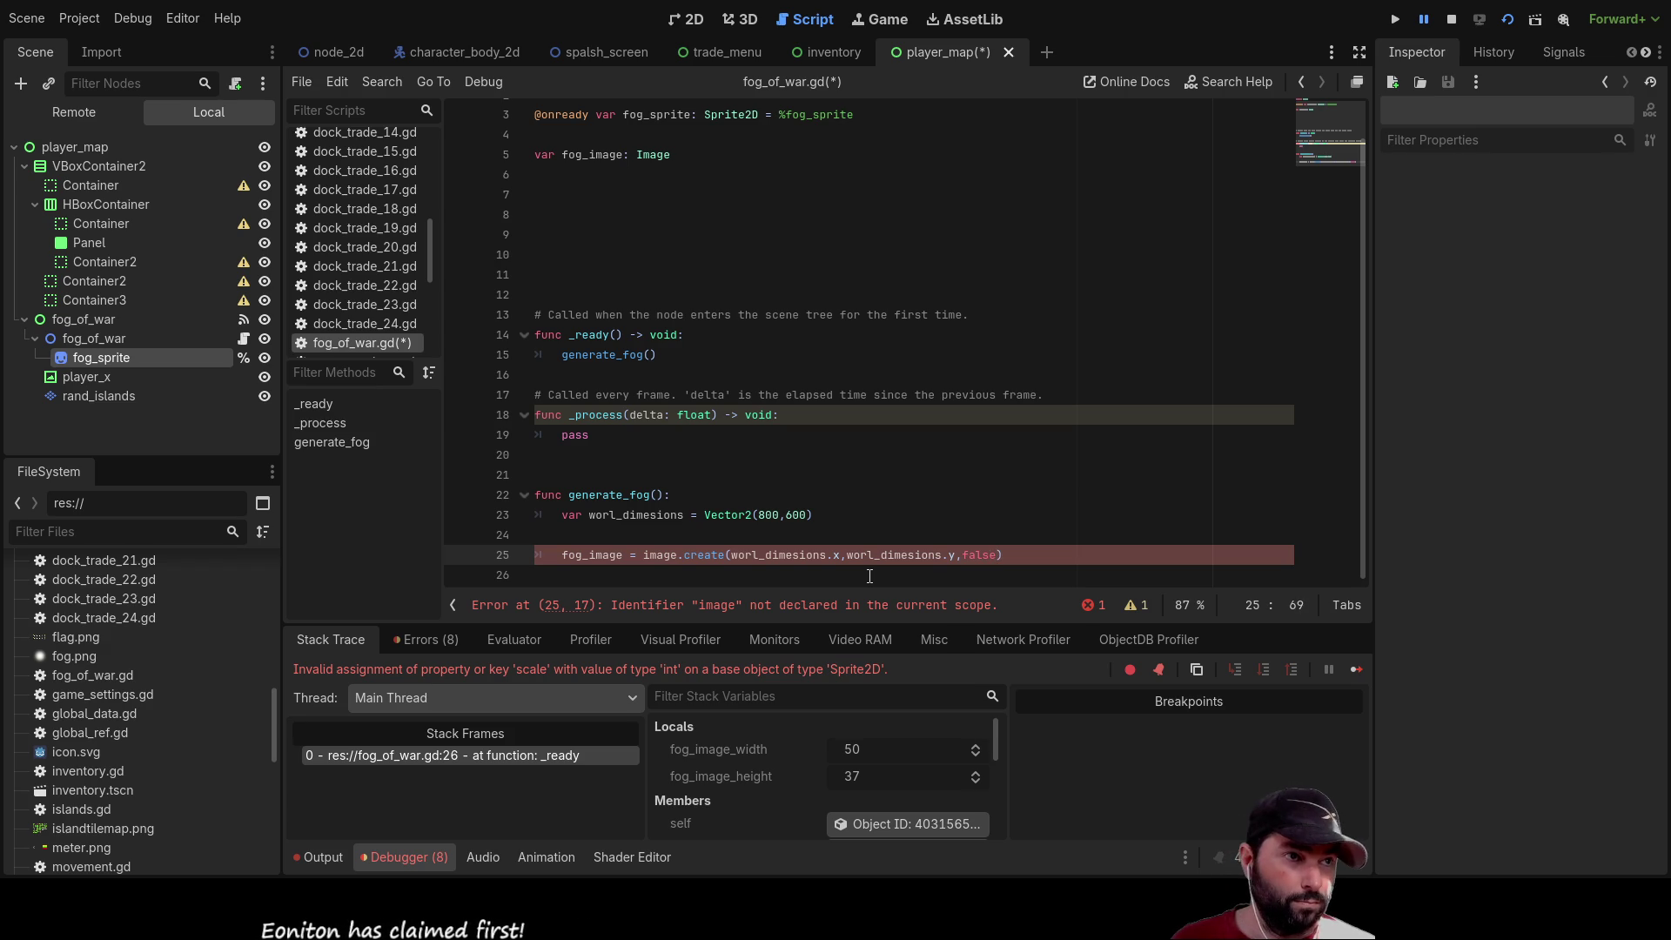
pyautogui.write(',Ima')
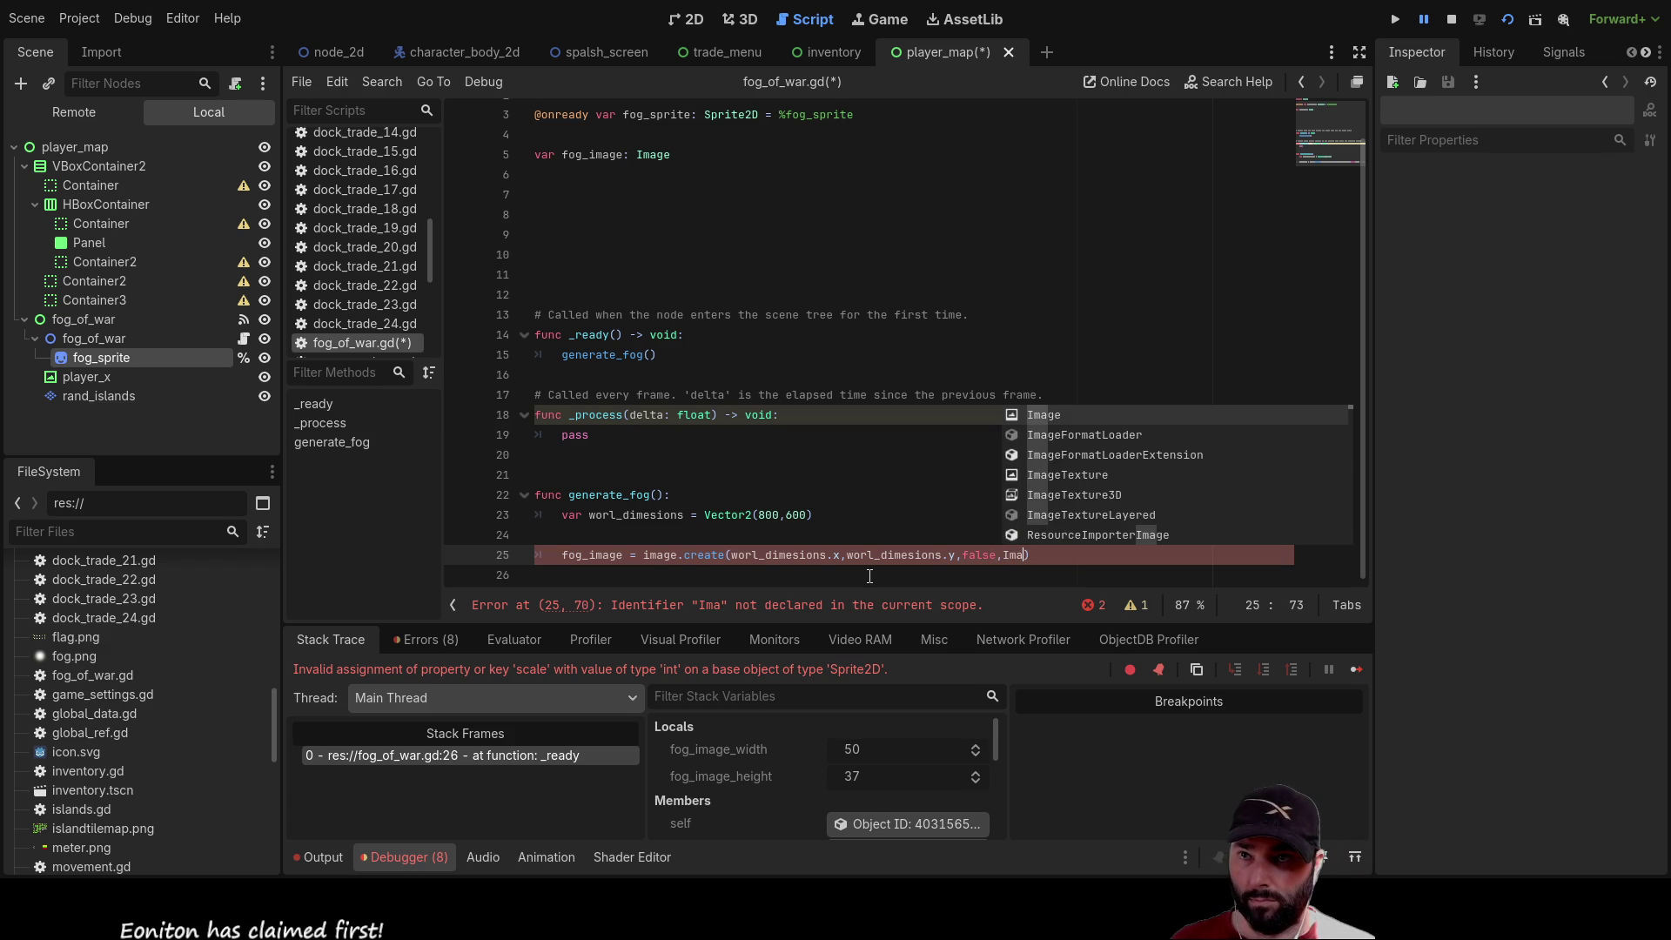
pyautogui.press('Return')
pyautogui.write('.forma')
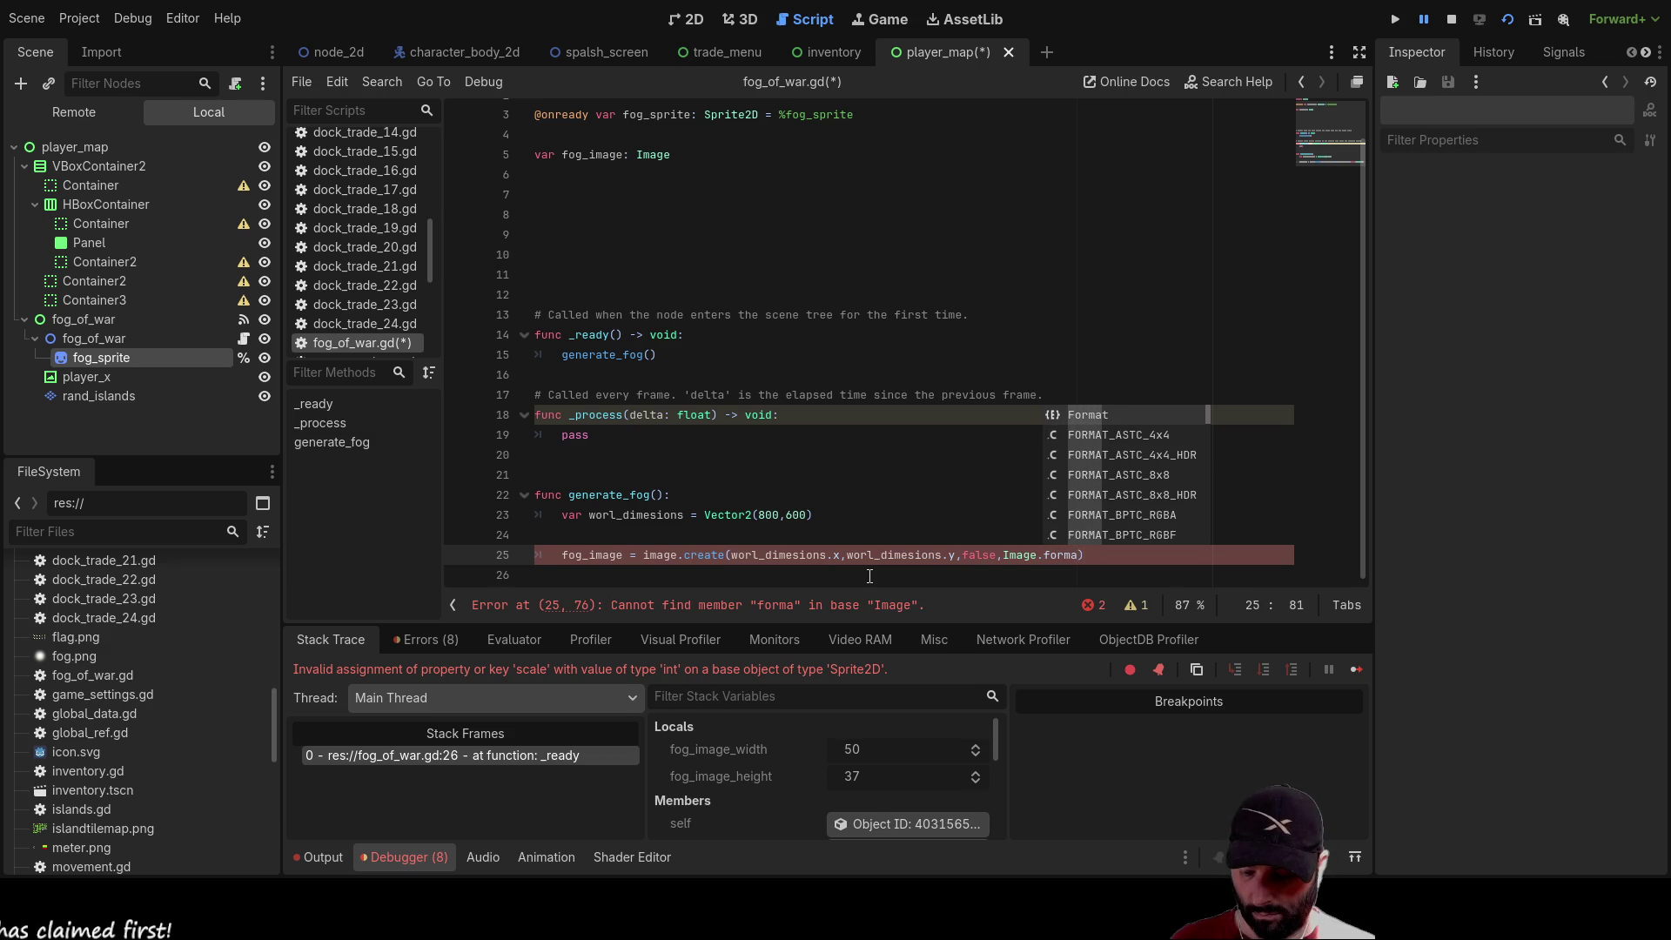
pyautogui.write('_')
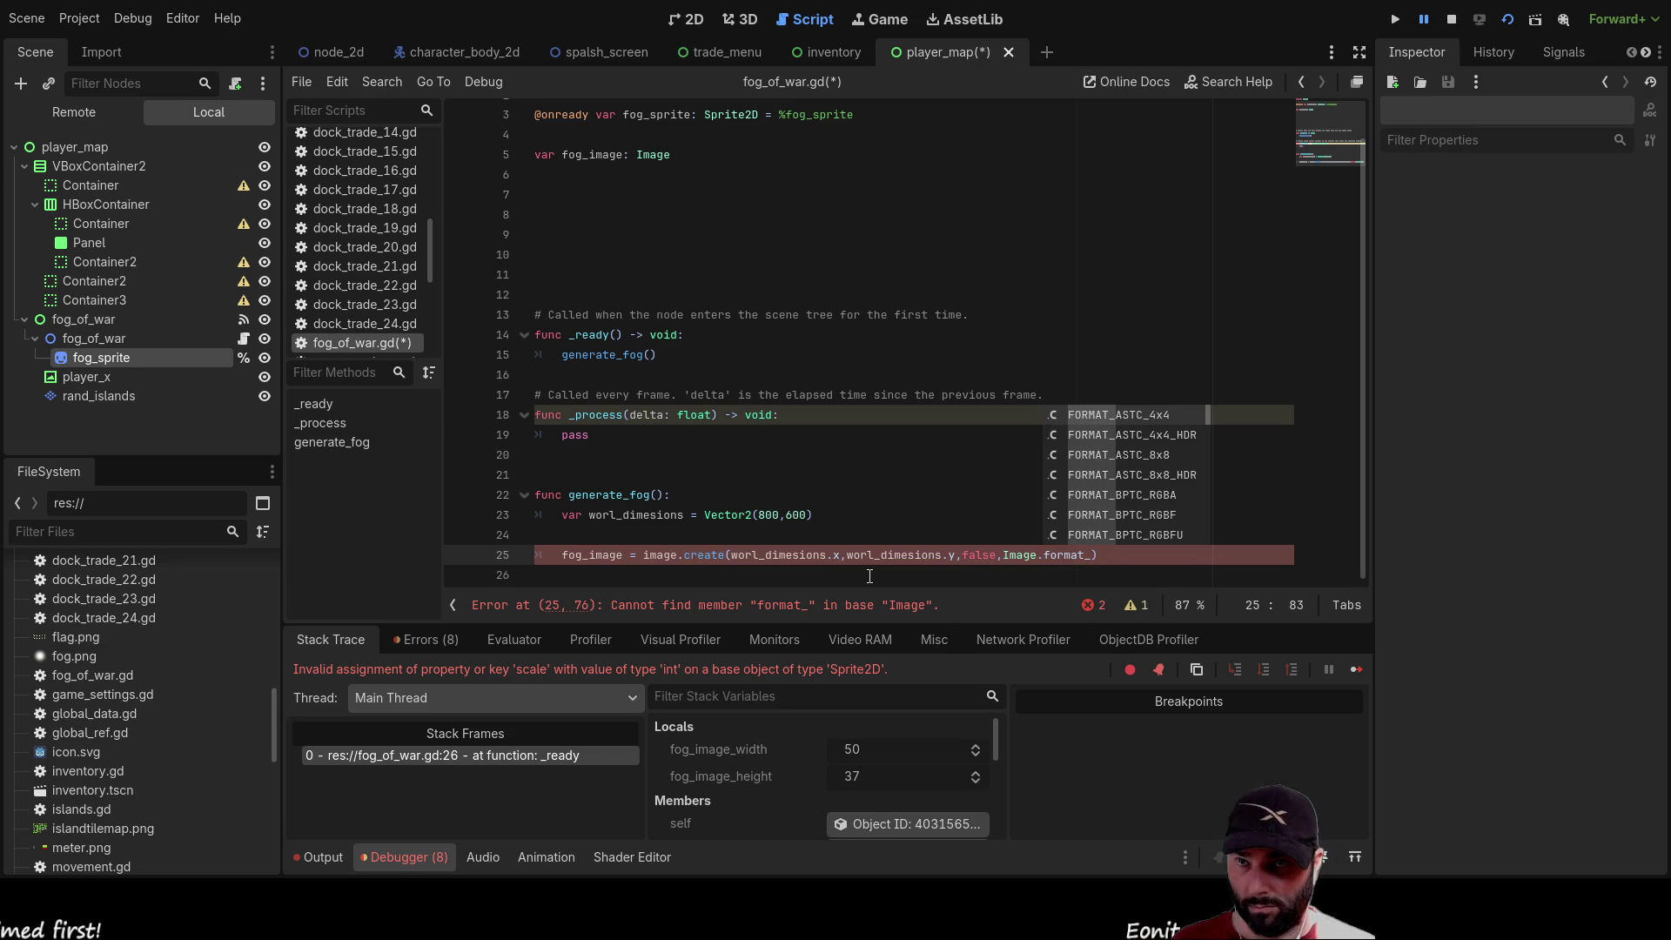
pyautogui.write('rgba')
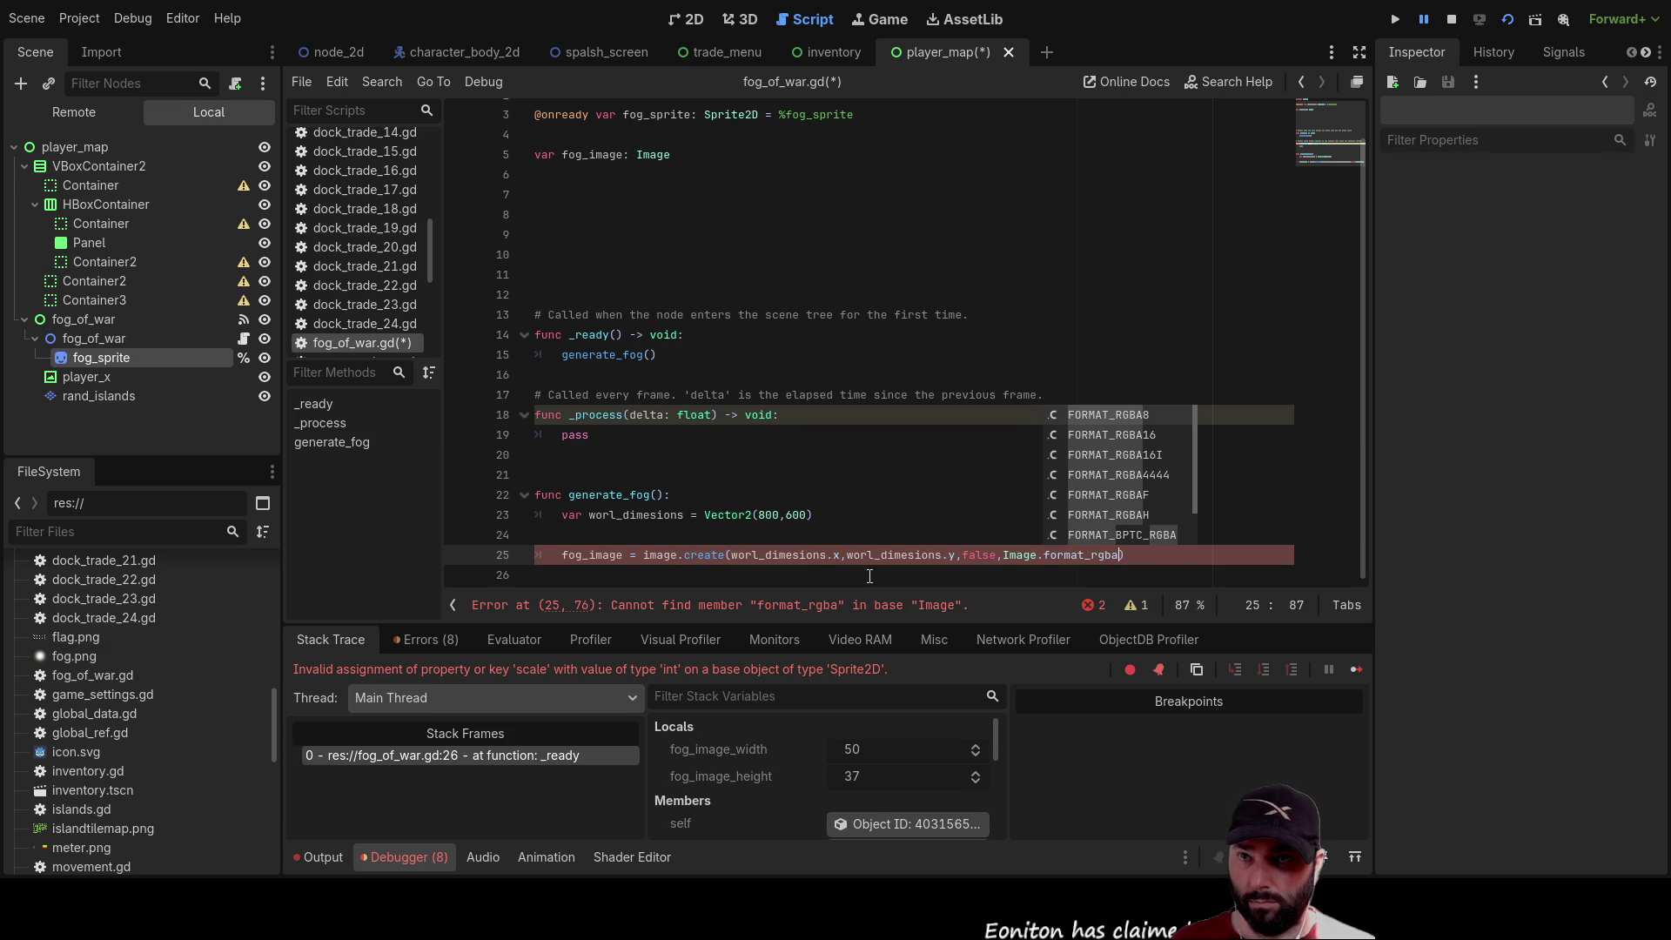
pyautogui.press('Down')
pyautogui.press('Down')
pyautogui.press('Down')
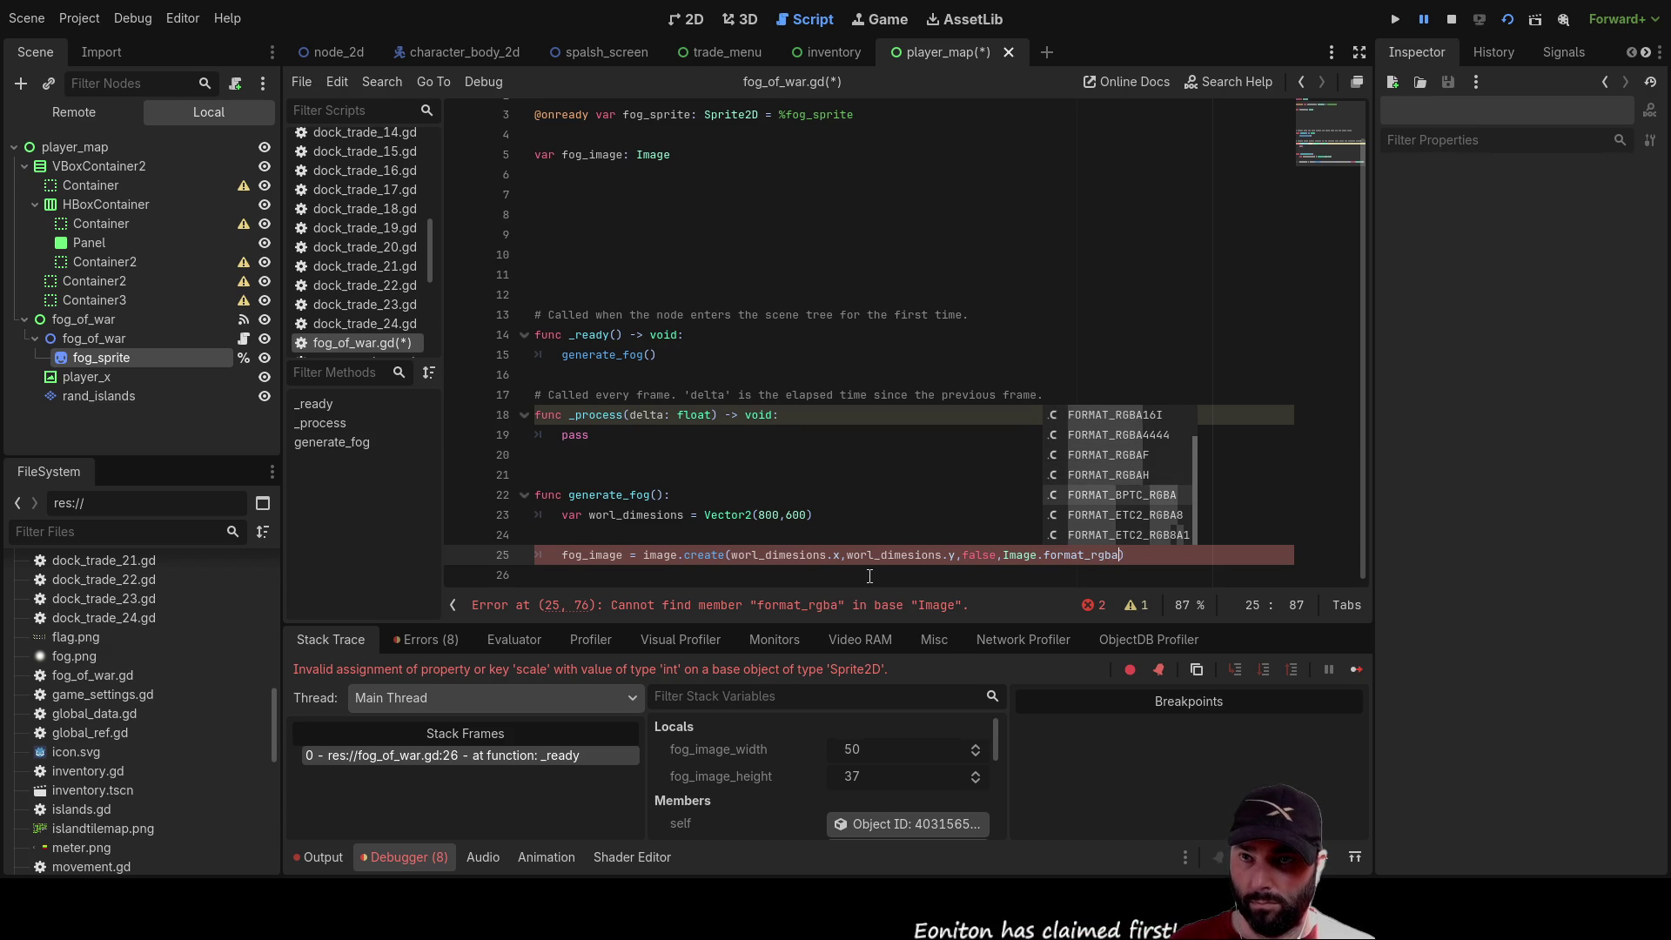
pyautogui.press('Return')
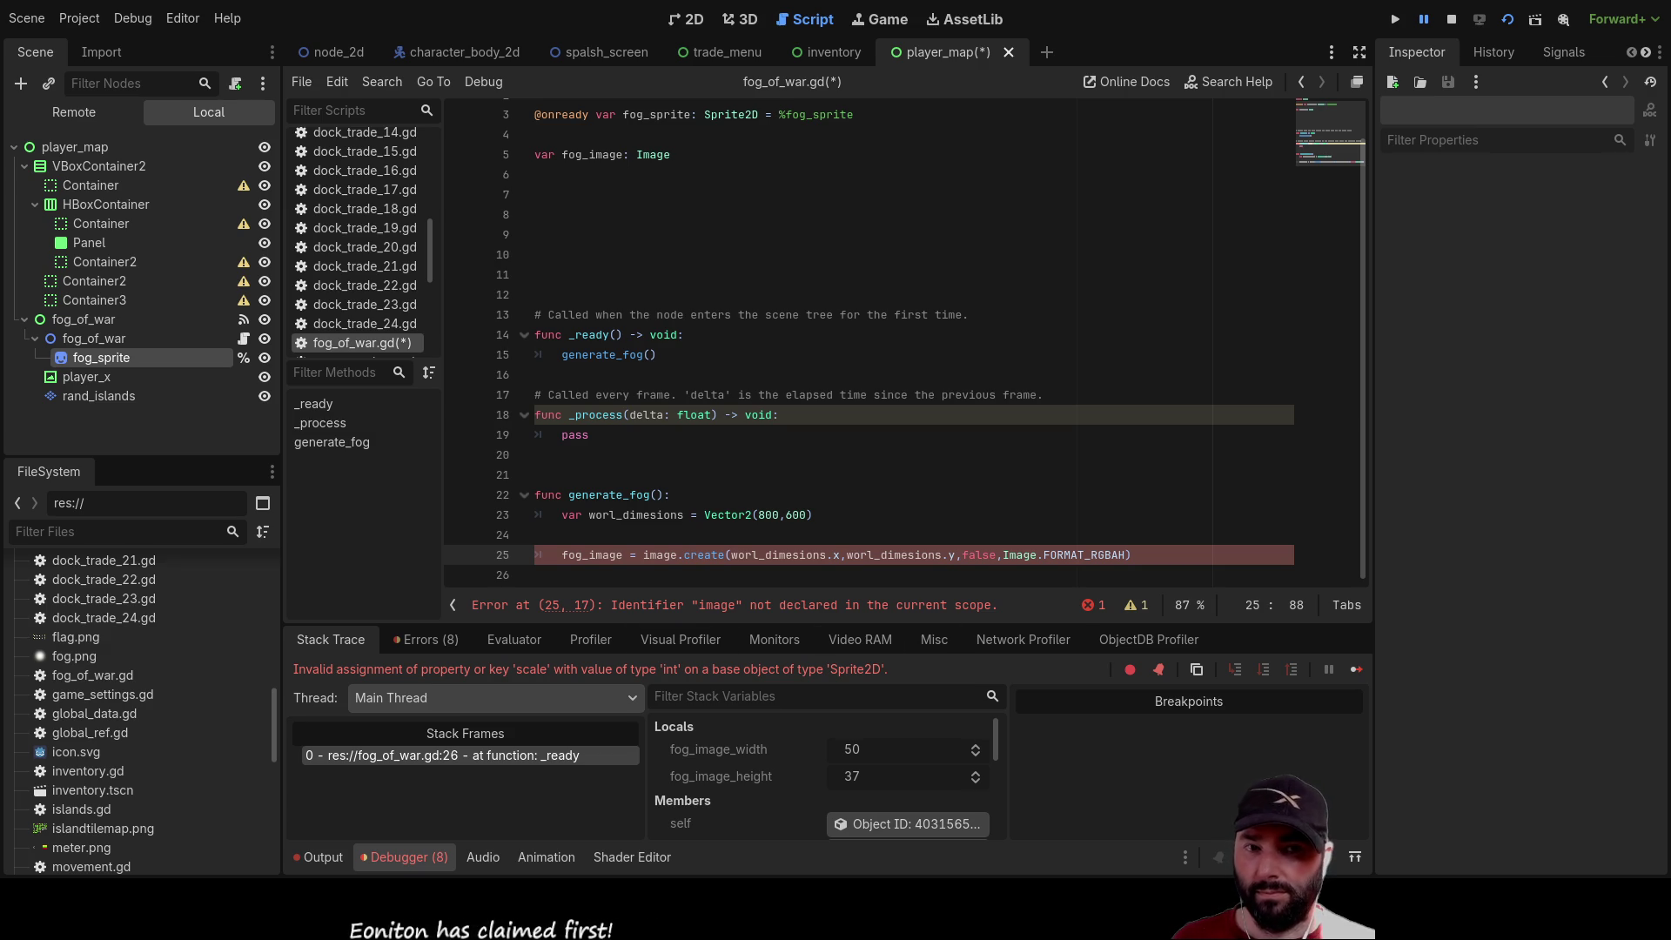
pyautogui.press('End')
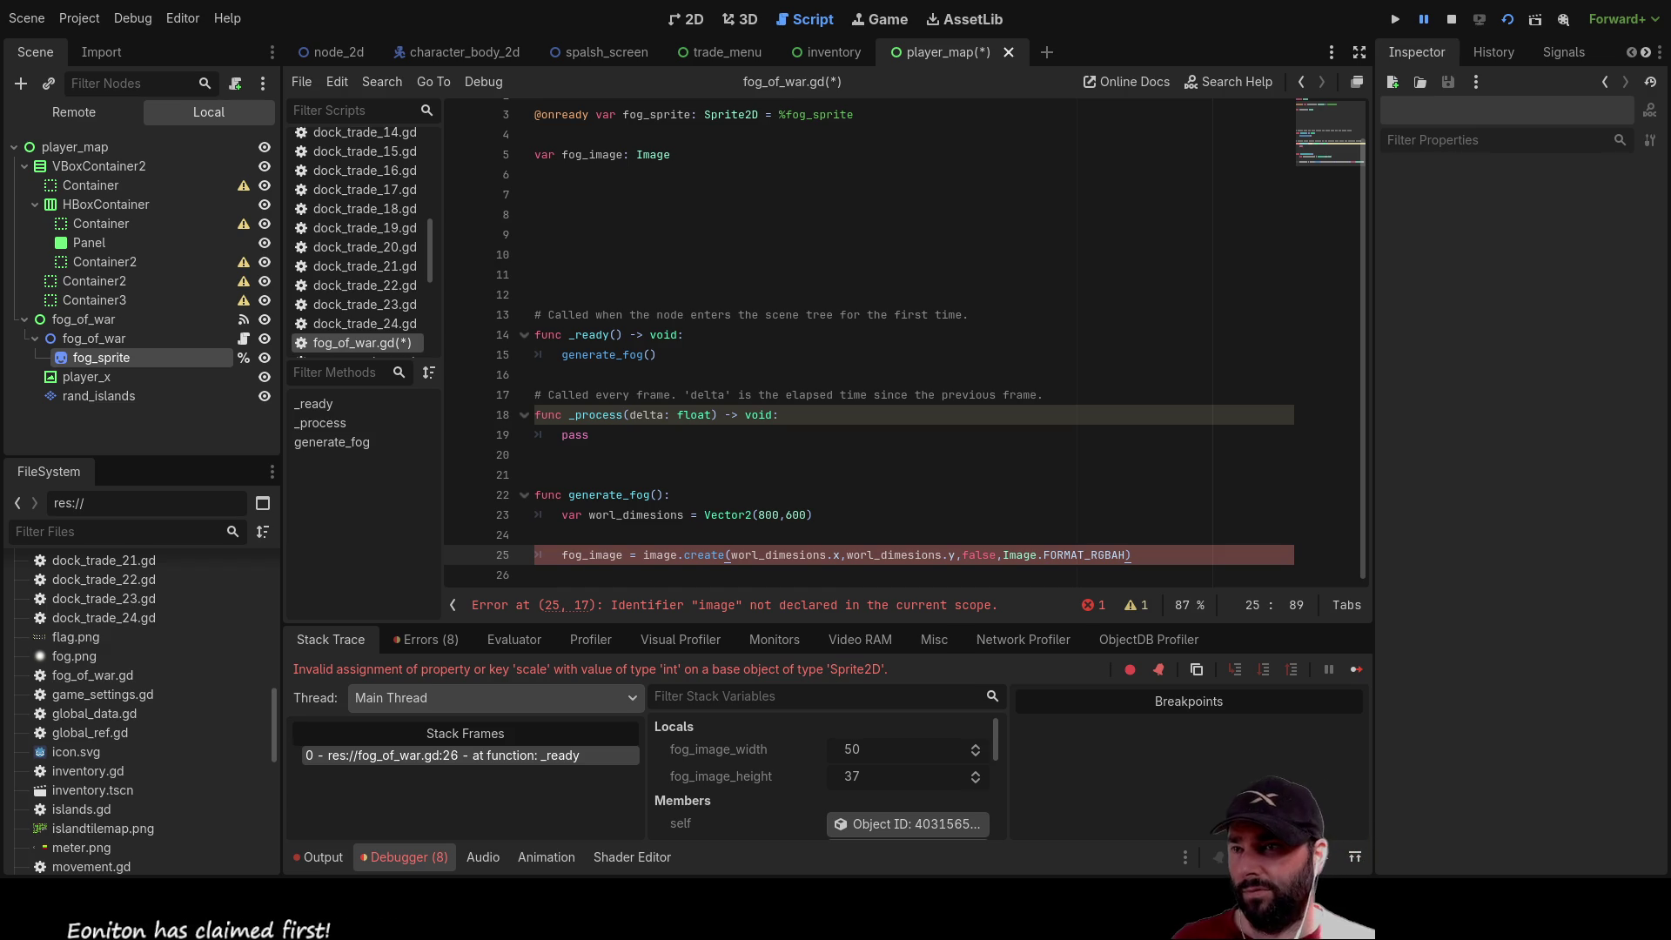
pyautogui.press('Return')
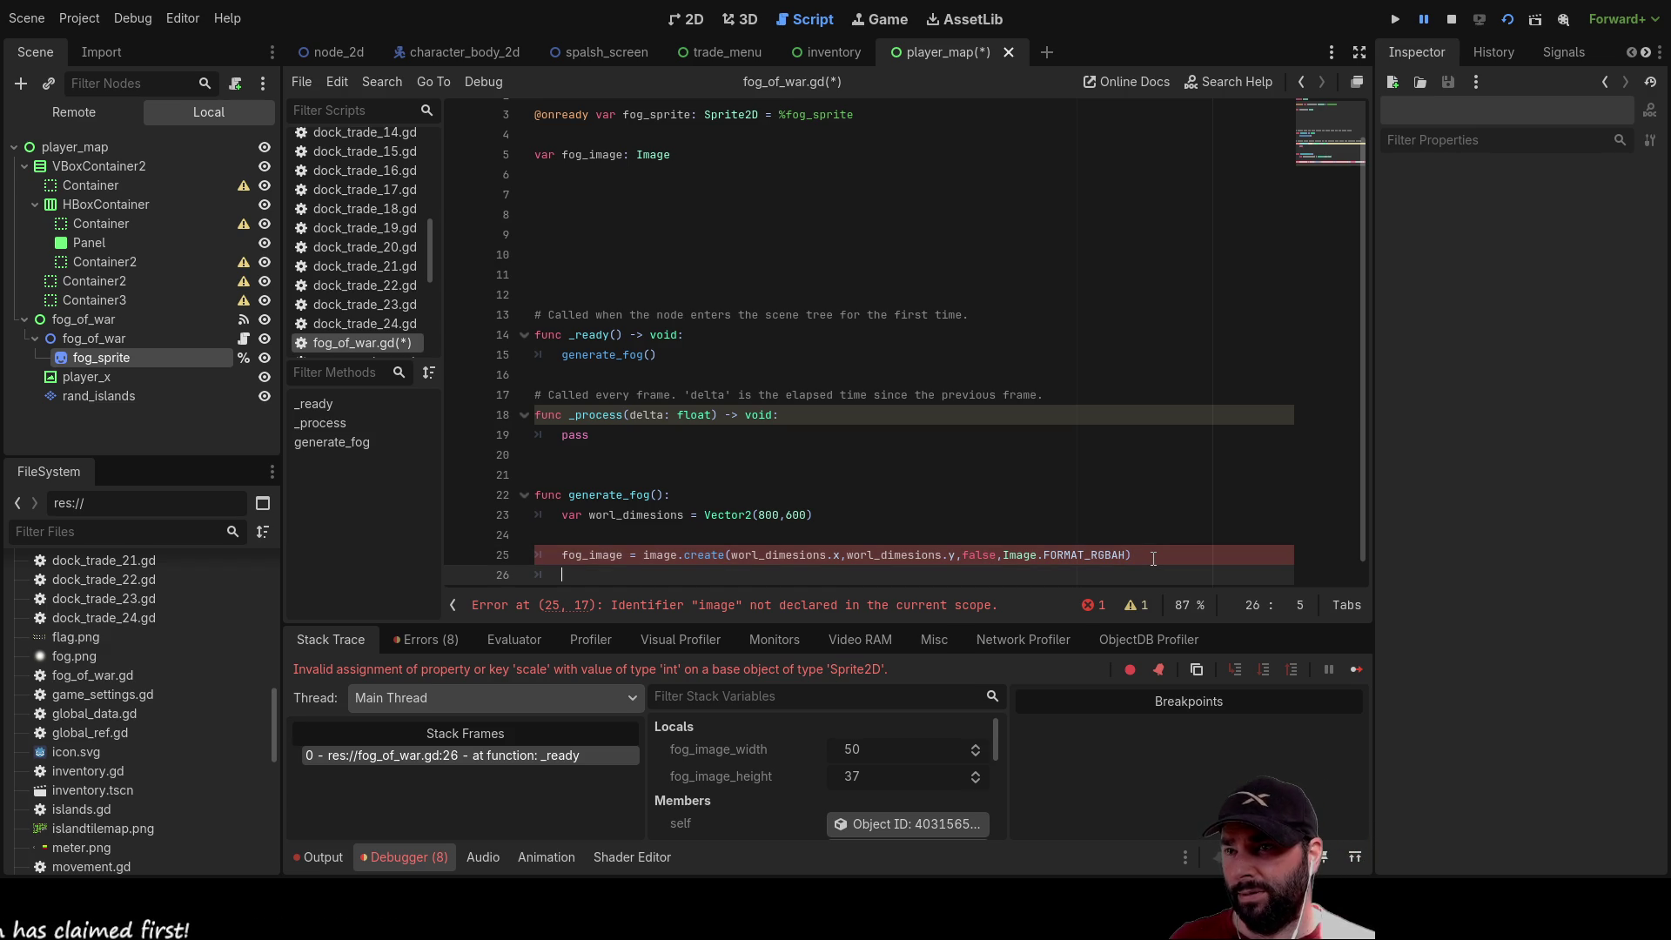
# Capitalize image to Image on line 25, then start a var fog_texture = Image line
pyautogui.press('Up')
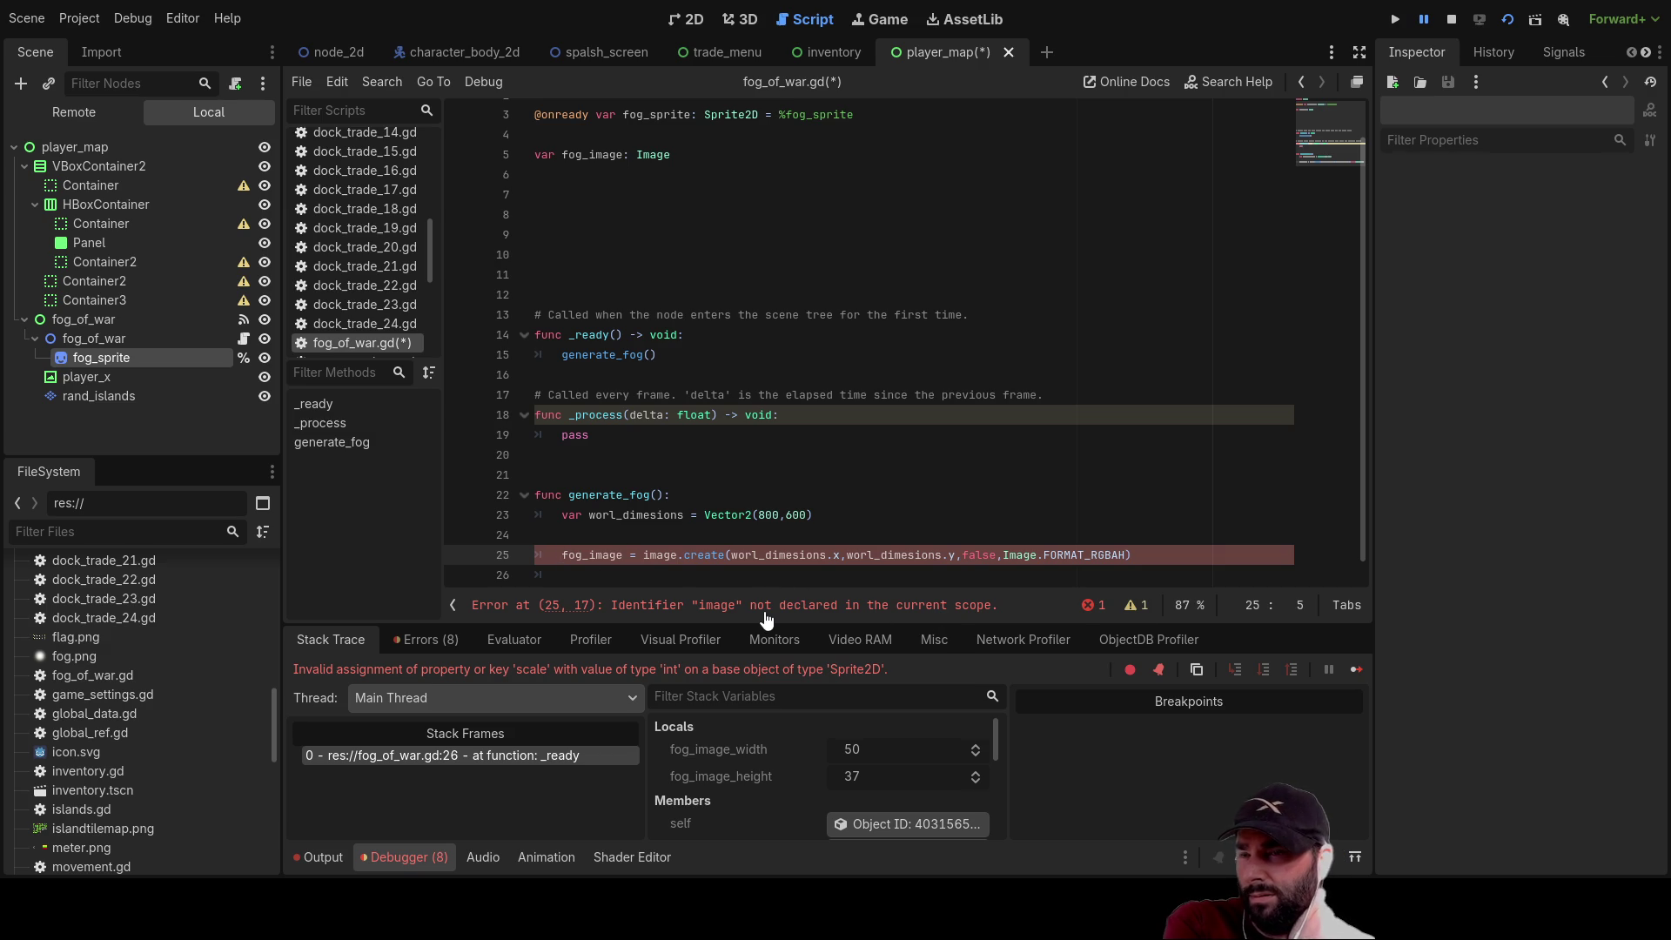
pyautogui.press('Up')
pyautogui.press('Up')
pyautogui.press('Up')
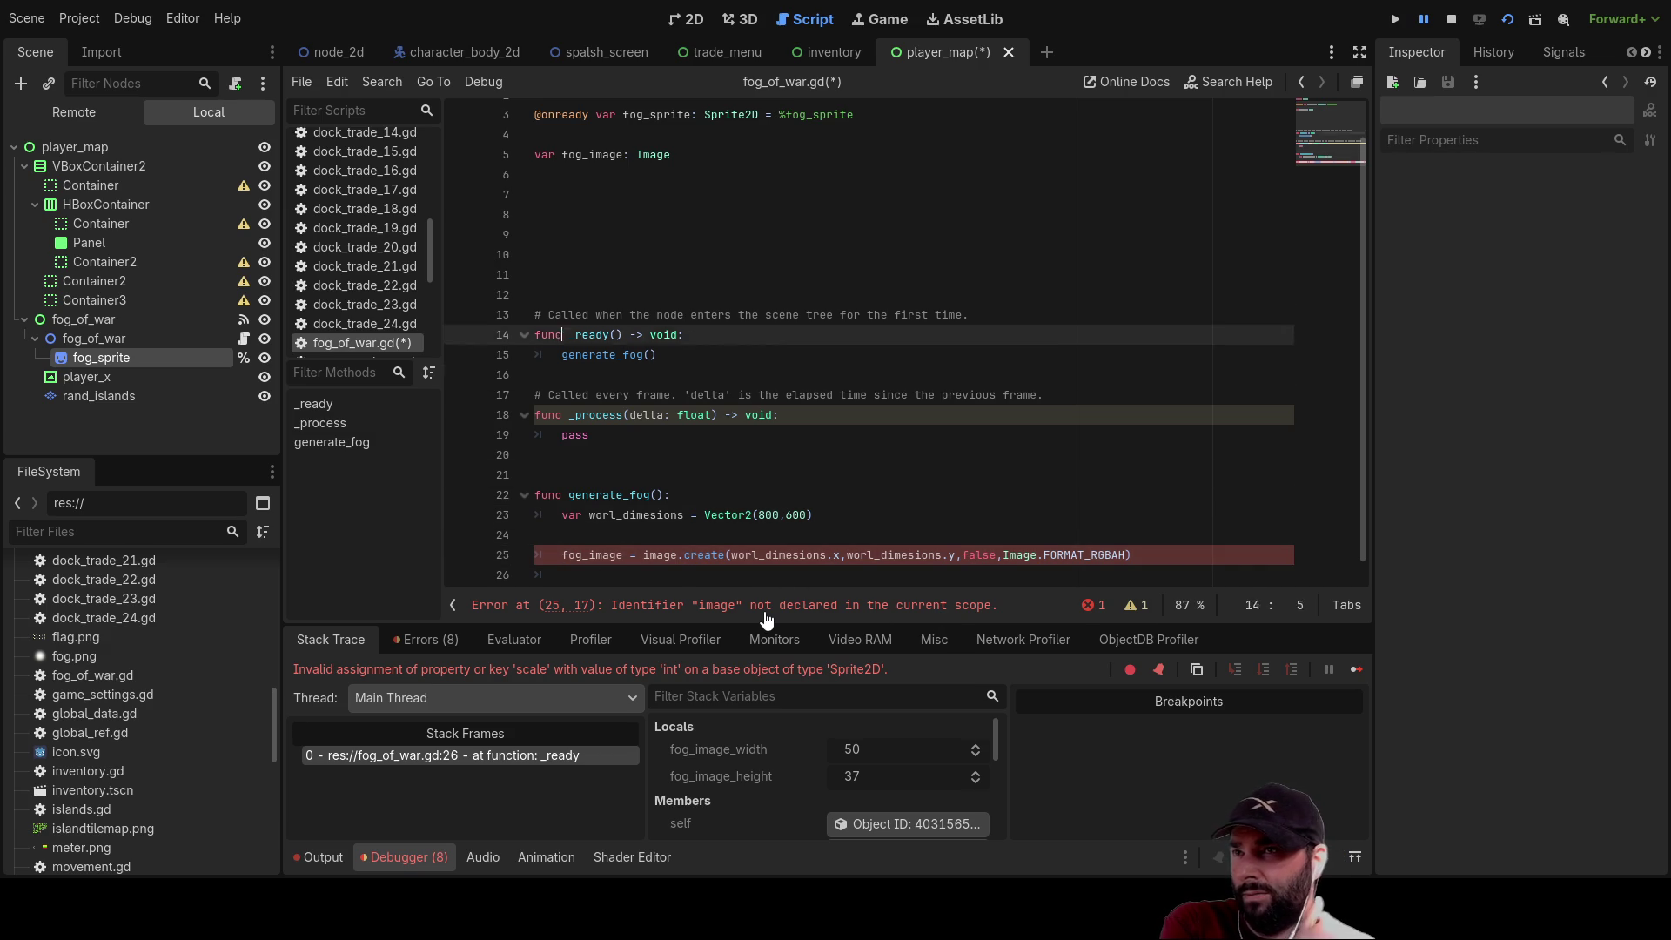
pyautogui.press('Down')
pyautogui.press('Down')
pyautogui.press('Down')
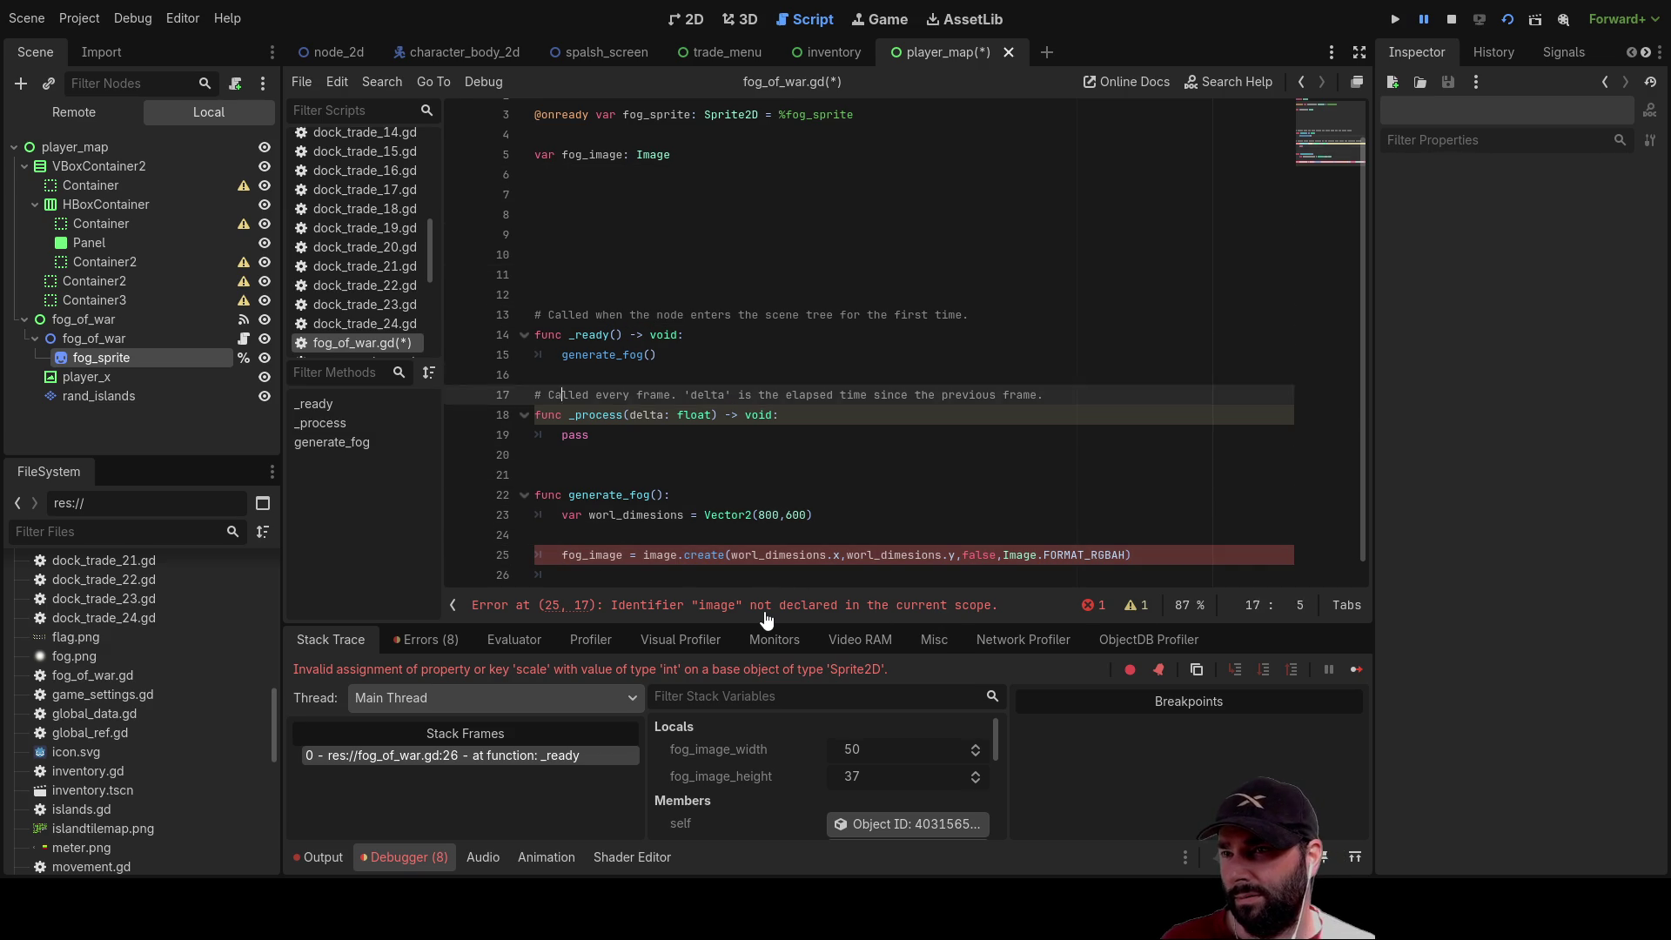
pyautogui.press('Down')
pyautogui.press('Down')
pyautogui.press('Down')
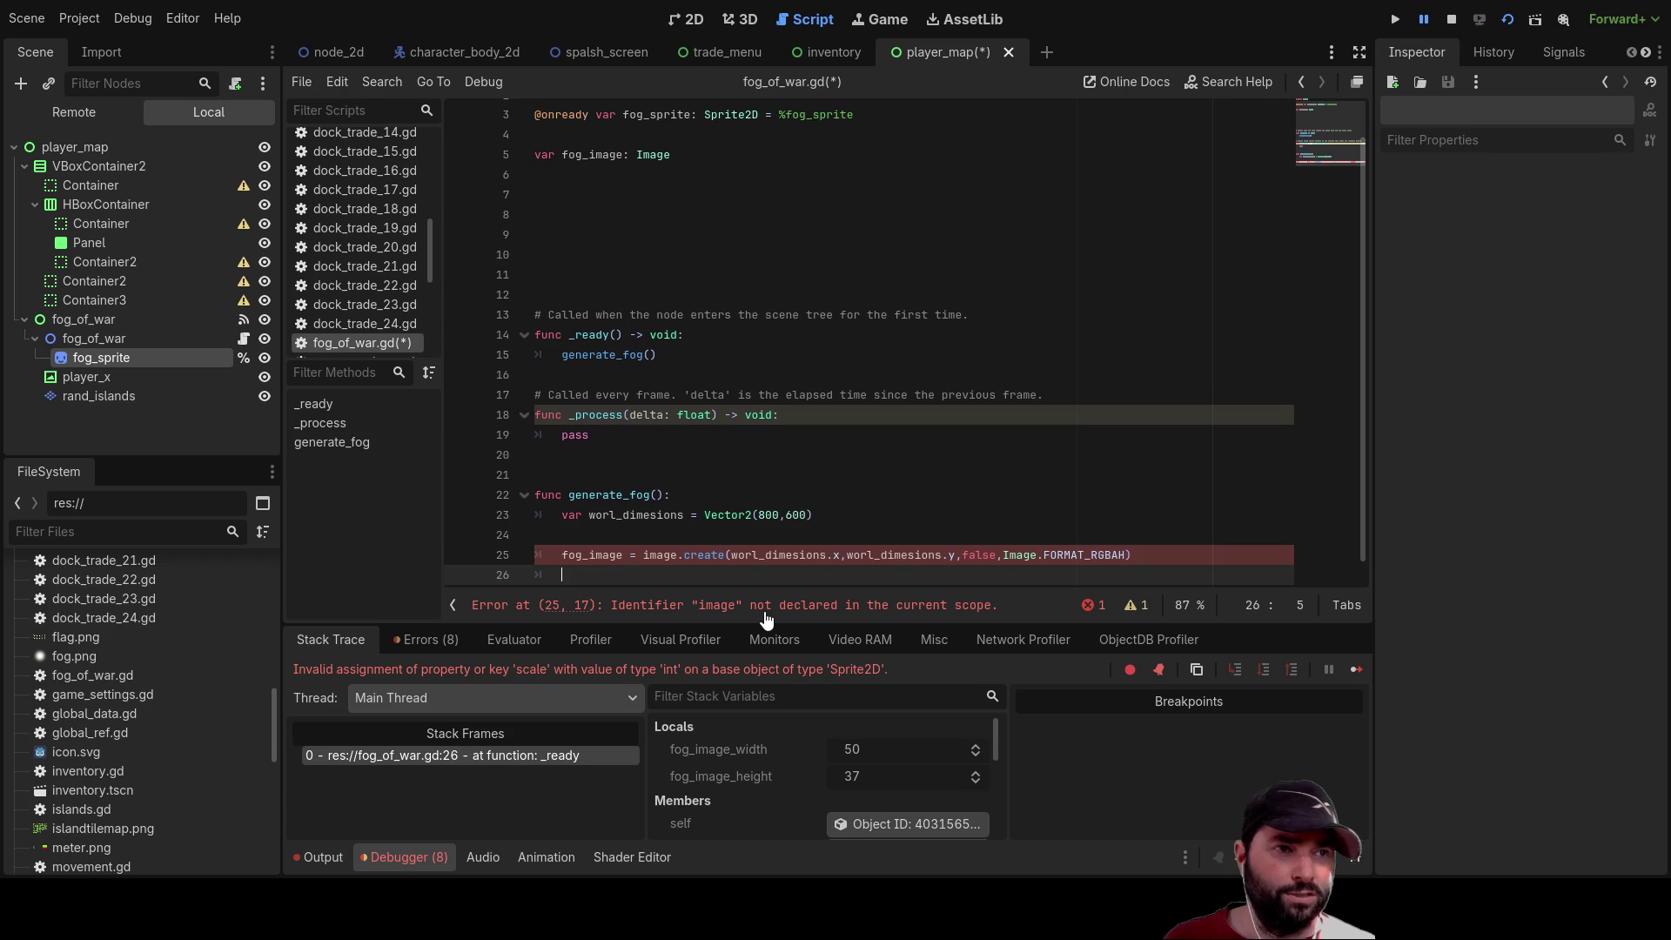
pyautogui.press('Up')
pyautogui.press('Up')
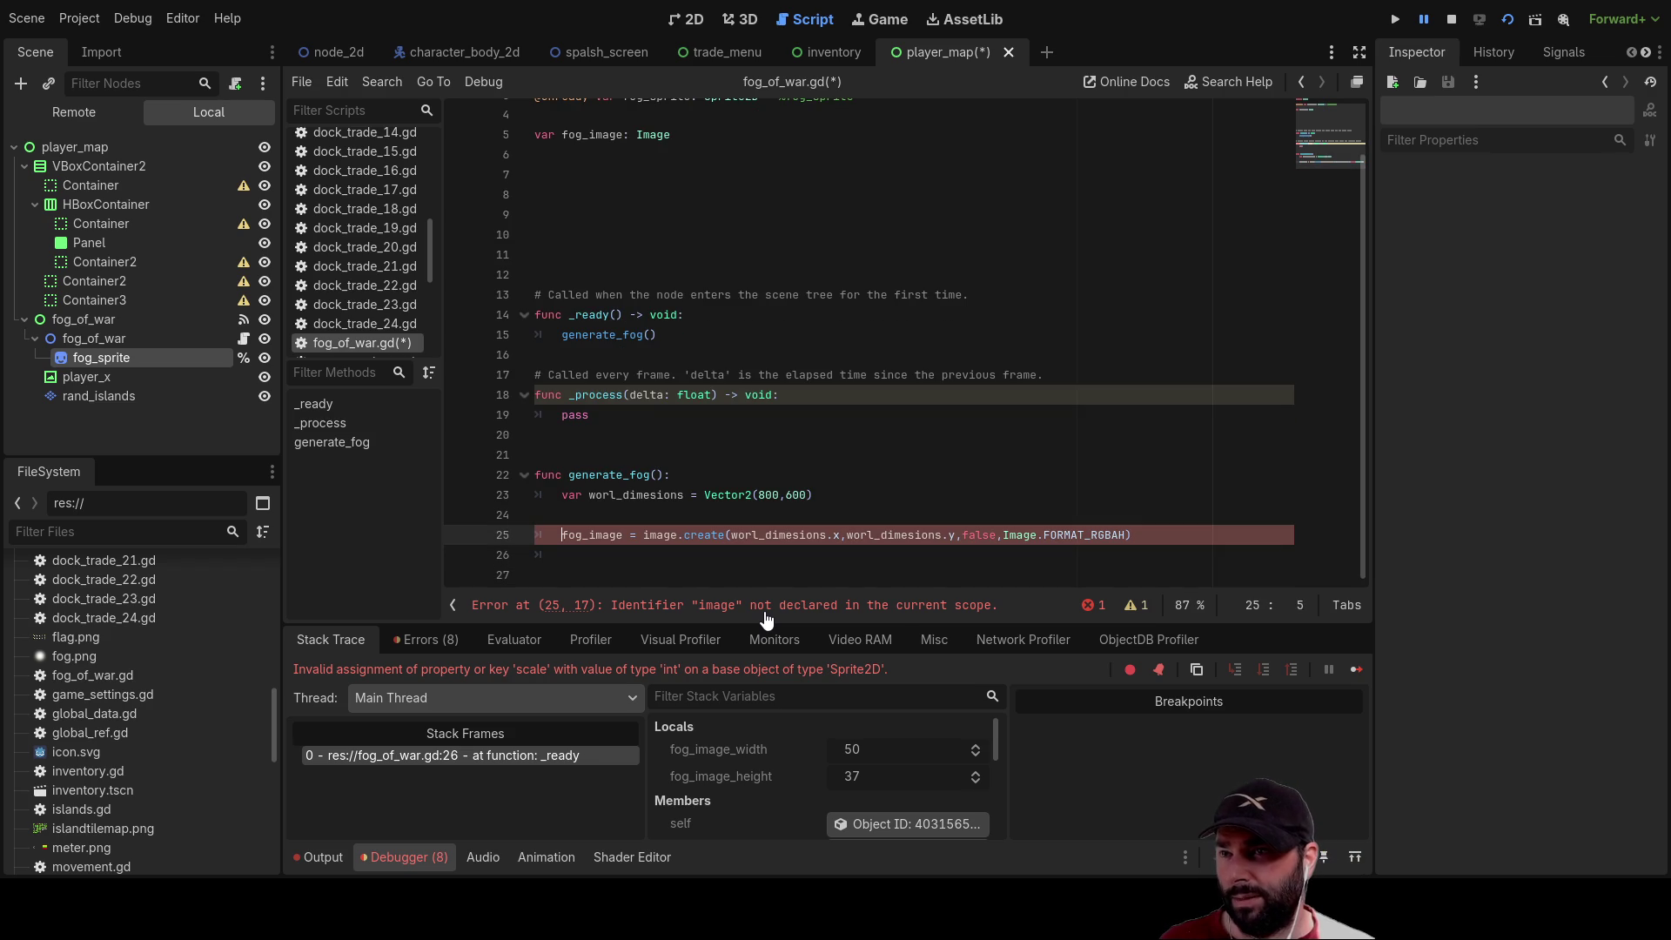
pyautogui.press('Right')
pyautogui.press('Right')
pyautogui.press('Right')
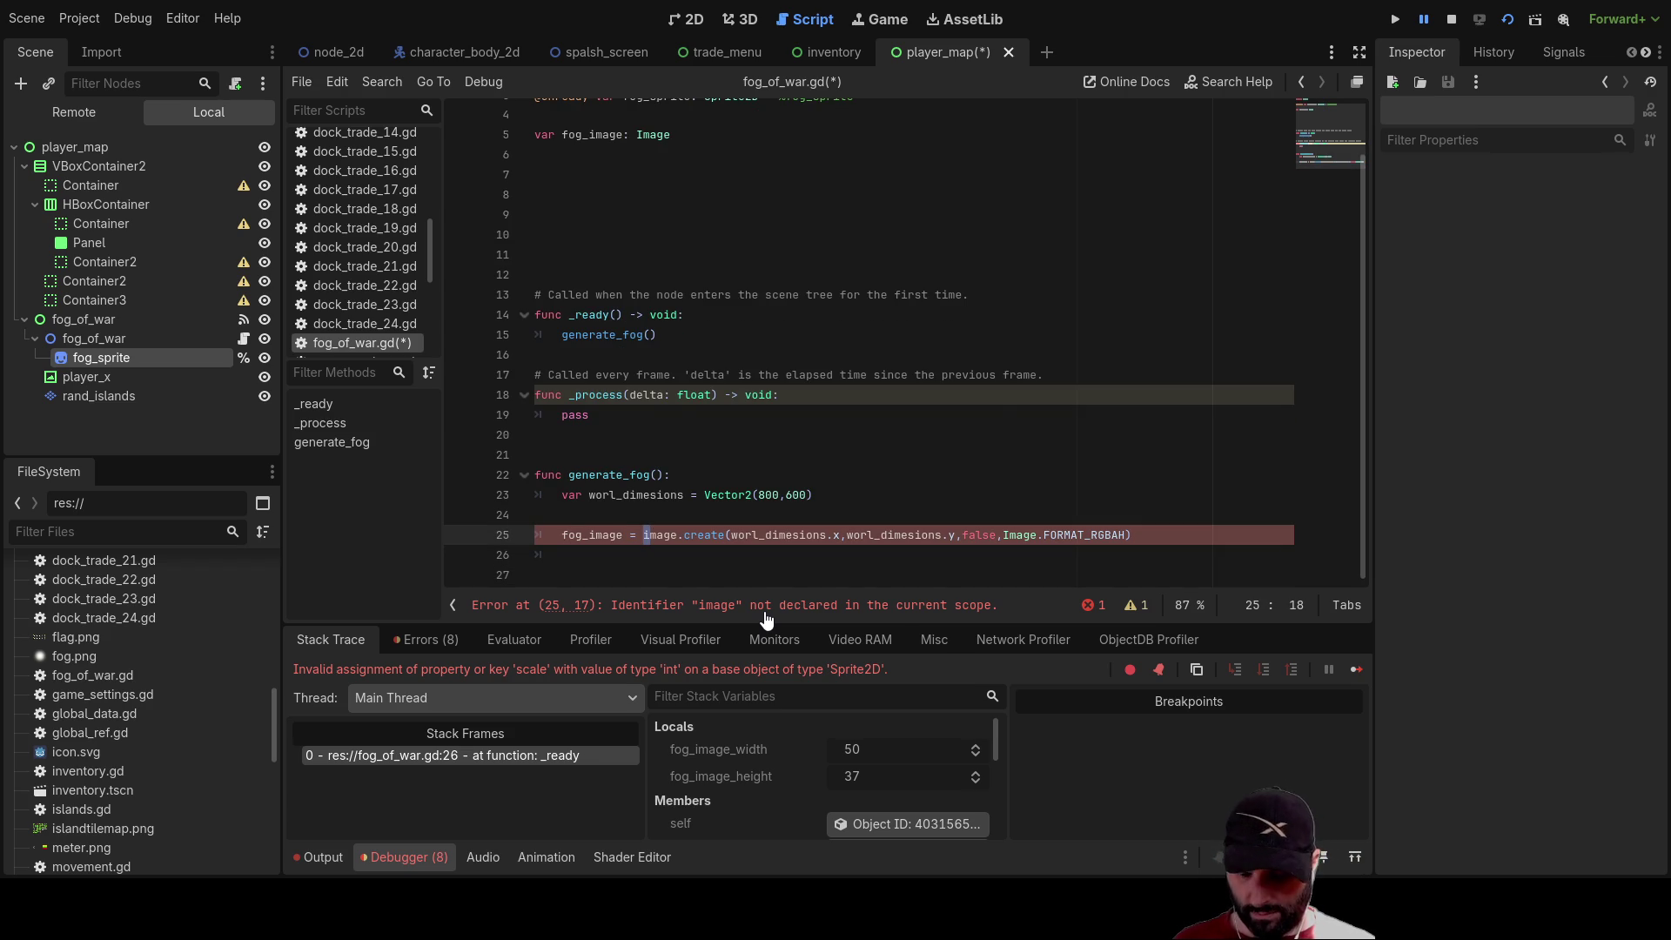
pyautogui.press('Delete')
pyautogui.write('I')
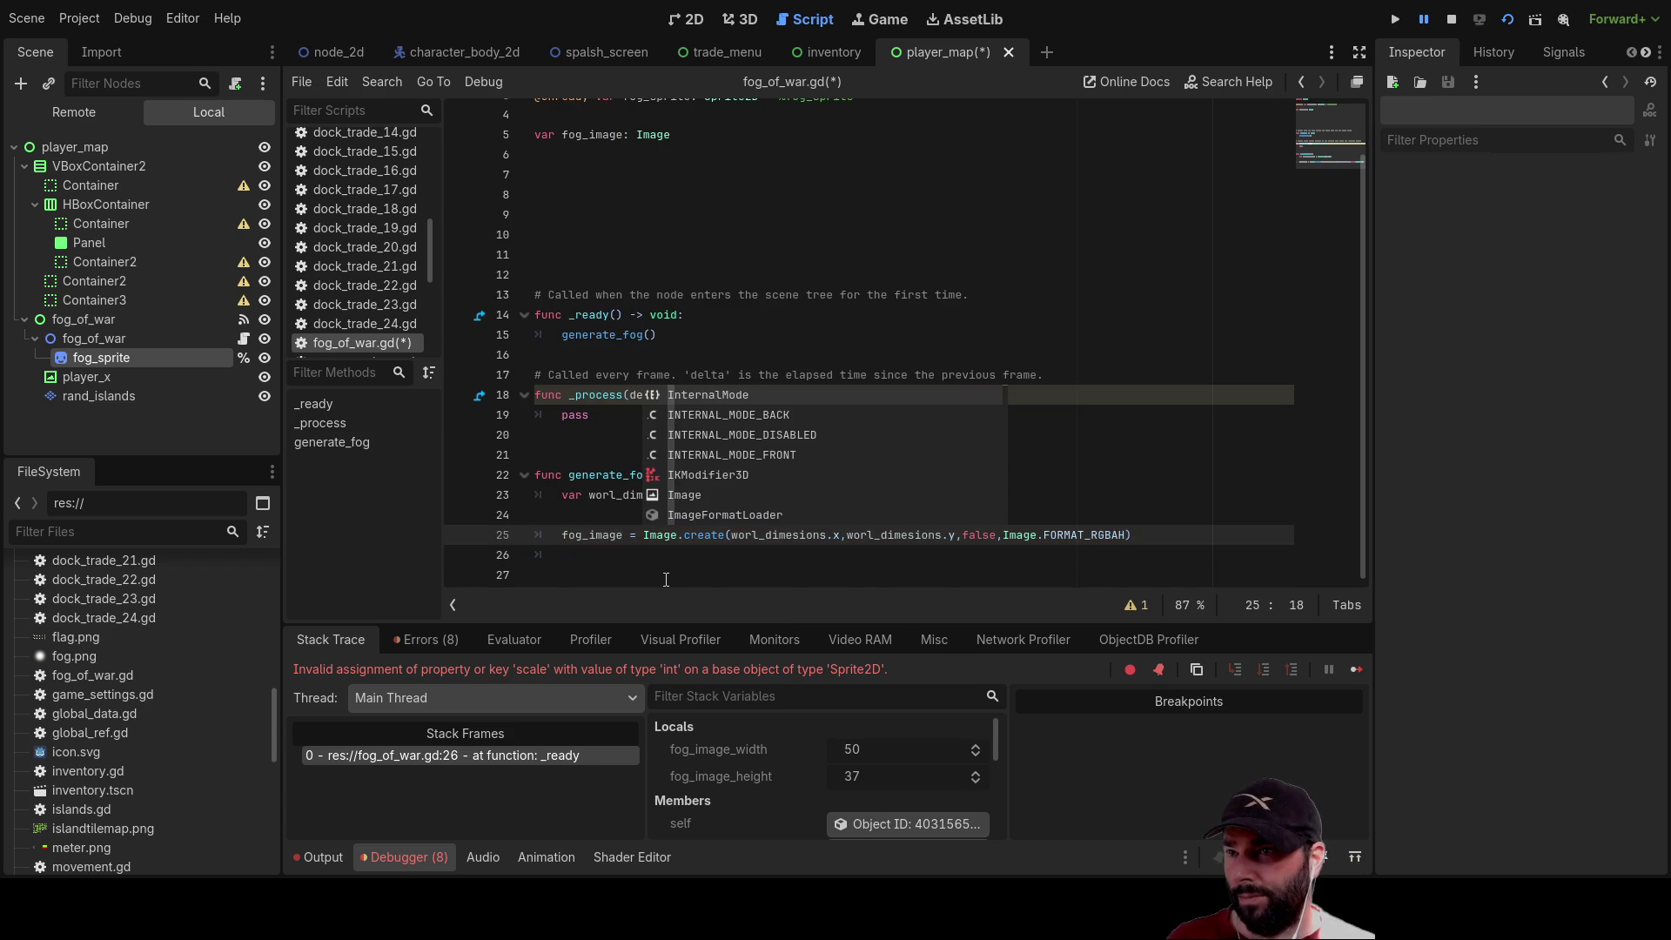
pyautogui.click(619, 557)
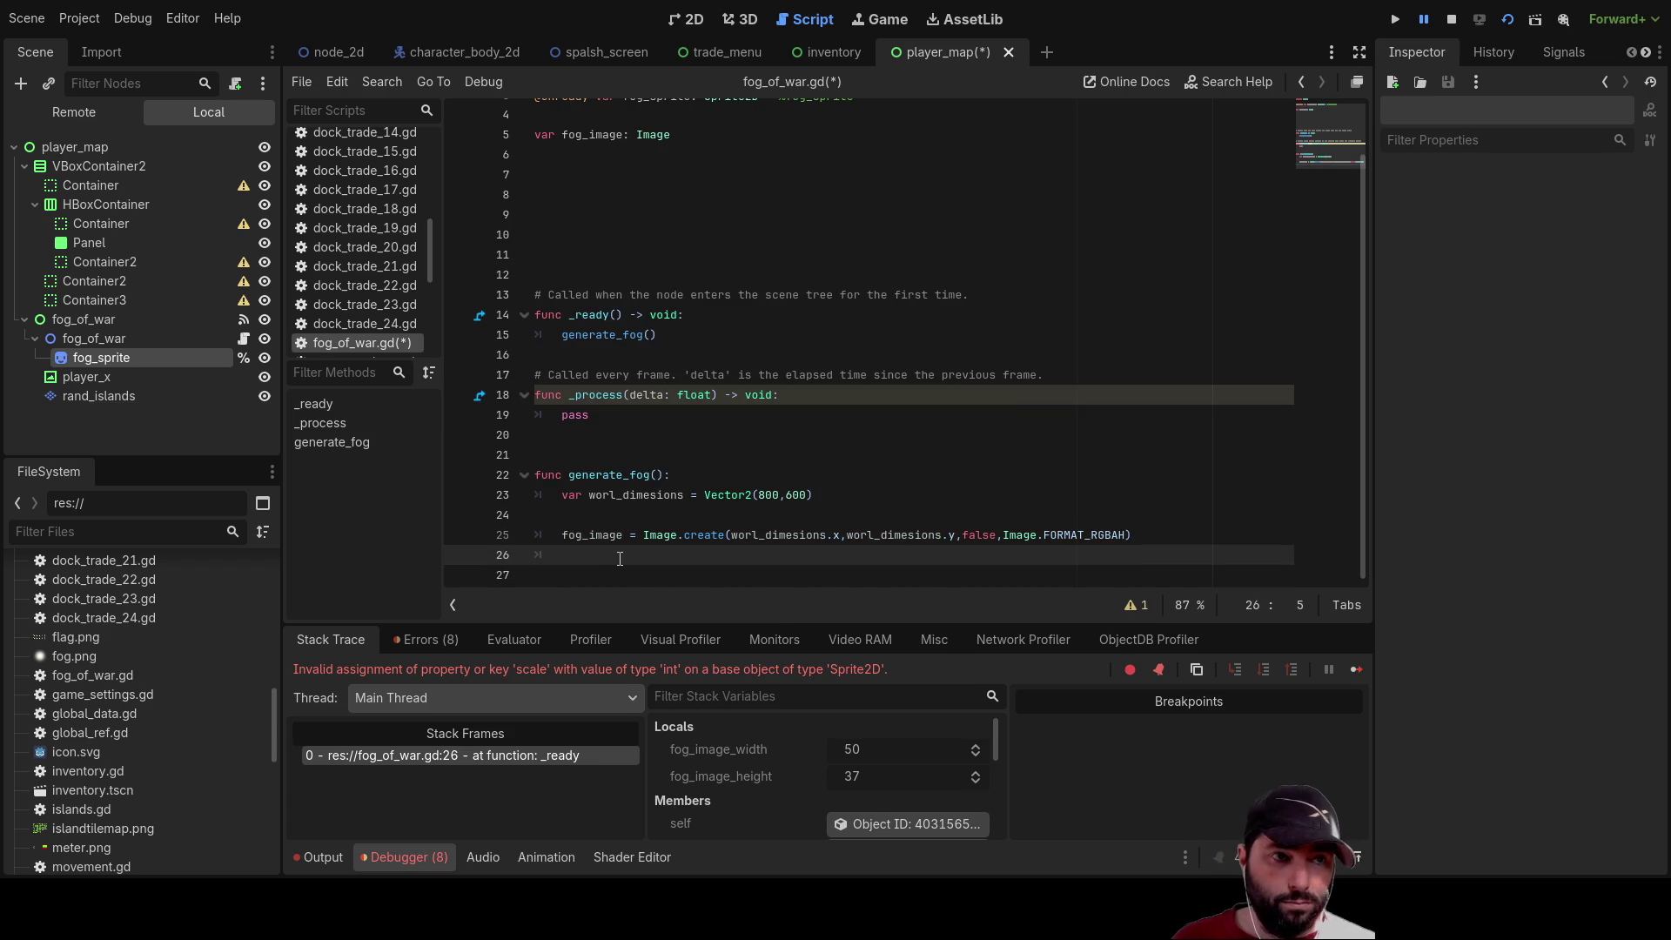
pyautogui.write('var fog_text')
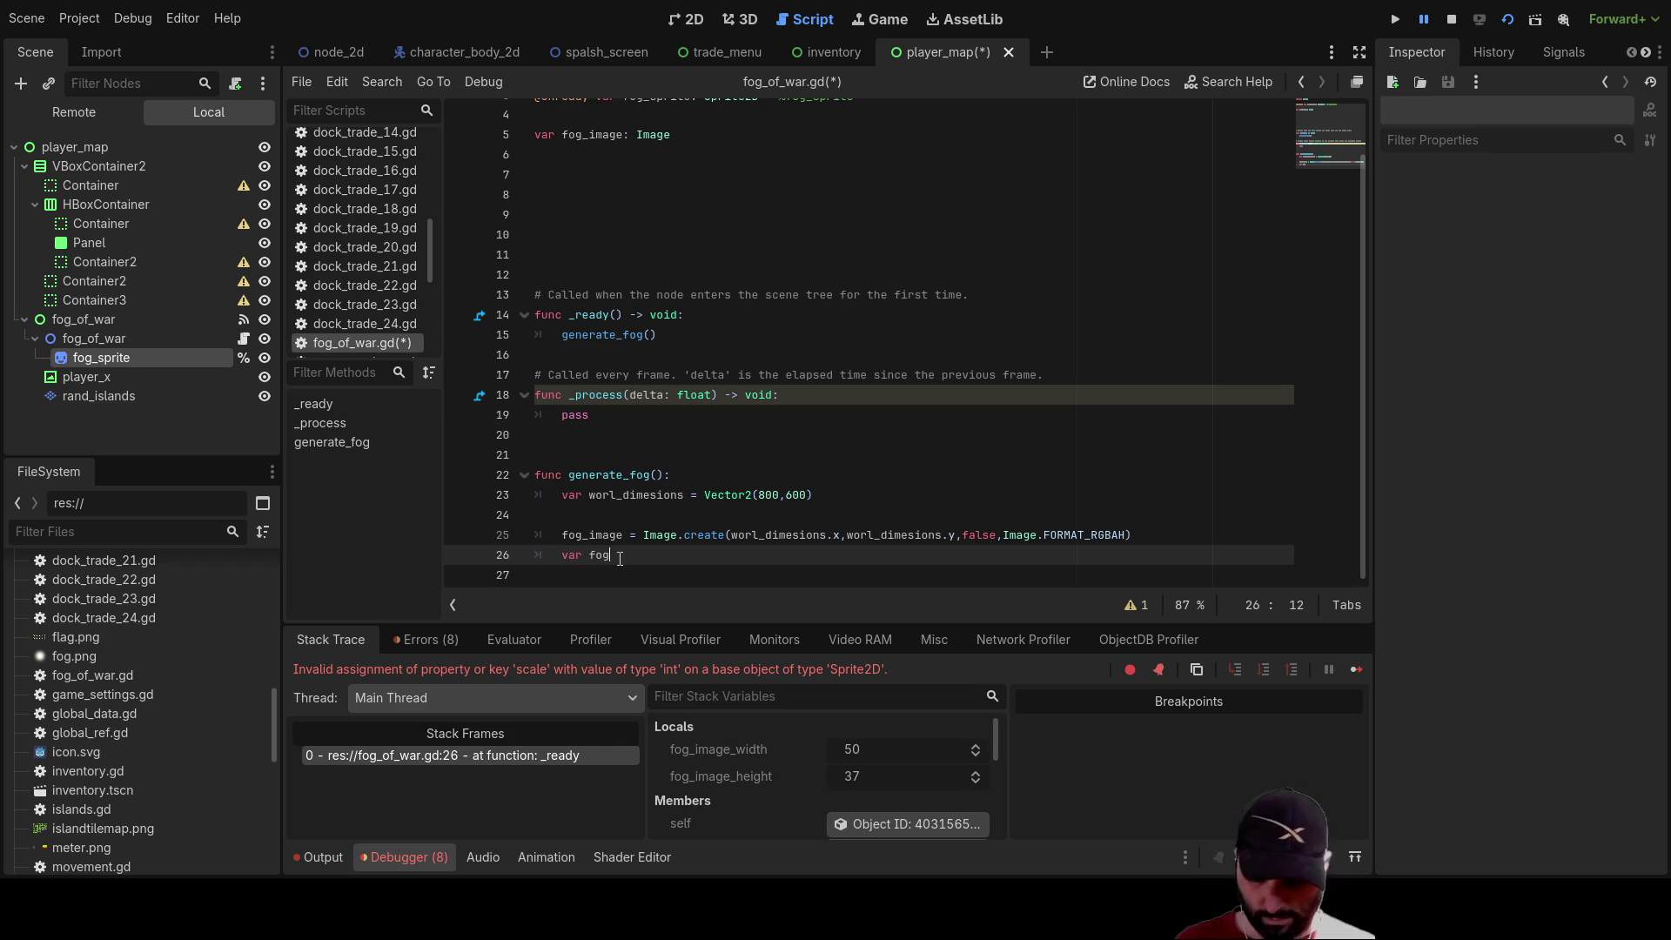
pyautogui.write('ure ')
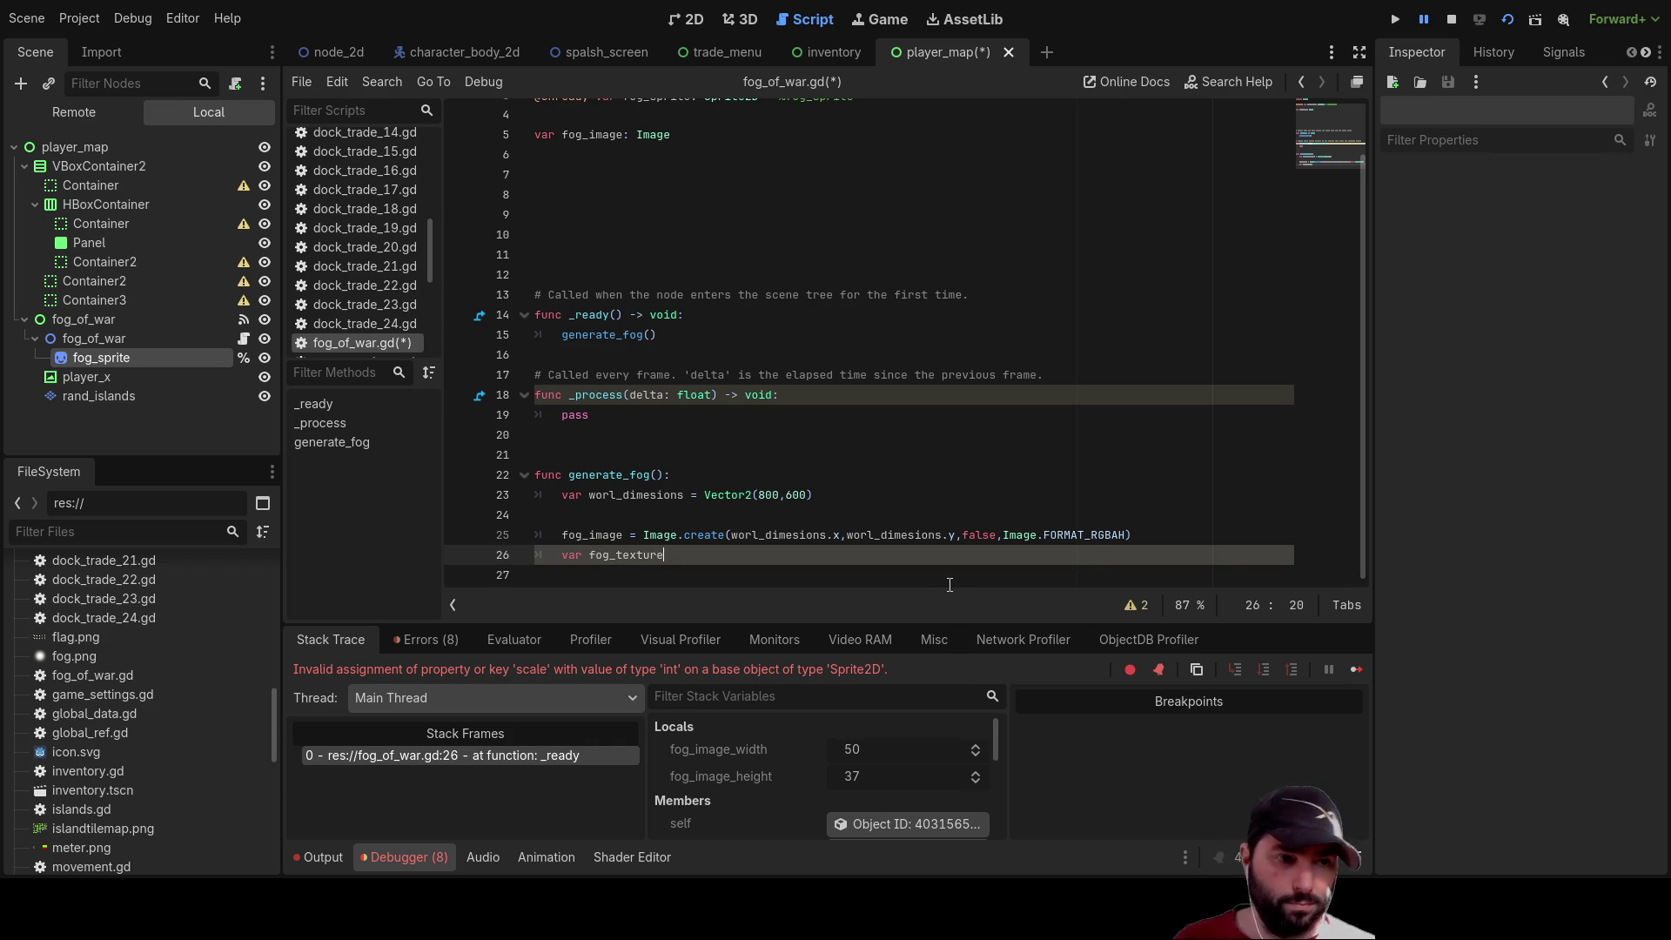
pyautogui.write('= Image')
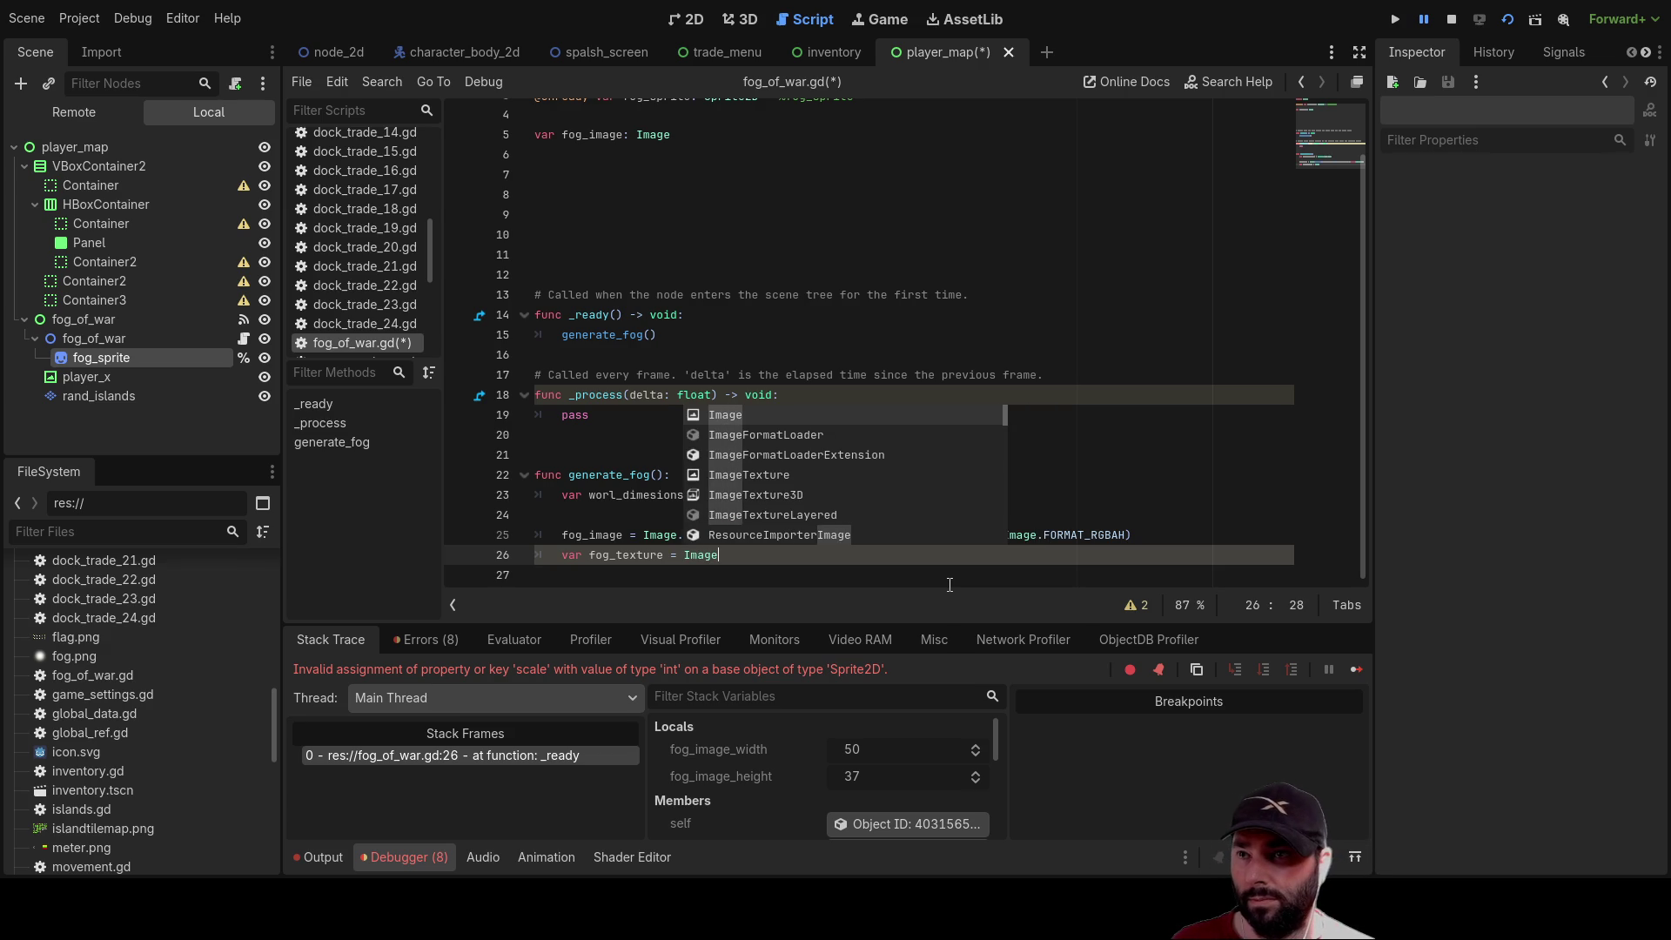
# Write var fog_texture = ImageTexture.create_from_image(fog_image) on line 26 and start an indented line below
pyautogui.press('Down')
pyautogui.press('Down')
pyautogui.press('Down')
pyautogui.press('Return')
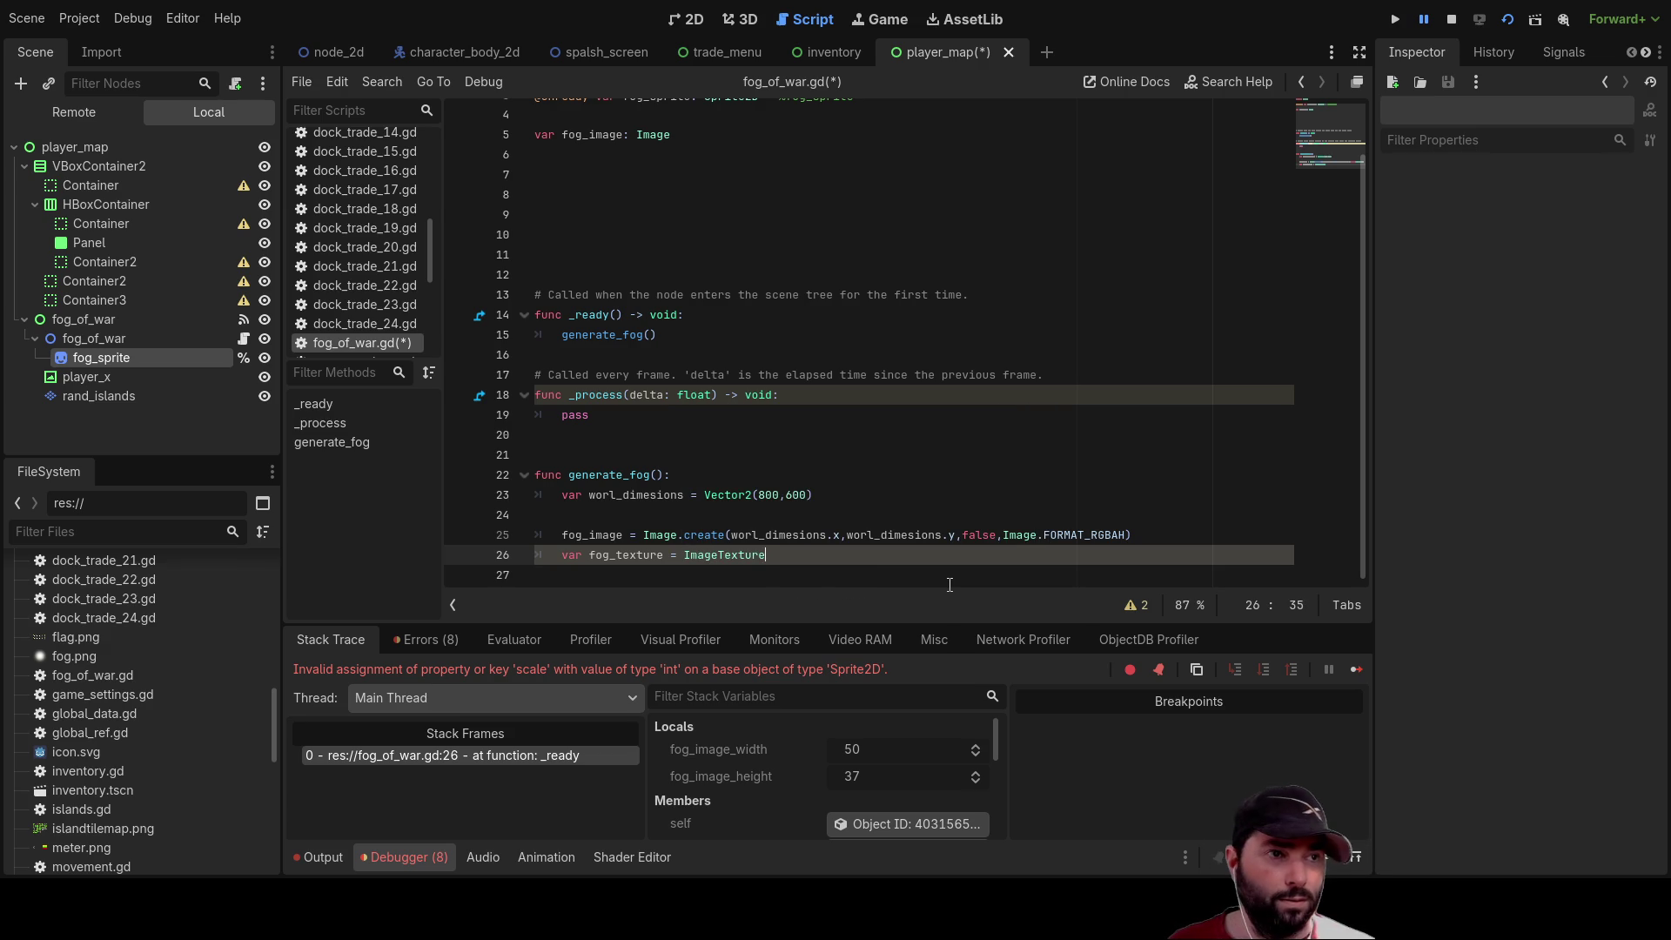
pyautogui.write('.create_from_image(')
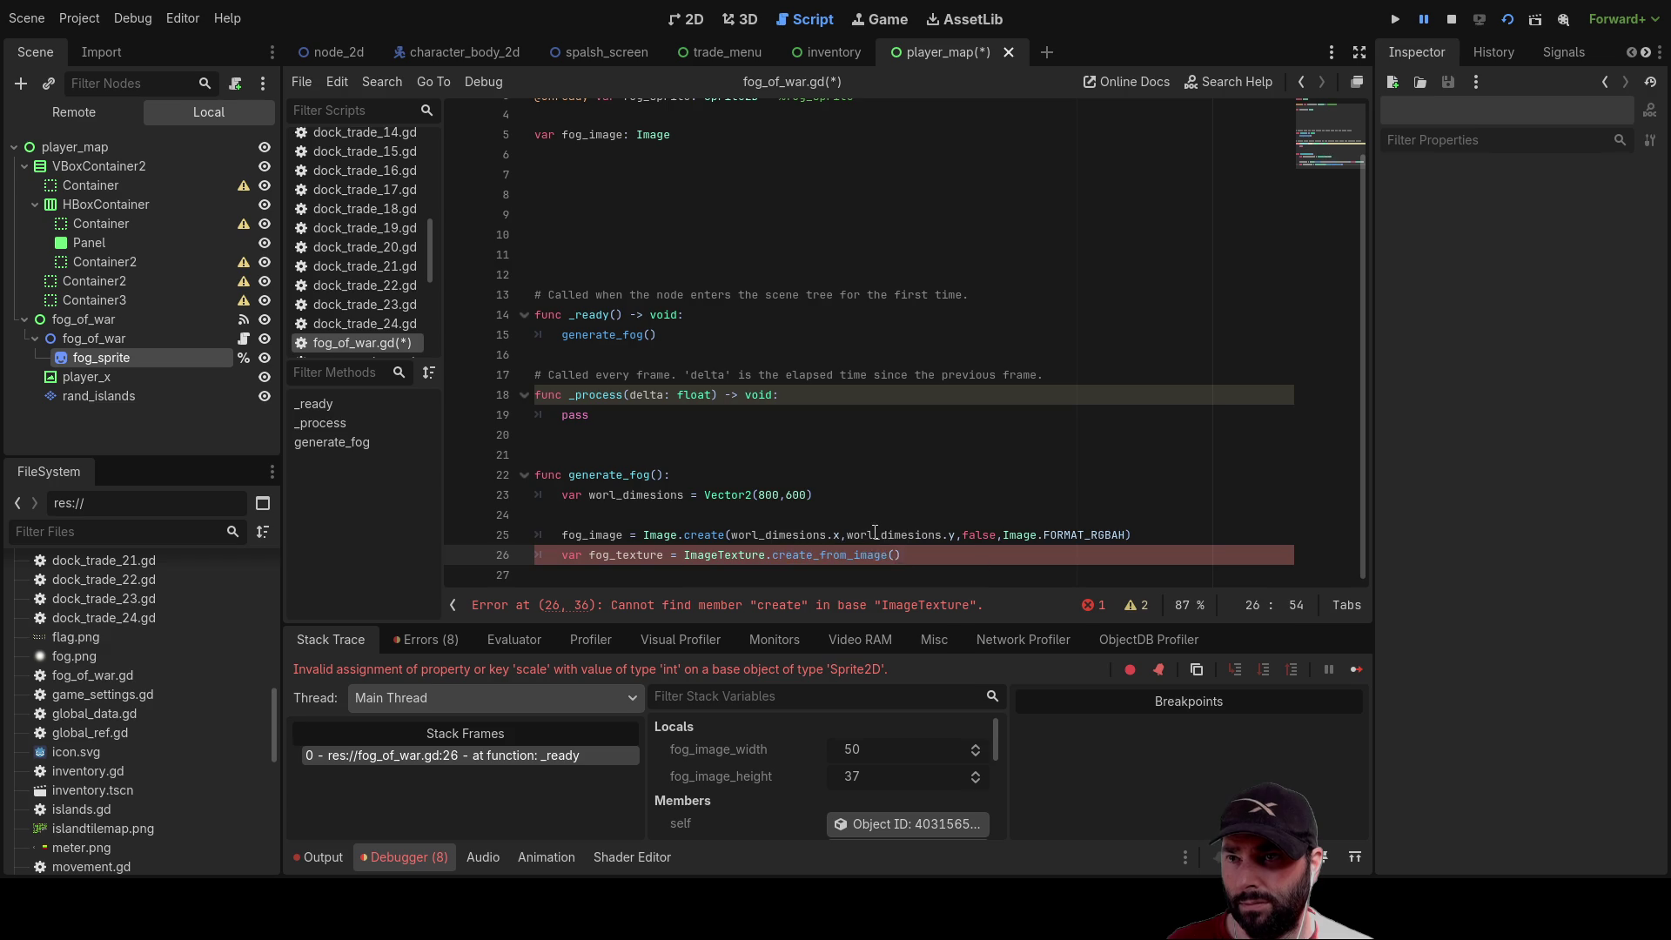
pyautogui.press('Return')
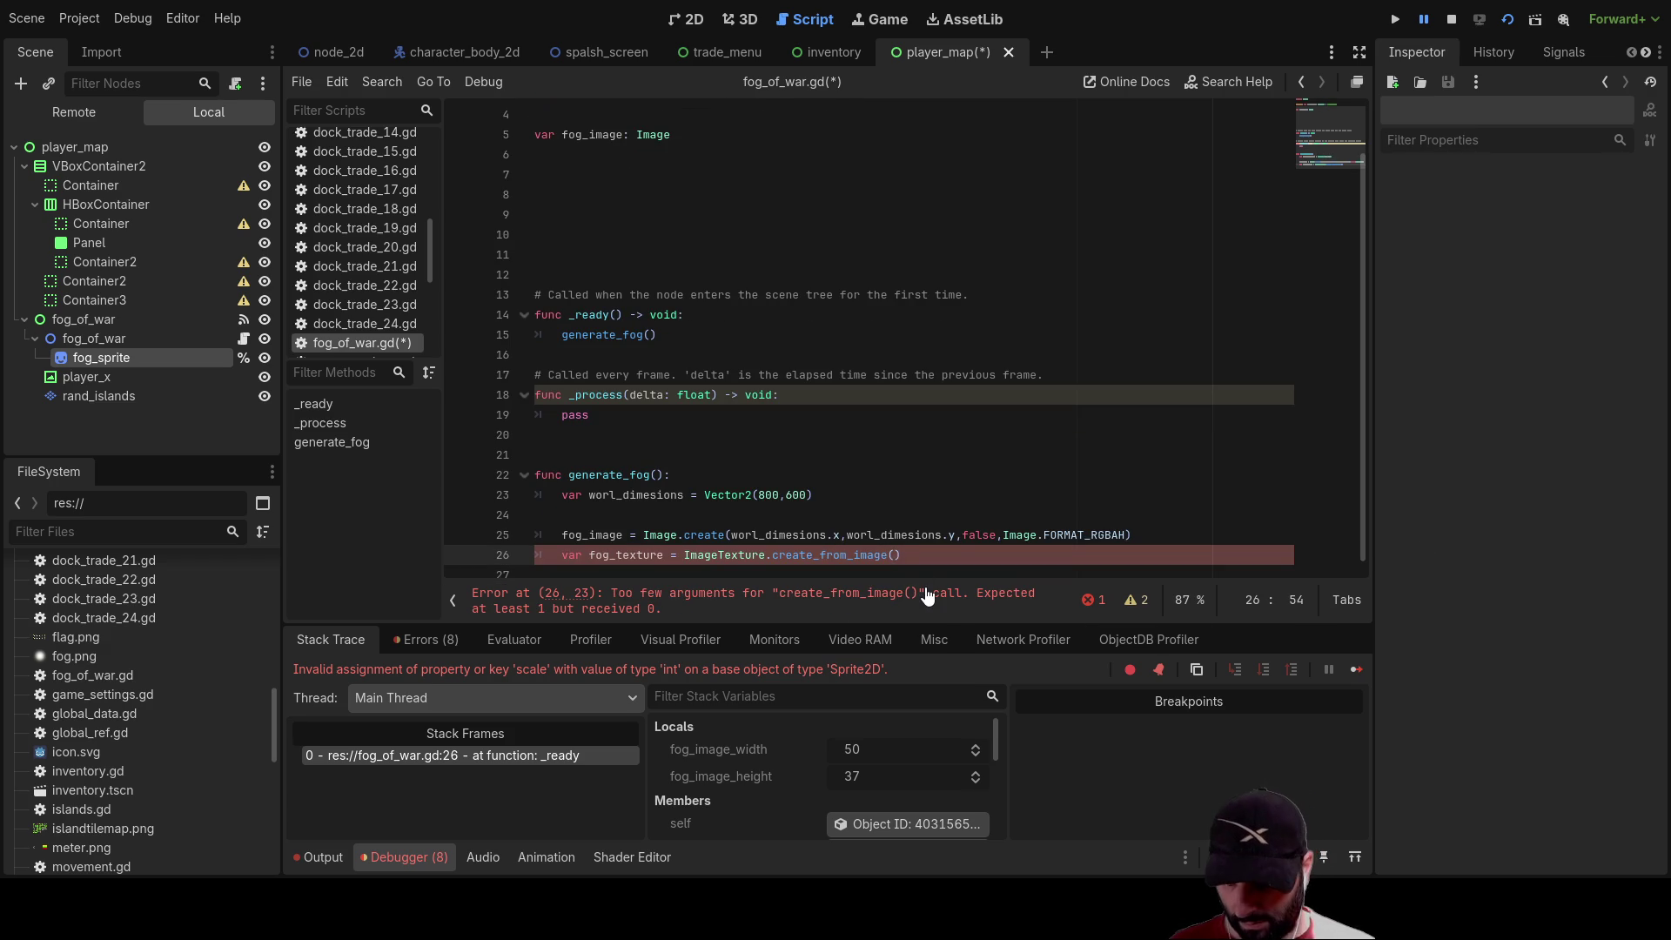
pyautogui.write('fog')
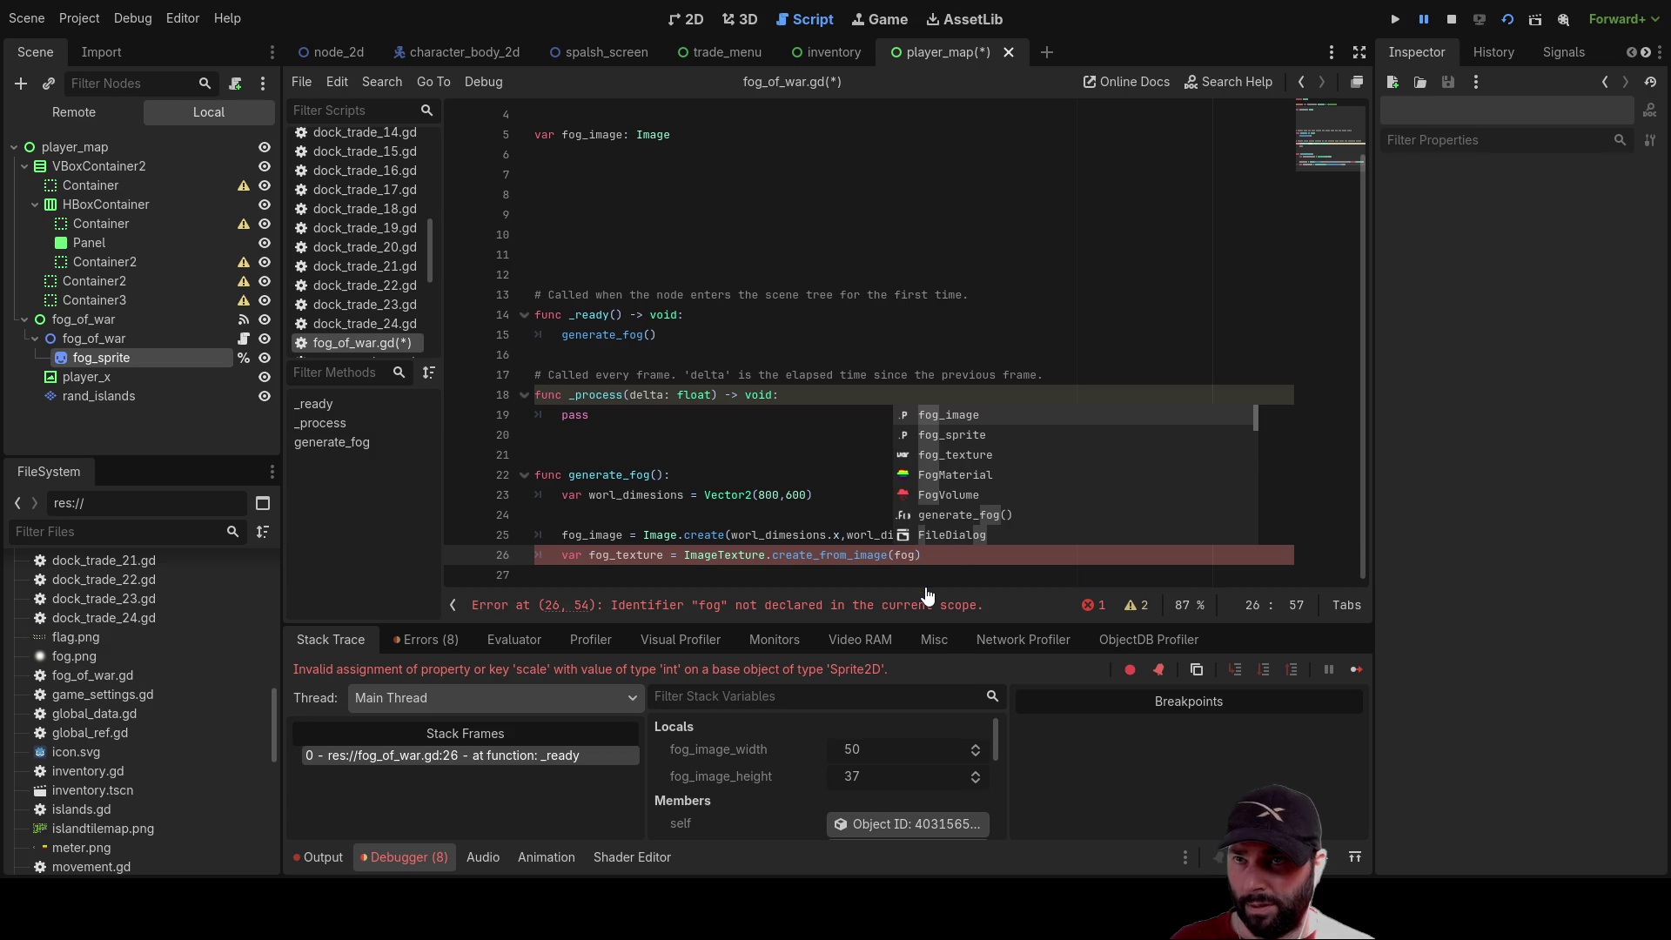
pyautogui.press('Return')
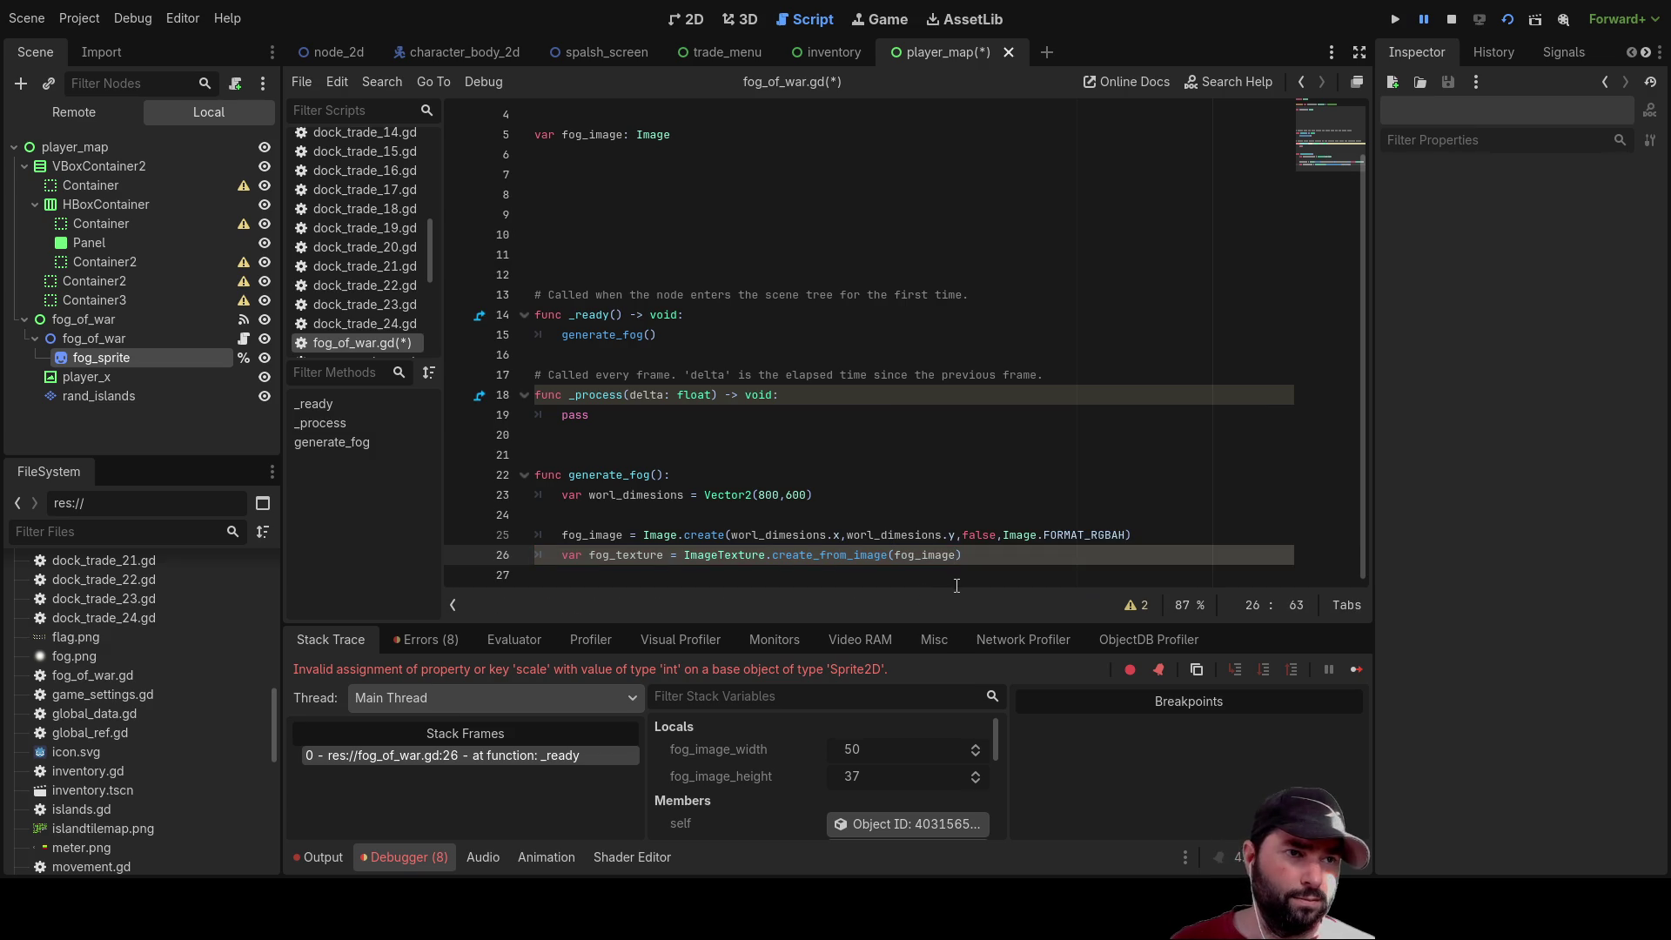
pyautogui.click(971, 565)
pyautogui.scroll(-1, 971, 565)
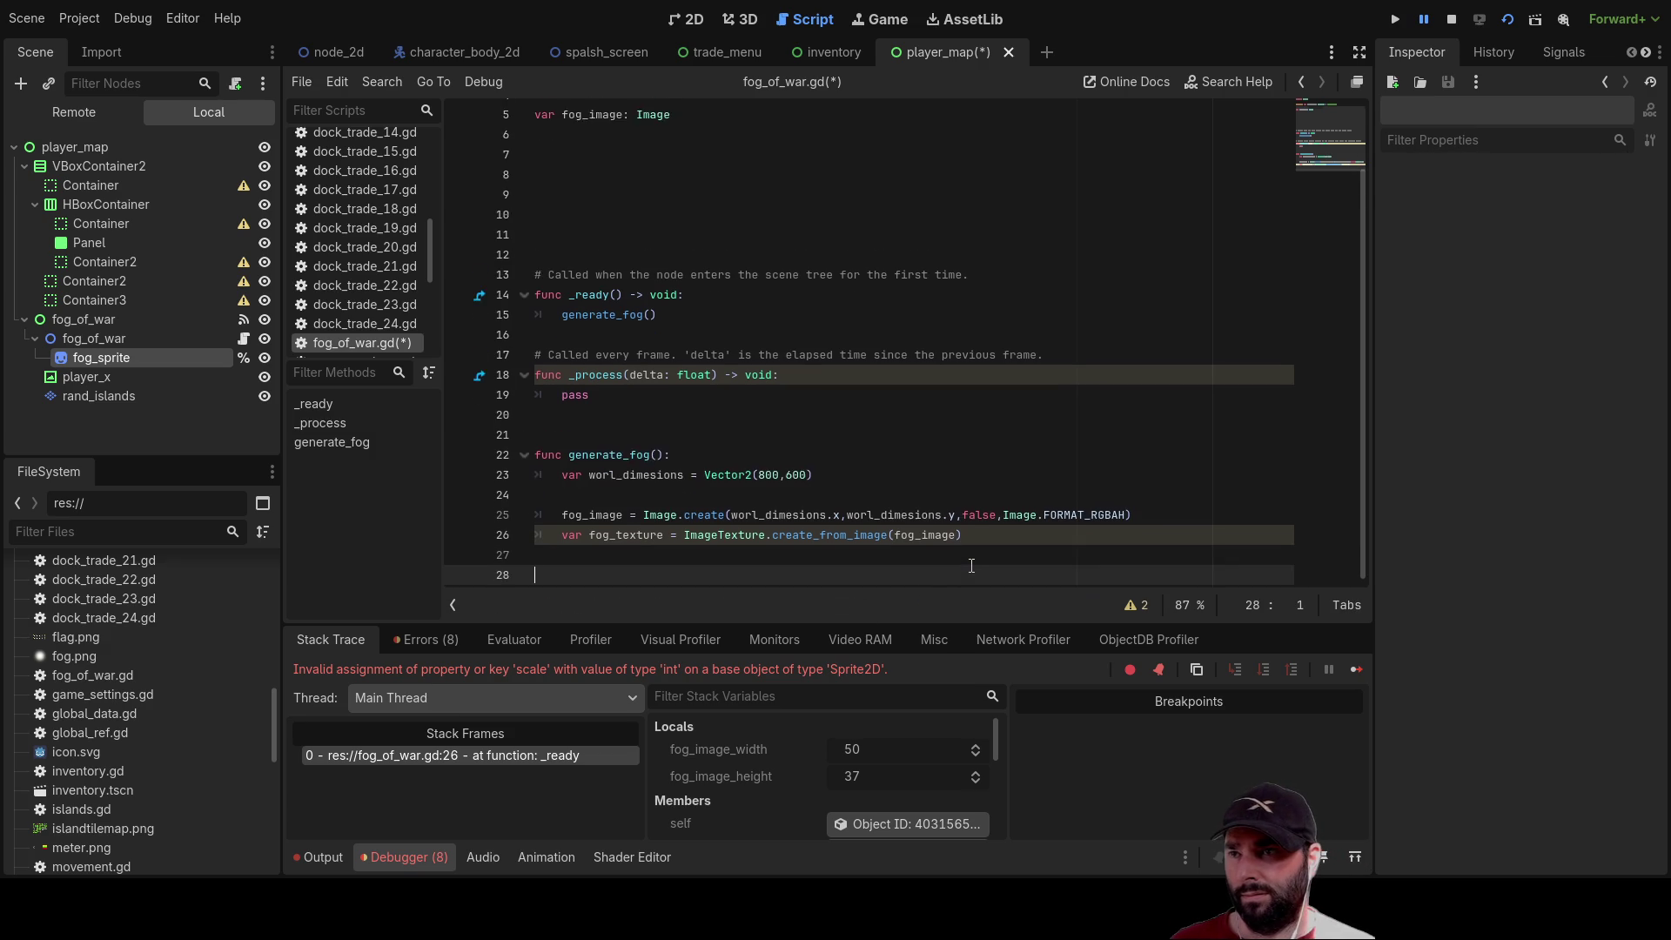
pyautogui.press('Tab')
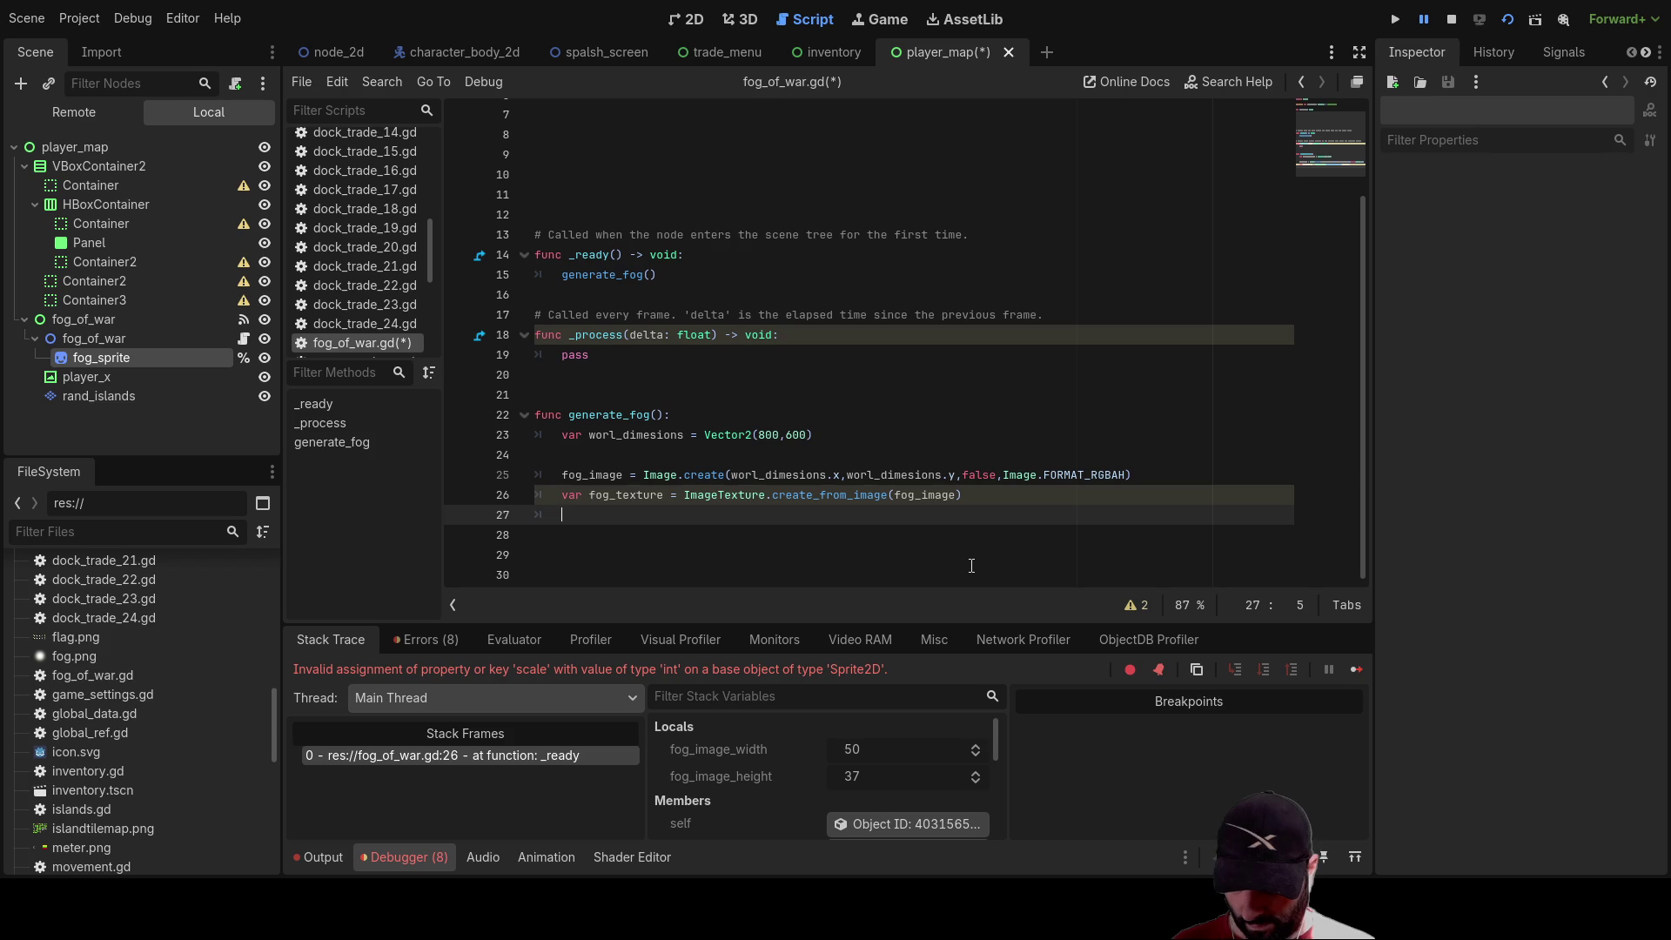
# Write fog_sprite.texture = fog_texture on line 27 using autocomplete
pyautogui.write('fog_spr')
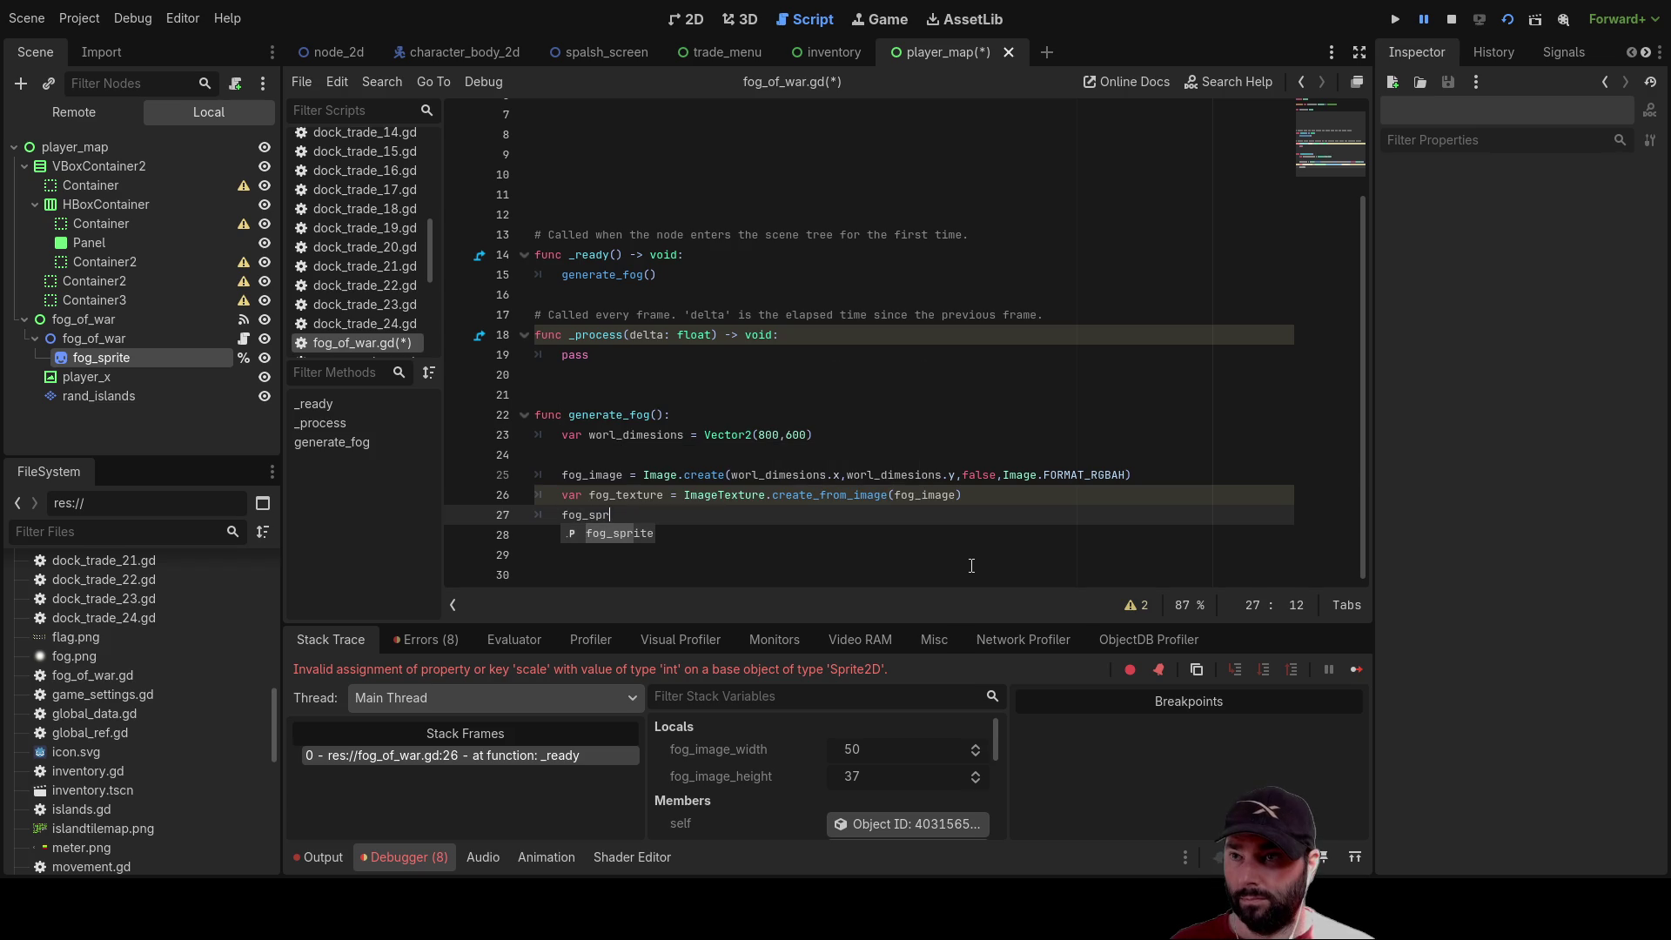
pyautogui.write('ite.')
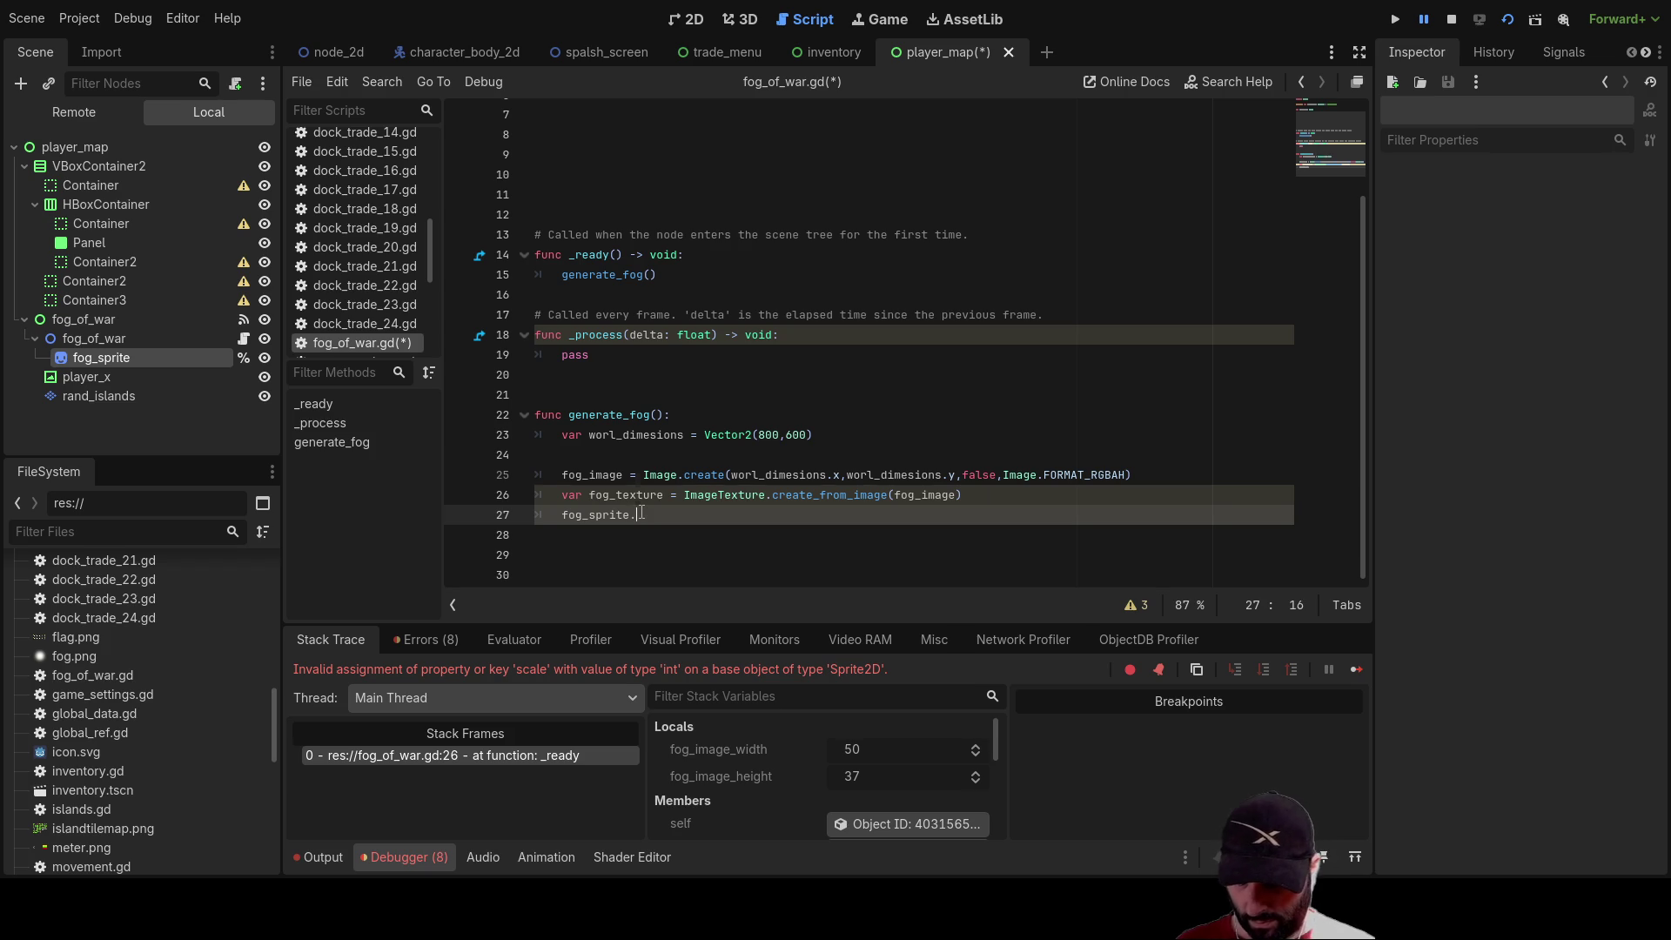
pyautogui.write('te')
pyautogui.press('Return')
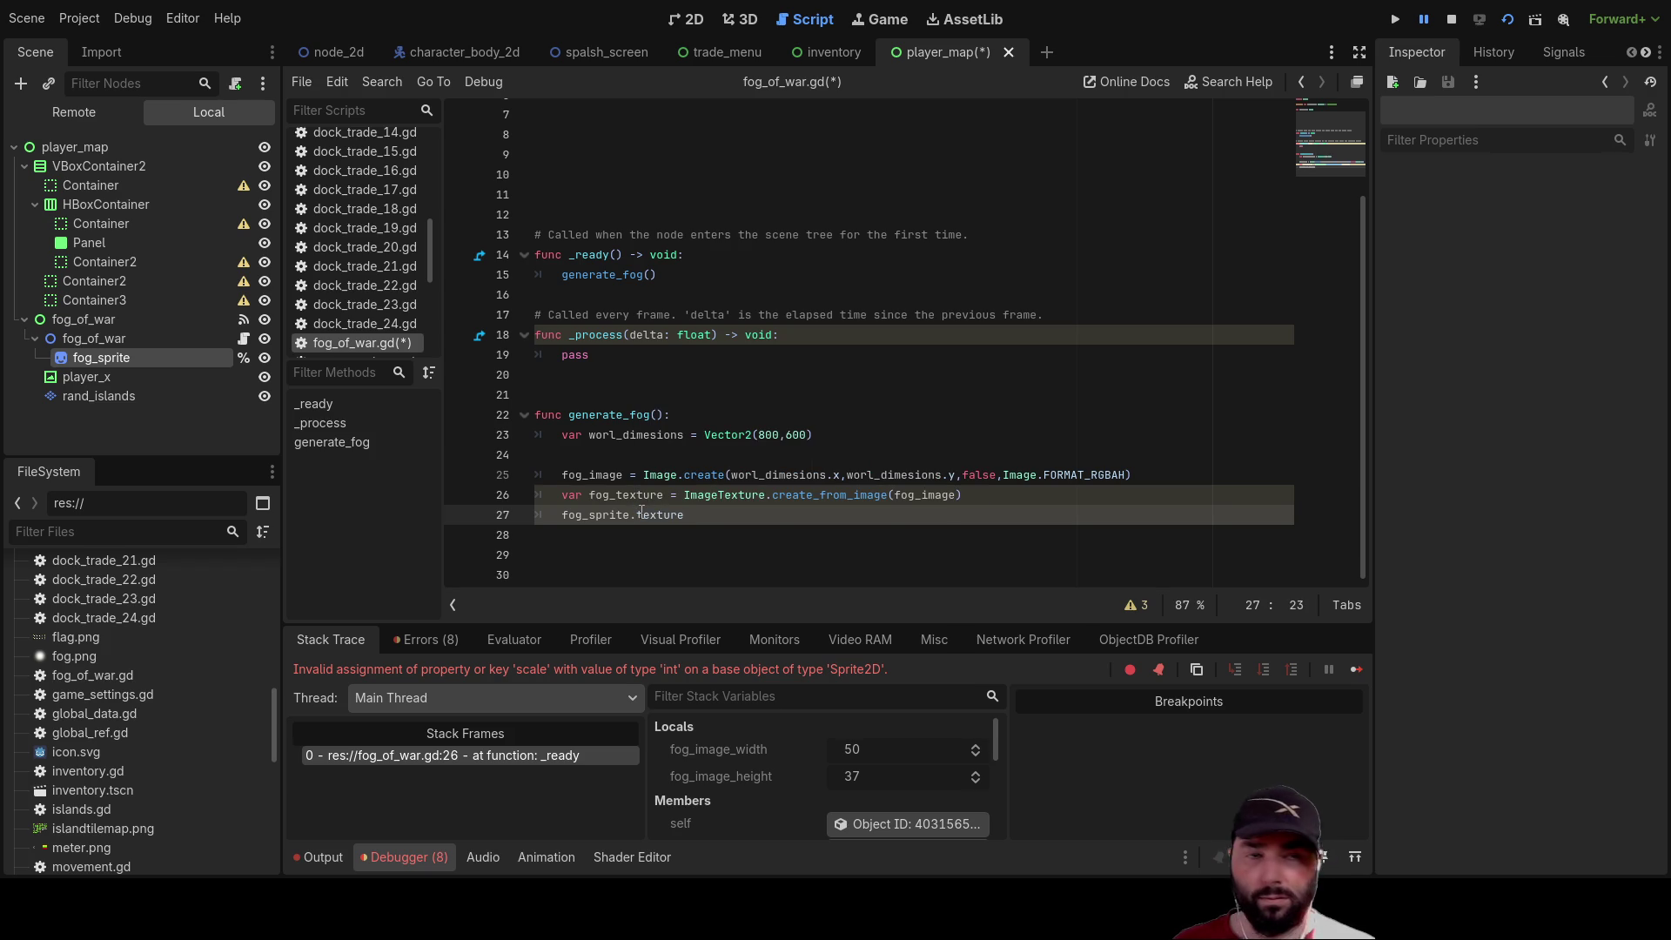
pyautogui.write(' = fog')
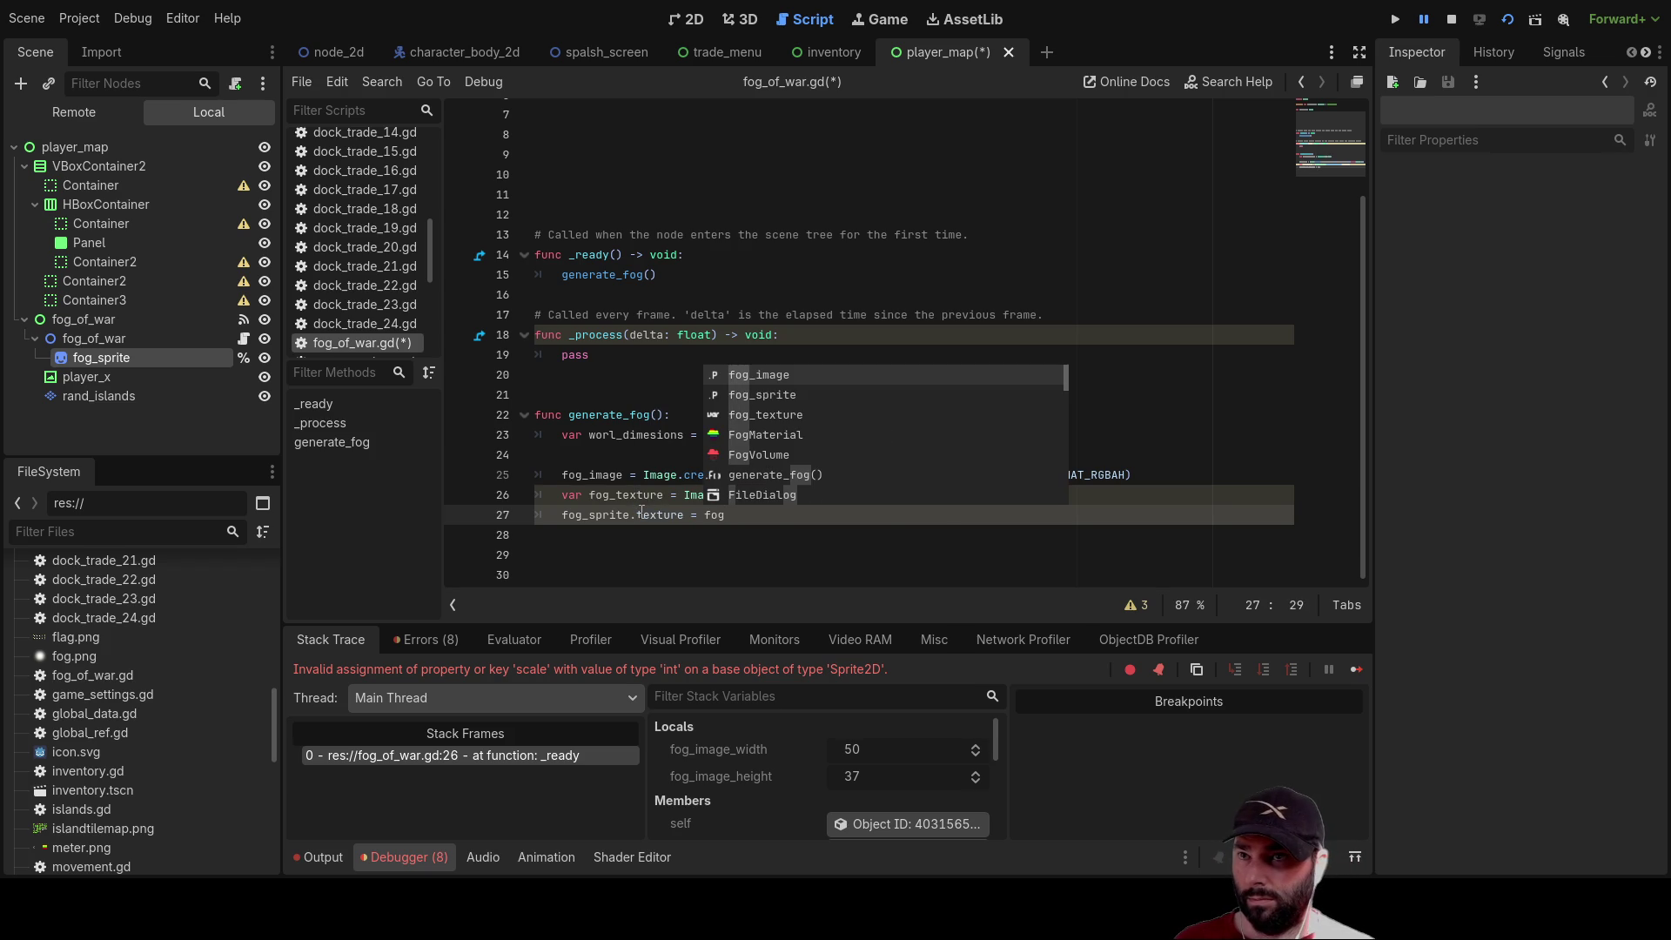
pyautogui.press('Down')
pyautogui.press('Down')
pyautogui.press('Return')
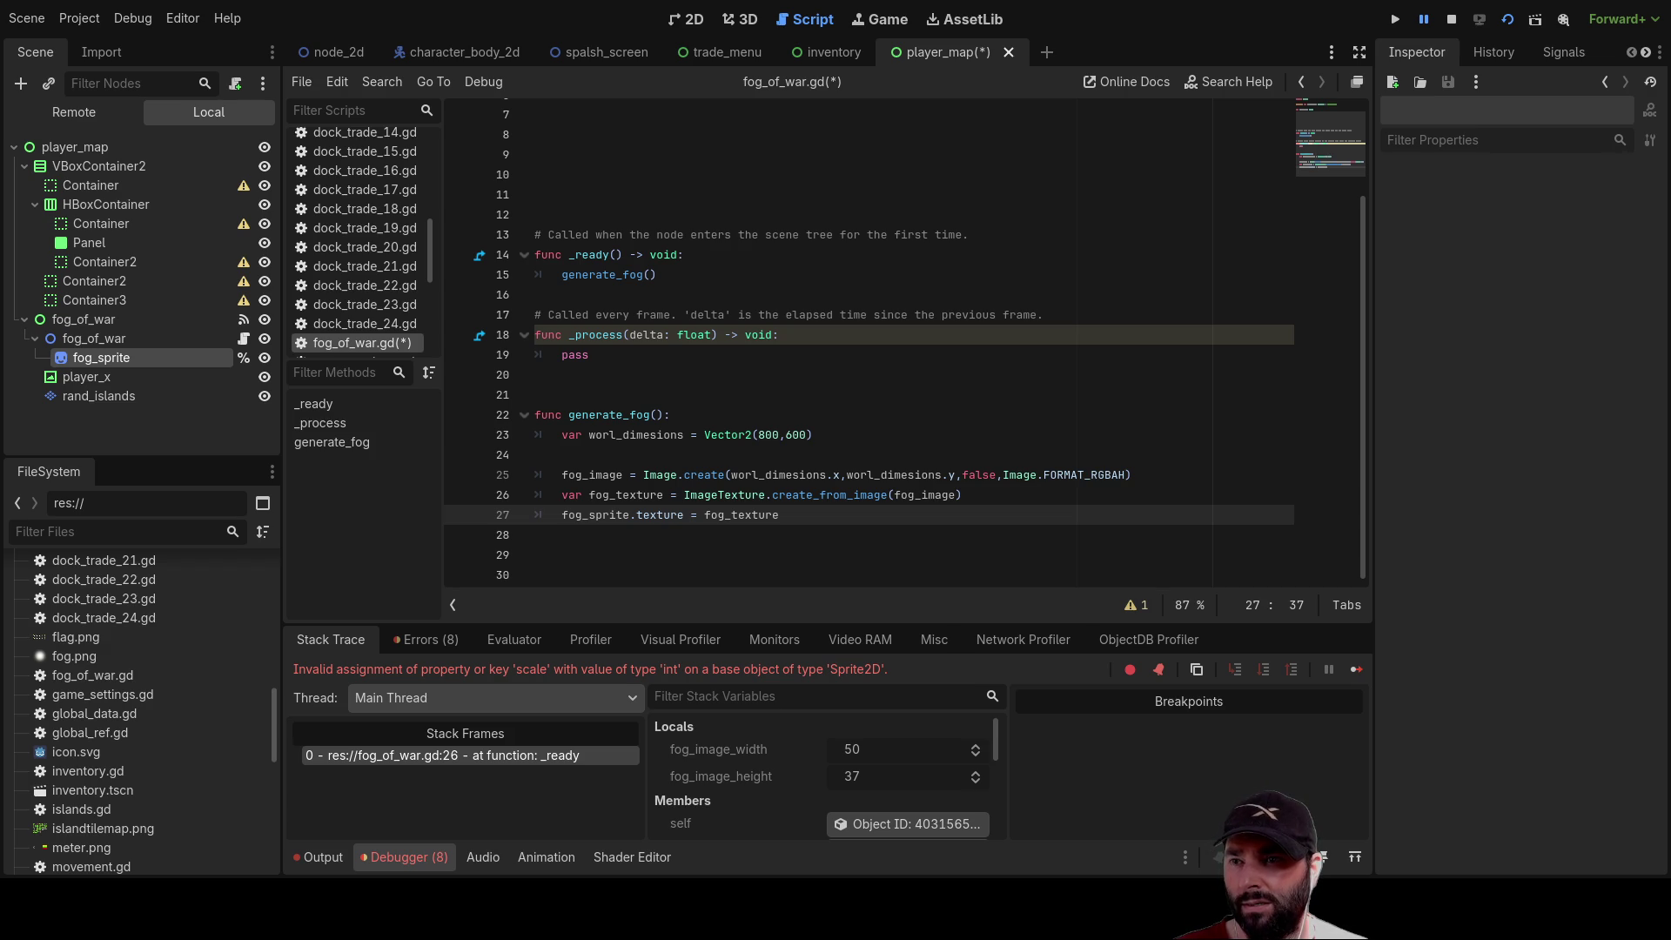
pyautogui.scroll(2, 784, 209)
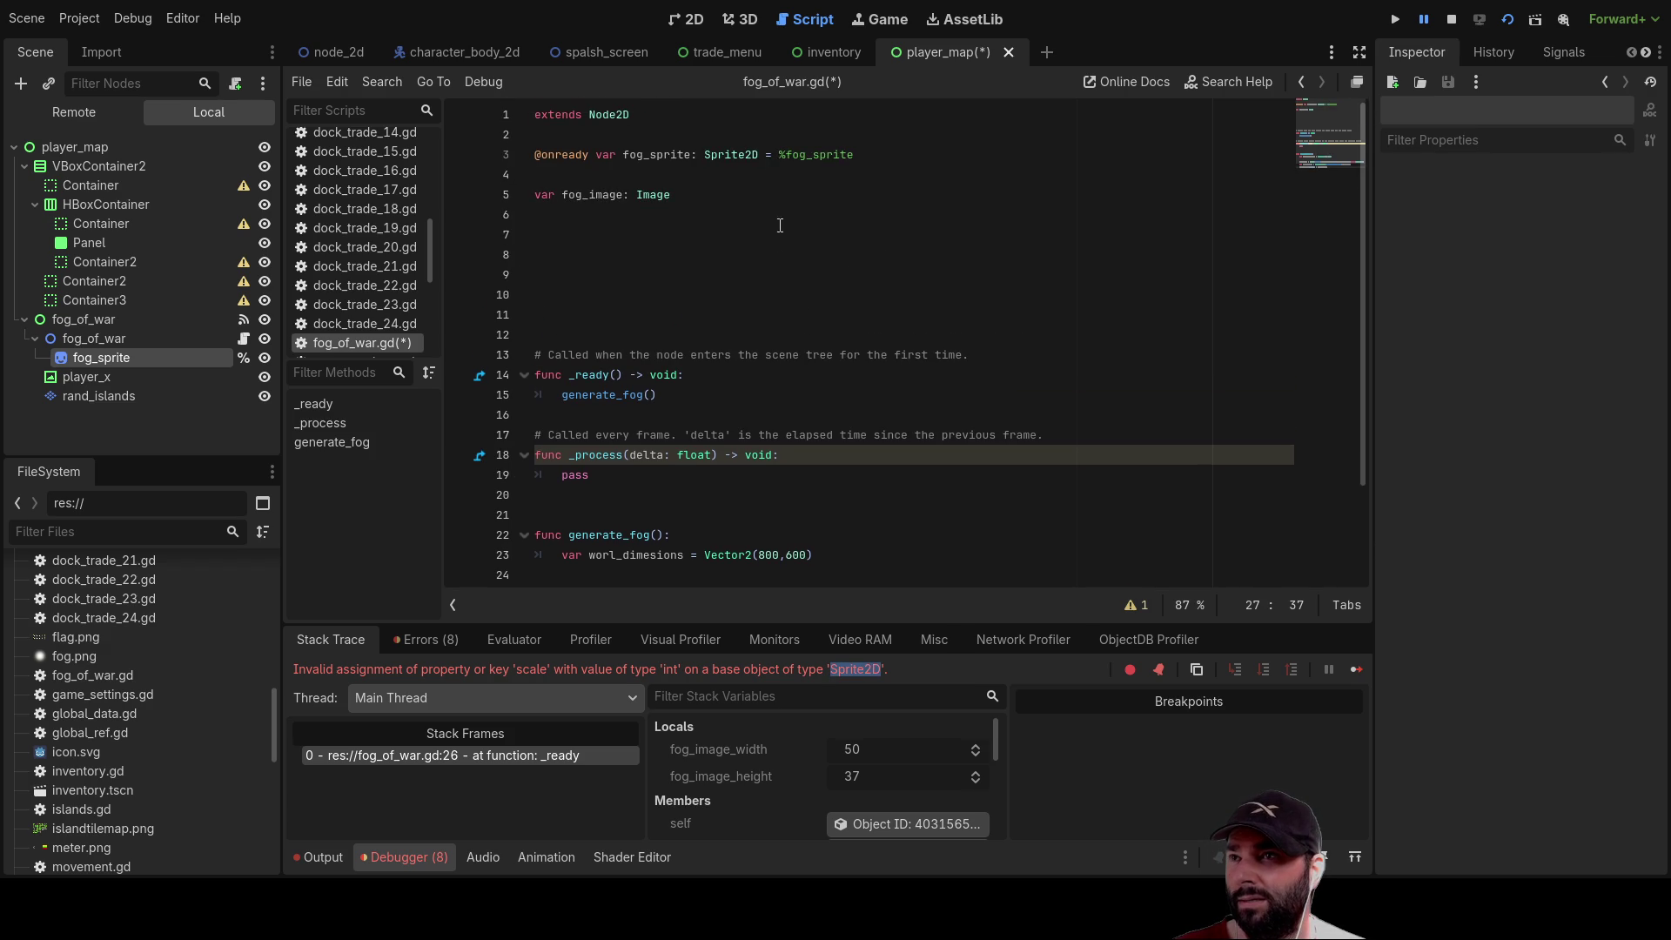
# Delete the extra blank lines near the top of fog_of_war.gd
pyautogui.click(581, 254)
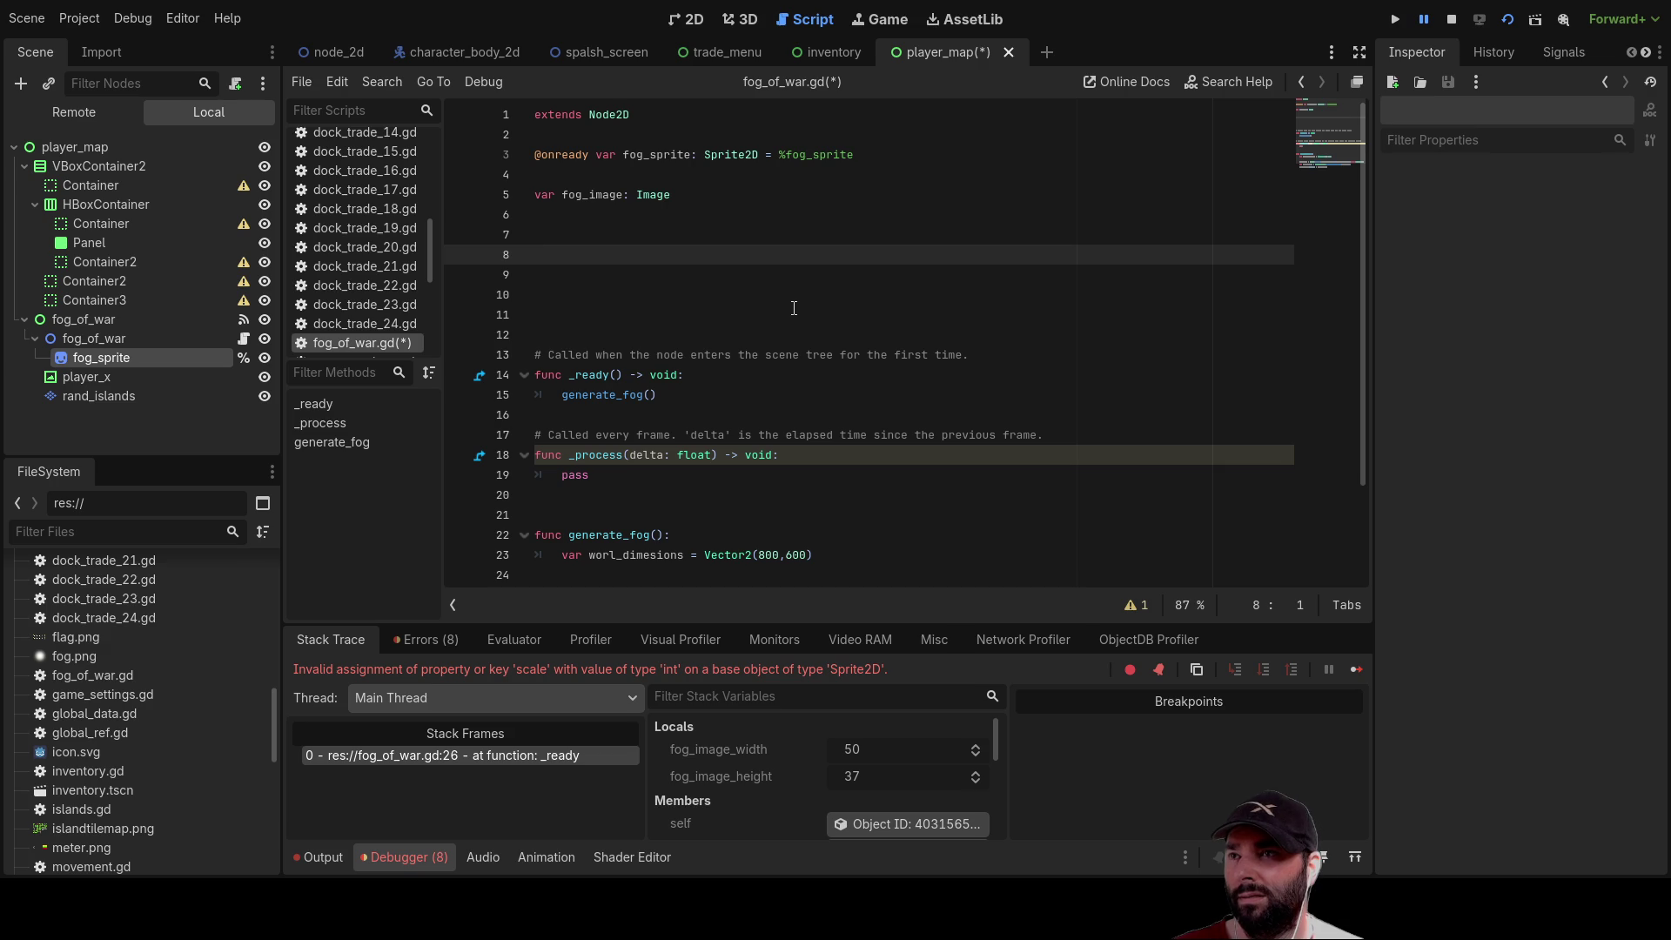
pyautogui.press('Delete')
pyautogui.press('Delete')
pyautogui.press('Delete')
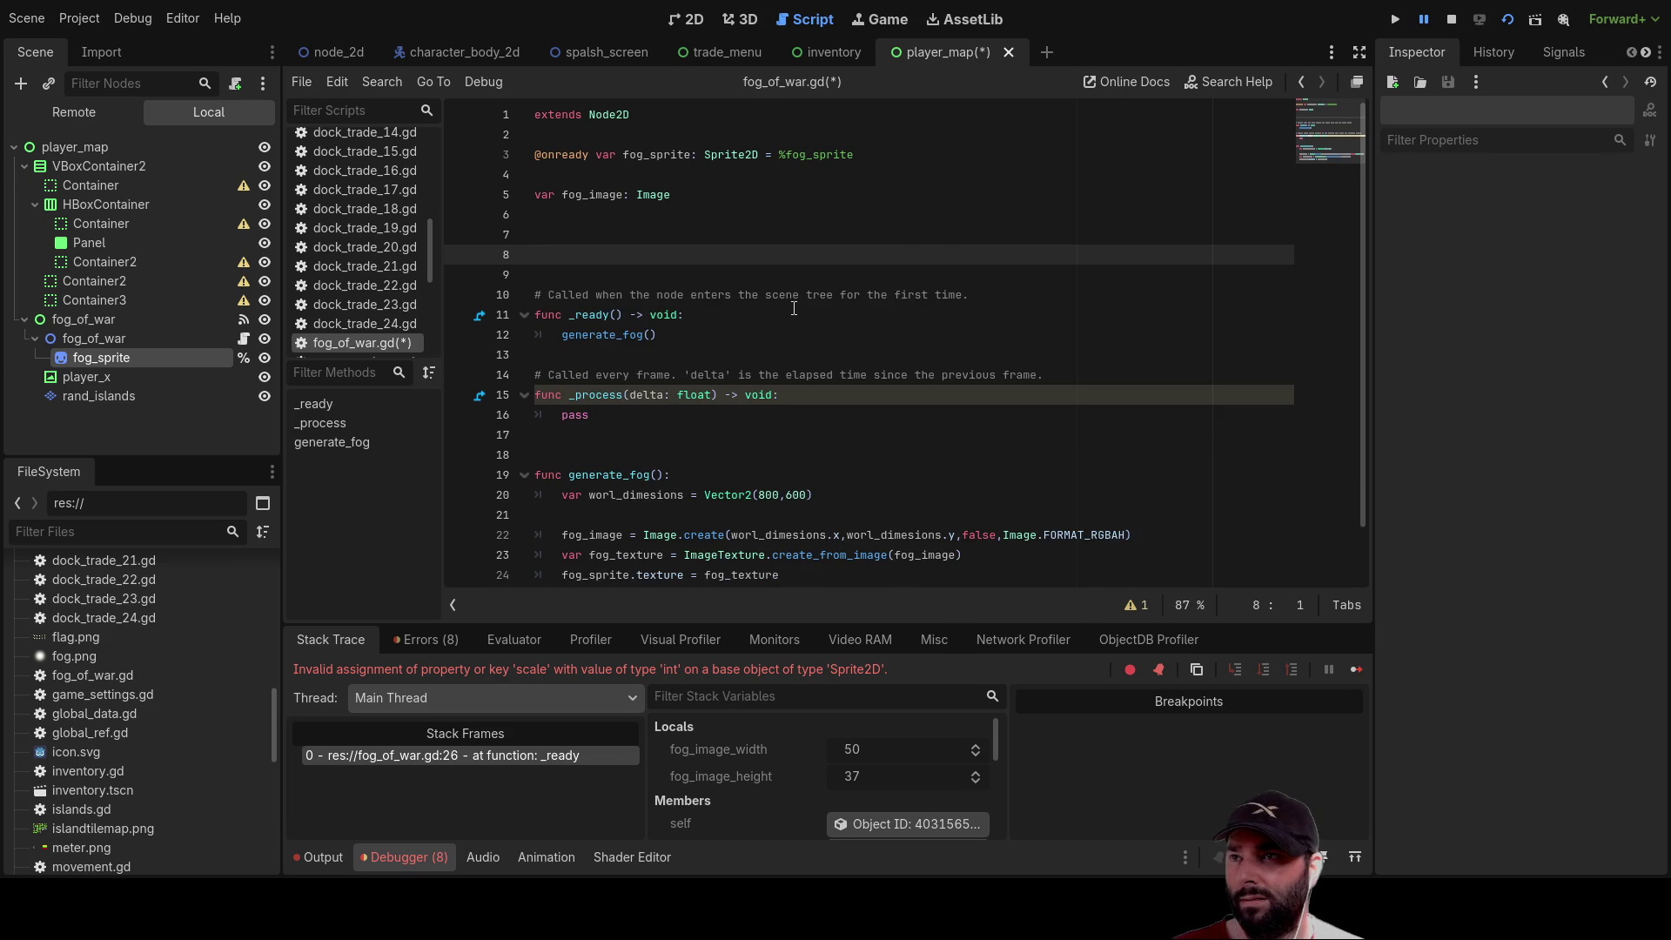
pyautogui.press('Up')
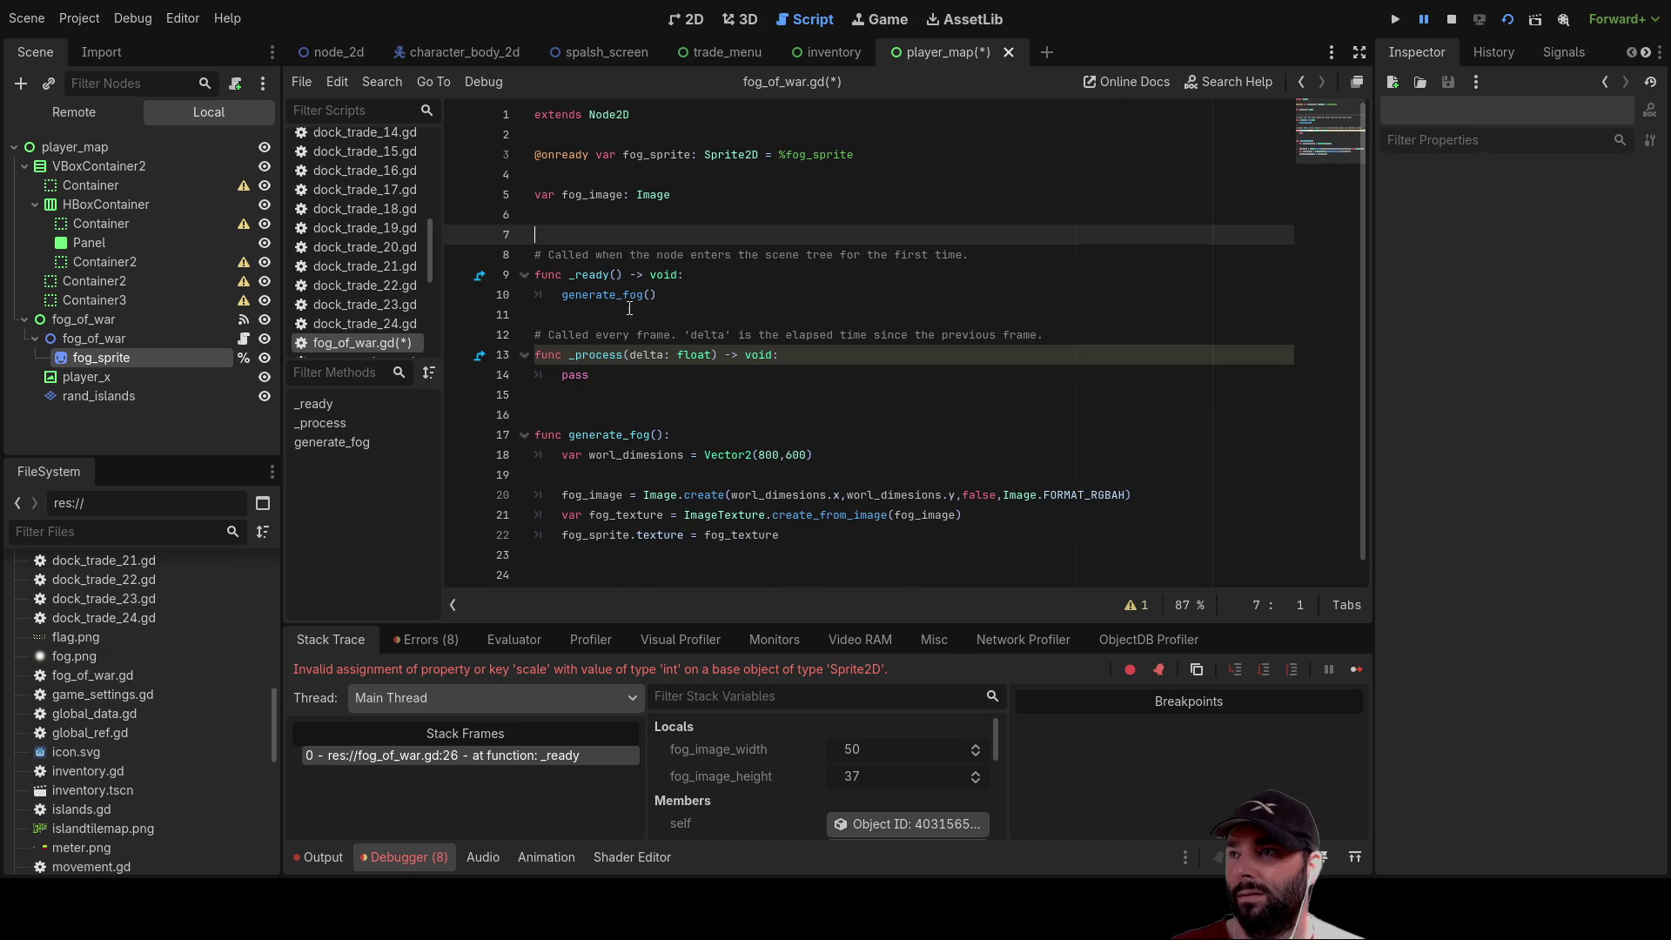
# Revert fog_sprite's CanvasItem material to empty, then return to the script
pyautogui.click(129, 342)
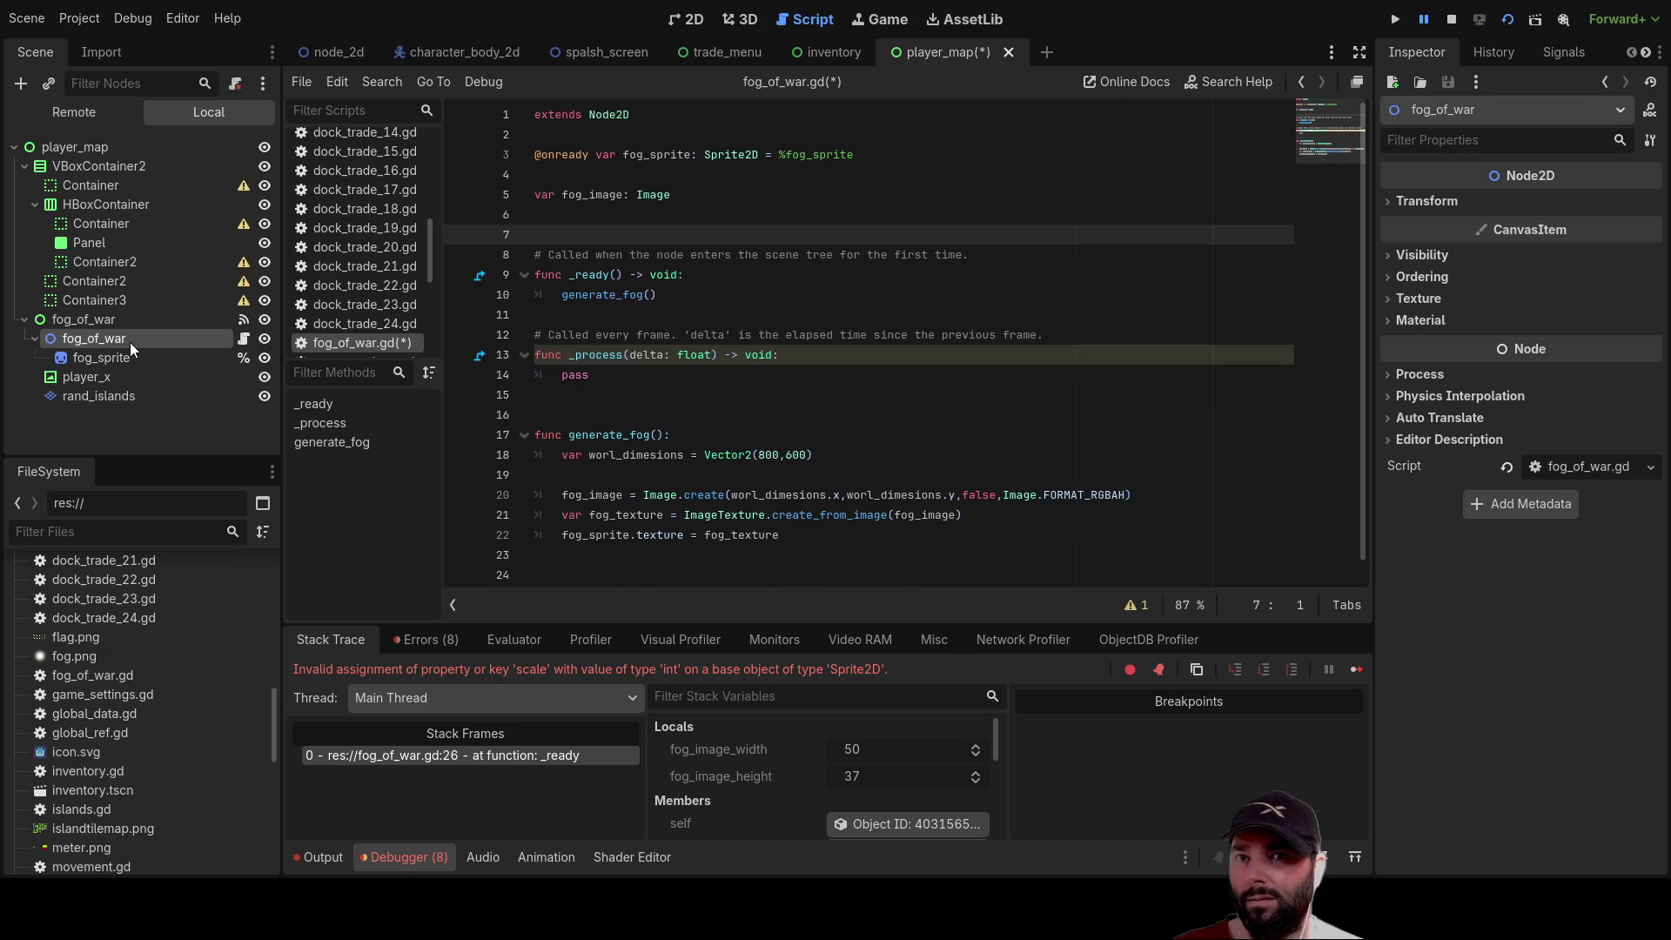
pyautogui.click(122, 358)
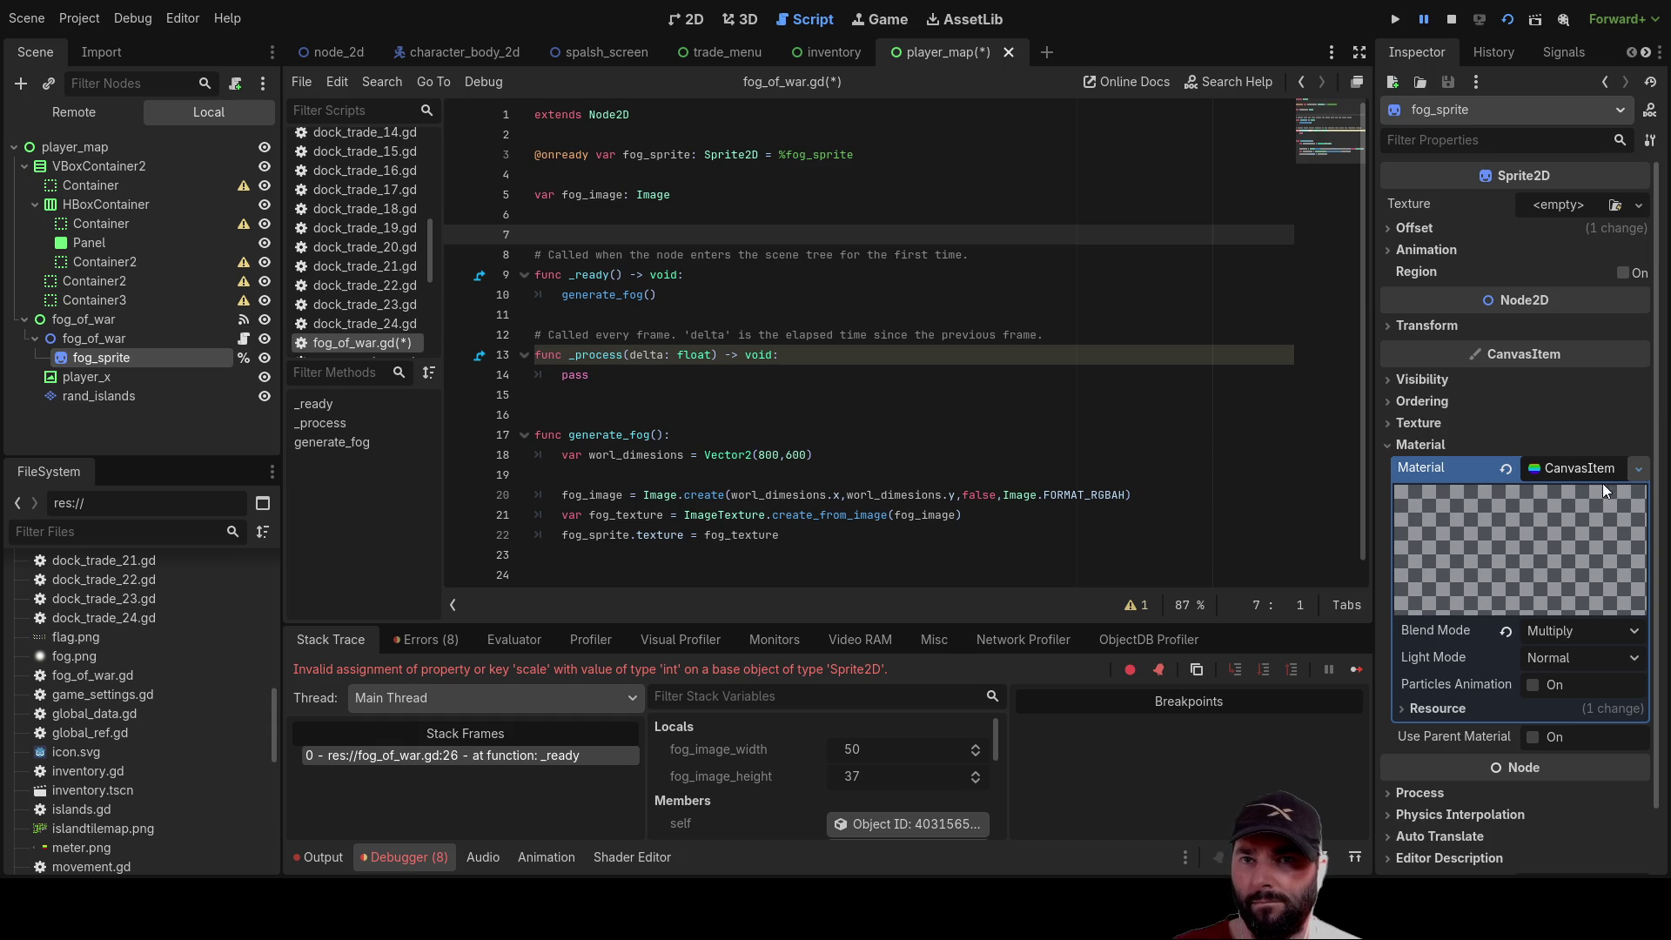
pyautogui.click(1504, 471)
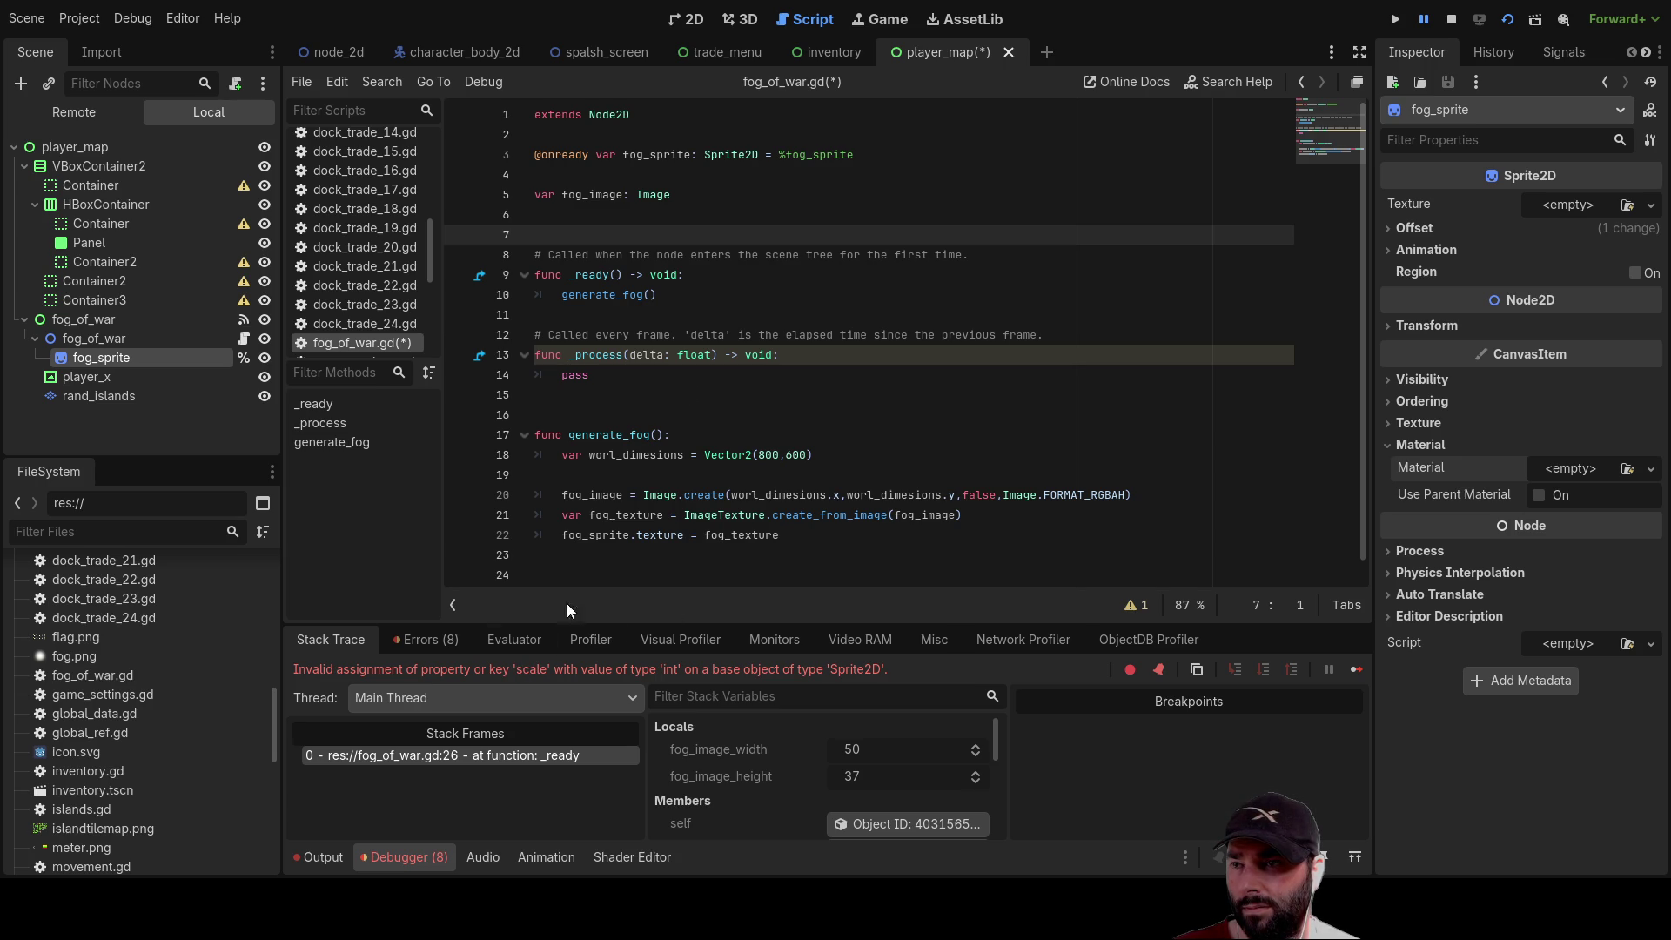
pyautogui.click(452, 755)
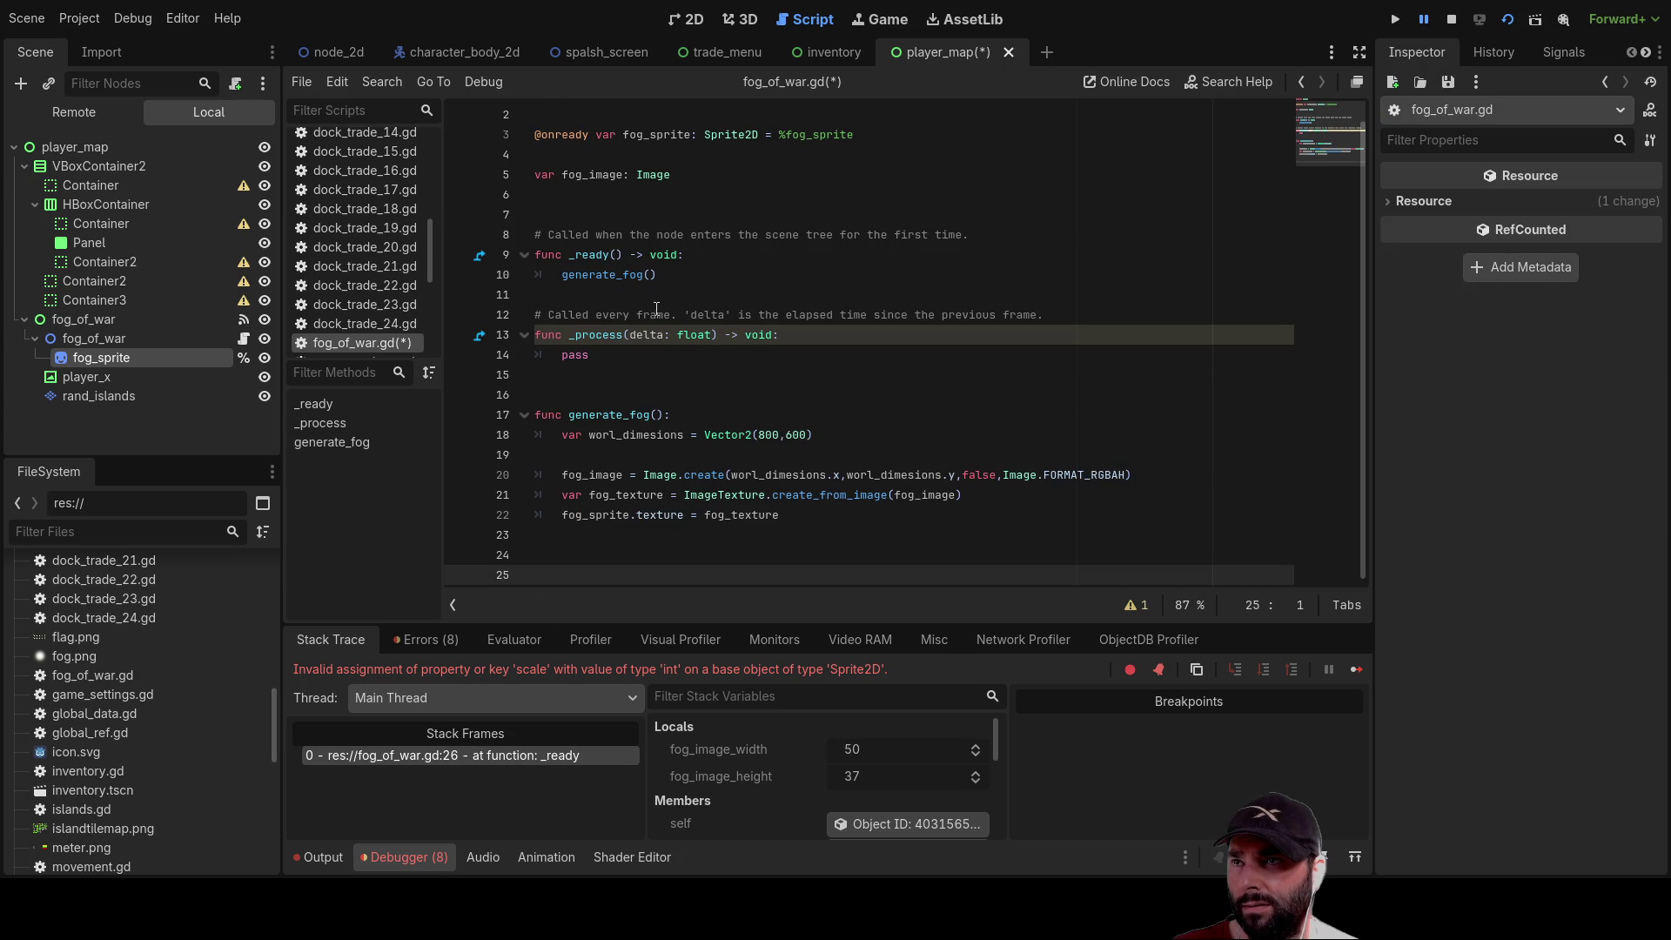
# Highlight the uses of worl_dimesions in the script, then stop the stalled game
pyautogui.doubleClick(607, 275)
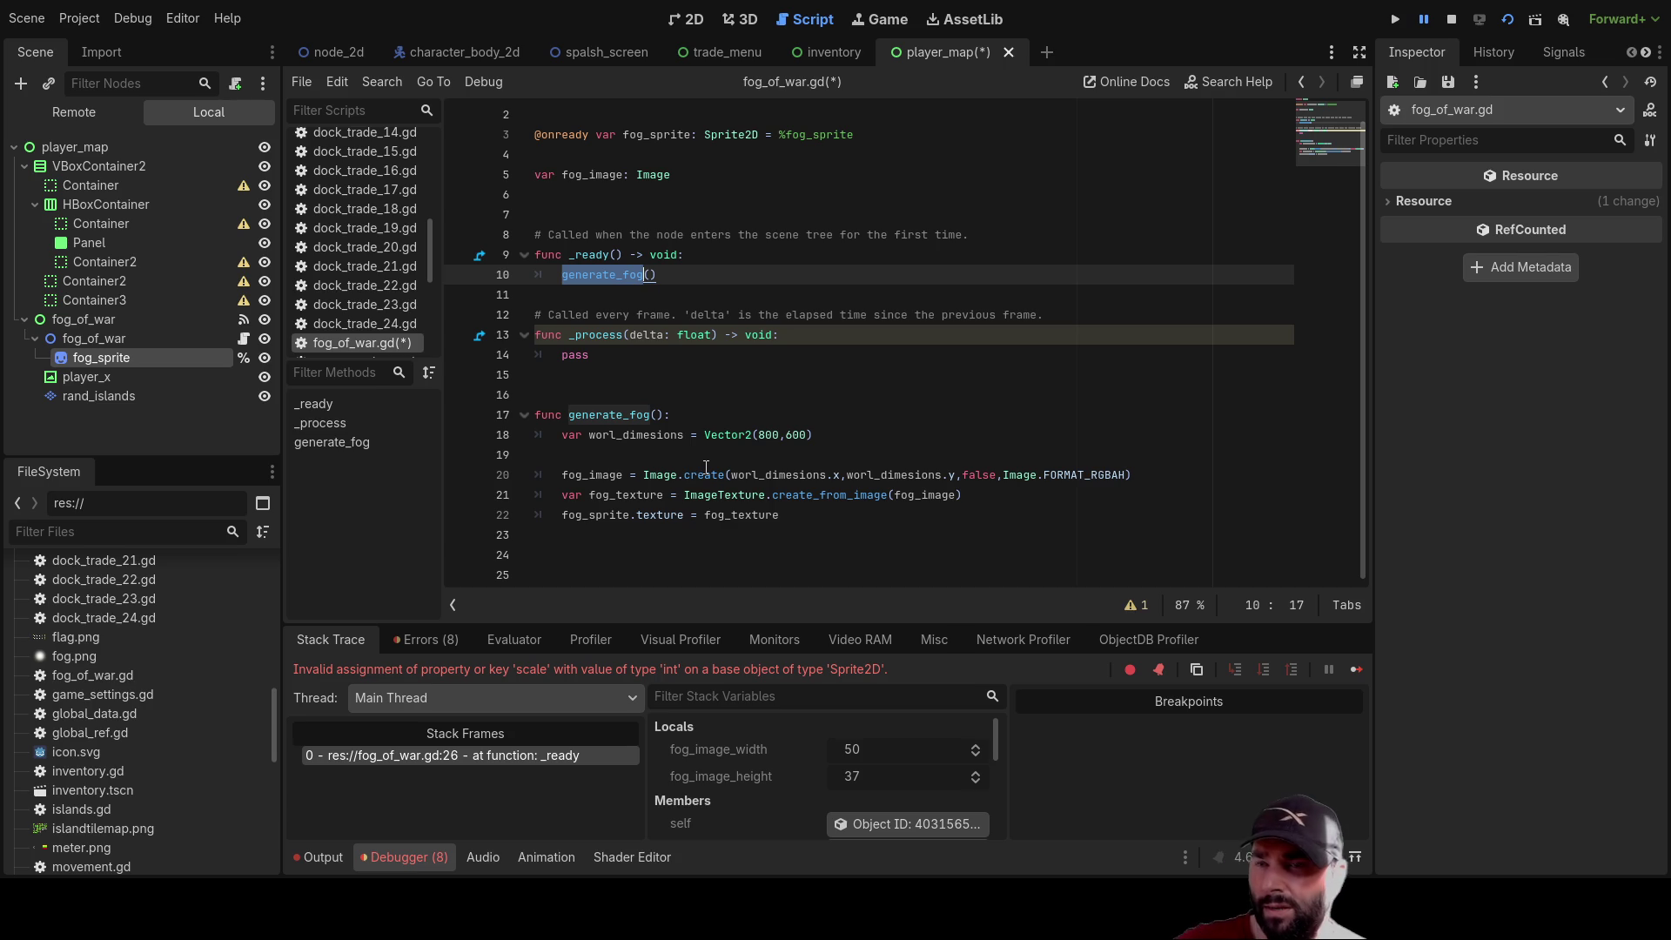
pyautogui.doubleClick(796, 474)
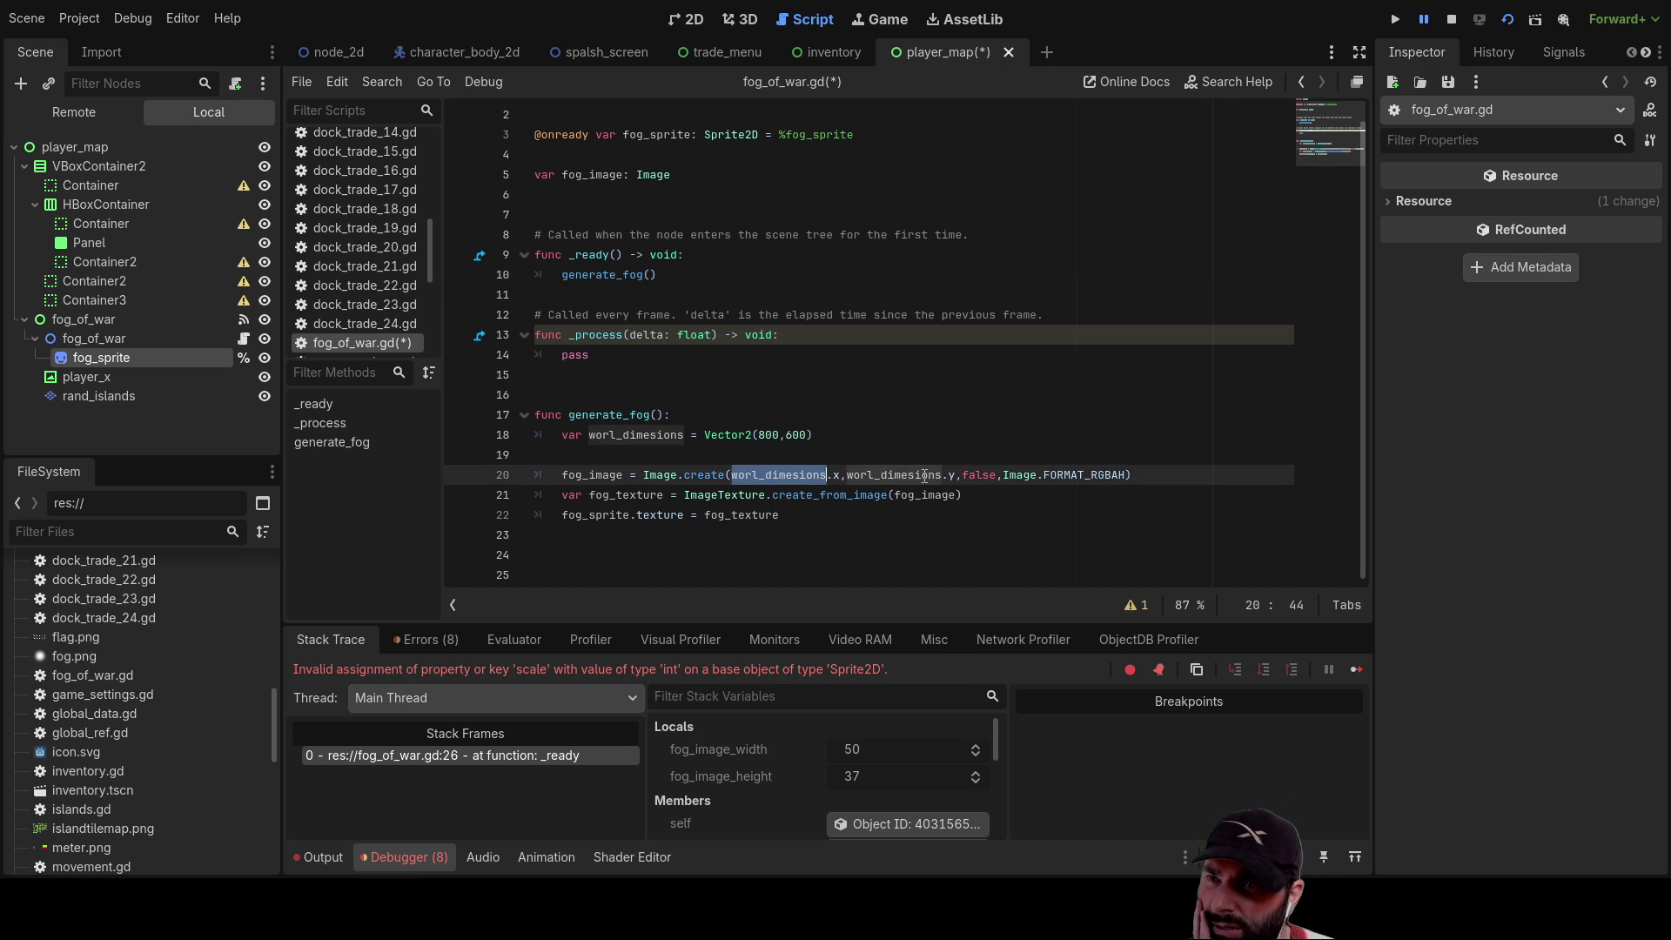
pyautogui.click(1451, 20)
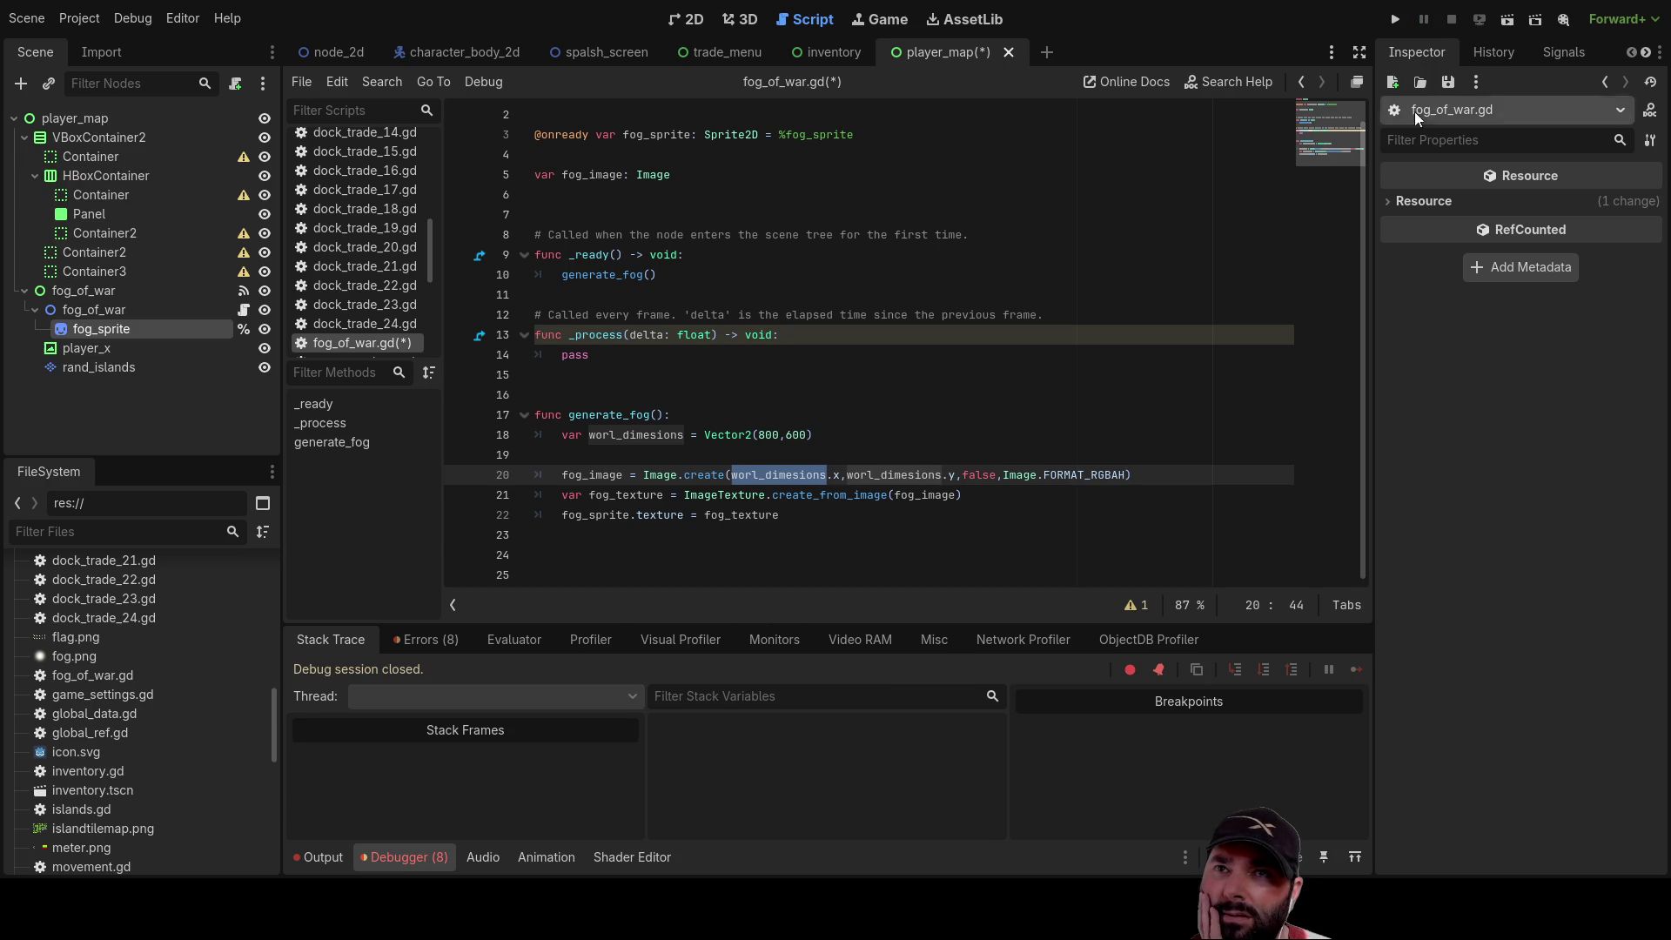
# Show the Debugger Errors list and expand the _ready invalid scale assignment error
pyautogui.click(457, 641)
pyautogui.scroll(-1, 696, 751)
pyautogui.doubleClick(645, 826)
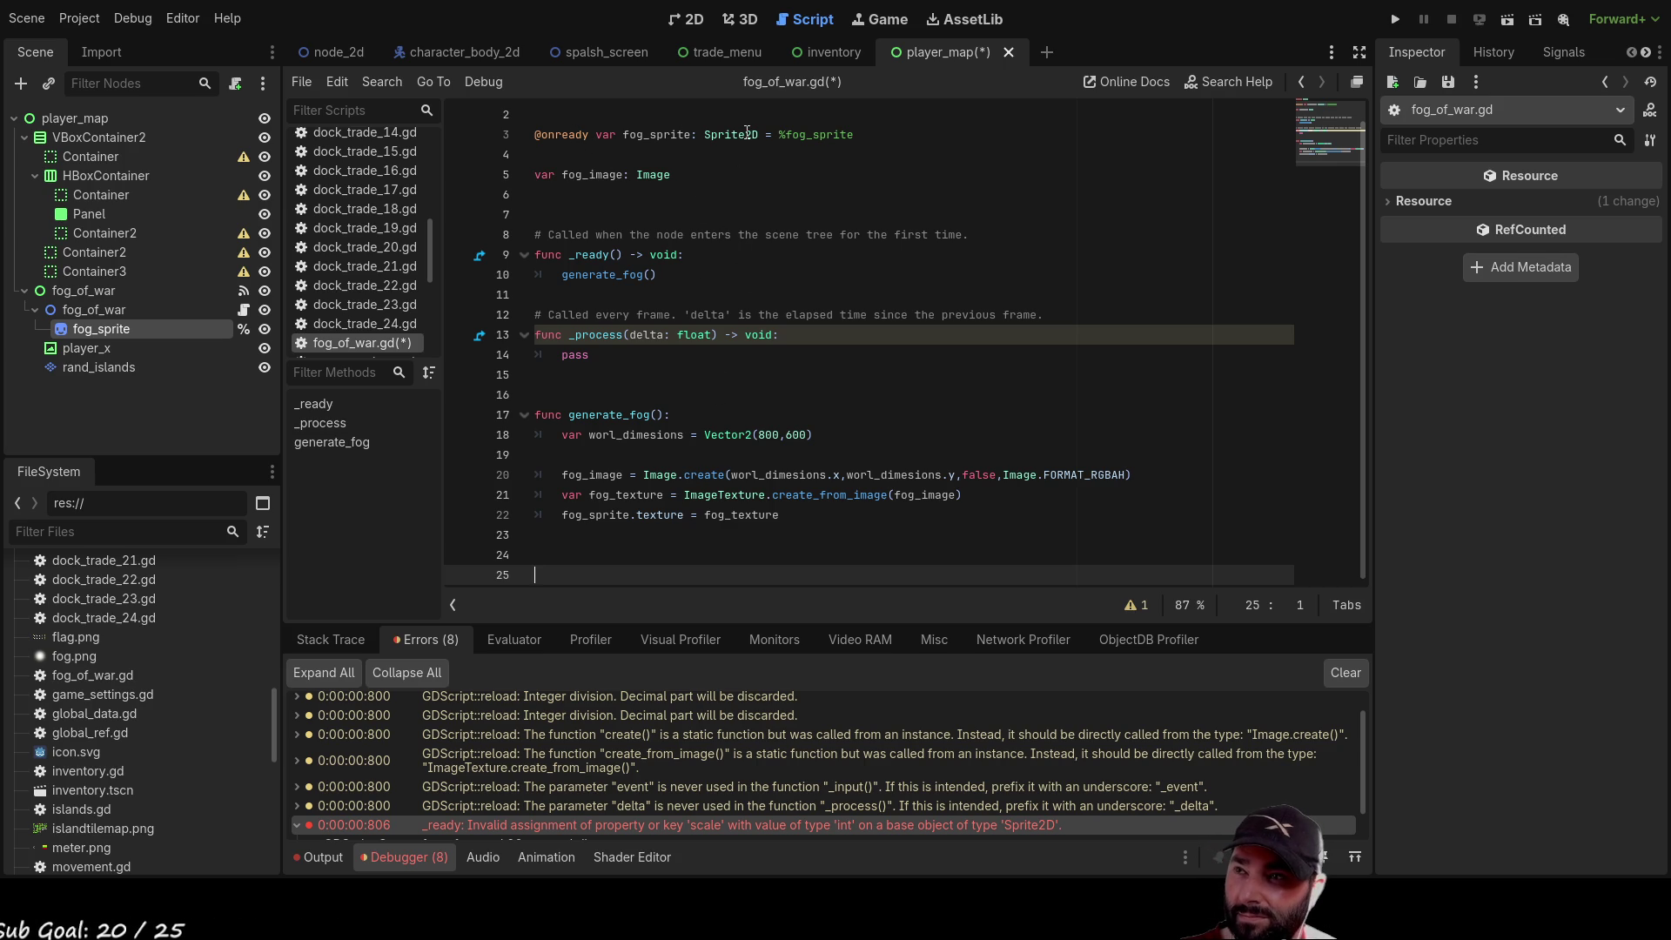
pyautogui.moveTo(87, 326)
pyautogui.mouseDown()
pyautogui.moveTo(592, 179)
pyautogui.moveTo(583, 153)
pyautogui.mouseUp()
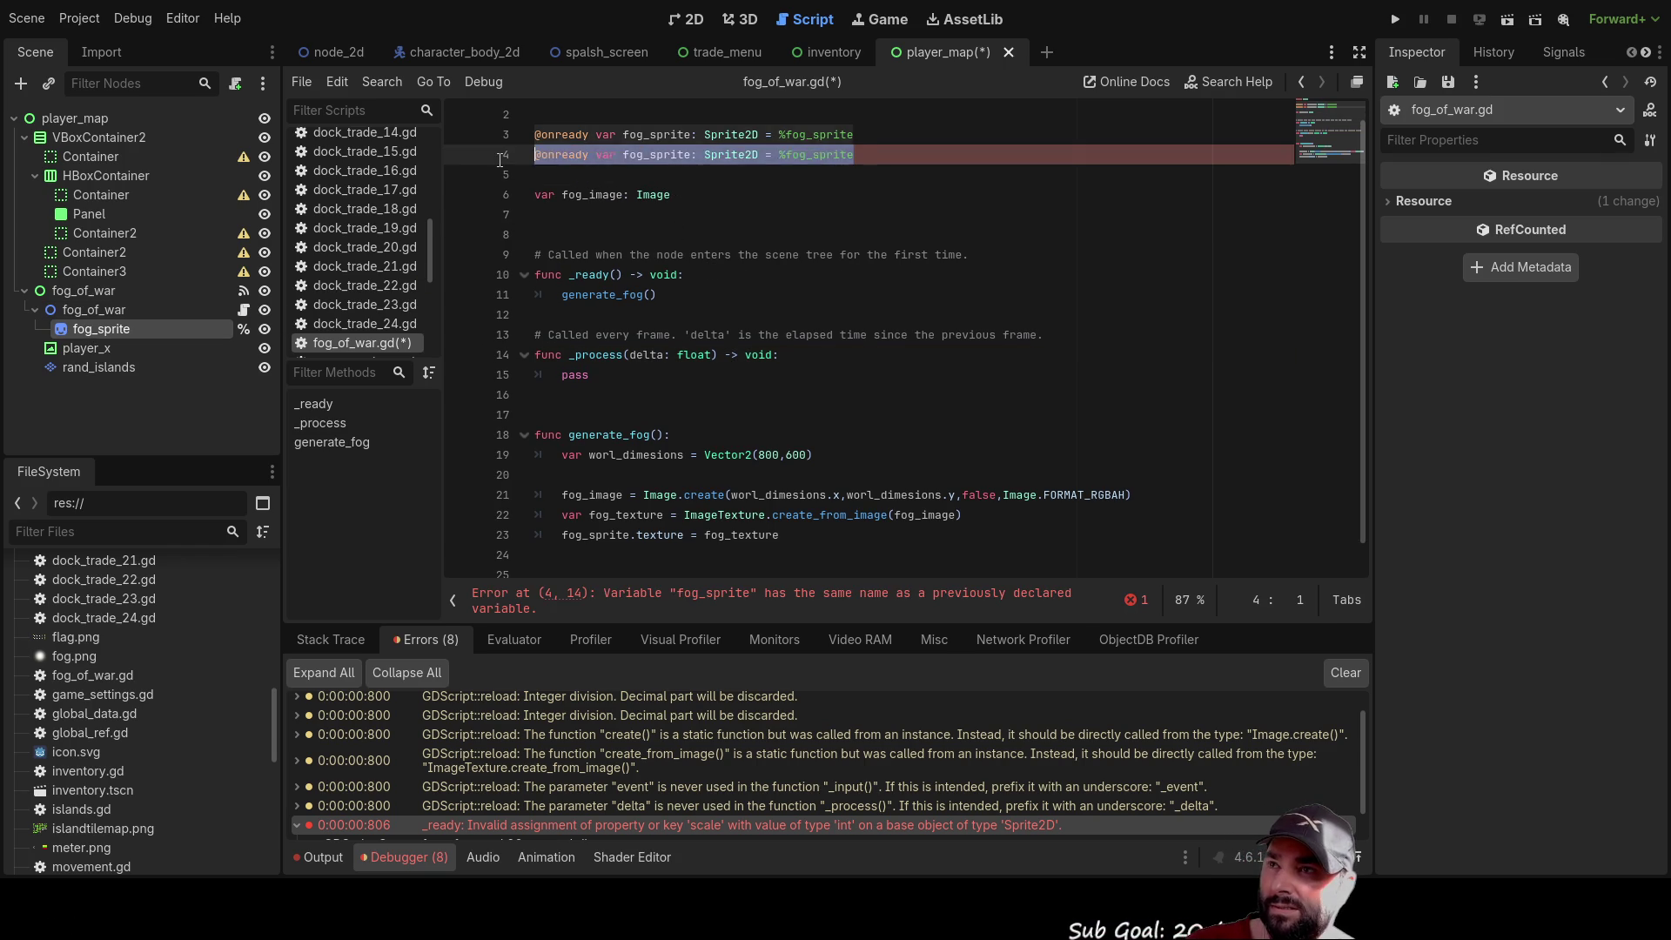
pyautogui.moveTo(495, 166); pyautogui.dragTo(495, 159)
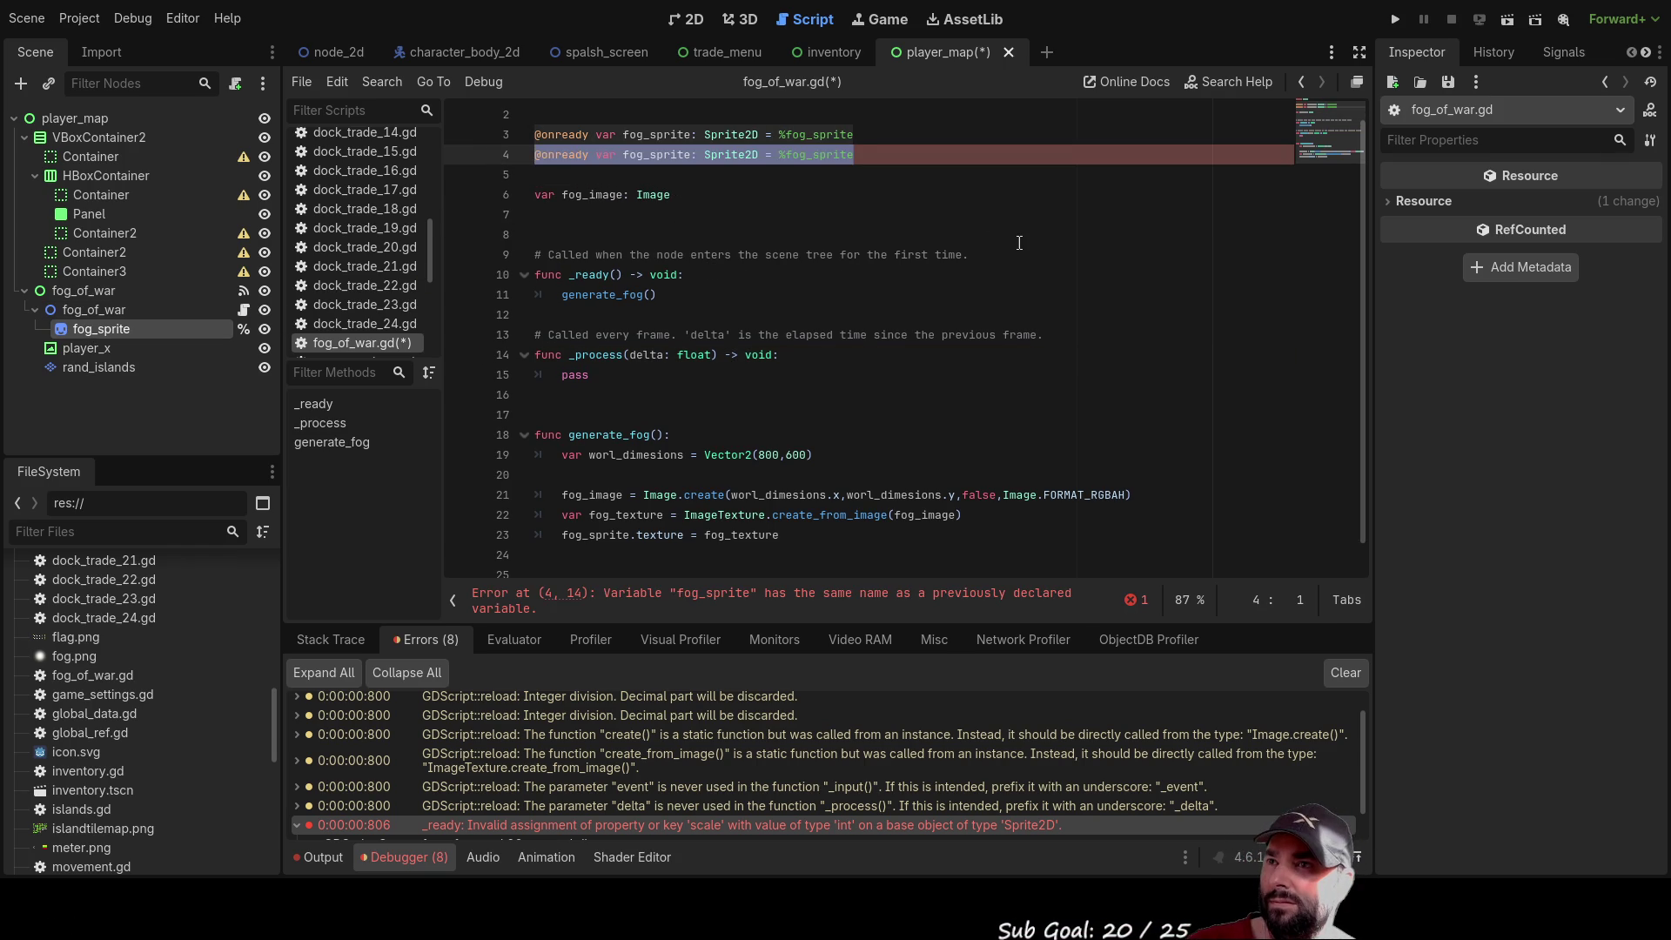
pyautogui.press('Delete')
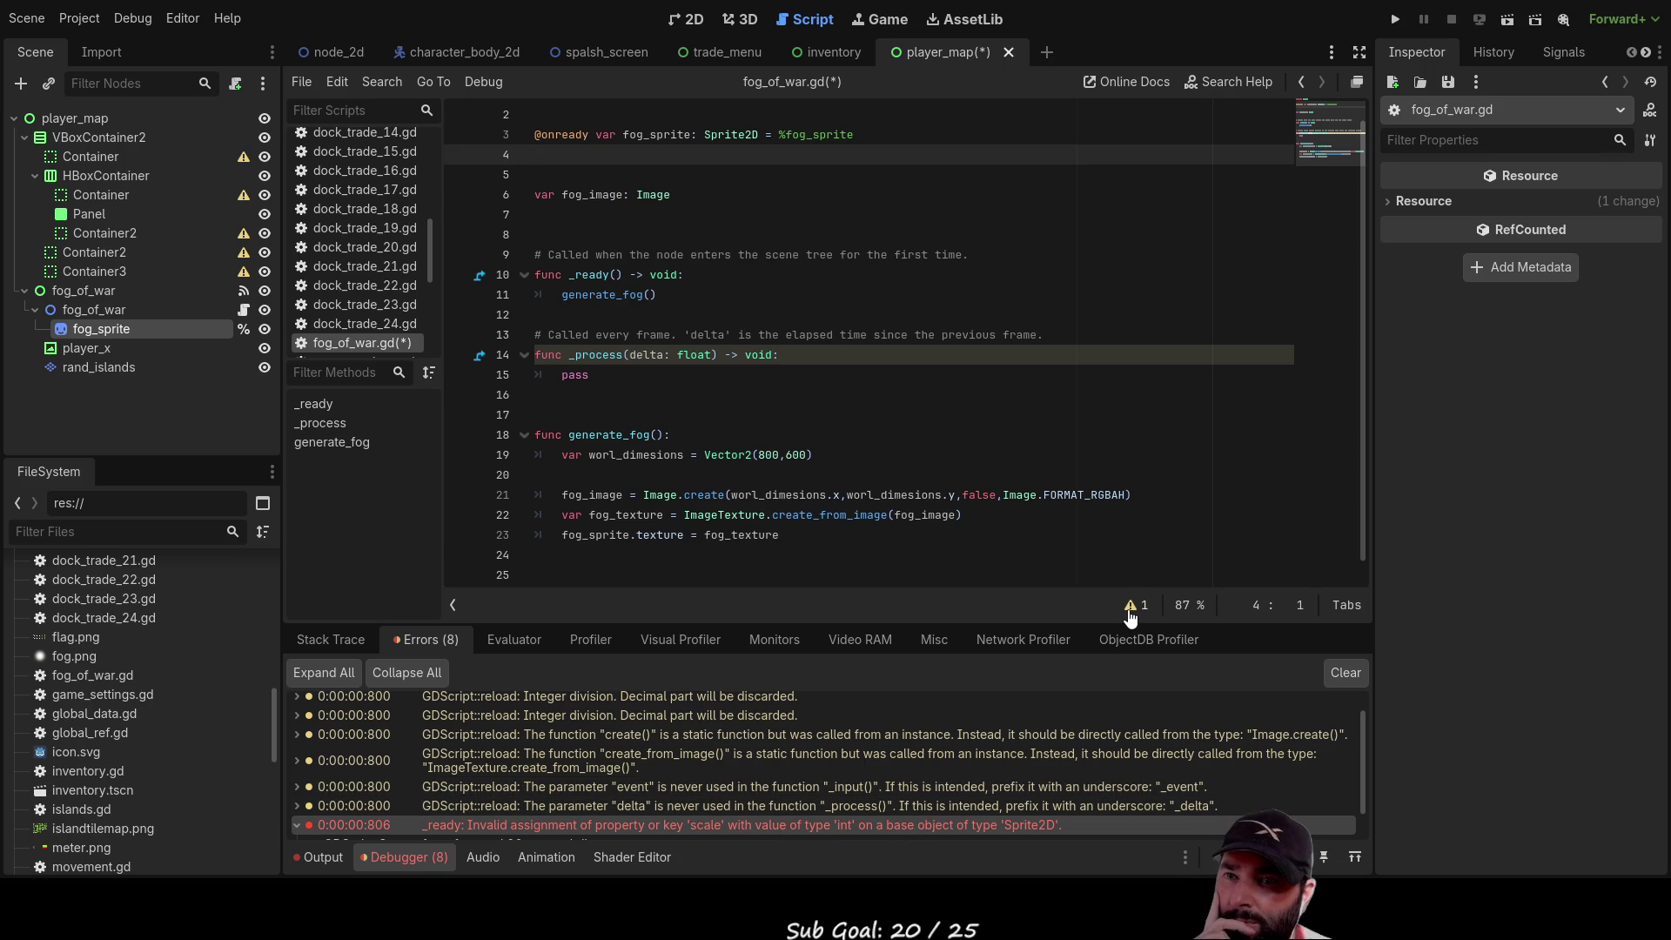
pyautogui.scroll(-2, 541, 749)
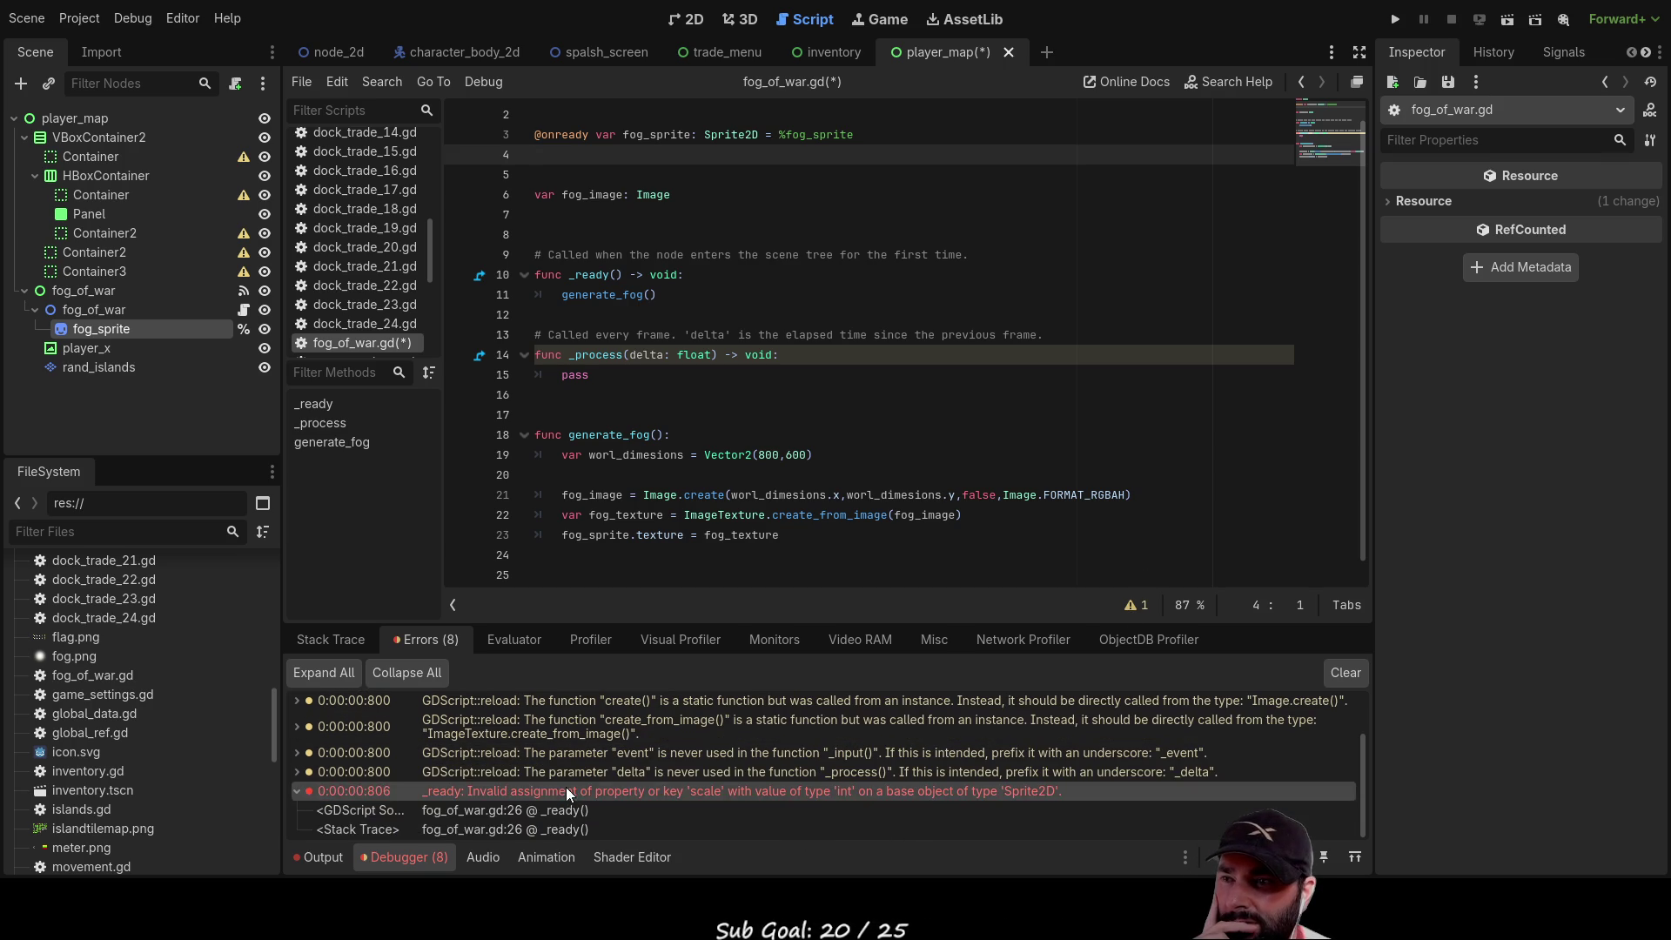
pyautogui.doubleClick(650, 795)
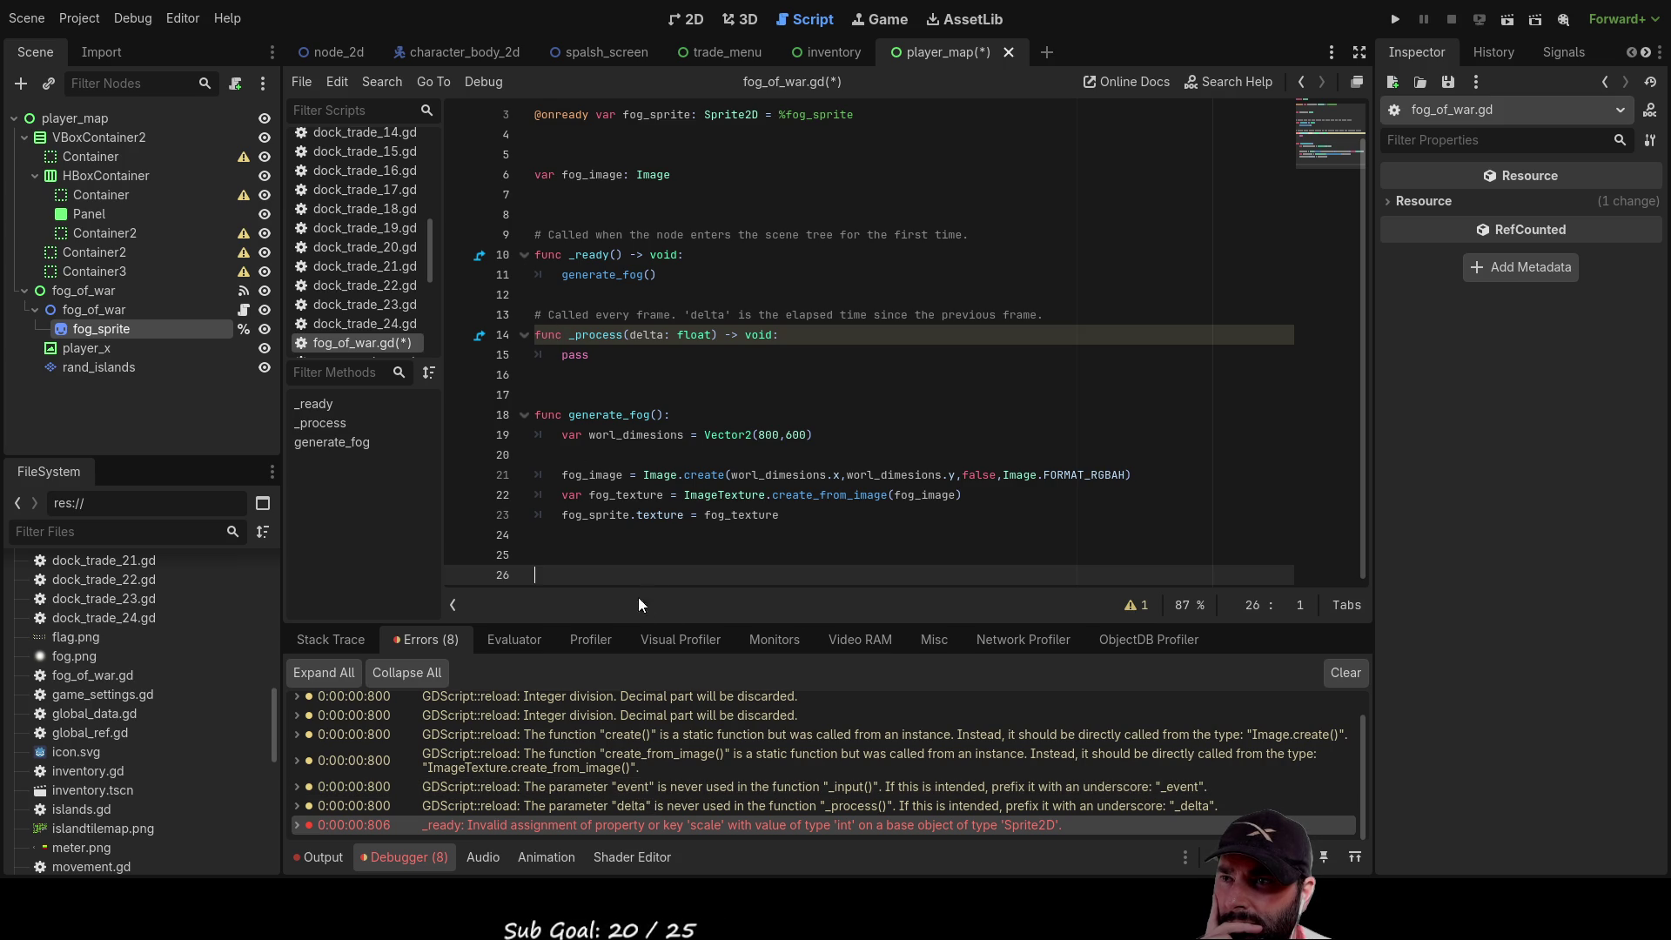
pyautogui.doubleClick(611, 824)
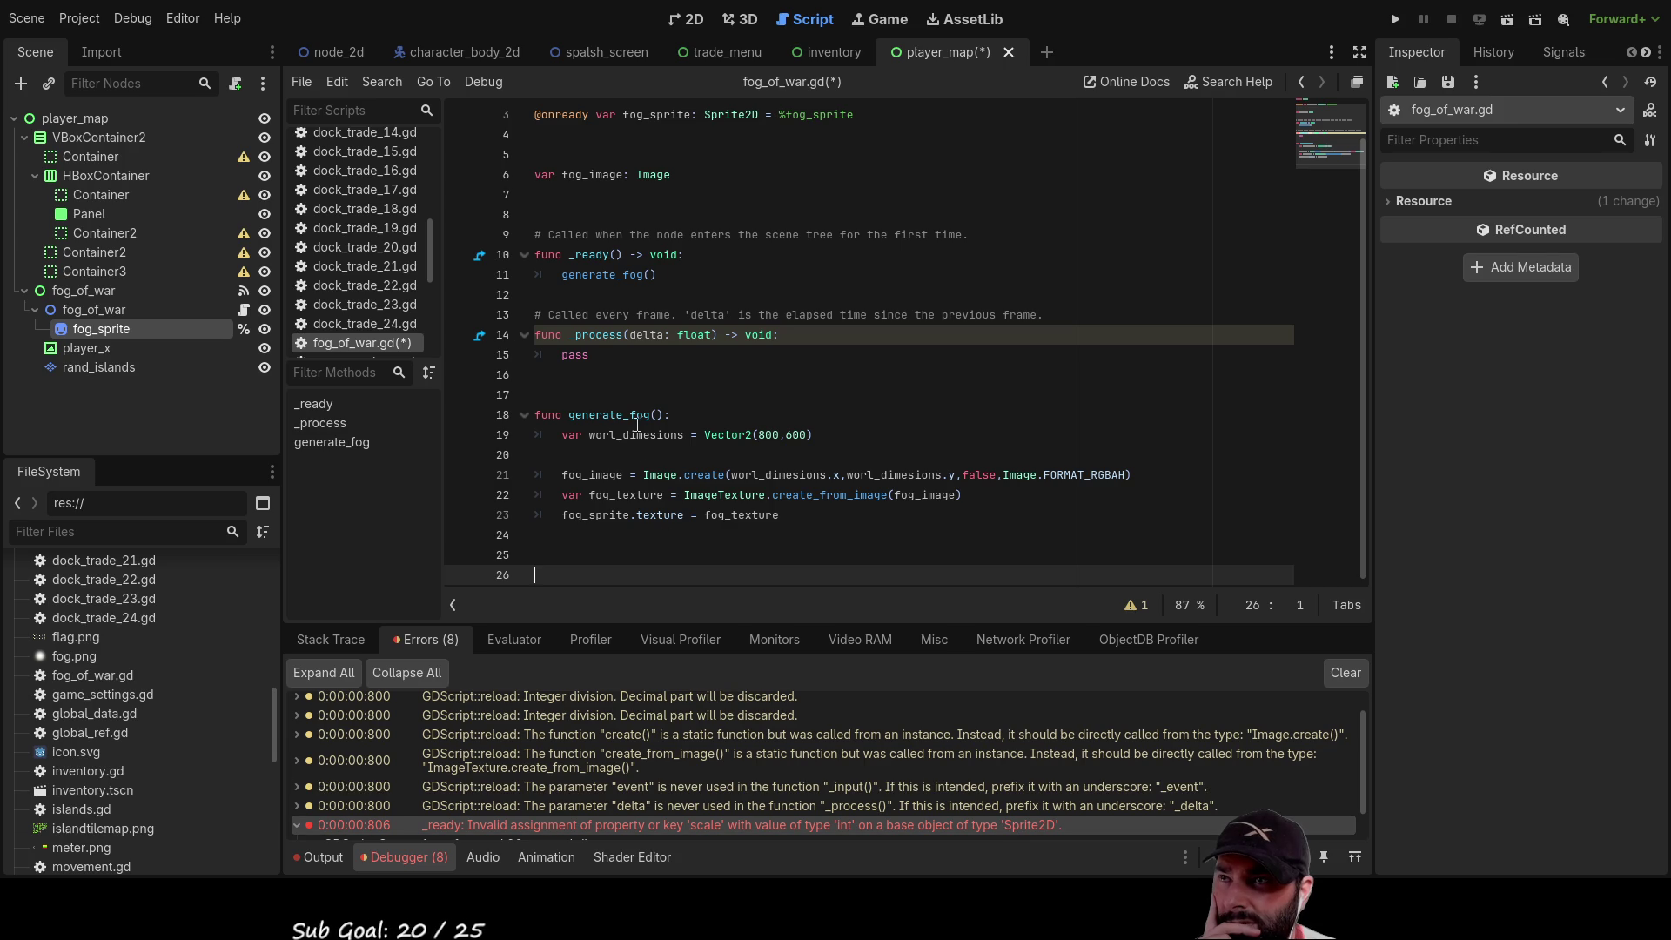
pyautogui.scroll(2, 647, 386)
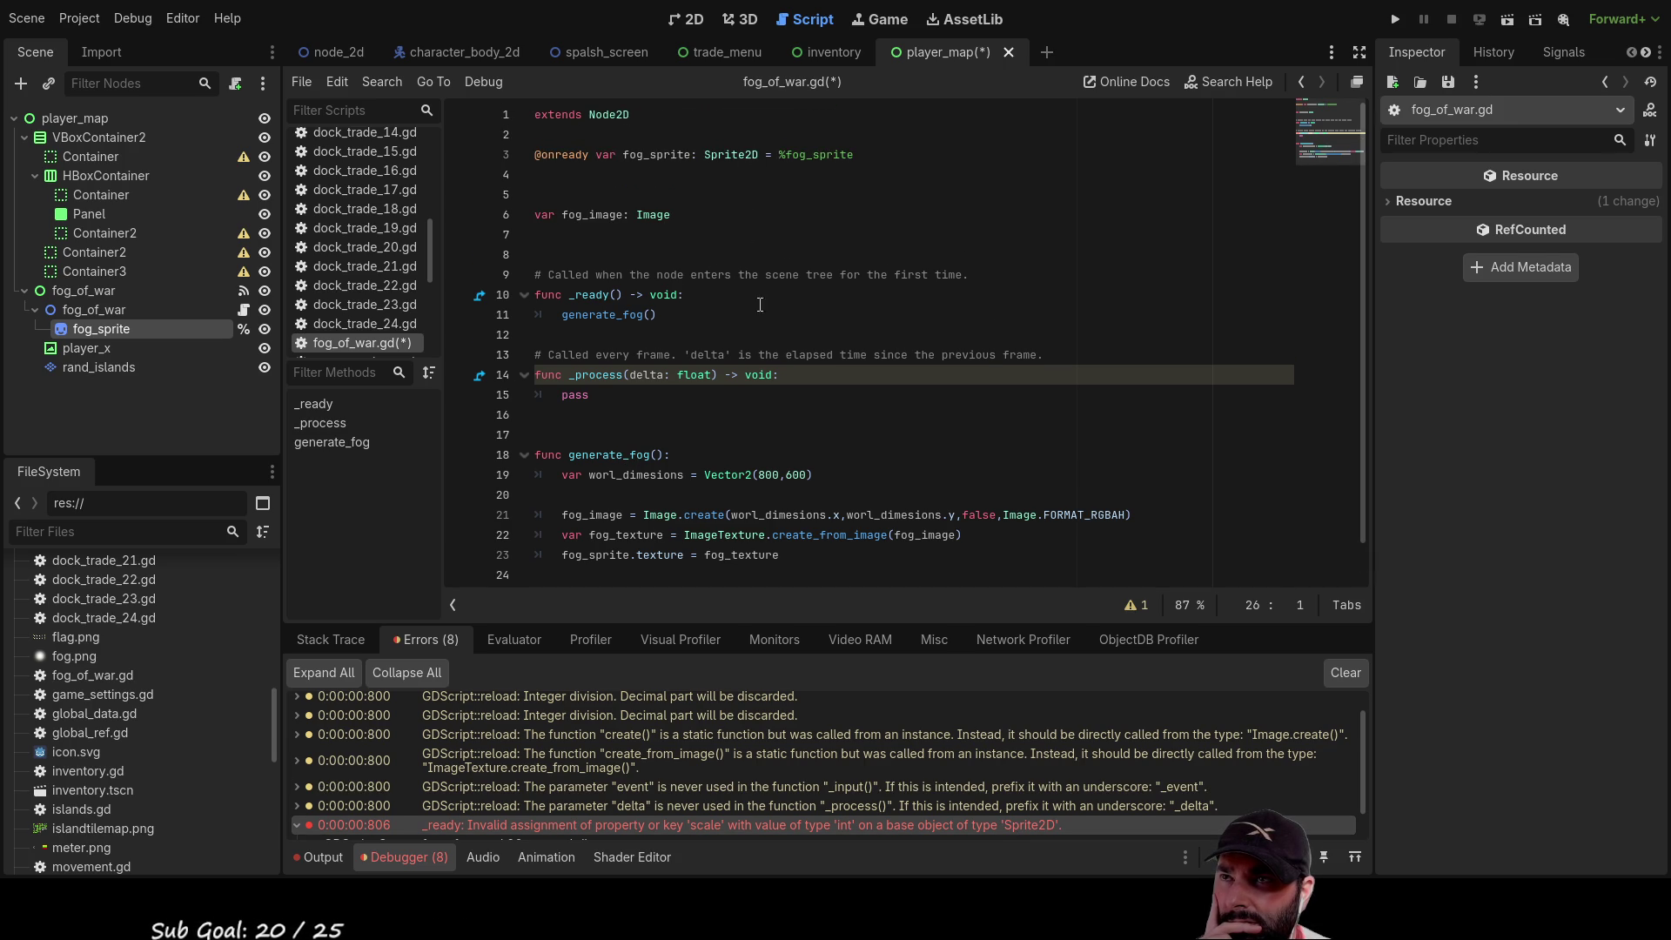
pyautogui.doubleClick(655, 155)
pyautogui.scroll(-2, 627, 516)
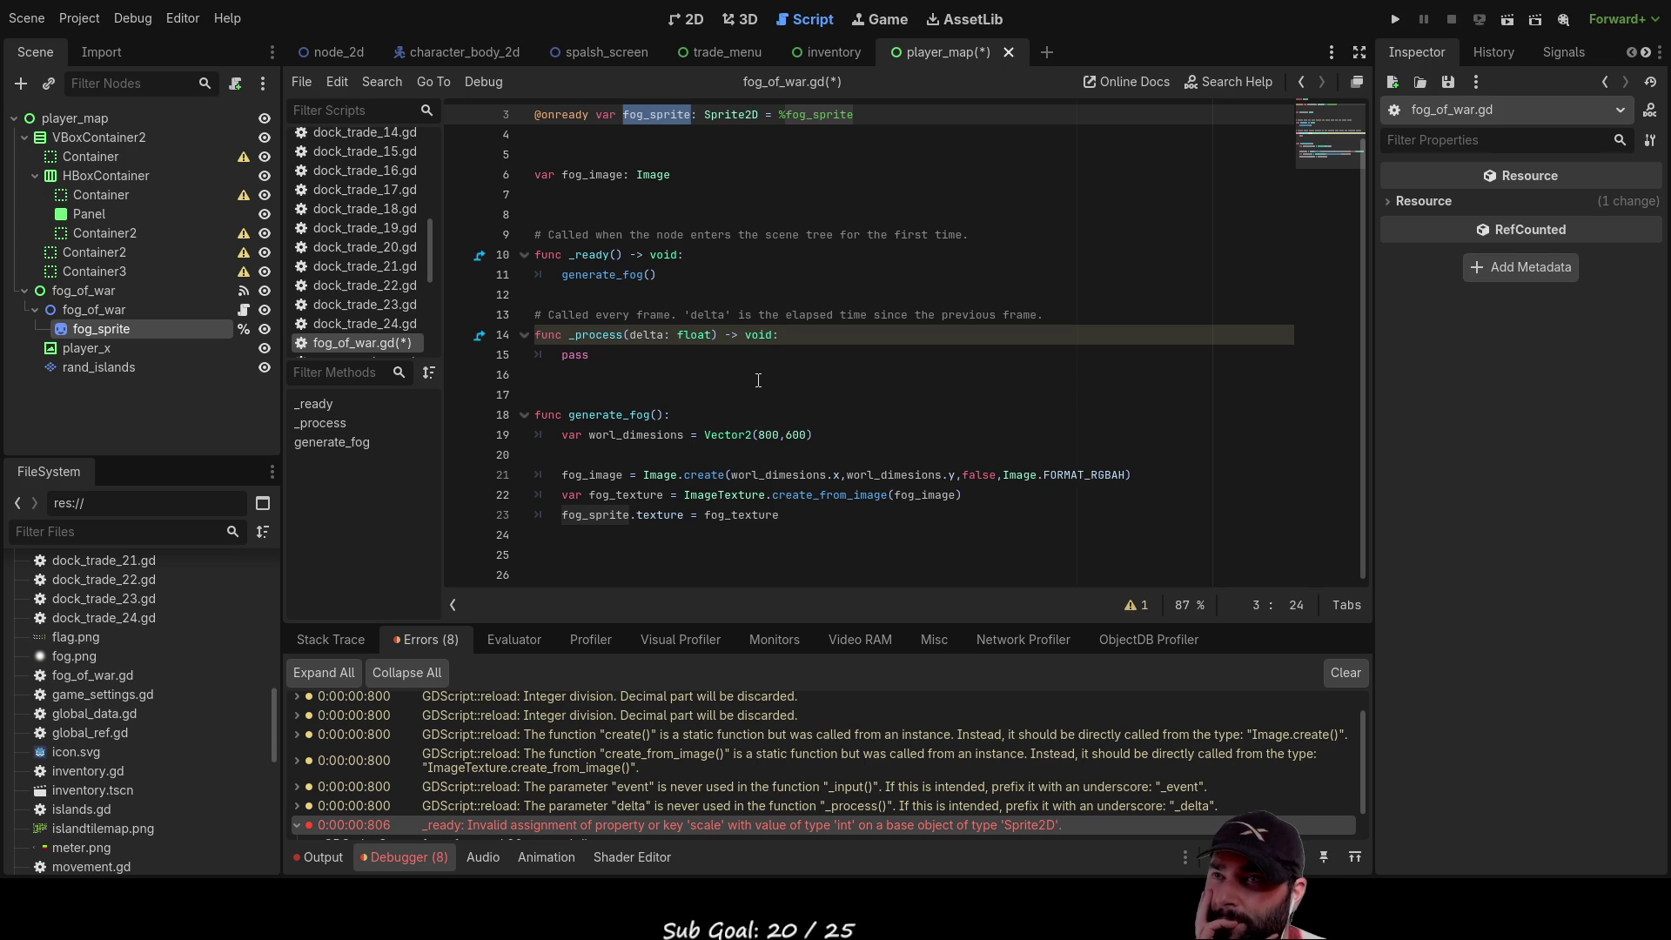
pyautogui.click(319, 857)
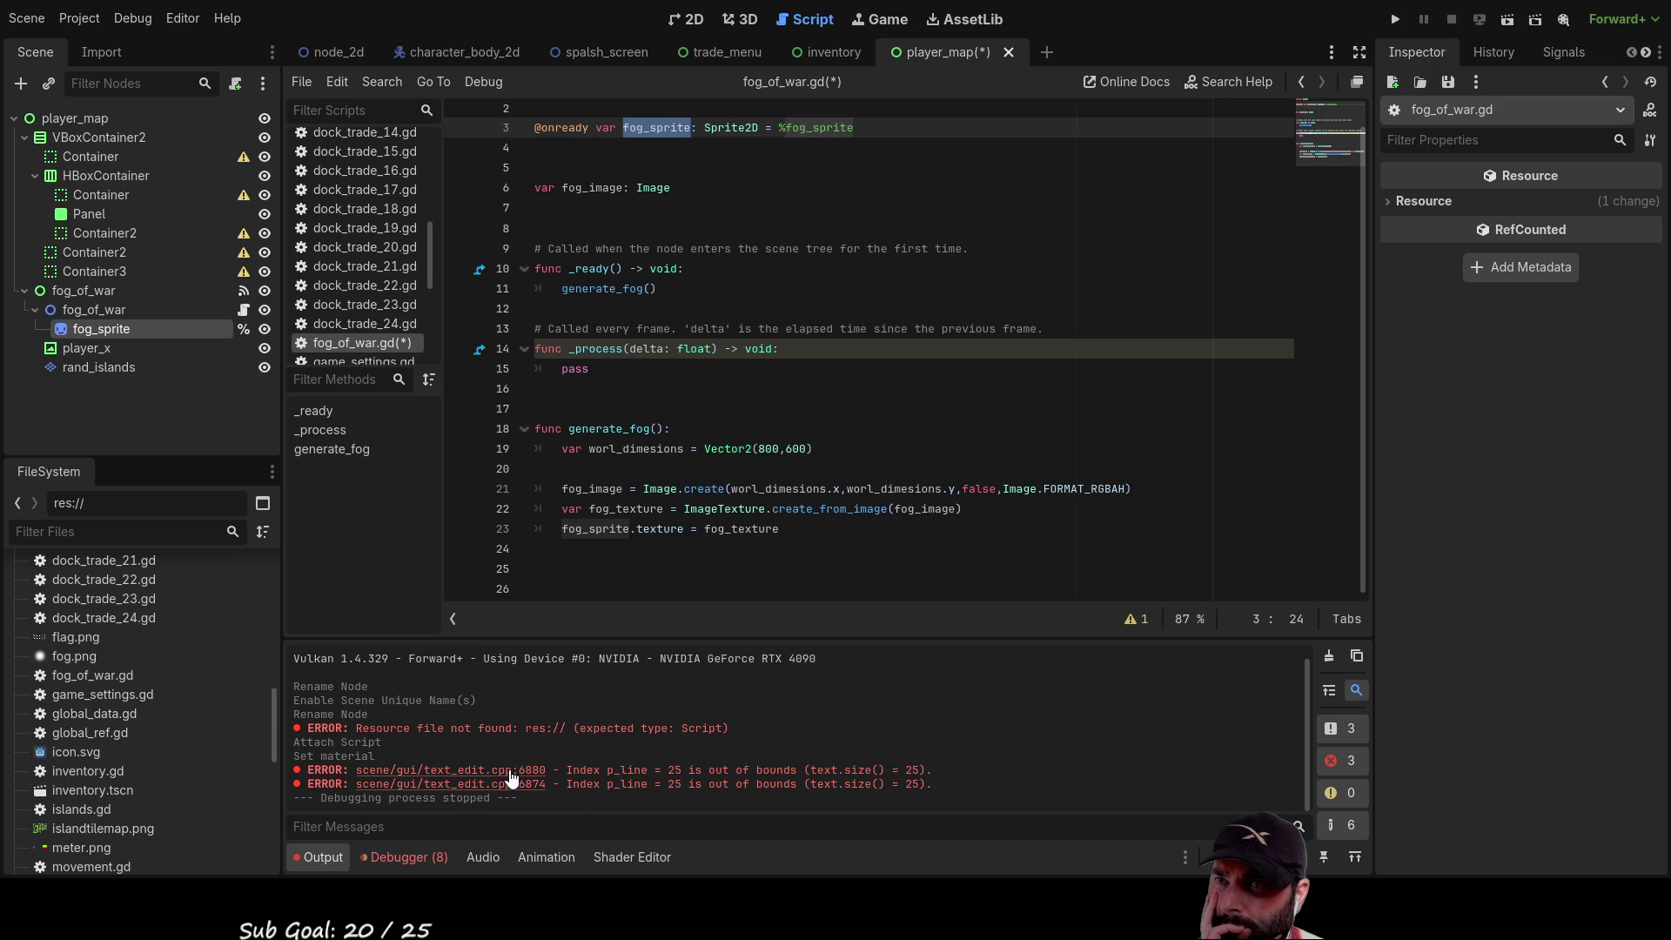
pyautogui.doubleClick(773, 448)
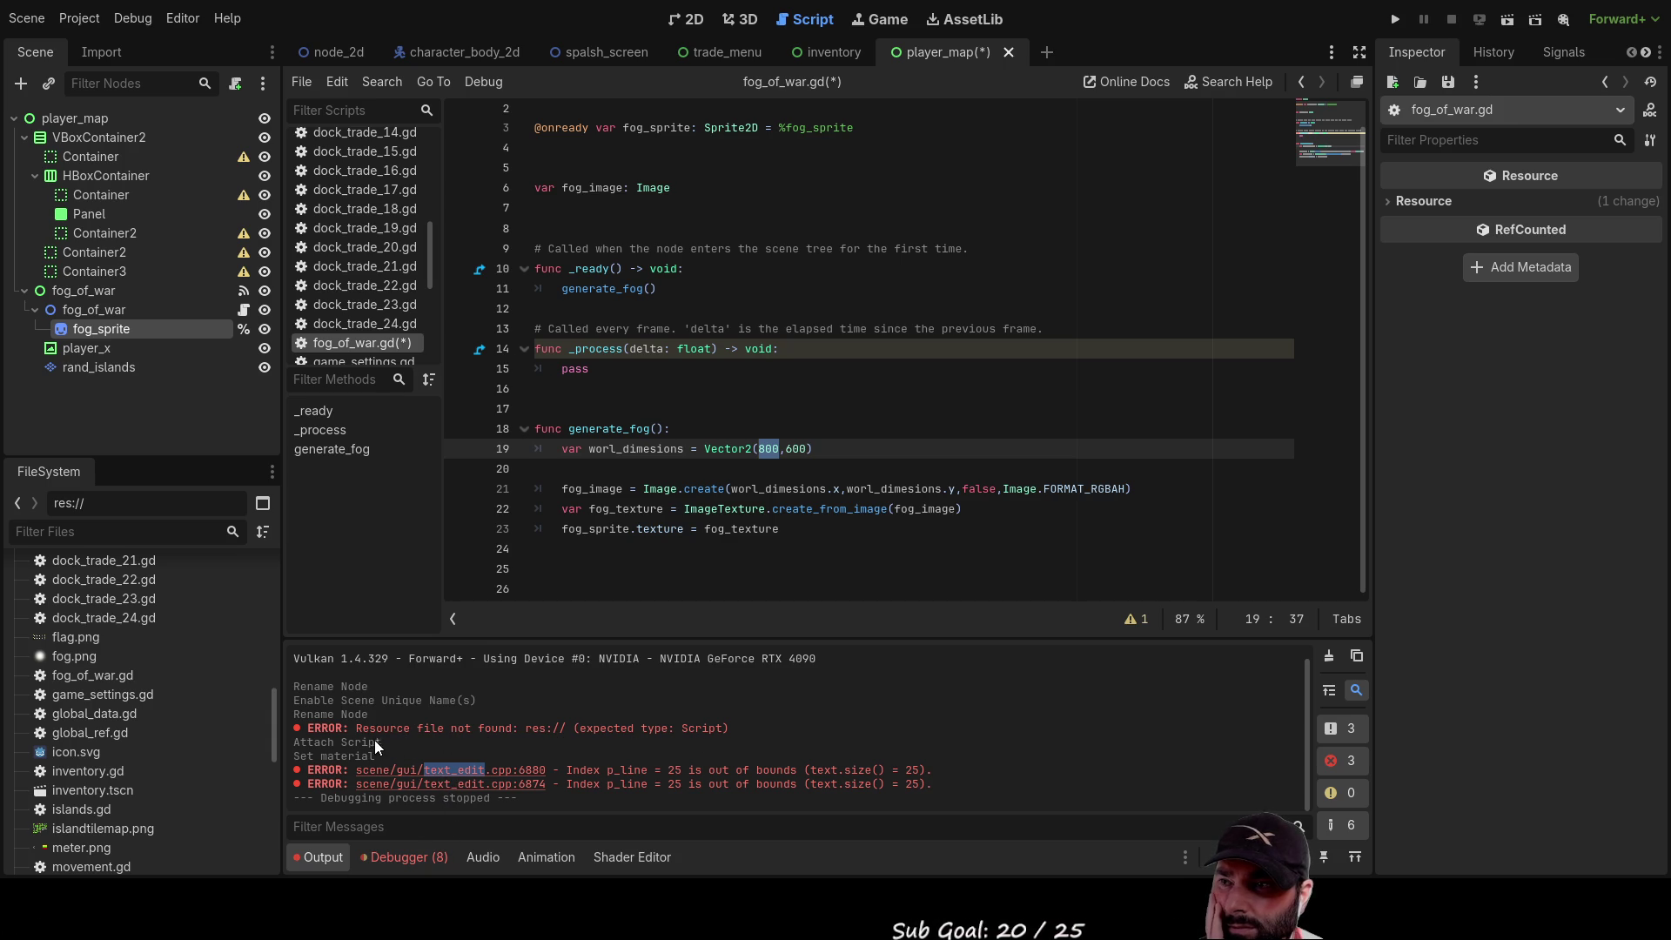
pyautogui.click(391, 857)
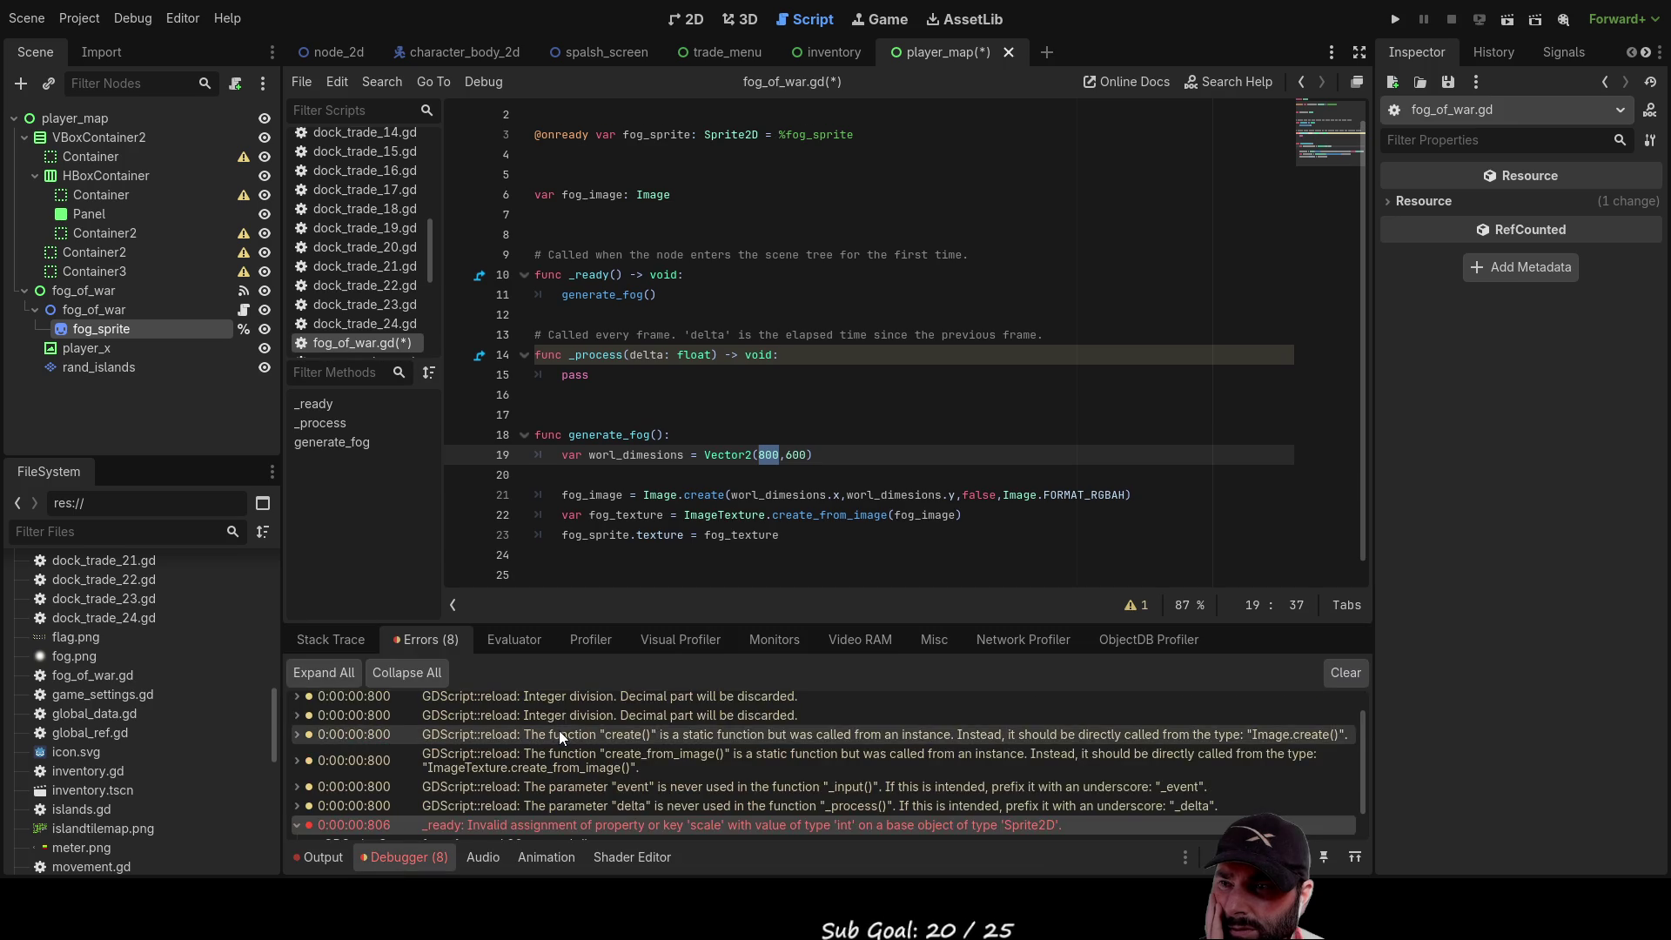
pyautogui.click(511, 826)
pyautogui.click(514, 806)
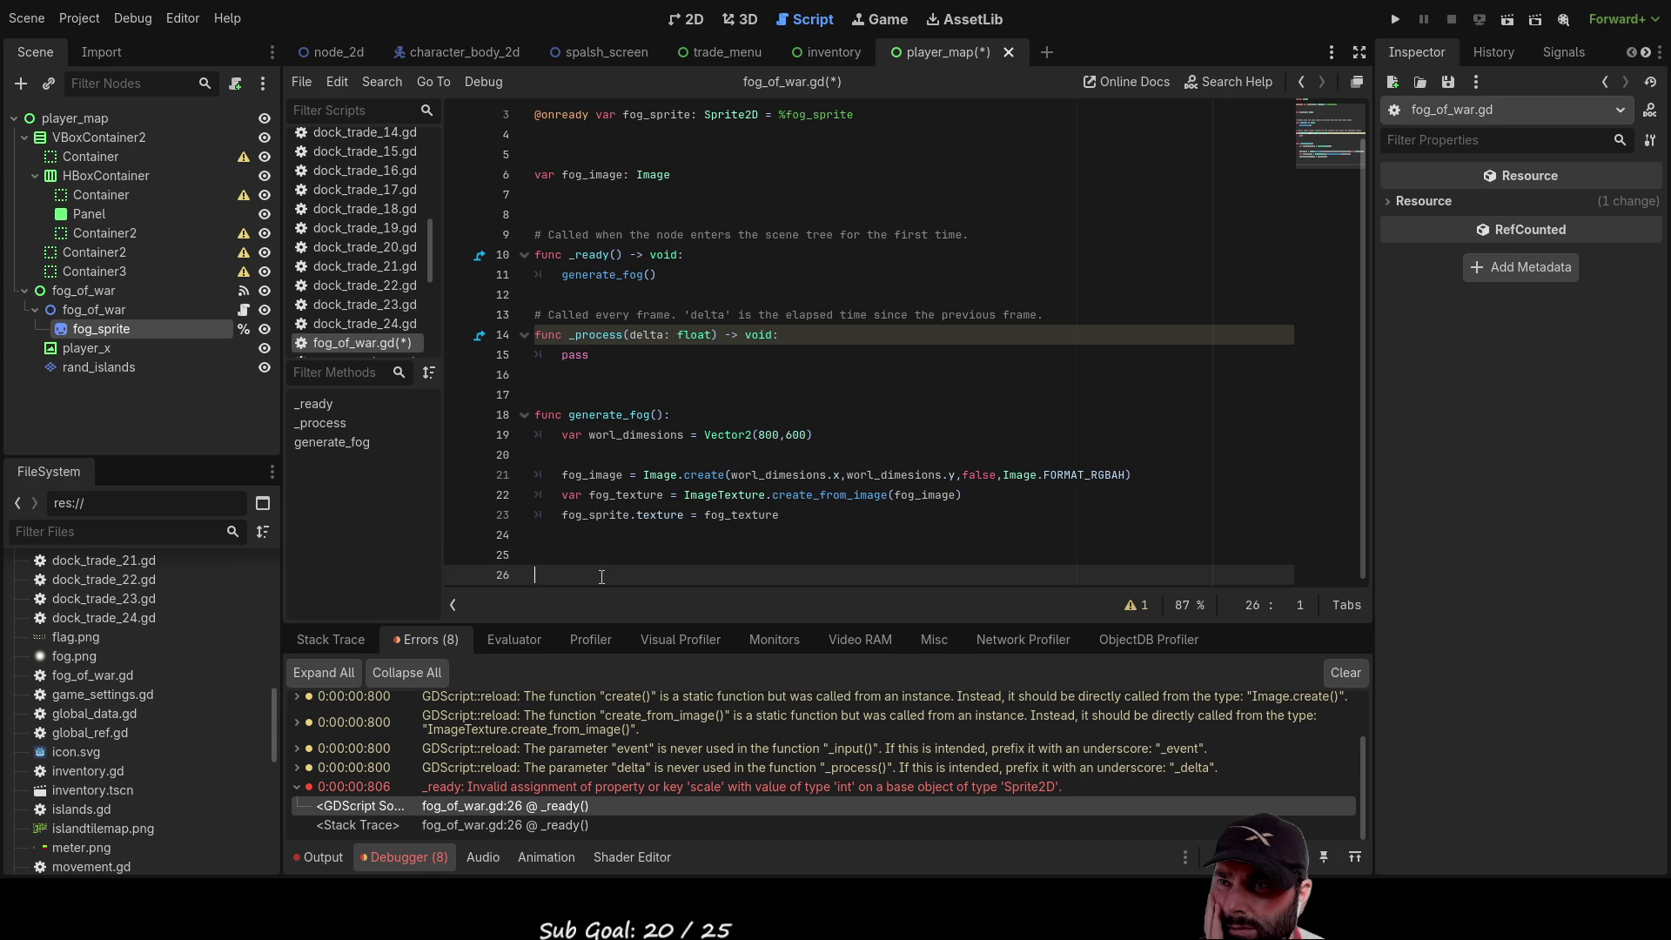
# Remove the blank line above the Image.create line in generate_fog
pyautogui.click(580, 453)
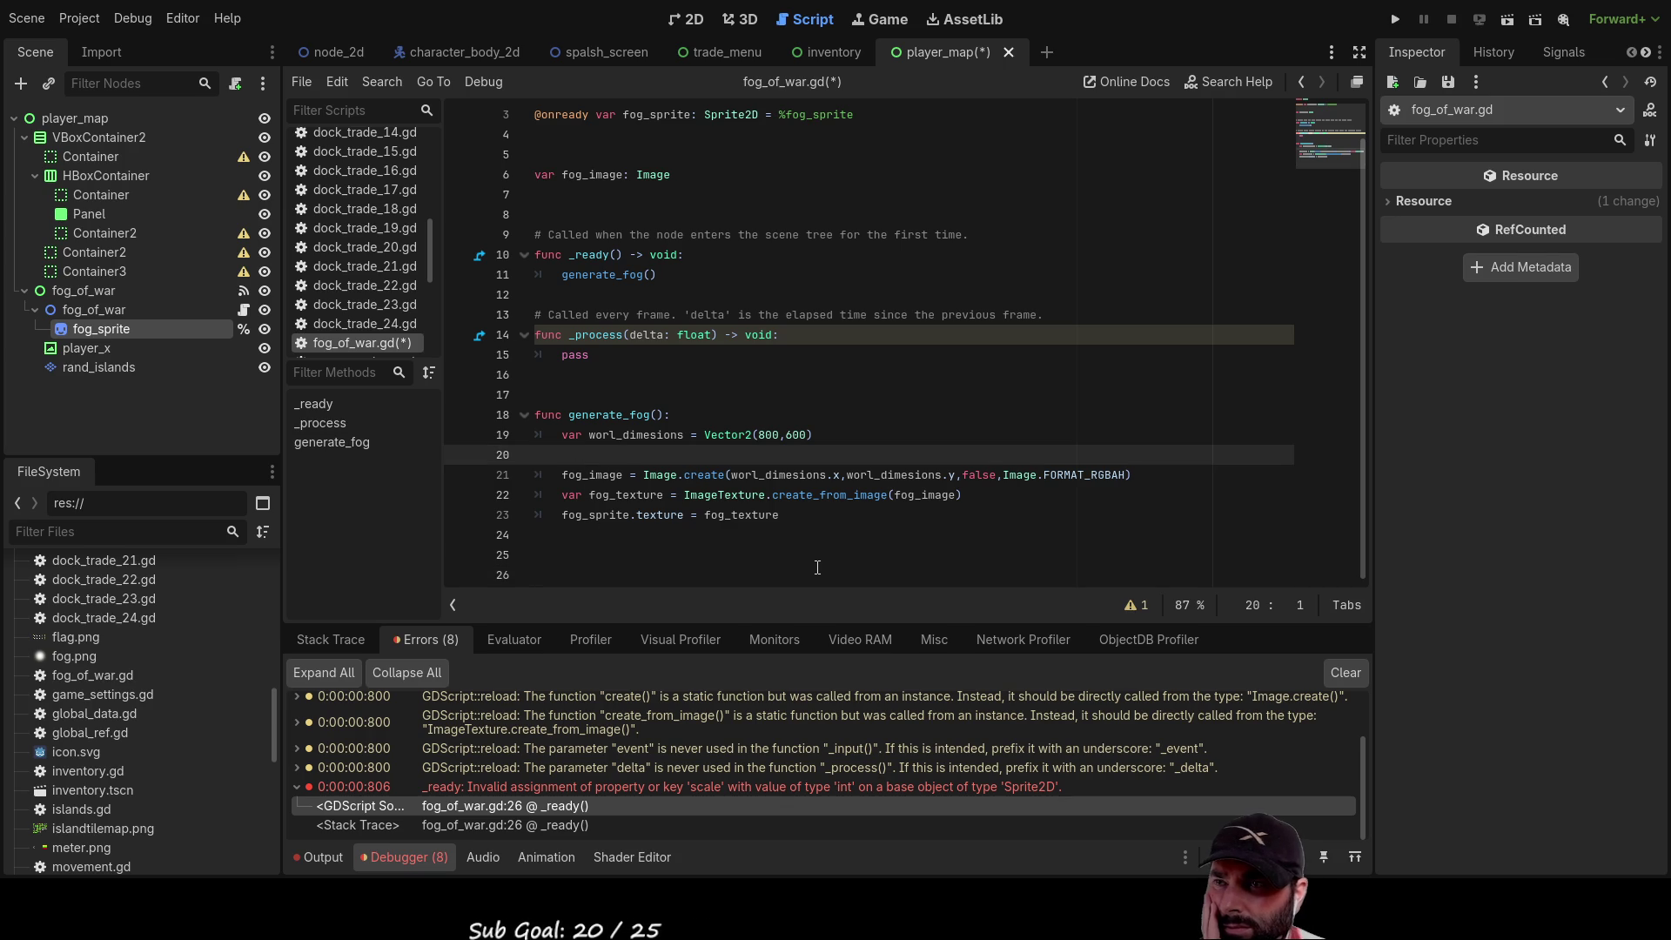
pyautogui.press('BackSpace')
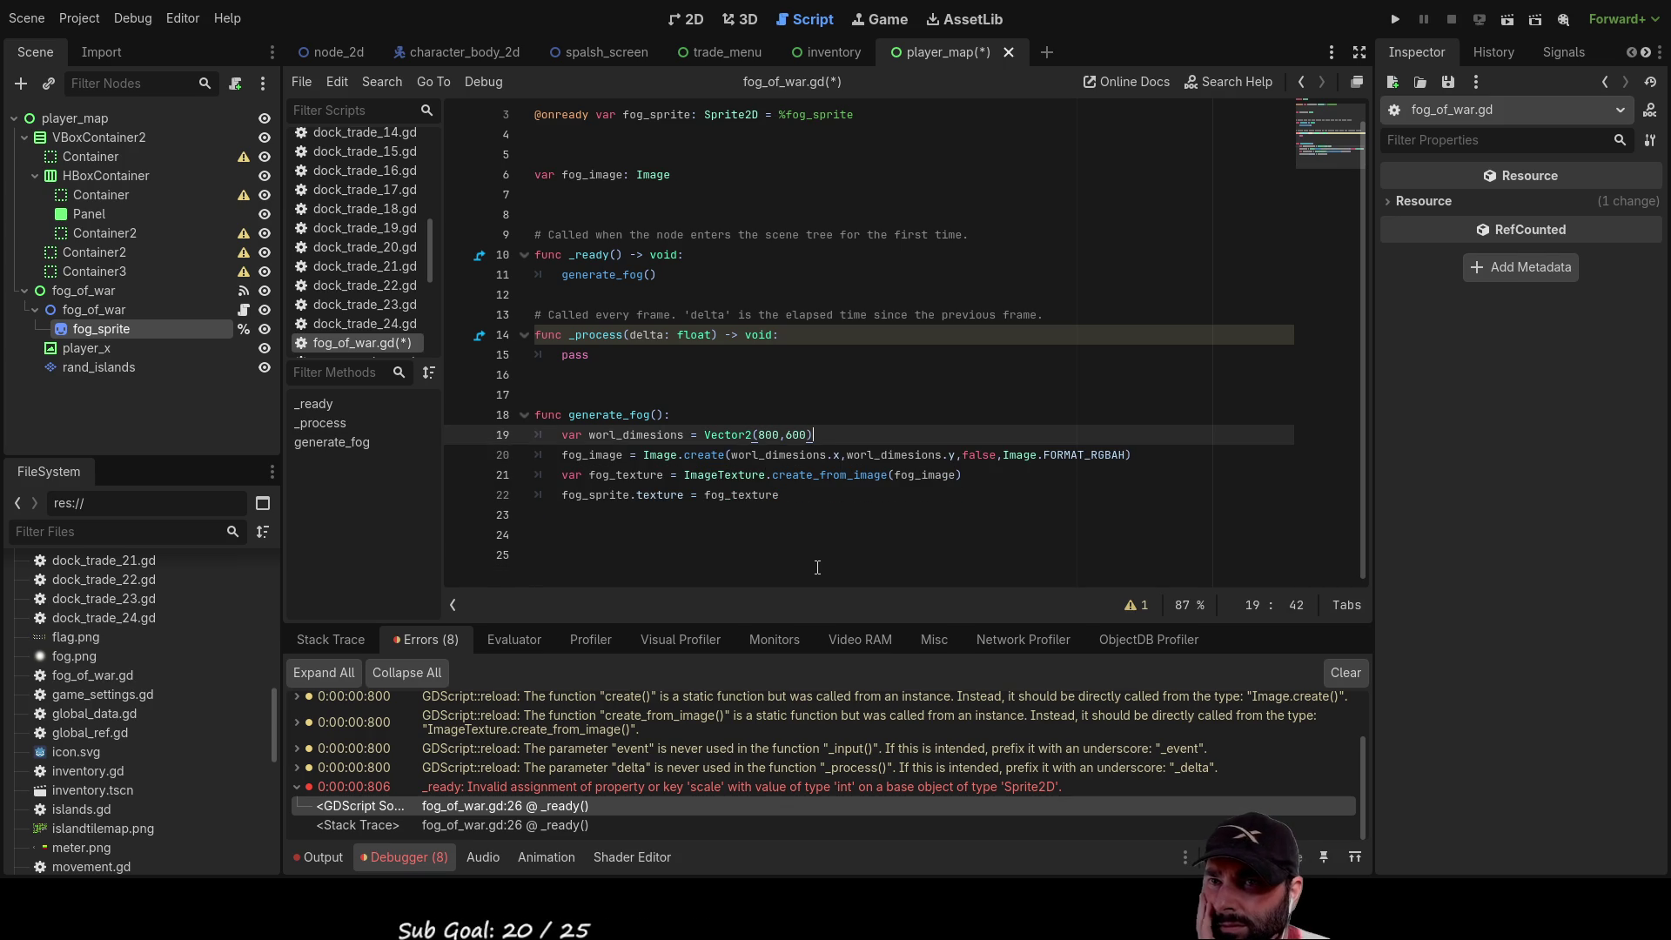
pyautogui.press('Down')
pyautogui.press('Down')
pyautogui.press('Down')
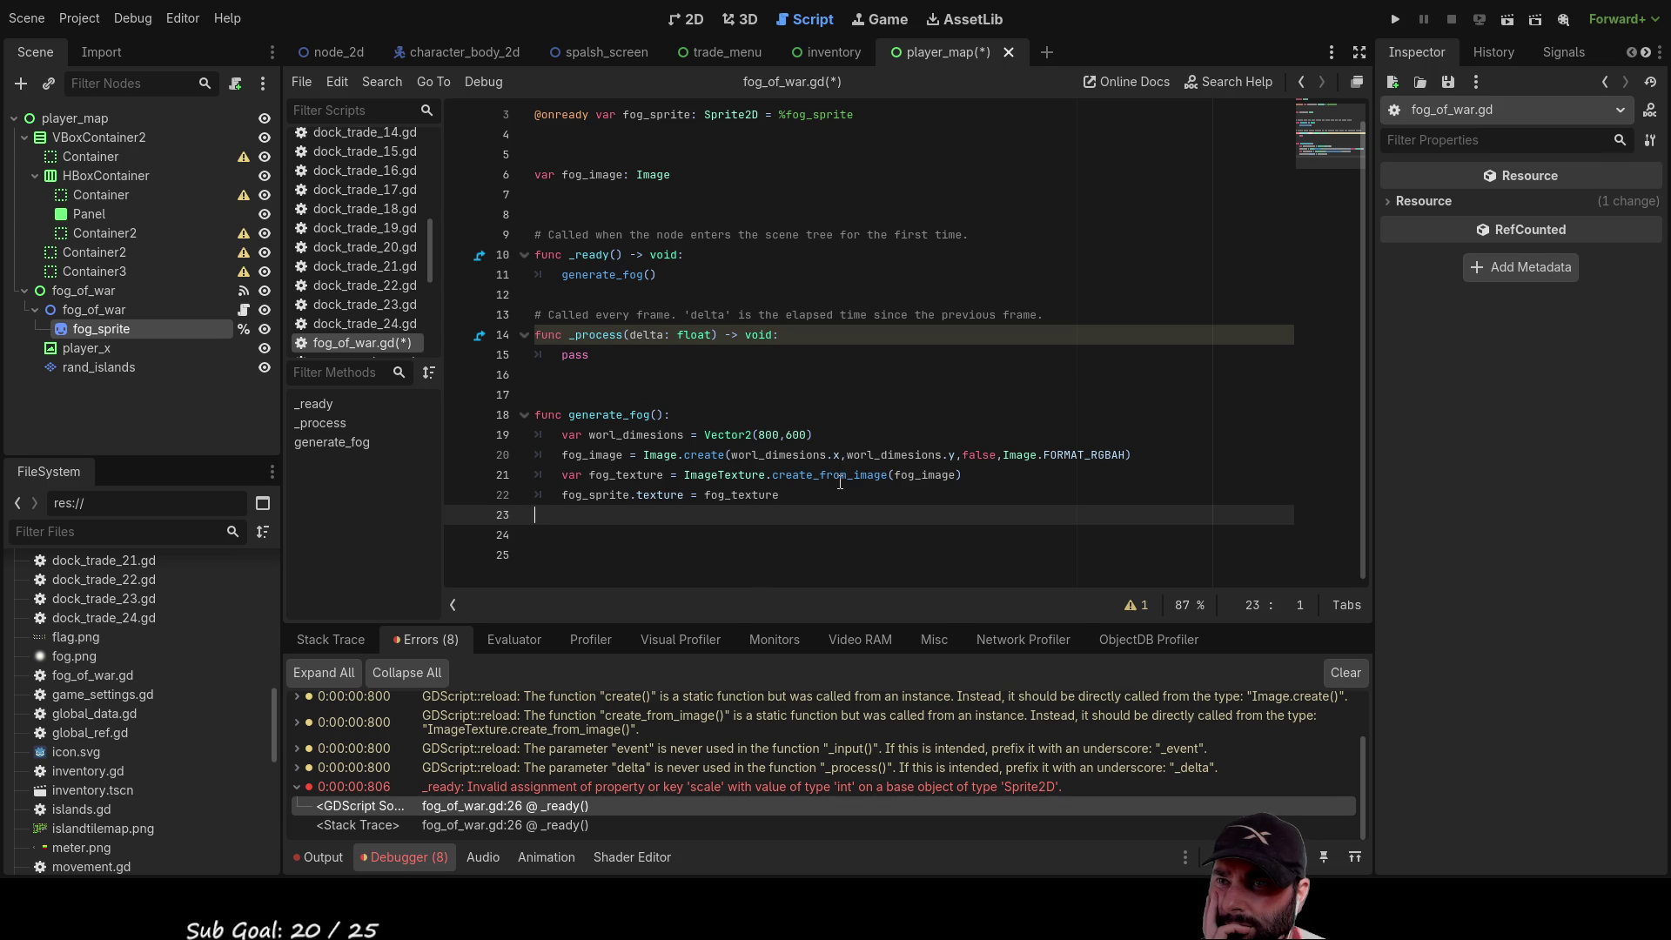
# Replace worl_dimesions.x and .y with 800 and 600 in Image.create, then run the scene
pyautogui.click(841, 455)
pyautogui.moveTo(841, 455); pyautogui.dragTo(731, 455)
pyautogui.write('800')
pyautogui.press('Right')
pyautogui.hotkey('shift', 'Right')
pyautogui.hotkey('shift', 'Right')
pyautogui.hotkey('shift', 'Right')
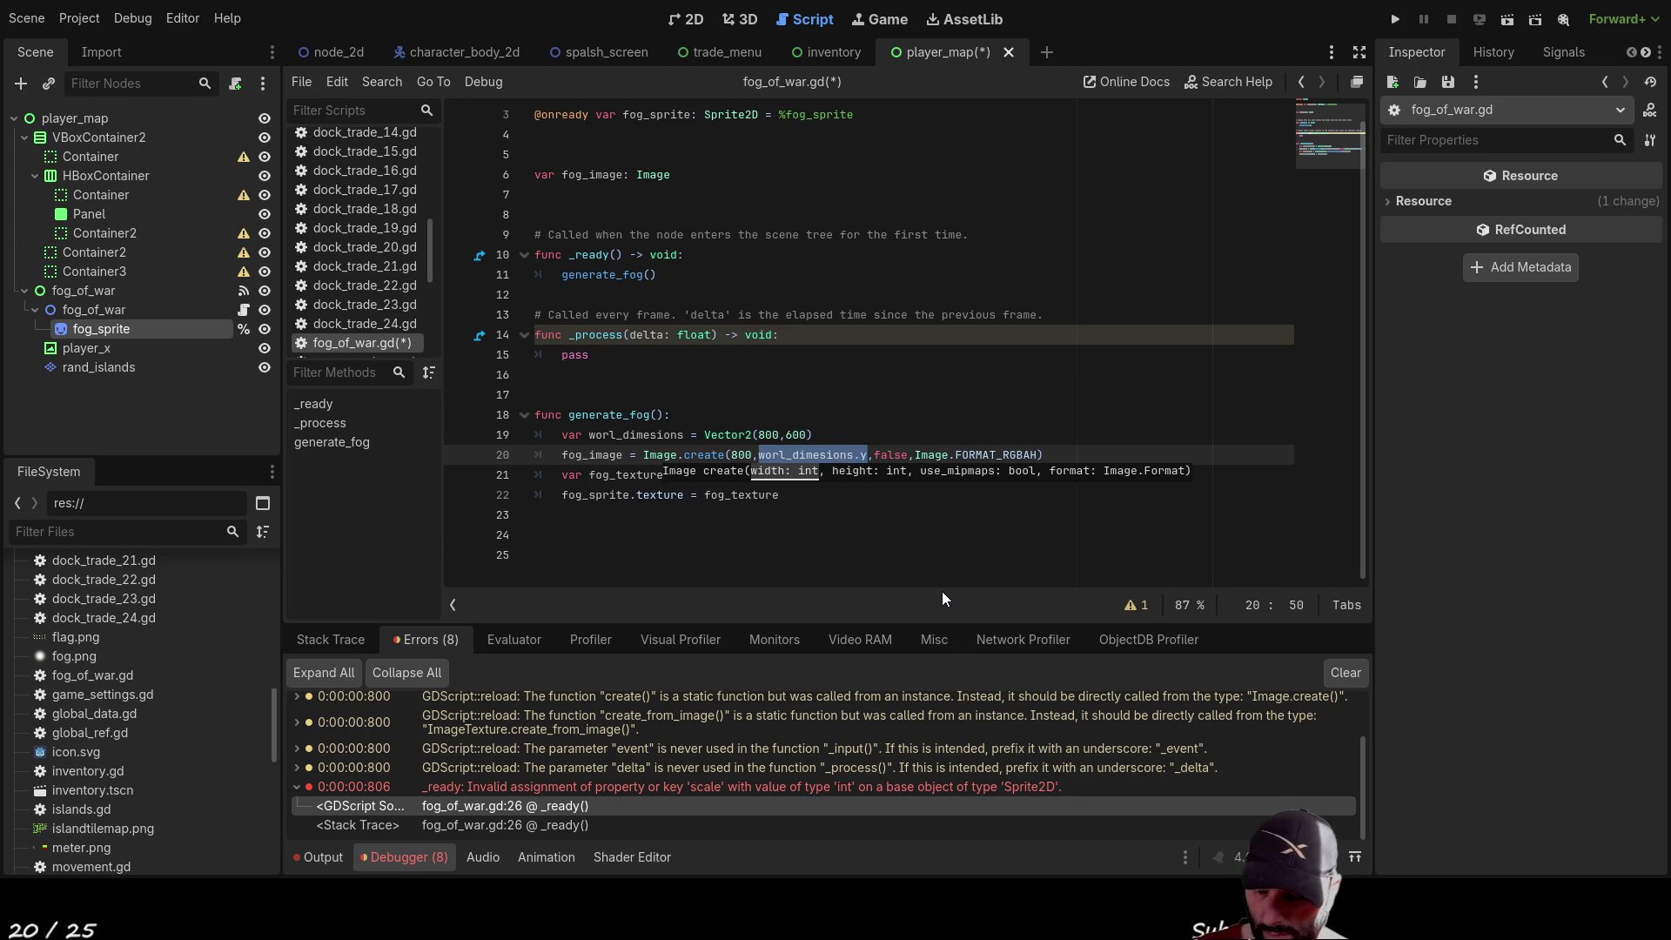
pyautogui.write('600')
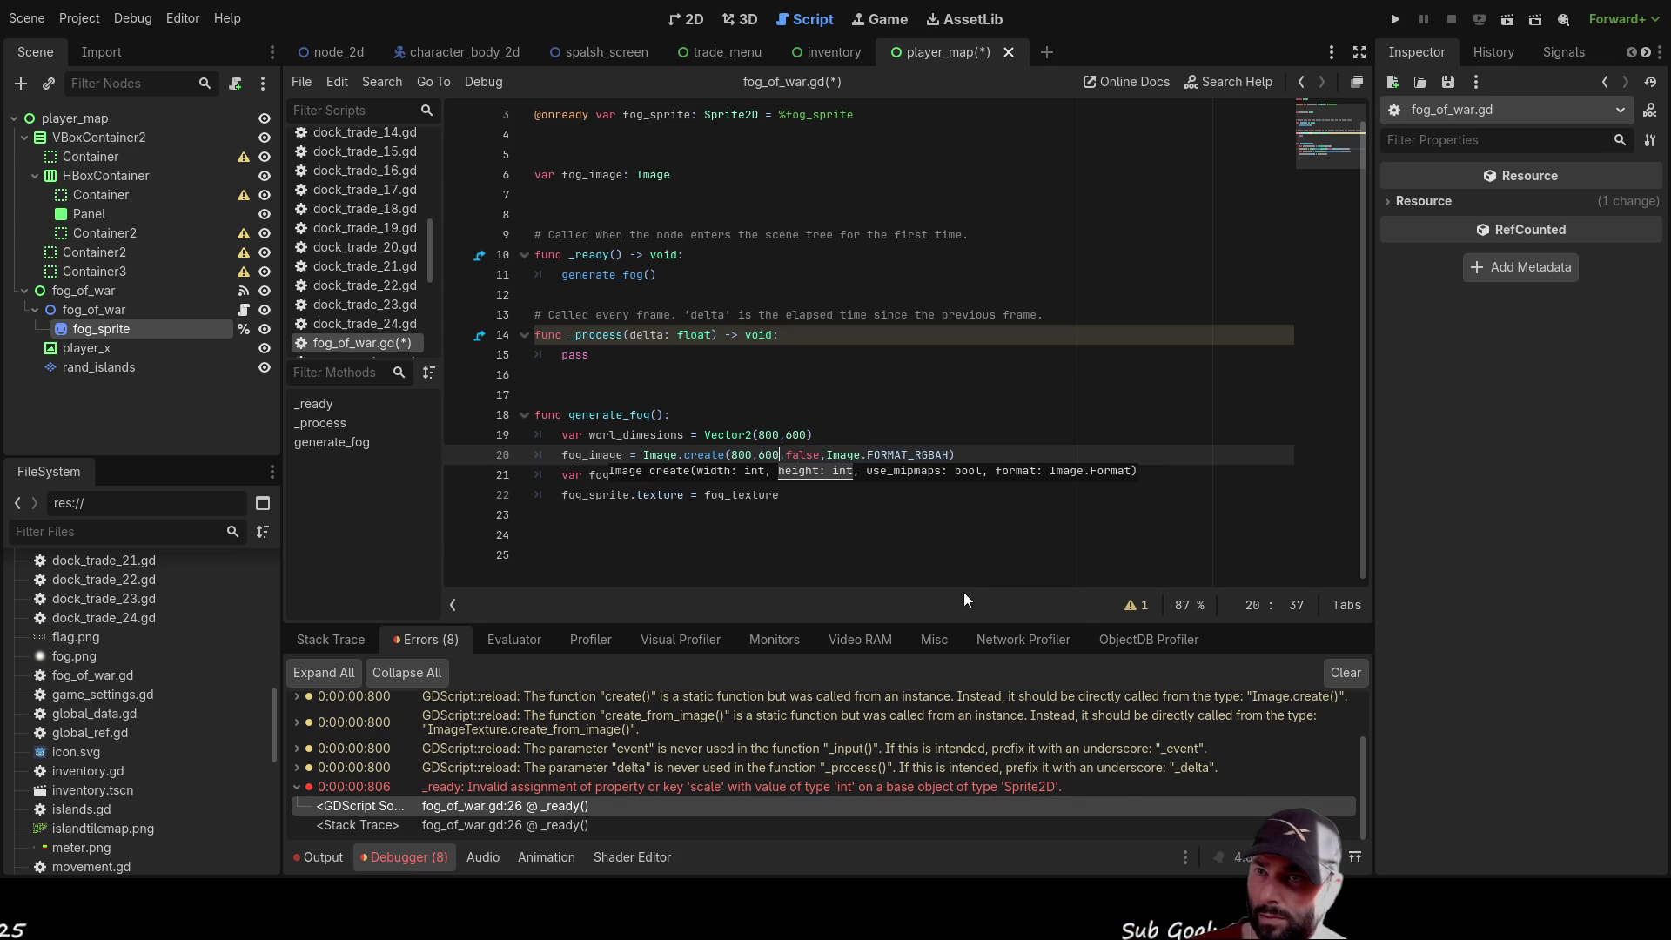
pyautogui.click(942, 557)
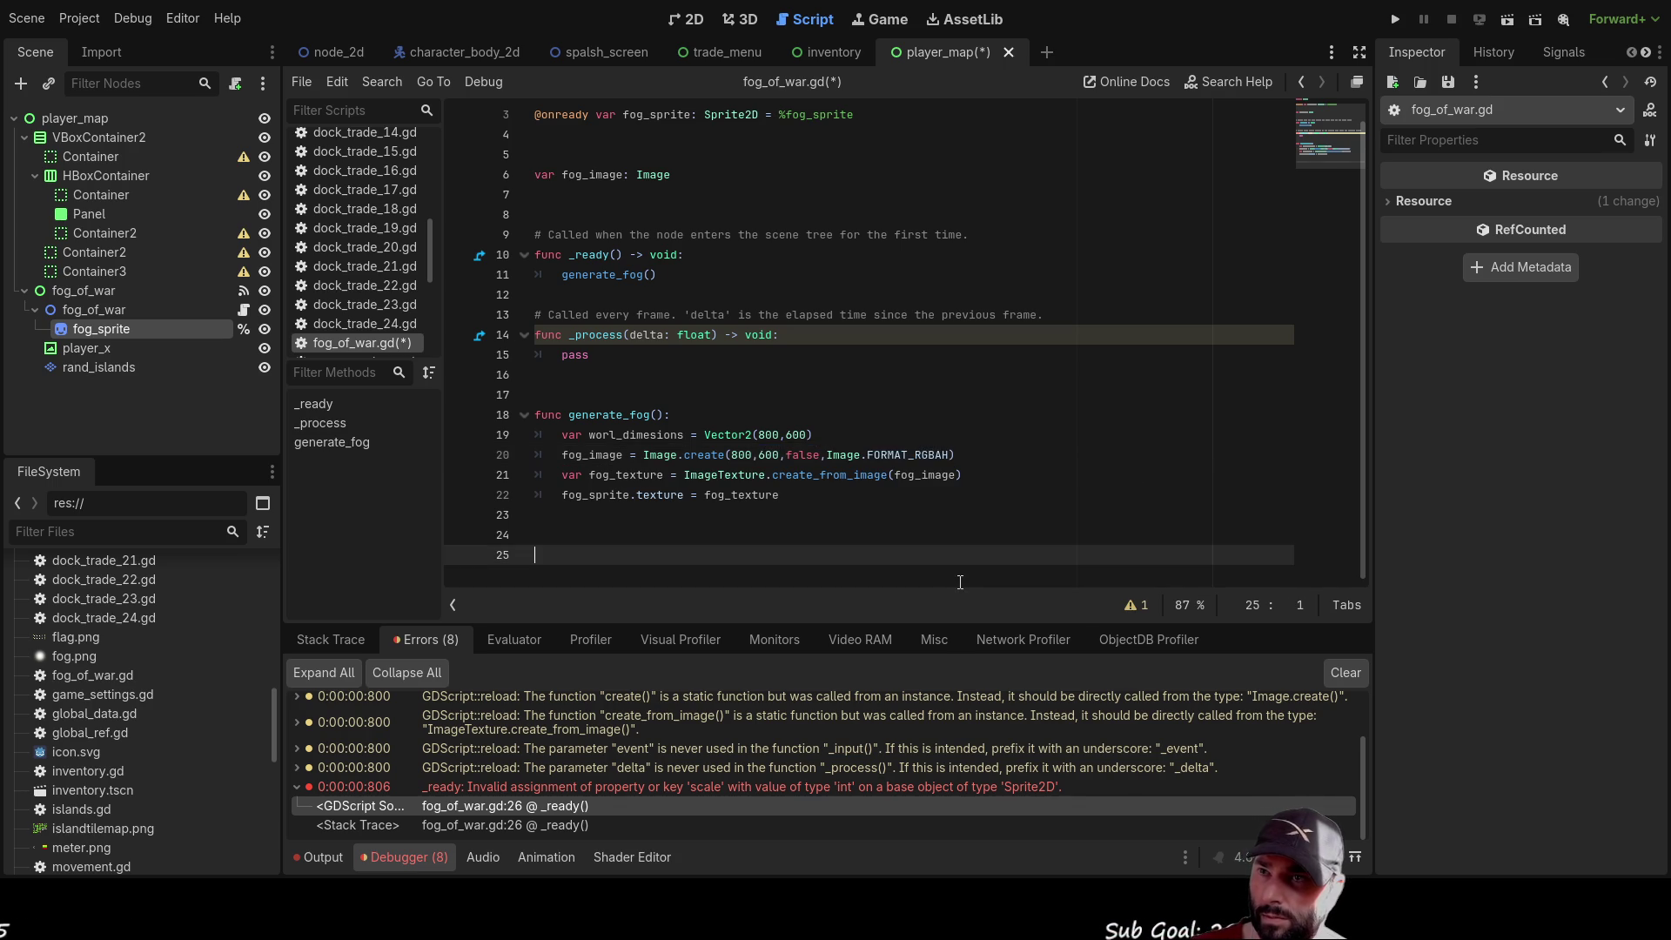
pyautogui.click(1512, 19)
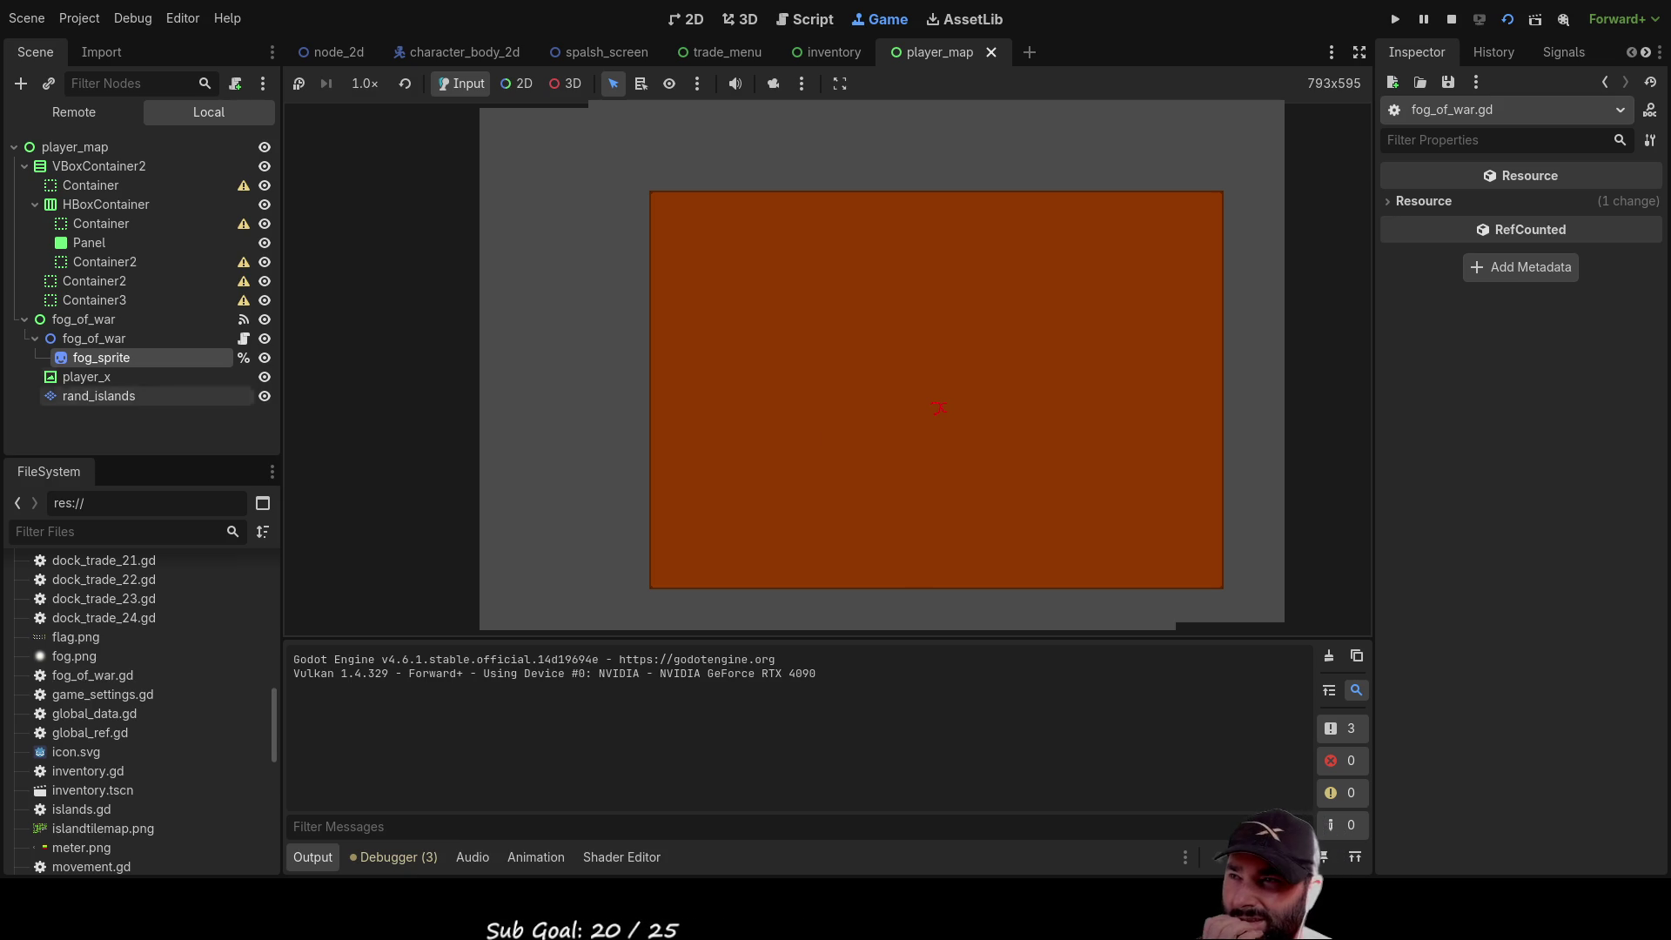
# Toggle fog_of_war and fog_sprite visibility off and back on, inspect fog_of_war, then stop the game
pyautogui.click(265, 338)
pyautogui.click(266, 338)
pyautogui.click(267, 360)
pyautogui.click(268, 359)
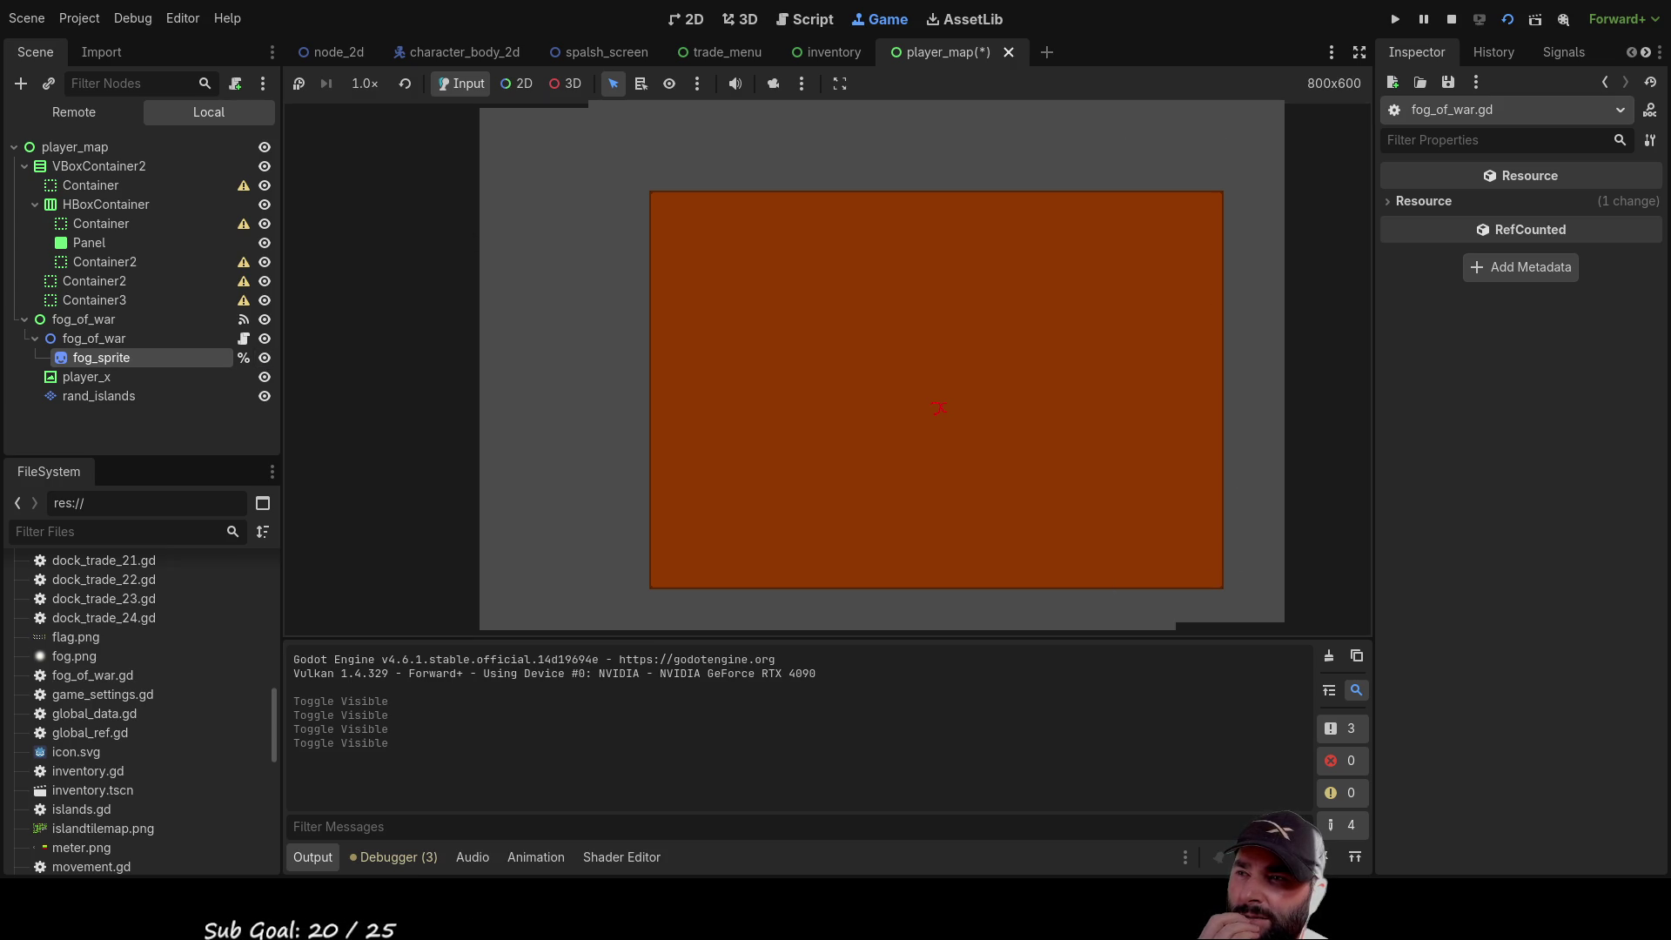
pyautogui.click(94, 339)
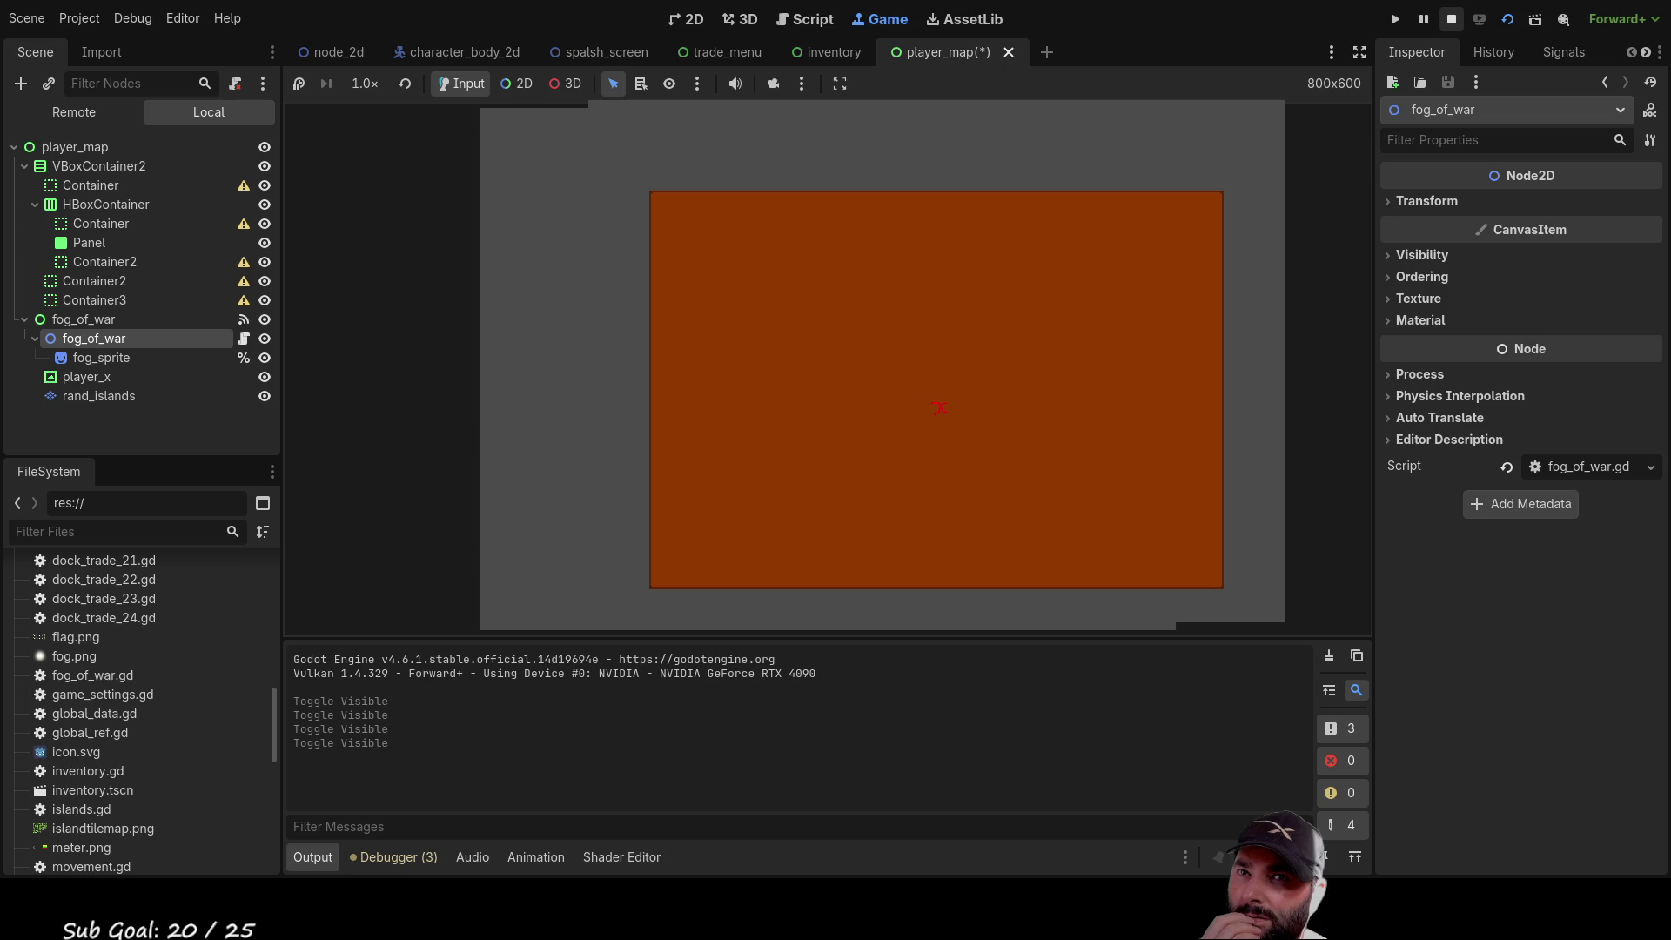
pyautogui.click(1452, 19)
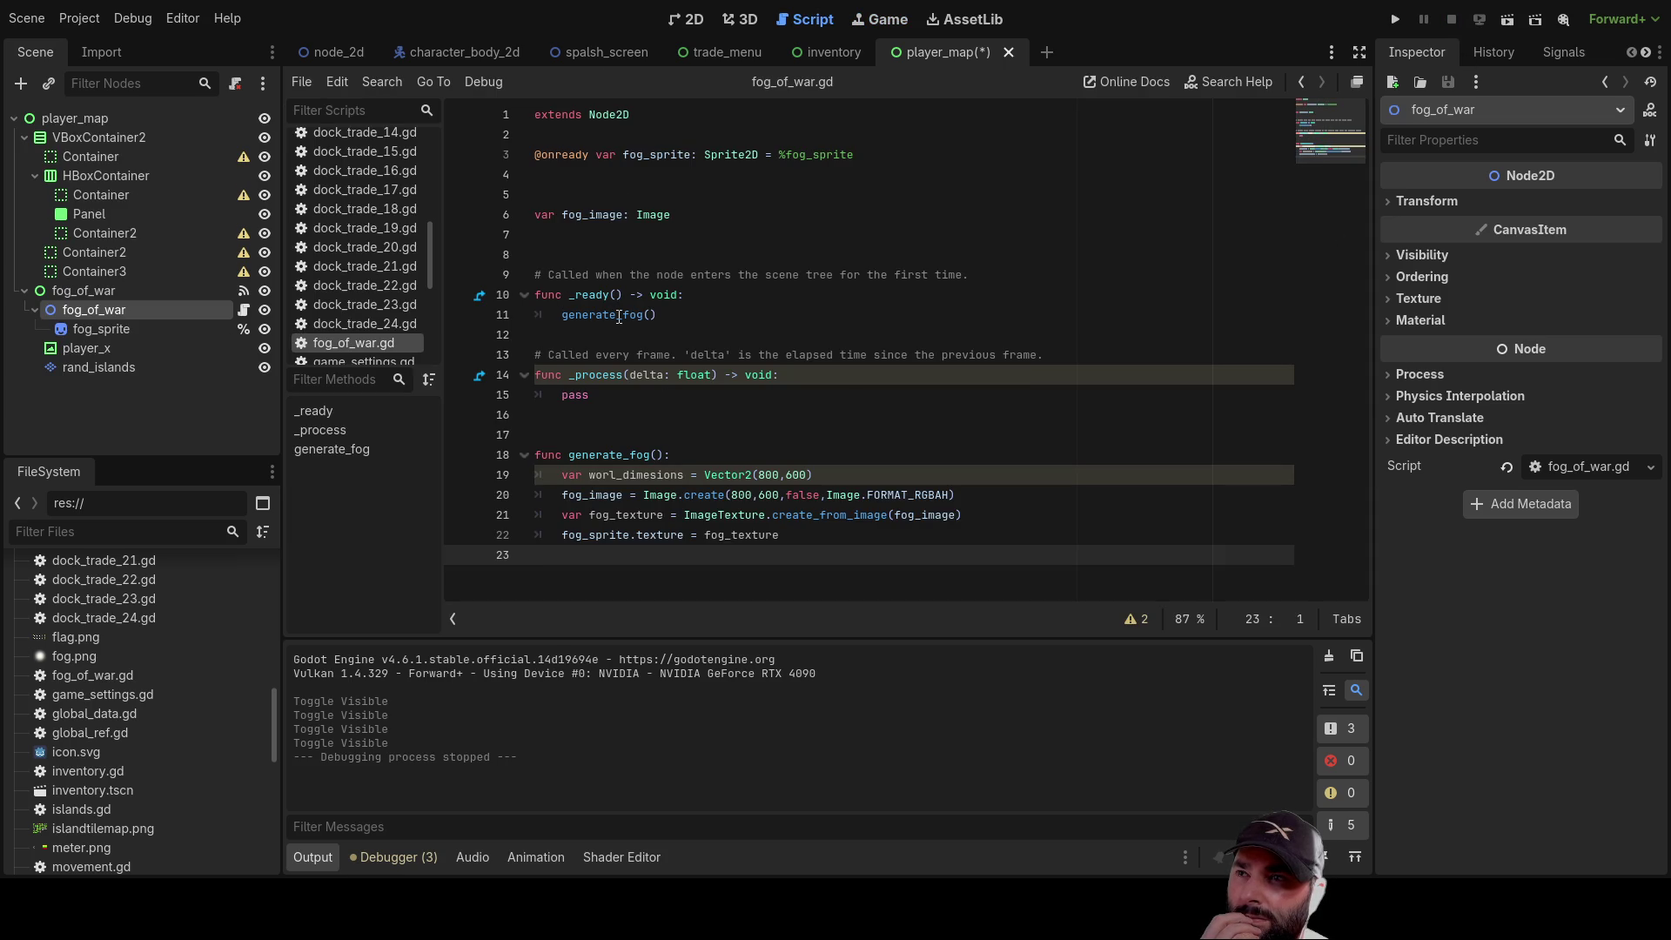
pyautogui.moveTo(658, 315); pyautogui.dragTo(559, 317)
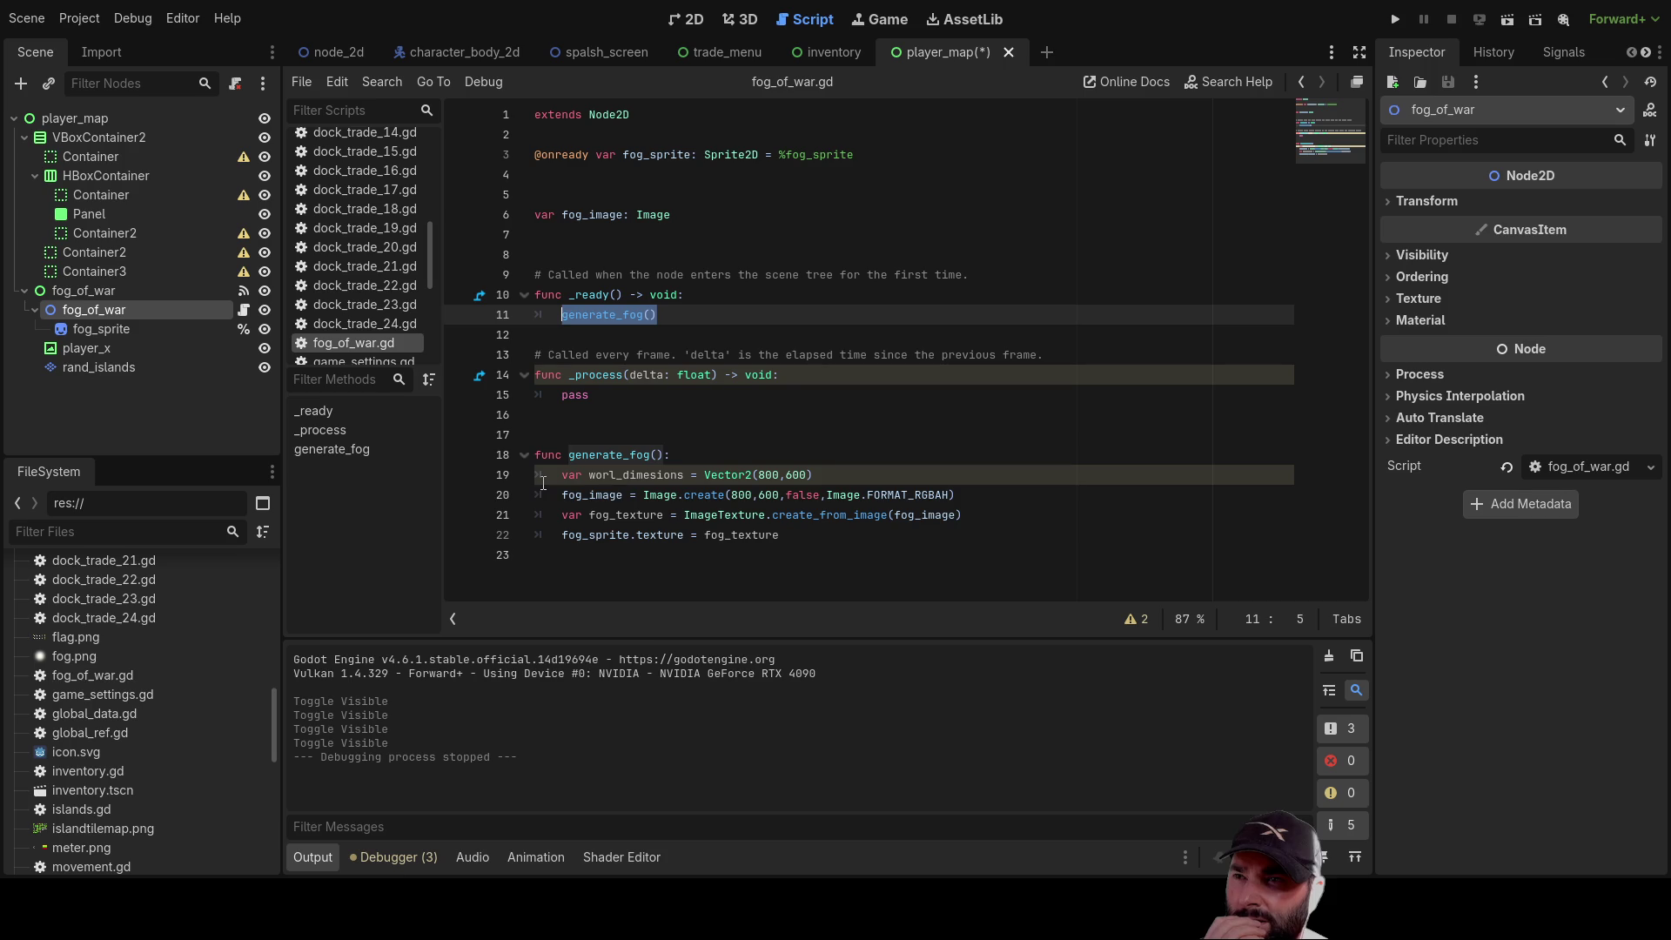
pyautogui.doubleClick(742, 496)
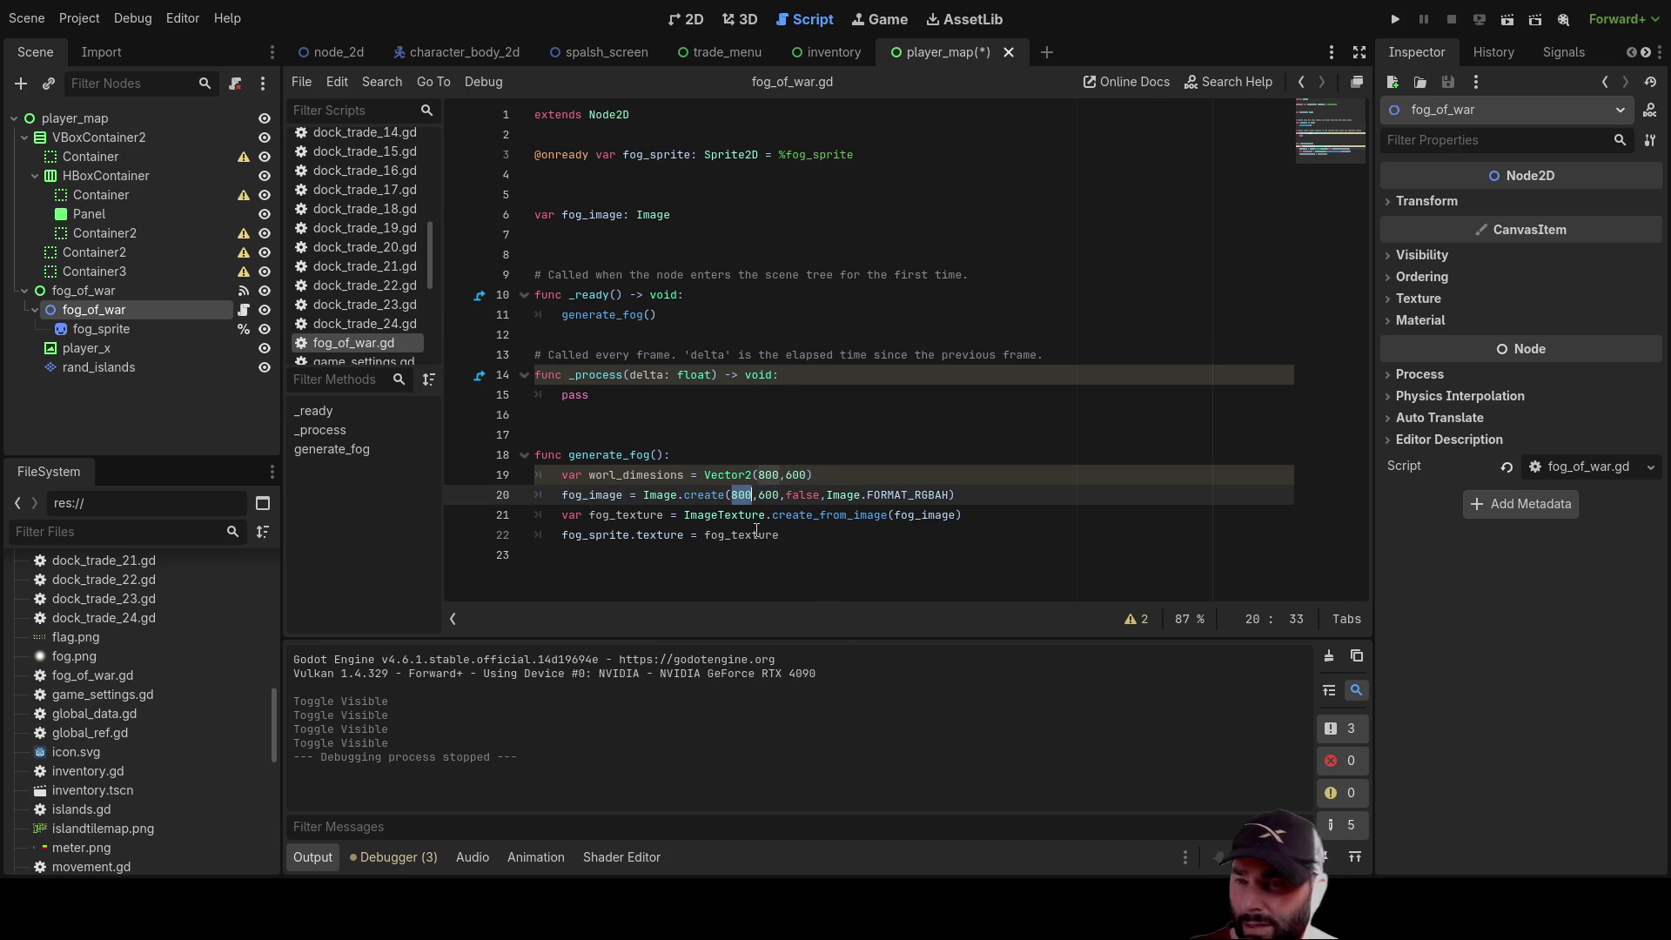
pyautogui.write('400,')
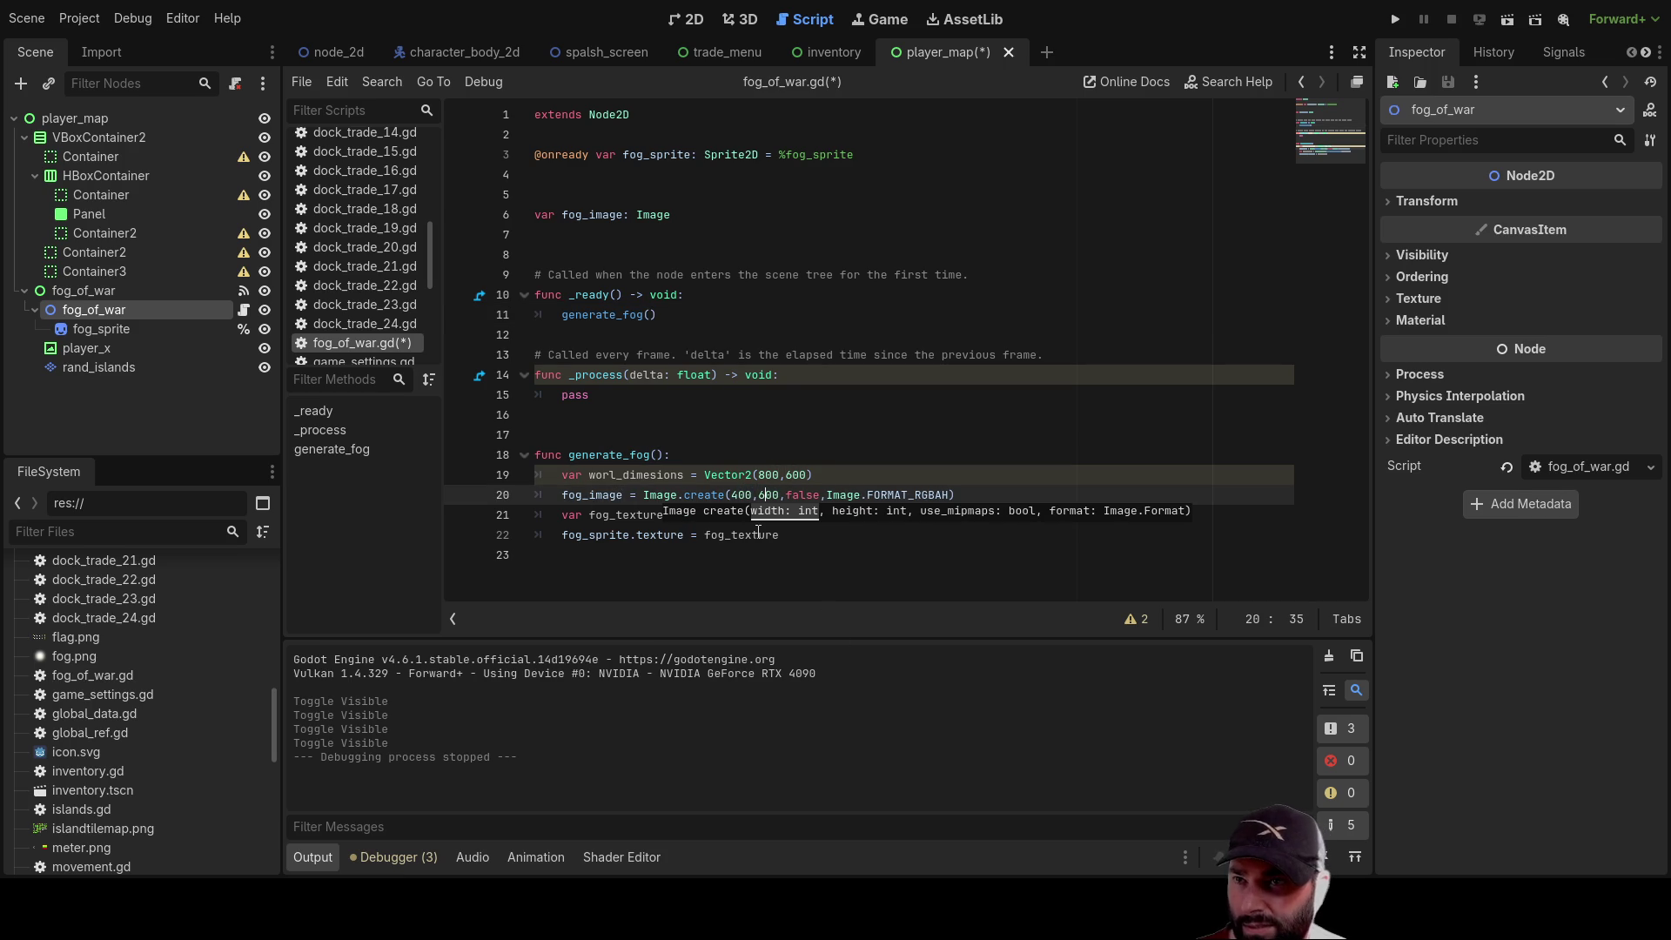
pyautogui.write('3')
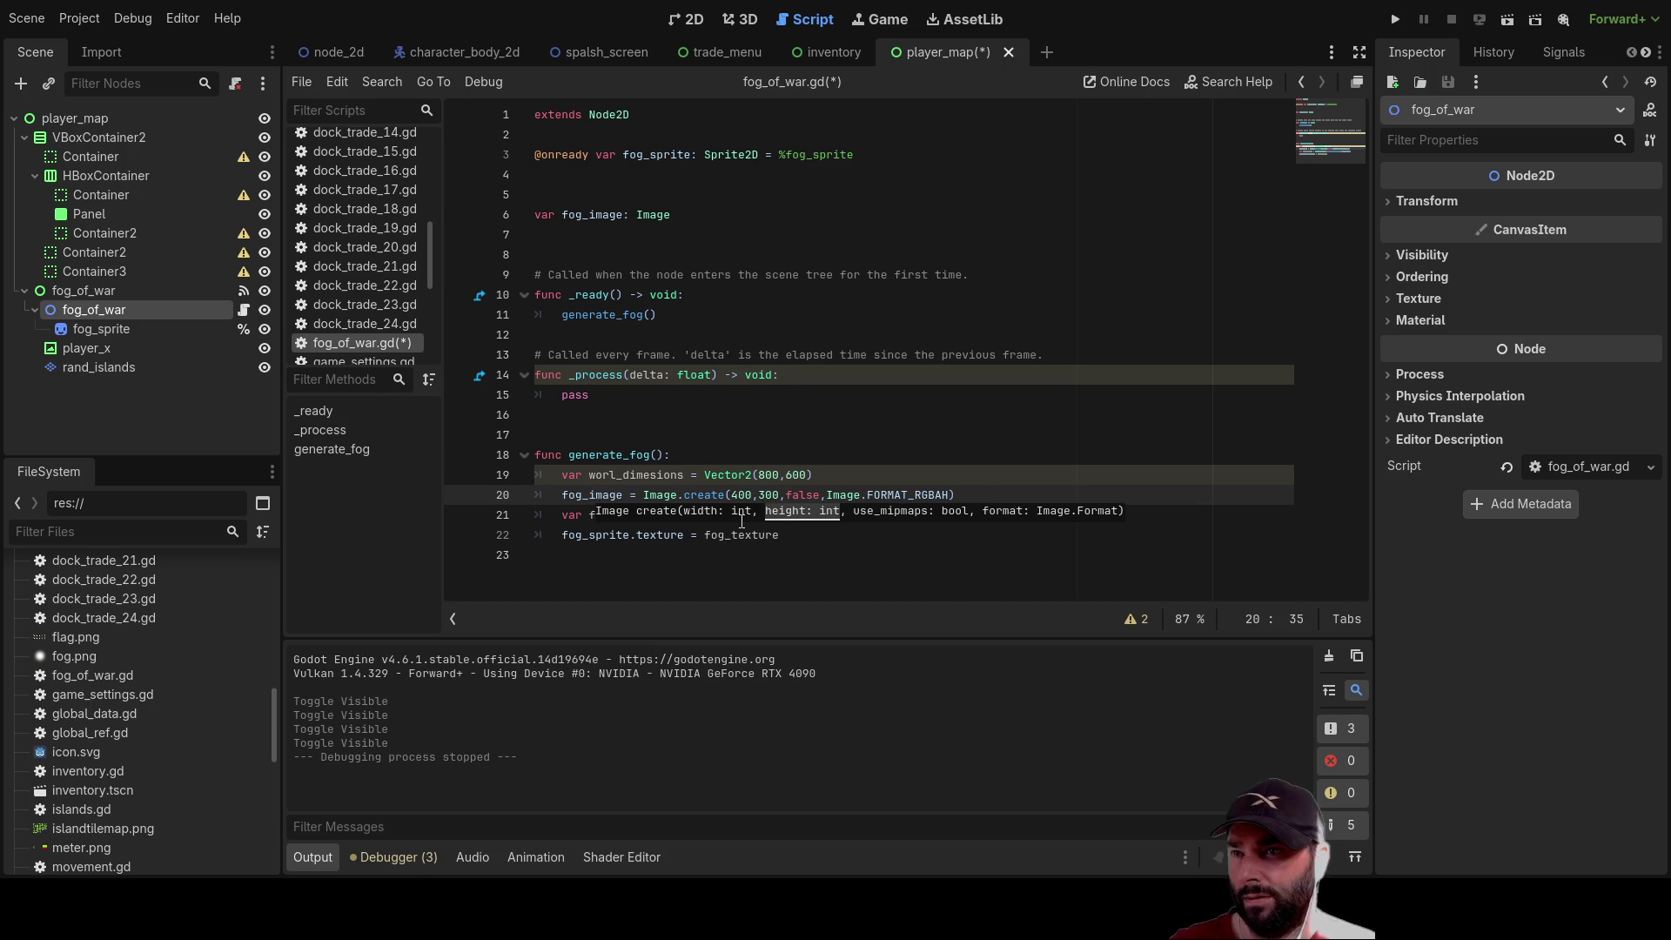
pyautogui.doubleClick(697, 490)
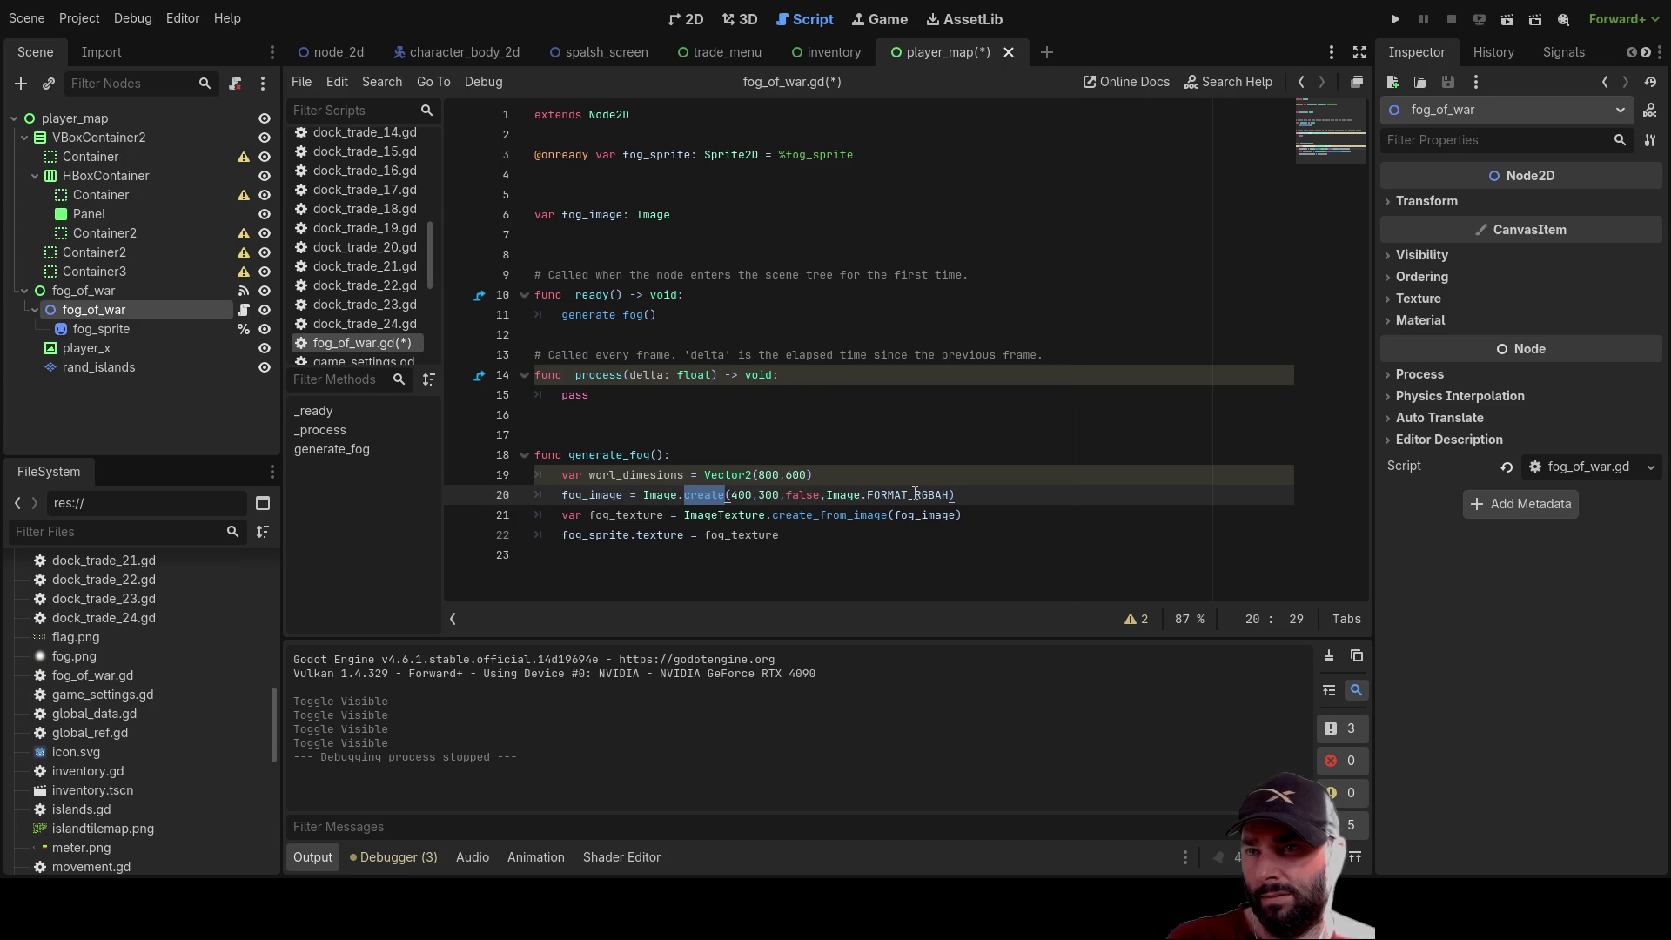
pyautogui.doubleClick(622, 517)
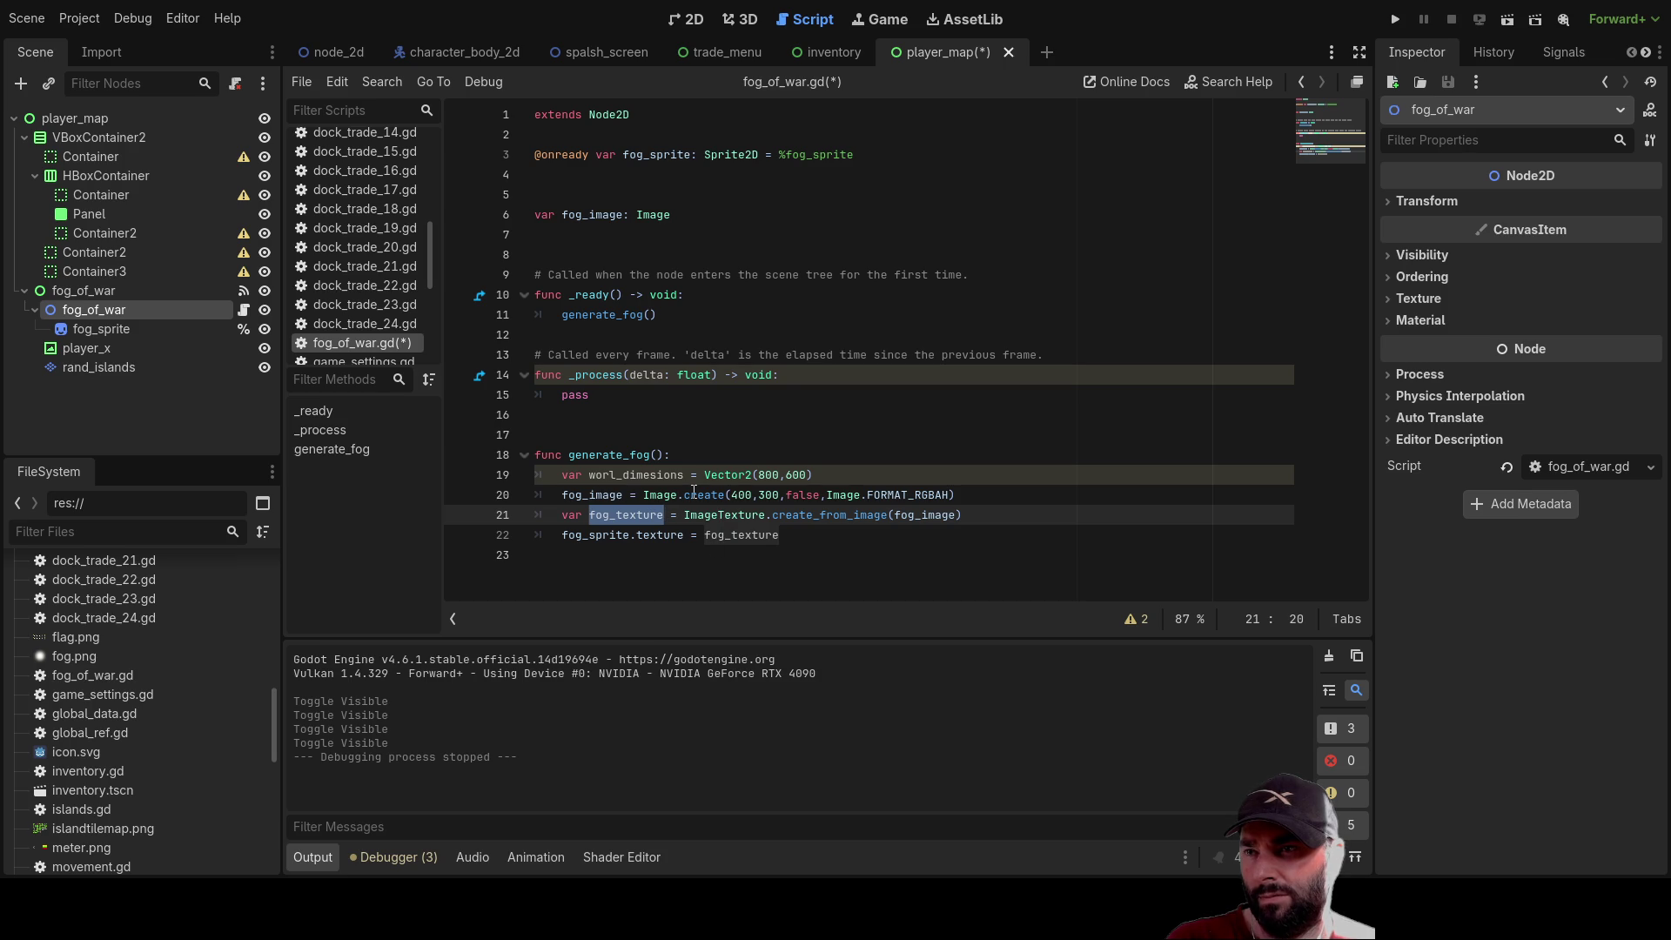
pyautogui.click(839, 495)
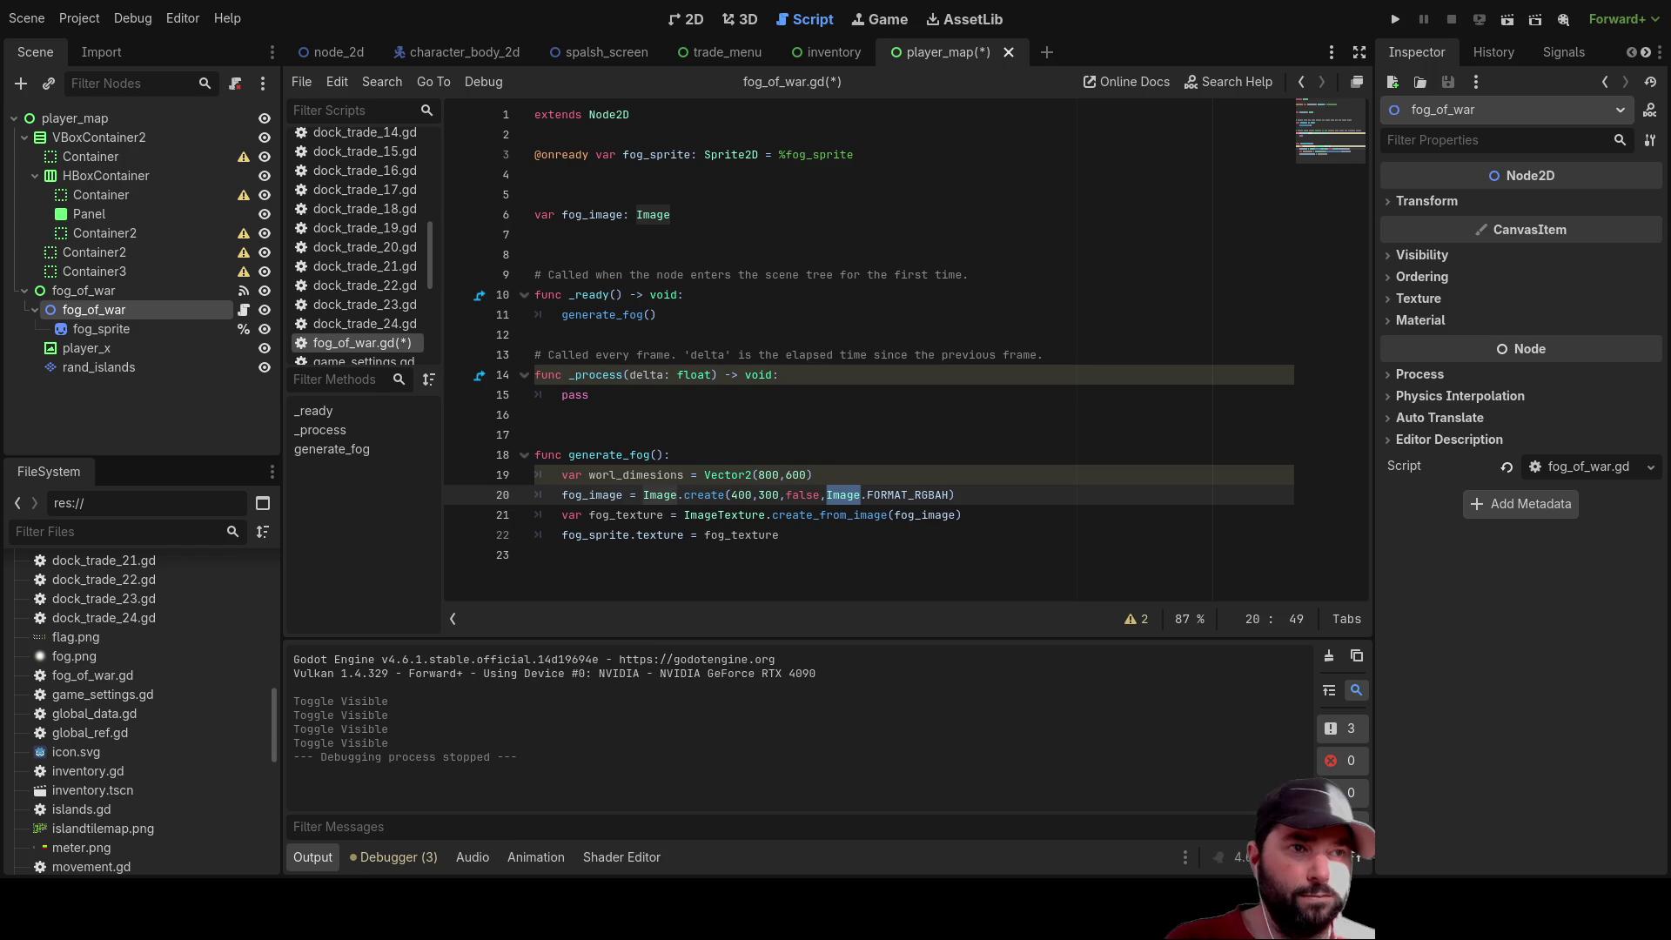
pyautogui.press('Down')
pyautogui.press('Down')
pyautogui.press('Home')
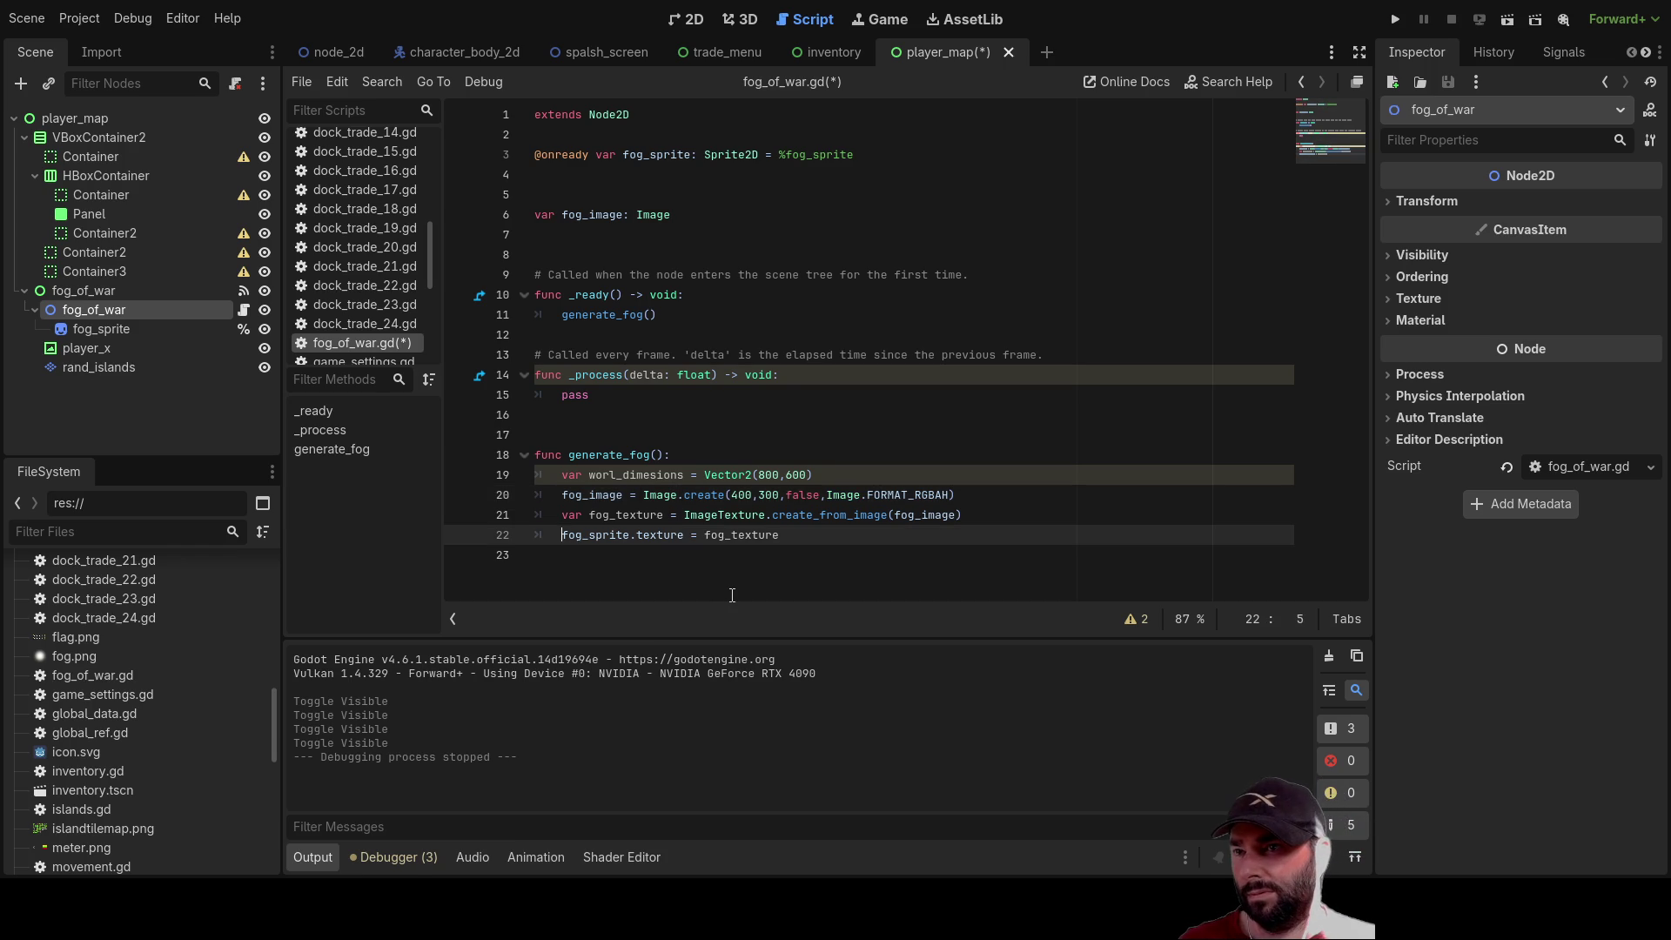
pyautogui.press('Up')
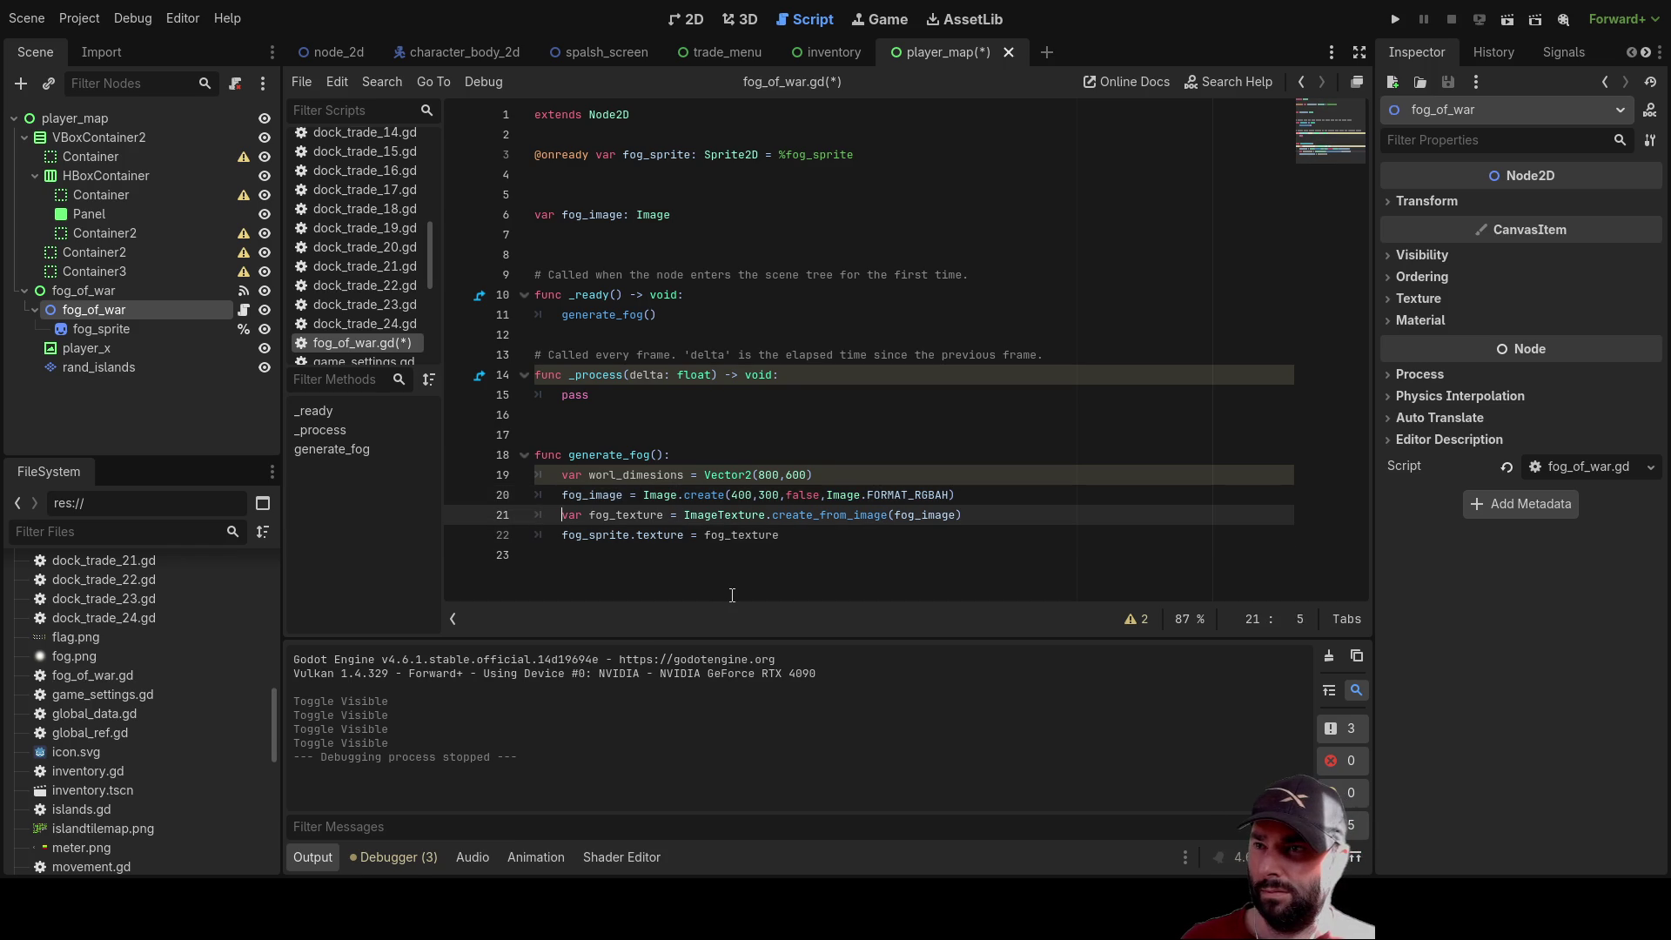
pyautogui.press('Up')
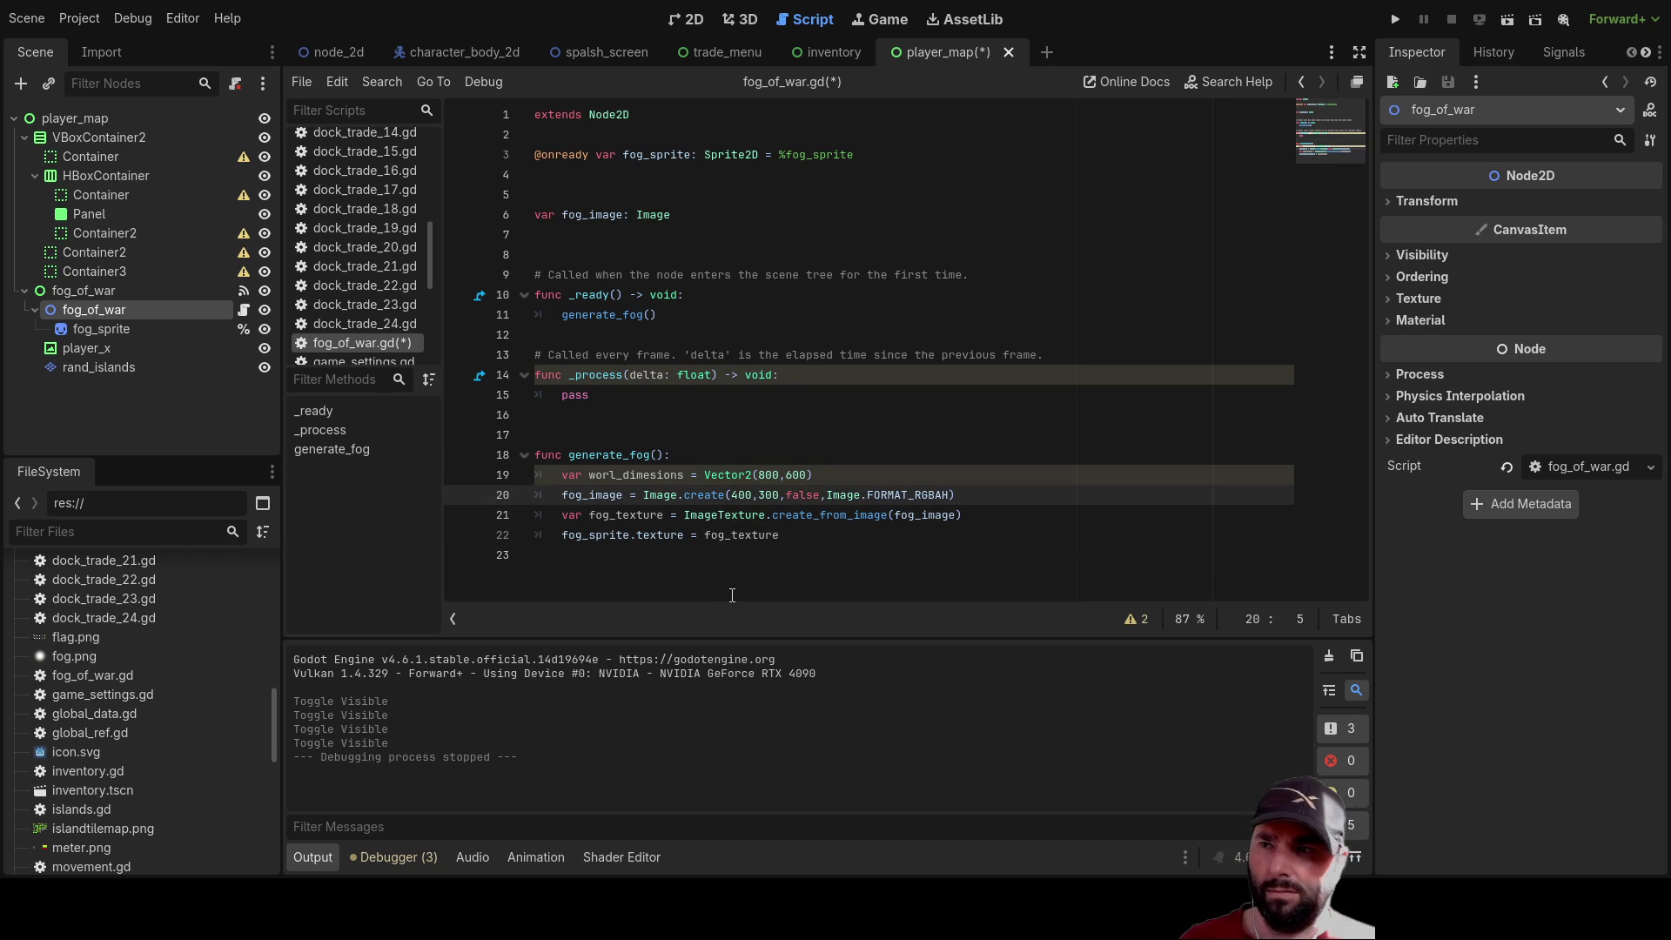
pyautogui.press('Down')
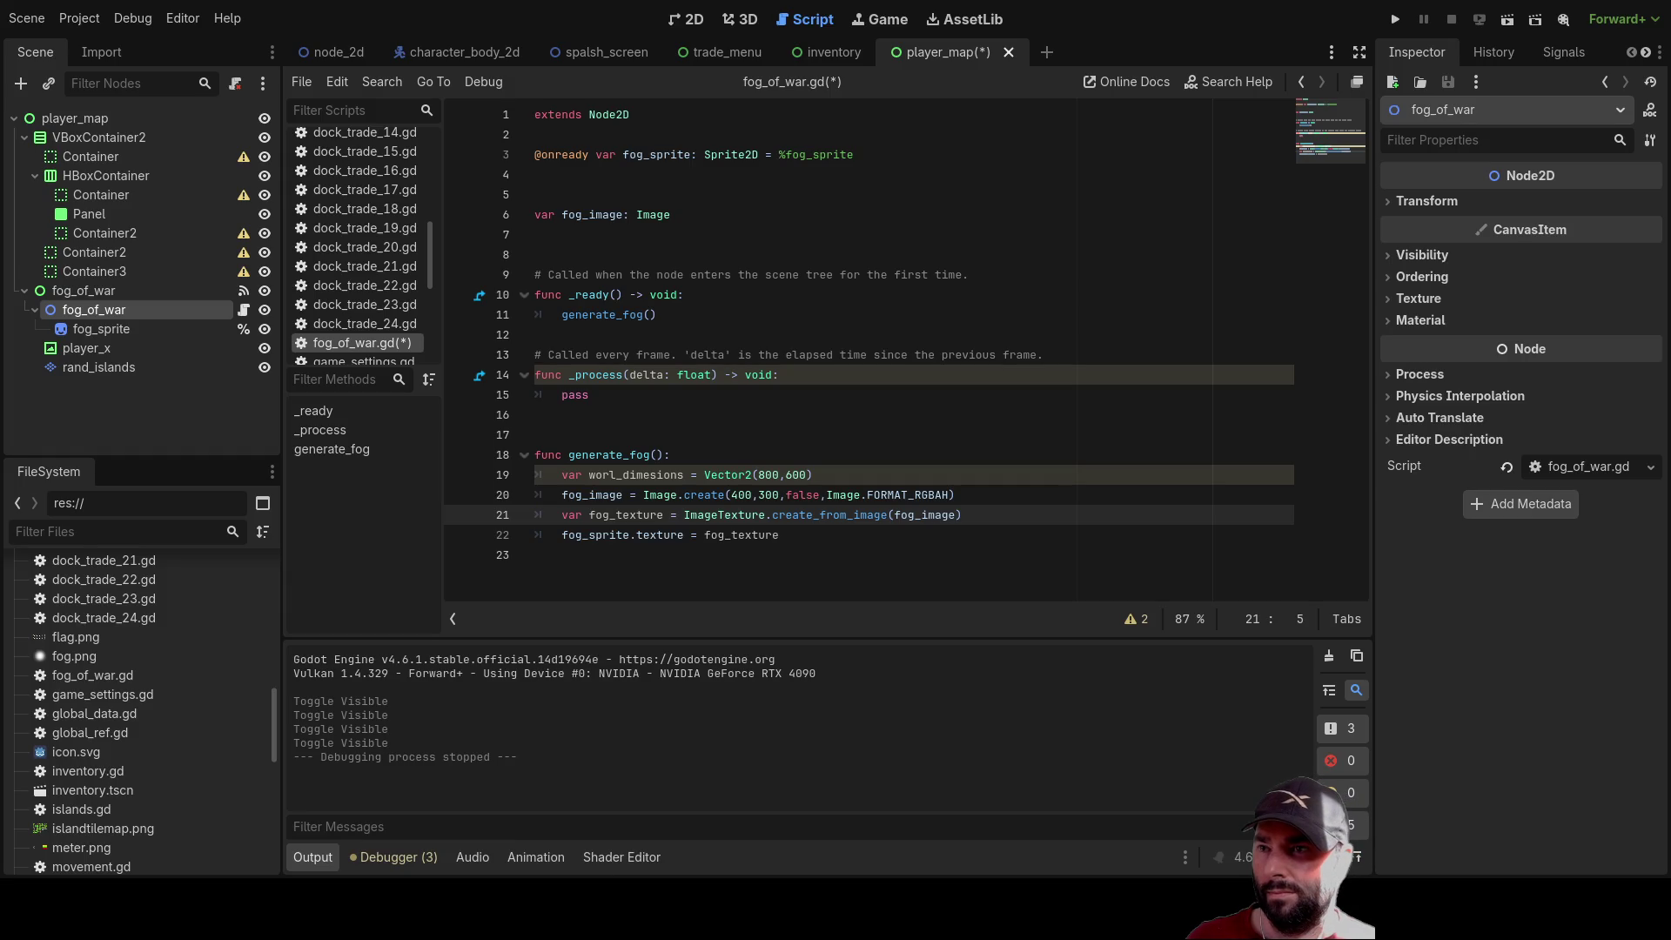
pyautogui.click(799, 537)
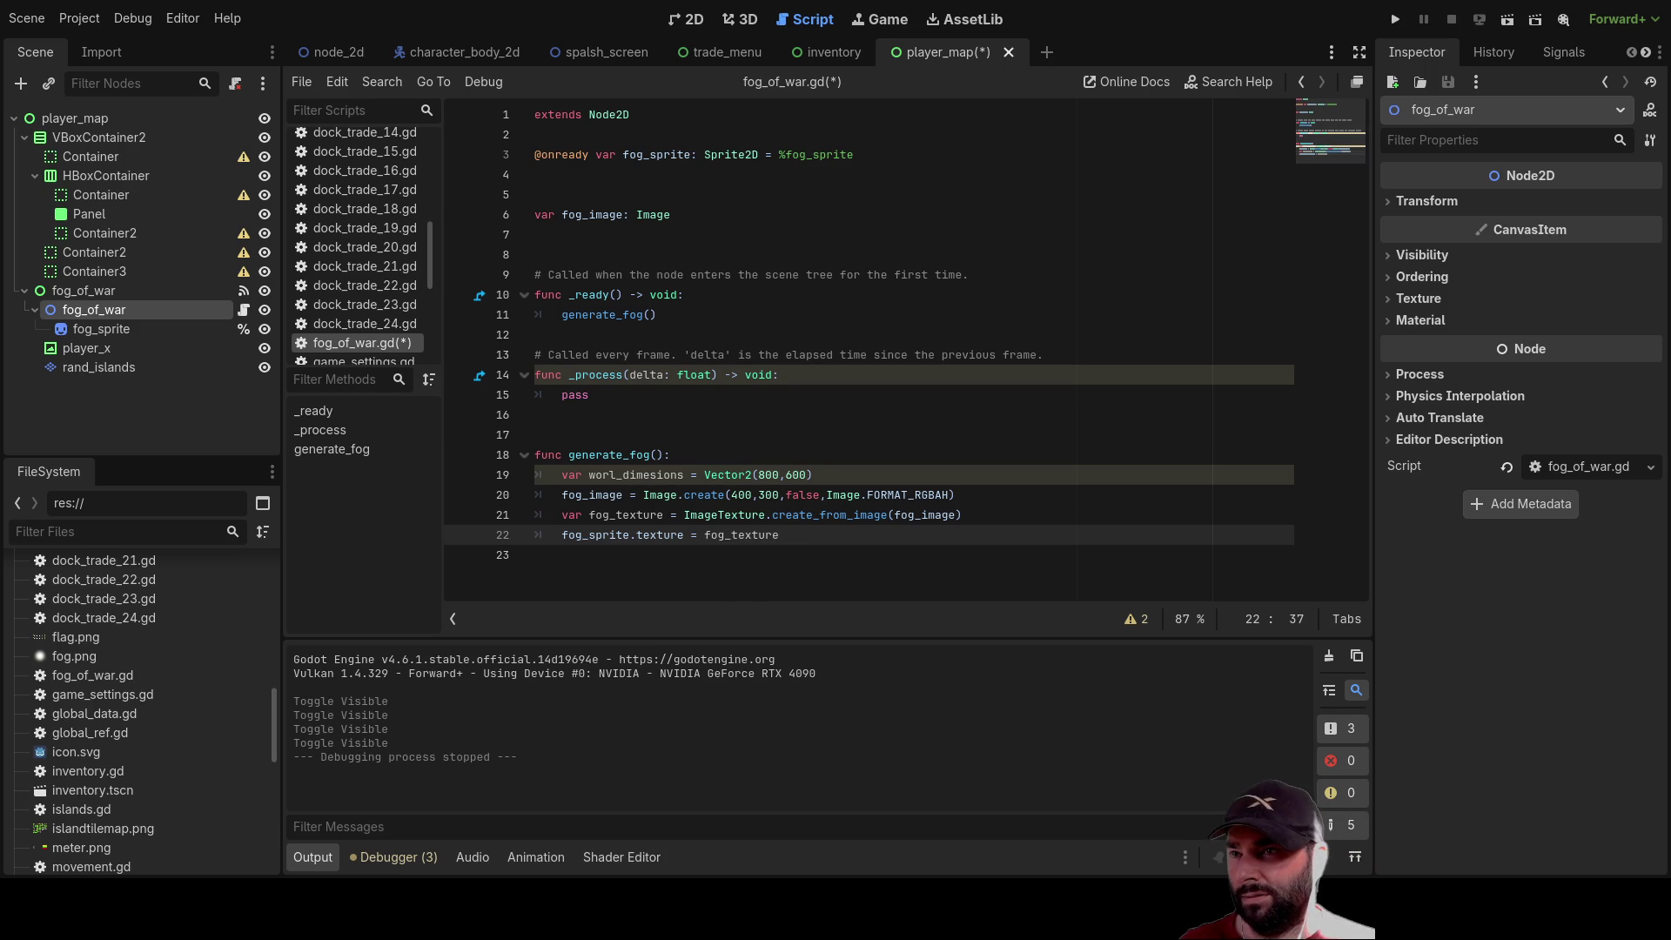
# Insert a line above the texture creation and begin the call fog_image.fill()
pyautogui.press('Up')
pyautogui.hotkey('ctrl', 'shift', 'Return')
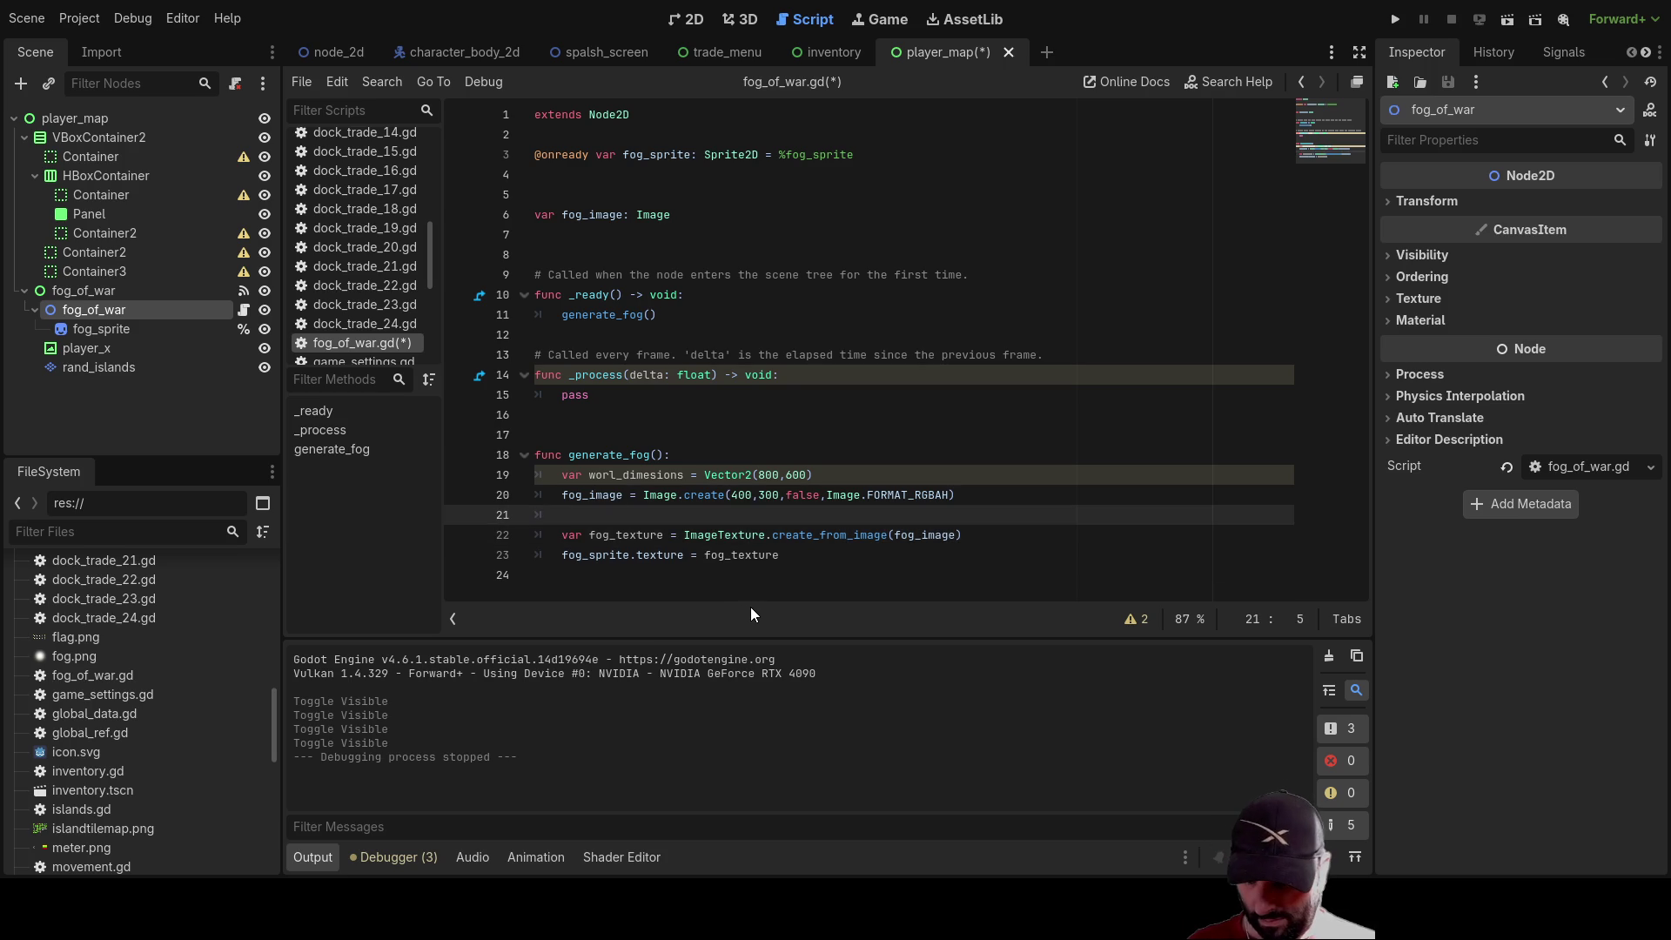
pyautogui.write('fog')
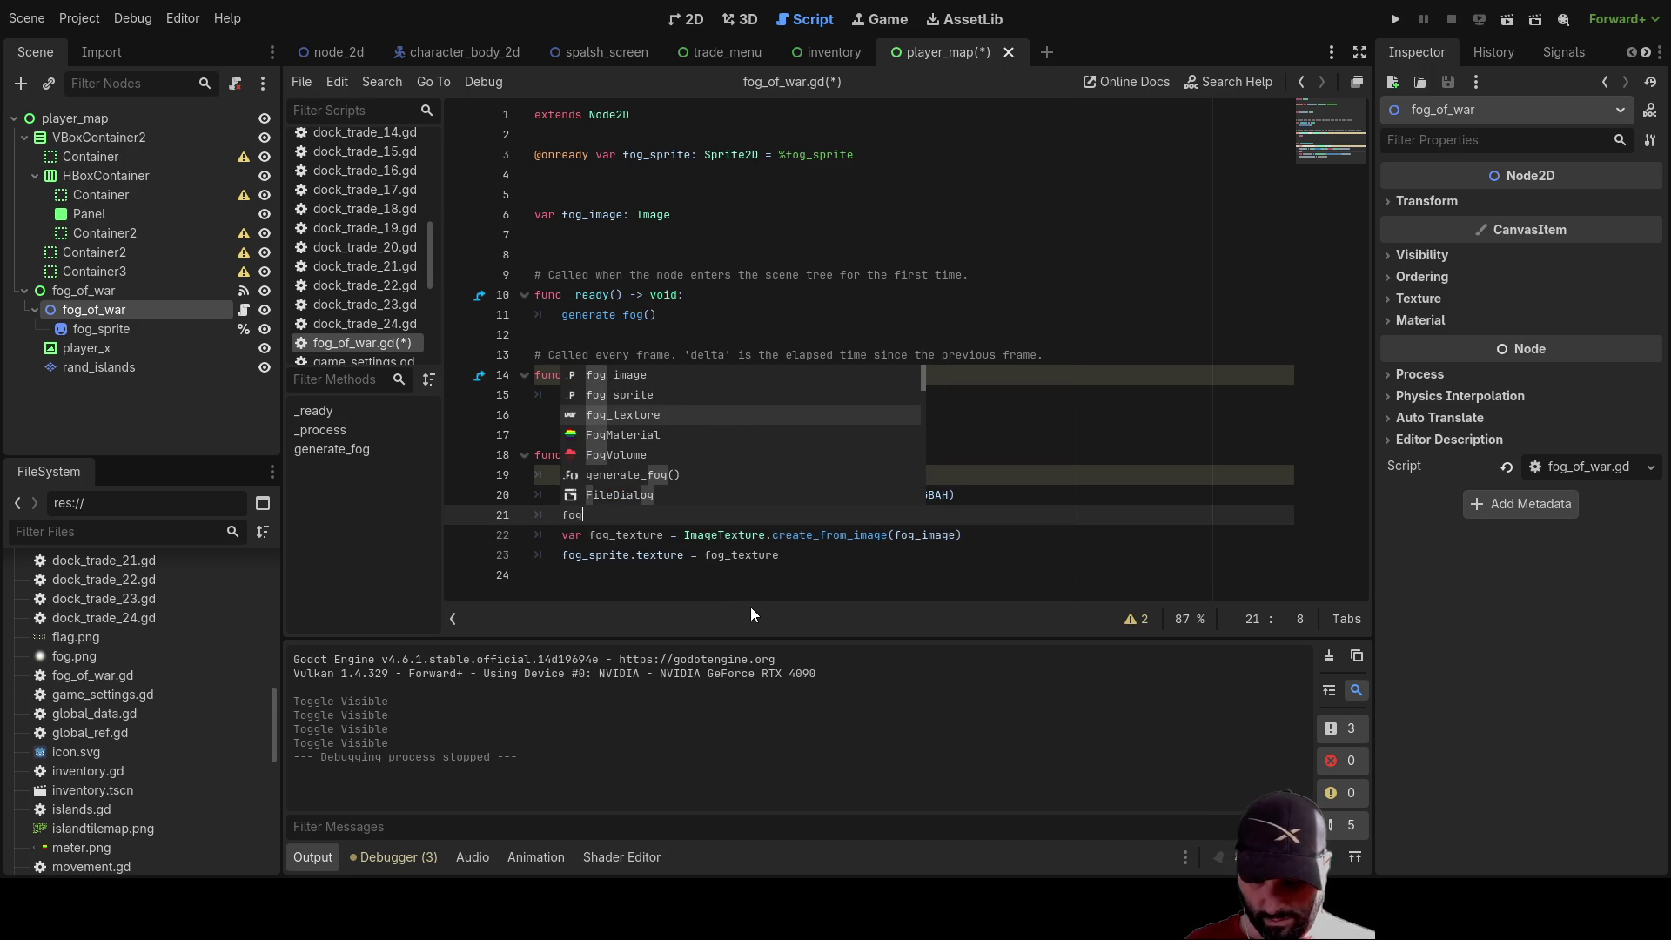
pyautogui.write('_im')
pyautogui.press('Return')
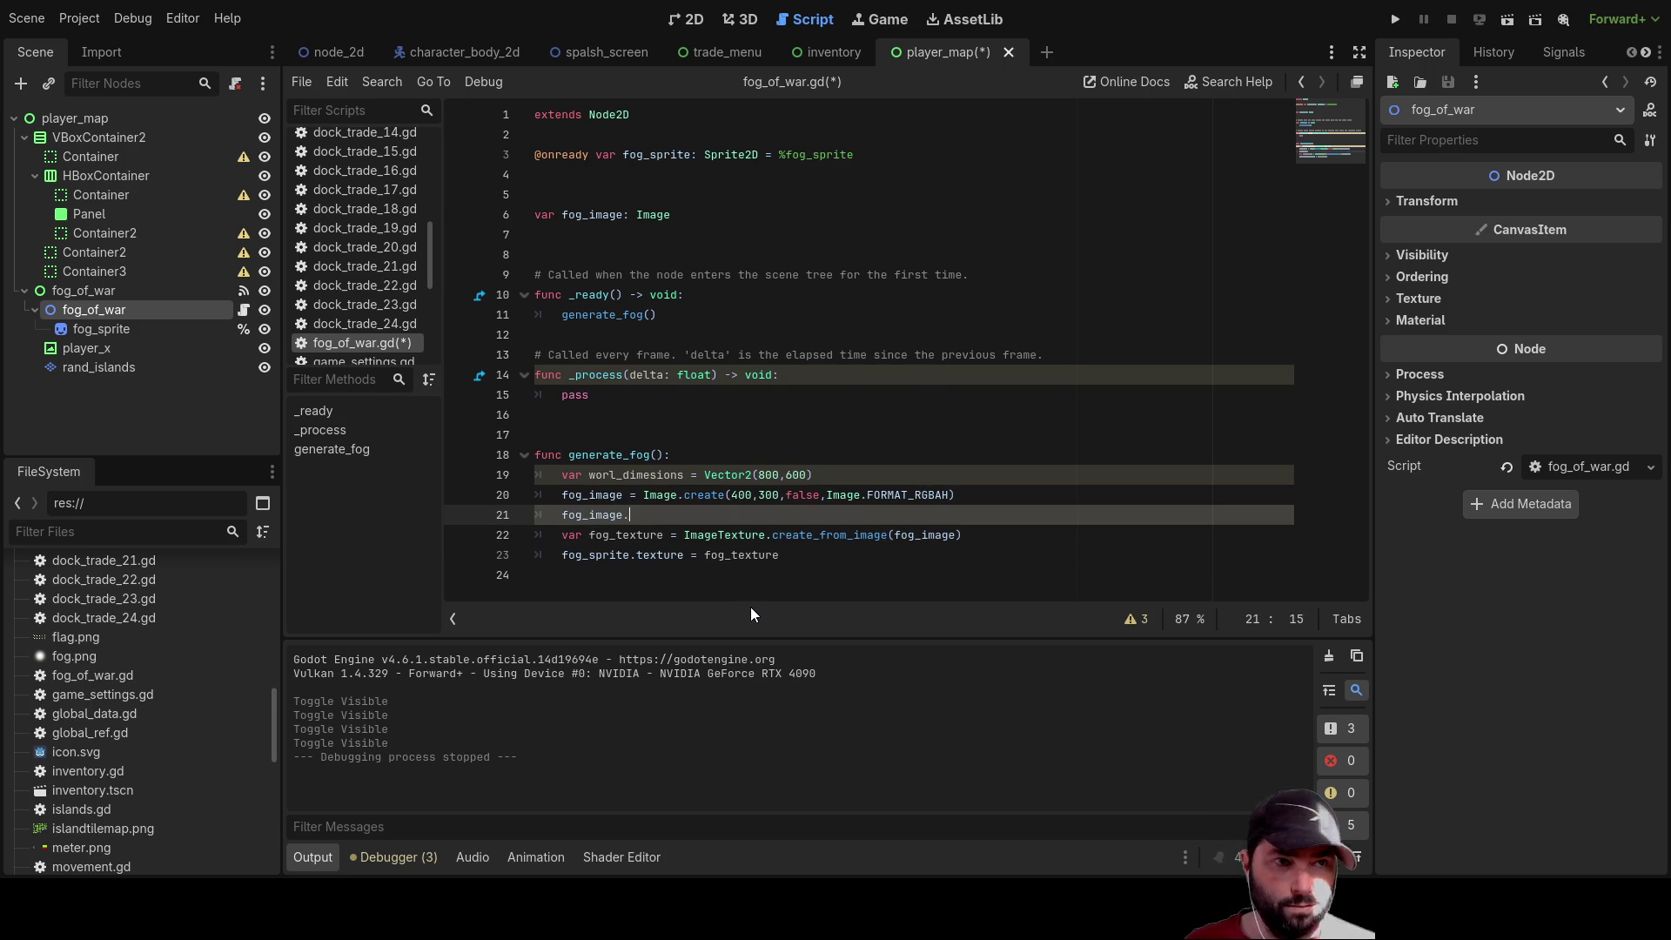
pyautogui.write('fill(')
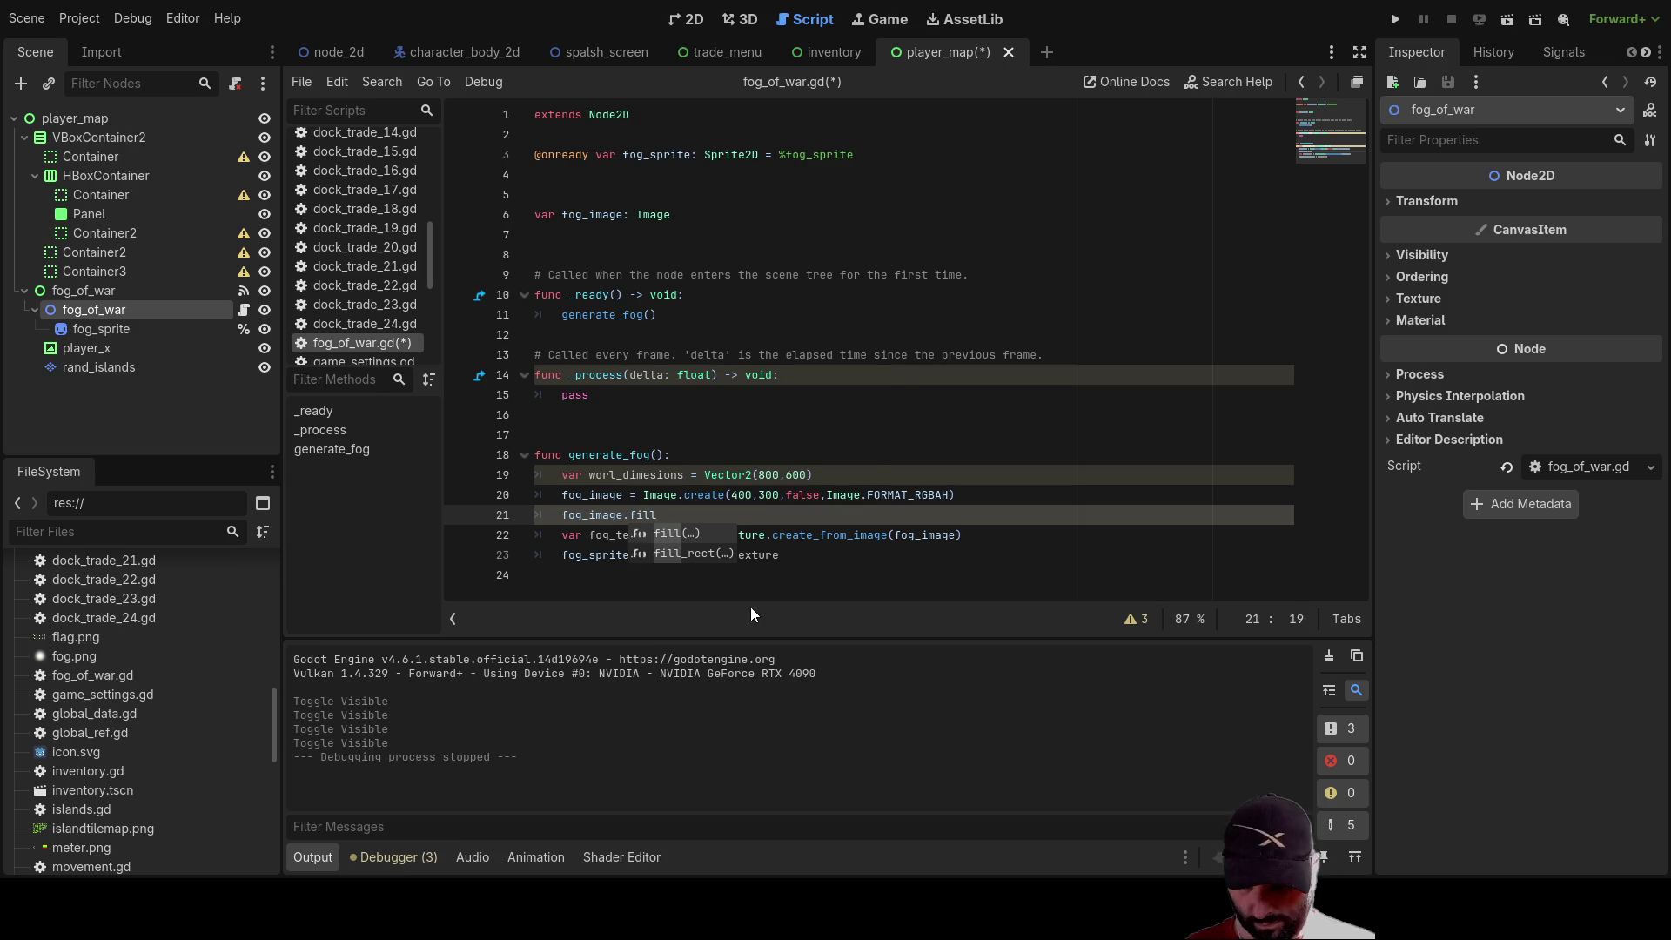
pyautogui.press('Return')
# Pass Color.WHITE as the fill colour, then save and run the game with F5
pyautogui.write('col')
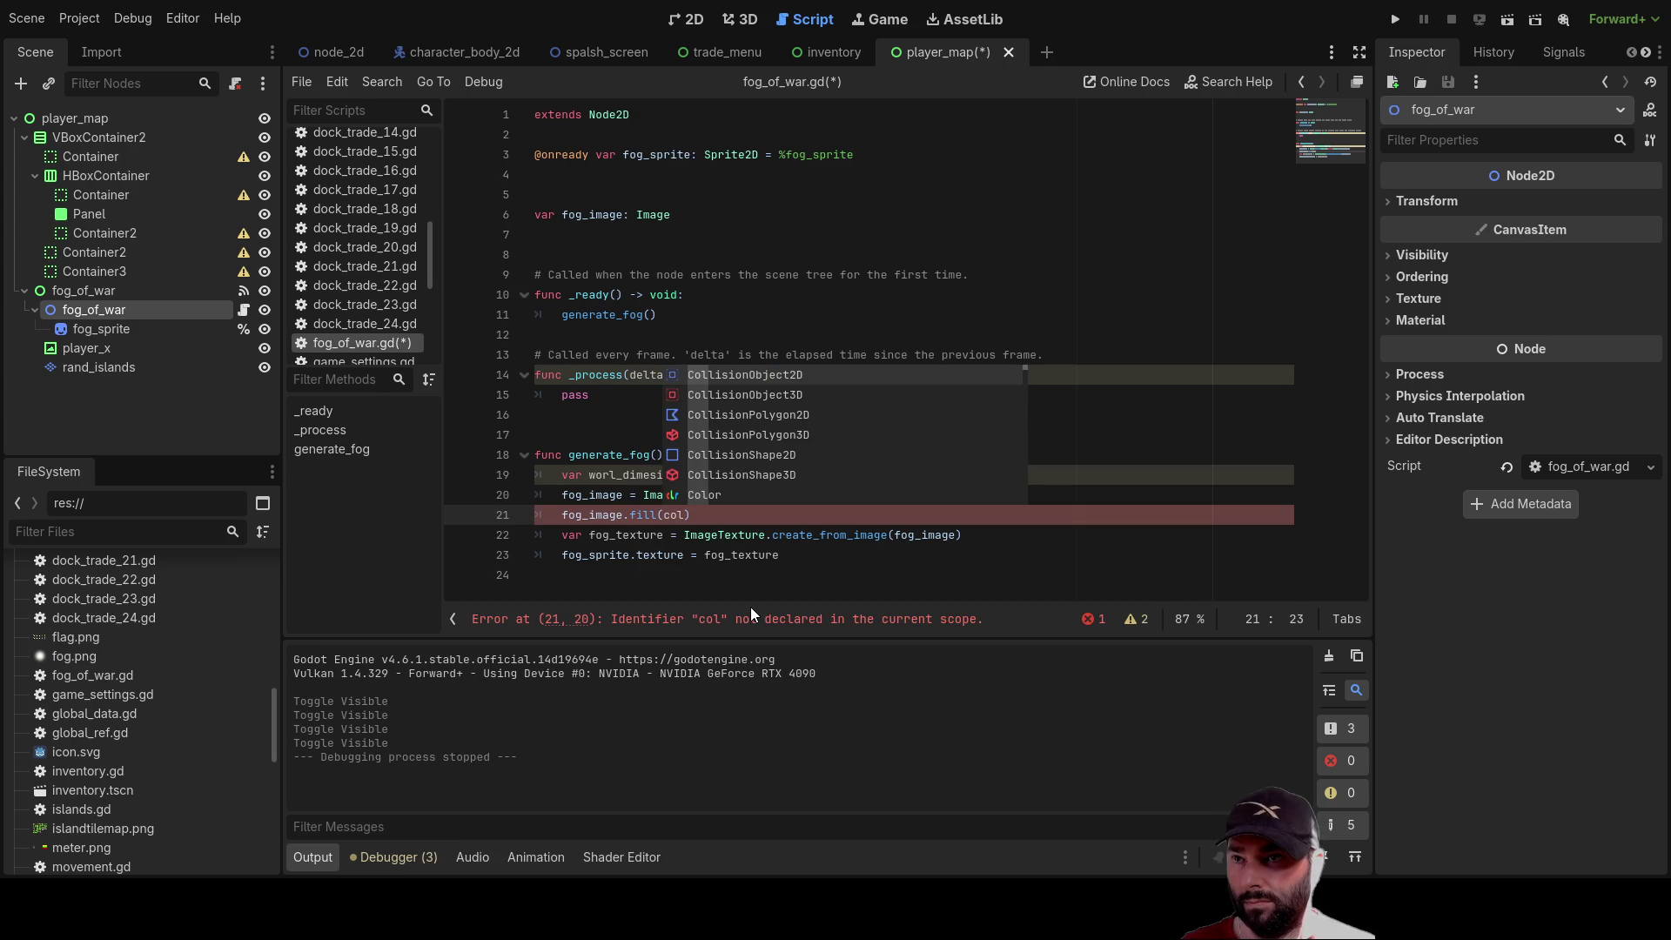
pyautogui.press('Down')
pyautogui.press('Down')
pyautogui.press('Down')
pyautogui.press('Up')
pyautogui.press('Return')
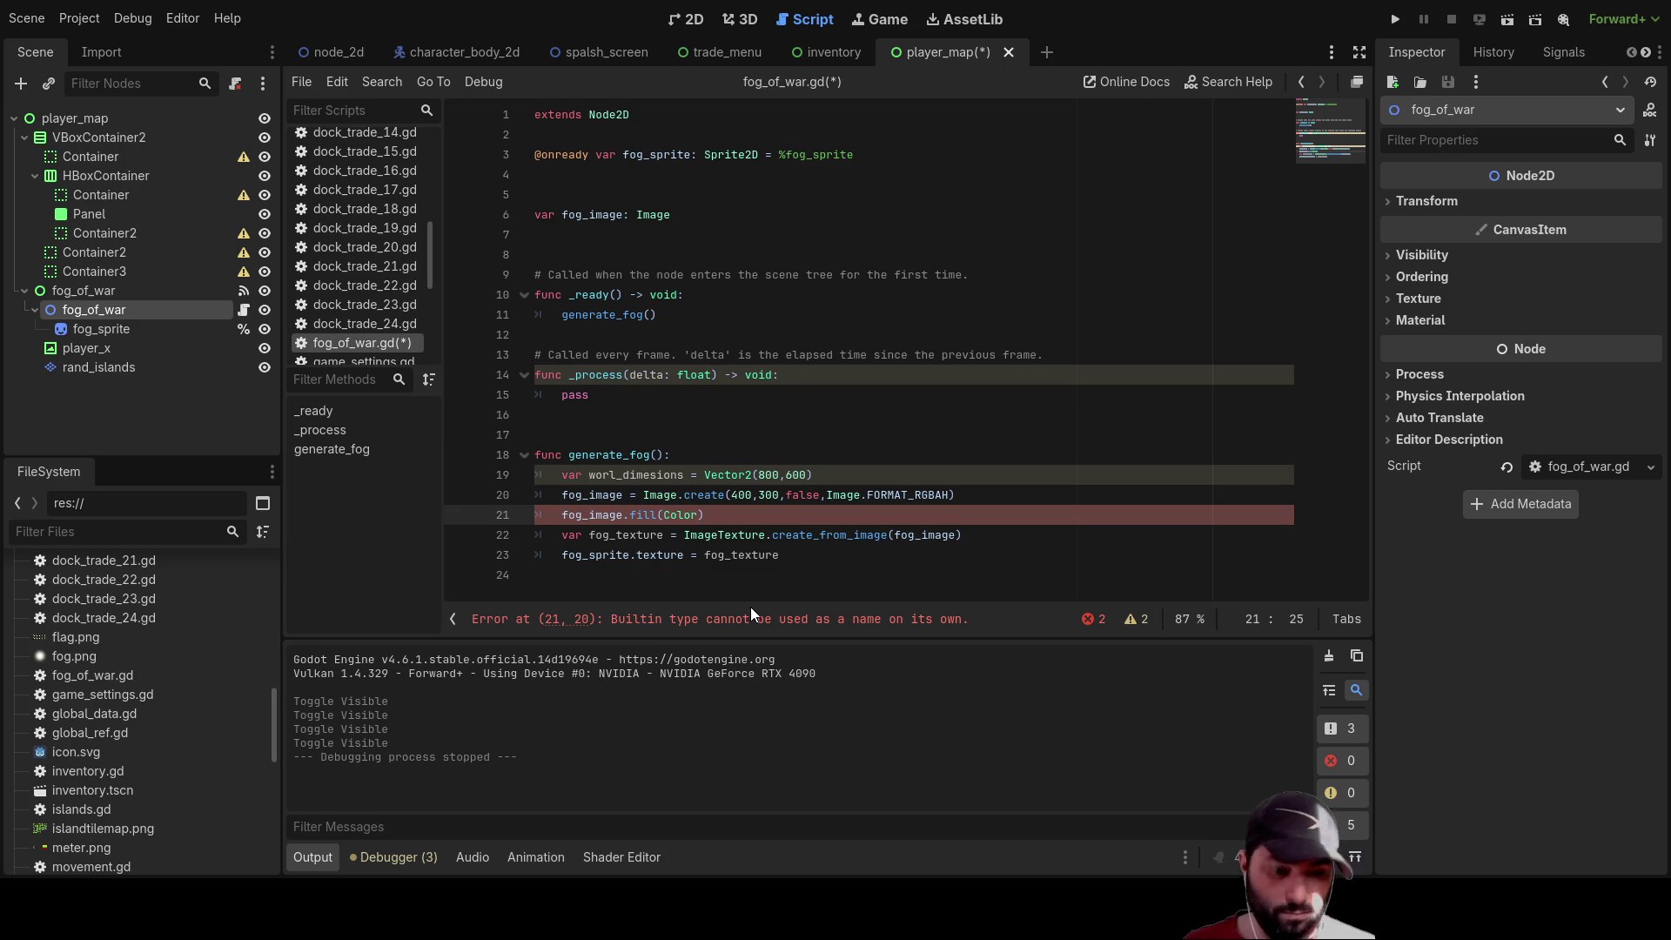
pyautogui.write('.wh')
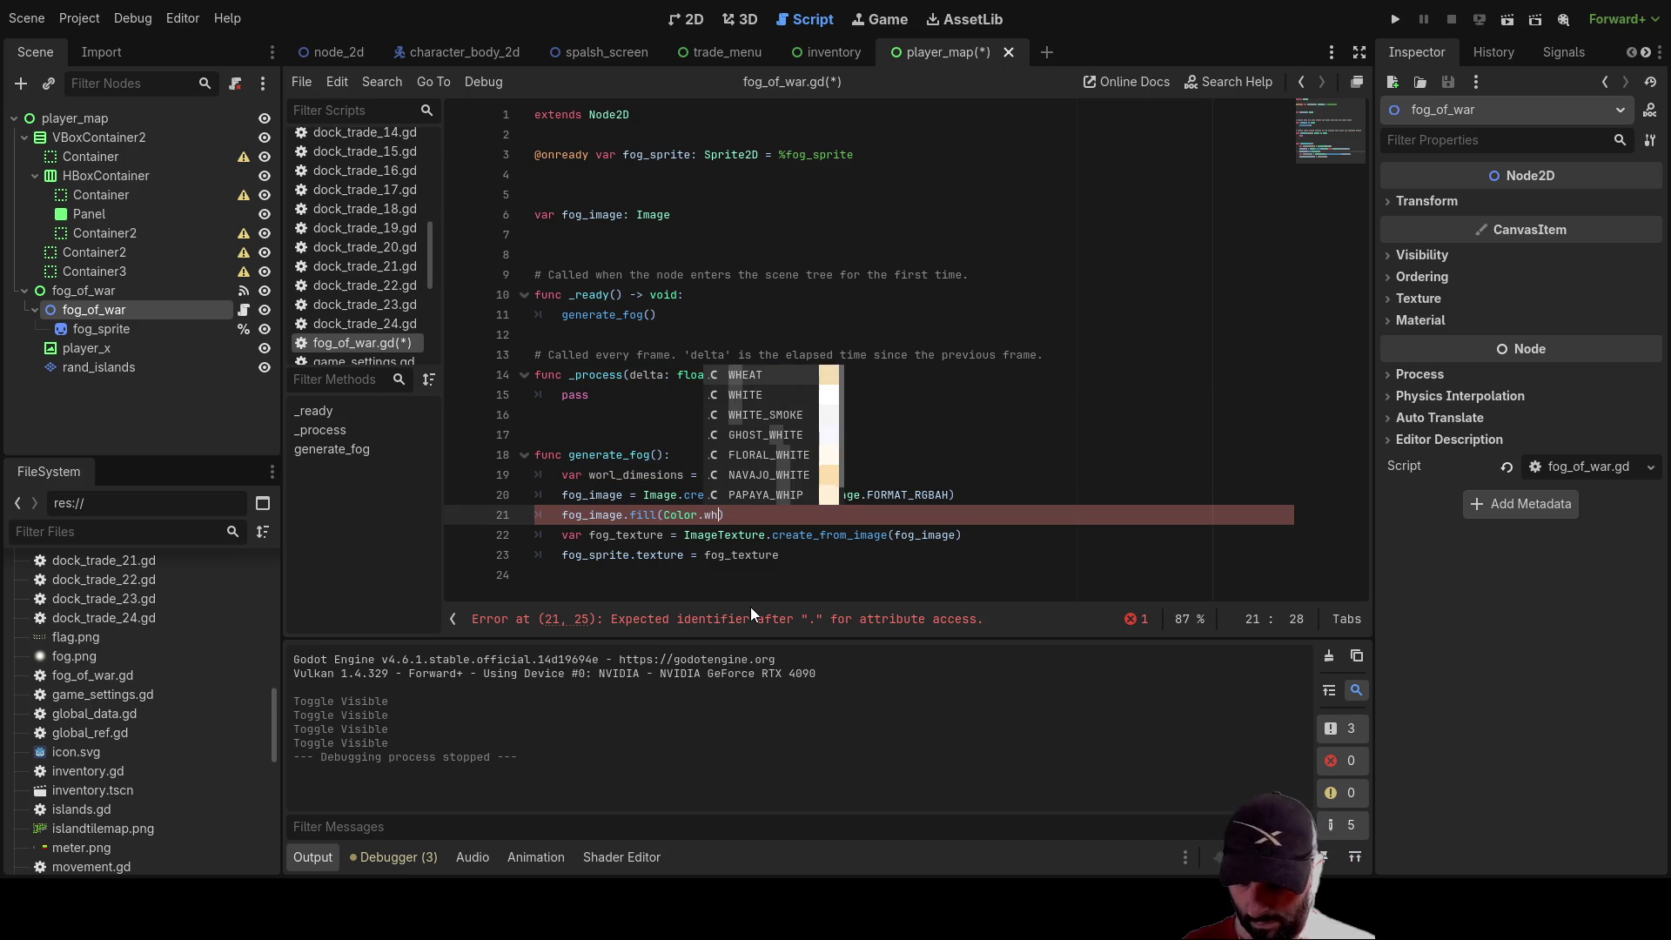
pyautogui.press('Down')
pyautogui.press('Return')
pyautogui.press('F5')
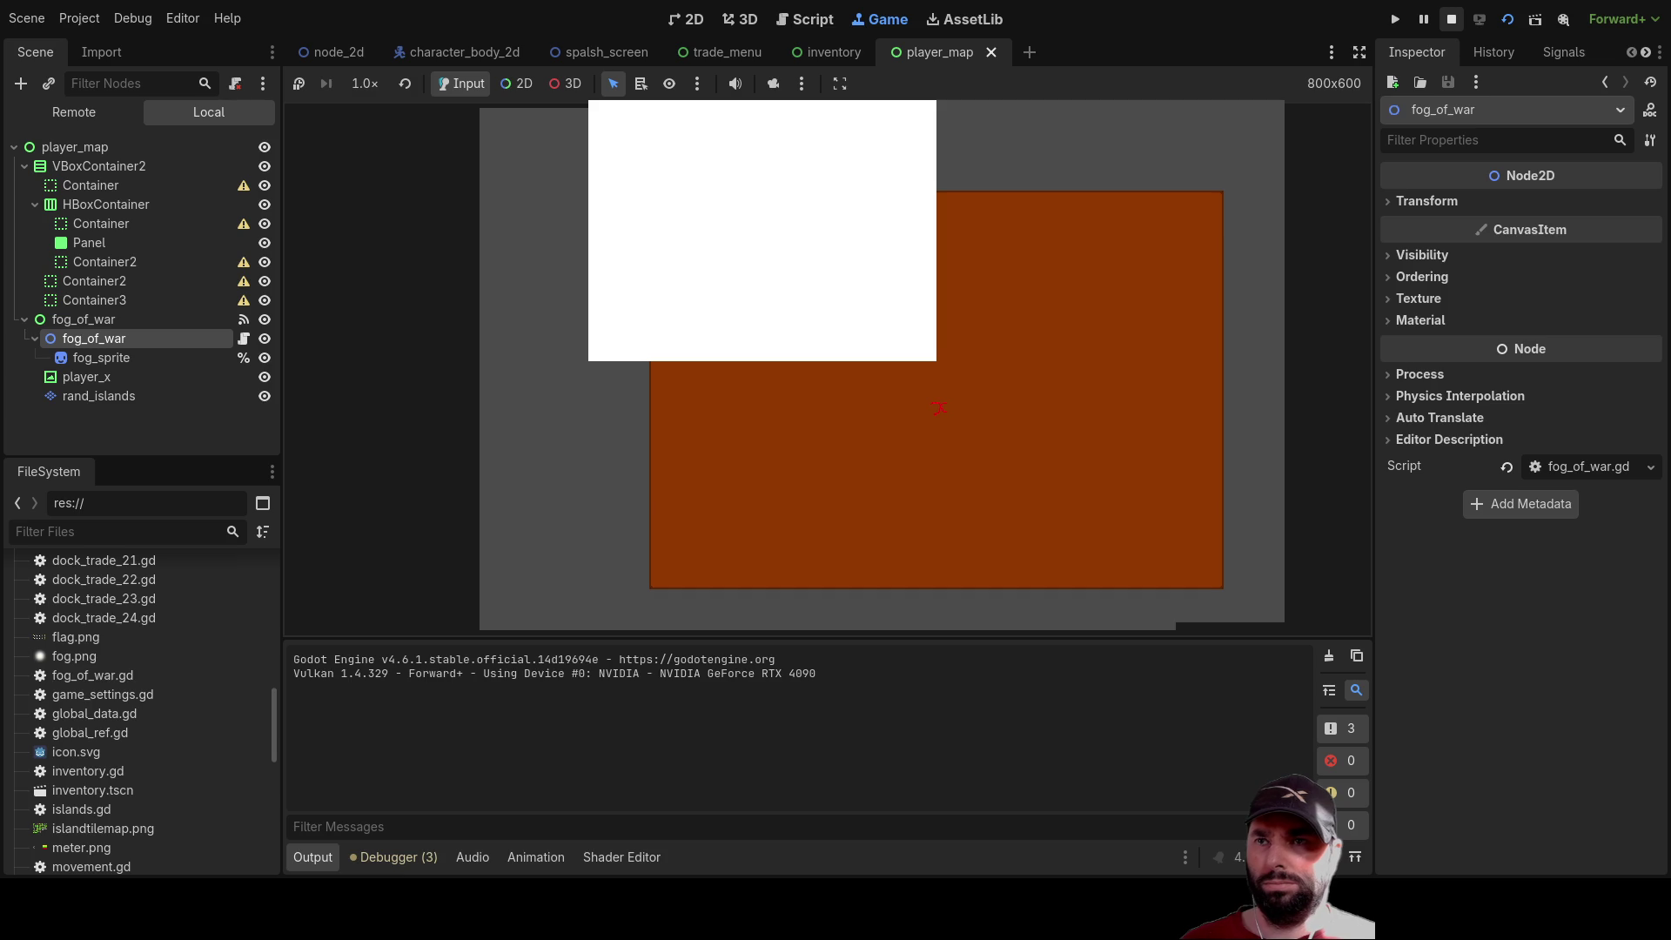
# Stop the game and enlarge the fog image in Image.create to 600 by 500
pyautogui.click(1451, 18)
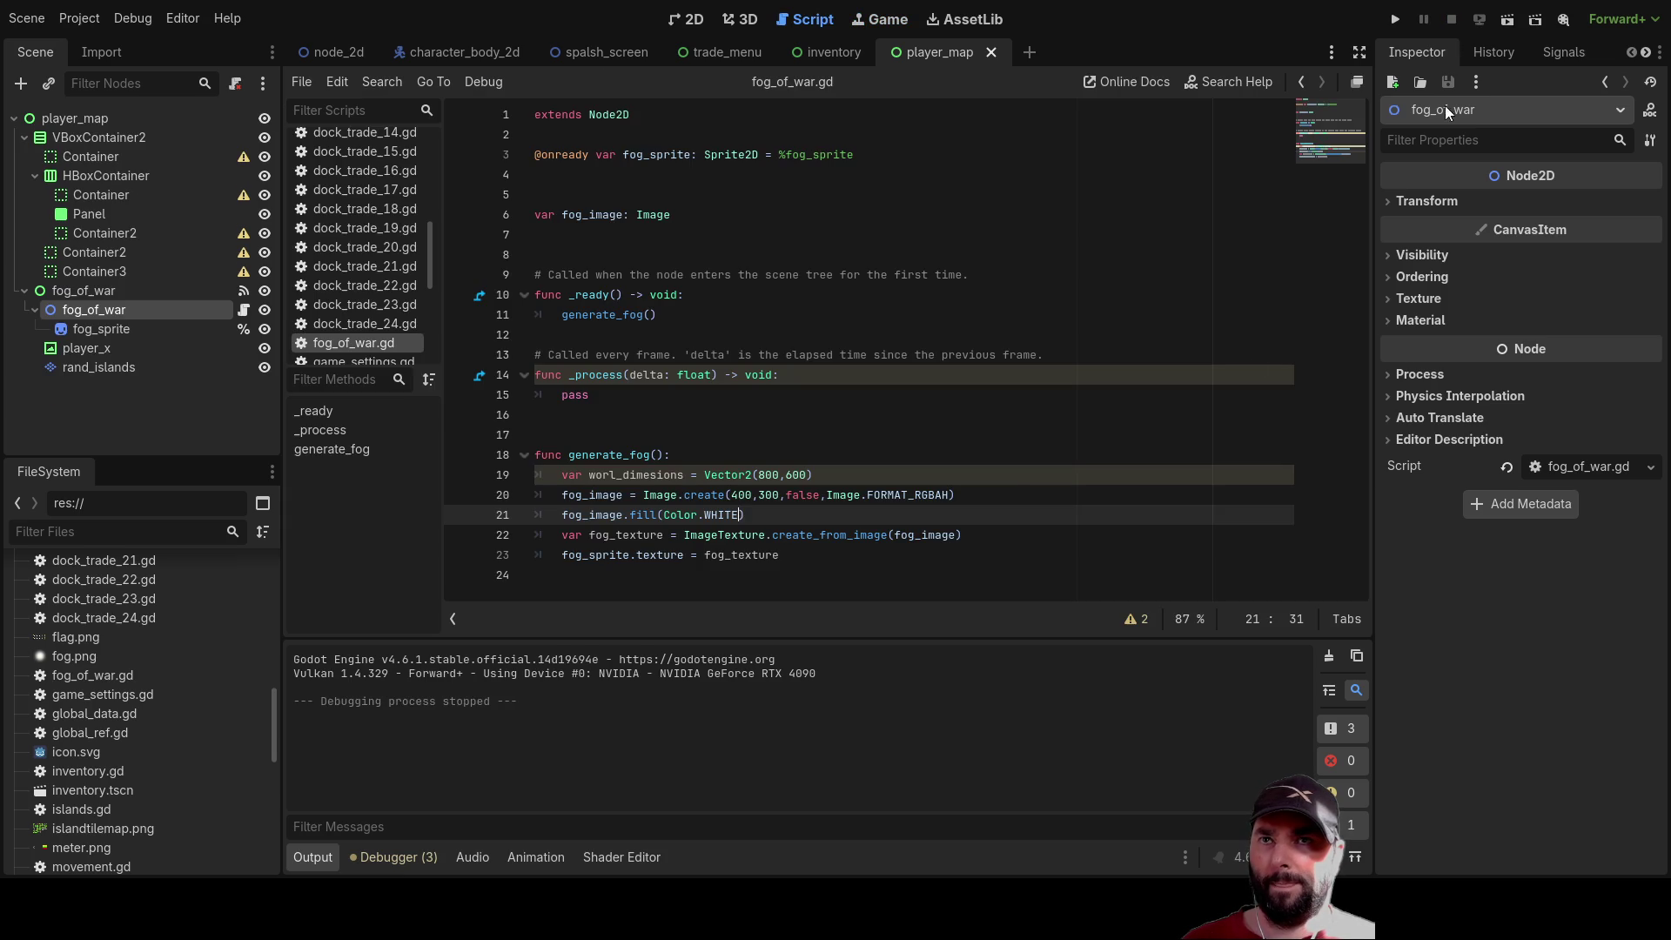
pyautogui.doubleClick(746, 496)
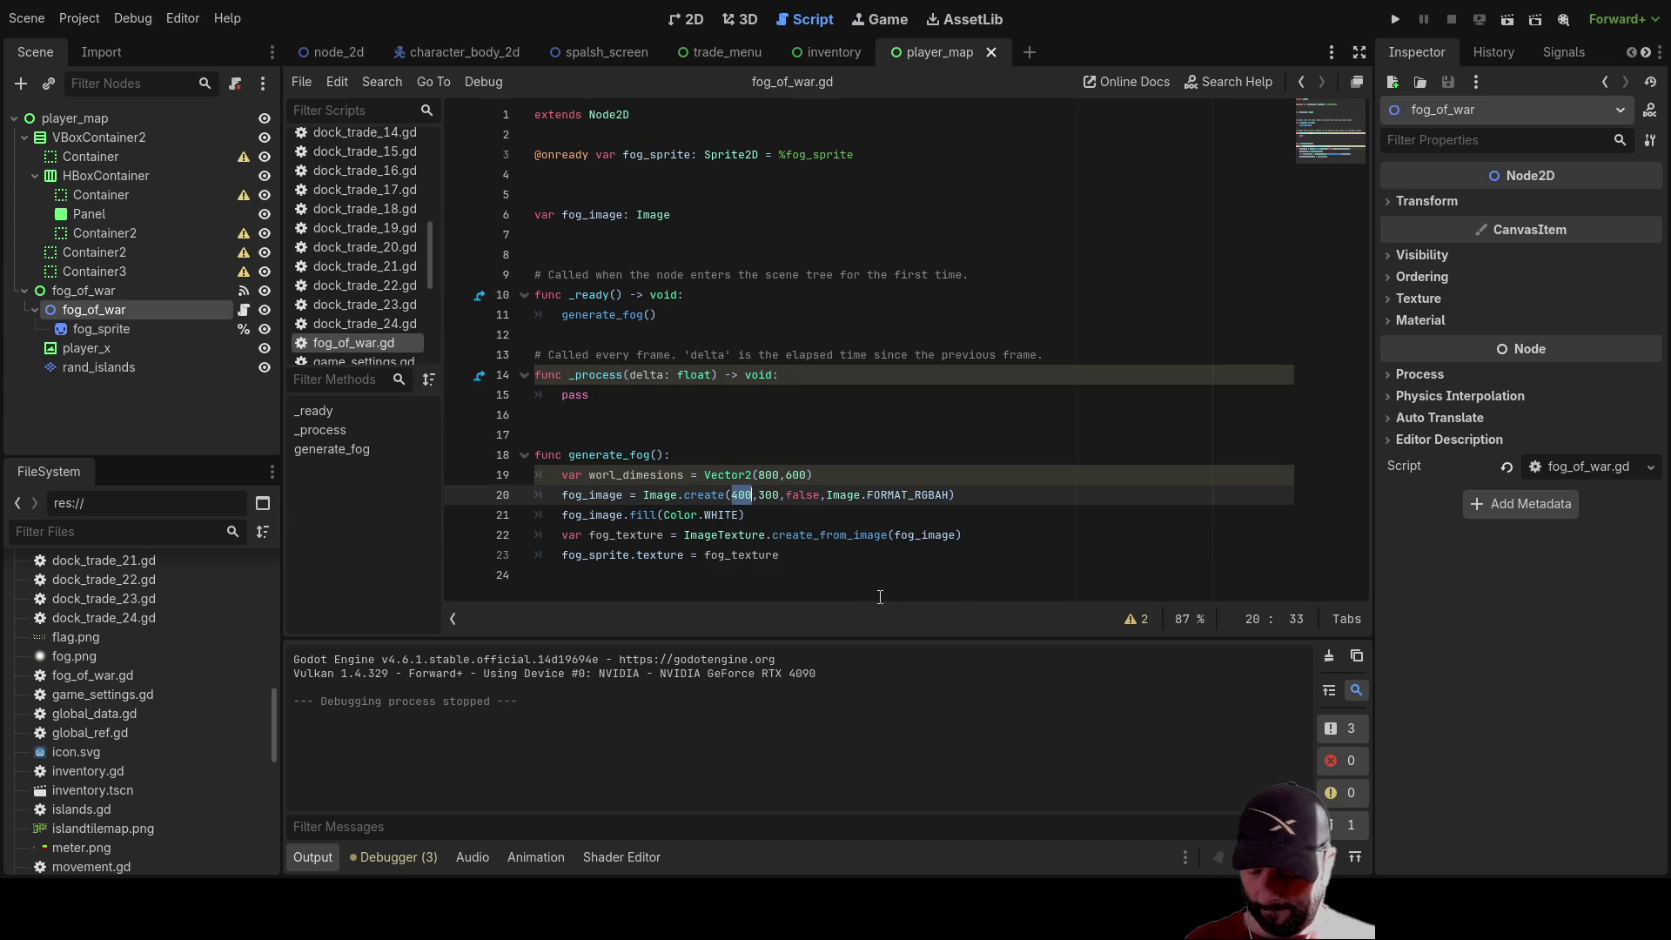
pyautogui.write('600')
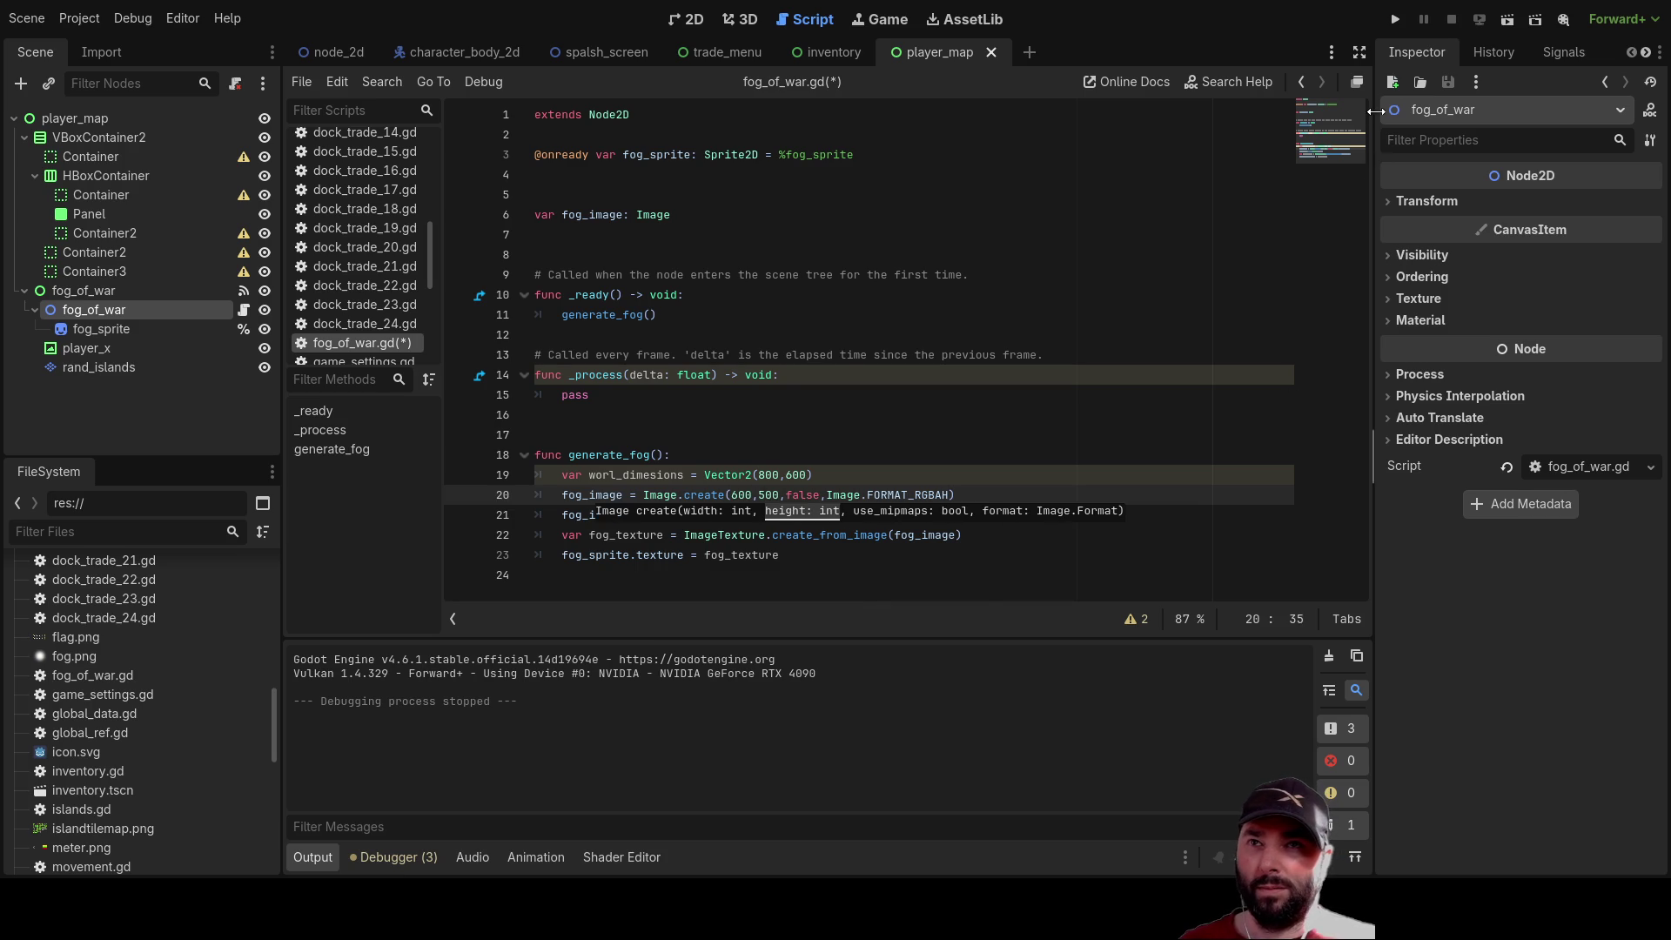
pyautogui.click(1394, 19)
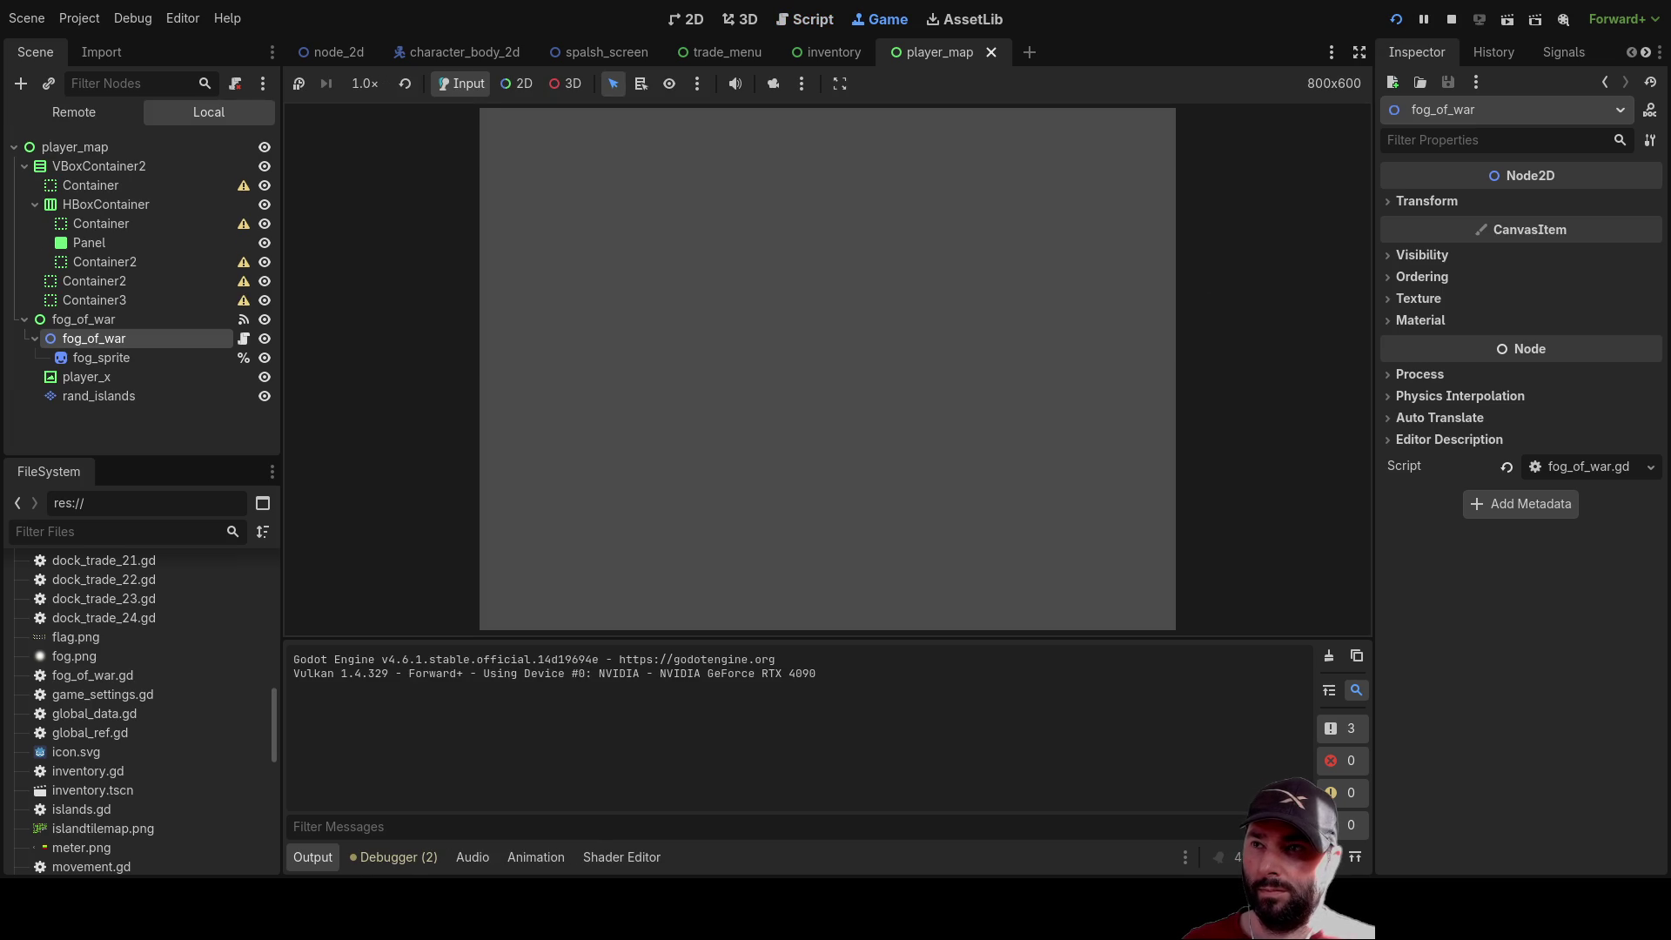
pyautogui.click(1451, 19)
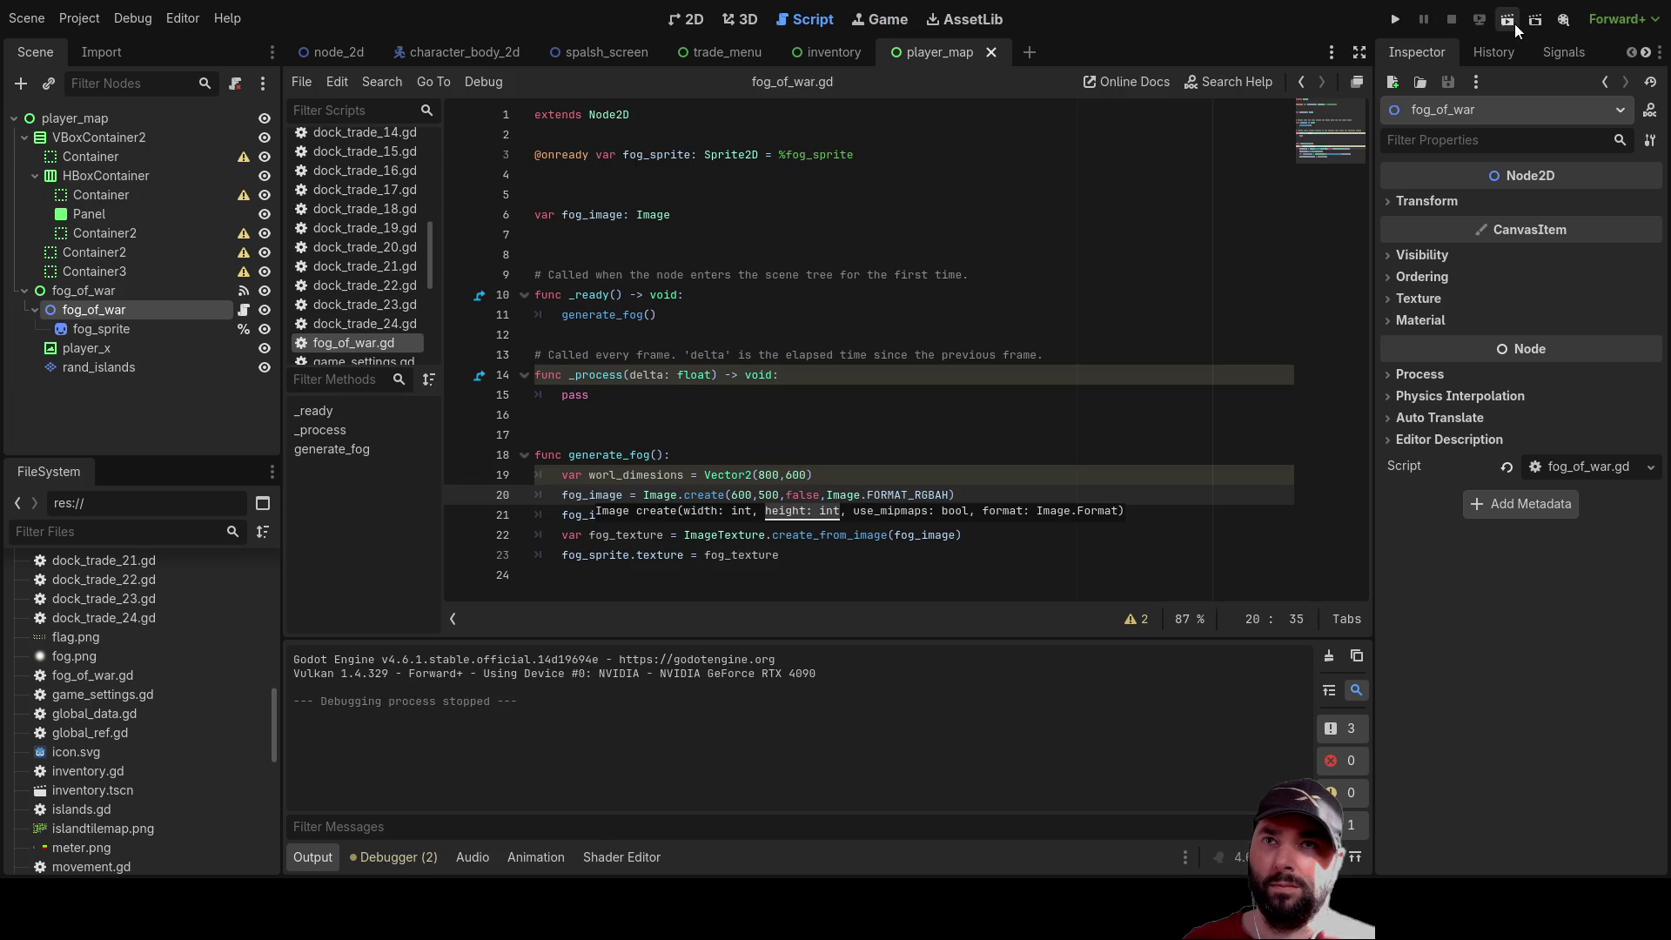
pyautogui.click(1513, 22)
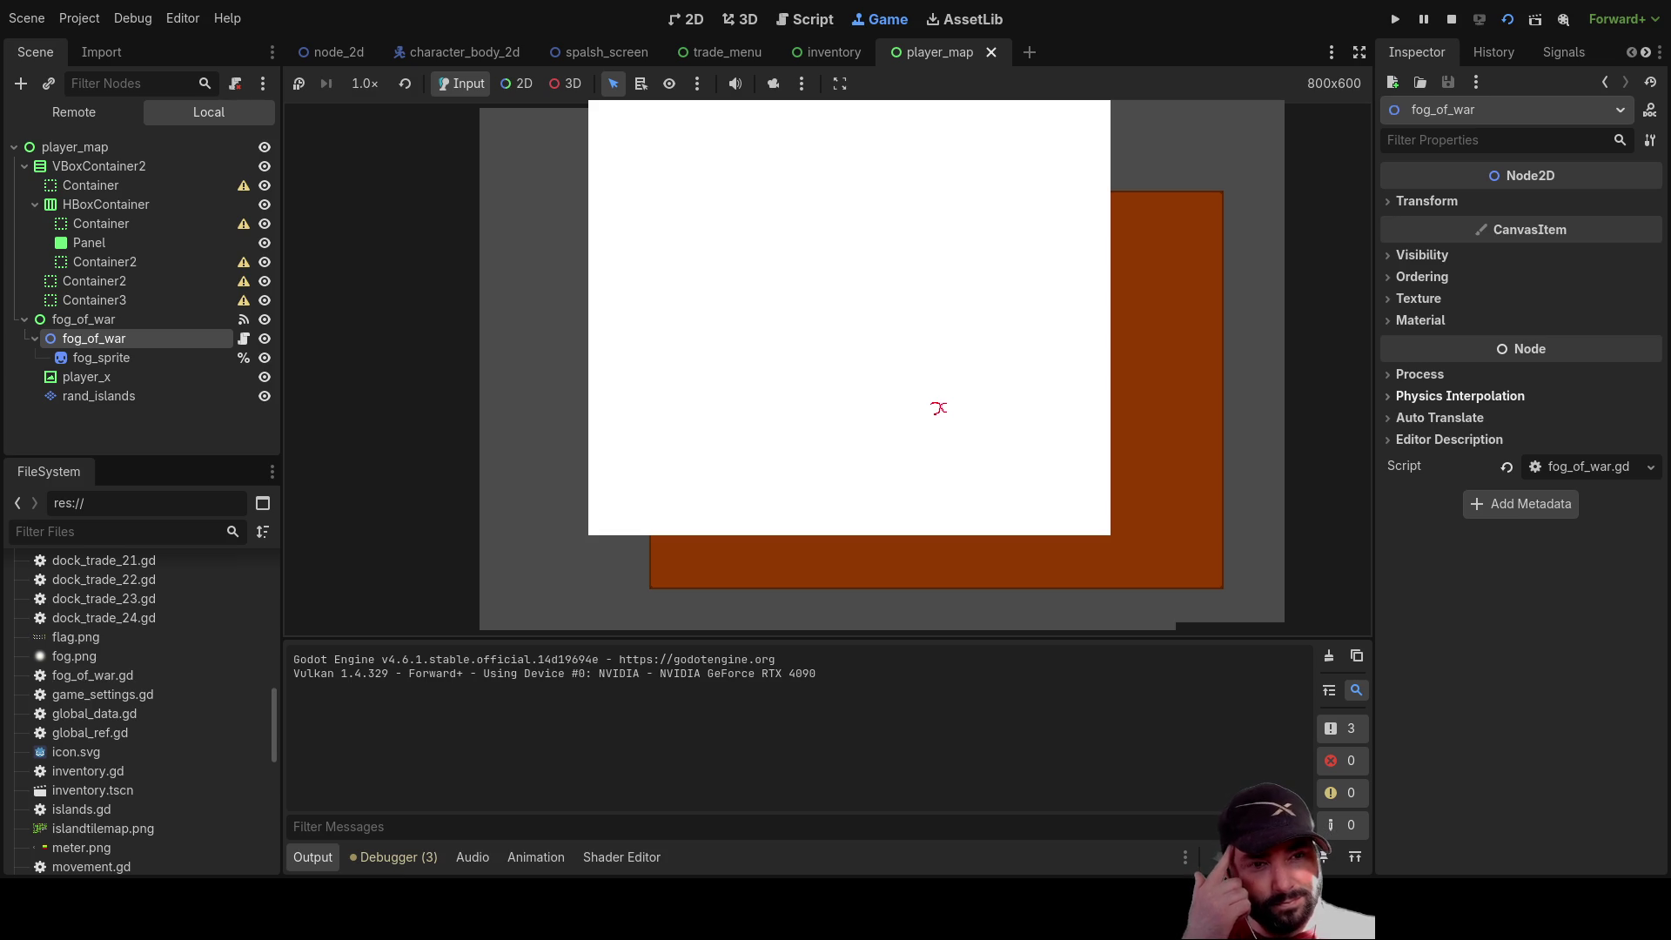
pyautogui.click(1452, 18)
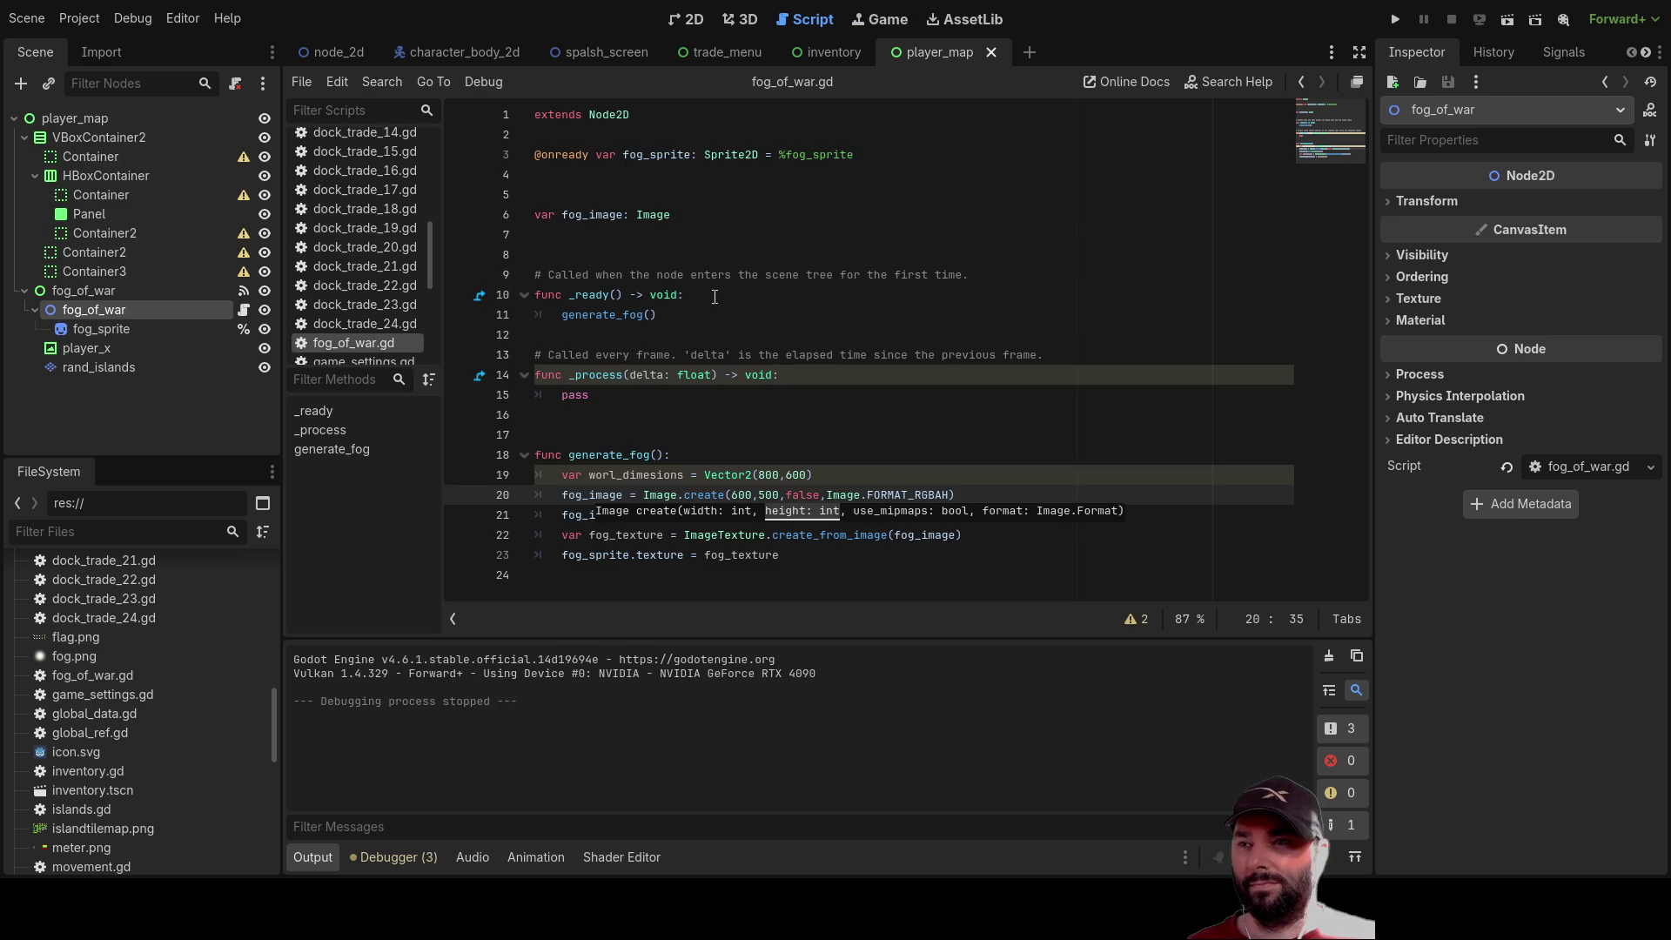
# Change the fog image size in Image.create from 600×500 to 500×400
pyautogui.click(742, 494)
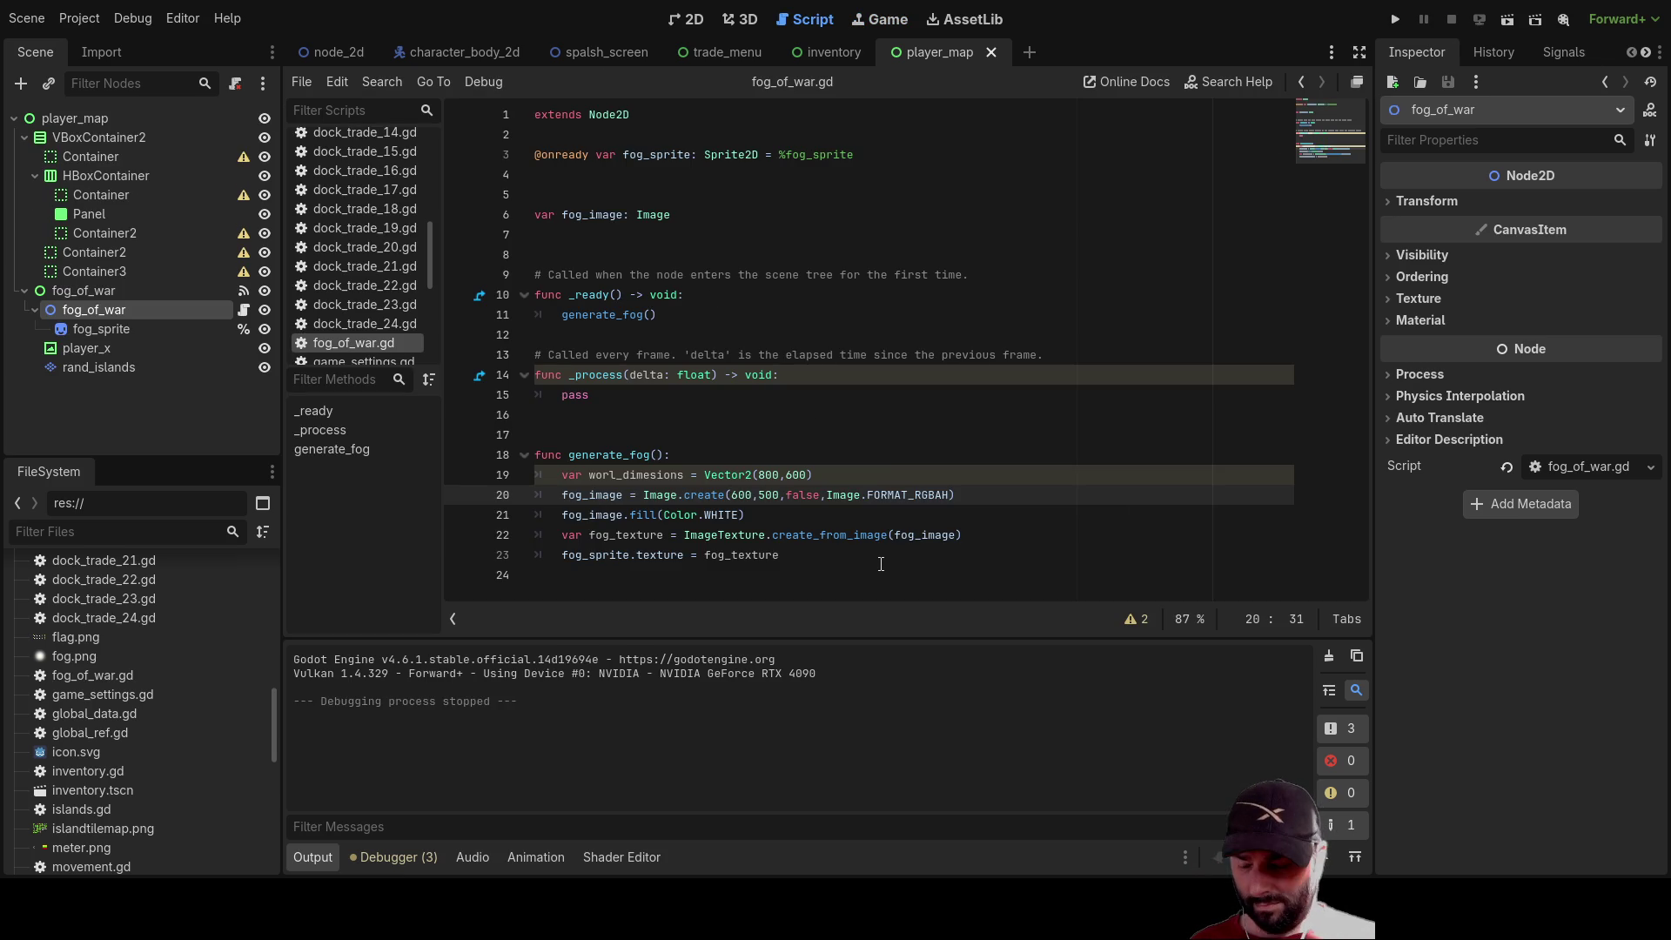
pyautogui.press('BackSpace')
pyautogui.write('5')
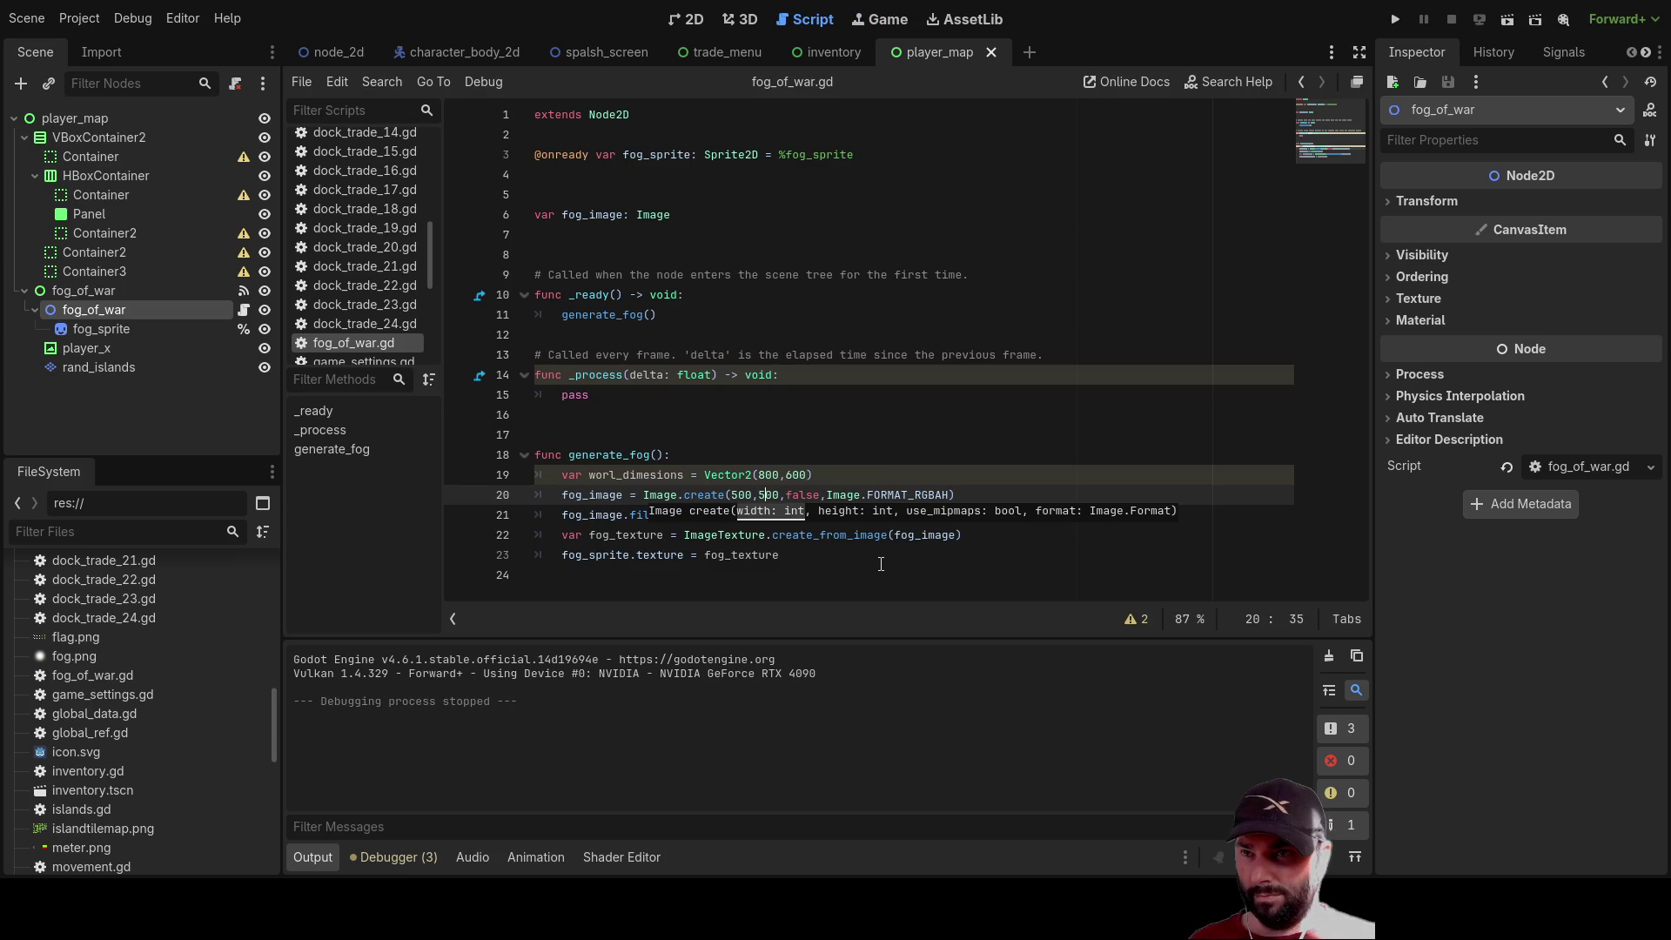
pyautogui.press('BackSpace')
pyautogui.write('4')
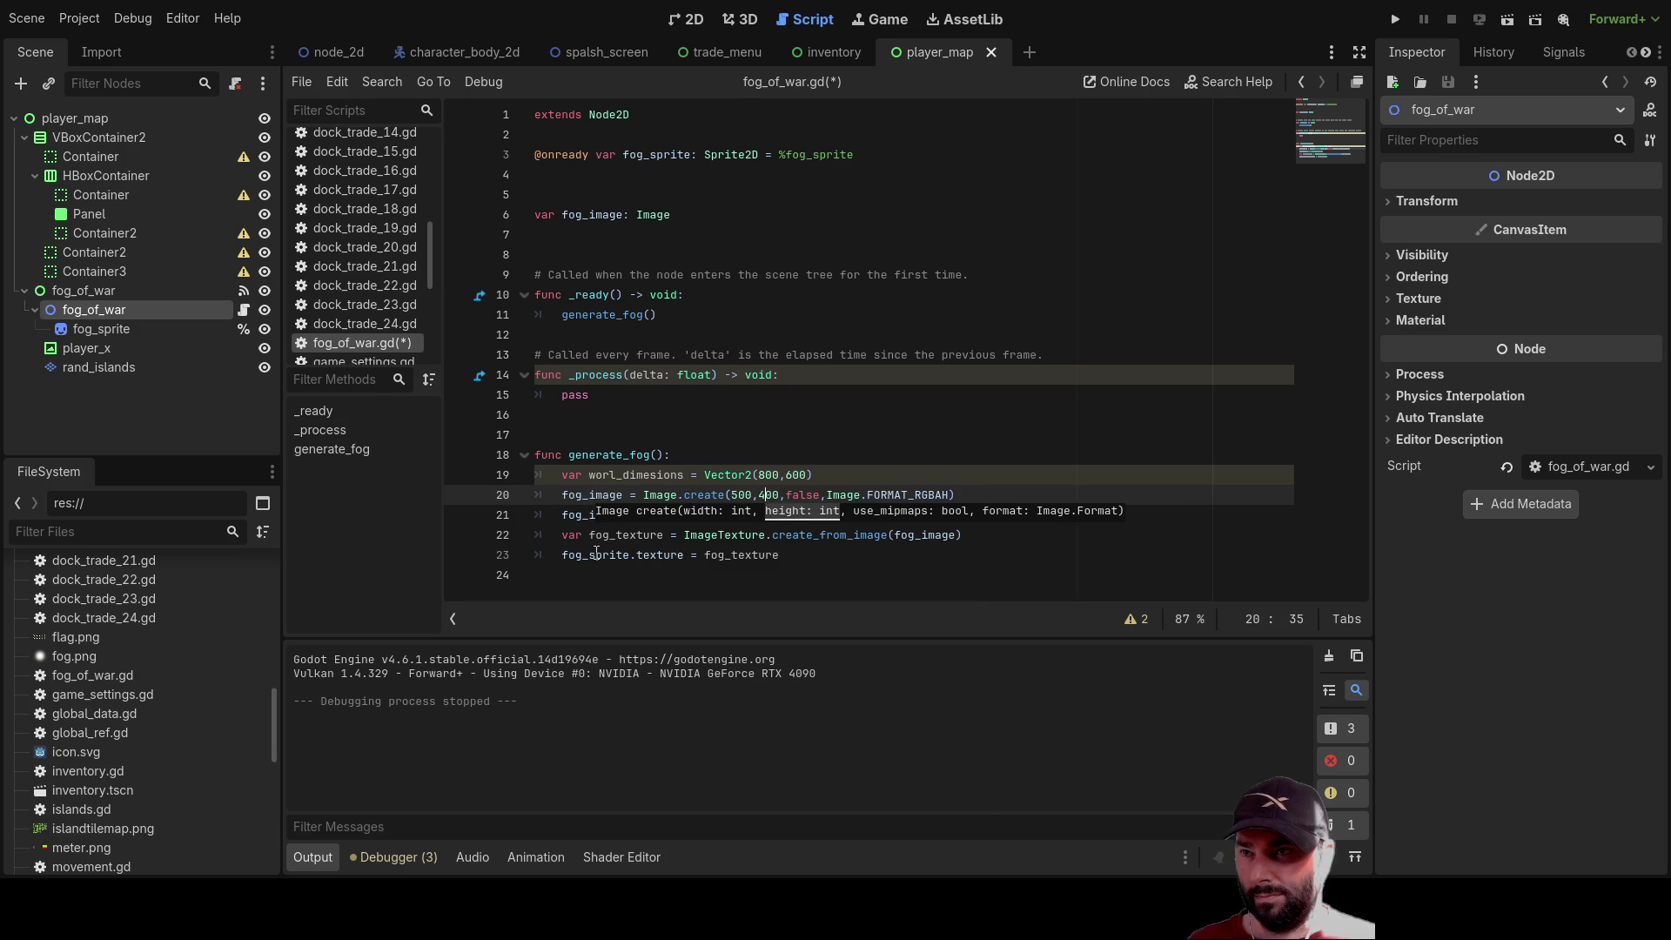
pyautogui.click(842, 593)
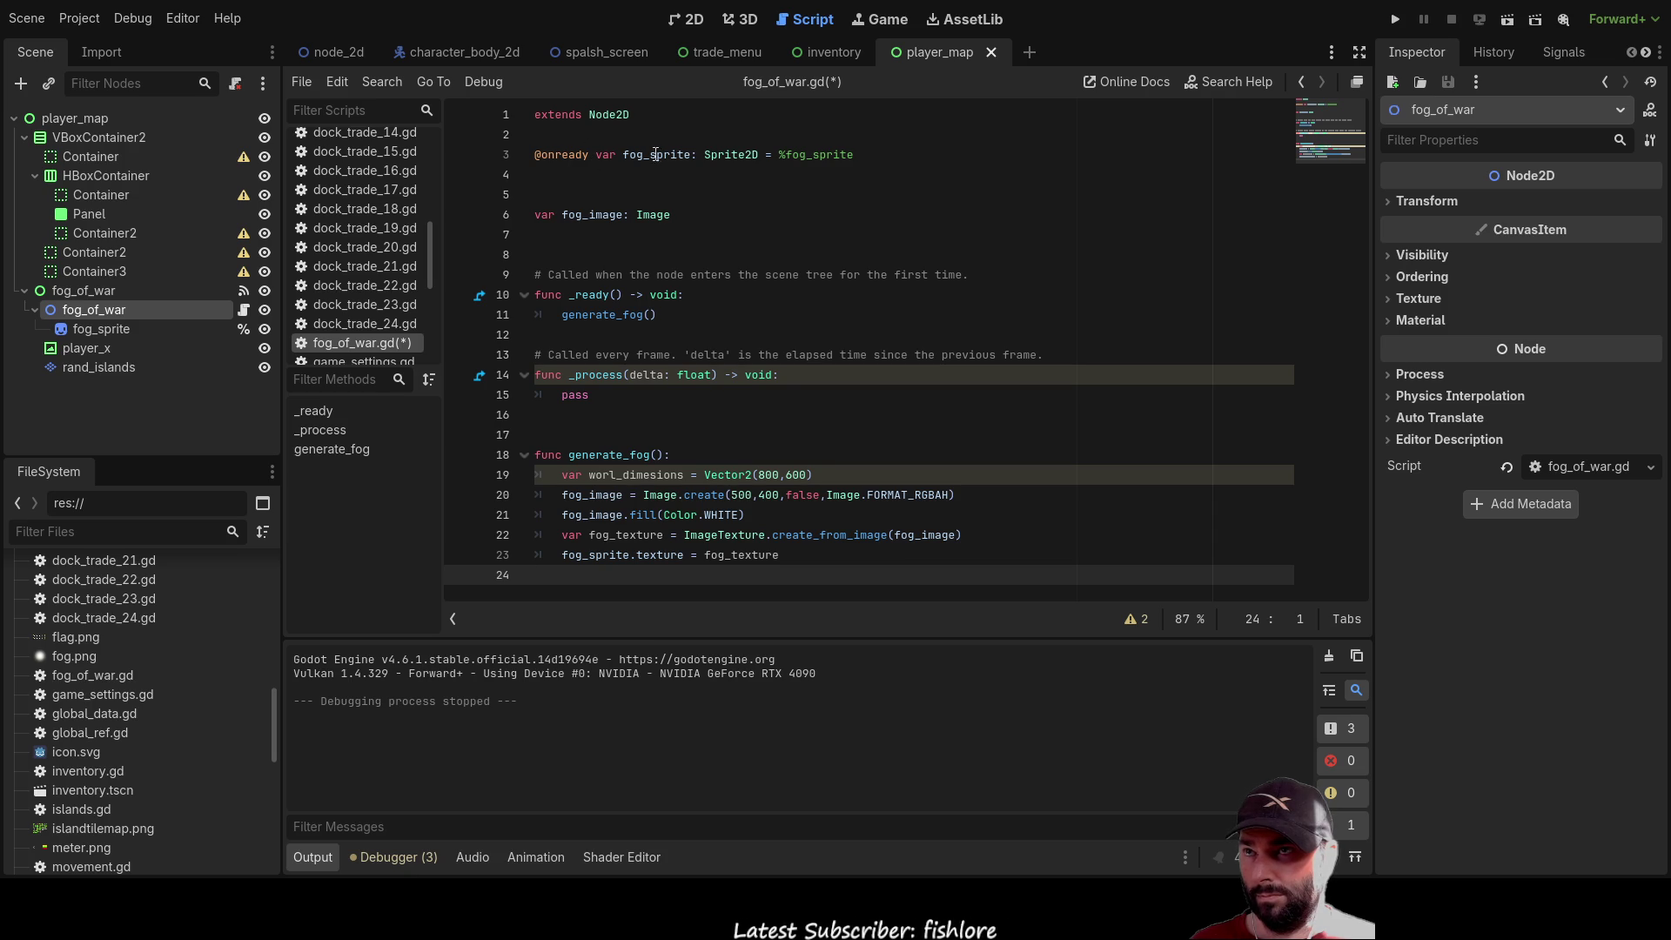
# Look up the Image create method in the built-in class documentation
pyautogui.doubleClick(622, 155)
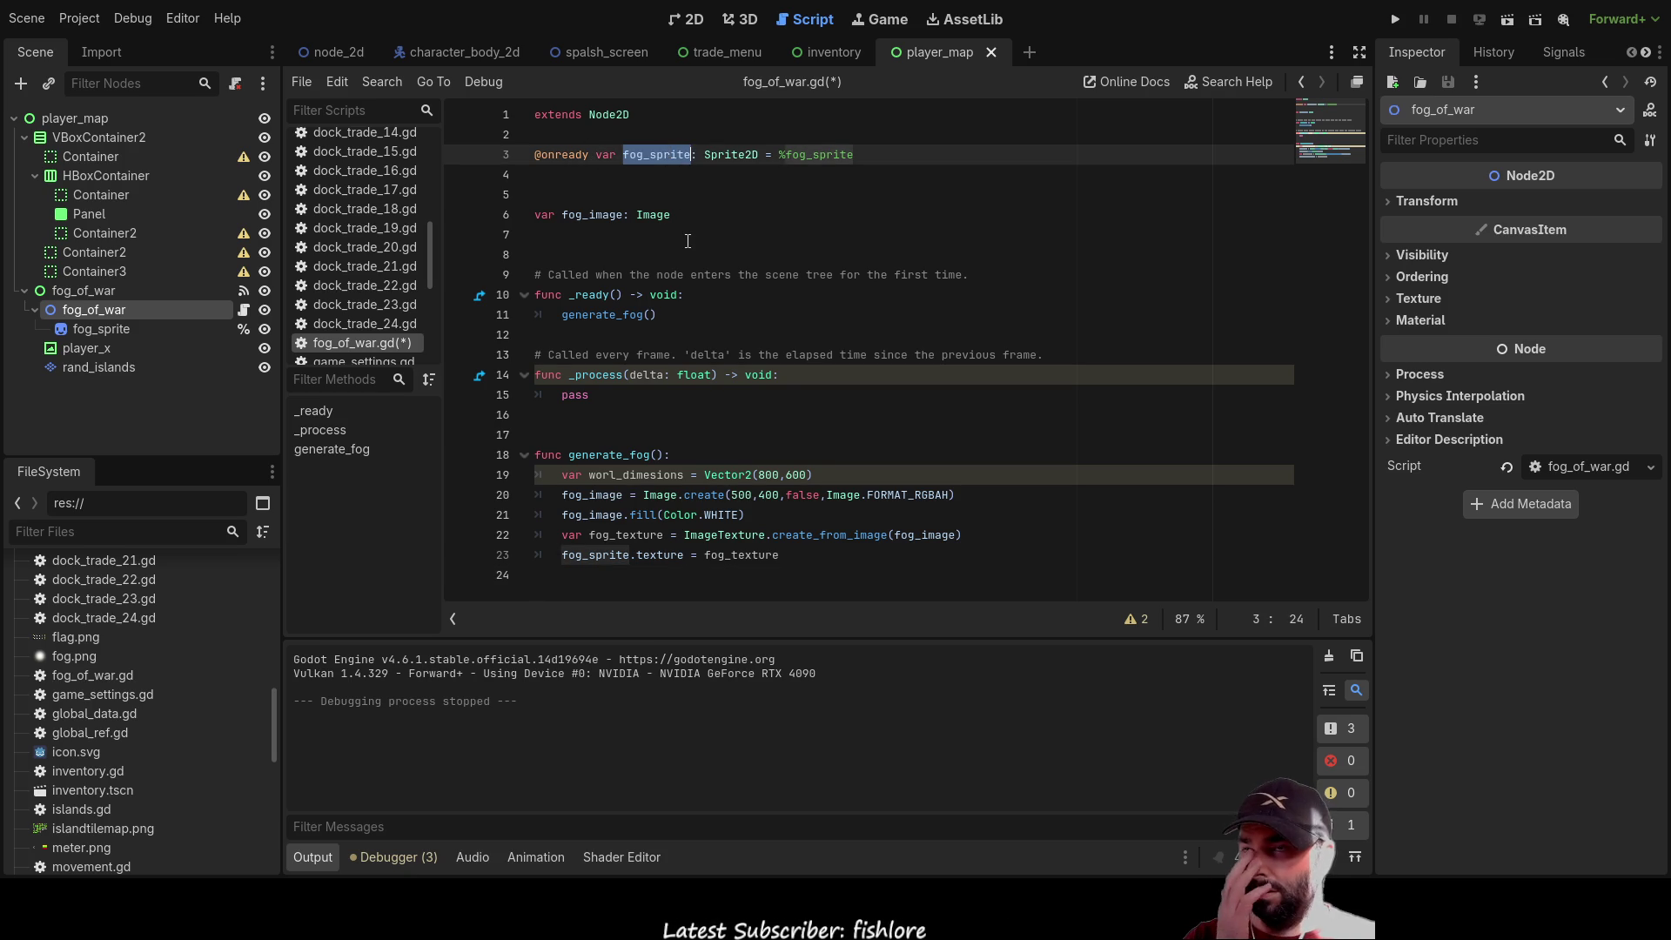
pyautogui.doubleClick(600, 215)
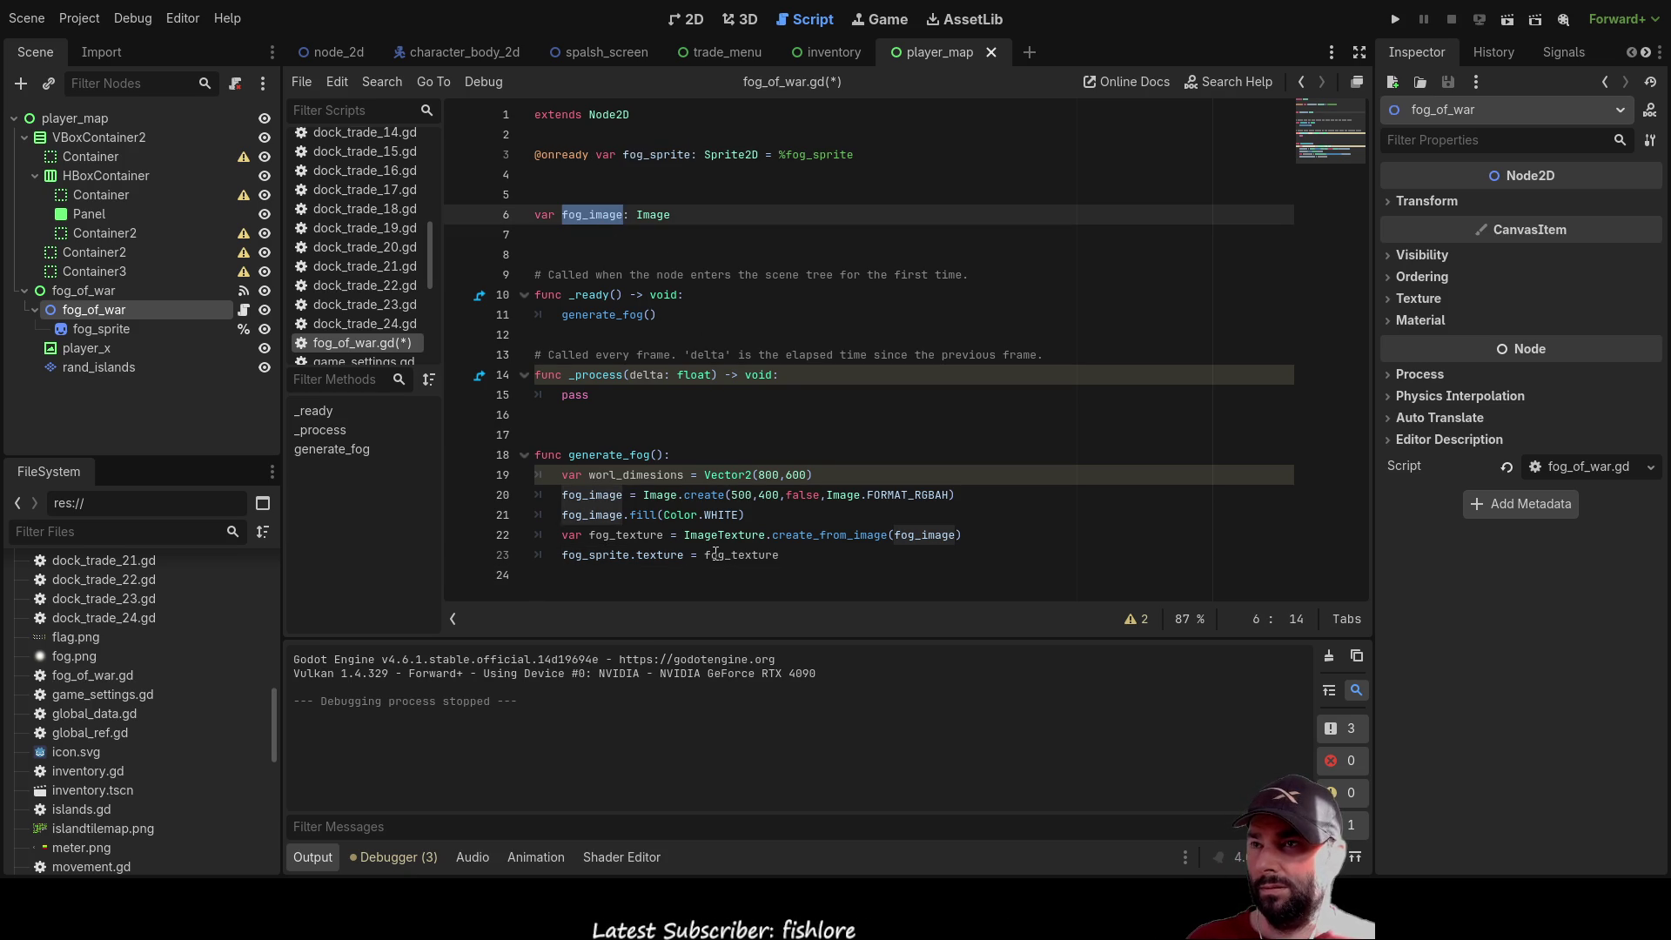
pyautogui.click(616, 494)
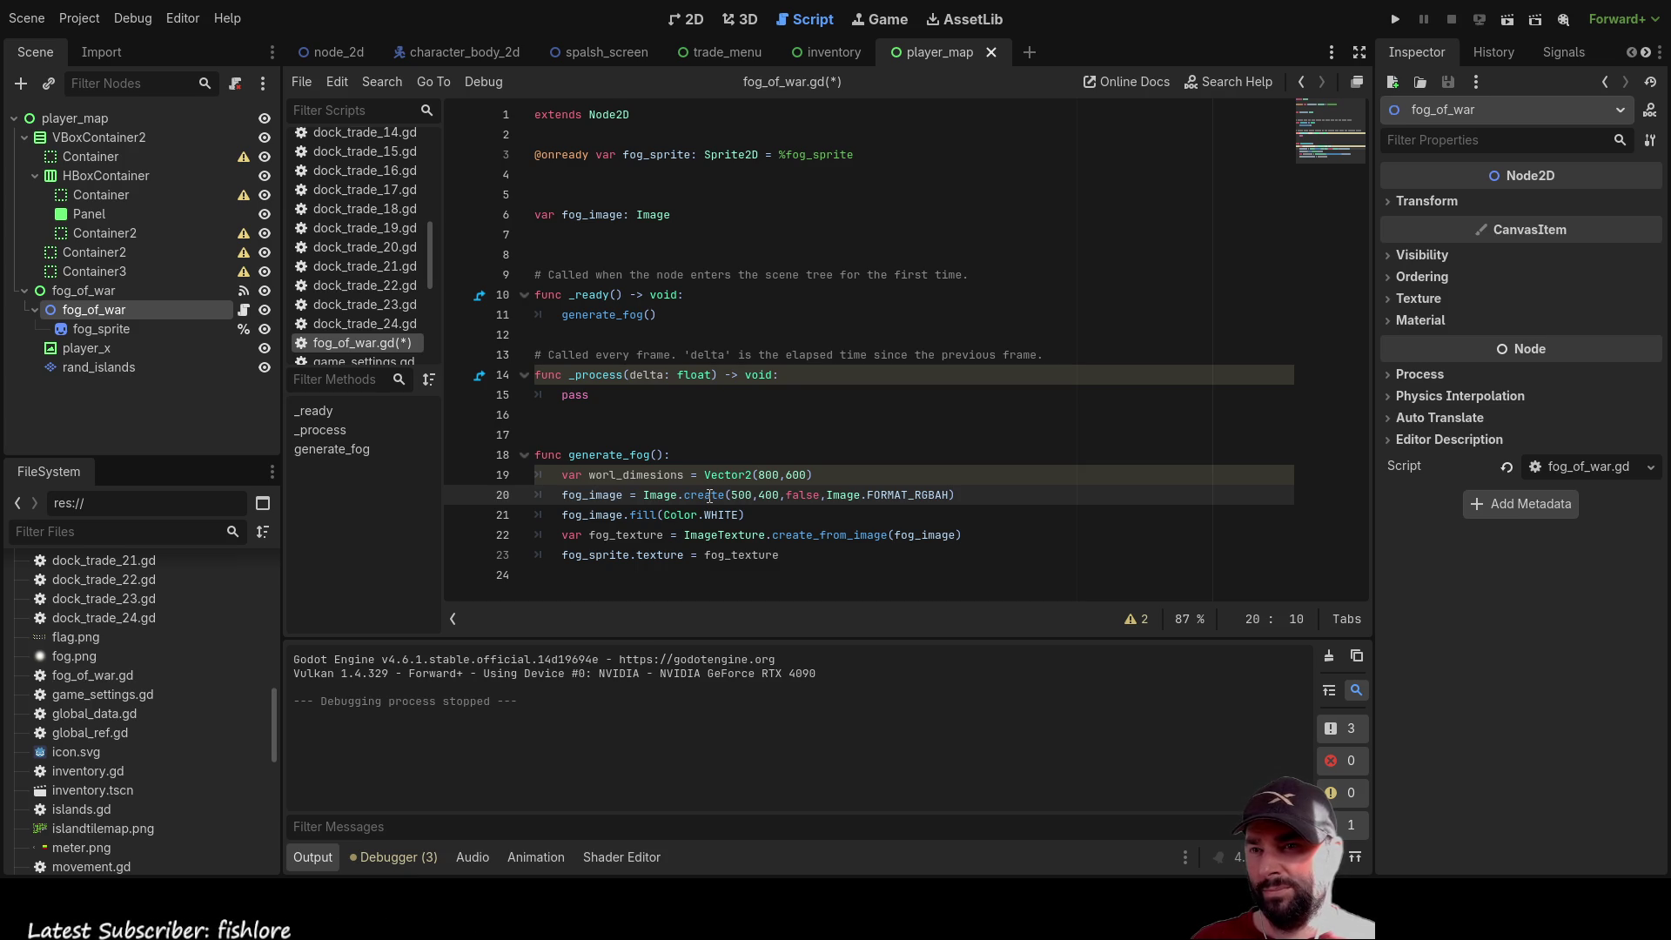
pyautogui.doubleClick(710, 496)
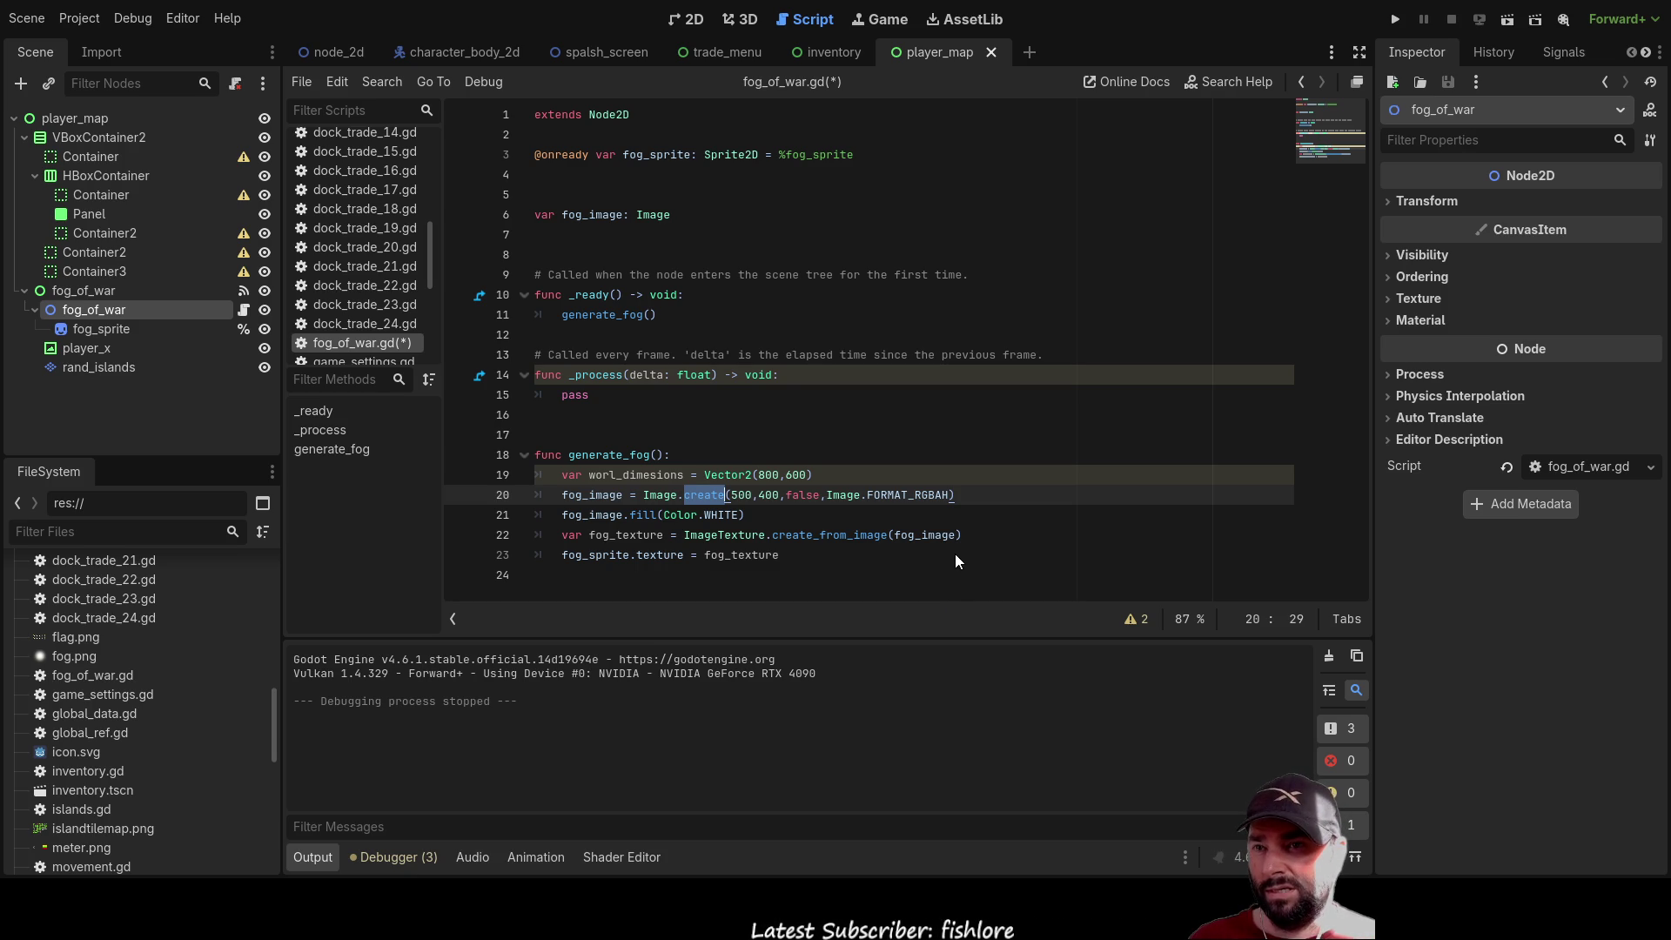
pyautogui.hotkey('alt', 'F1')
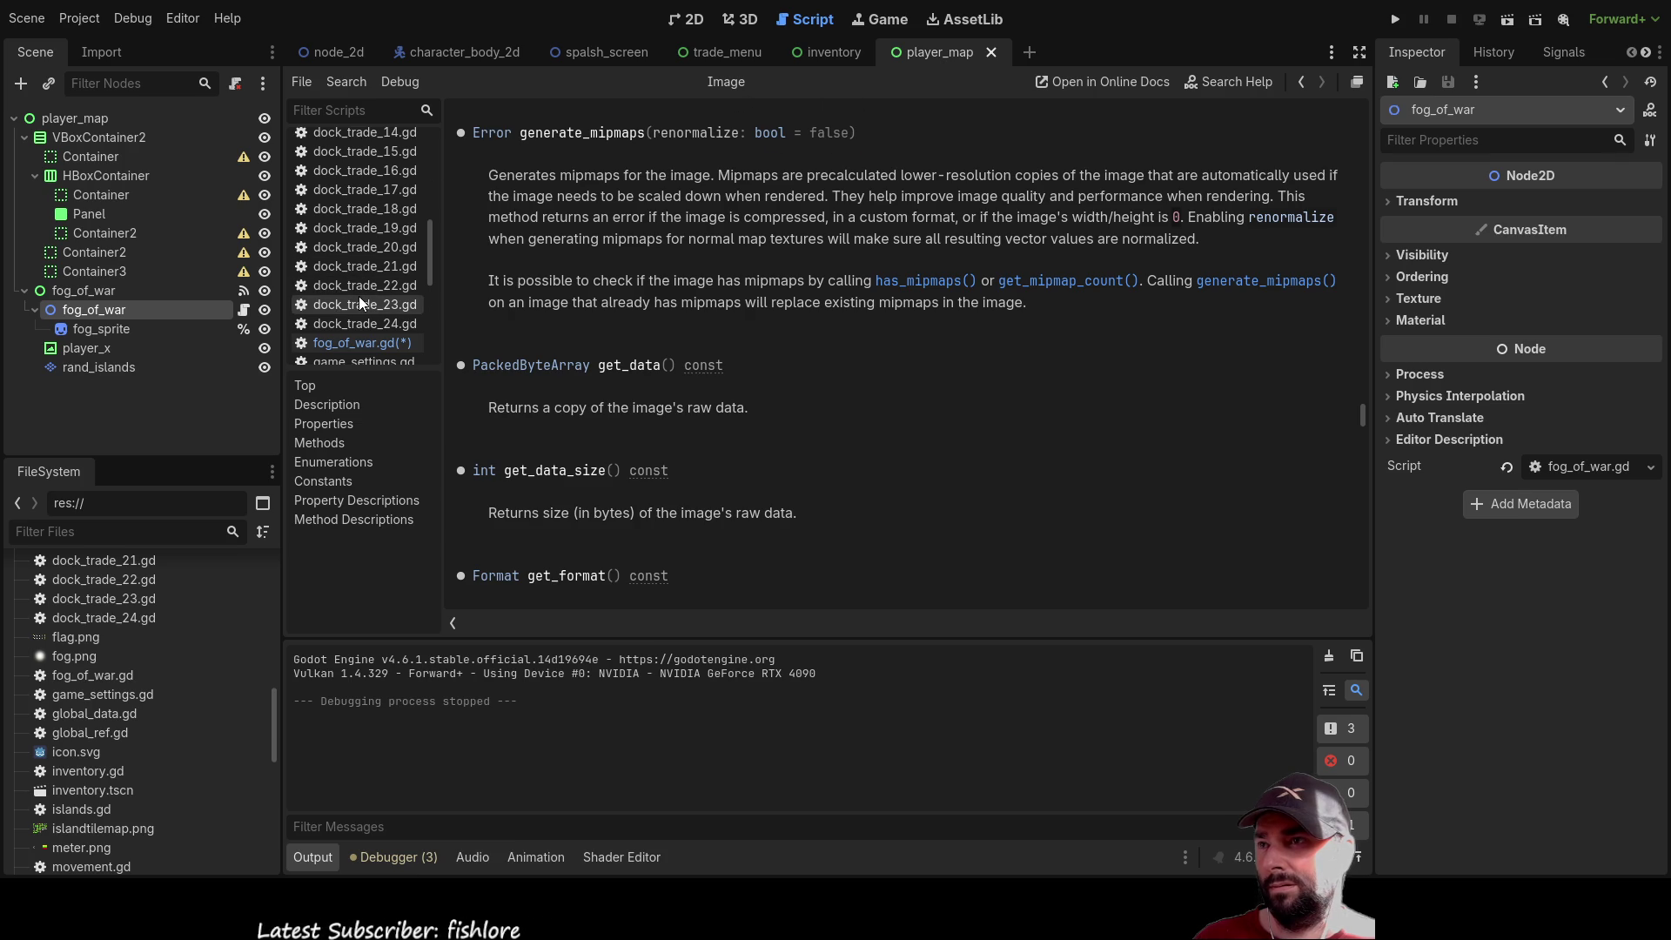
# Look up create_empty in the Image docs from the create call, then go back to fog_of_war.gd
pyautogui.click(357, 344)
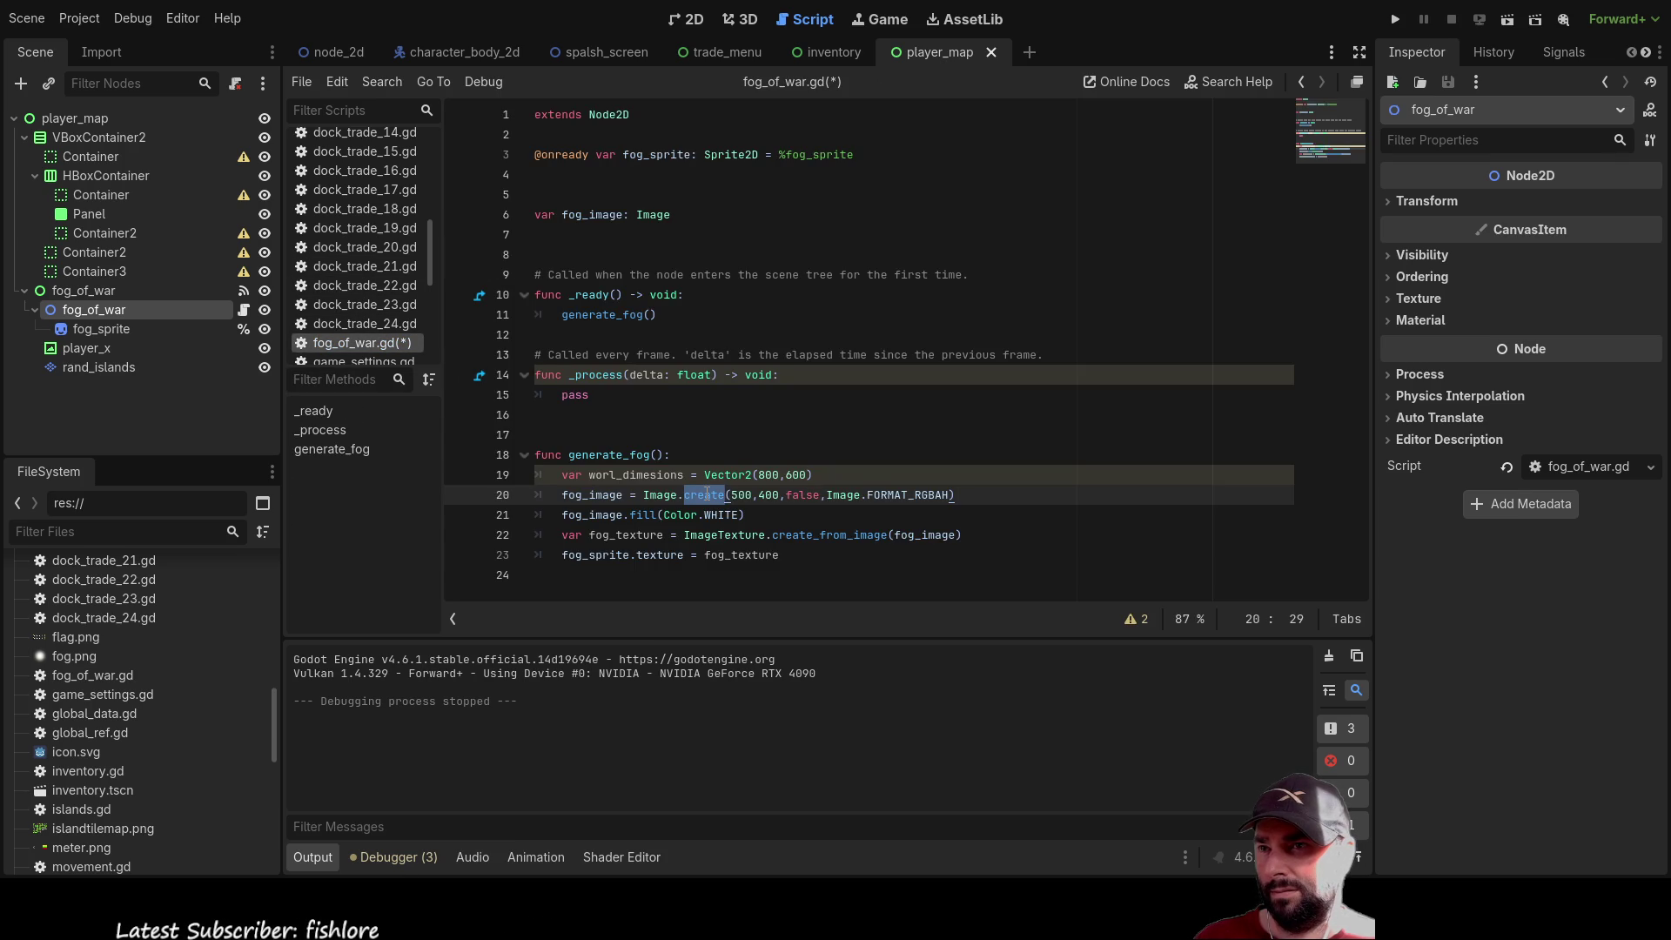
pyautogui.click(706, 494)
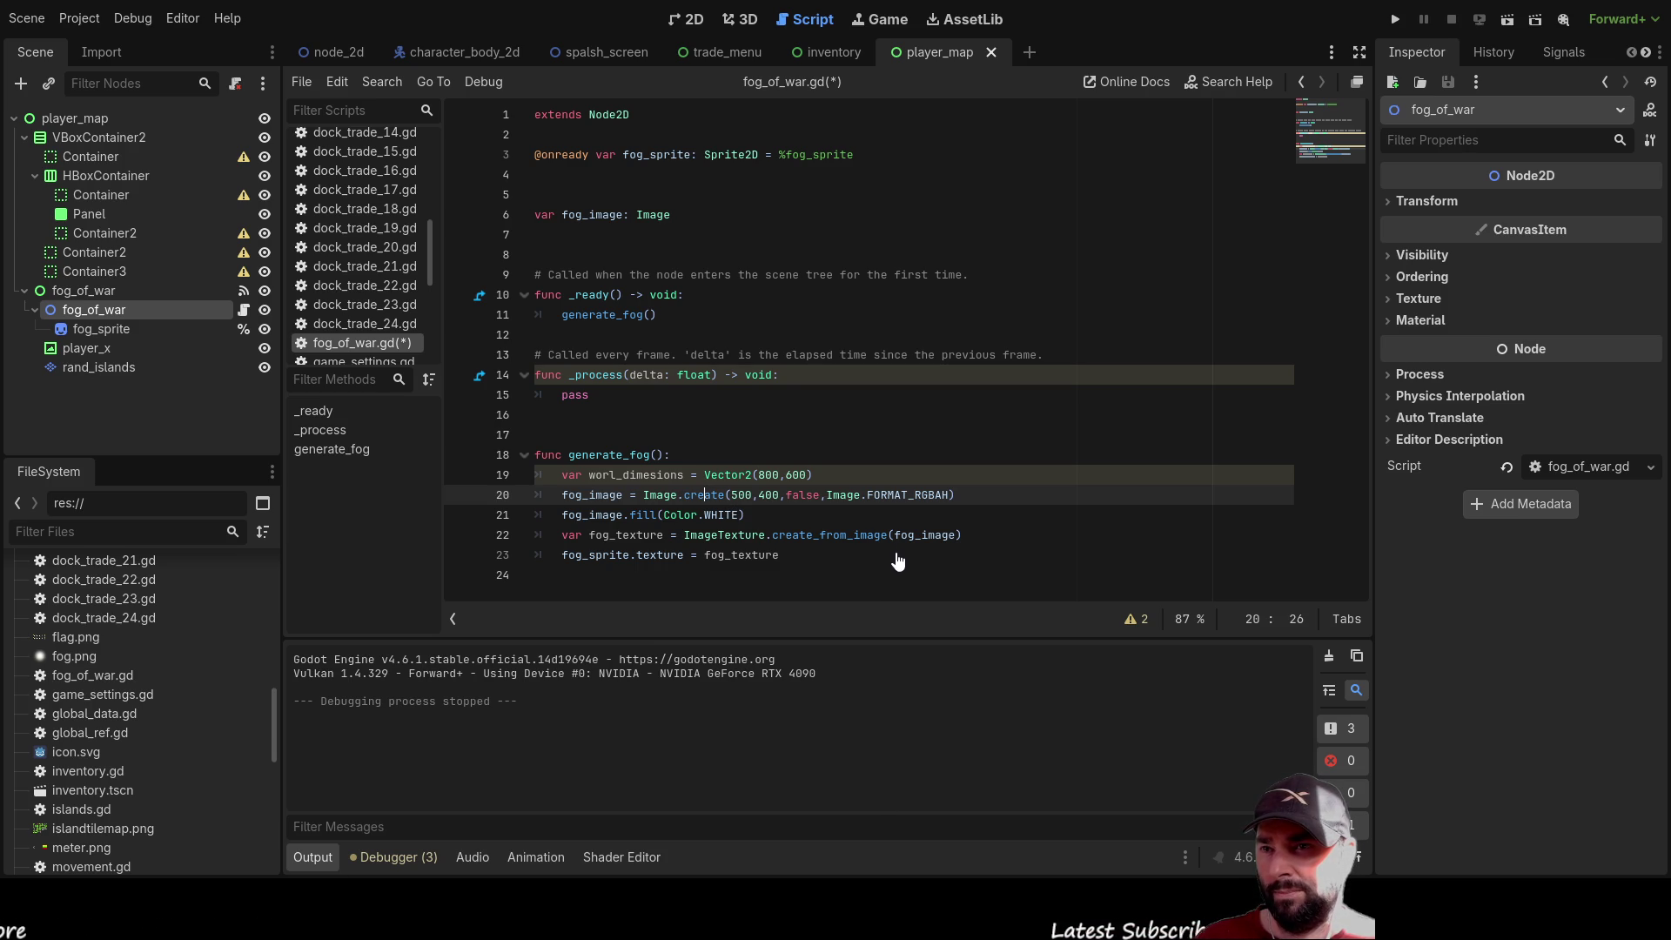
pyautogui.hotkey('alt', 'F1')
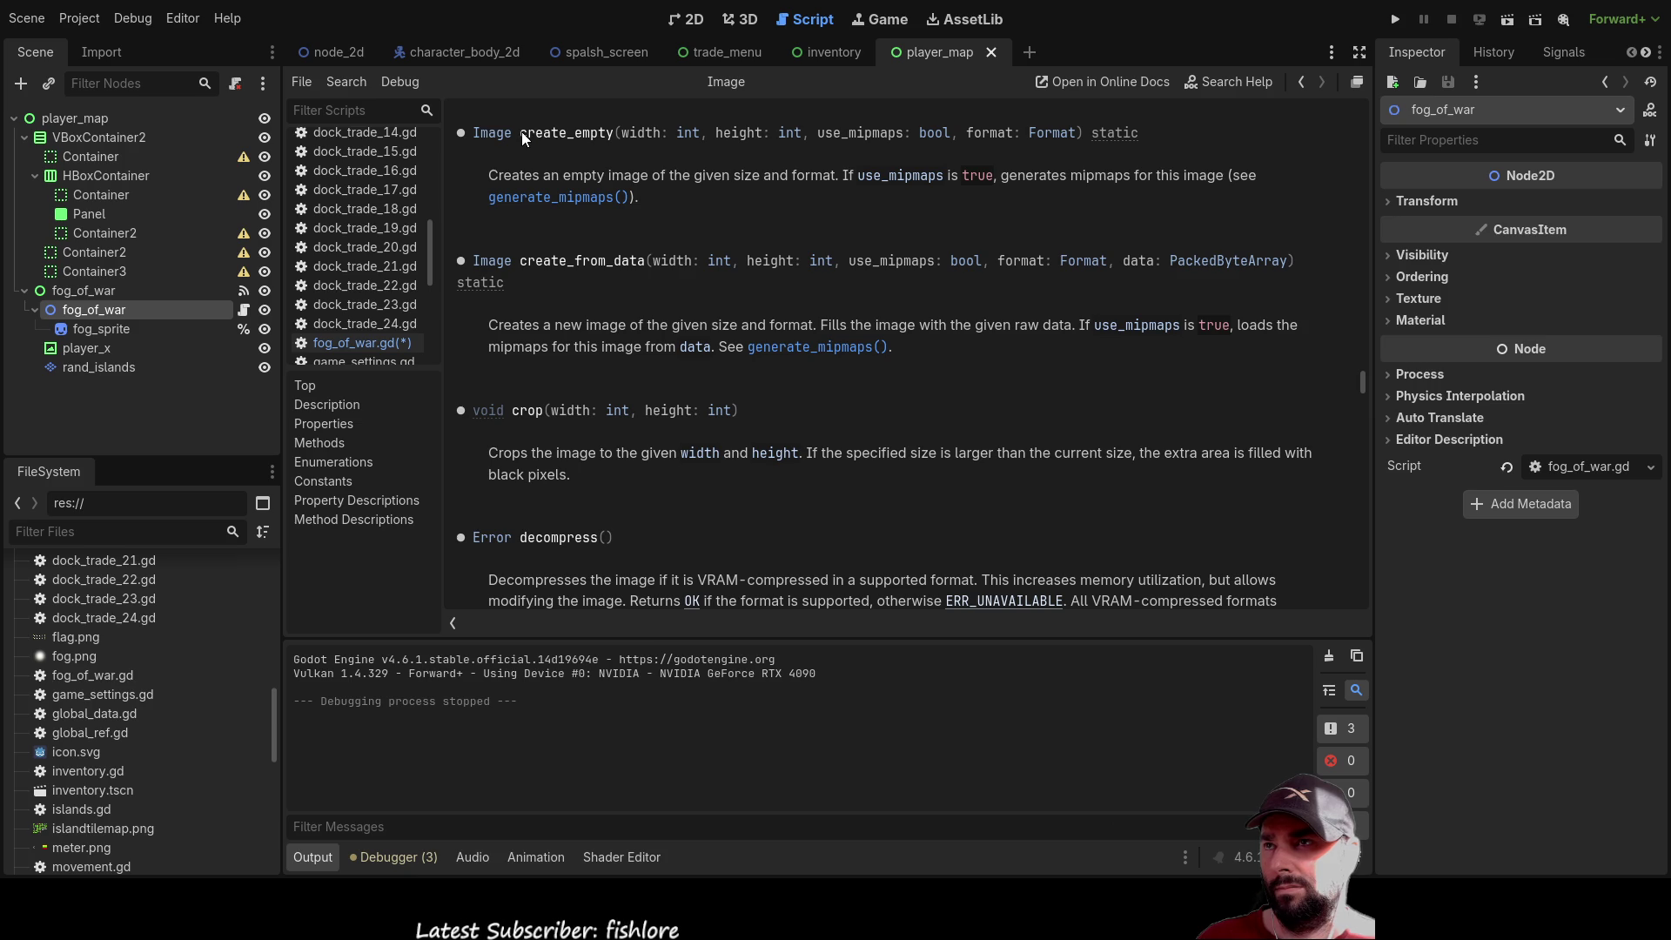
pyautogui.moveTo(519, 132); pyautogui.dragTo(618, 134)
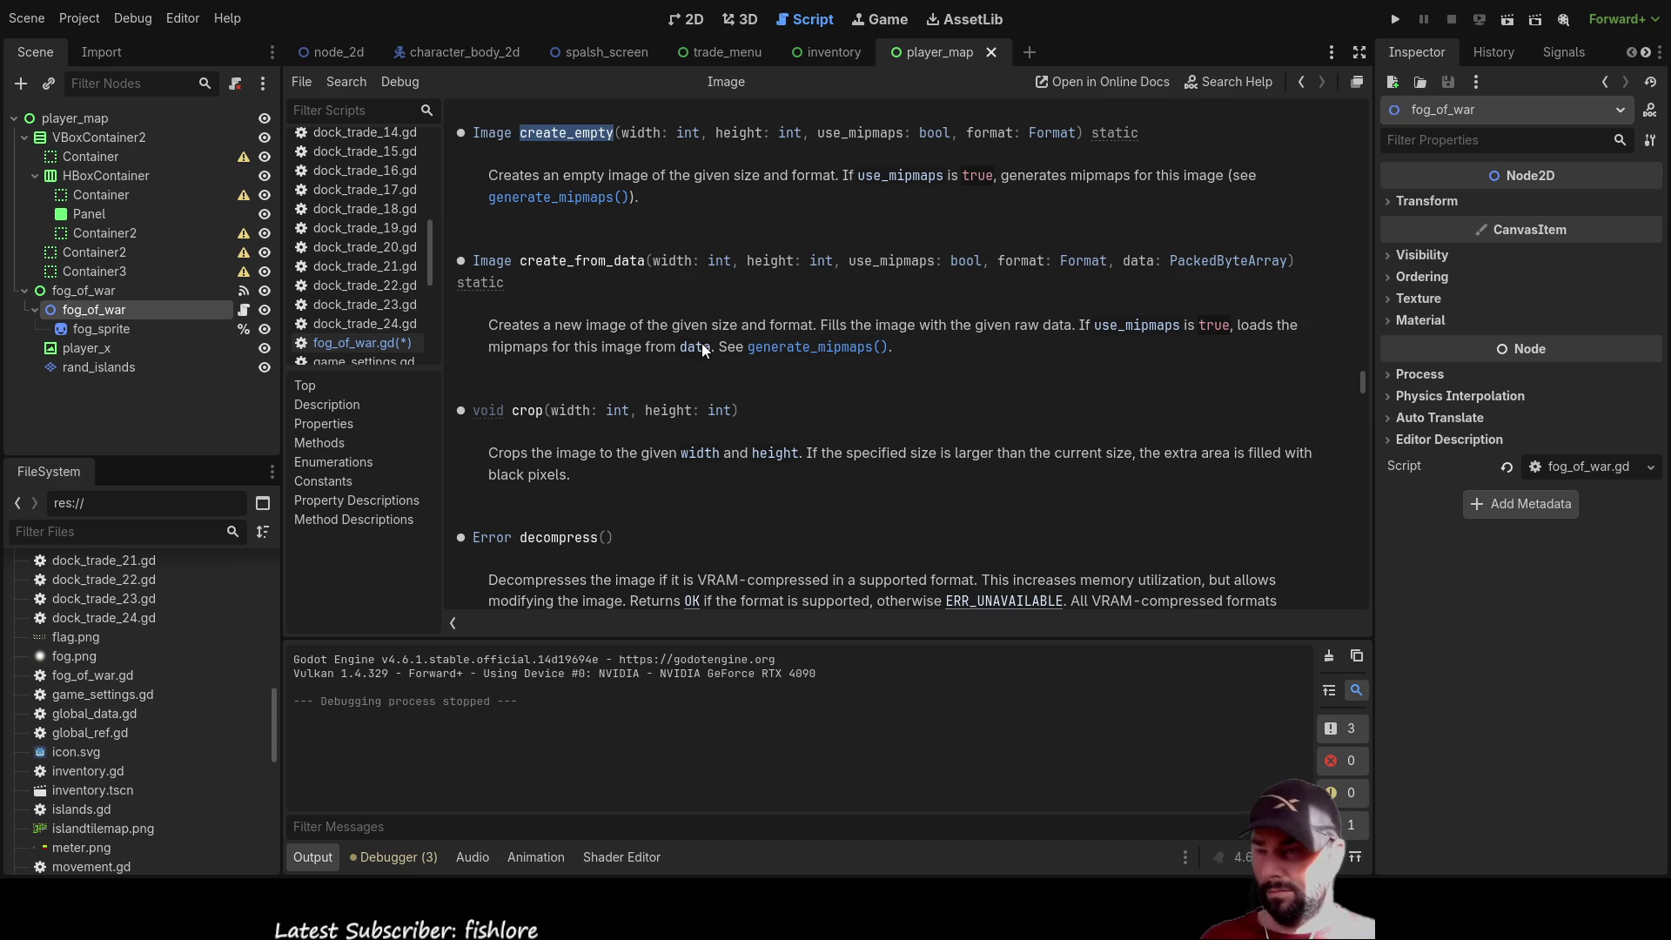
pyautogui.click(332, 347)
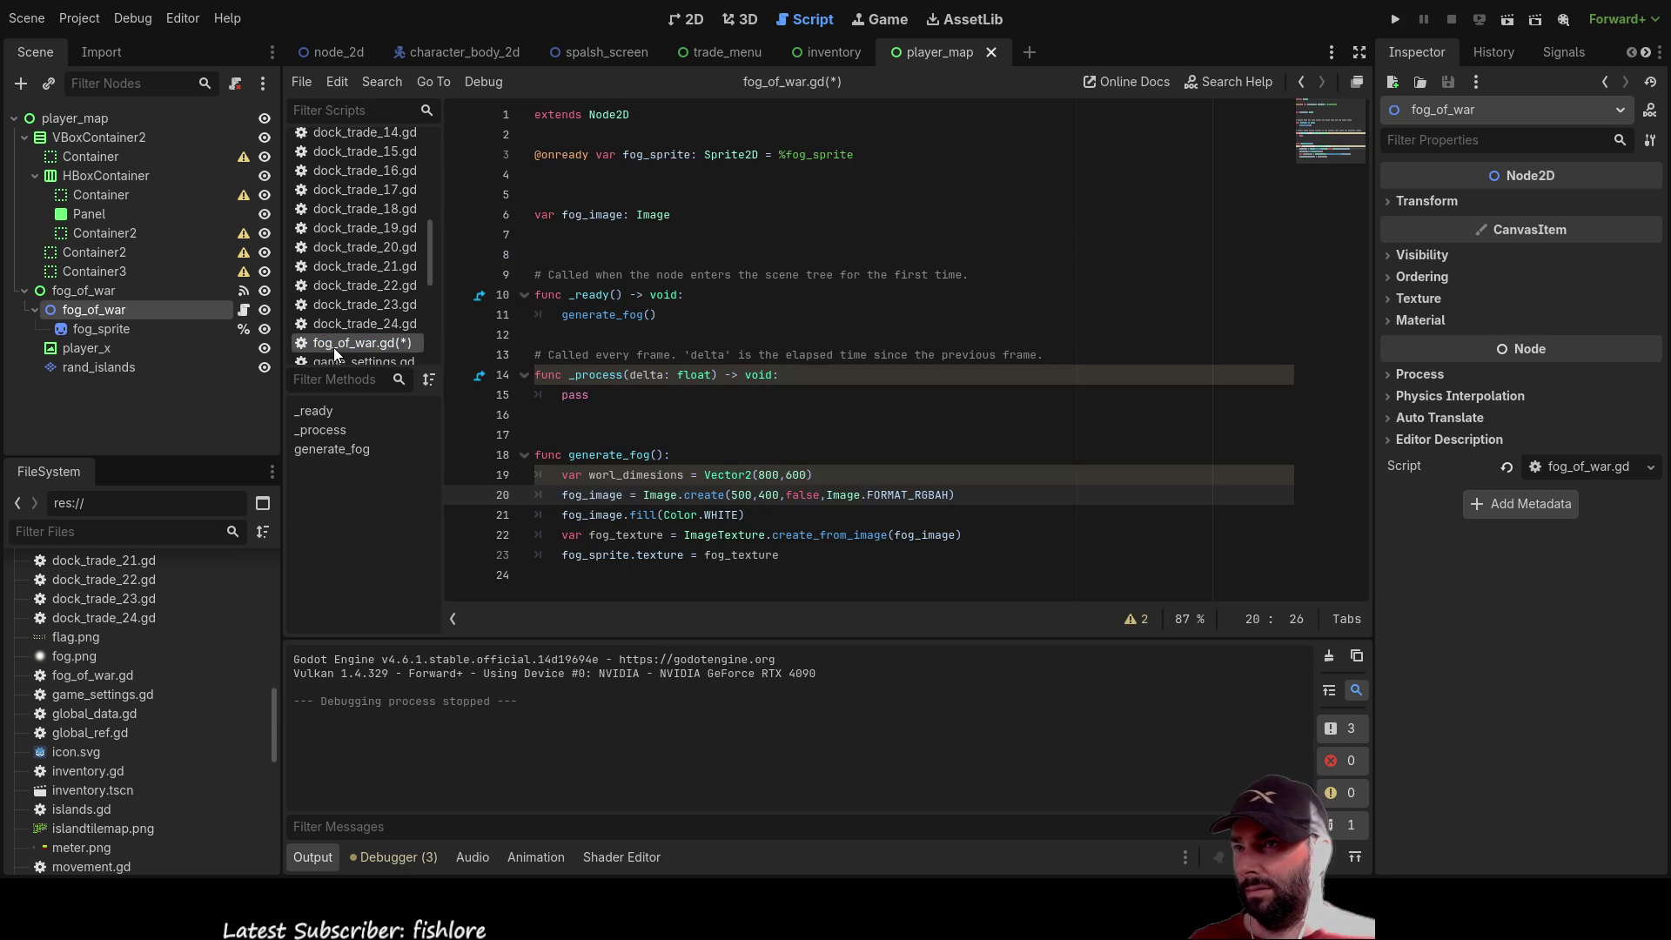
# Replace Image.create with Image.create_empty on line 20 and test-run the scene
pyautogui.doubleClick(703, 495)
pyautogui.write('create_empty')
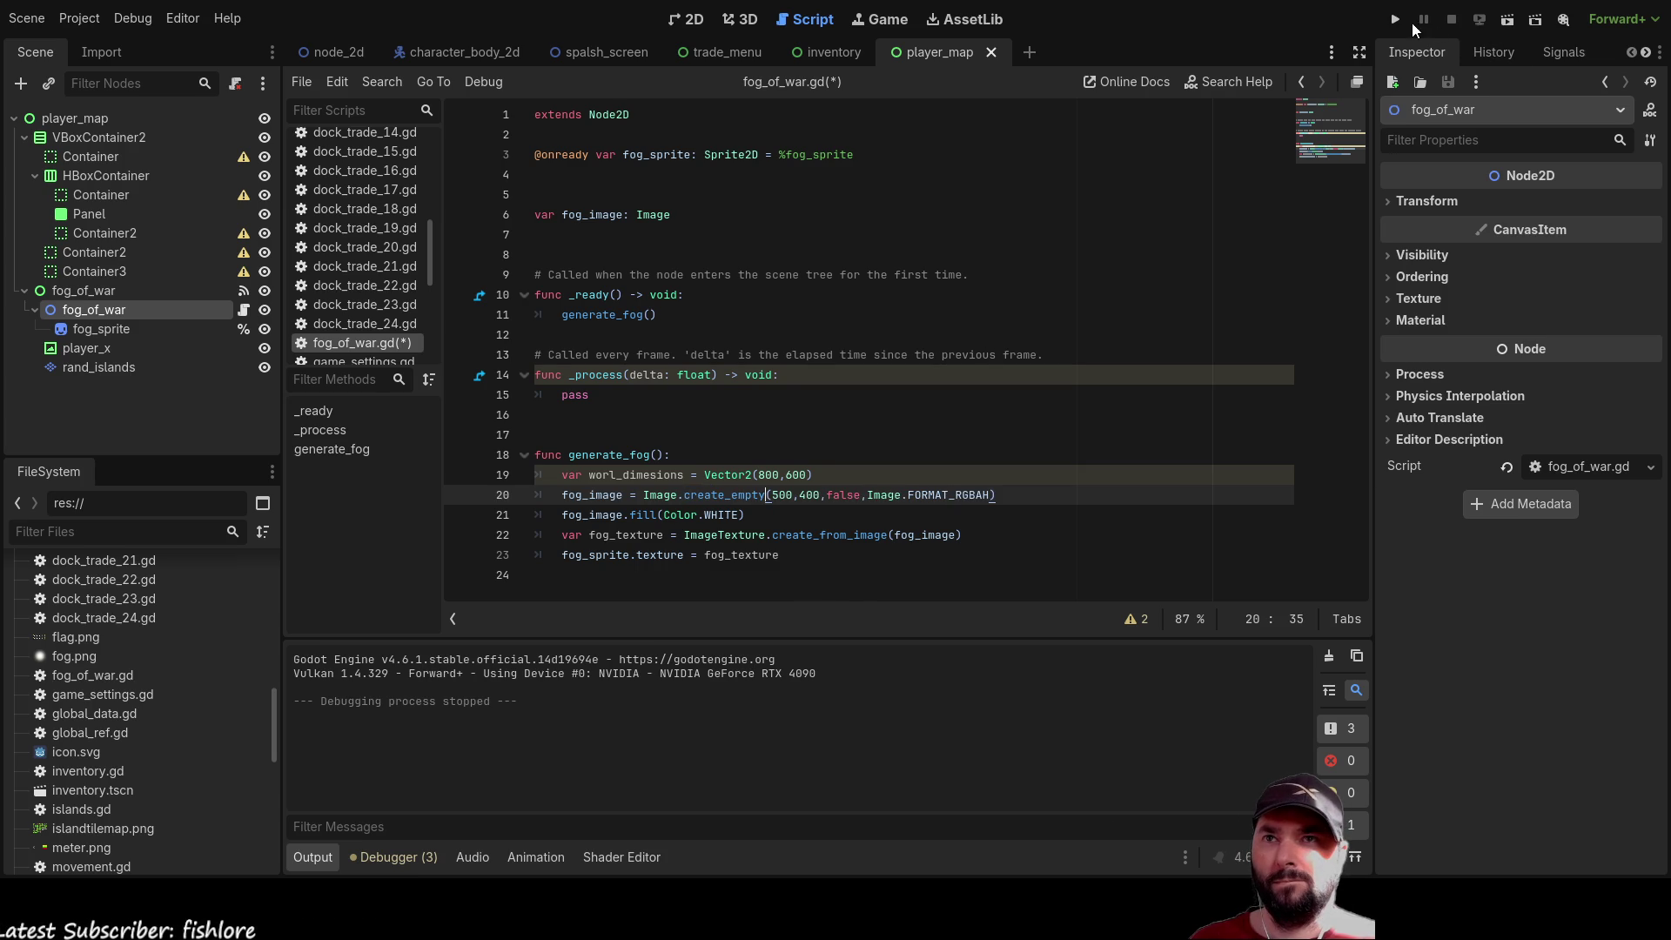
pyautogui.click(1507, 24)
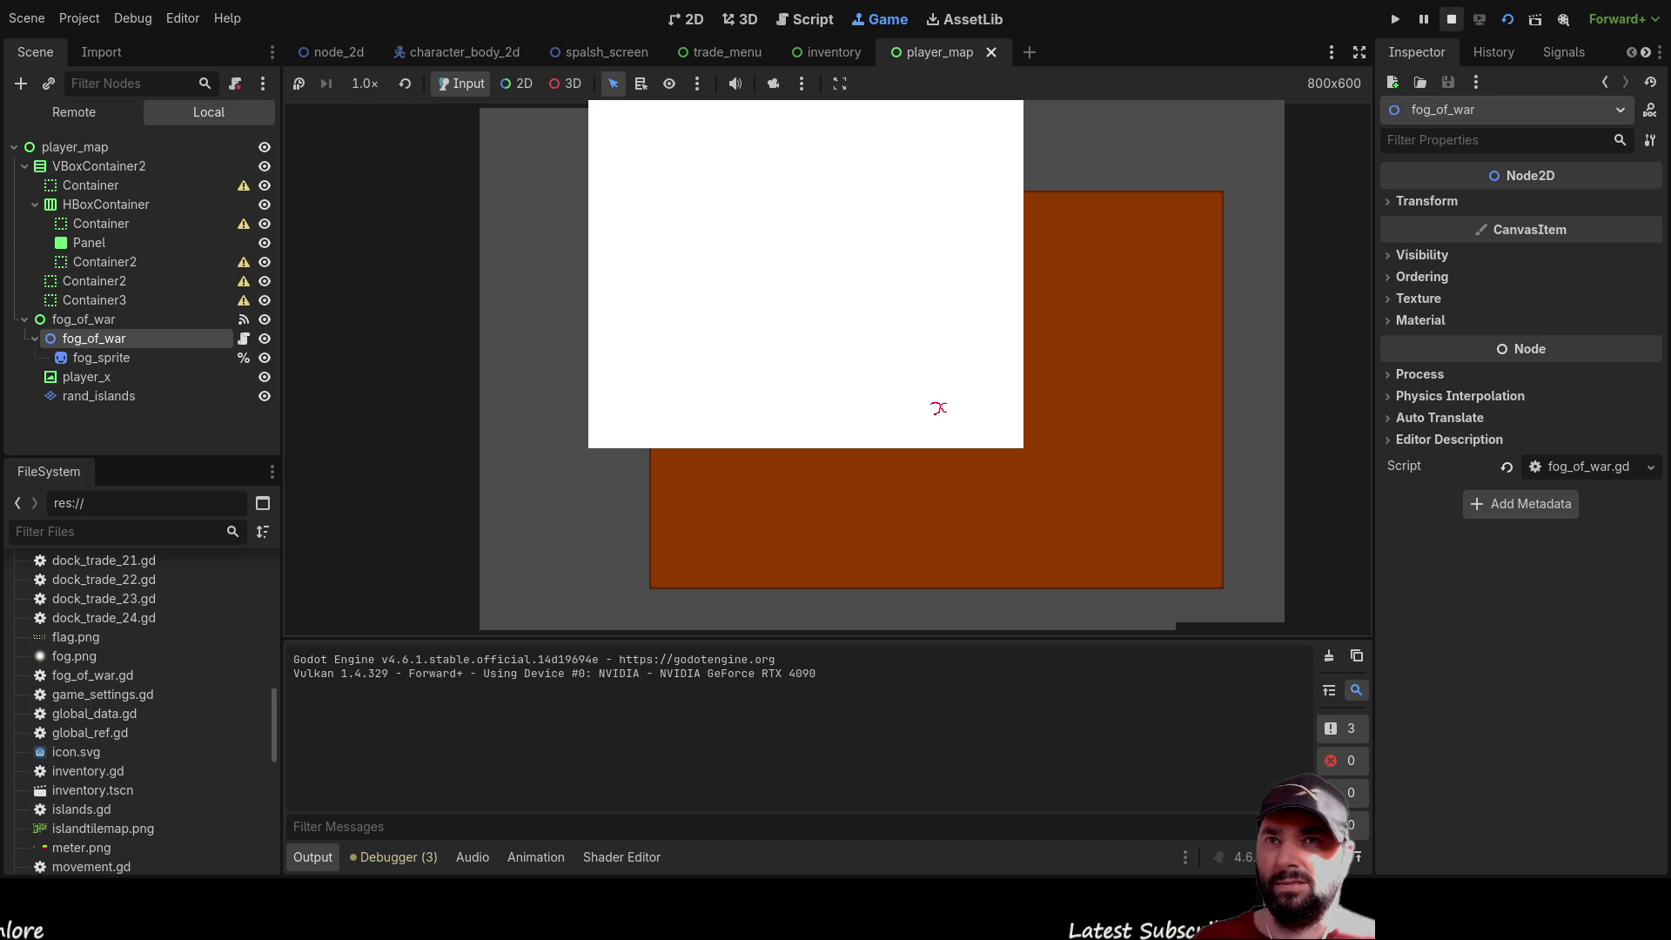
pyautogui.press('F8')
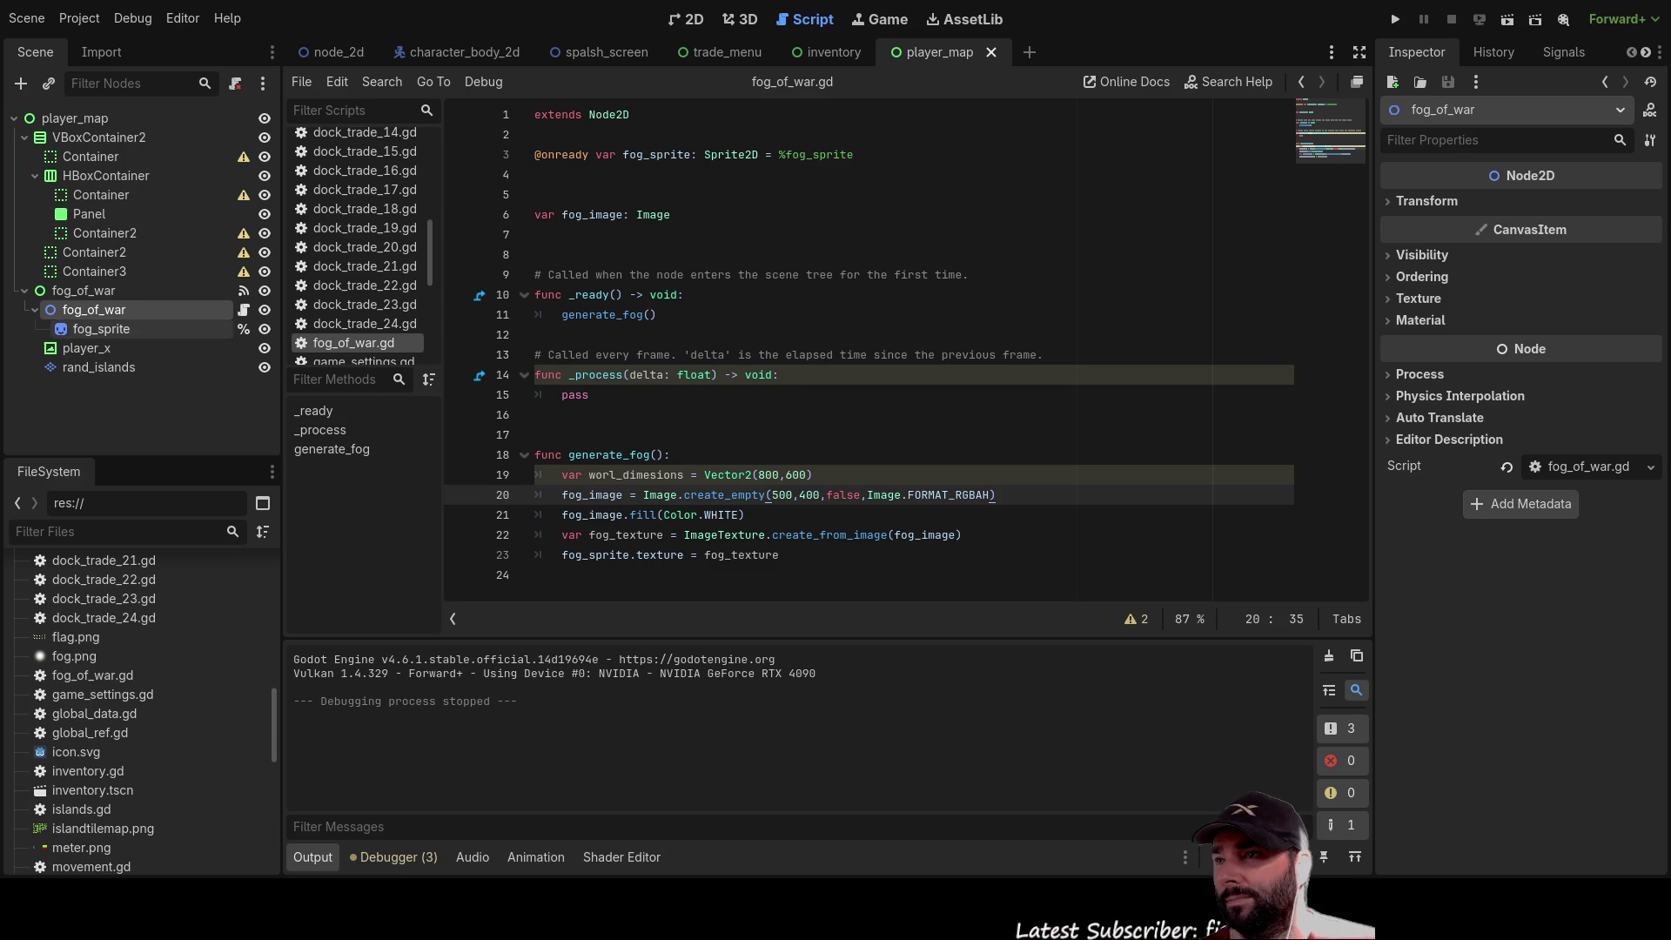
# Untick Centered under Offset for the fog_sprite node
pyautogui.click(101, 328)
pyautogui.click(1388, 228)
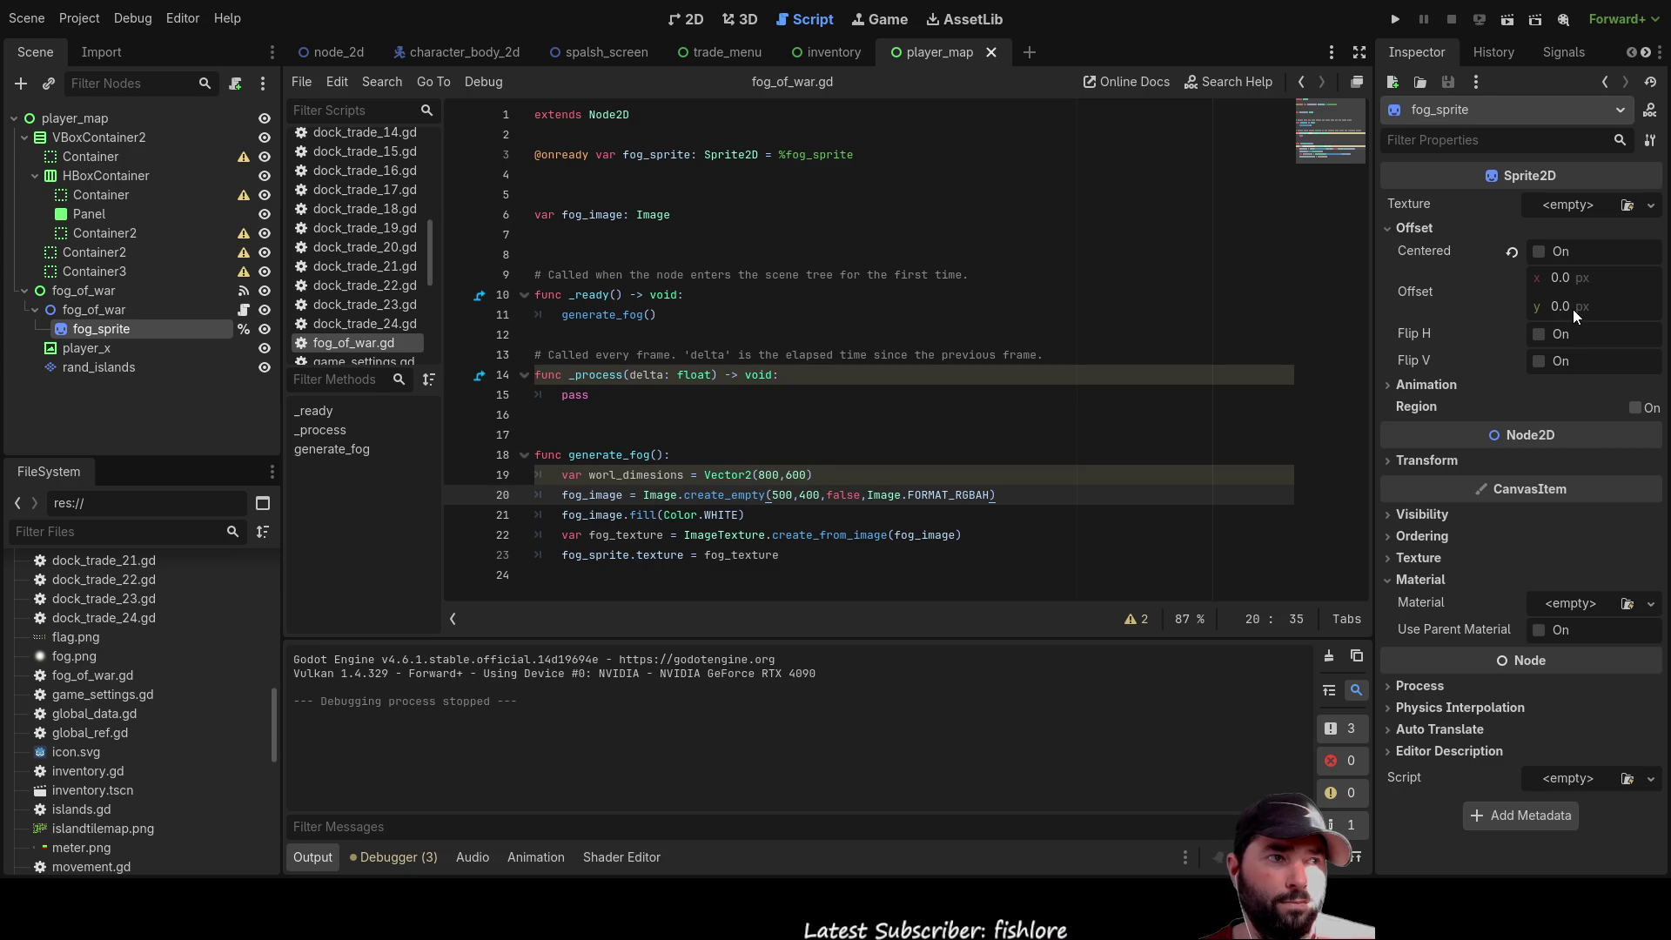
pyautogui.click(1539, 251)
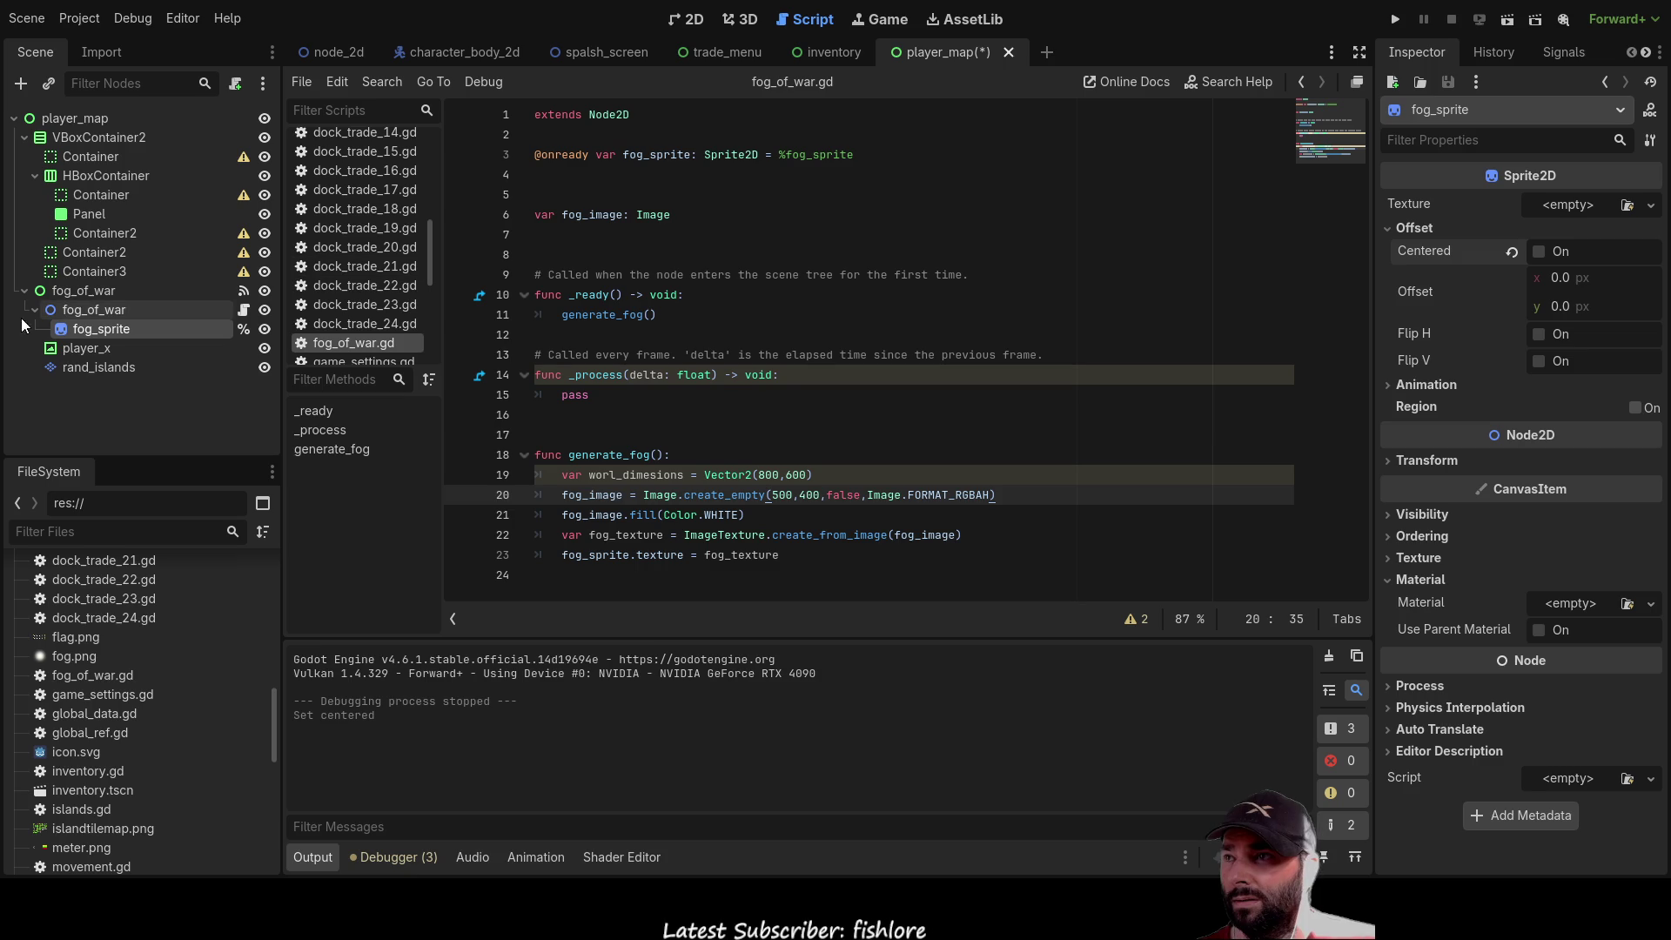
# Check the fog_of_war node's Transform, then reselect fog_sprite
pyautogui.moveTo(126, 324); pyautogui.dragTo(114, 310)
pyautogui.click(113, 310)
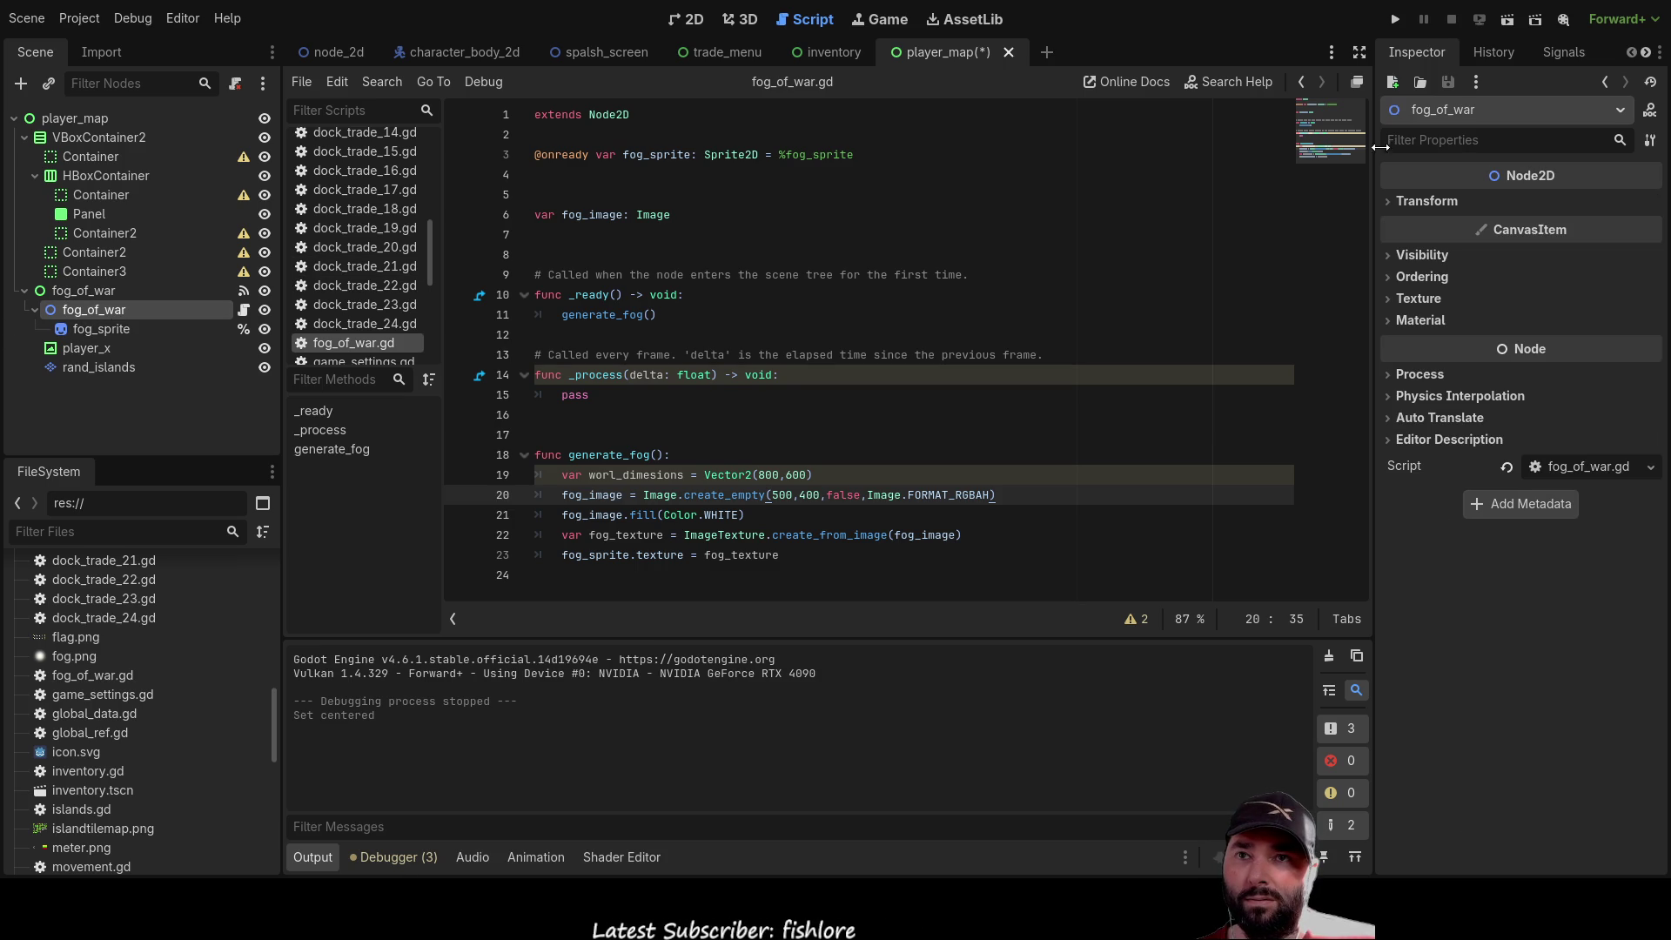
pyautogui.click(1391, 202)
pyautogui.click(1389, 204)
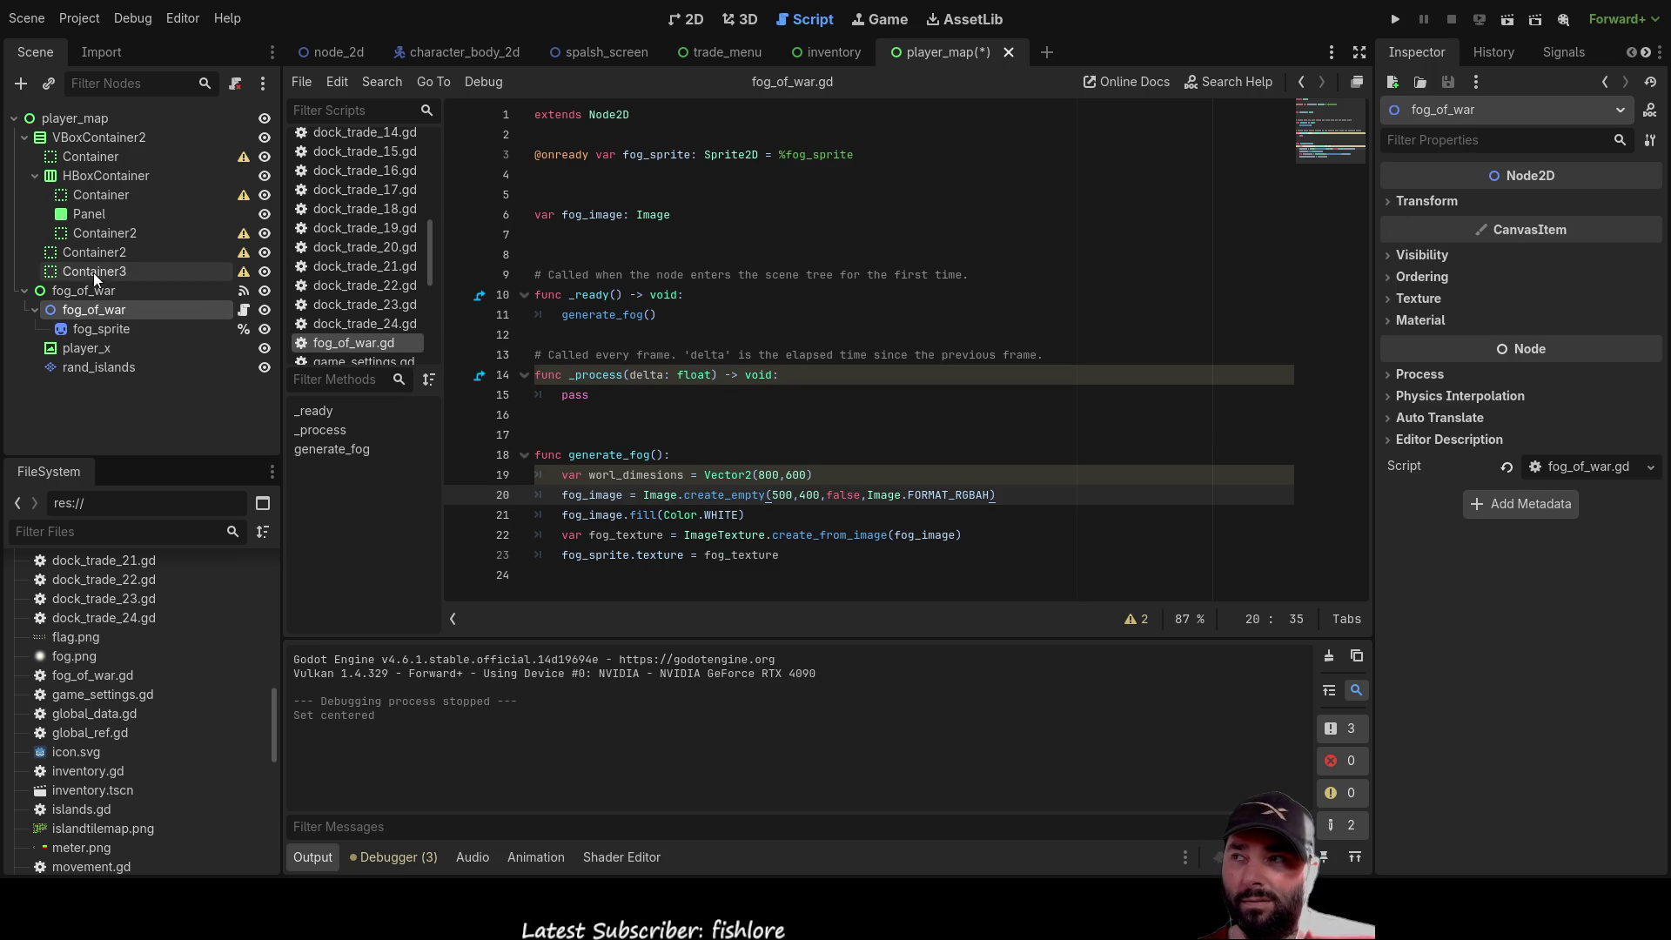
pyautogui.click(100, 328)
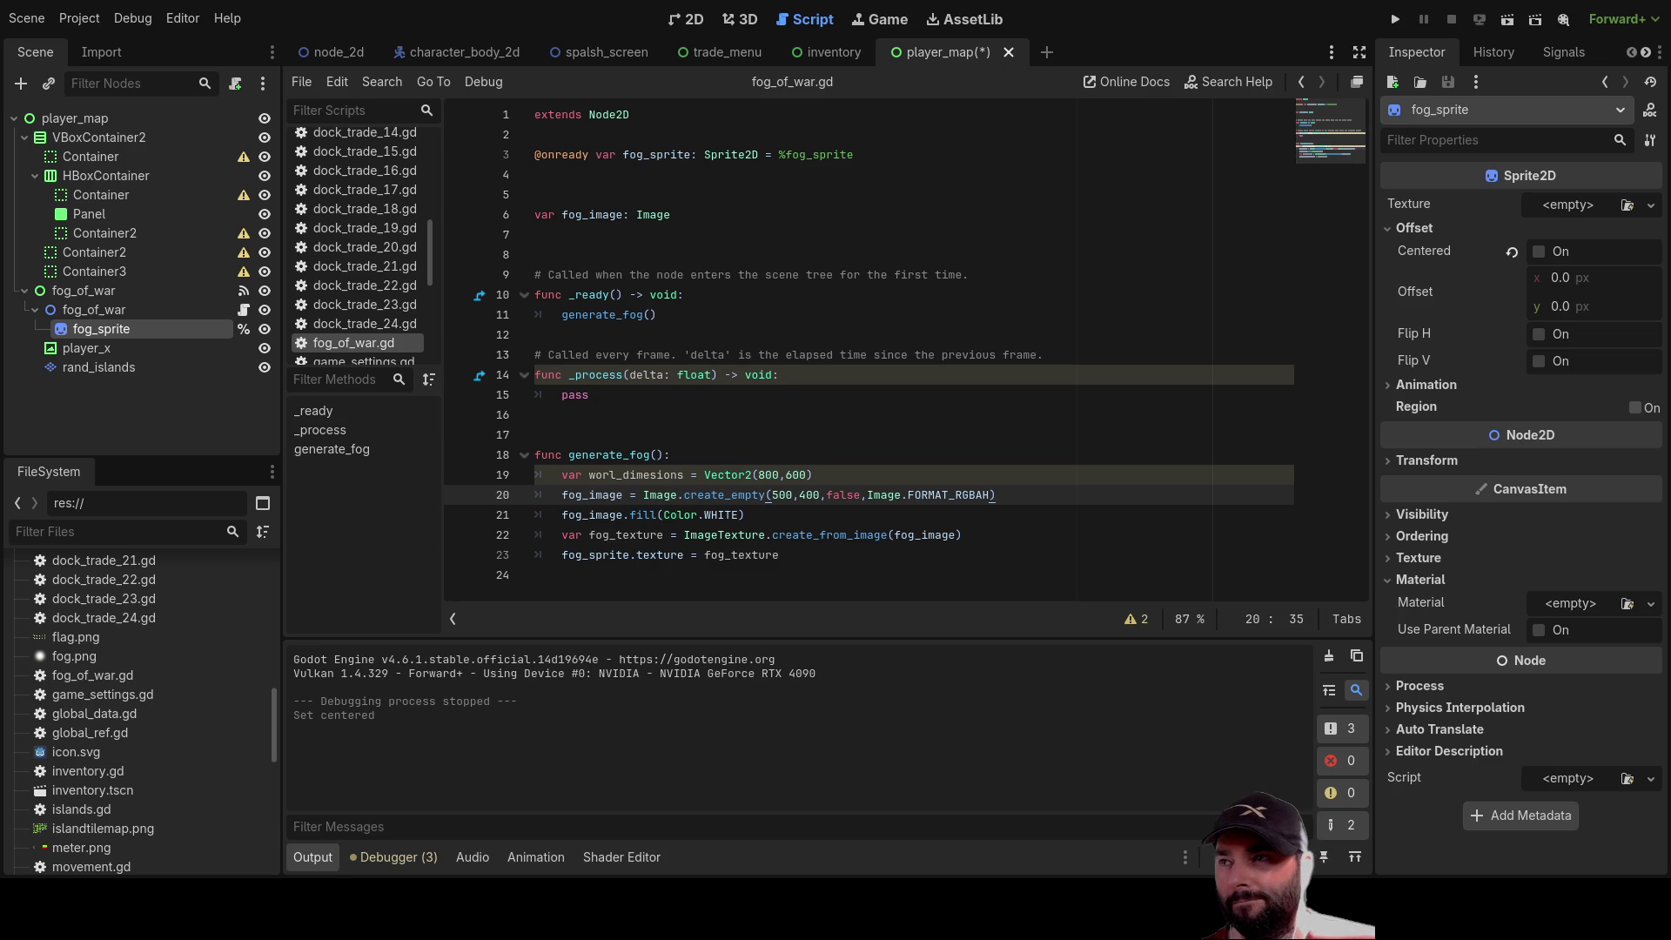
# Add the vission Sprite2D under player_x and drag it into fog_of_war.gd as a reference
pyautogui.click(92, 349)
pyautogui.write('vission')
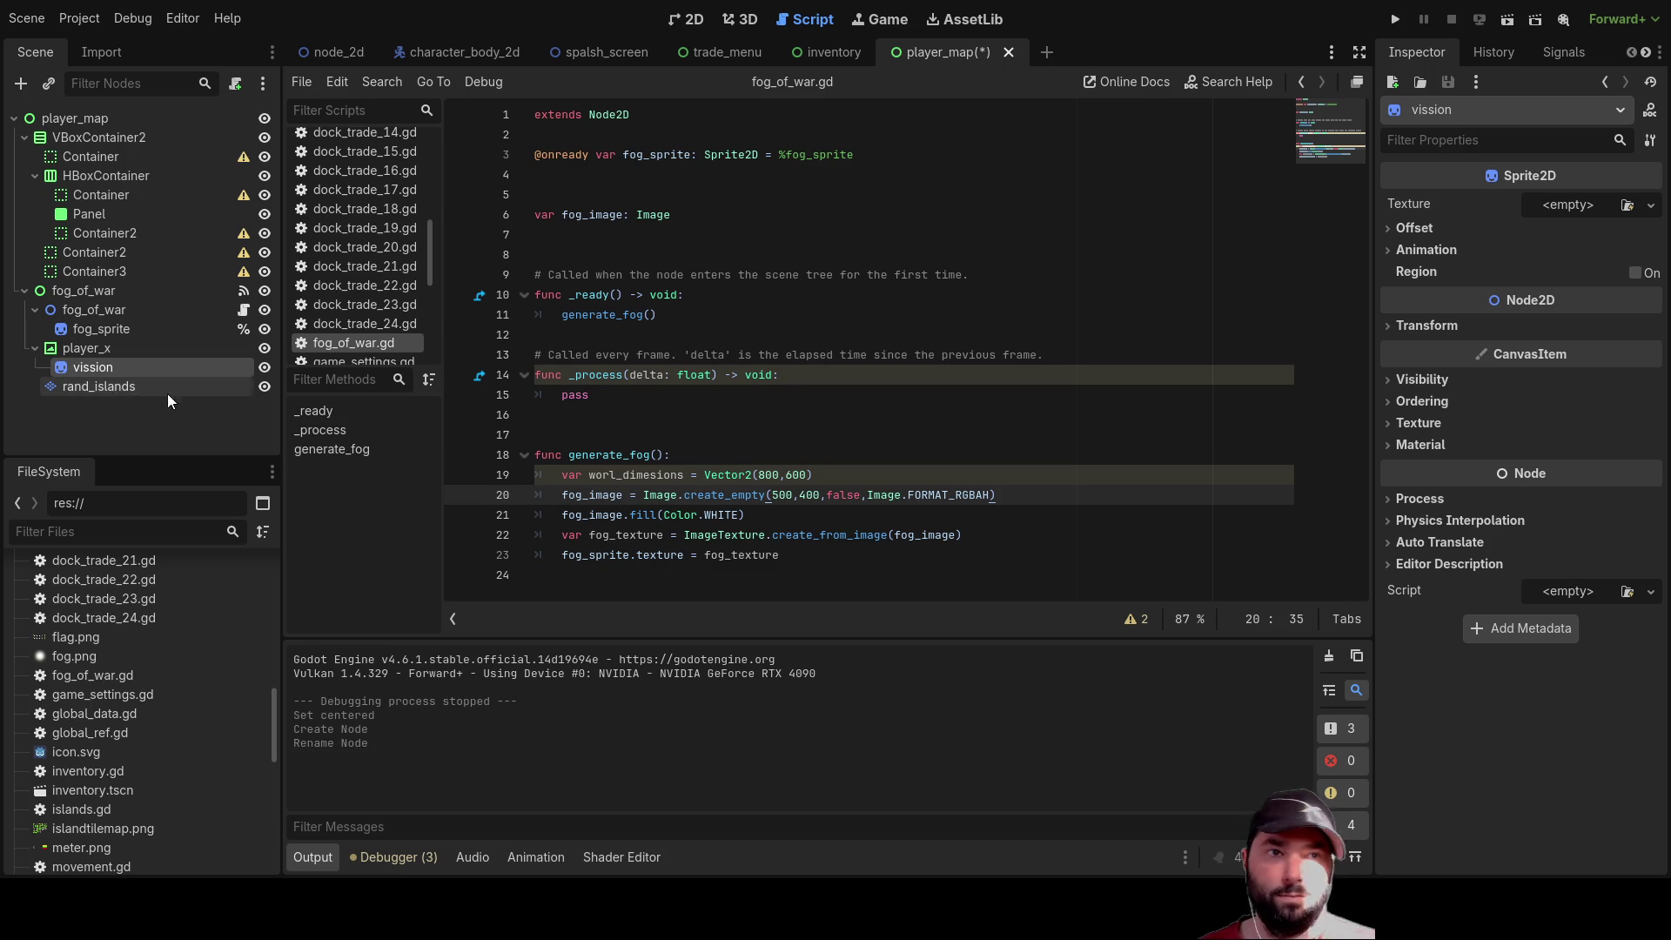
pyautogui.click(622, 424)
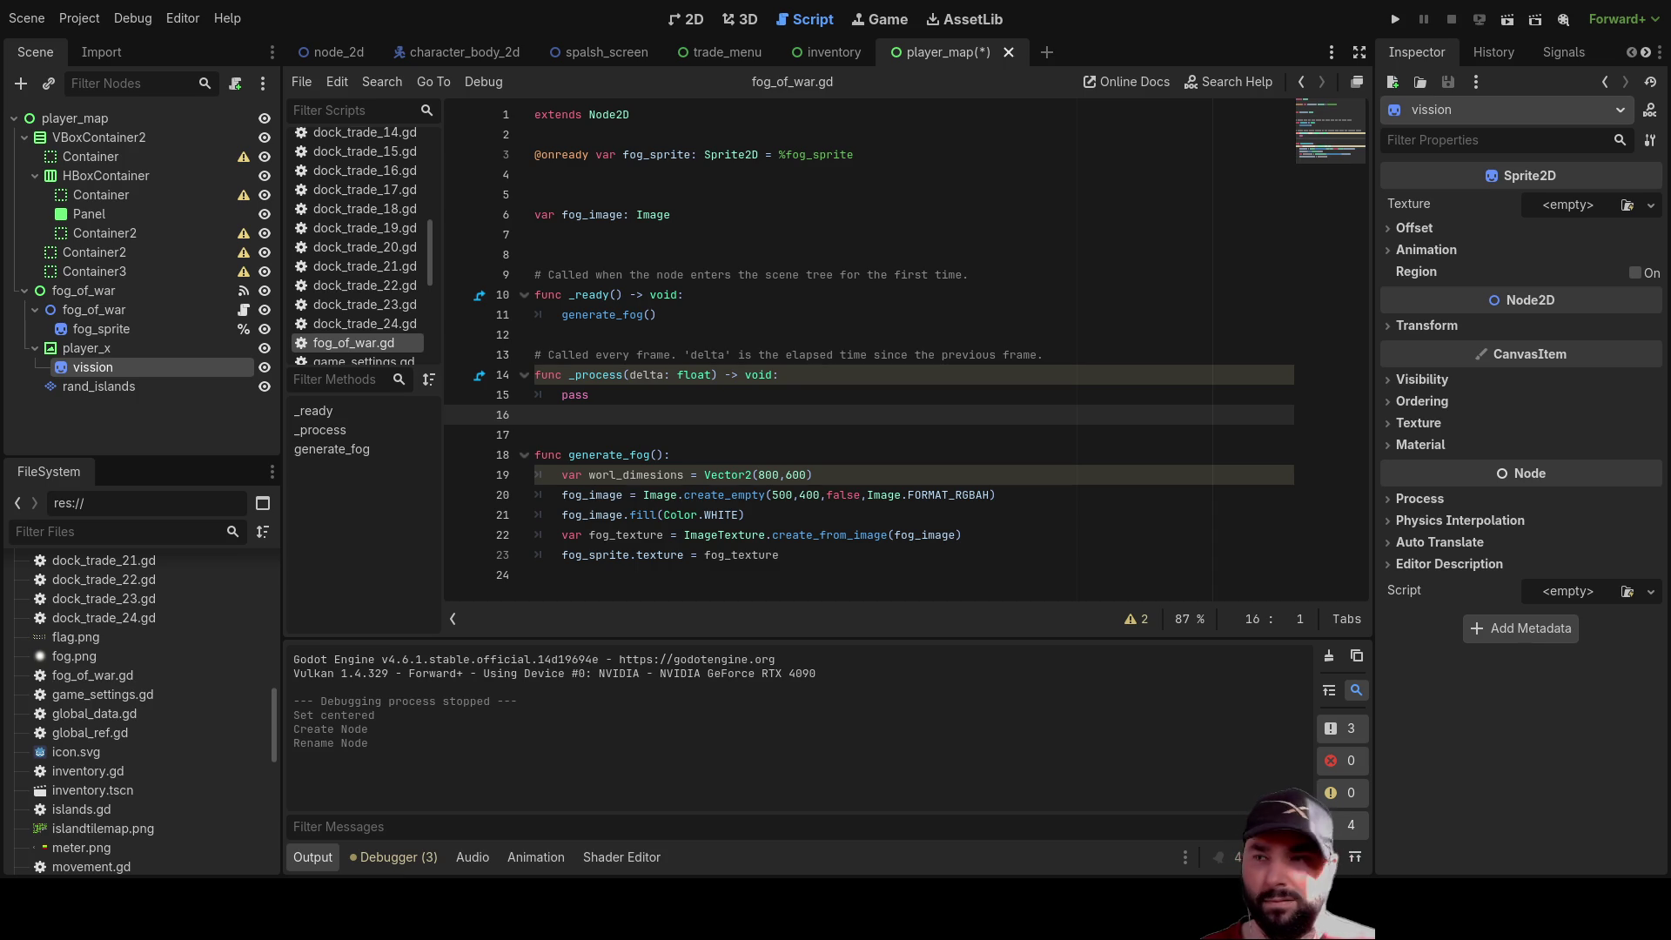
pyautogui.click(536, 574)
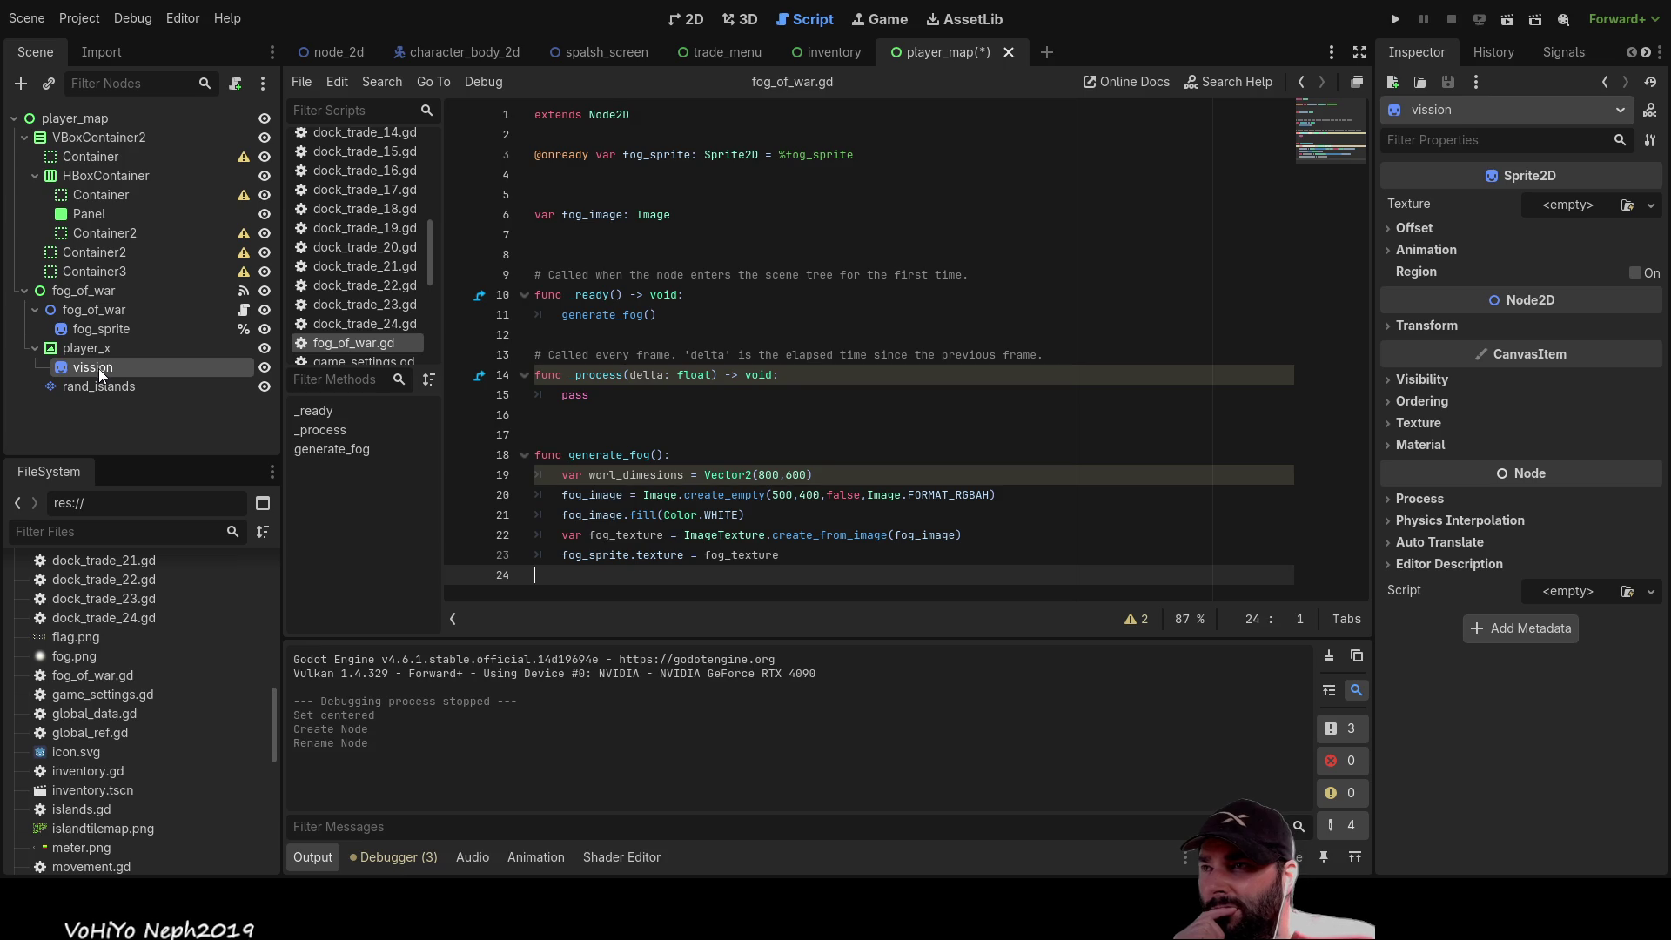
pyautogui.moveTo(93, 369)
pyautogui.mouseDown()
pyautogui.moveTo(674, 233)
pyautogui.moveTo(552, 177)
pyautogui.mouseUp()
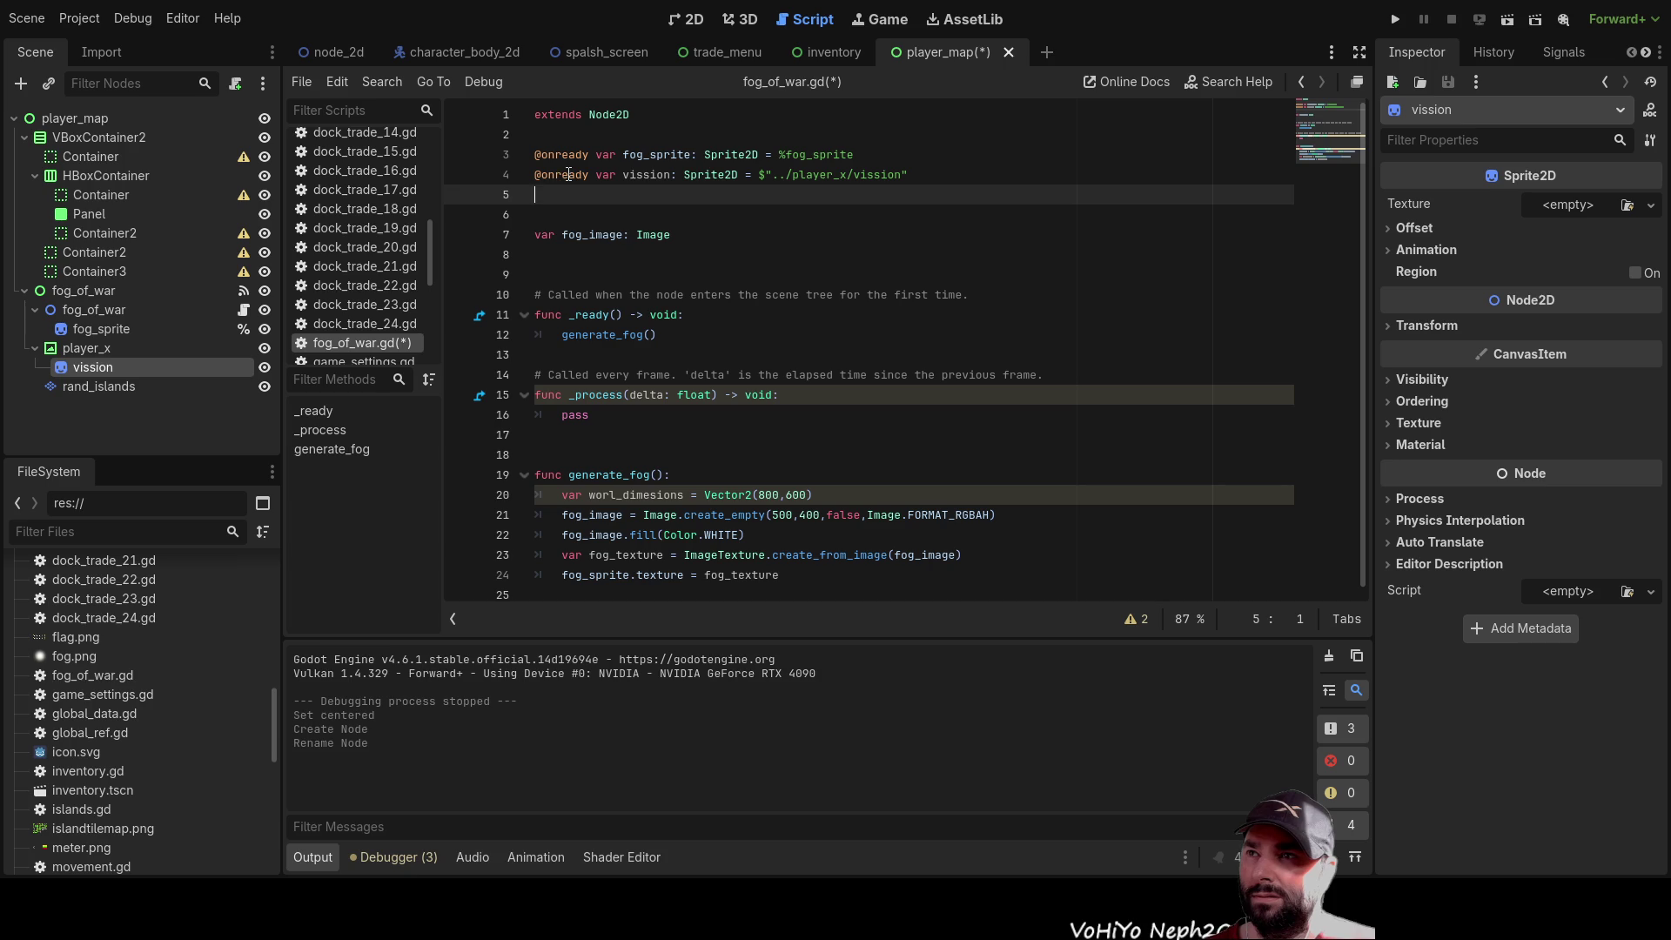
# Place the caret below generate_fog around line 24 and run the scene again
pyautogui.click(592, 597)
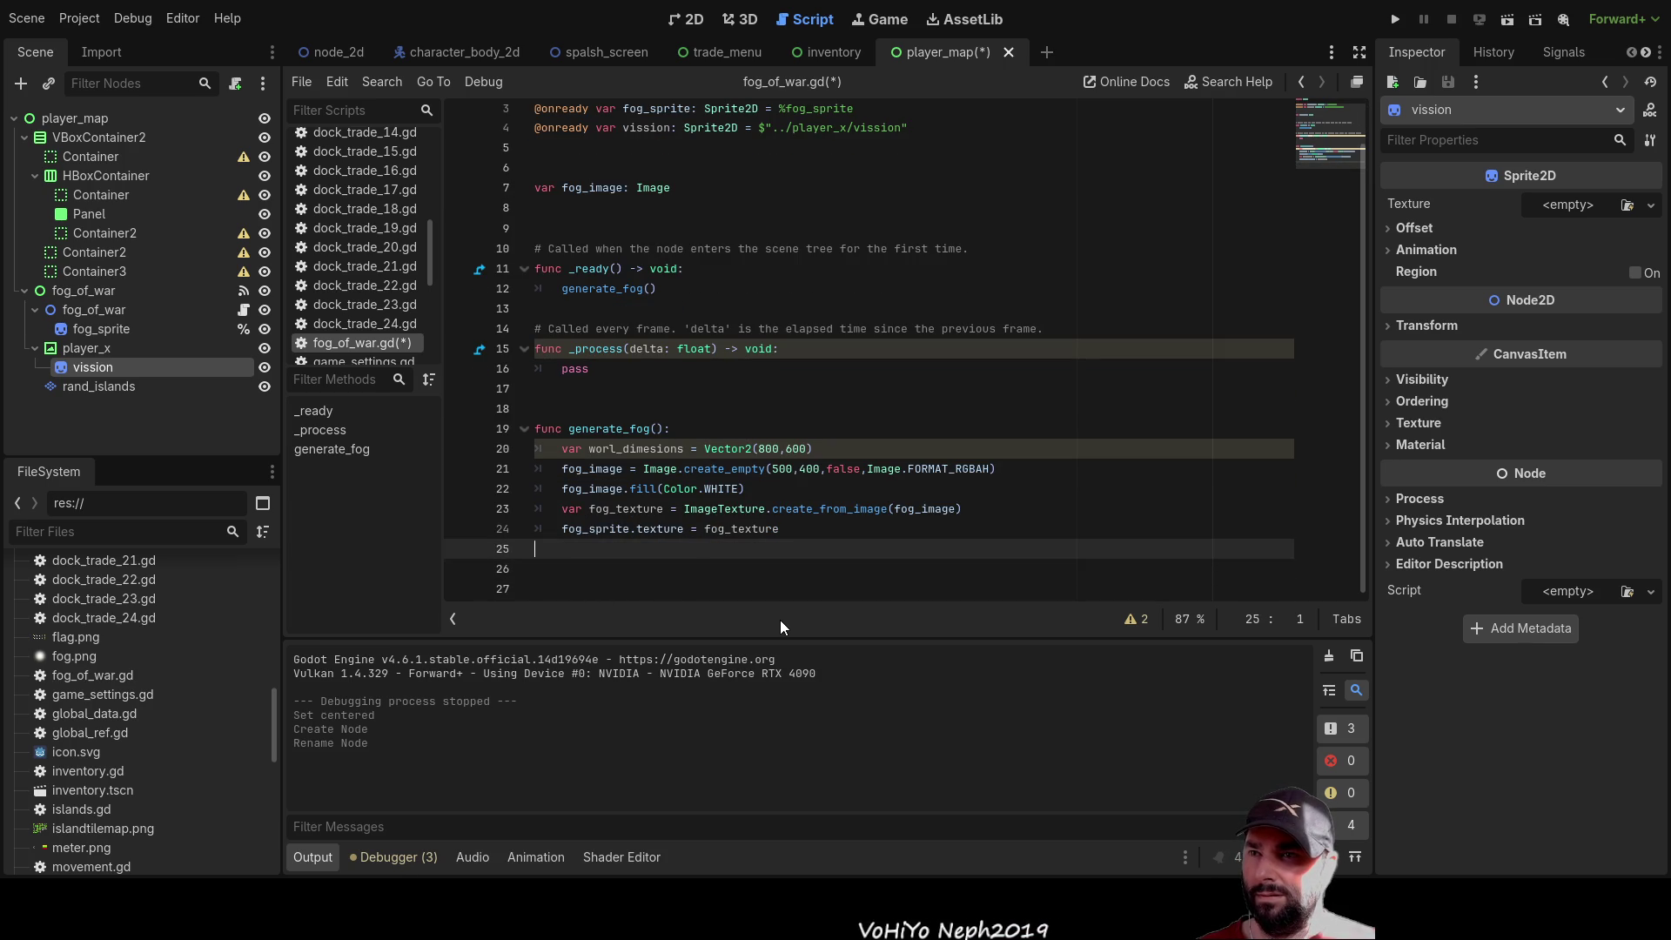
pyautogui.press('Up')
pyautogui.press('Up')
pyautogui.press('Up')
pyautogui.press('Down')
pyautogui.press('Down')
pyautogui.press('Down')
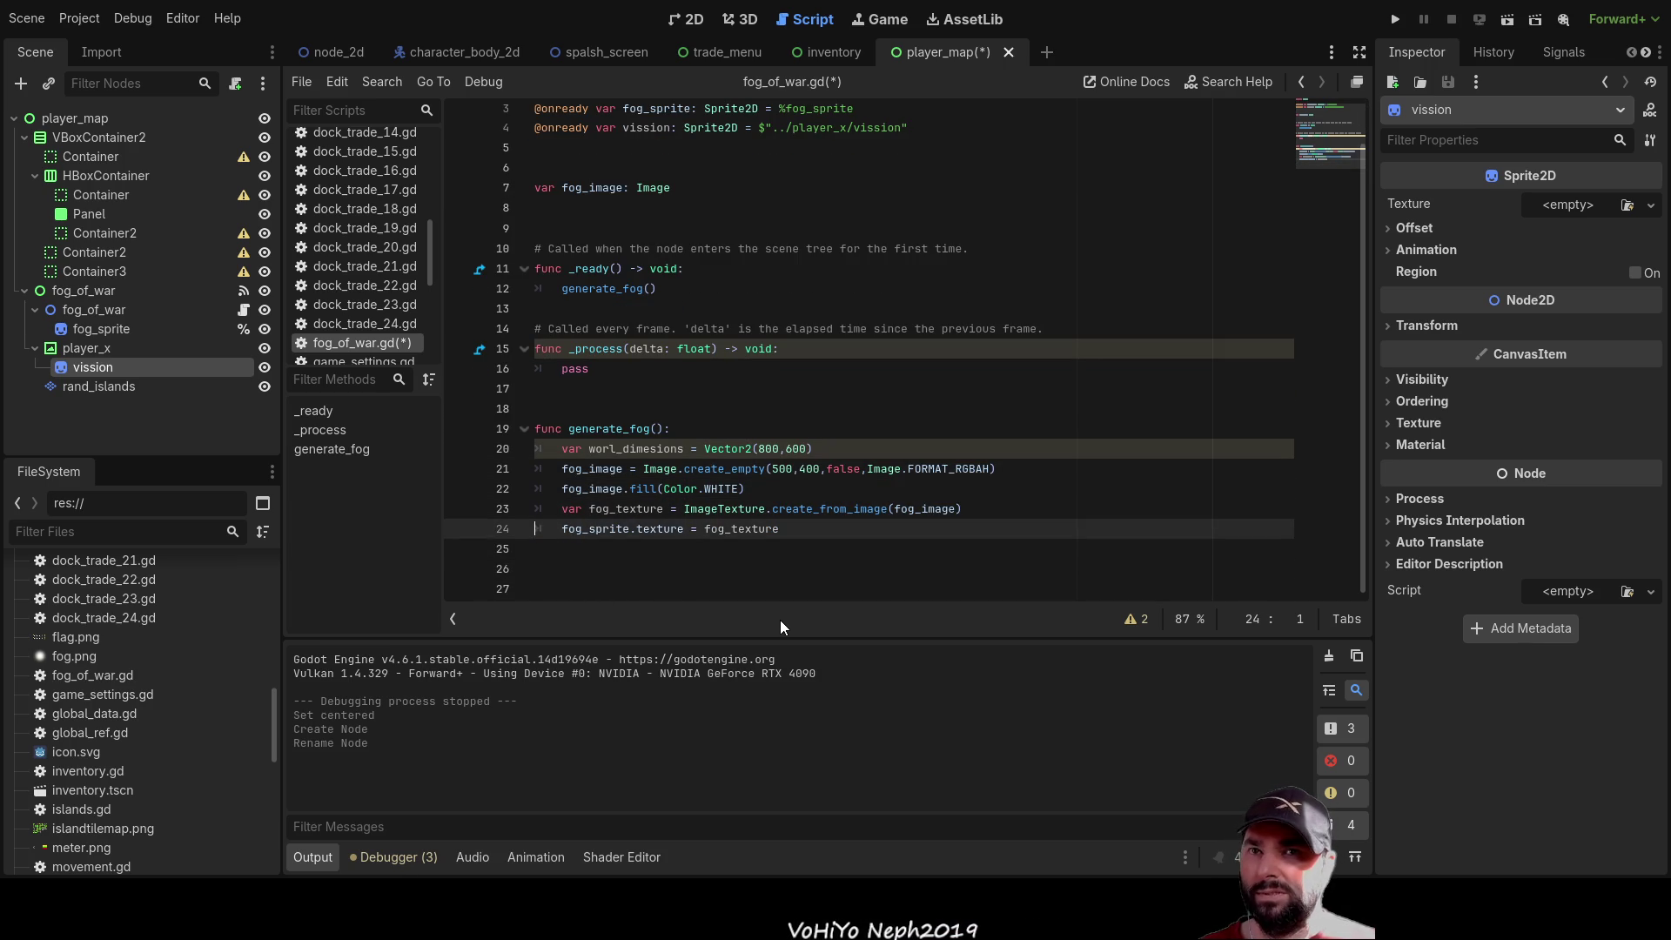
pyautogui.click(1534, 19)
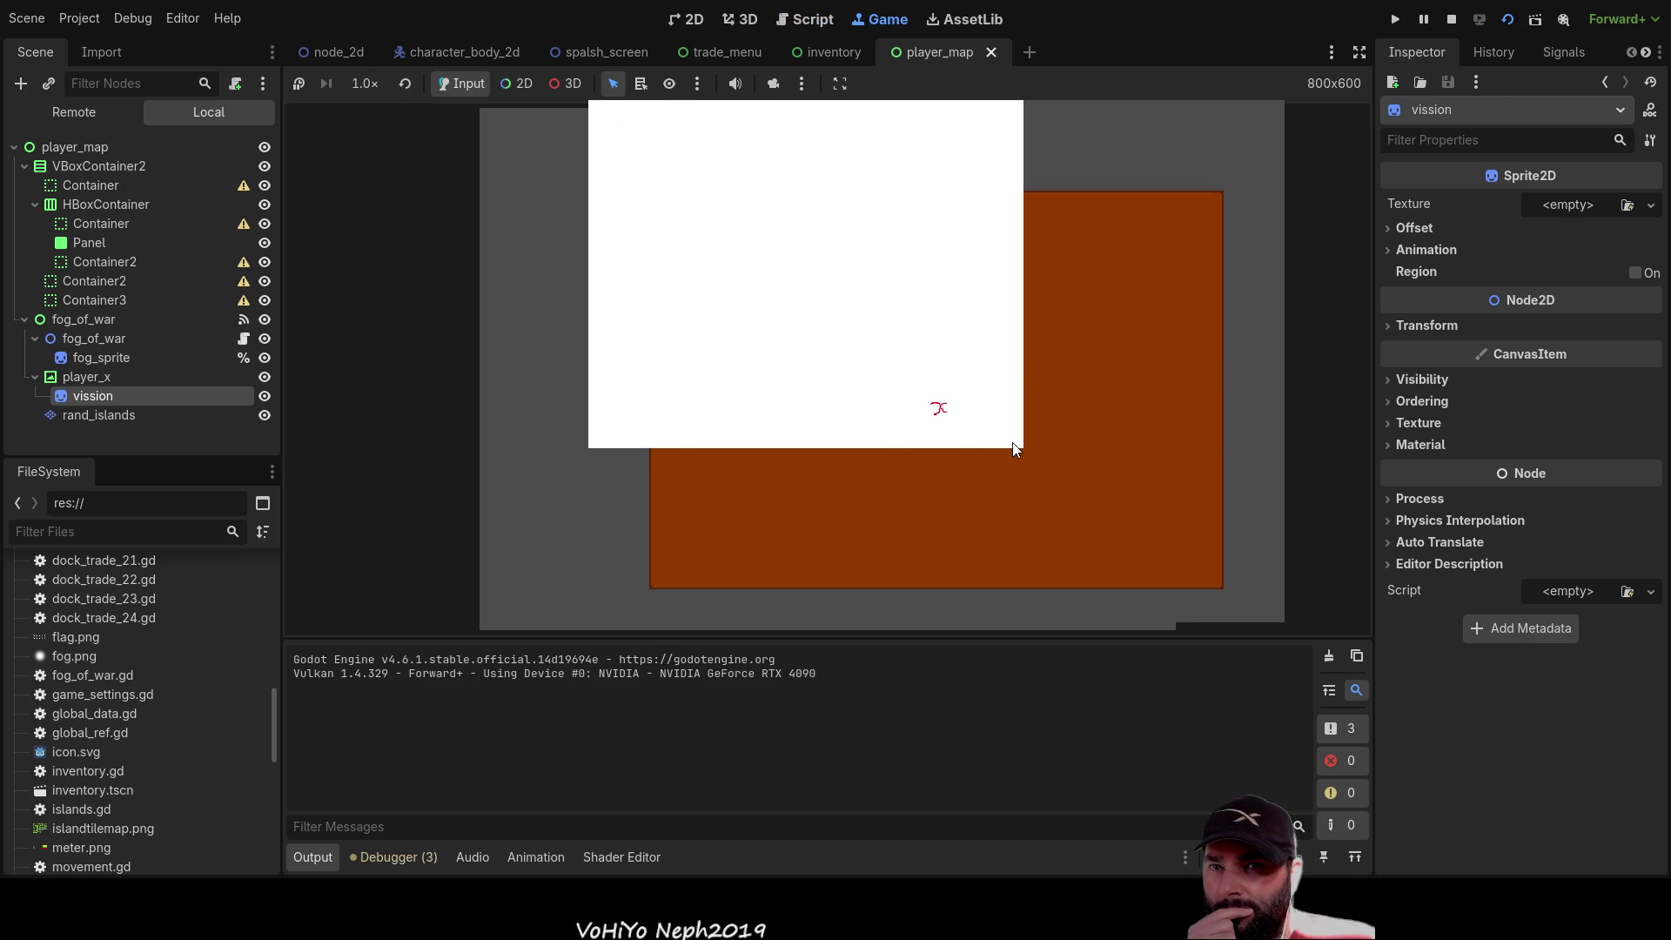
# Set vission's offset to 200×200, reset it to 0,0, then select fog_sprite
pyautogui.click(1412, 228)
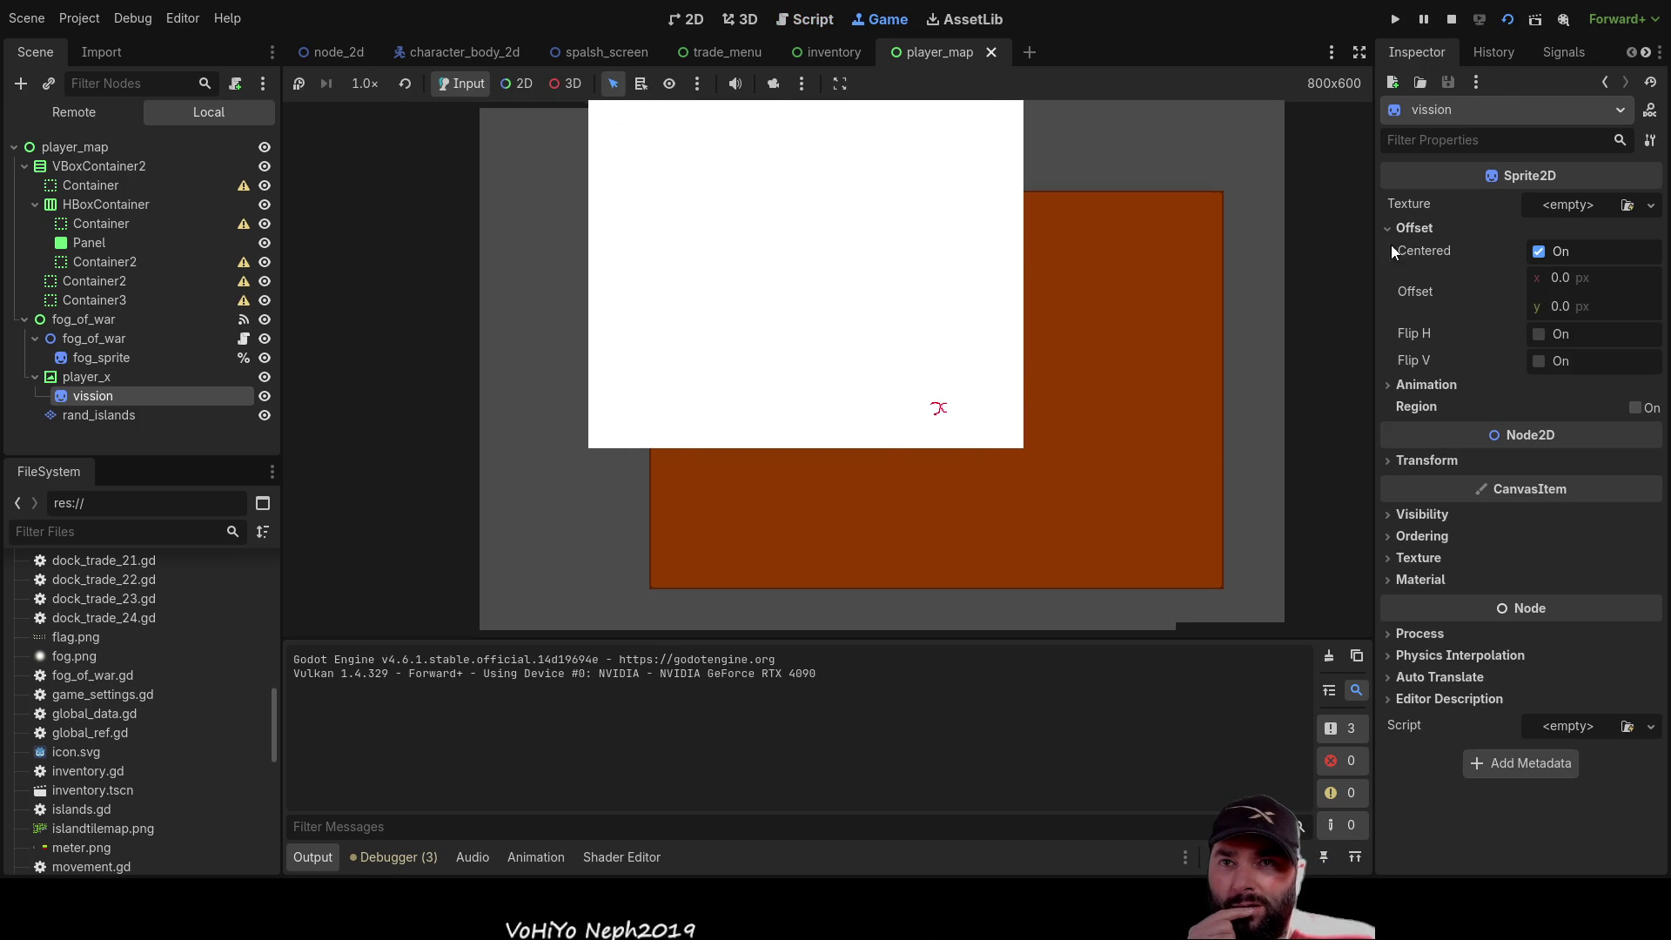
pyautogui.click(1580, 277)
pyautogui.write('200')
pyautogui.press('Return')
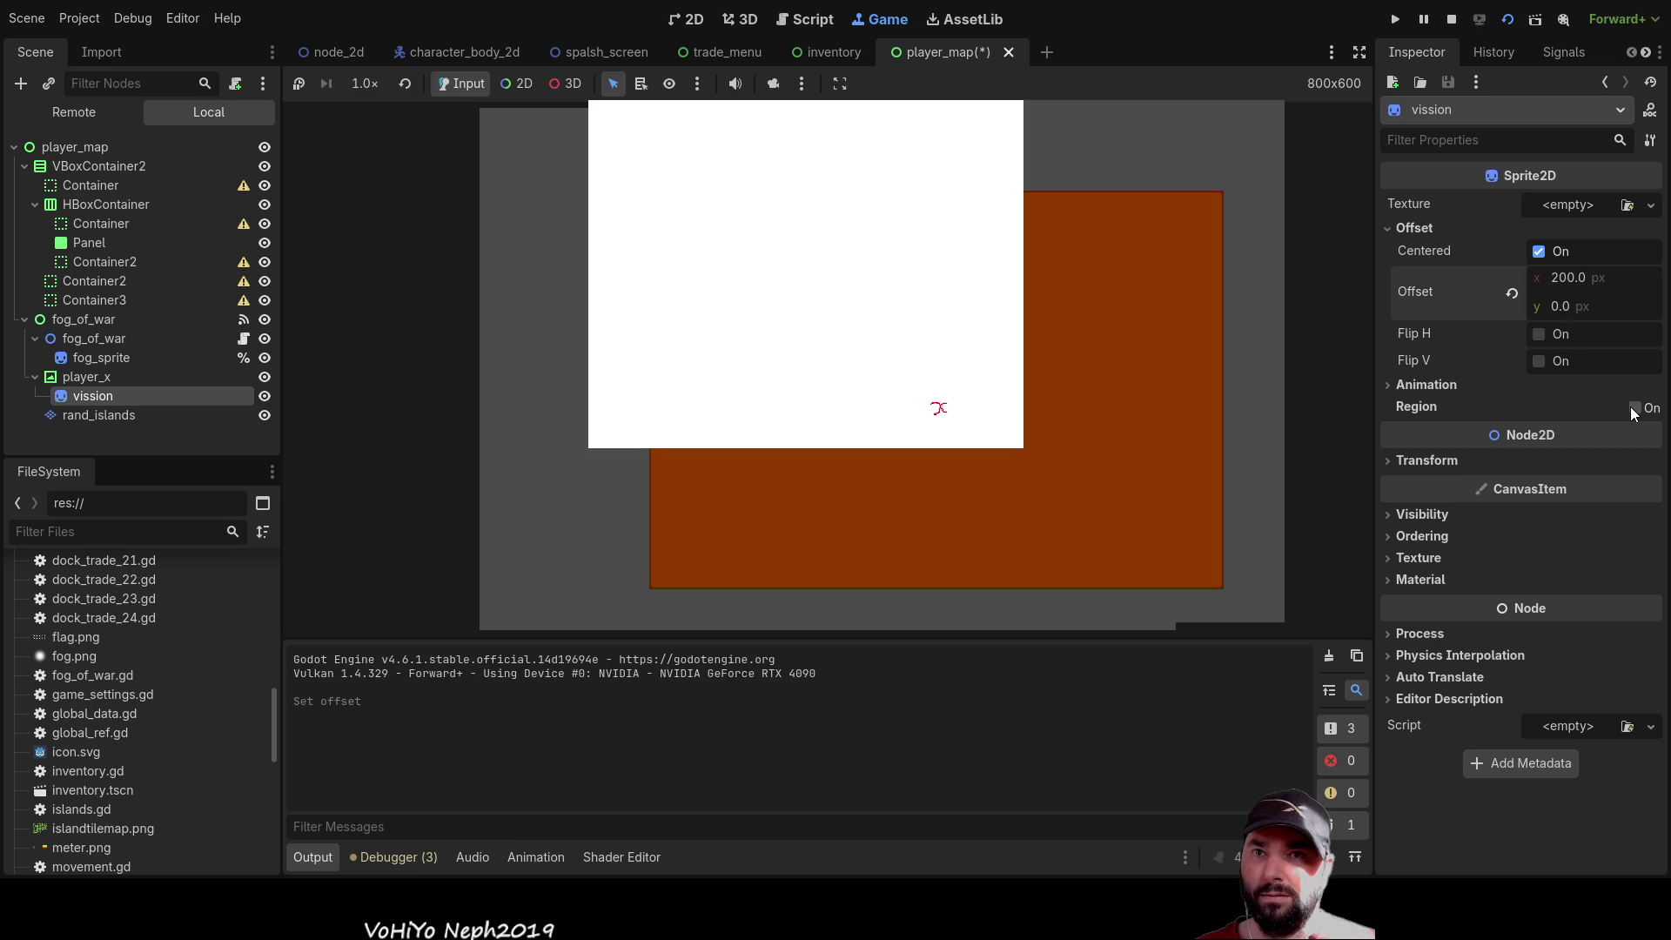
pyautogui.click(1564, 305)
pyautogui.write('200')
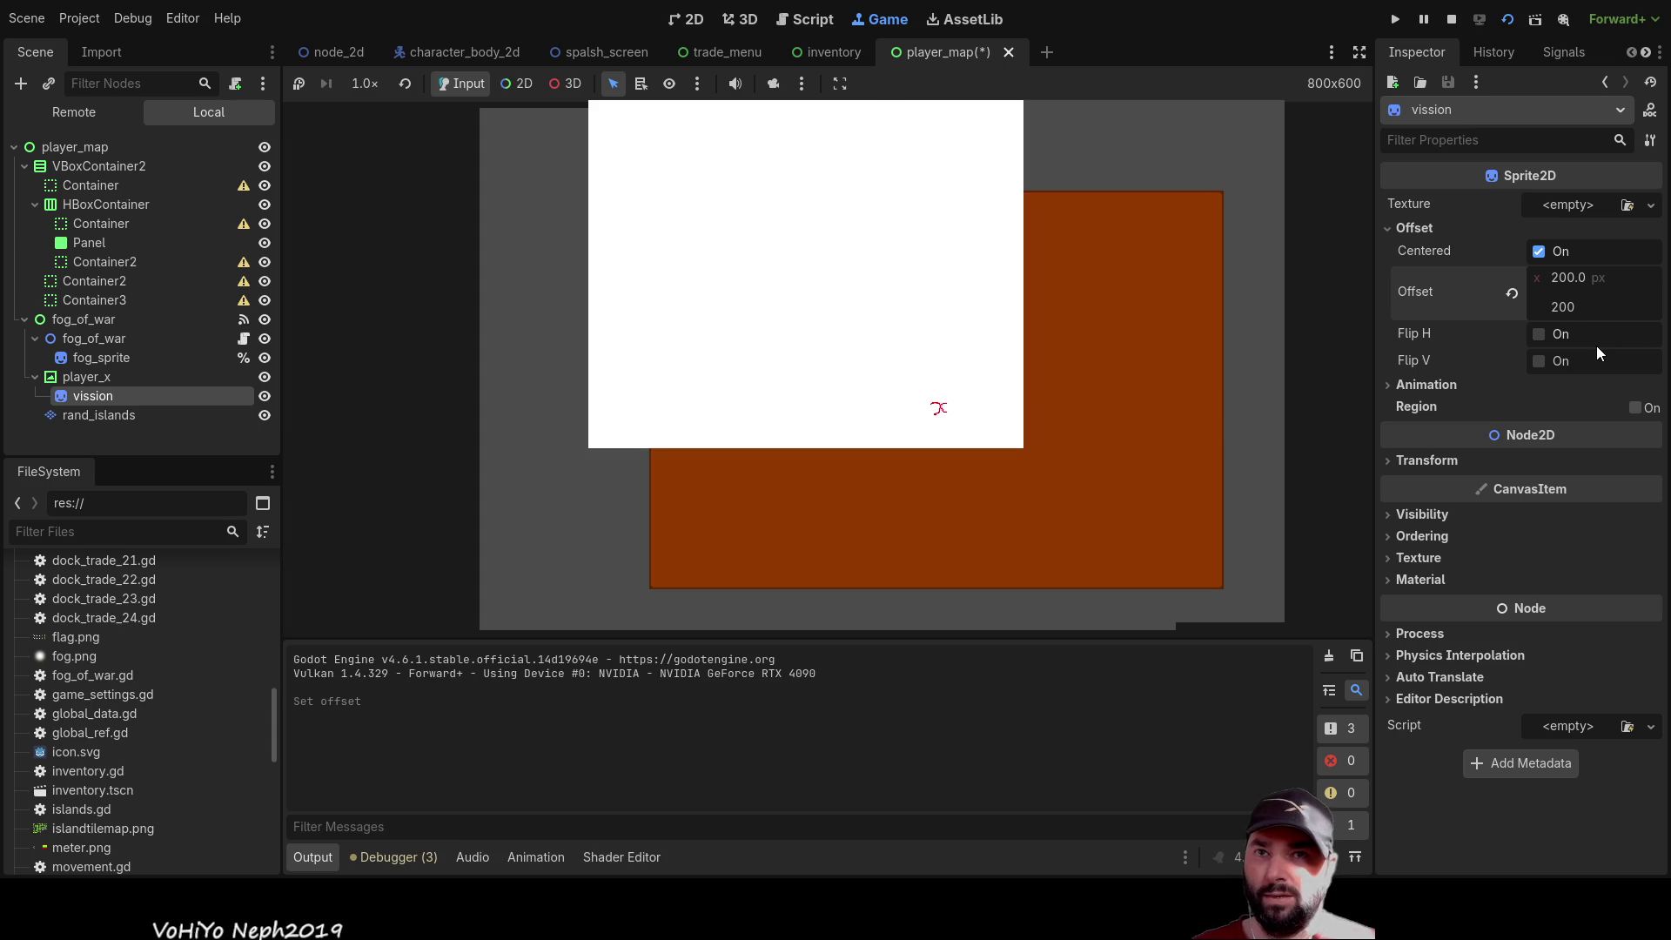
pyautogui.click(1564, 274)
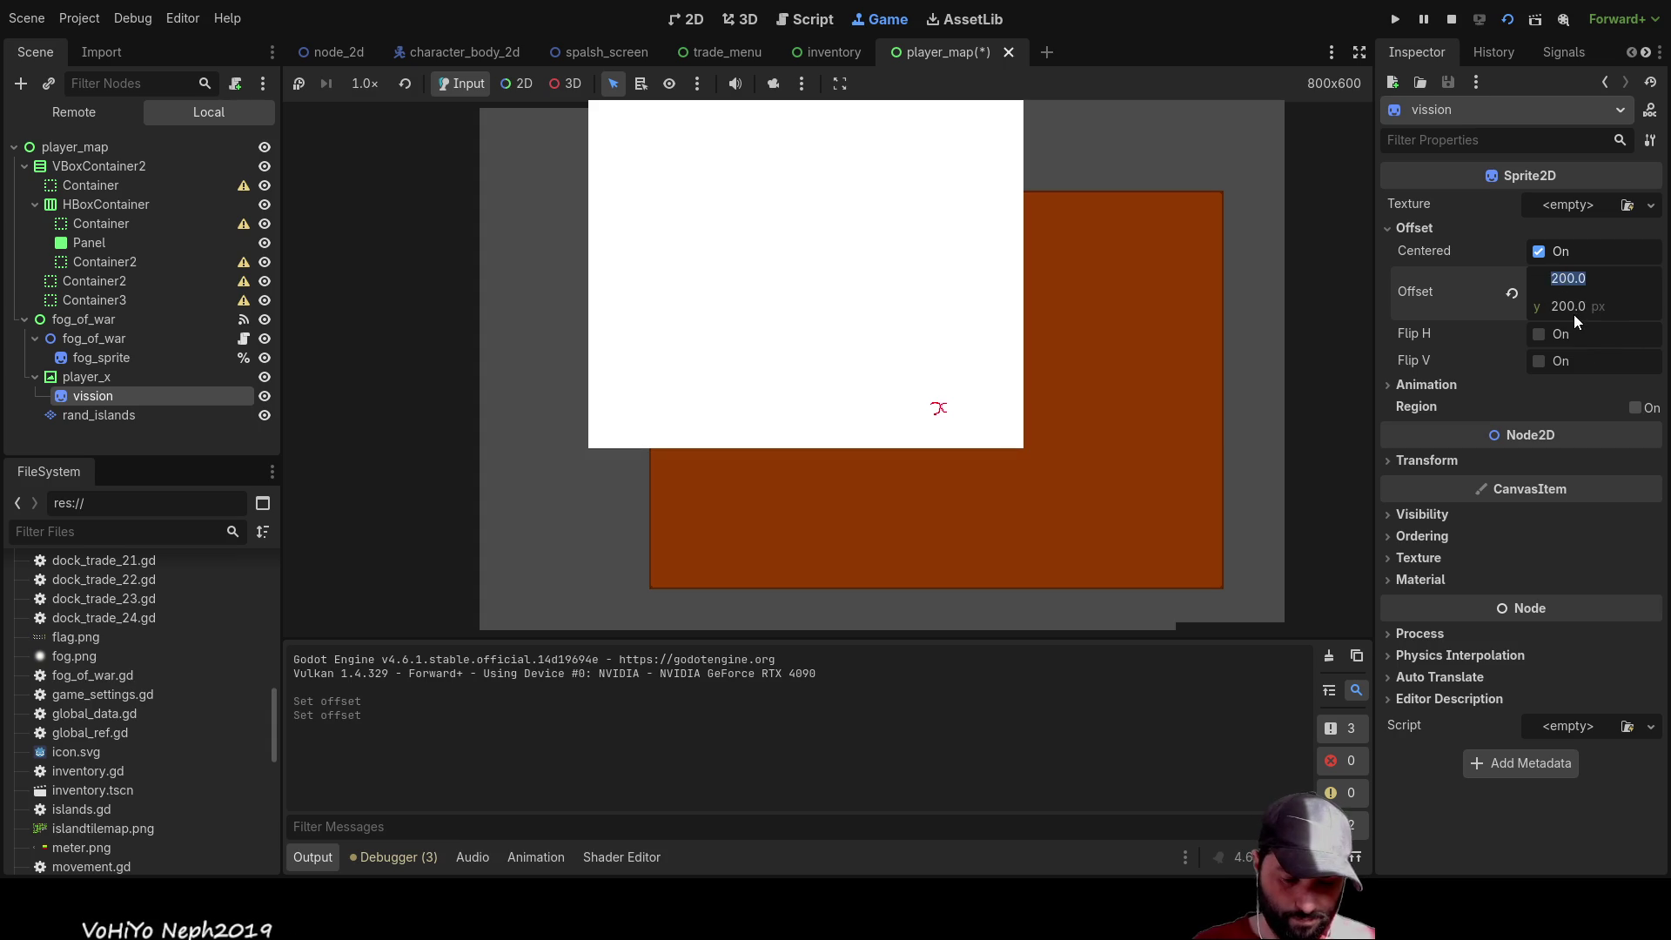
pyautogui.write('0')
pyautogui.click(1565, 313)
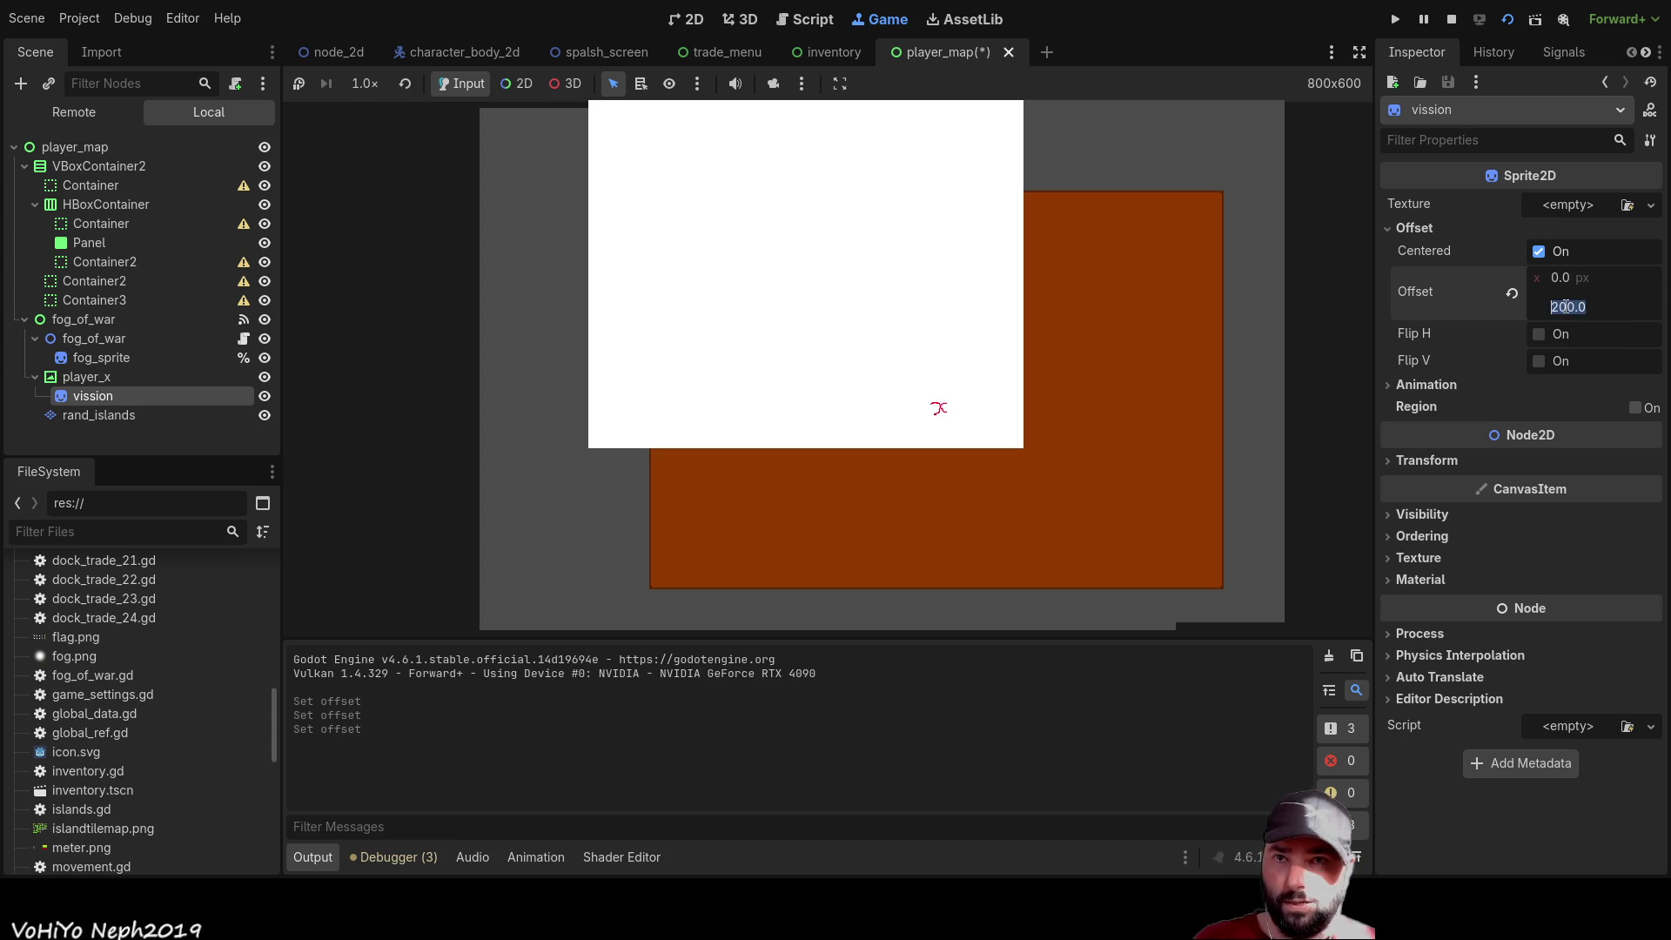
pyautogui.write('0')
pyautogui.press('Return')
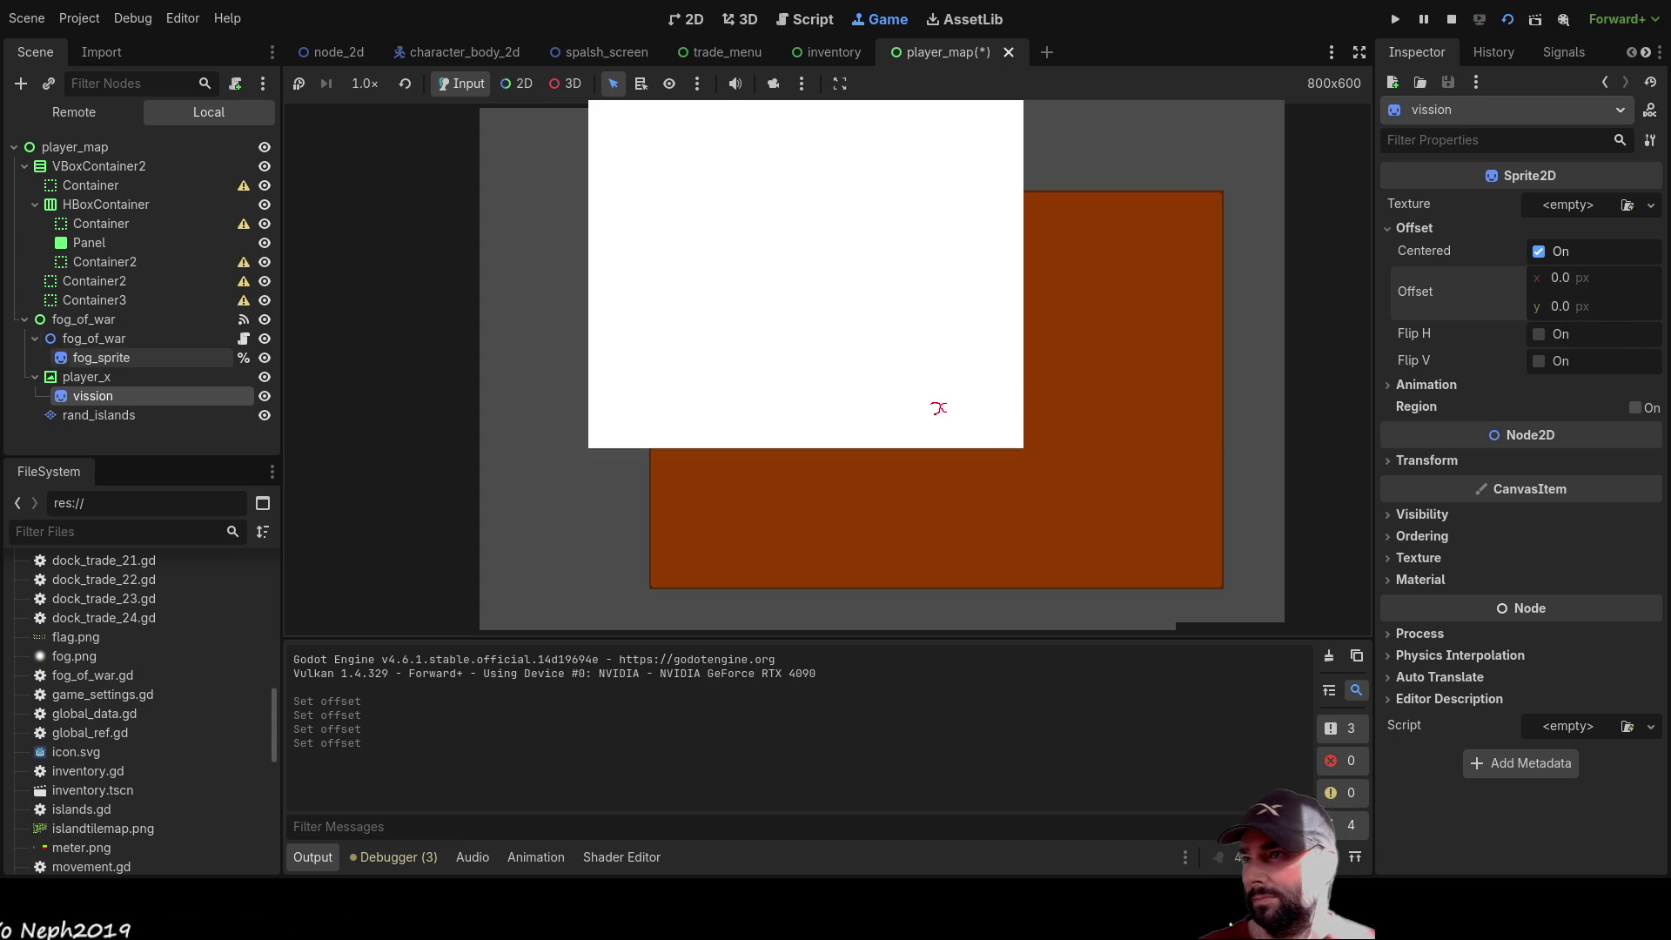
pyautogui.click(131, 358)
# Try fog_sprite offsets of 200 and 100 px horizontally, 100 and 110 px vertically
pyautogui.click(1558, 277)
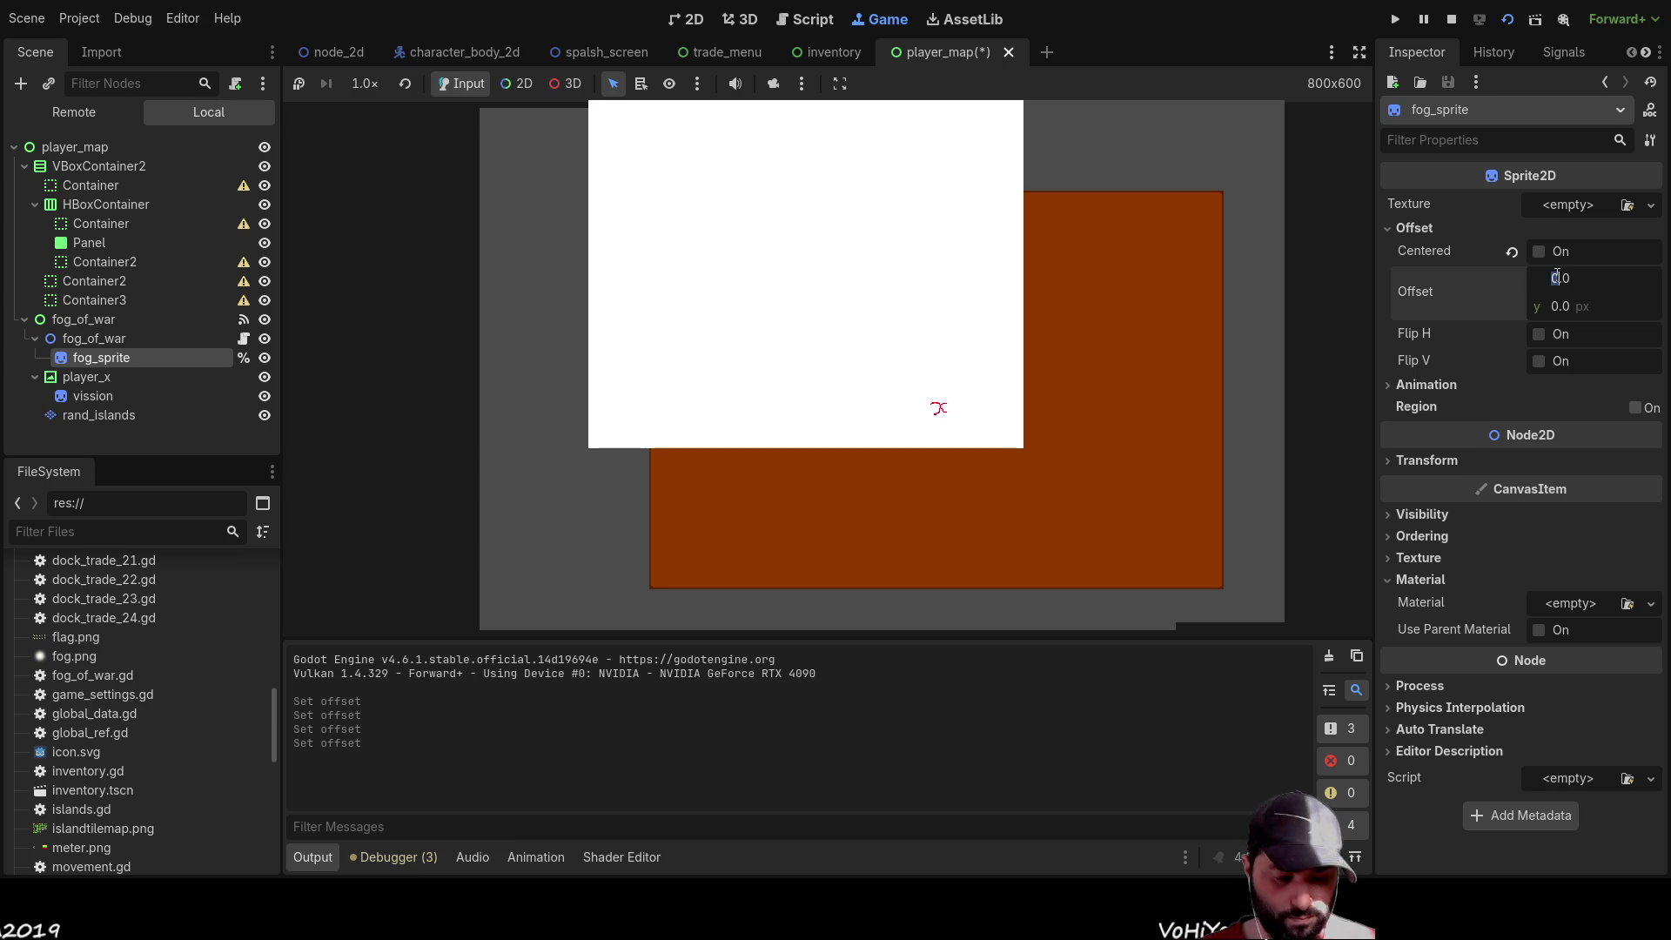
pyautogui.write('200')
pyautogui.press('Return')
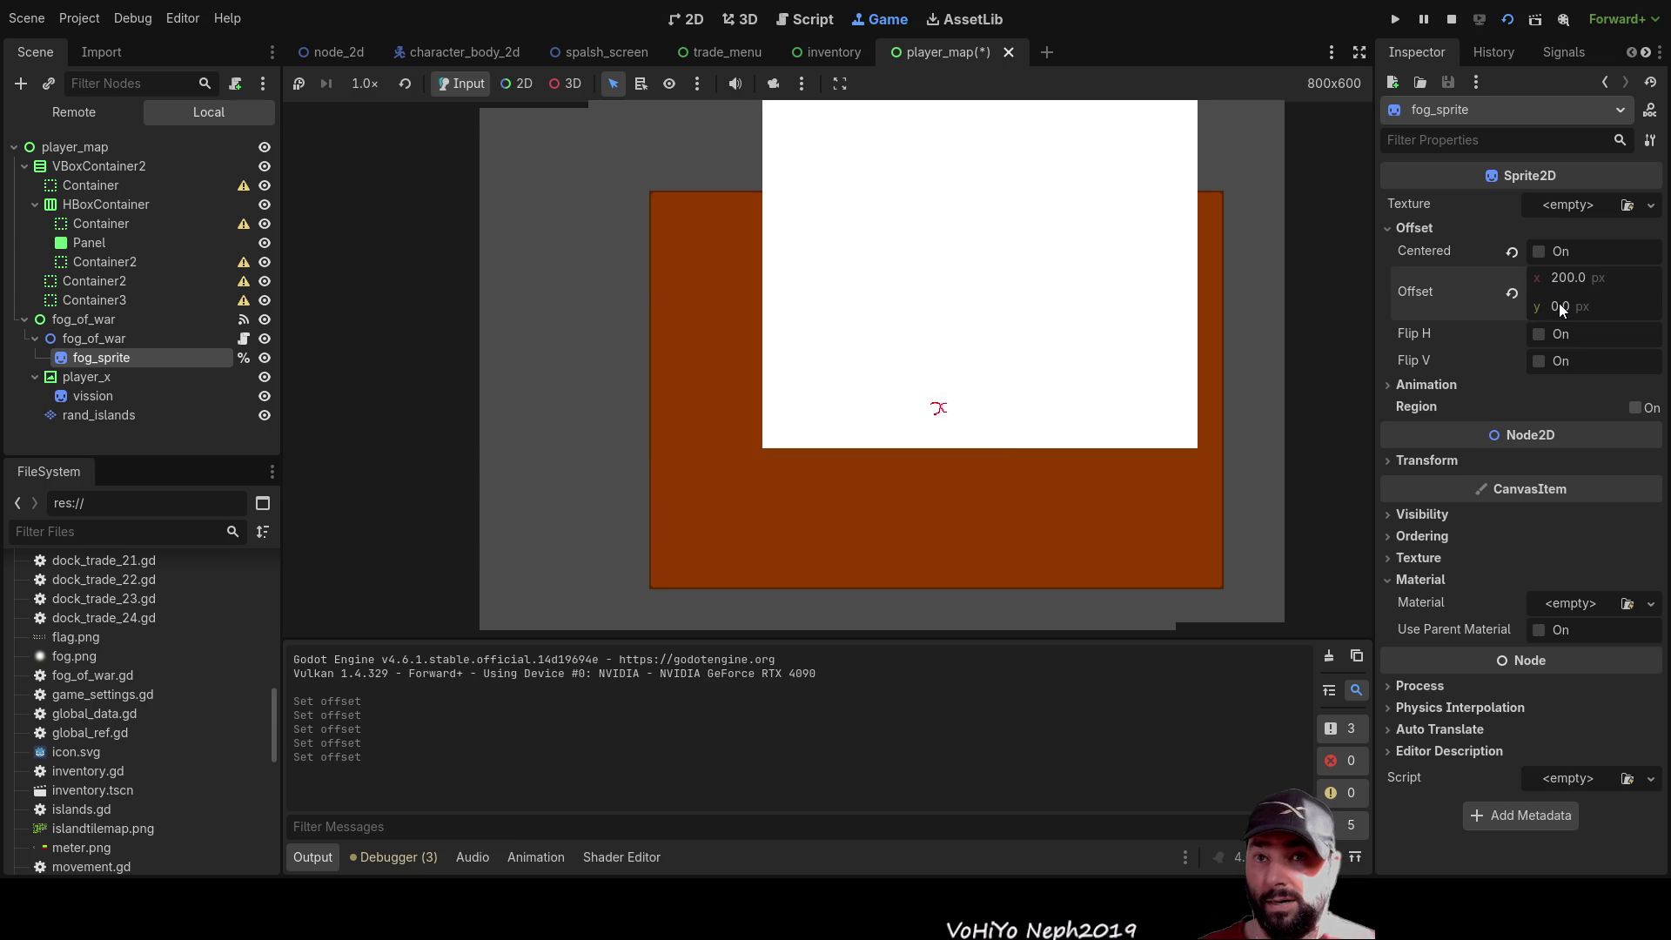
pyautogui.doubleClick(1561, 276)
pyautogui.write('100')
pyautogui.press('Return')
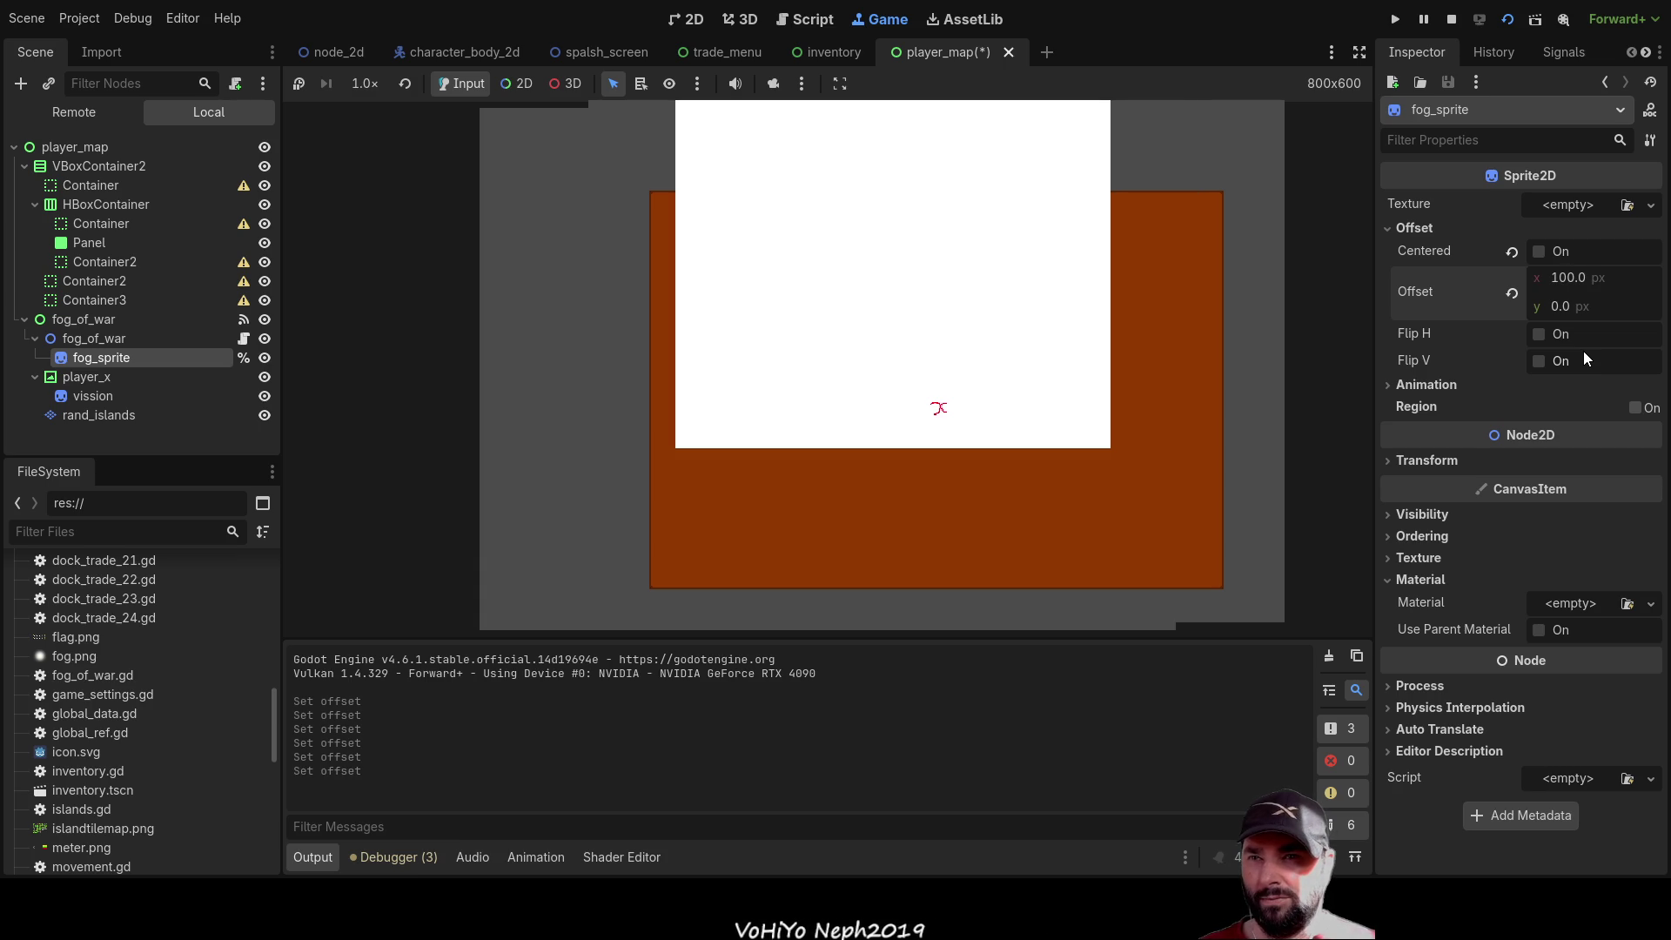
pyautogui.doubleClick(1565, 276)
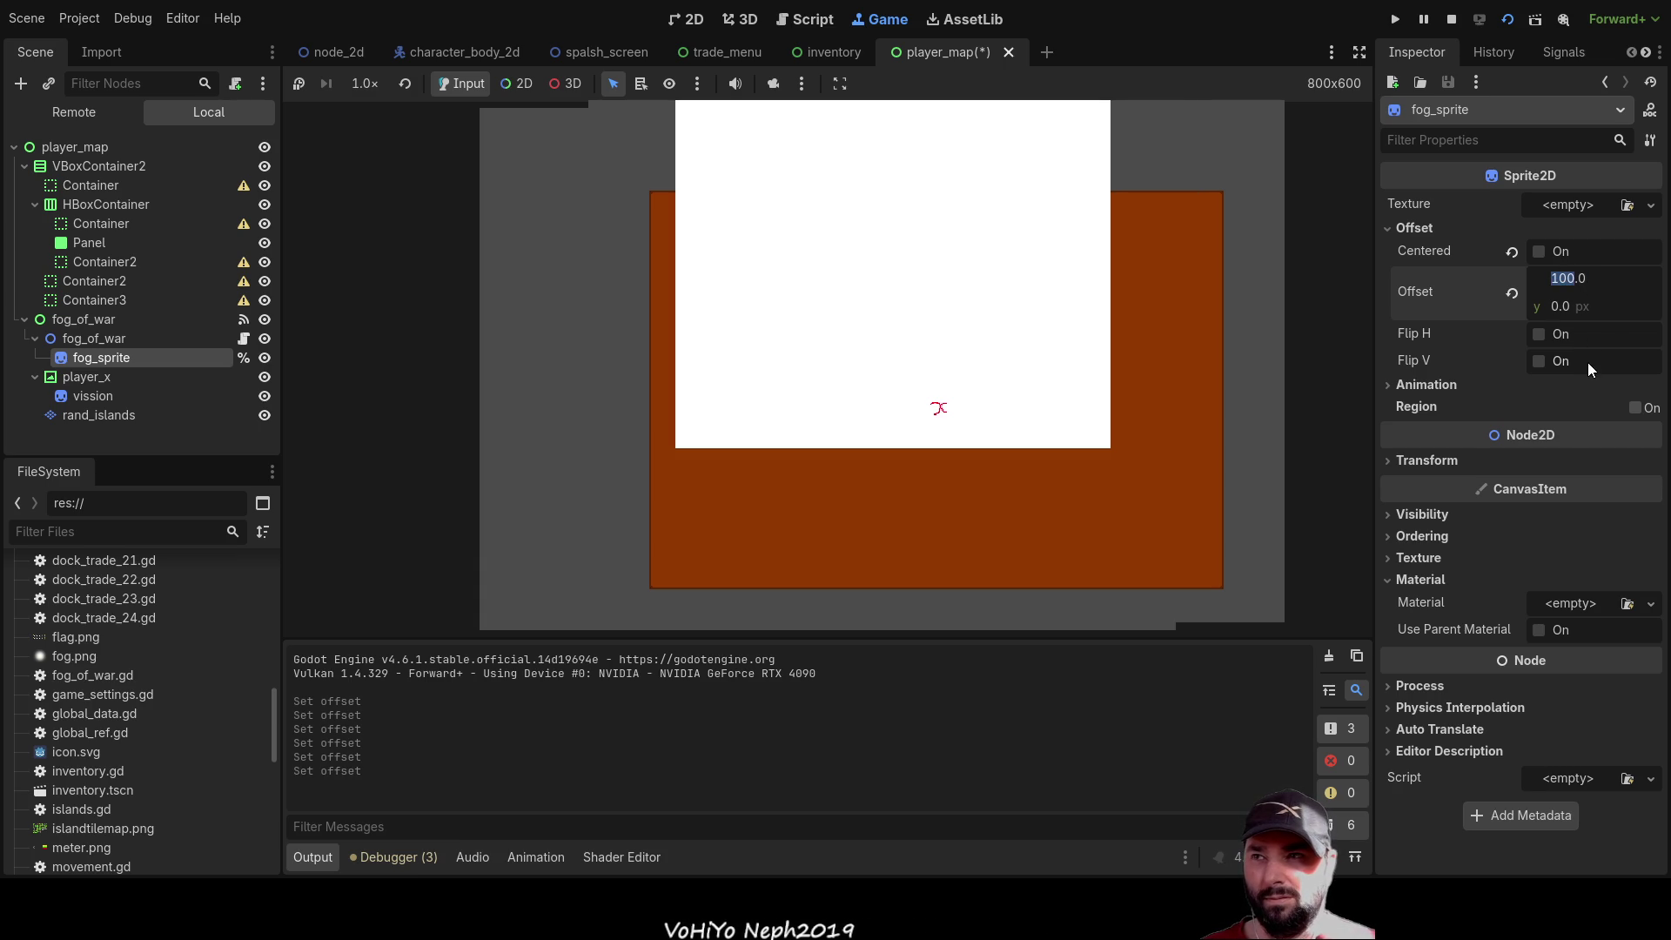
pyautogui.doubleClick(1556, 307)
pyautogui.write('100')
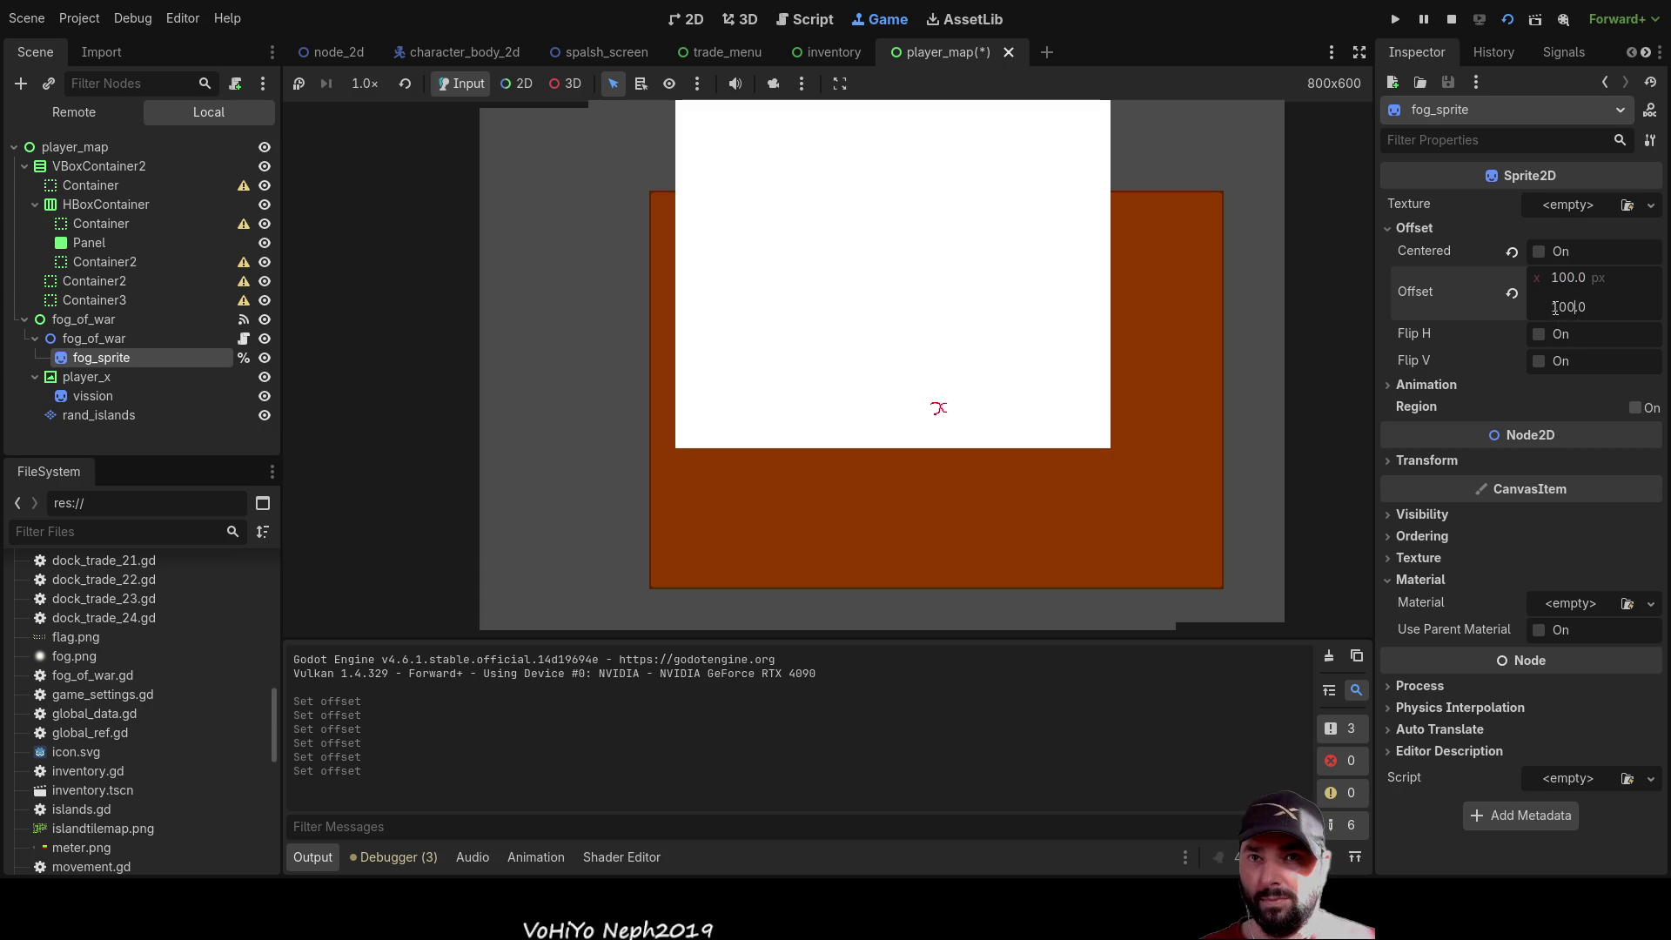
pyautogui.press('Return')
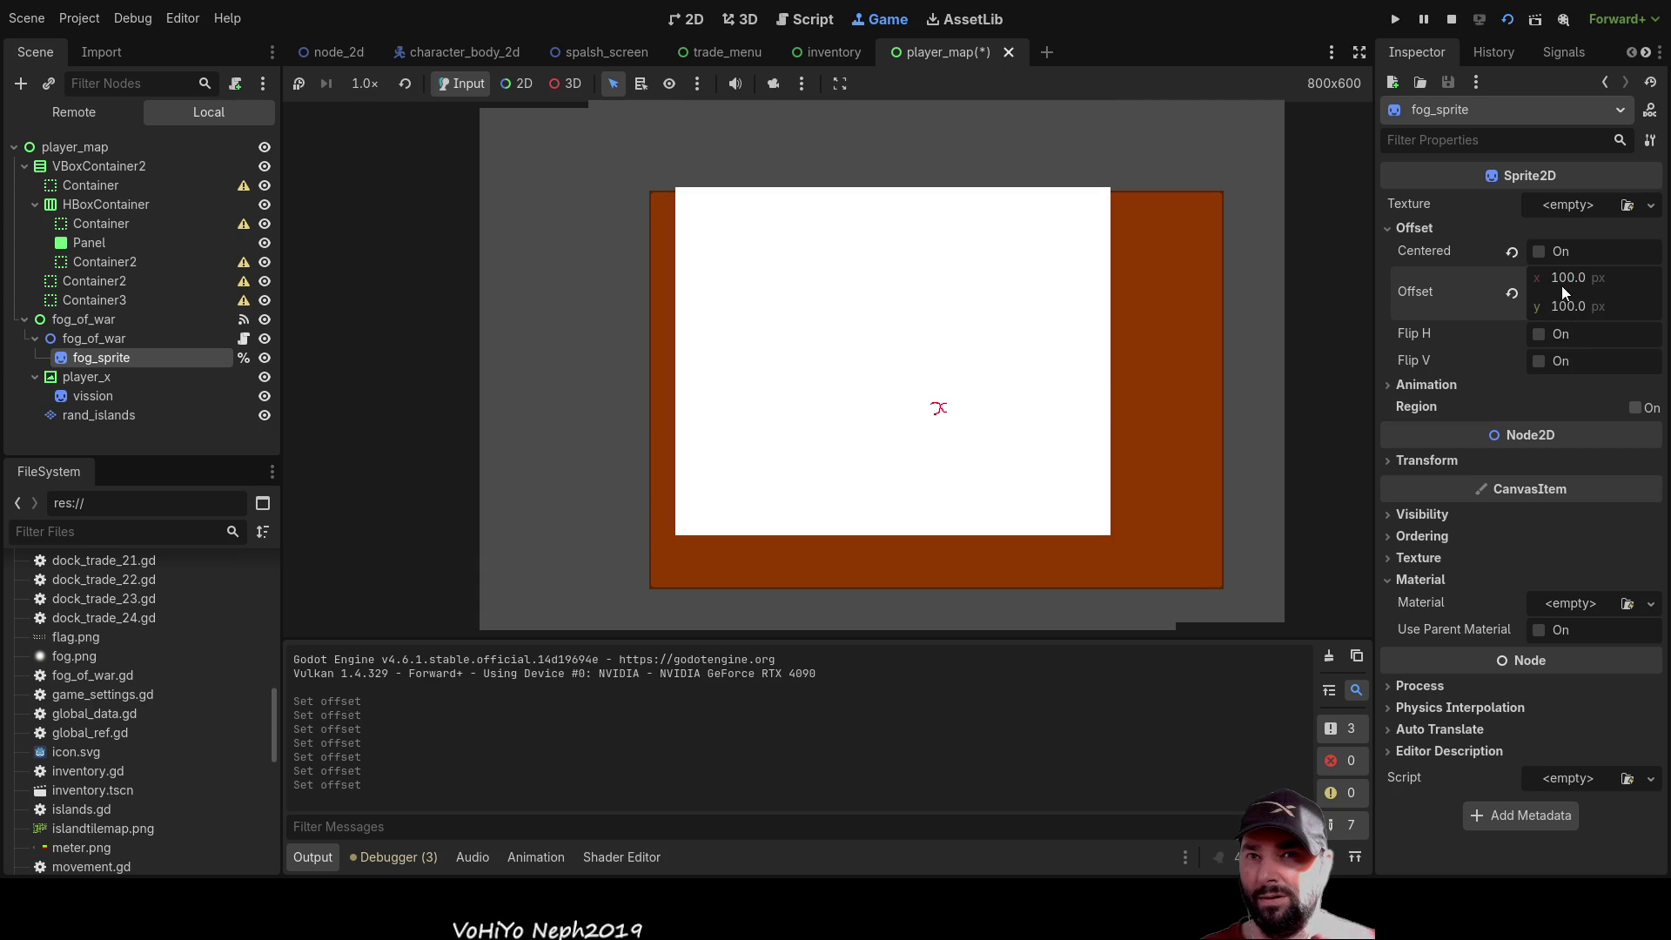
pyautogui.doubleClick(1565, 303)
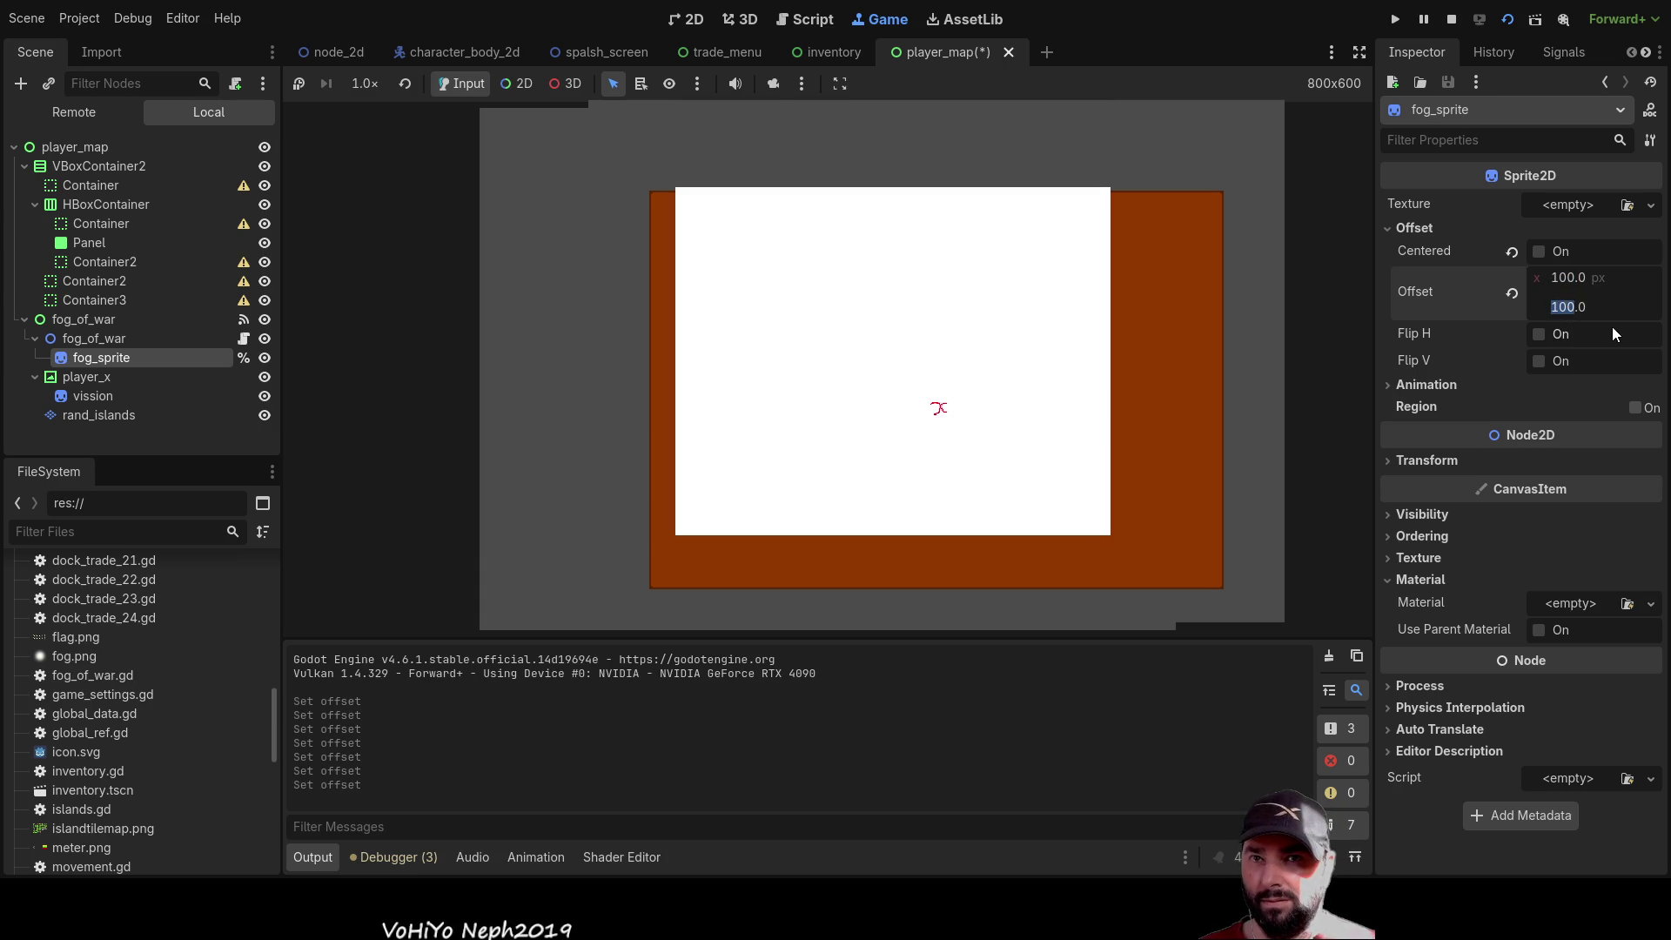
pyautogui.write('110')
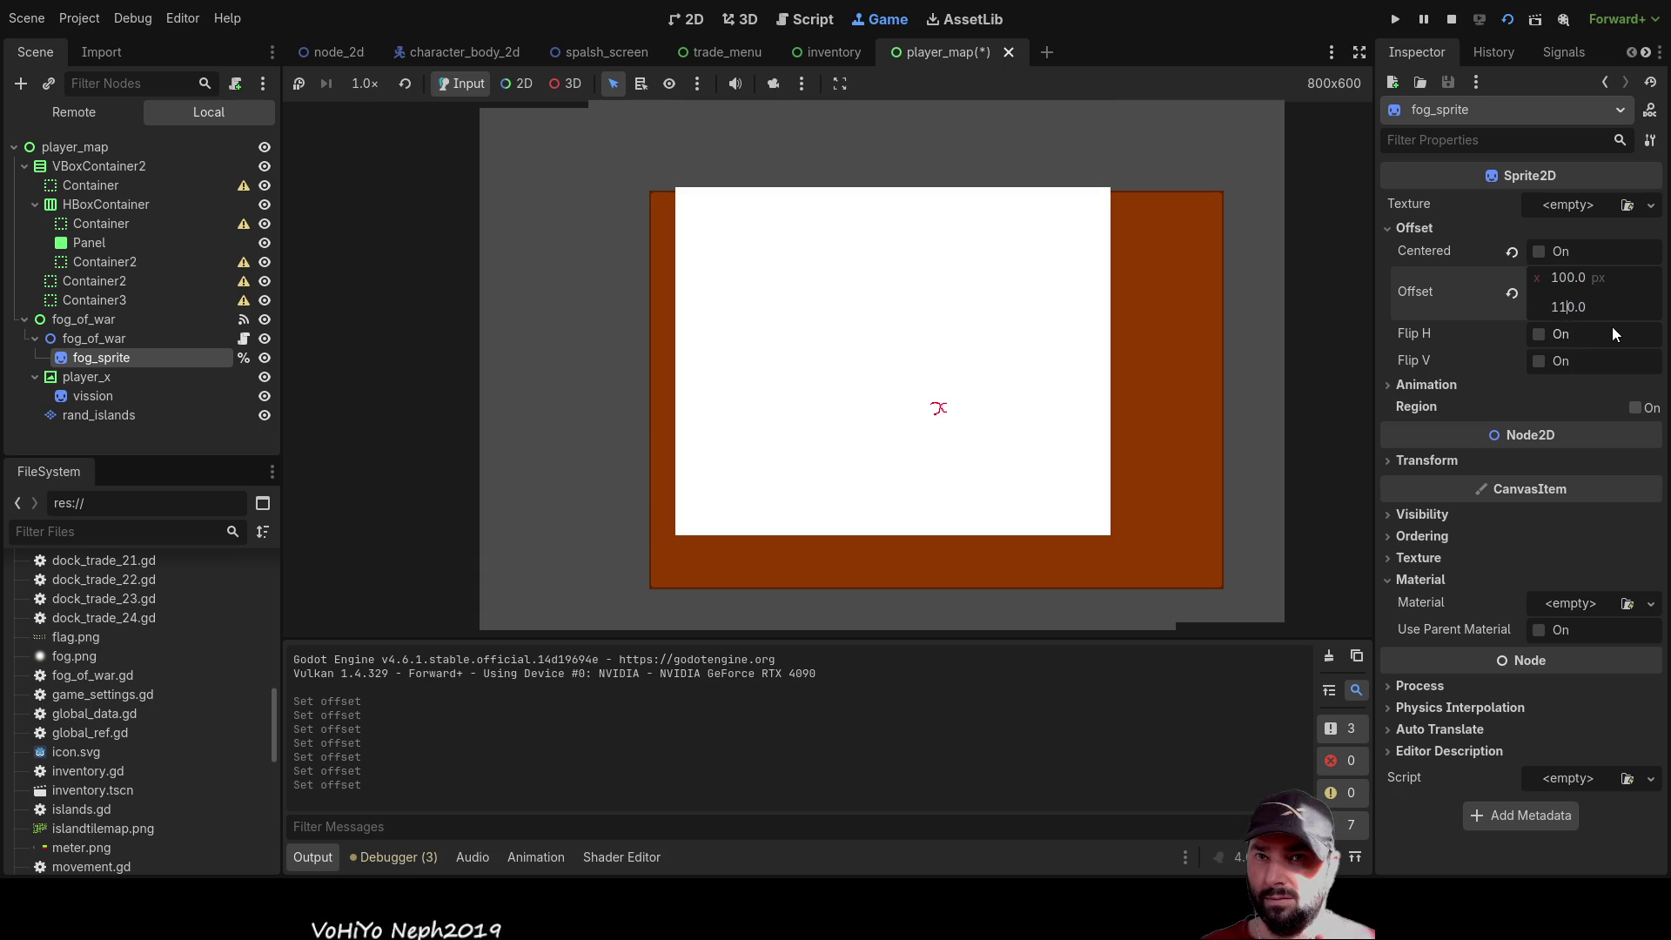
pyautogui.press('Return')
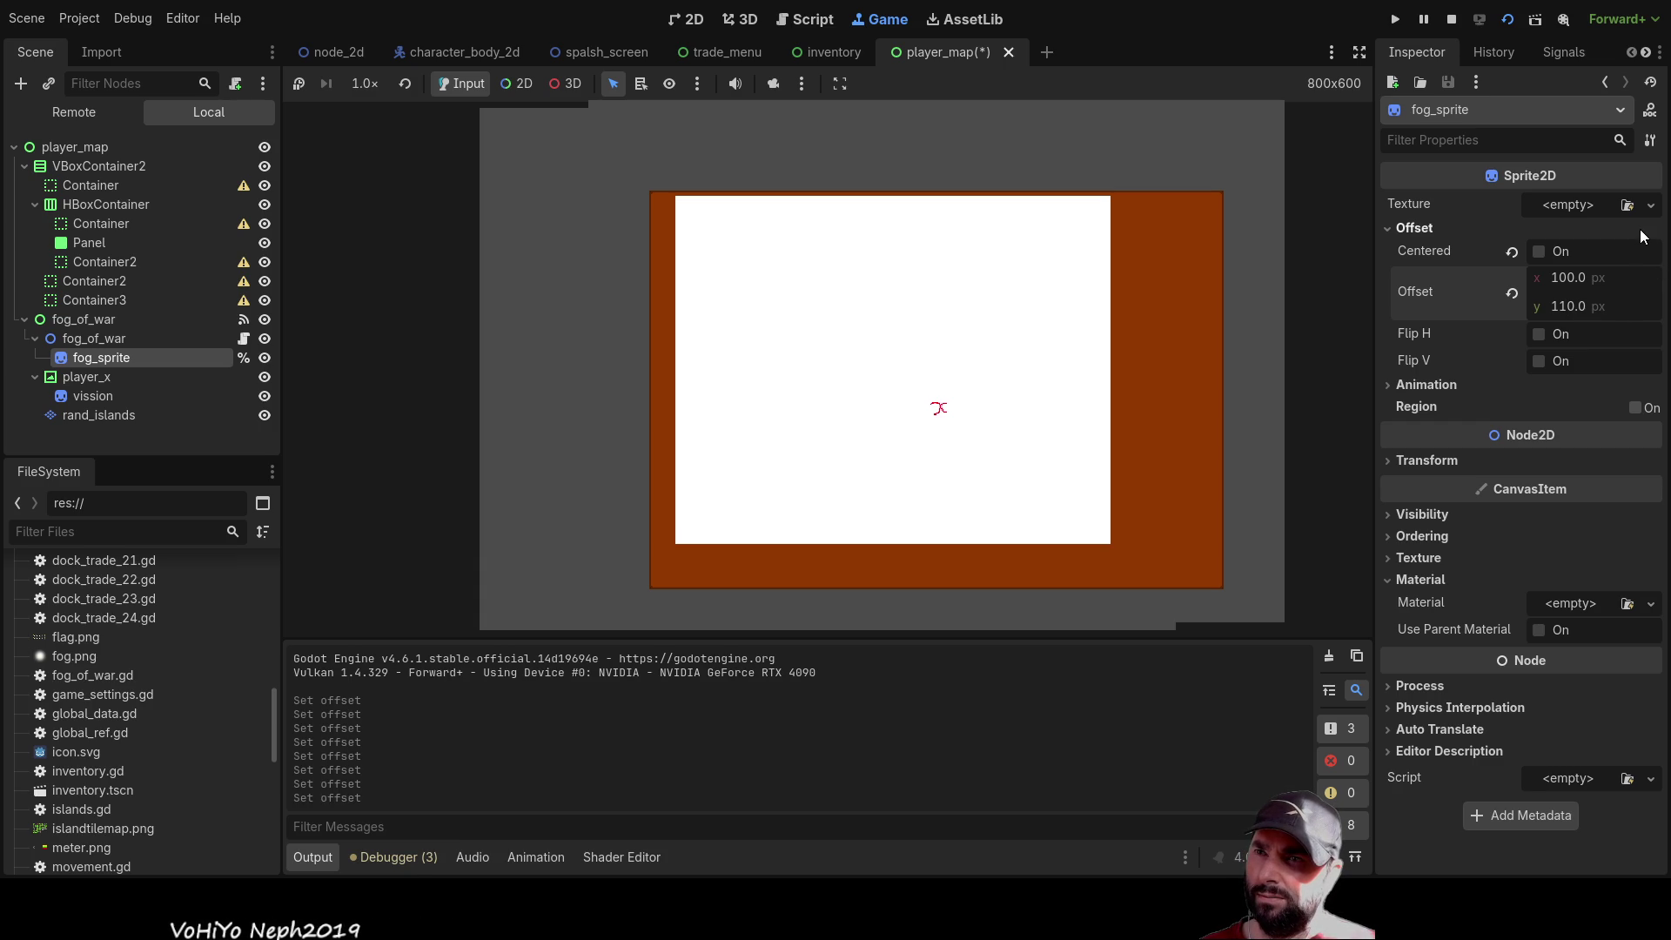
# Narrow the horizontal offset through 90, 50, 60 and 80 down to 75 px
pyautogui.click(1575, 279)
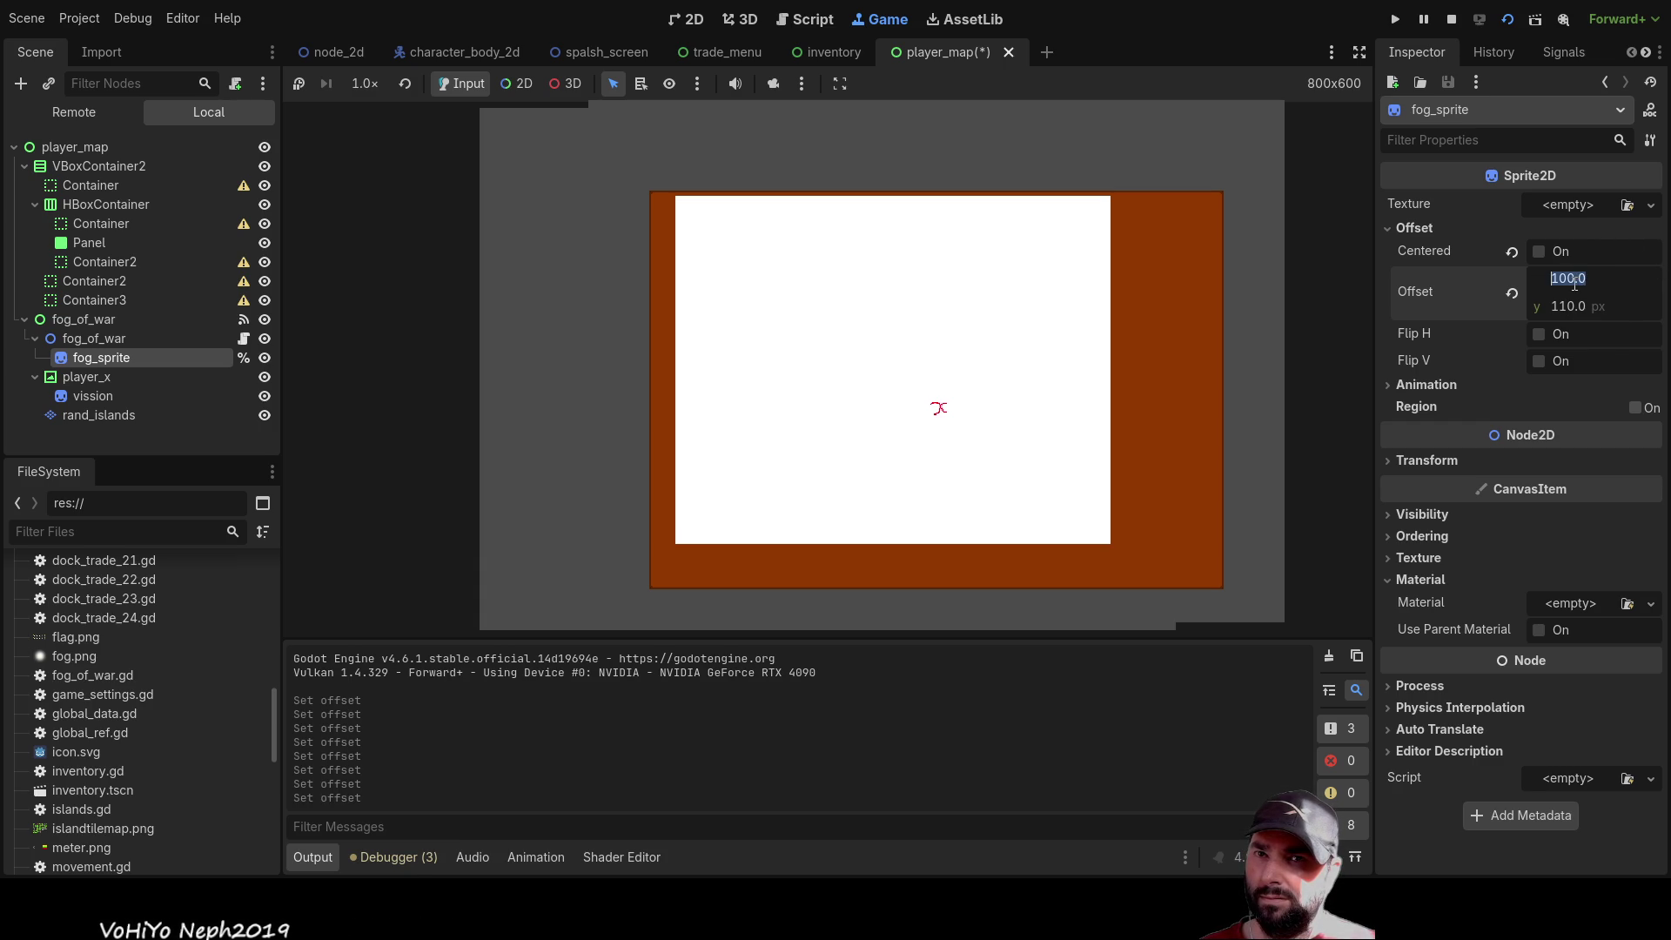
pyautogui.write('90')
pyautogui.press('Return')
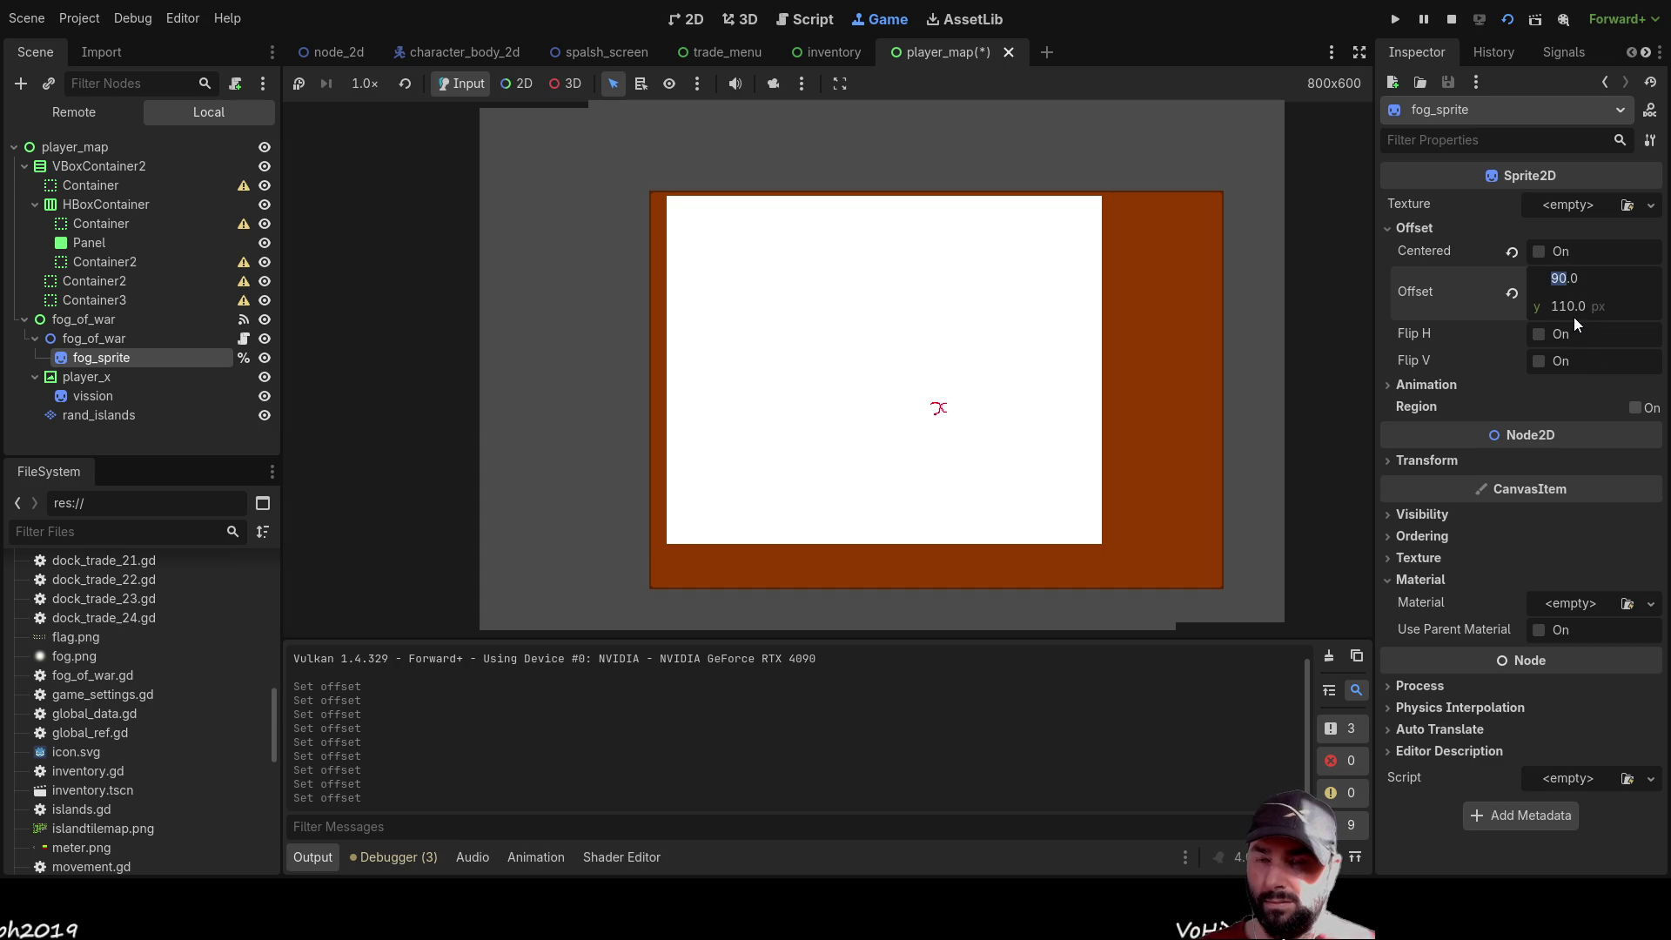
pyautogui.write('50')
pyautogui.press('Return')
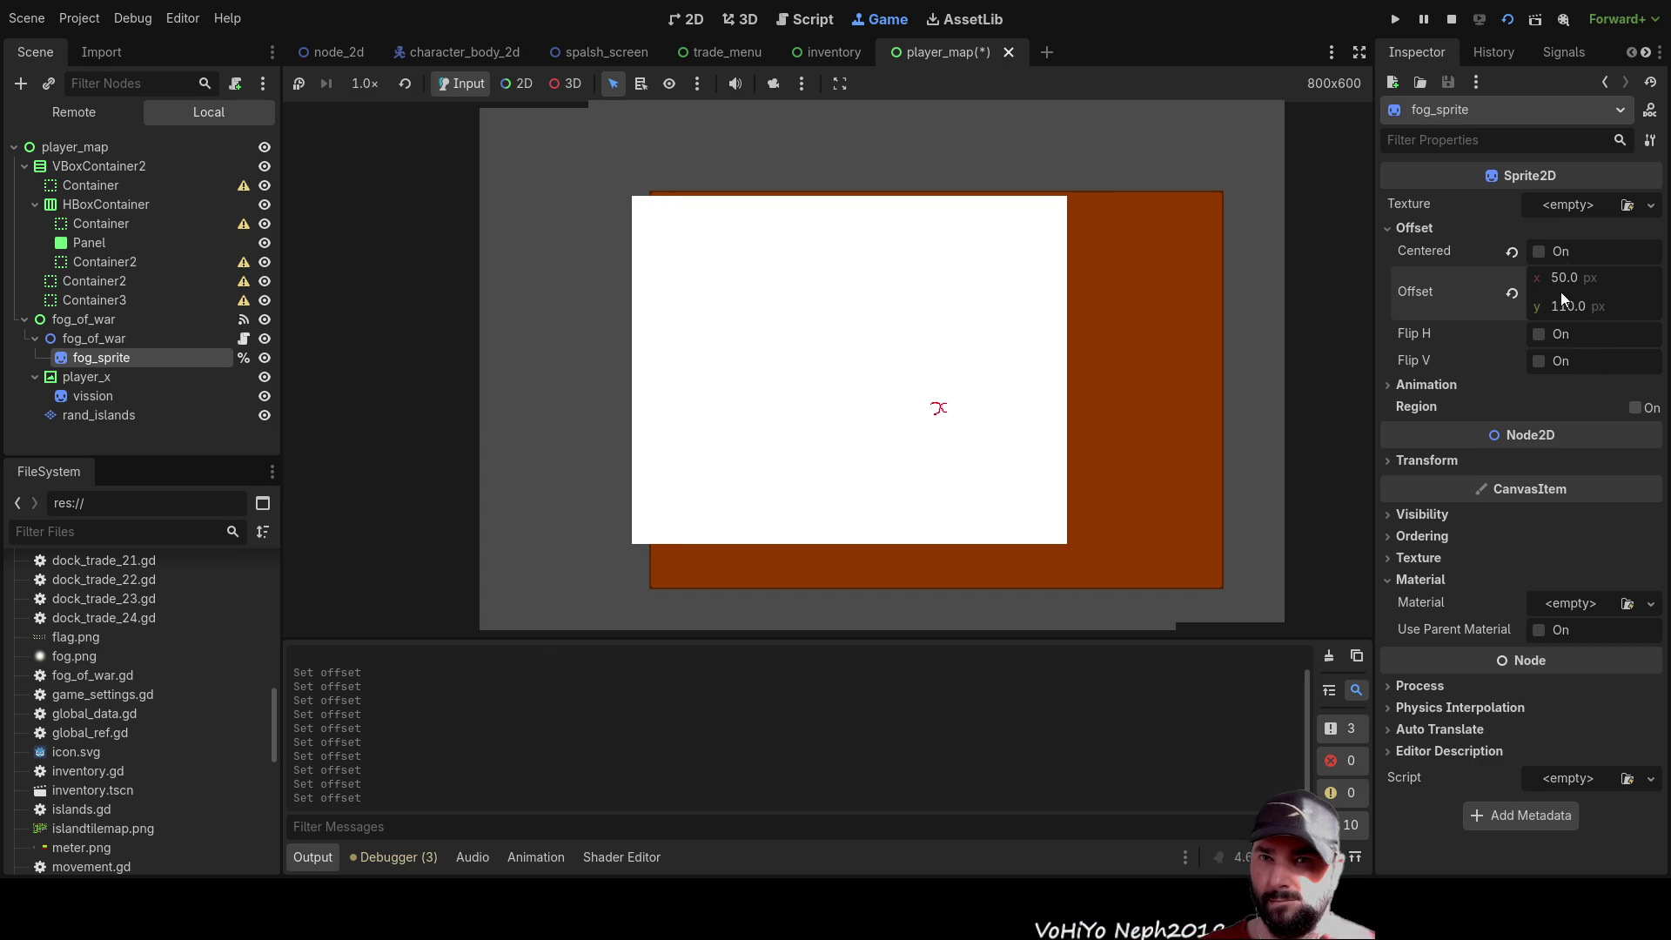
pyautogui.write('60')
pyautogui.press('Return')
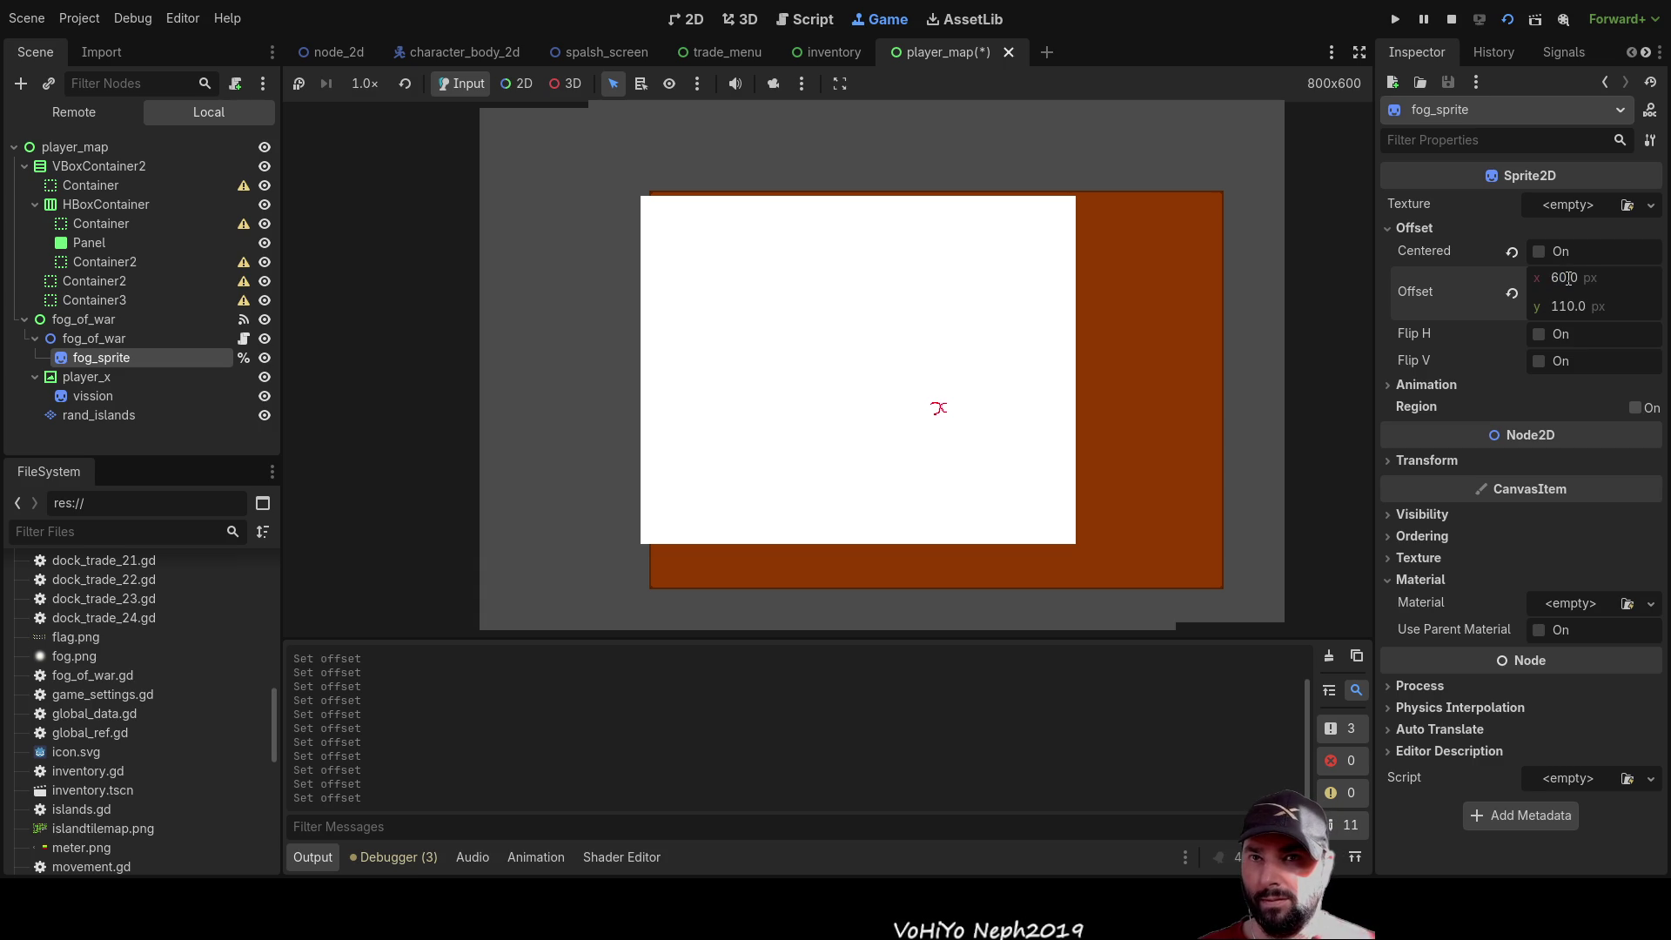
pyautogui.doubleClick(1567, 278)
pyautogui.write('80')
pyautogui.press('Return')
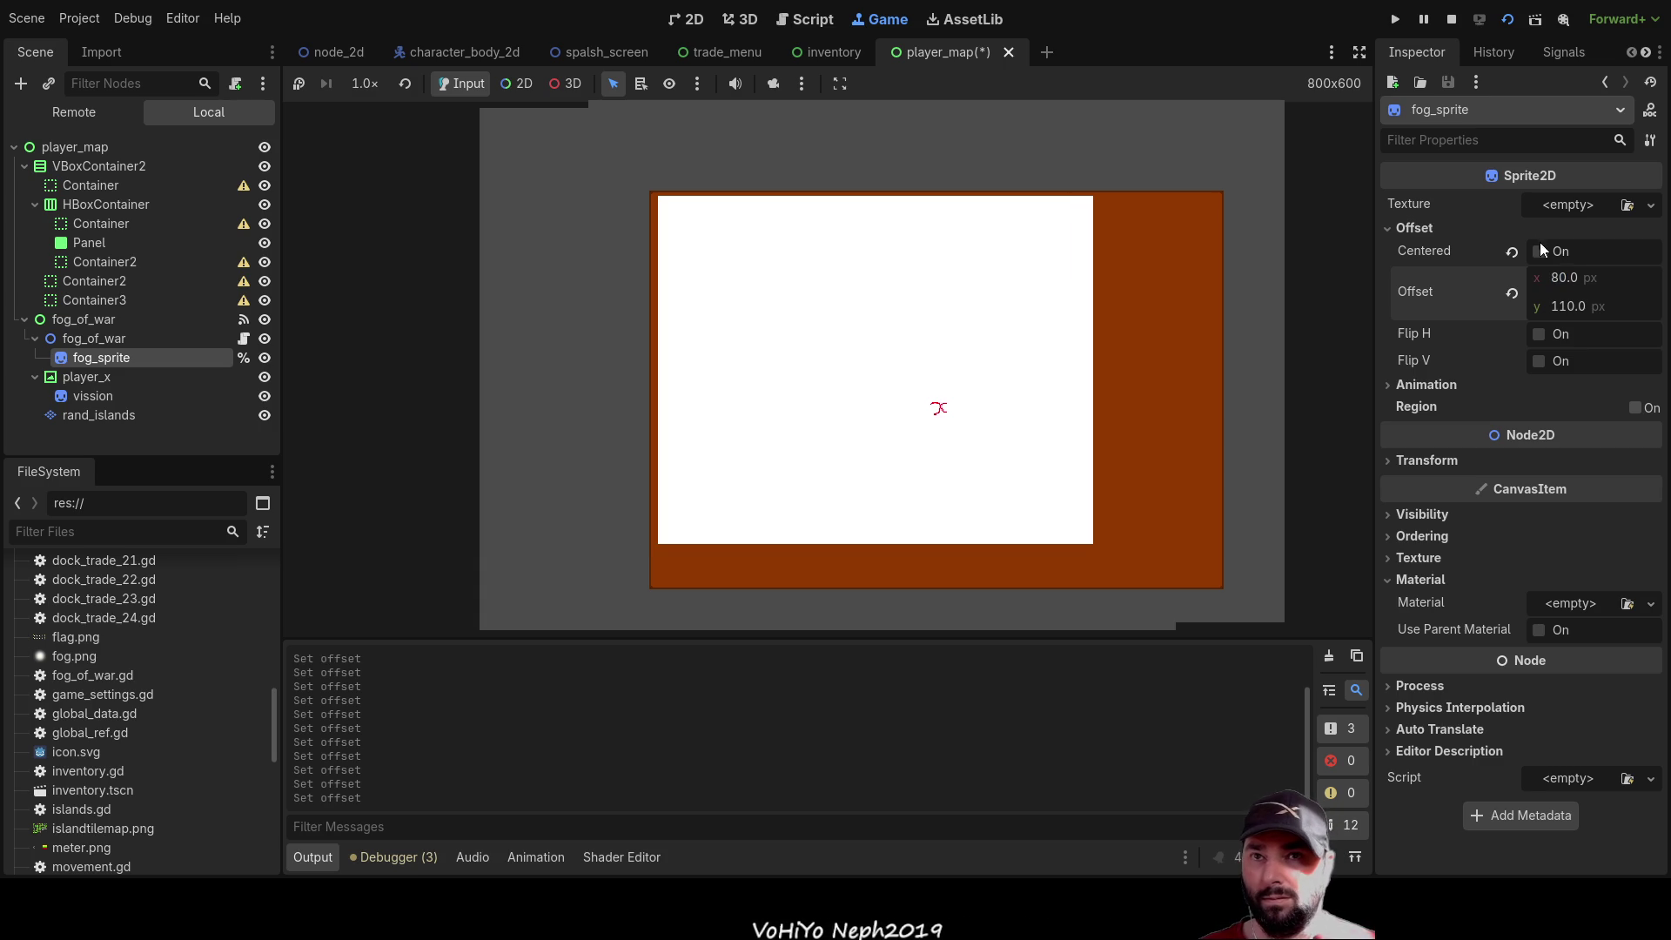
pyautogui.doubleClick(1565, 278)
pyautogui.write('75')
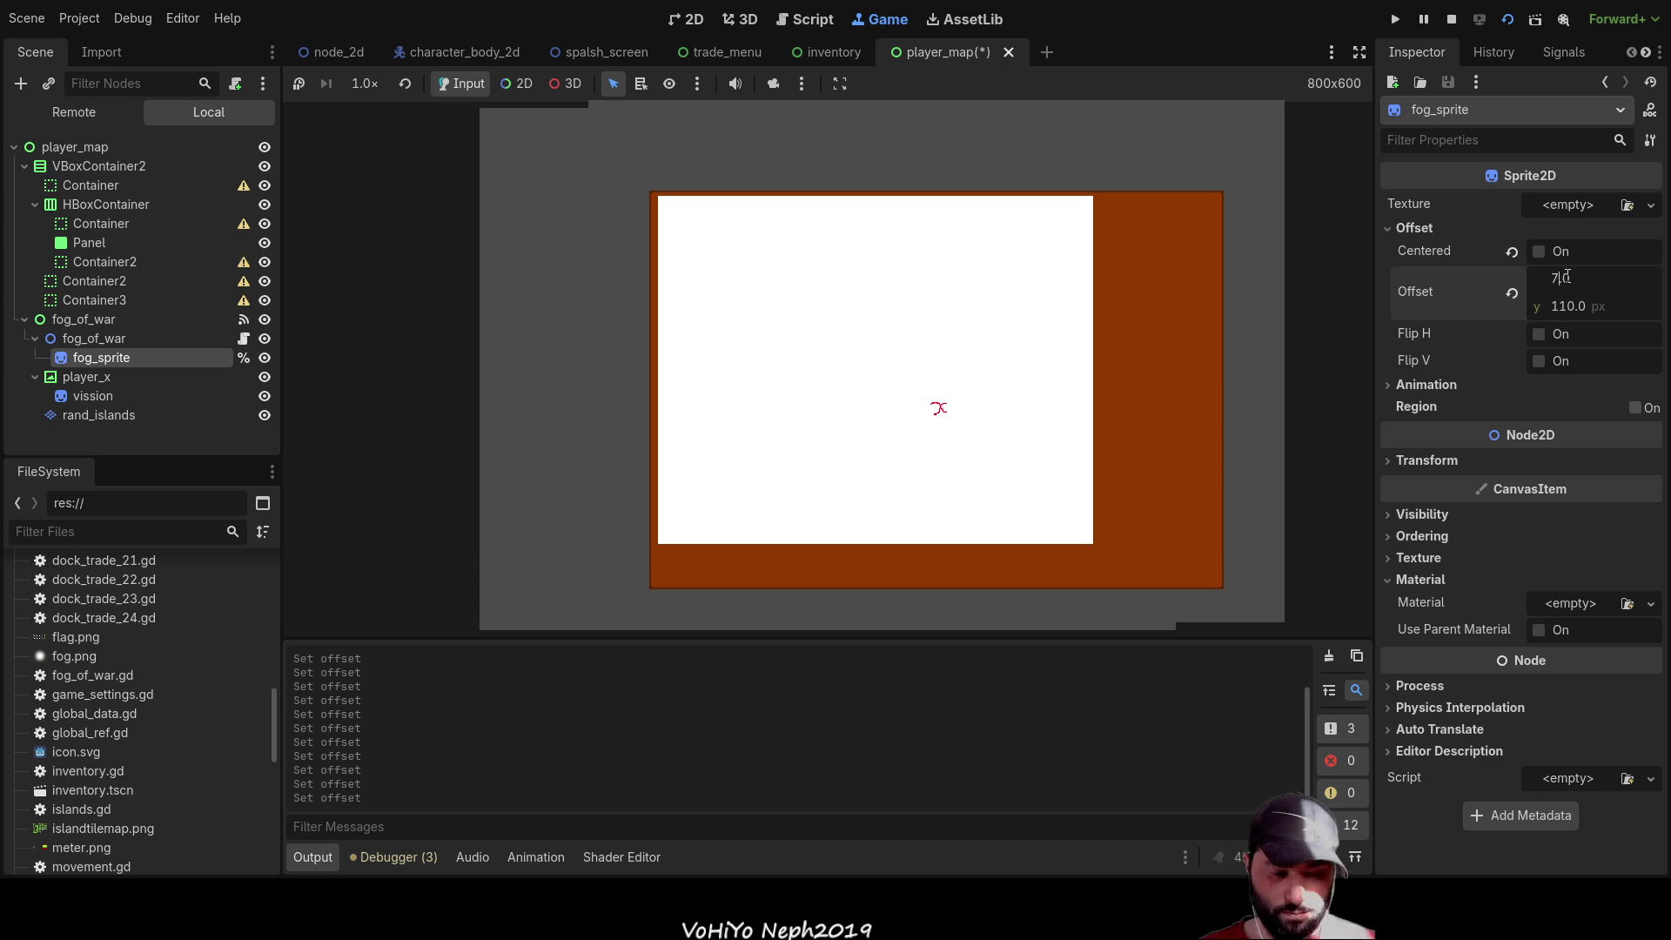
pyautogui.press('Return')
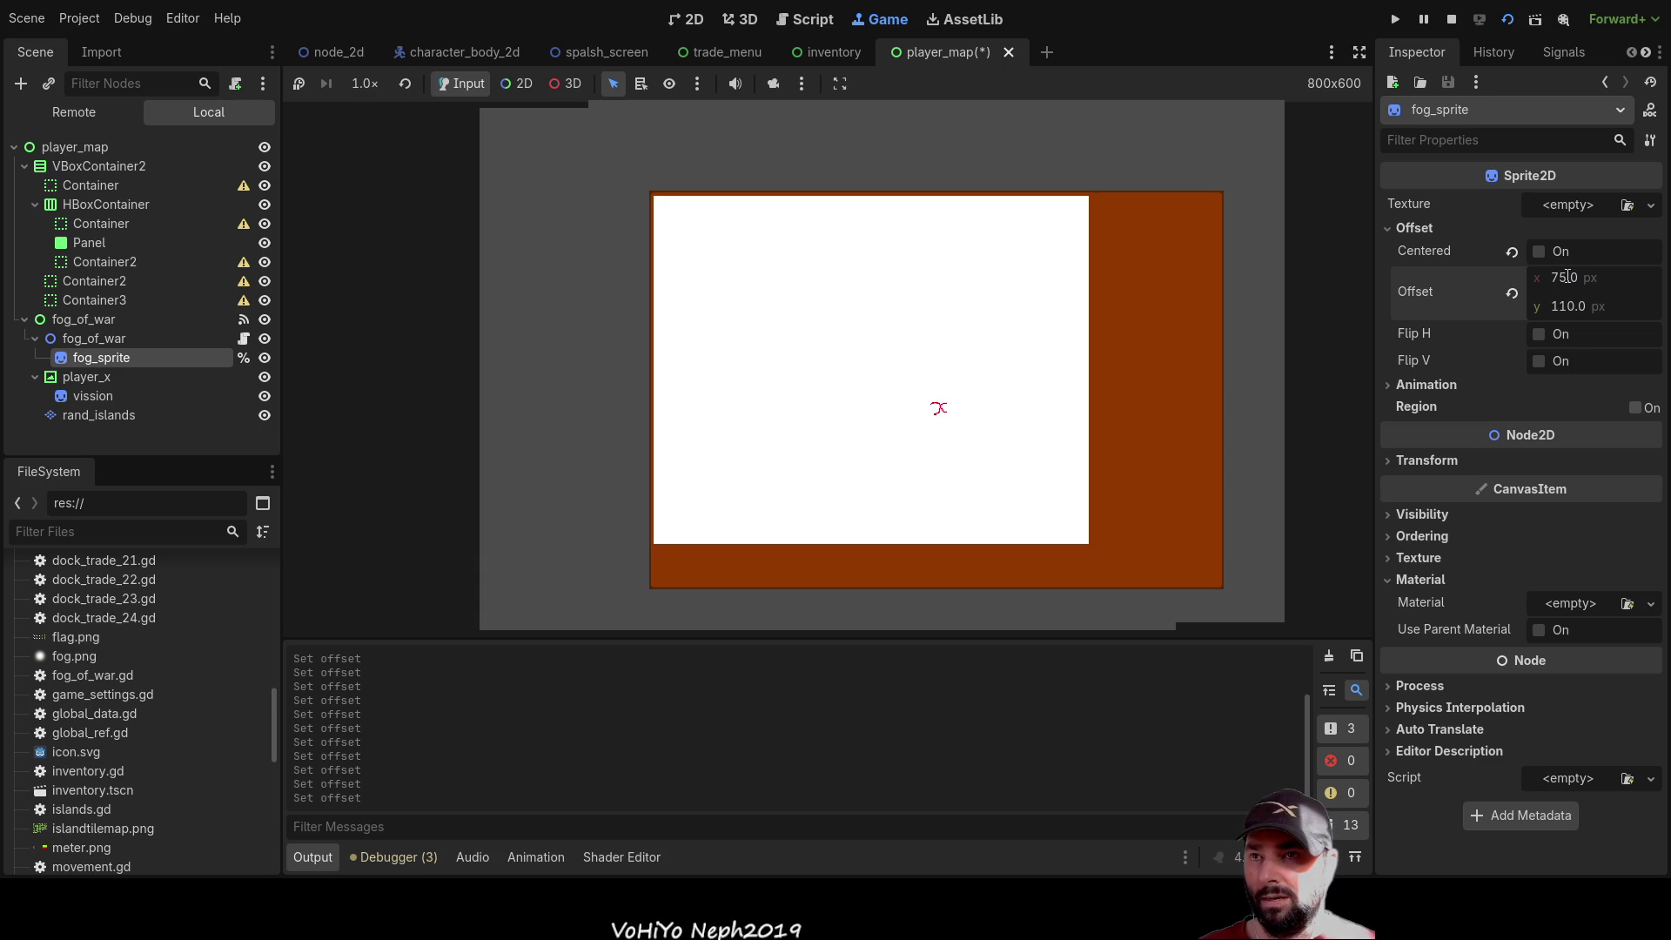
# Adjust the vertical offset to 105, then settle on 108 px
pyautogui.doubleClick(1567, 307)
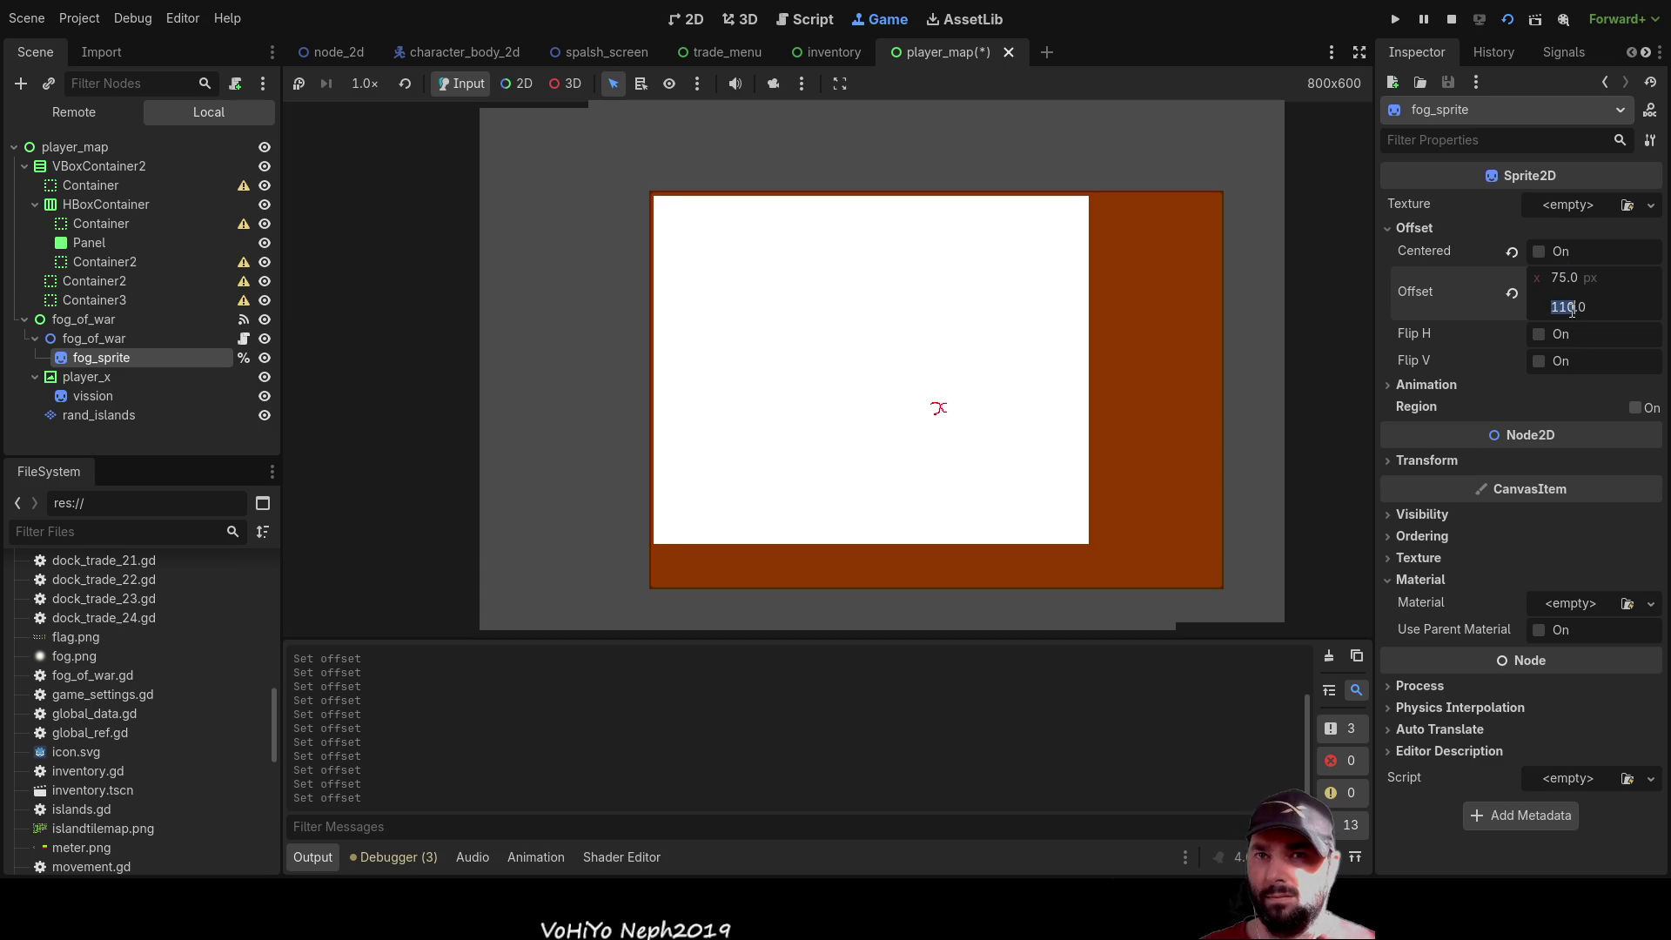
pyautogui.click(1573, 310)
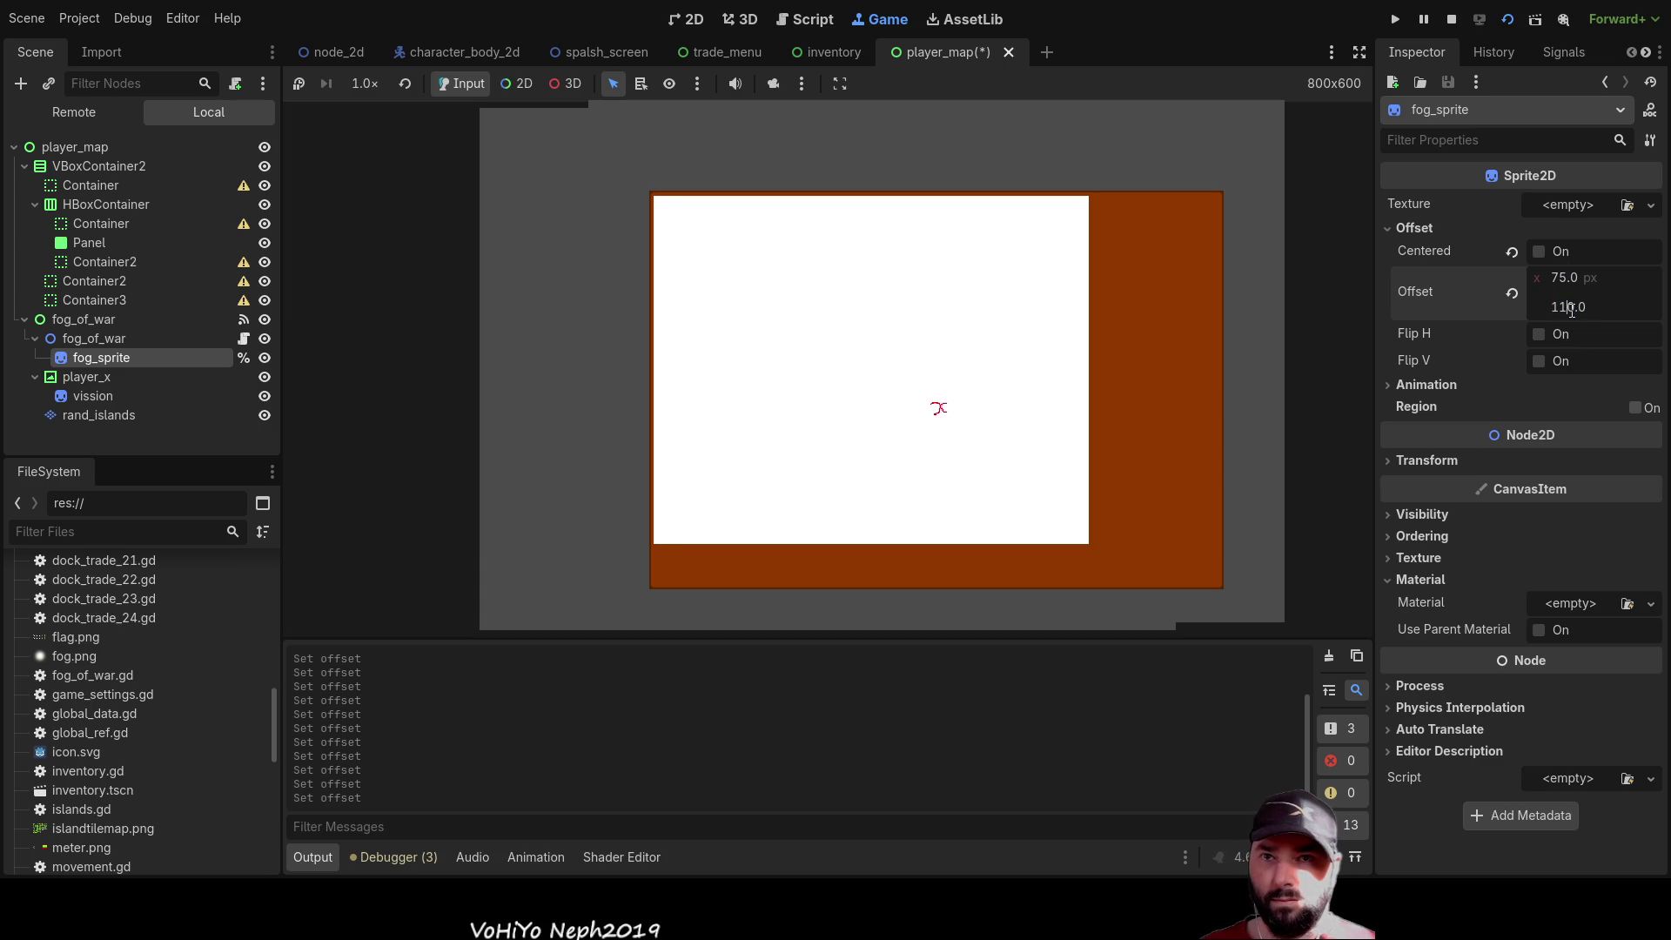
pyautogui.press('BackSpace')
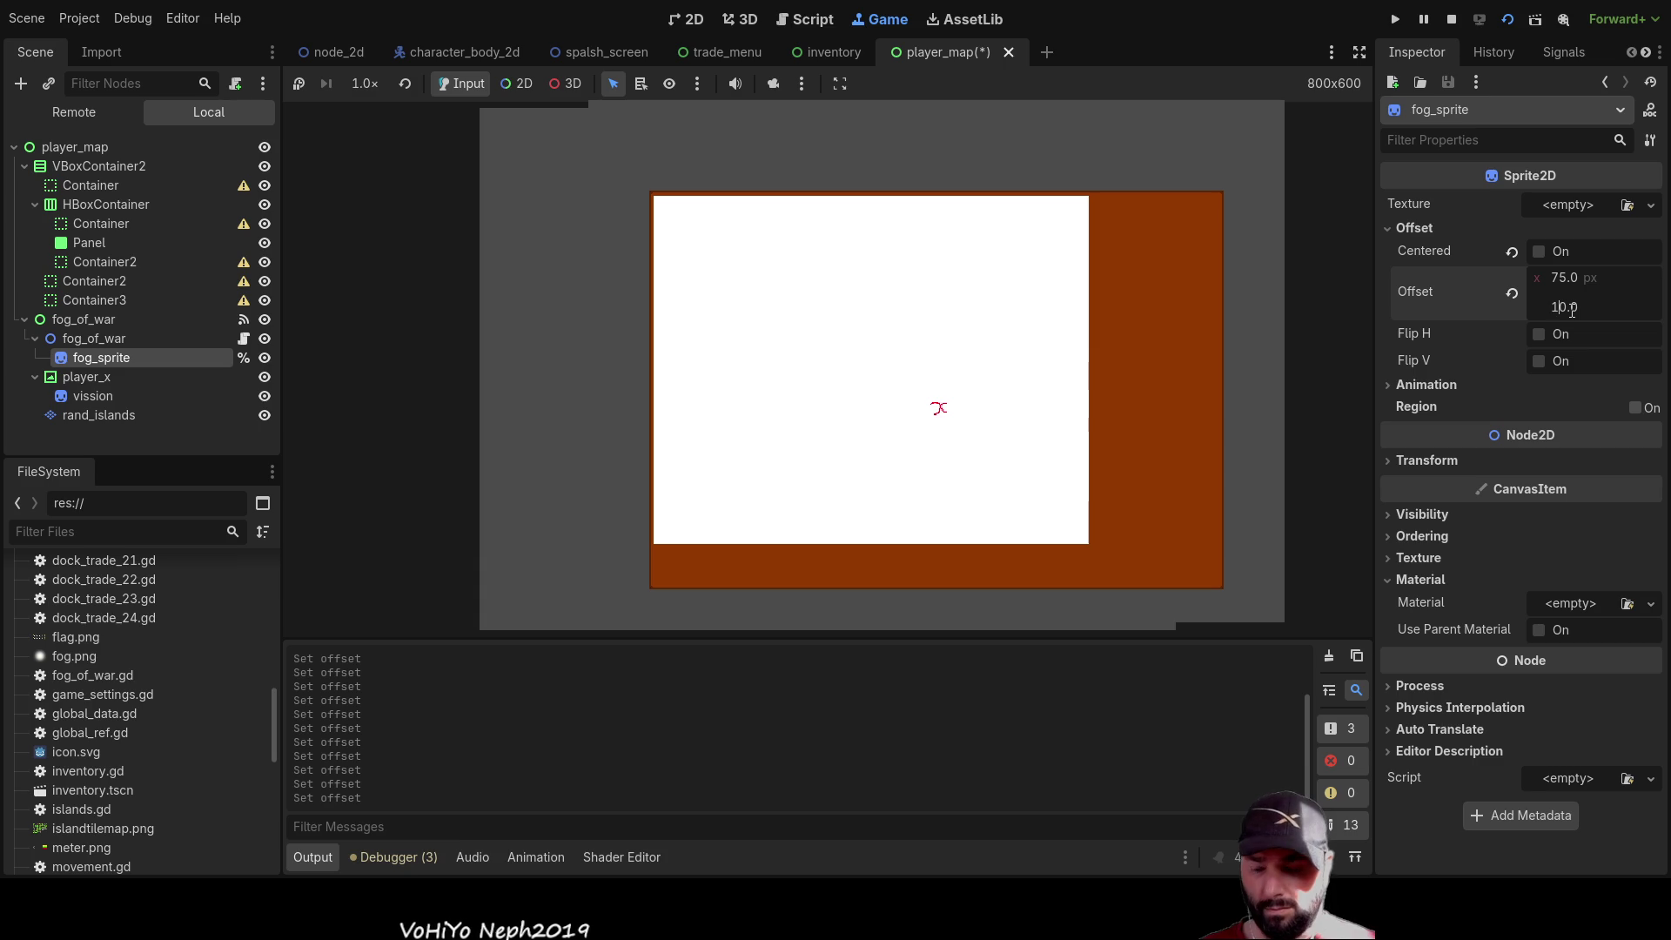
pyautogui.write('5')
pyautogui.press('Return')
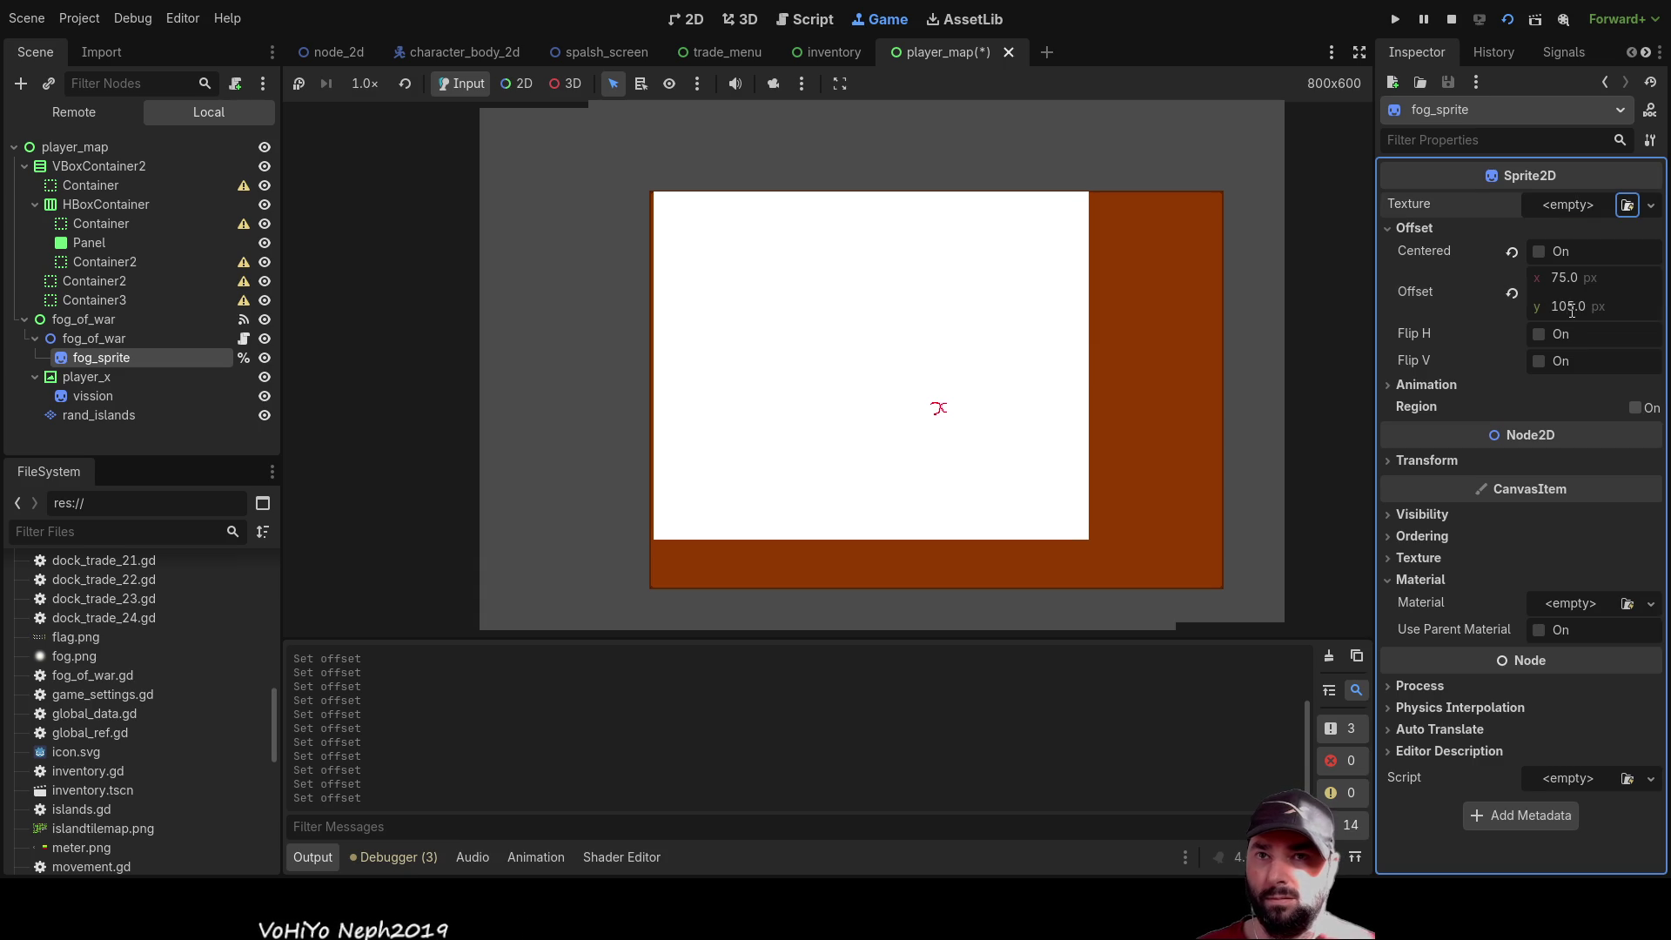
pyautogui.click(1572, 307)
pyautogui.click(1571, 307)
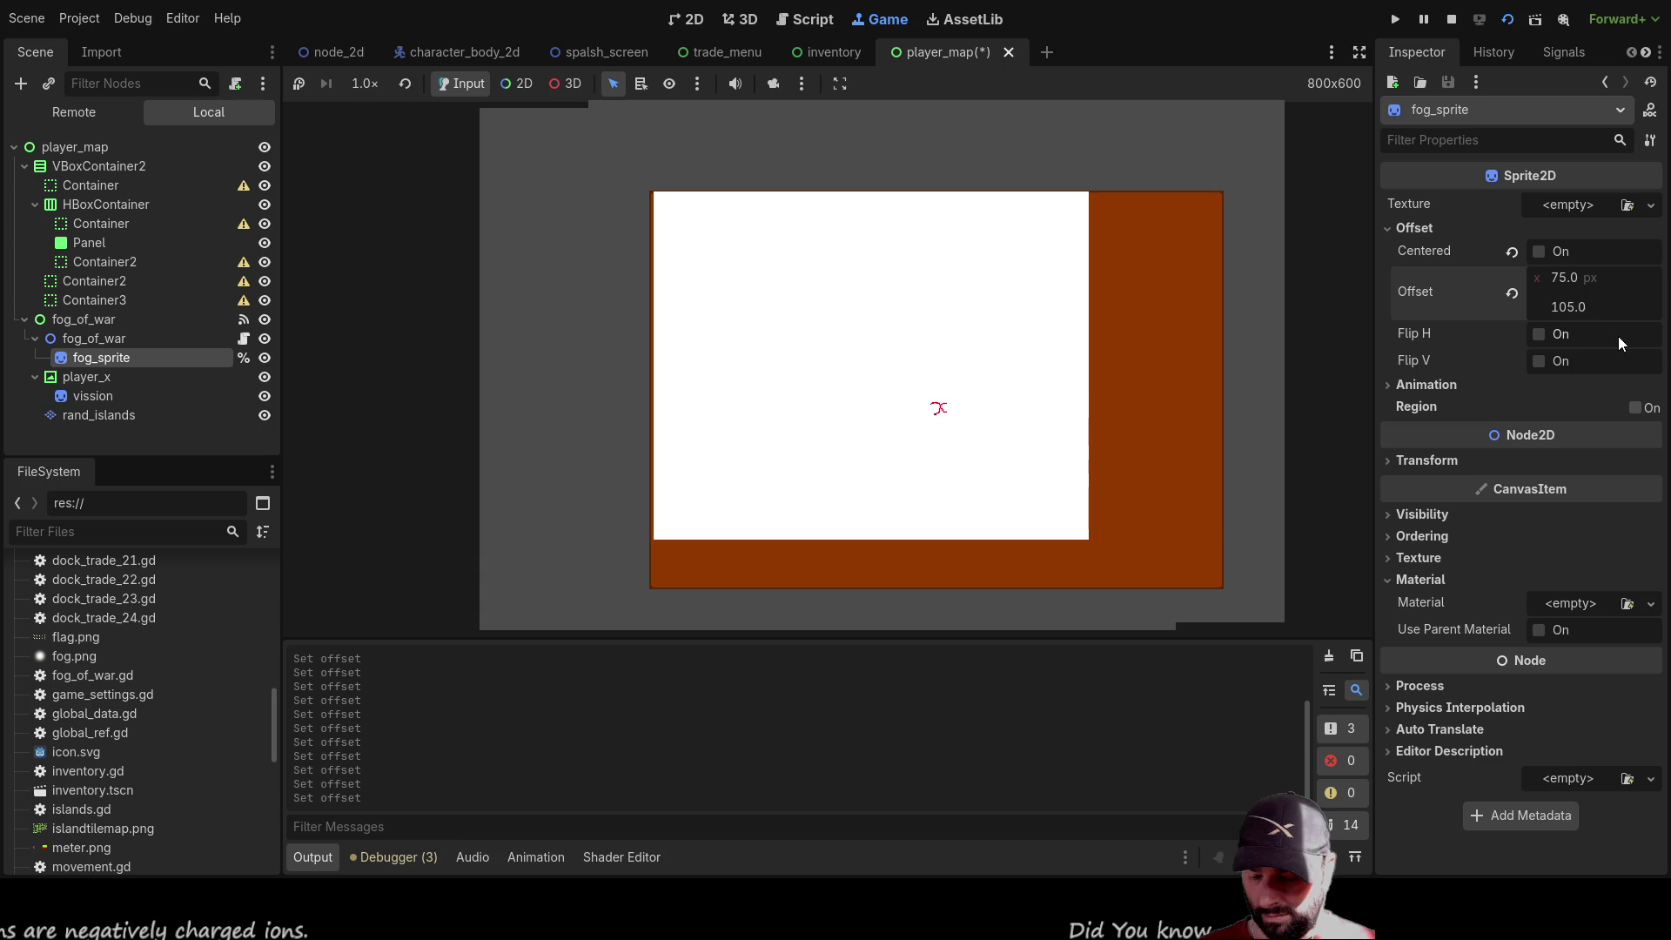
pyautogui.write('10')
pyautogui.press('BackSpace')
pyautogui.write('8')
pyautogui.press('Return')
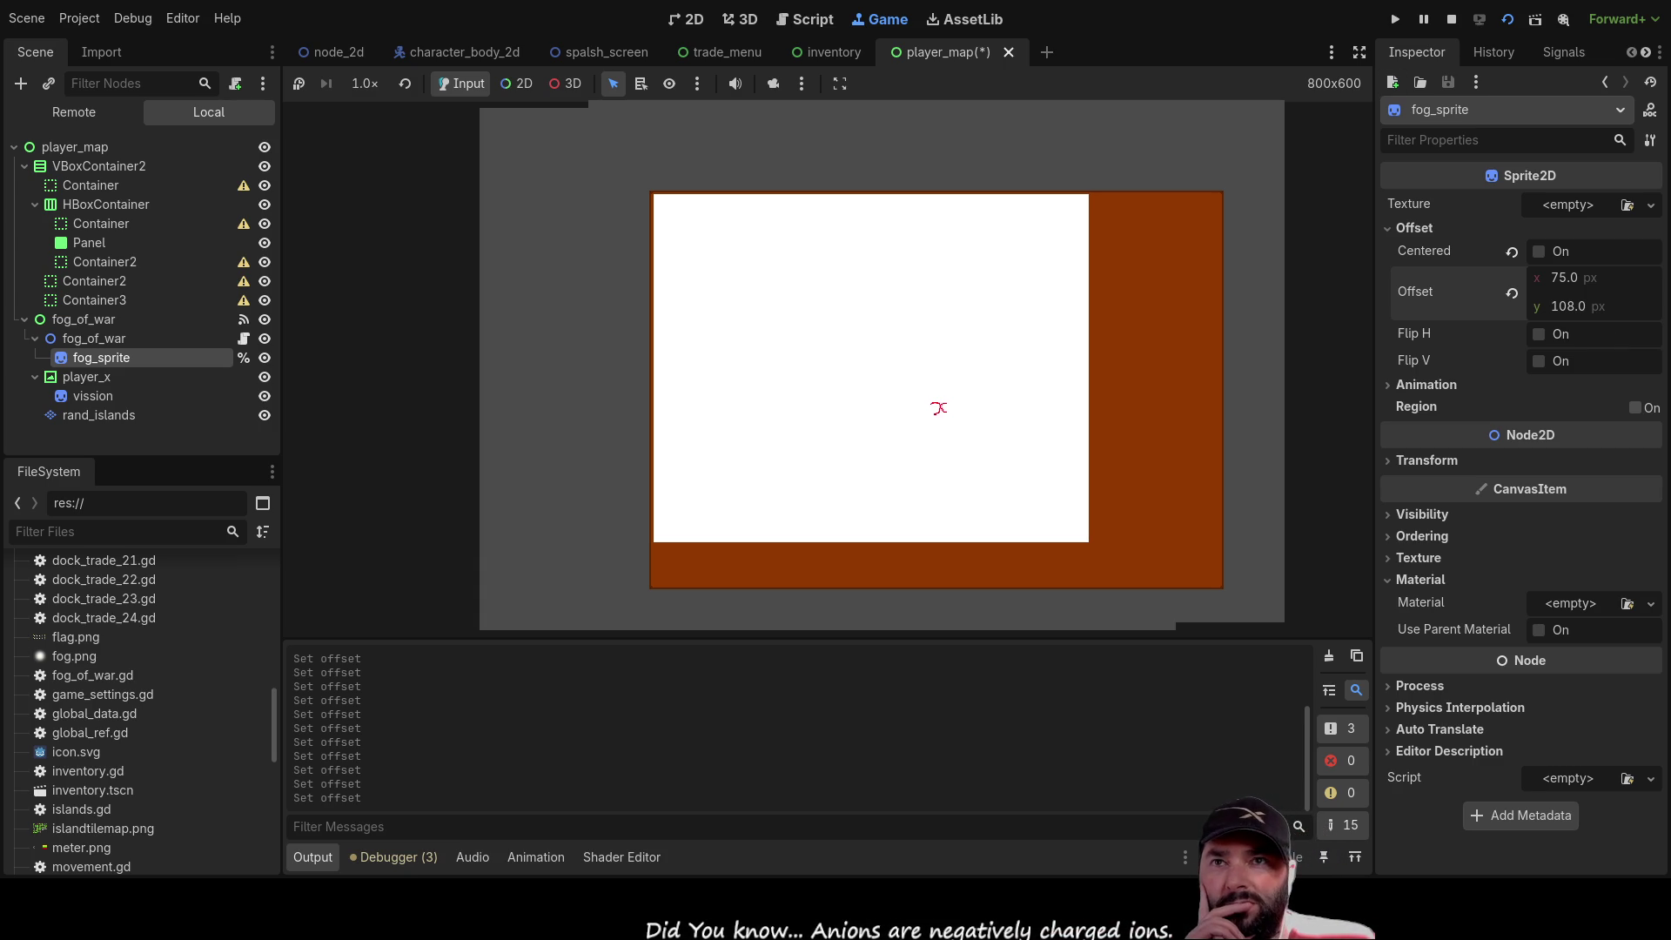
# Run the game from the title screen, trace the null-instance error to player_map.gd line 62, then stop
pyautogui.click(1451, 18)
pyautogui.click(1402, 24)
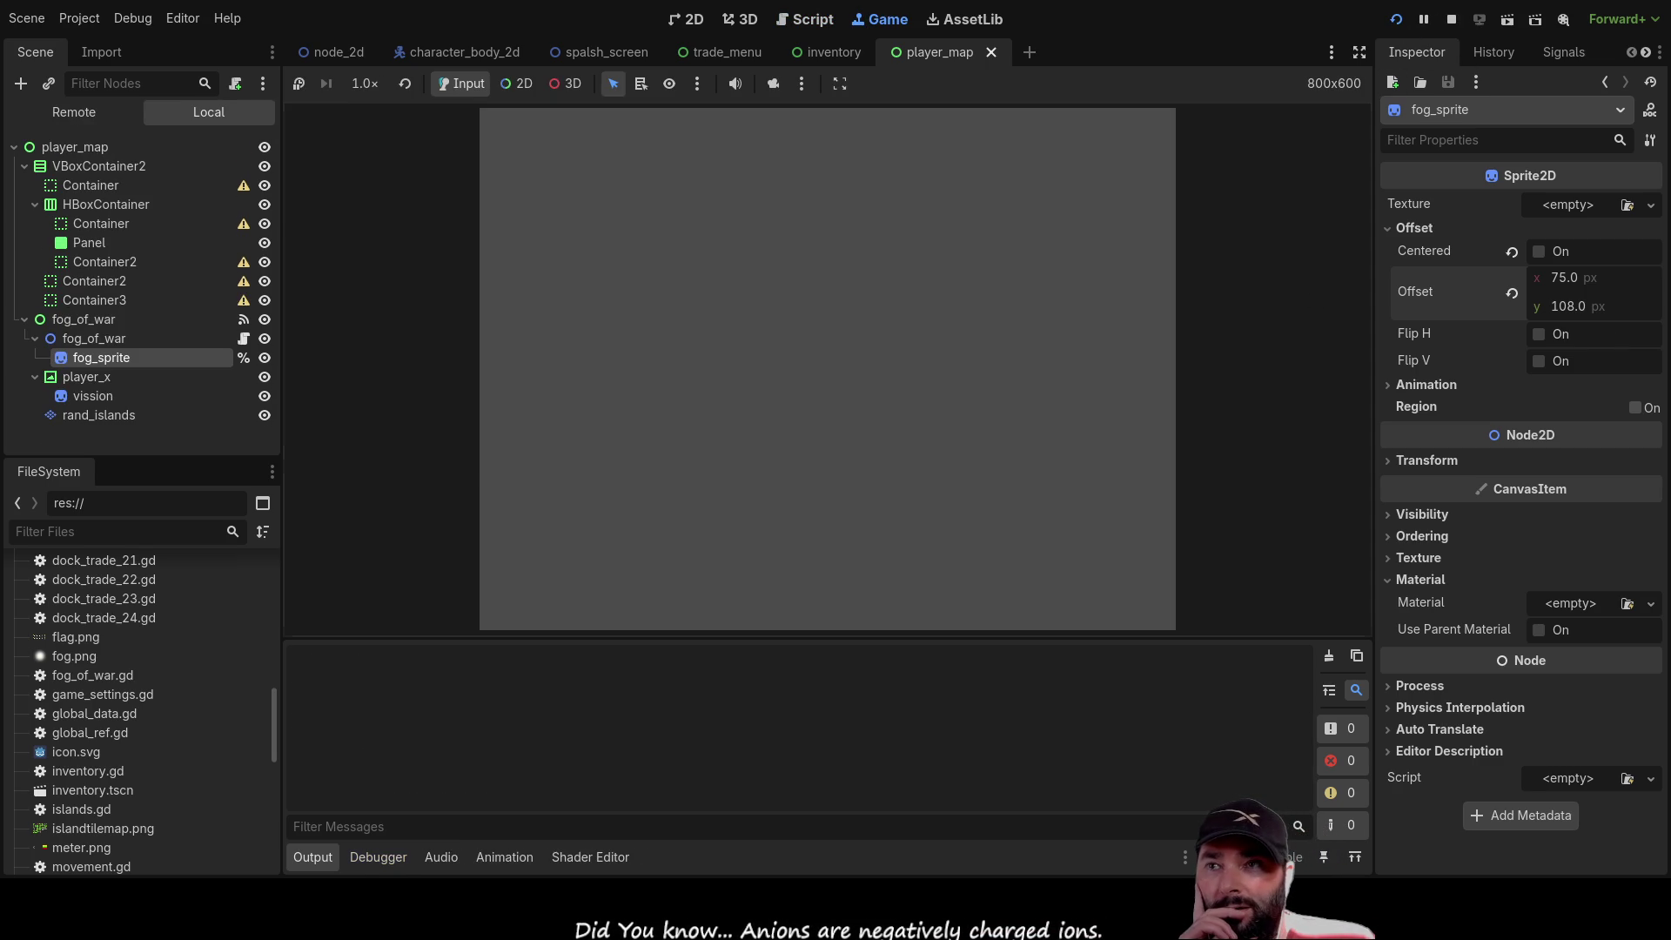
pyautogui.click(771, 136)
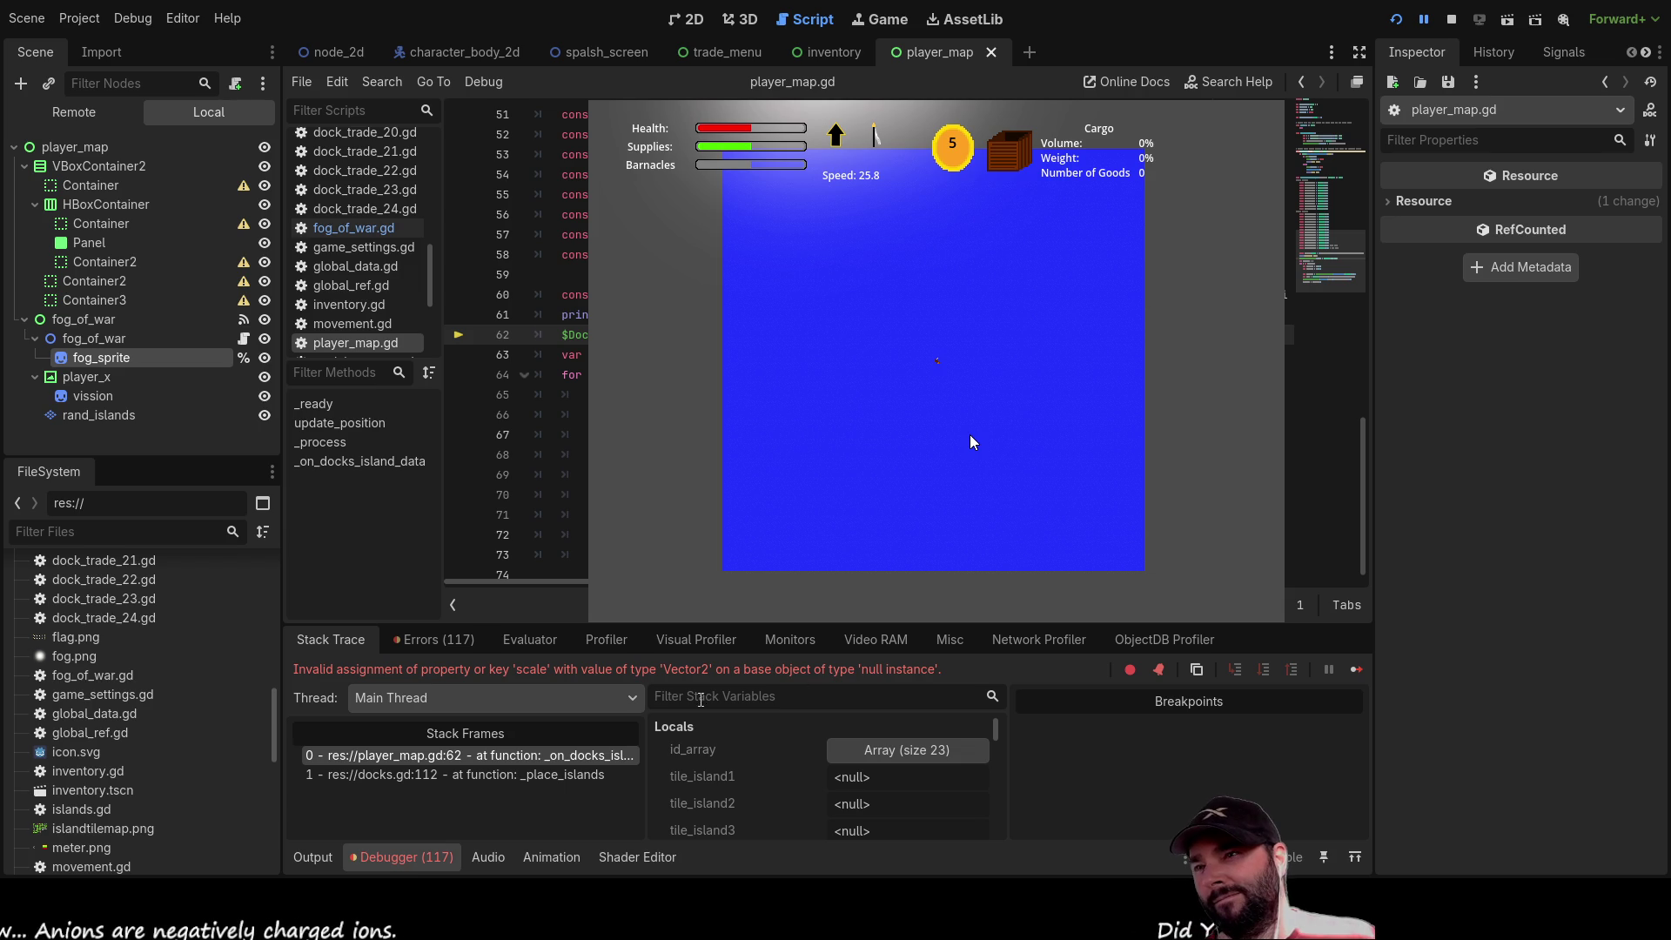
pyautogui.click(500, 774)
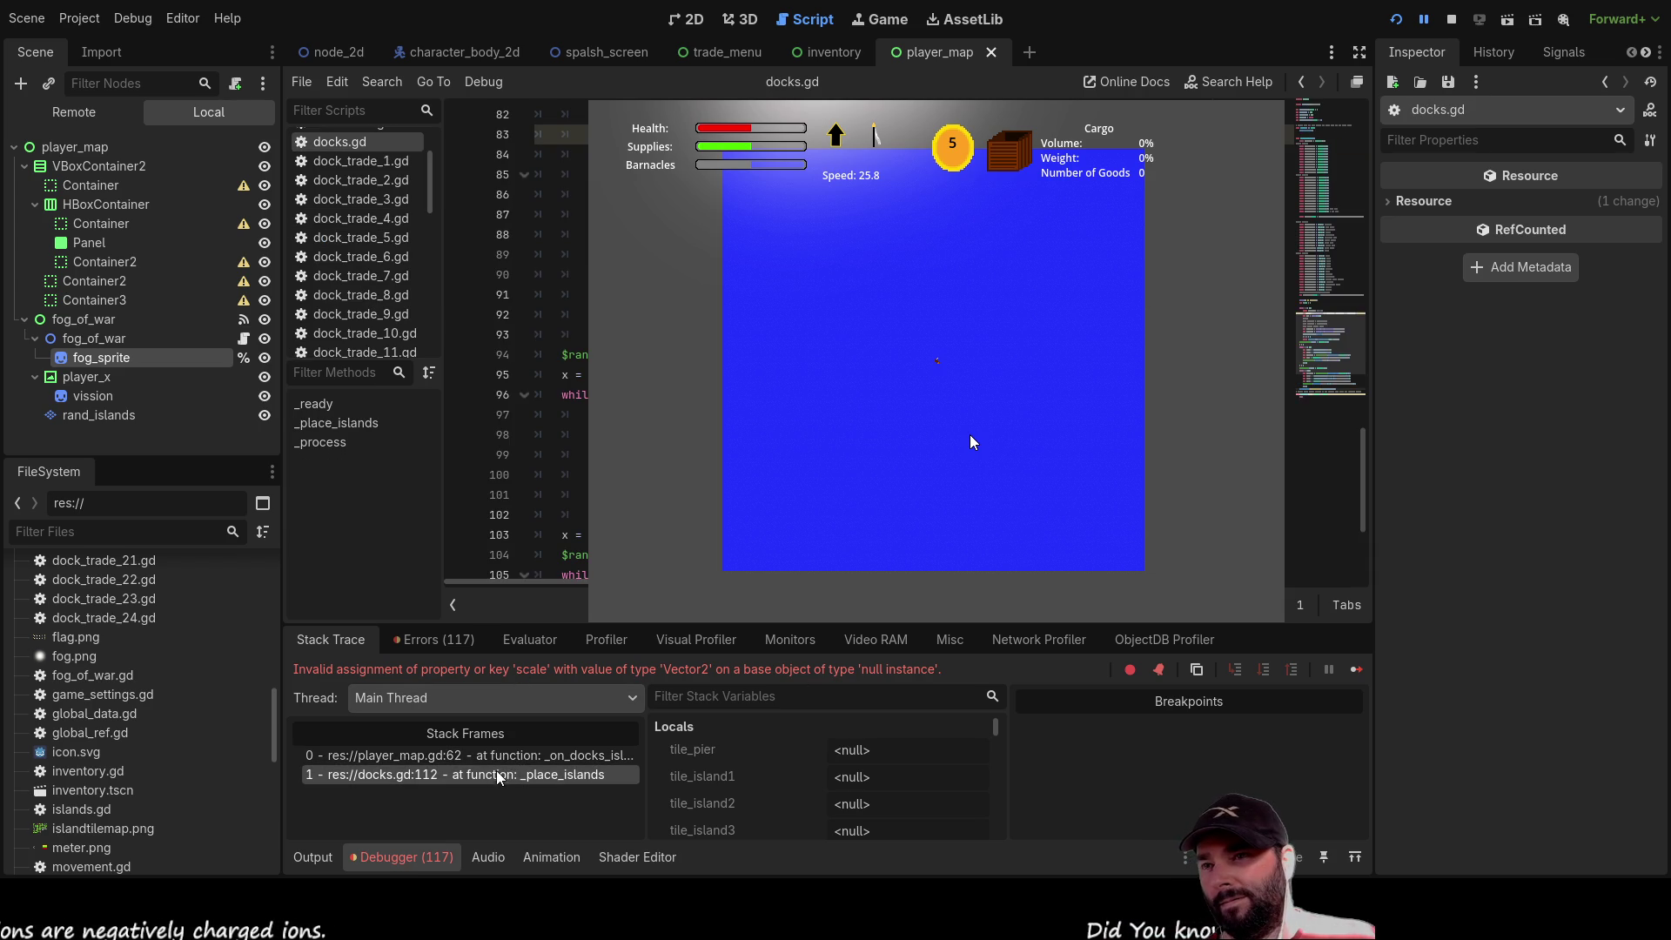
pyautogui.click(564, 763)
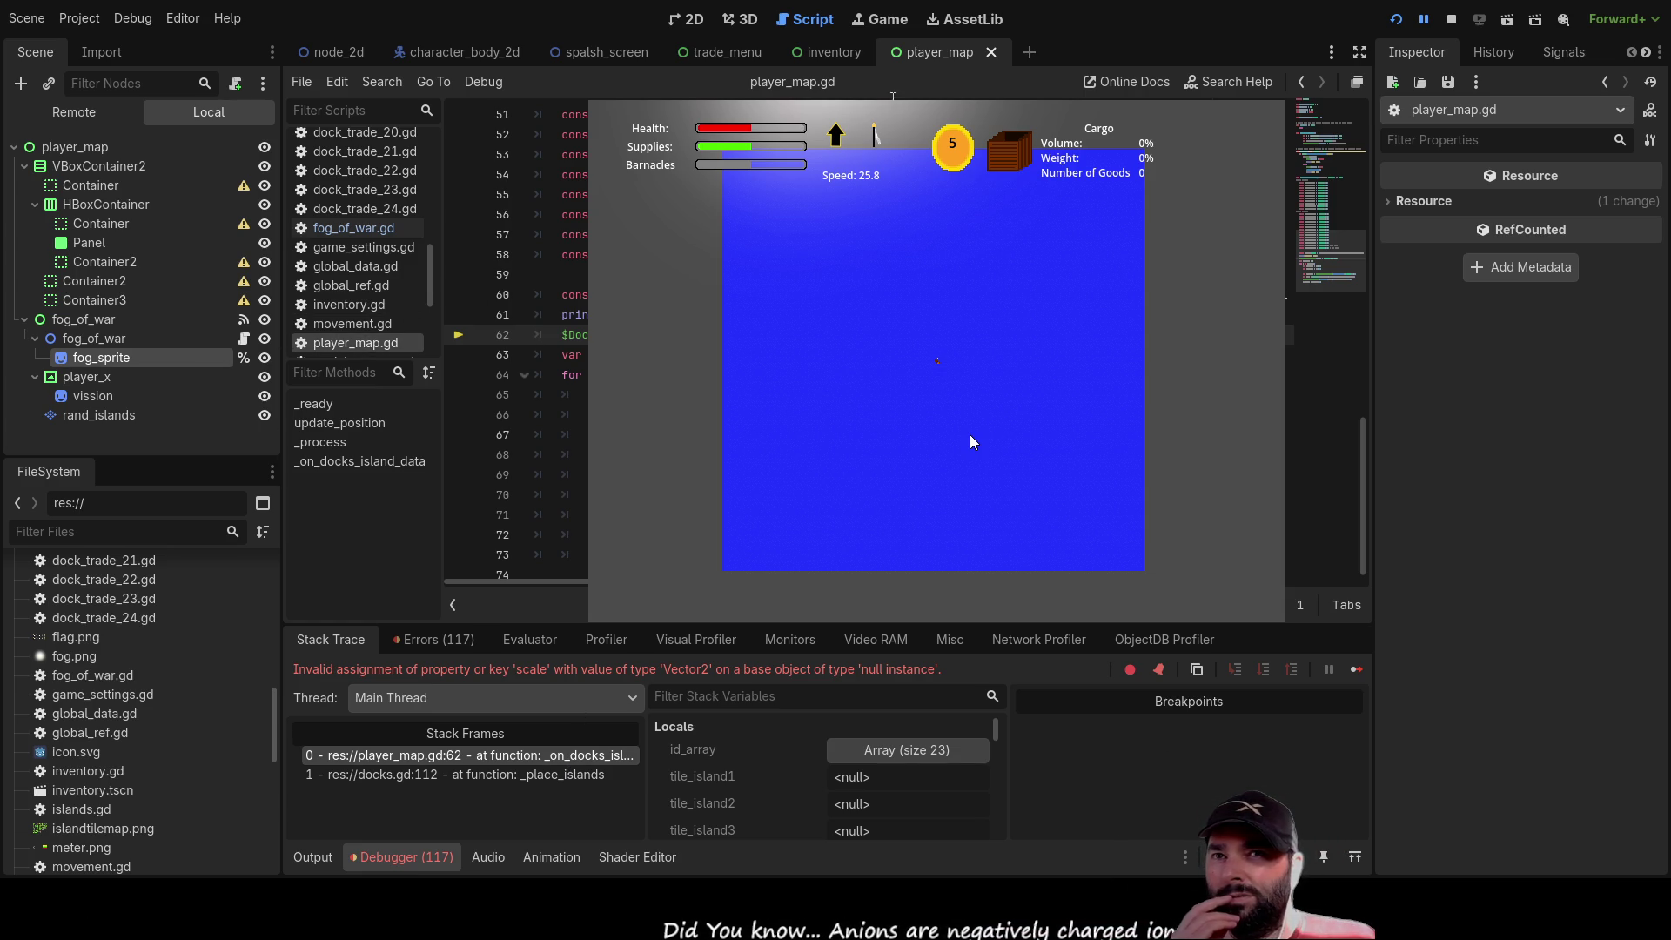
pyautogui.click(1451, 19)
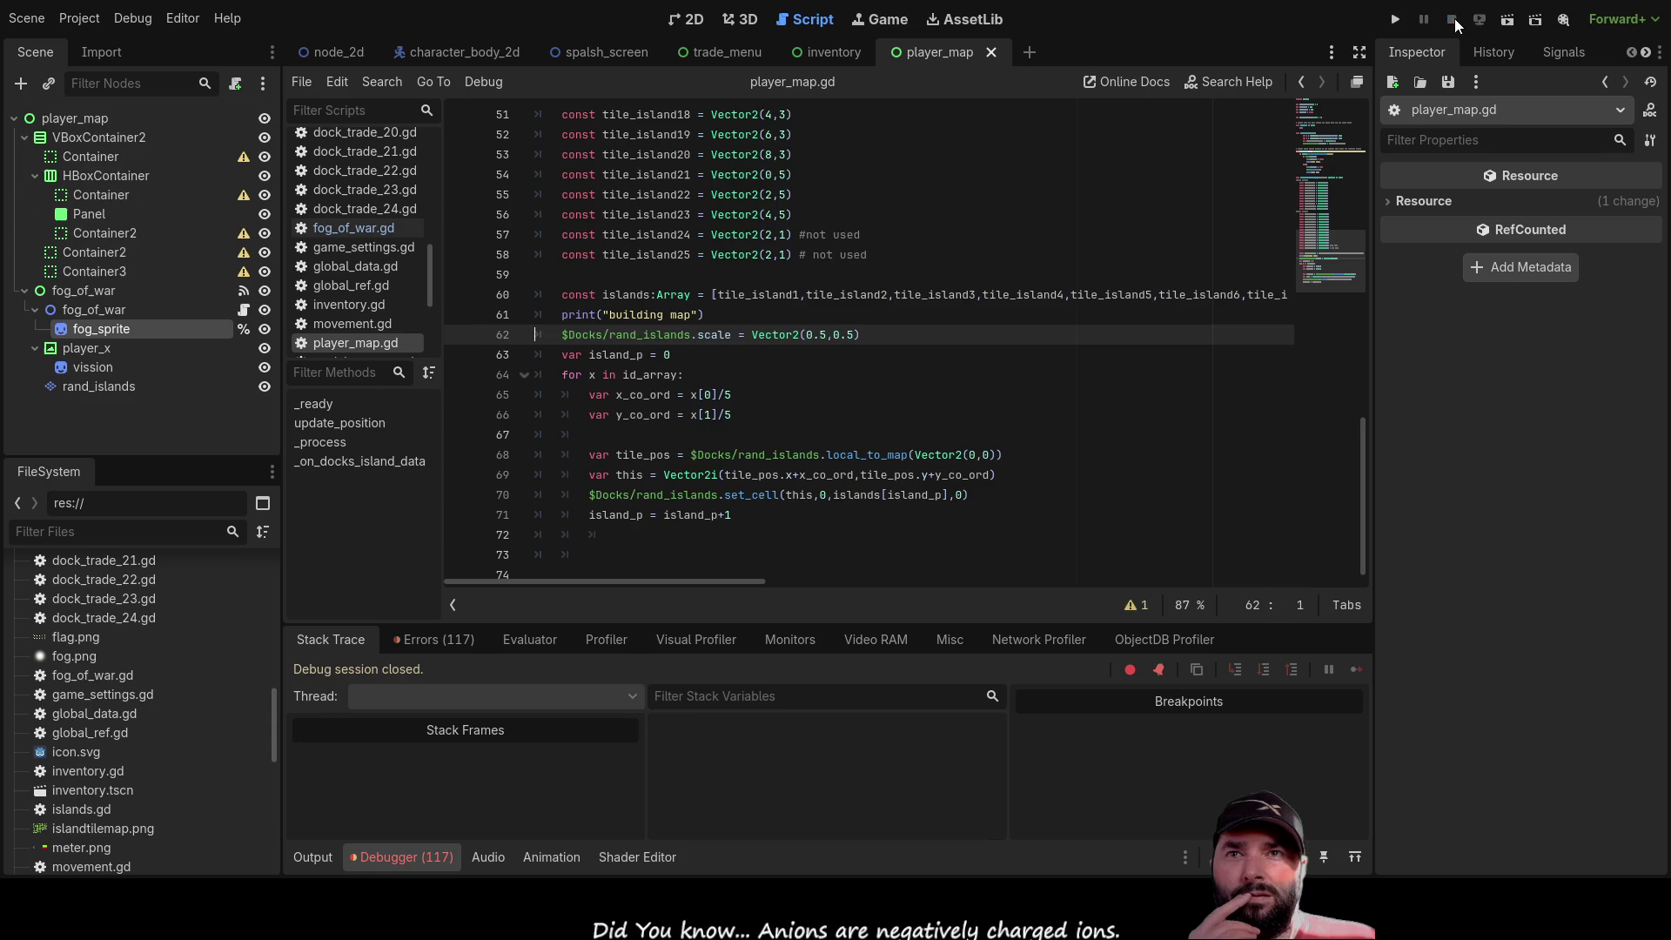
# Expand the Docks/rand_islands Node not found error and follow docks.gd:112 back to player_map.gd:62
pyautogui.click(440, 640)
pyautogui.scroll(-5, 621, 719)
pyautogui.scroll(-3, 641, 722)
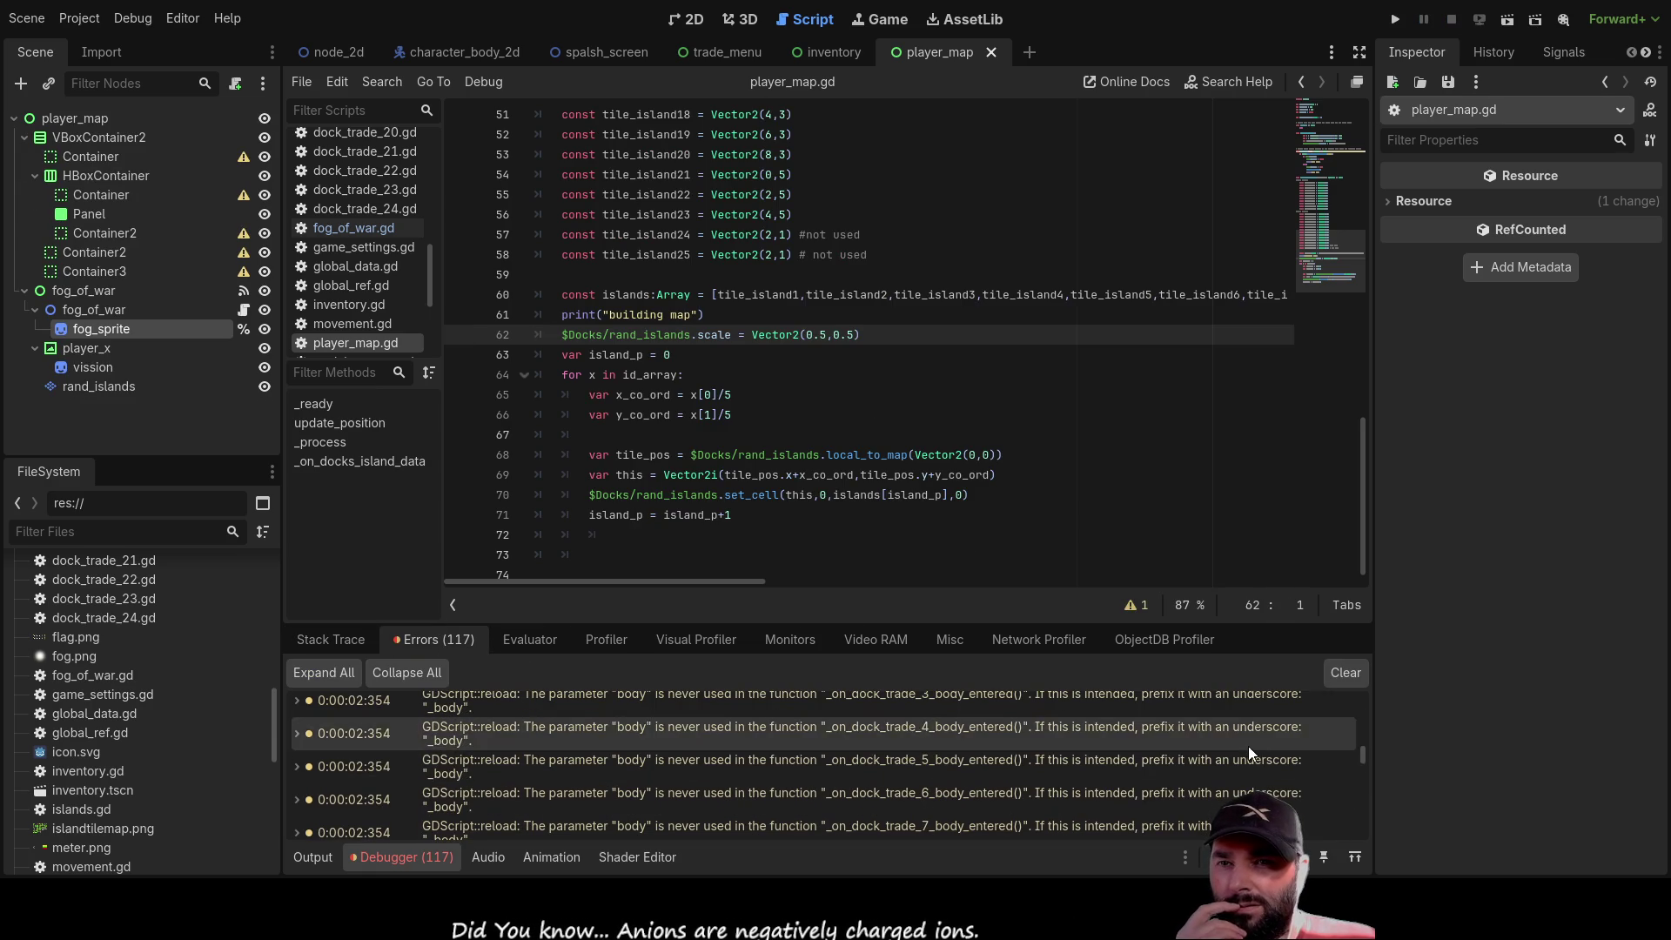
pyautogui.moveTo(1361, 754); pyautogui.dragTo(1367, 871)
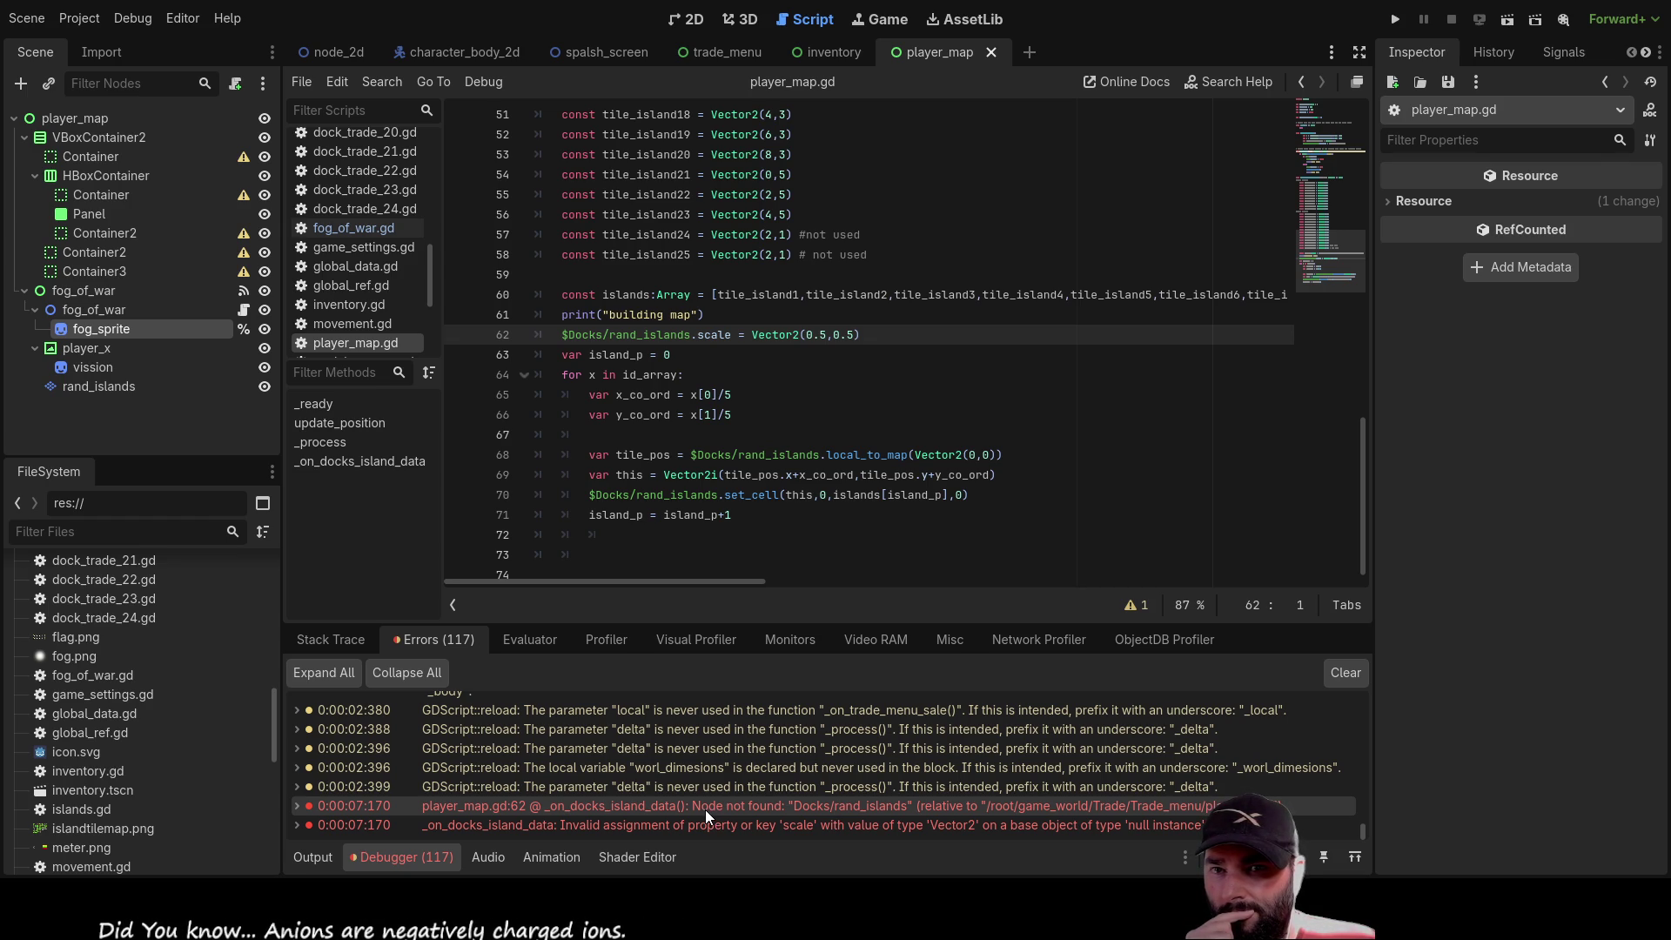
pyautogui.click(705, 809)
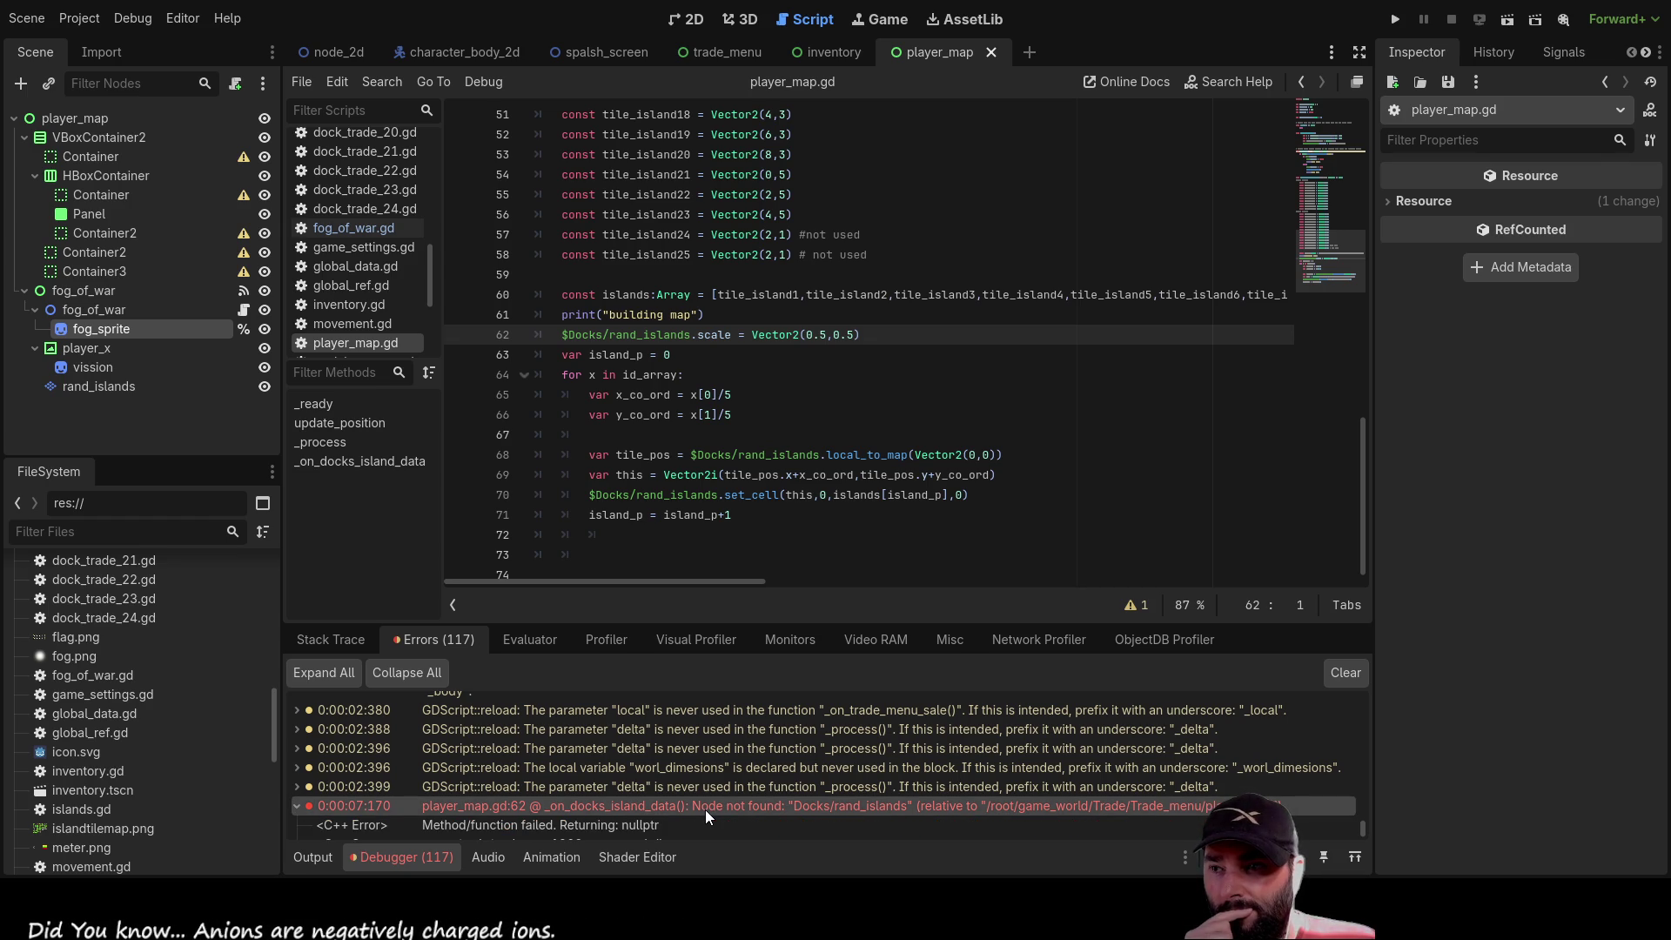
pyautogui.doubleClick(705, 810)
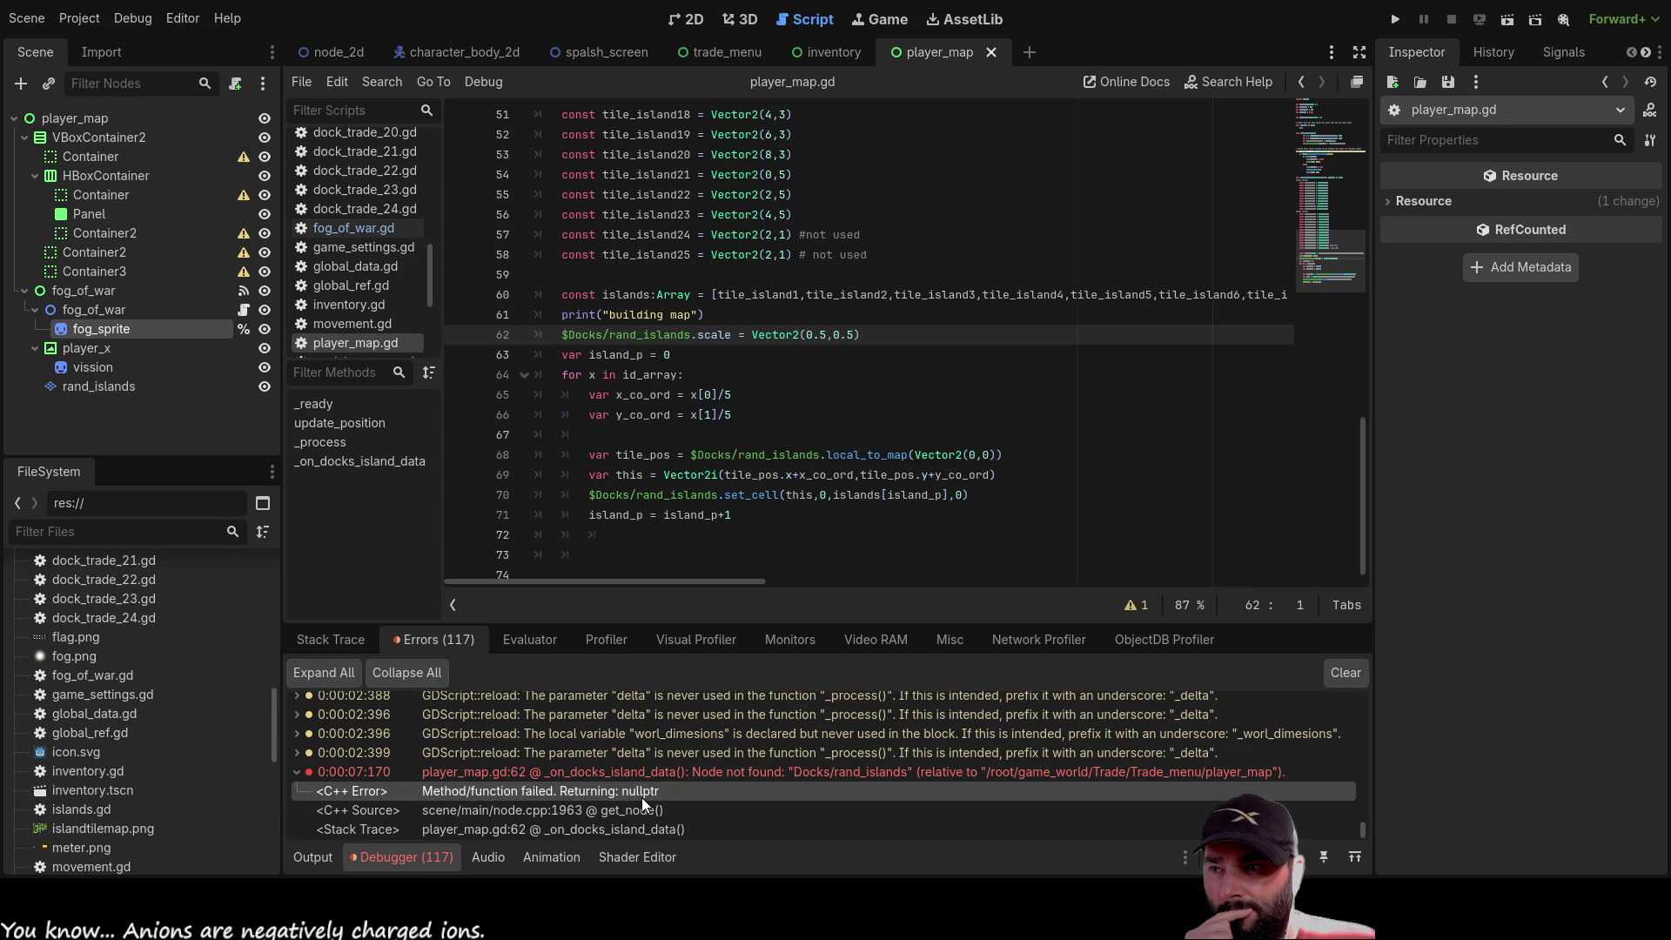
pyautogui.scroll(-1, 641, 790)
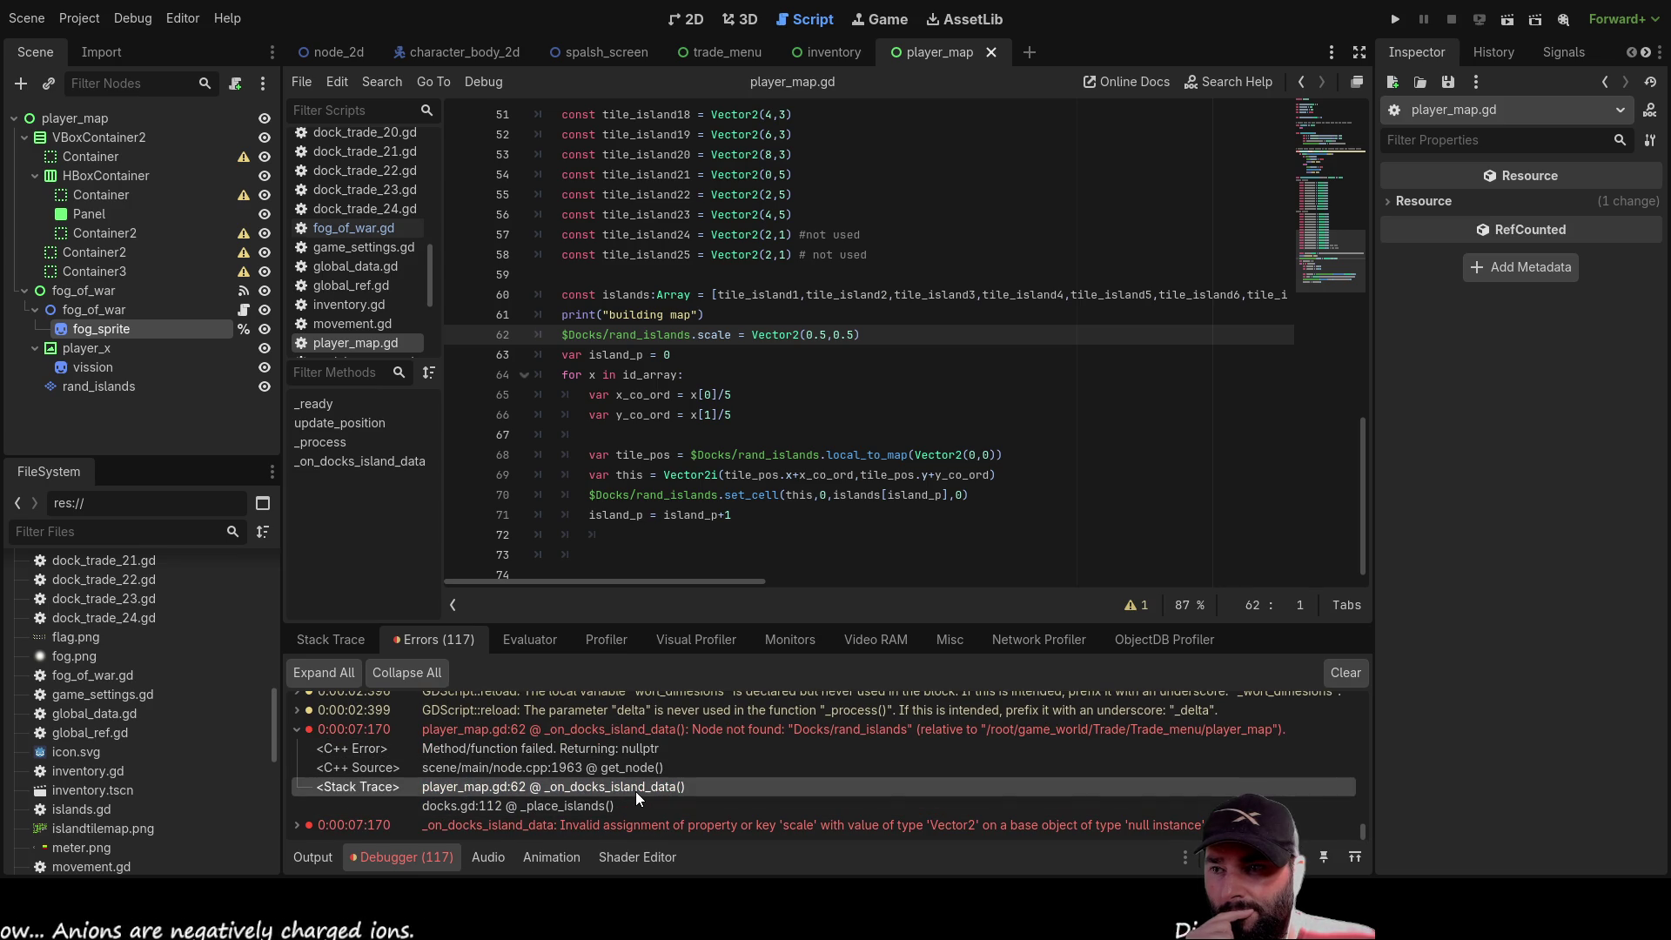
pyautogui.click(590, 804)
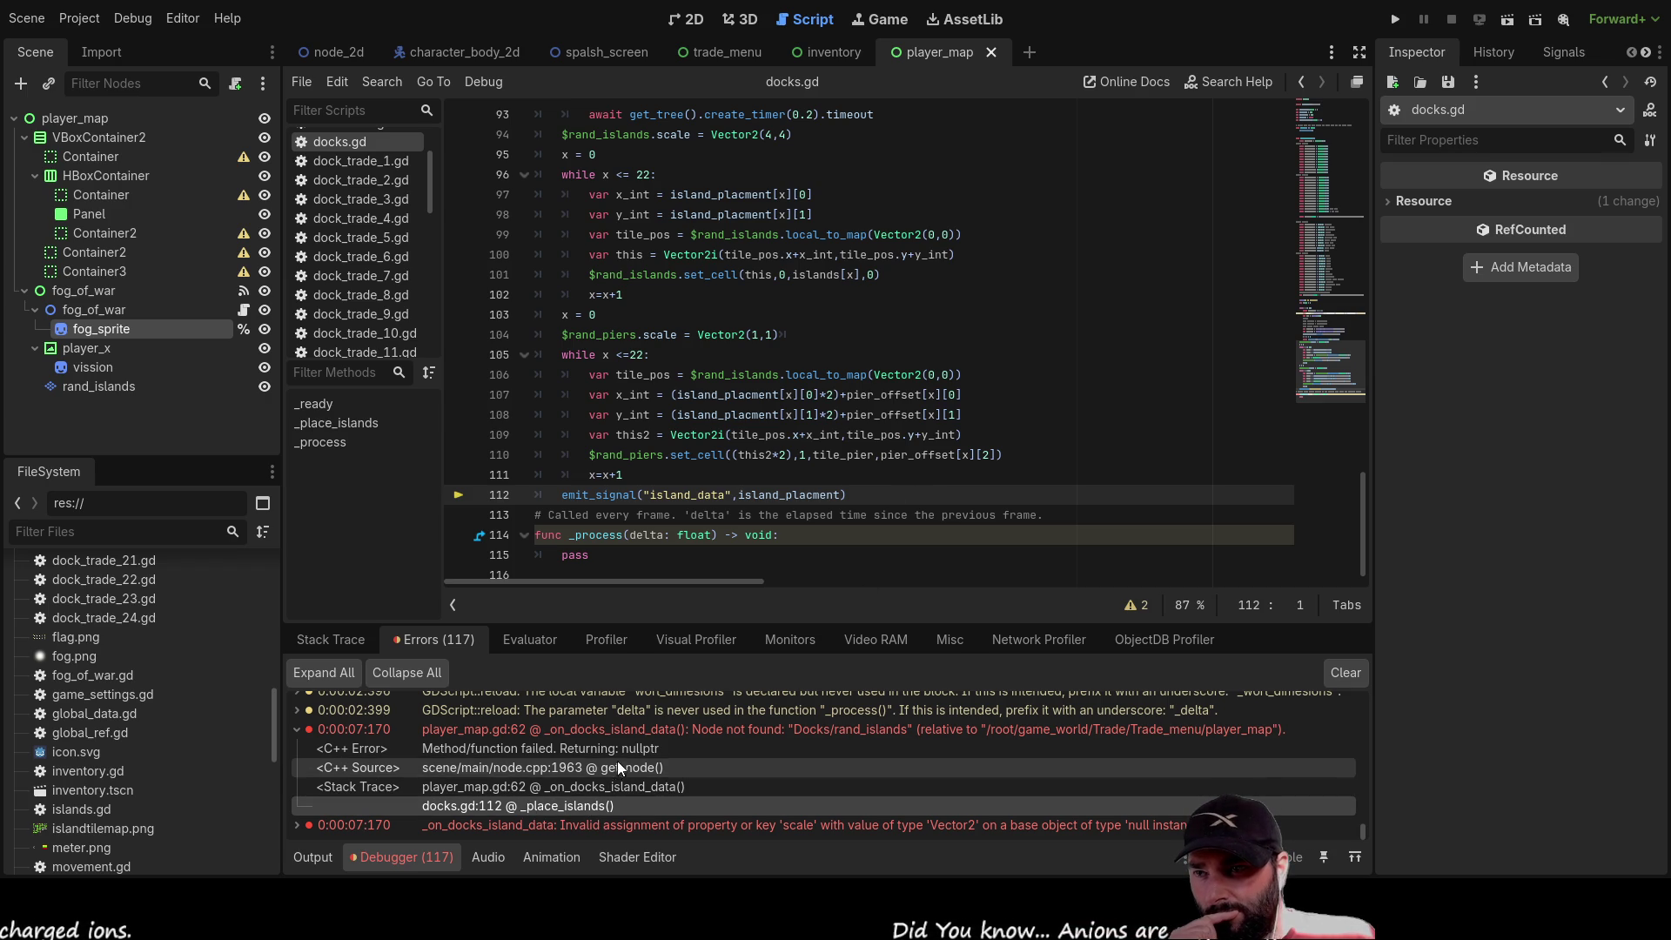
pyautogui.click(638, 737)
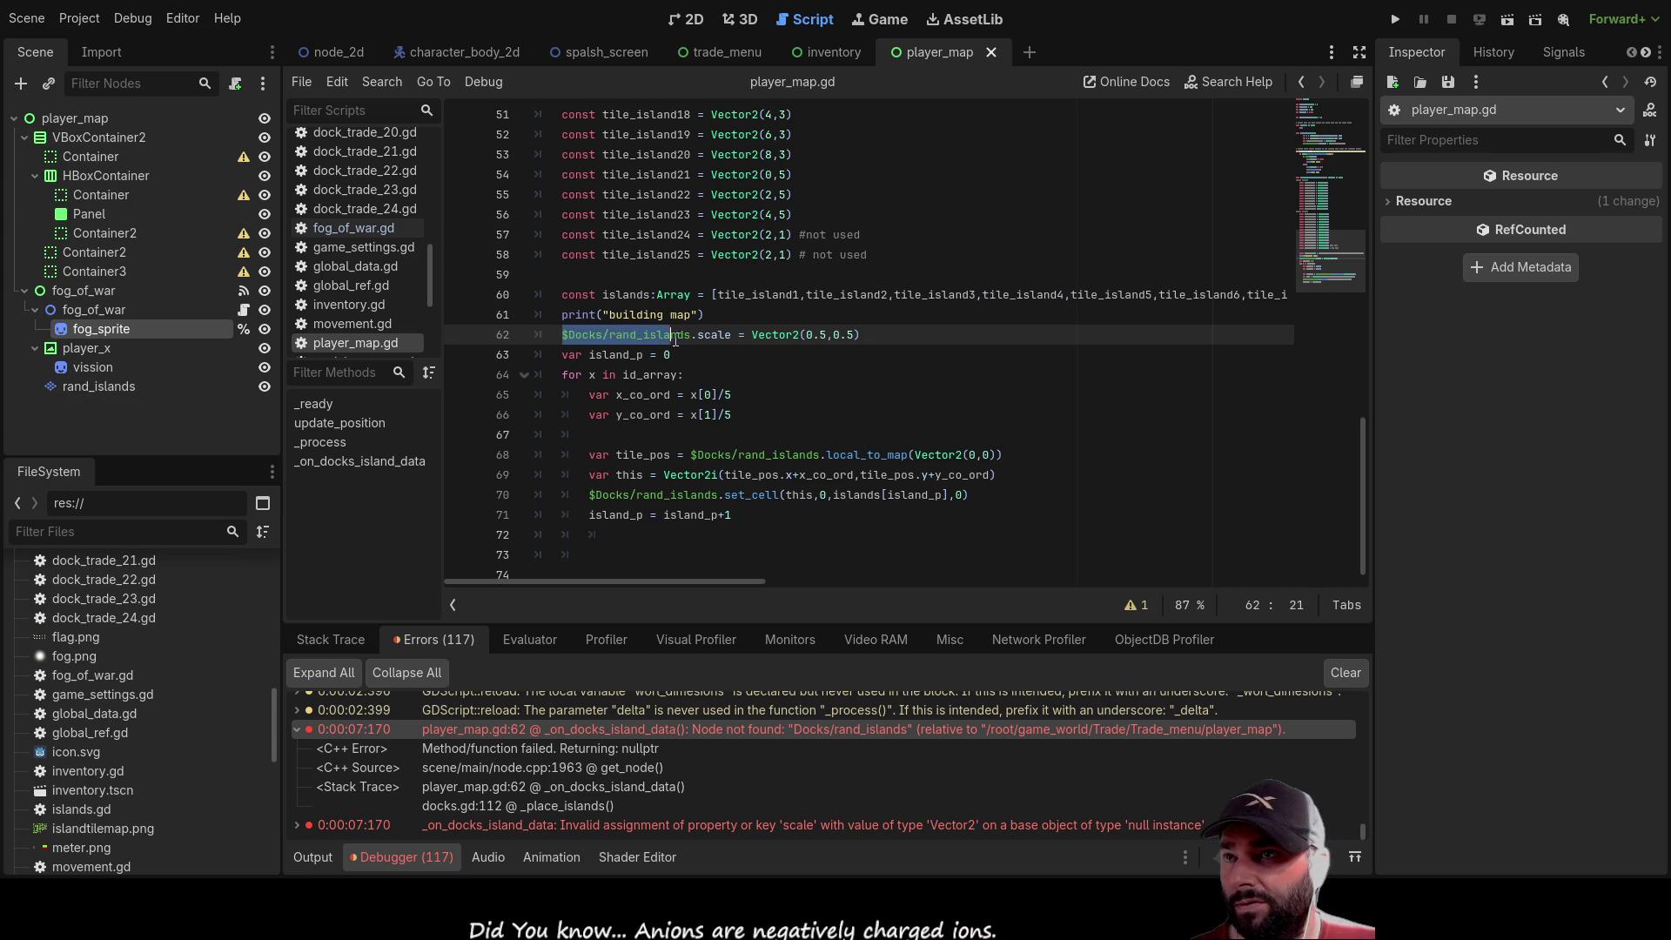
pyautogui.moveTo(689, 340); pyautogui.dragTo(692, 341)
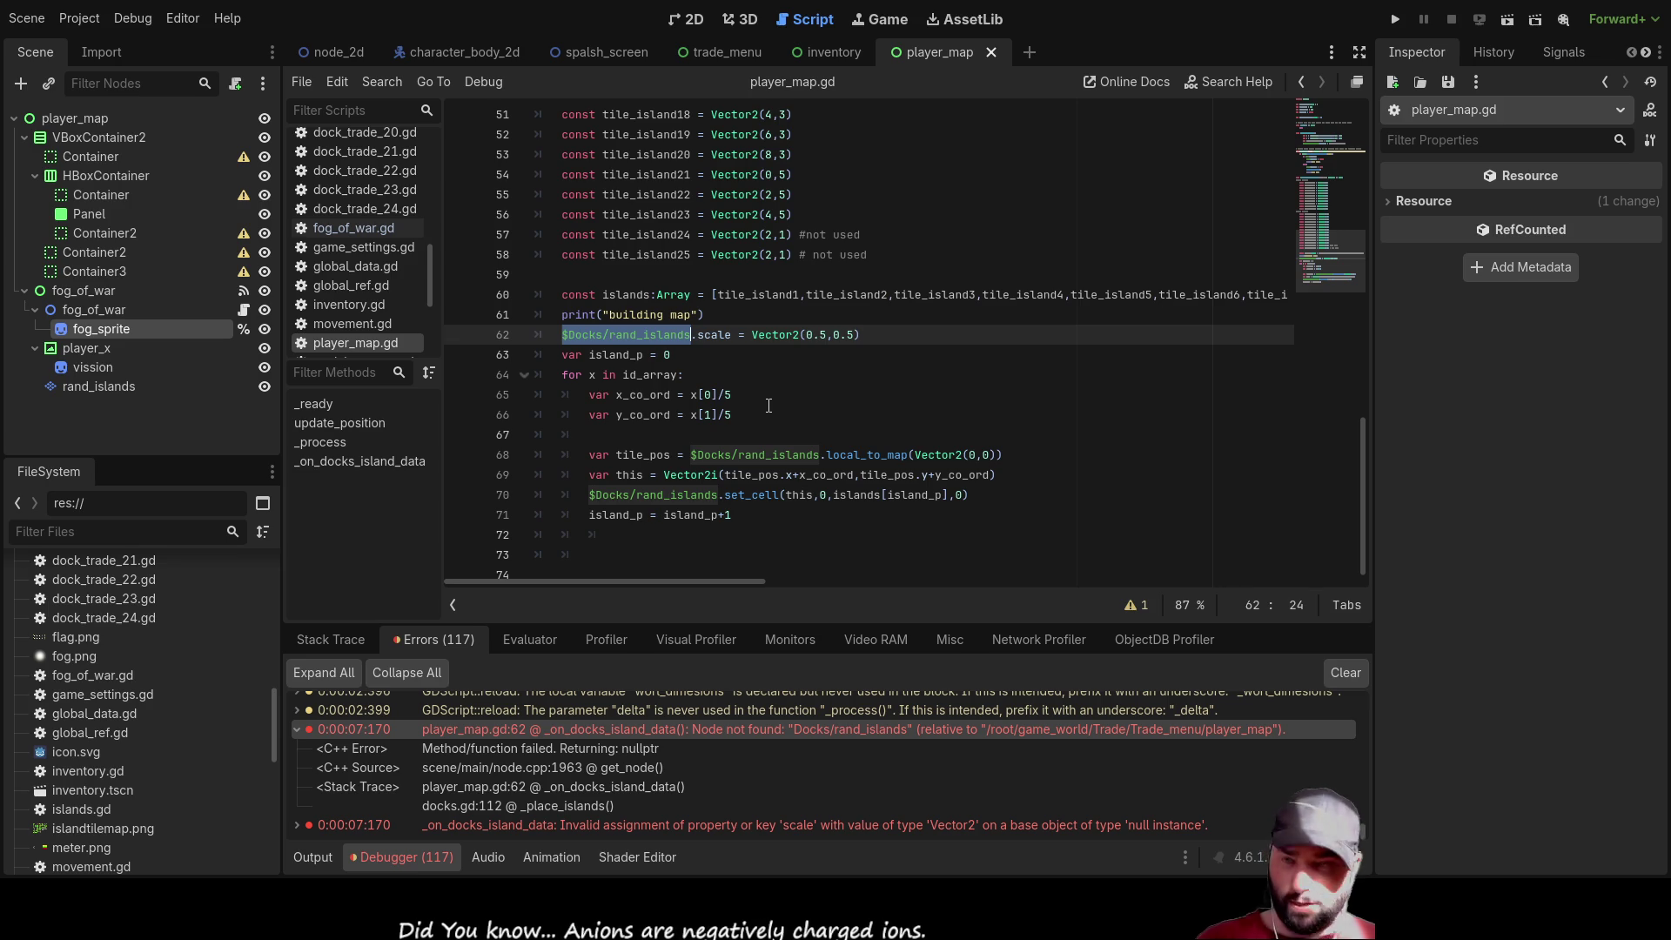
# Delete the $Docks/rand_islands paths on lines 62, 68 and 70
pyautogui.press('BackSpace')
pyautogui.click(691, 454)
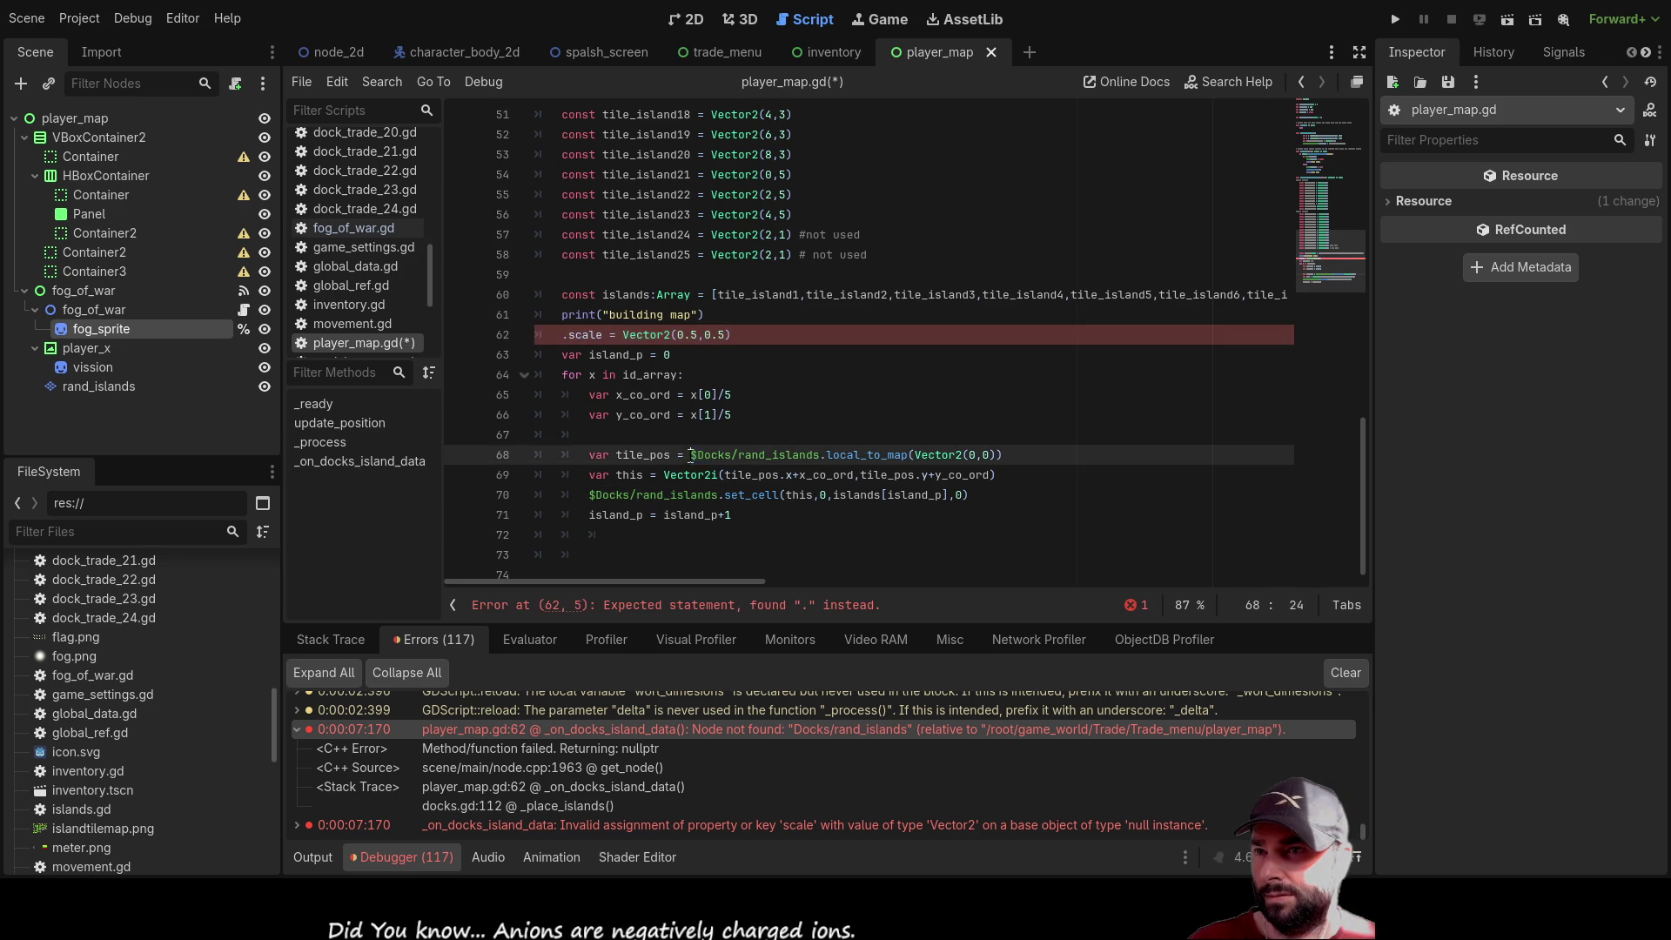
pyautogui.press('BackSpace')
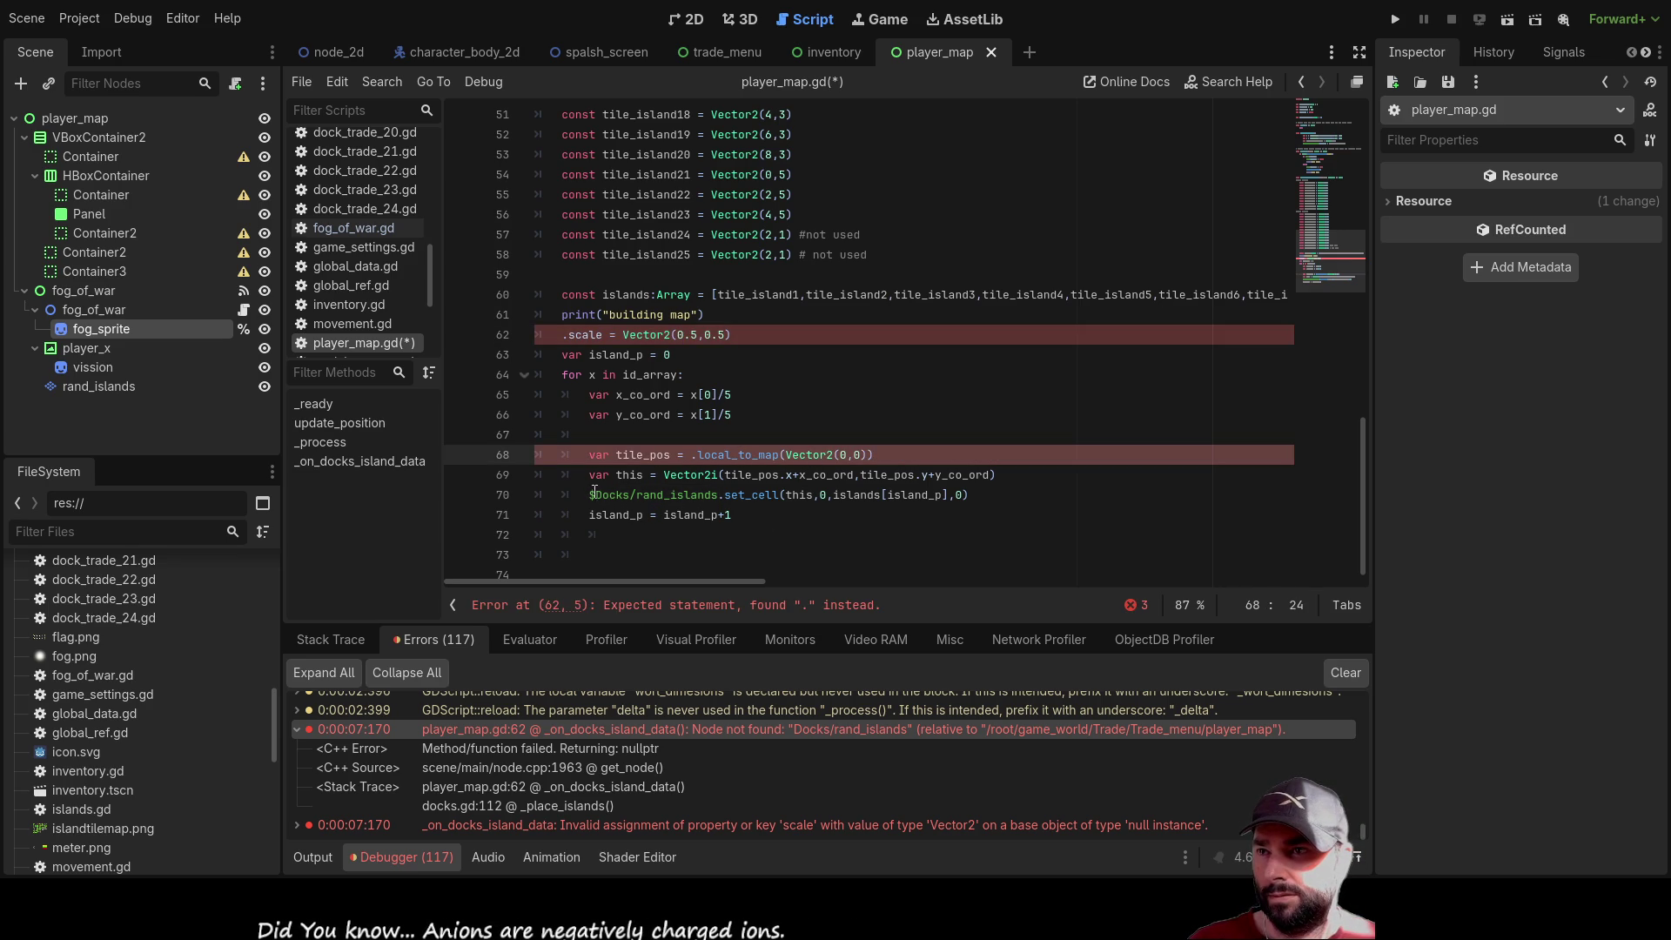
pyautogui.click(595, 494)
pyautogui.press('BackSpace')
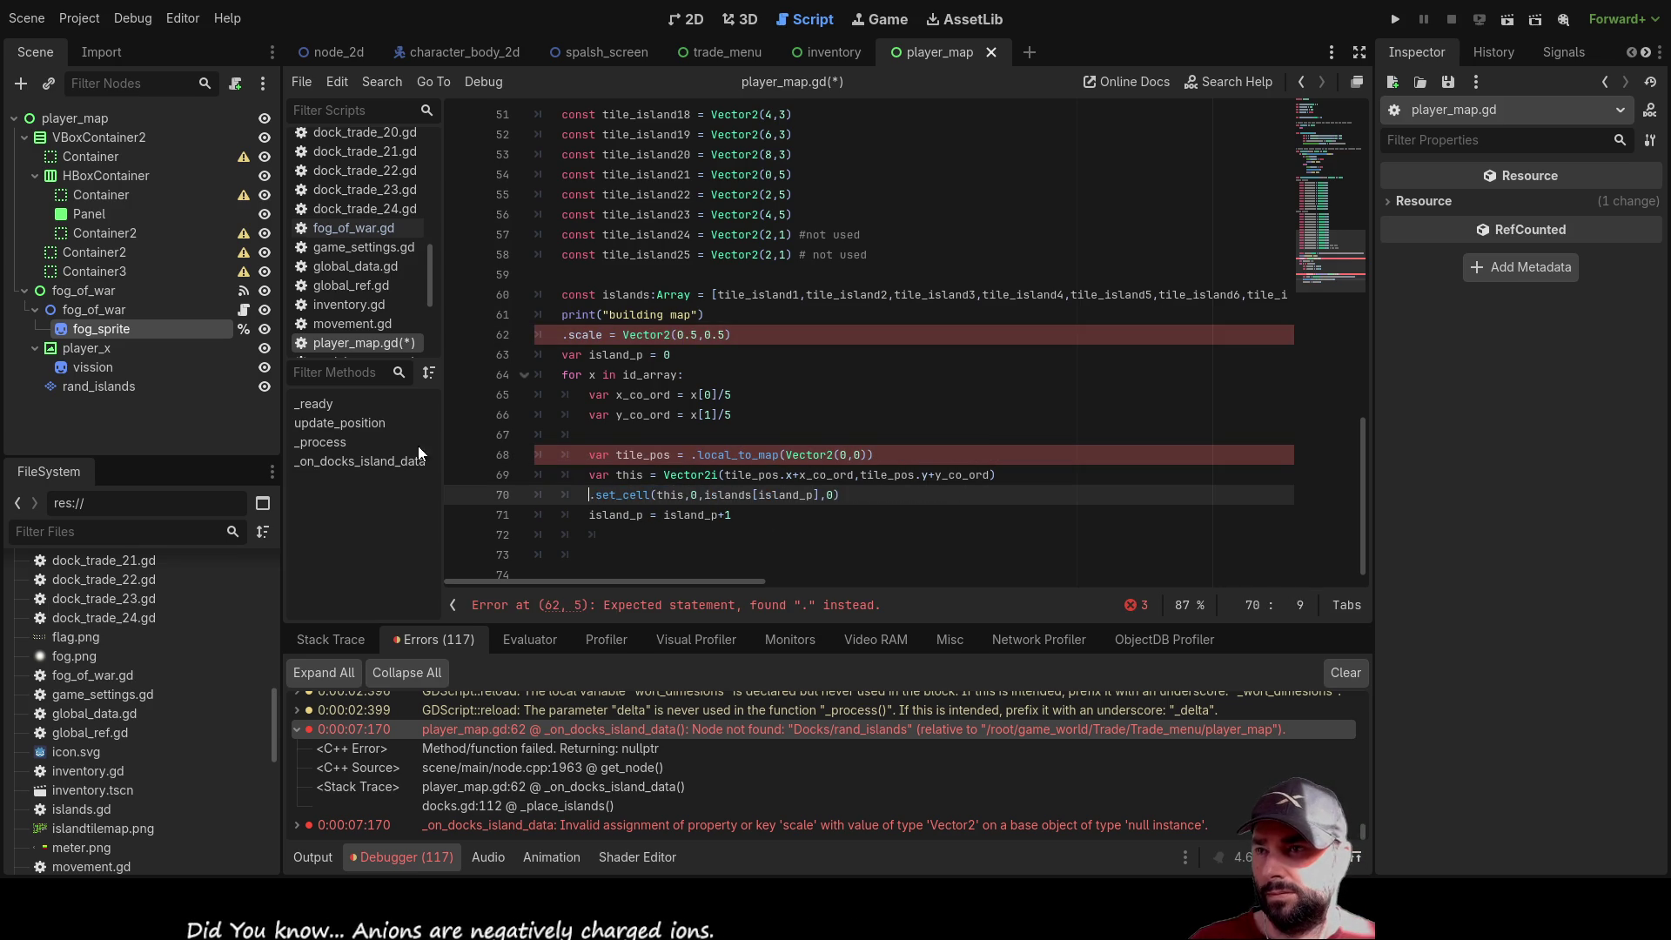
# Drag rand_islands from the Scene dock into lines 62, 68 and 70 as $fog_of_war/rand_islands
pyautogui.moveTo(85, 390)
pyautogui.mouseDown()
pyautogui.moveTo(596, 399)
pyautogui.moveTo(613, 421)
pyautogui.moveTo(590, 494)
pyautogui.mouseUp()
pyautogui.moveTo(96, 392)
pyautogui.mouseDown()
pyautogui.moveTo(510, 417)
pyautogui.moveTo(588, 364)
pyautogui.moveTo(561, 341)
pyautogui.mouseUp()
pyautogui.moveTo(75, 383)
pyautogui.mouseDown()
pyautogui.moveTo(563, 484)
pyautogui.moveTo(687, 470)
pyautogui.moveTo(692, 456)
pyautogui.mouseUp()
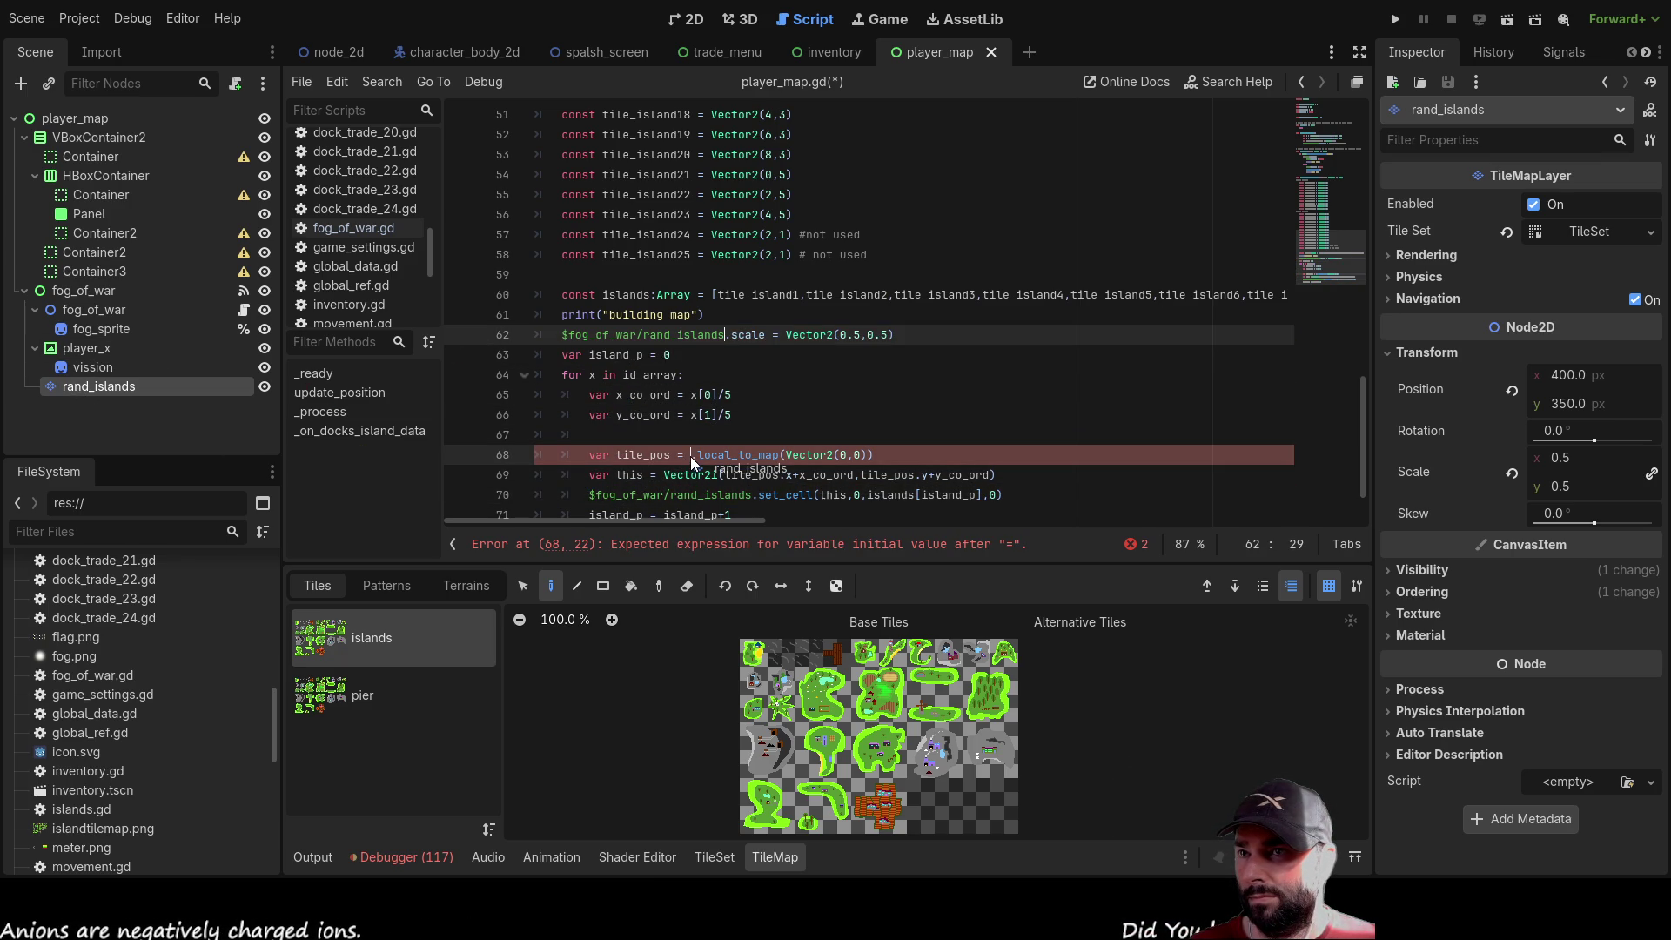
pyautogui.moveTo(692, 457); pyautogui.dragTo(691, 456)
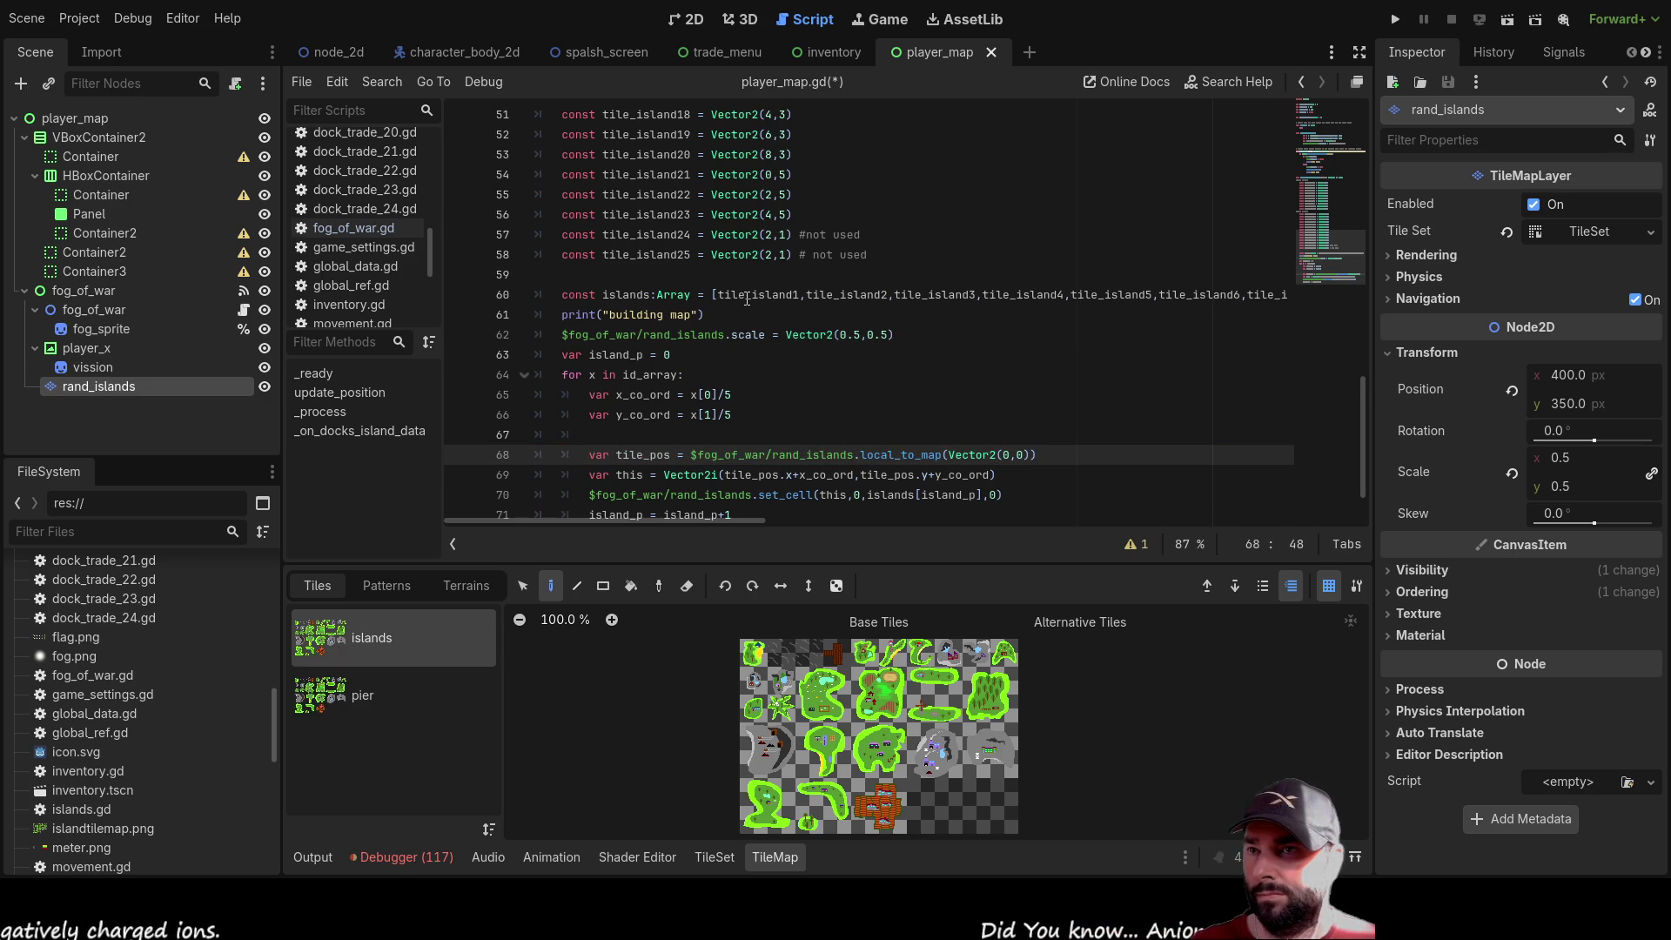
pyautogui.scroll(-2, 844, 306)
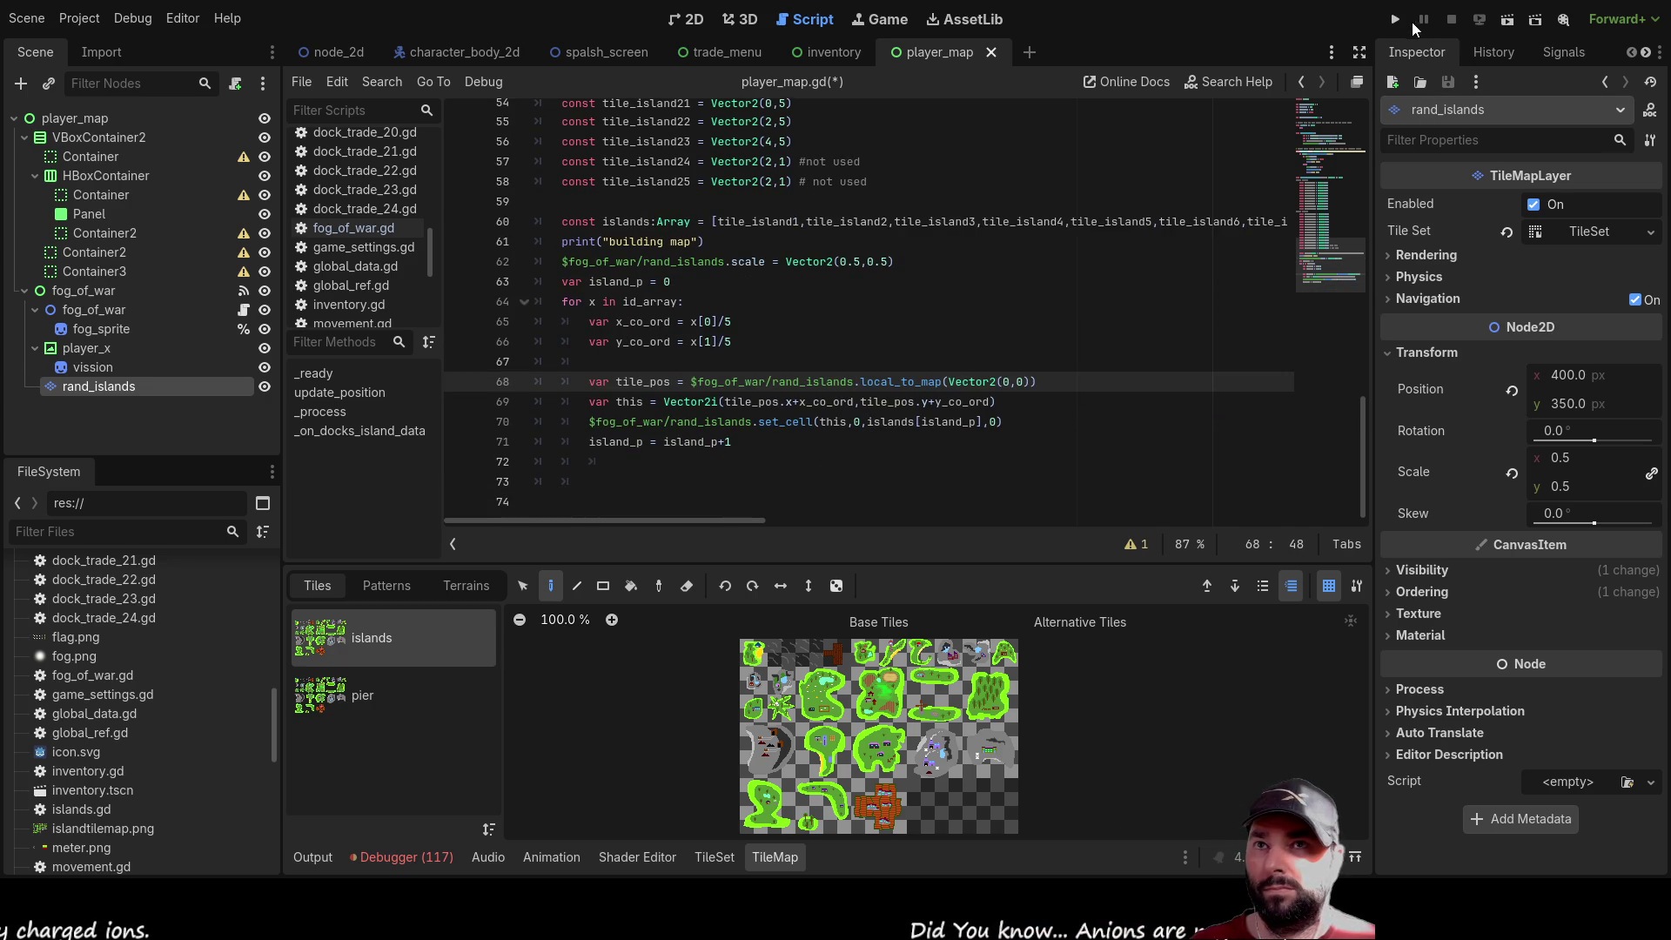
# Launch the project and start a game from the splash menu, adjusting the map zoom
pyautogui.click(1395, 19)
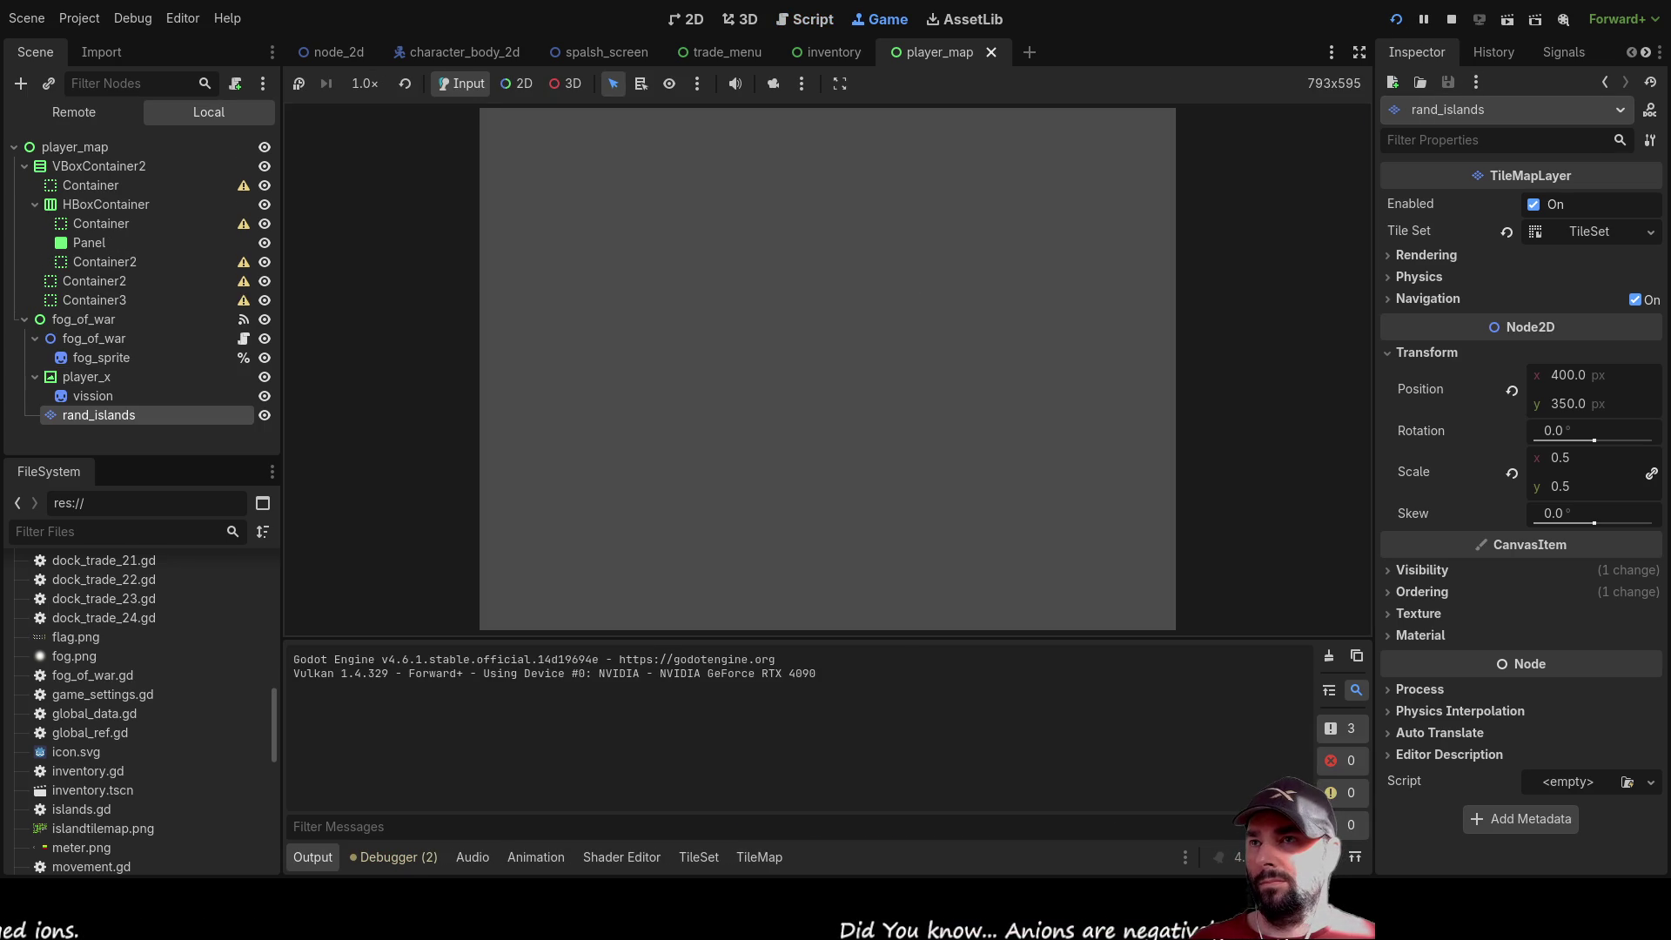
pyautogui.click(754, 138)
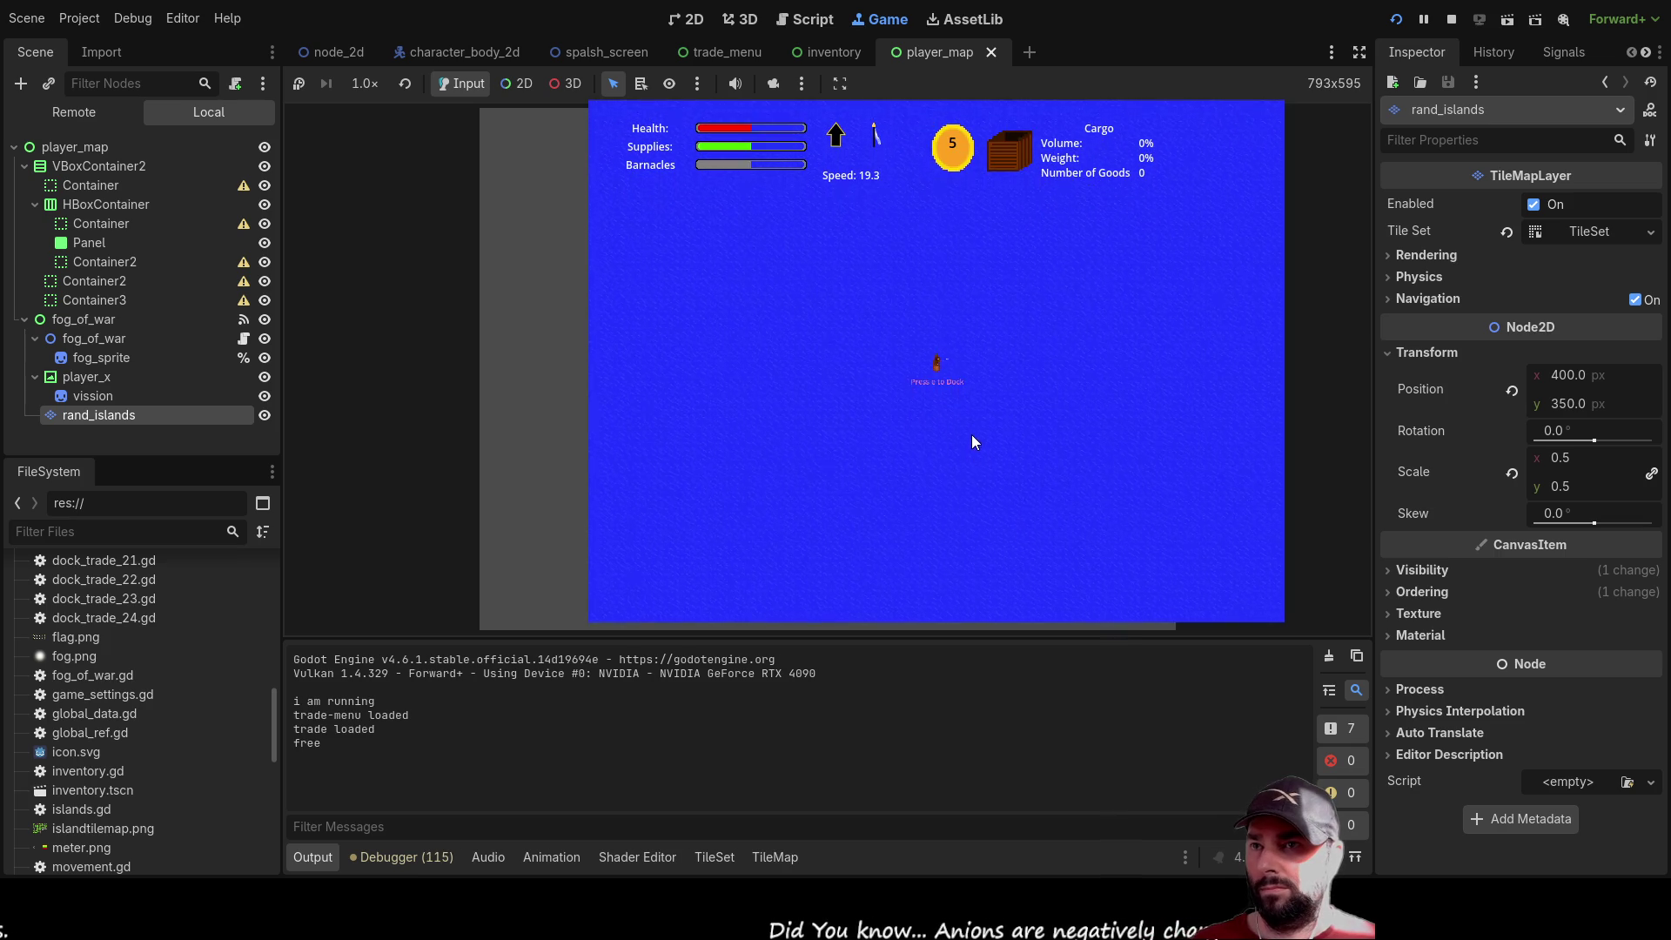
pyautogui.scroll(-2, 996, 436)
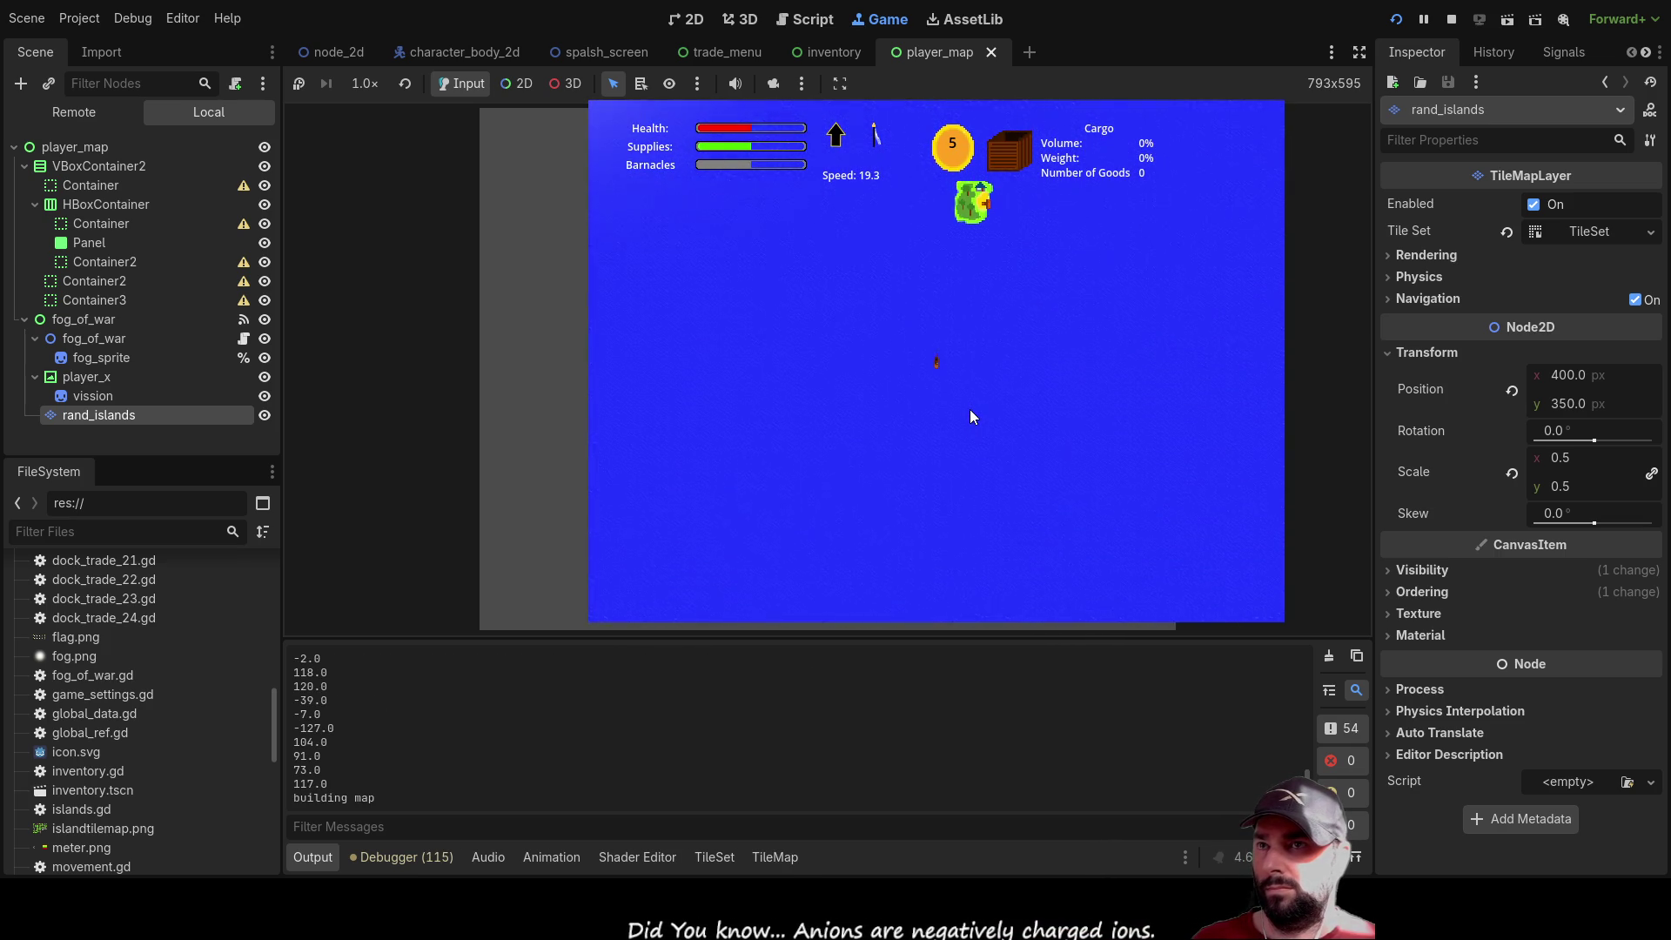
pyautogui.scroll(2, 1005, 369)
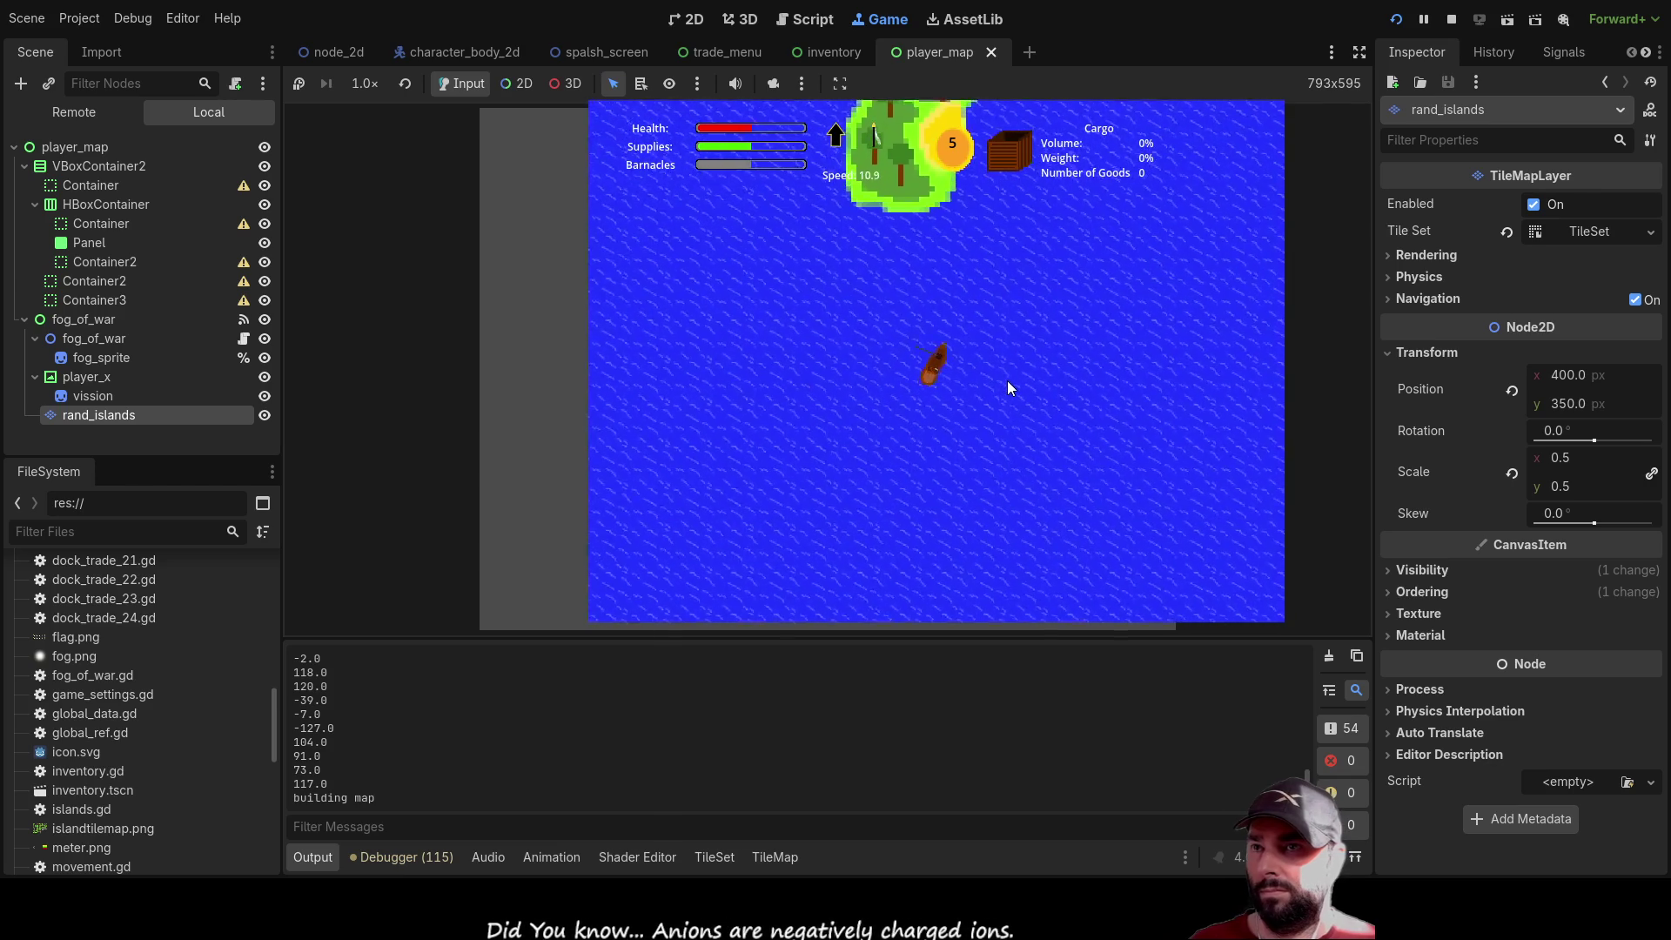
pyautogui.scroll(2, 1007, 380)
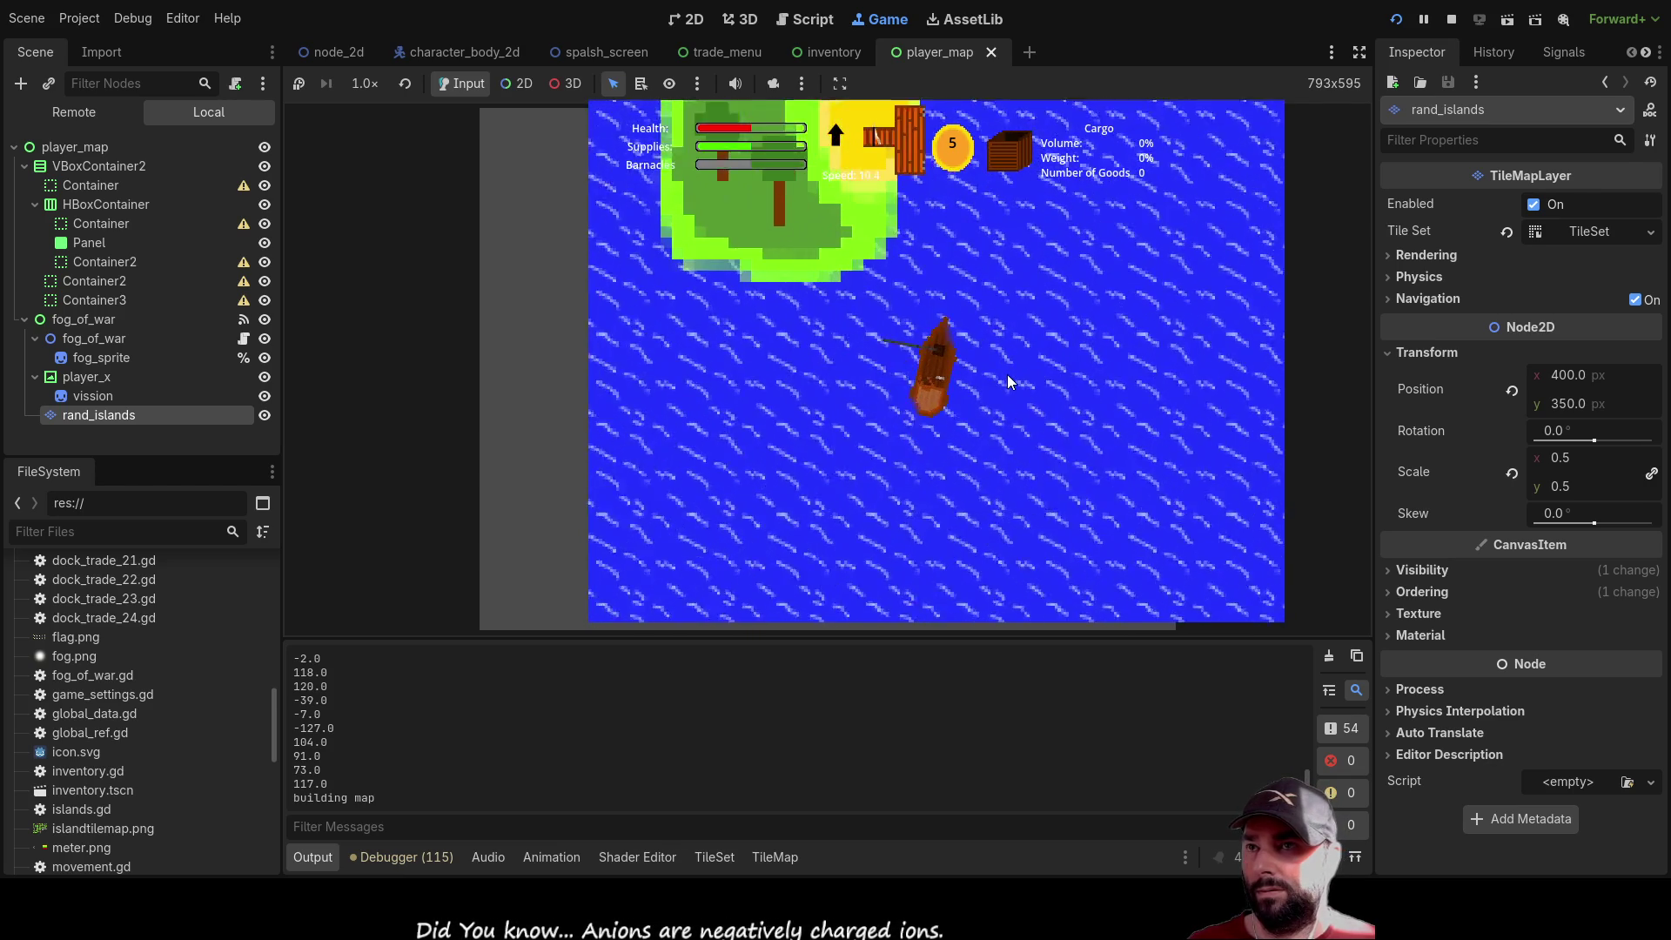
# Dock at the island and buy up all the Mail
pyautogui.press('e')
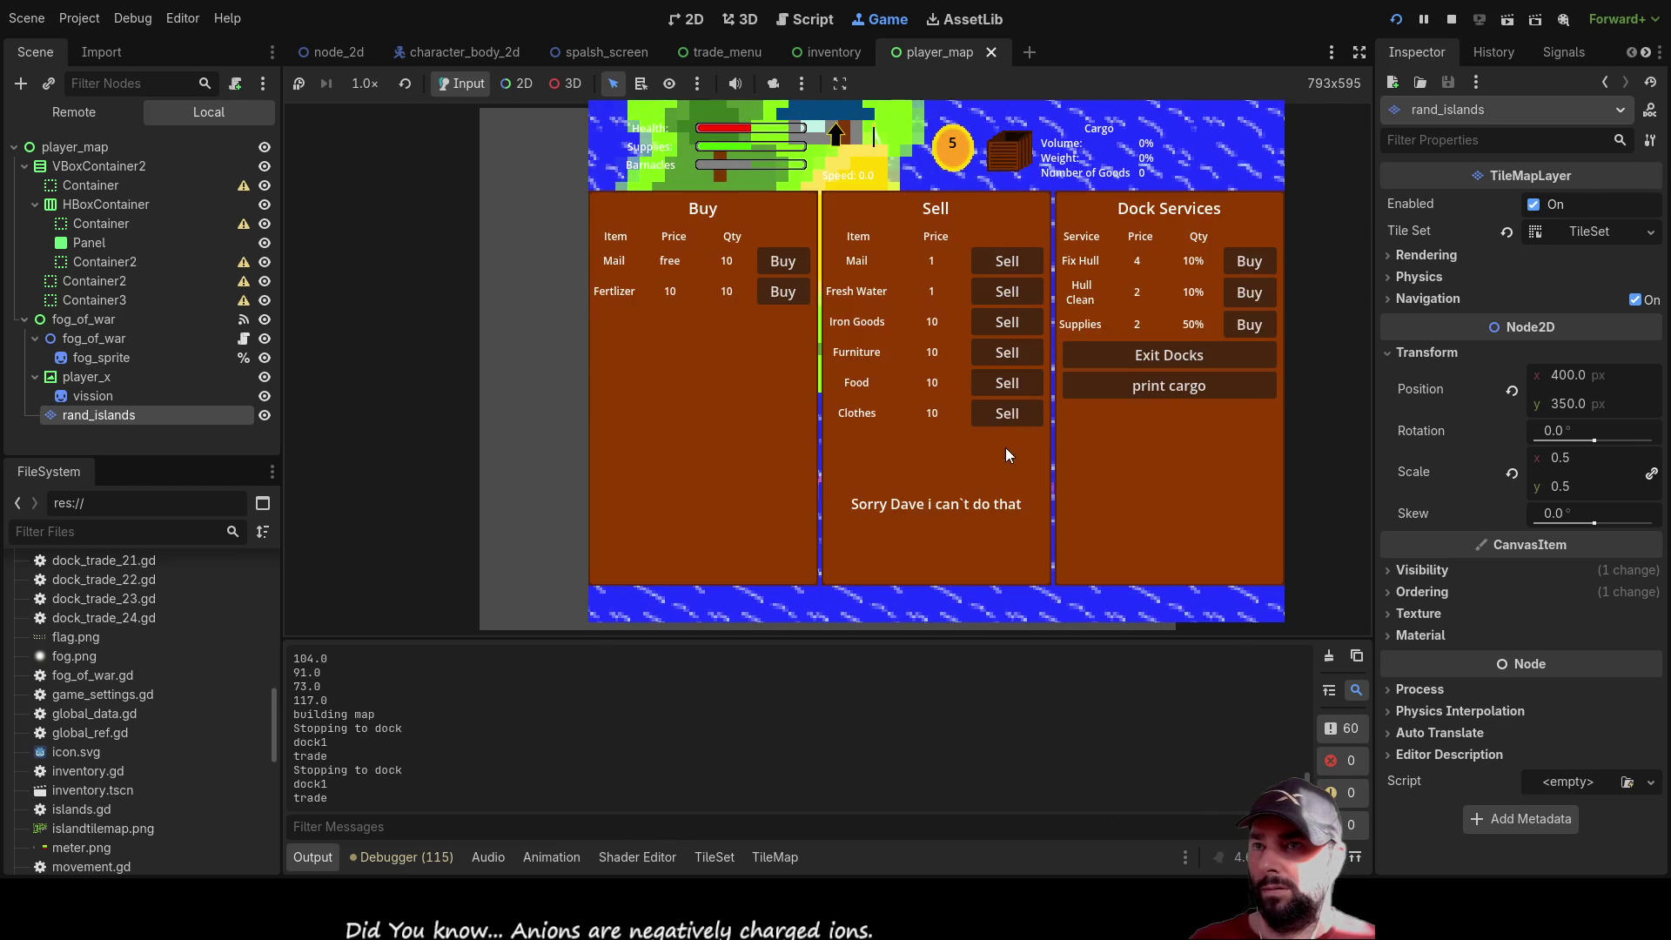
pyautogui.click(780, 262)
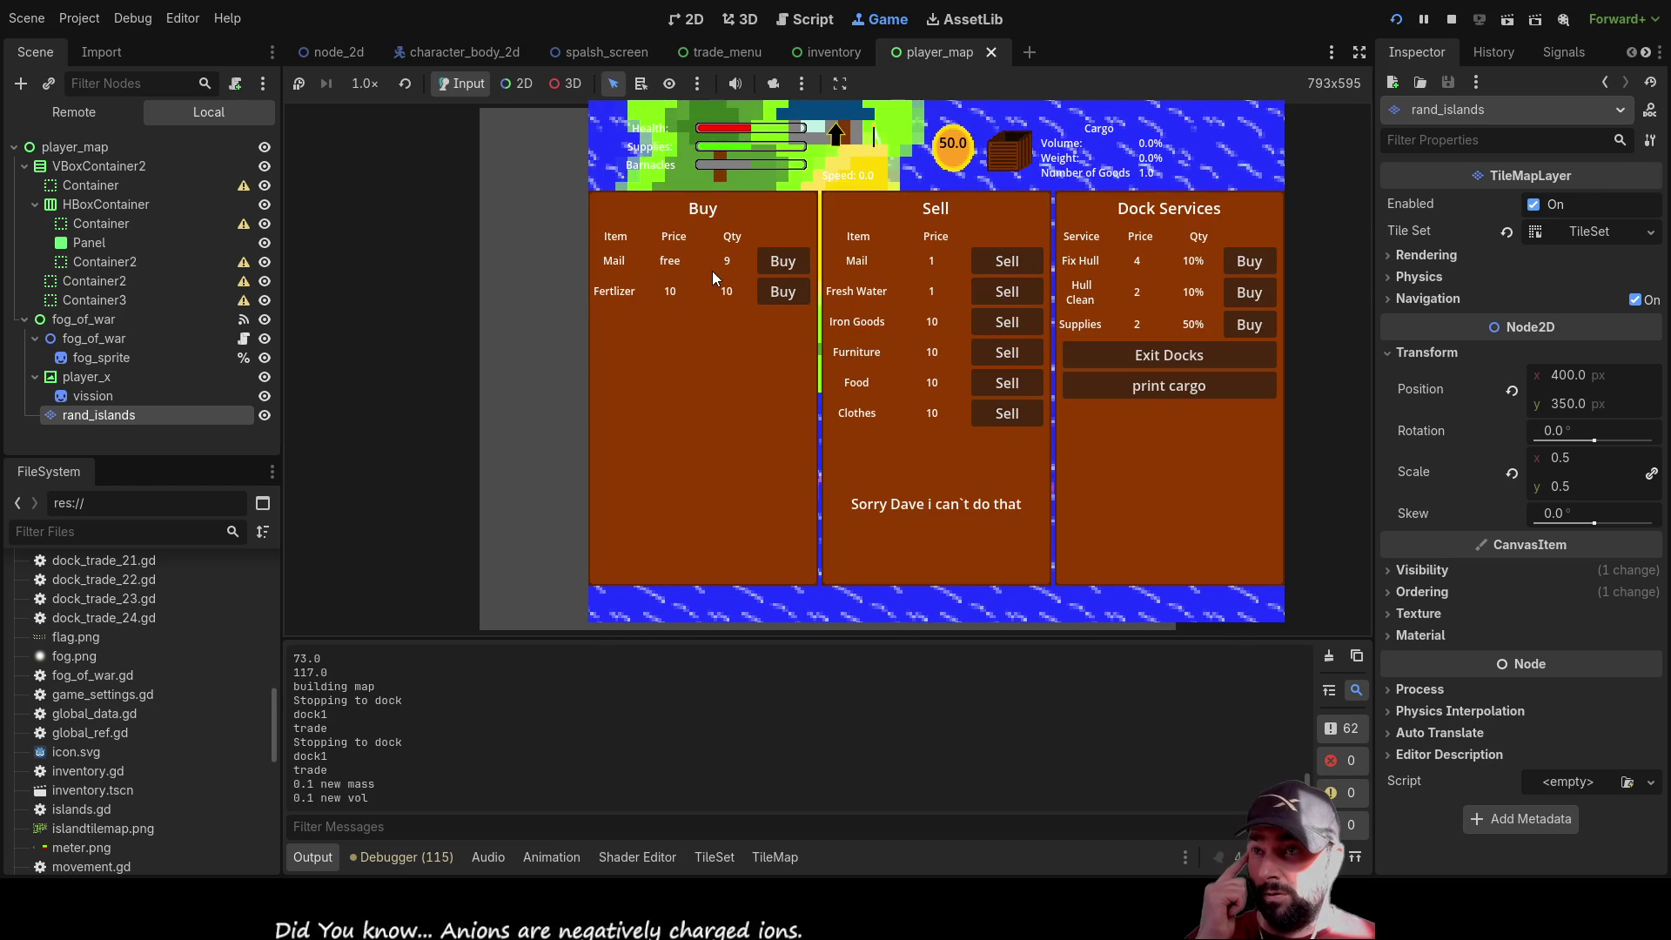
pyautogui.click(784, 263)
pyautogui.click(783, 262)
pyautogui.click(783, 262)
pyautogui.click(783, 262)
pyautogui.click(784, 262)
pyautogui.click(784, 262)
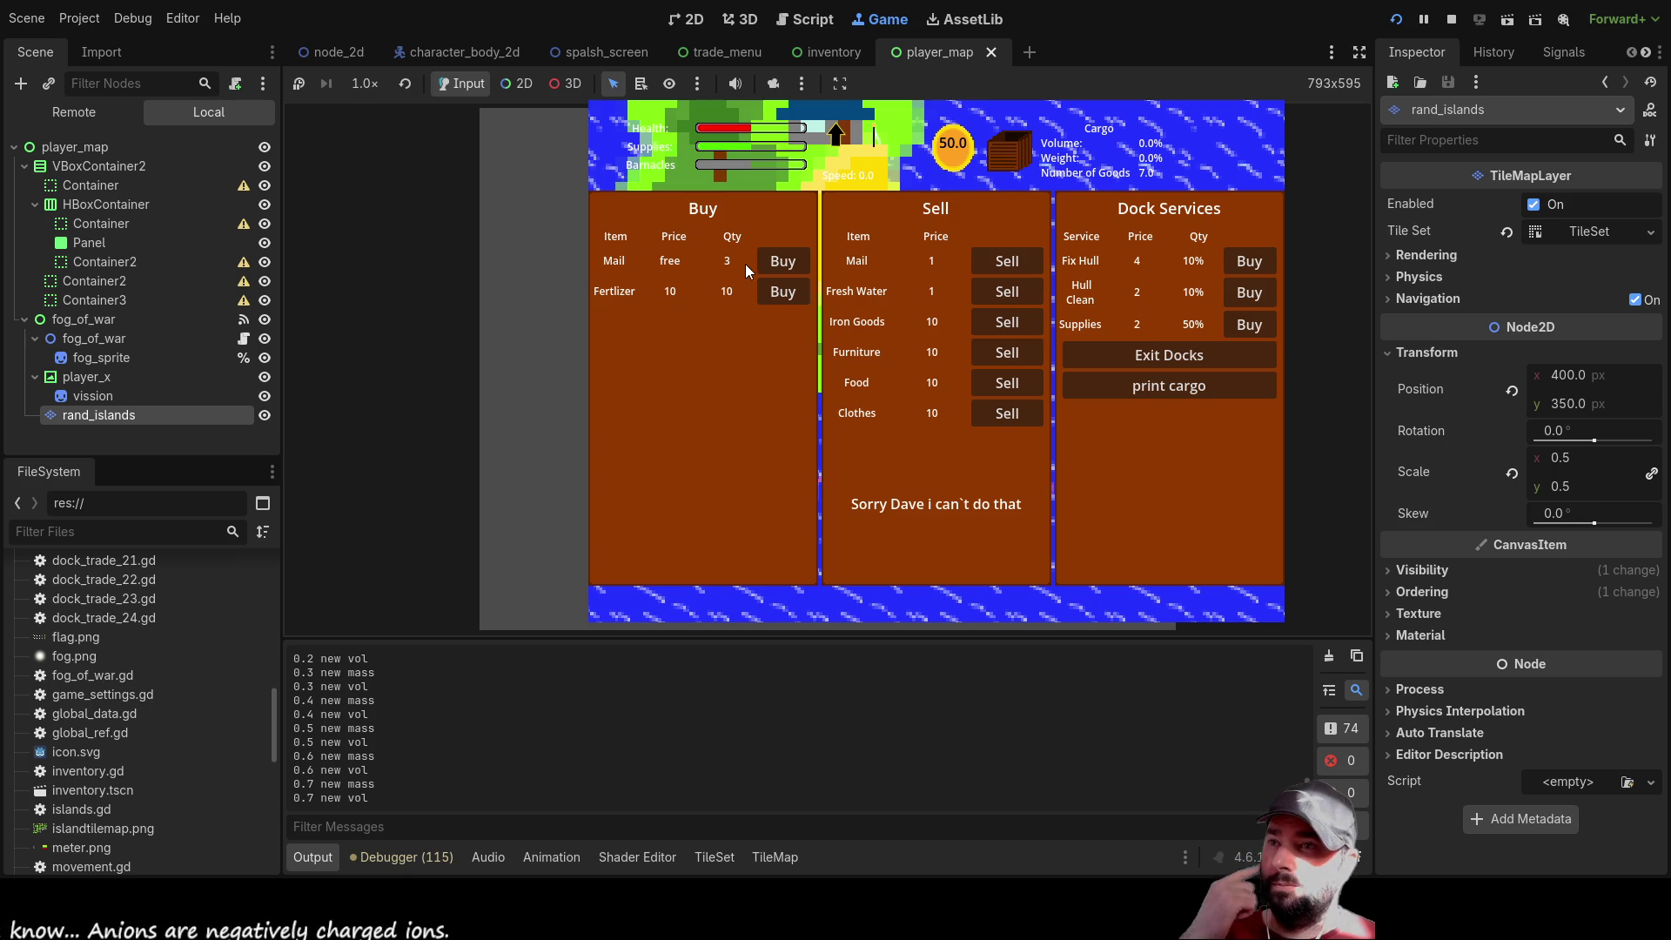
# Buy all the remaining Fertilizer stock
pyautogui.click(773, 294)
pyautogui.click(773, 294)
pyautogui.click(773, 295)
pyautogui.click(773, 295)
pyautogui.click(773, 294)
pyautogui.click(773, 294)
pyautogui.click(776, 296)
pyautogui.click(796, 290)
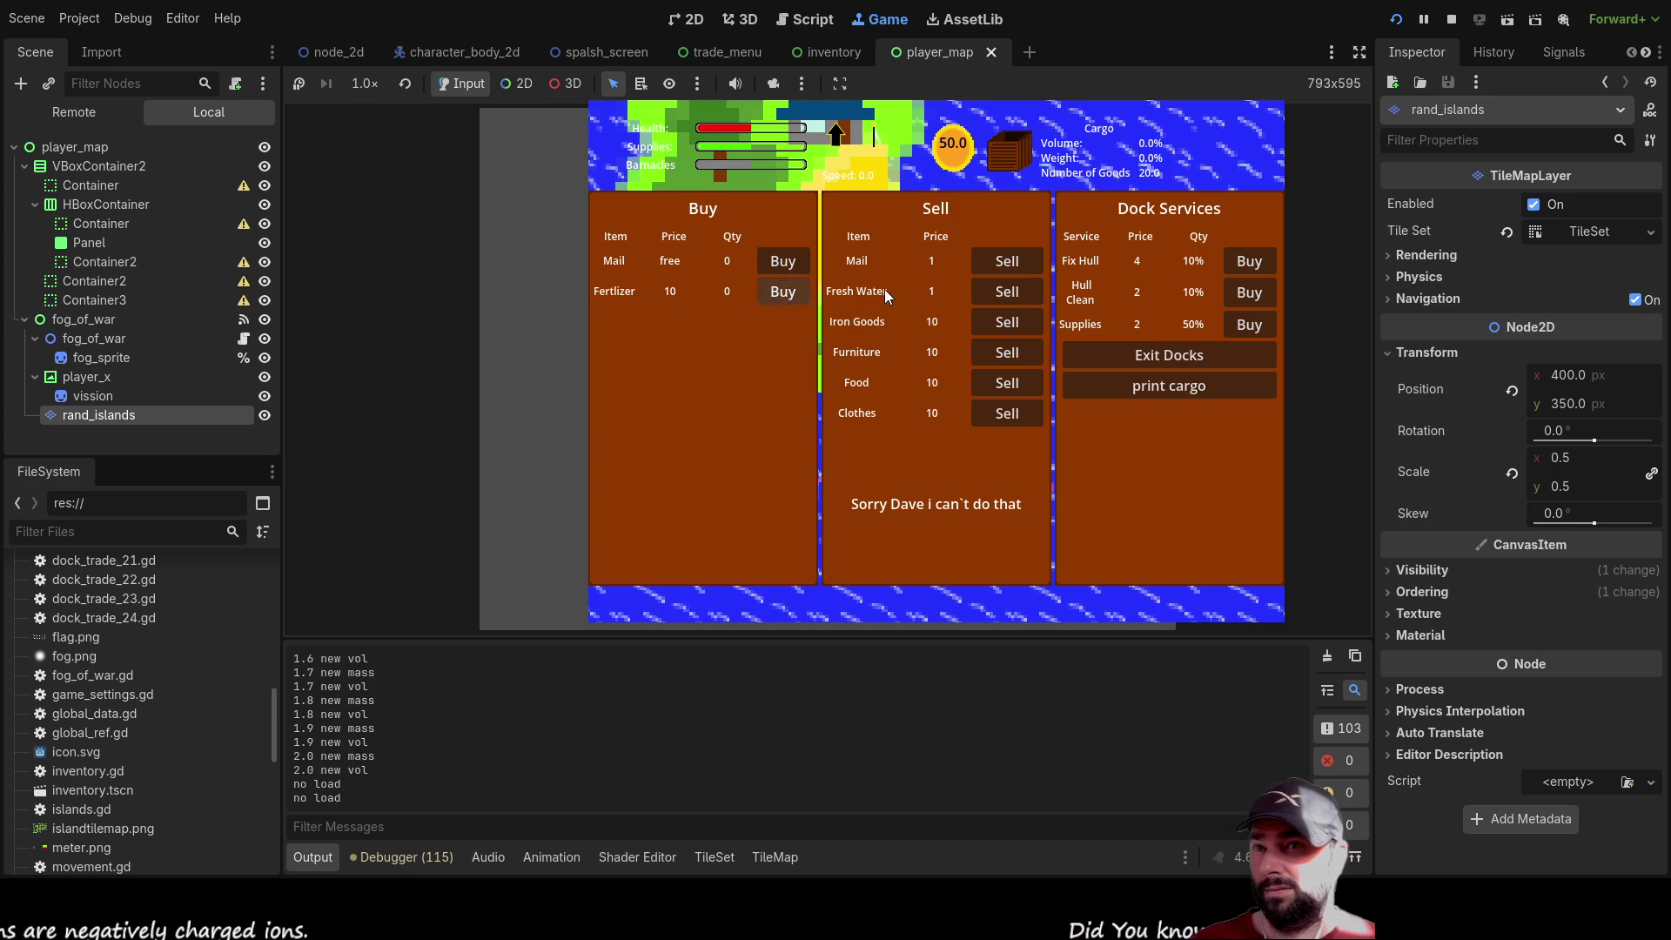
# Exit the docks and sail the ship left toward the next island
pyautogui.click(1182, 357)
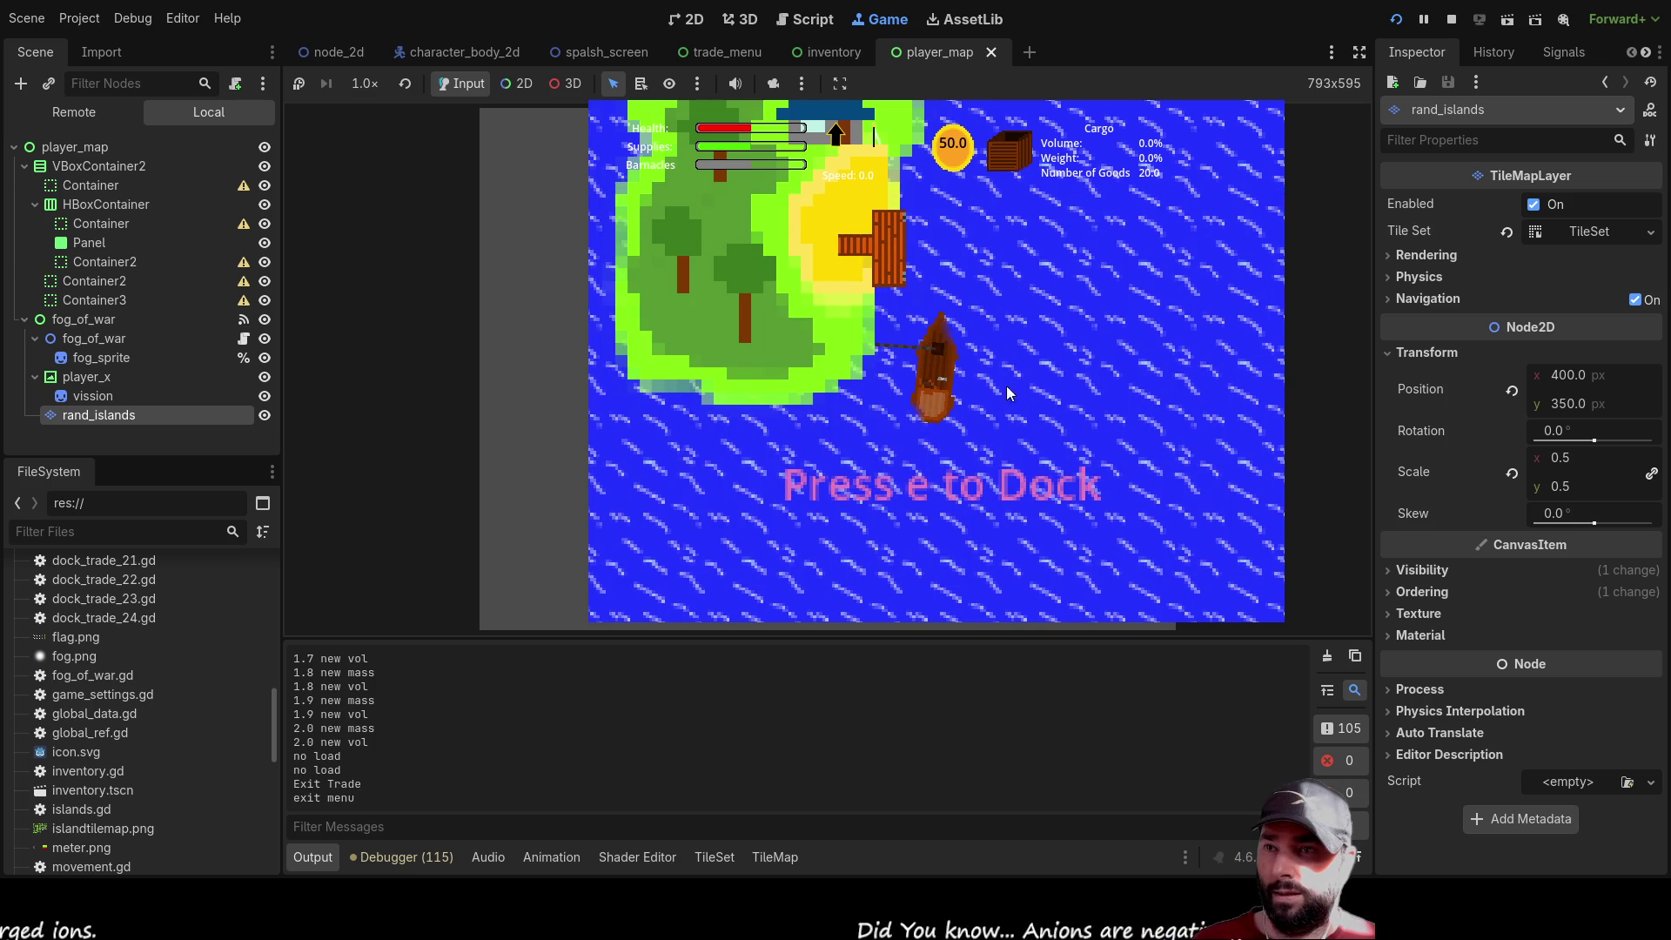
pyautogui.press('w')
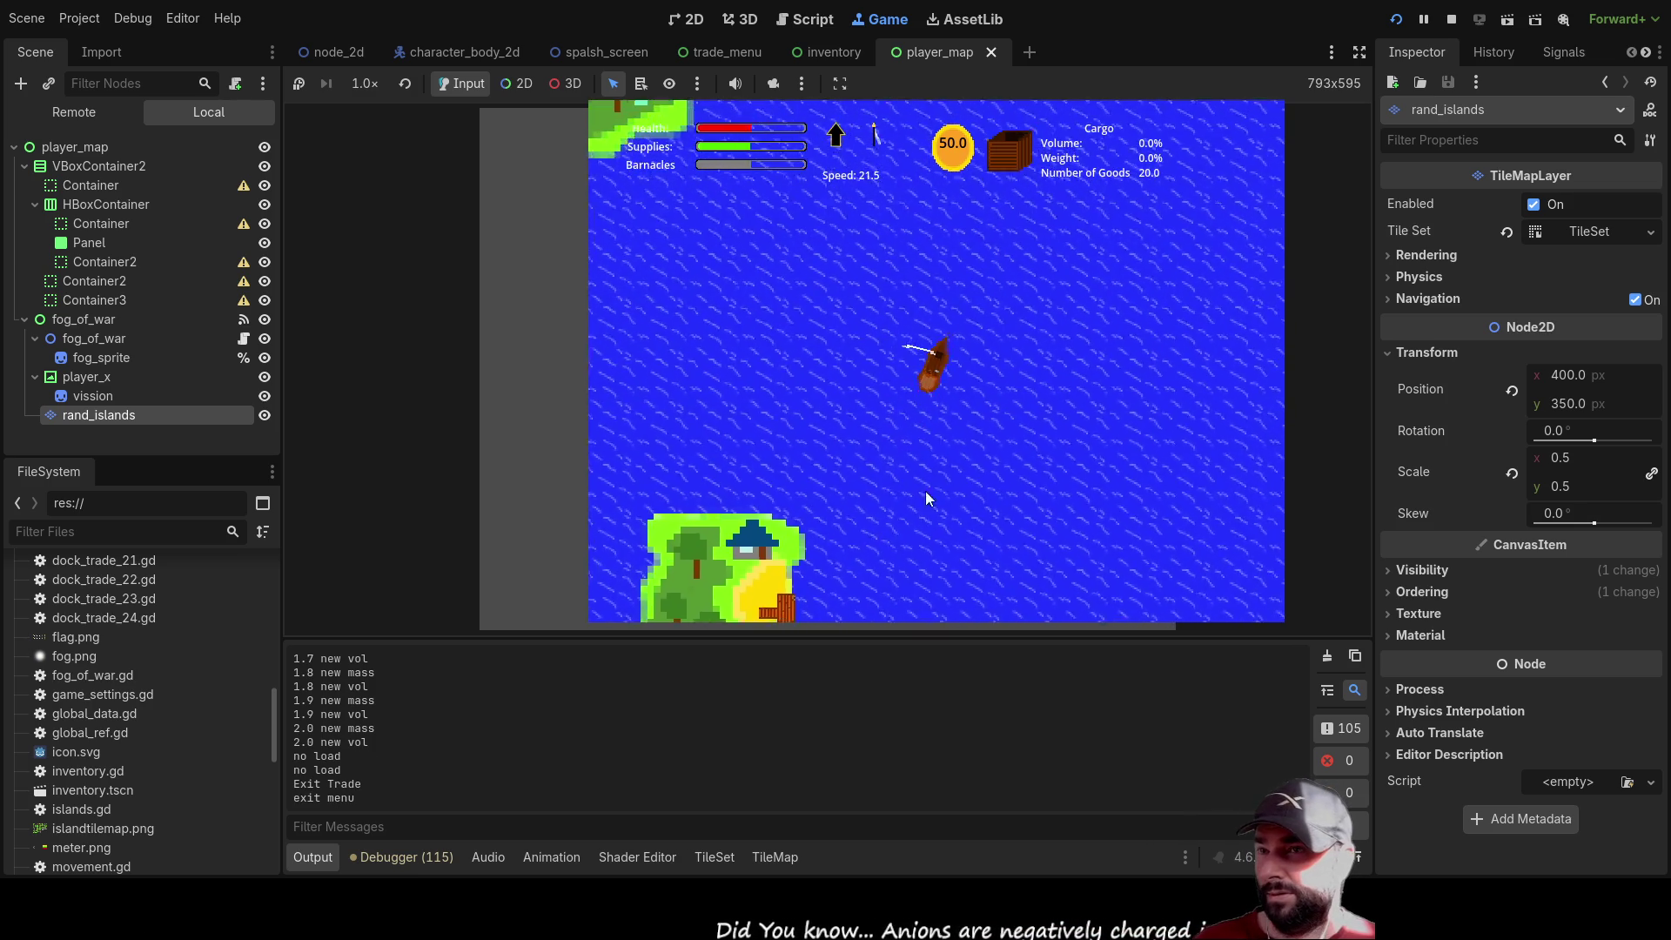
pyautogui.press('a')
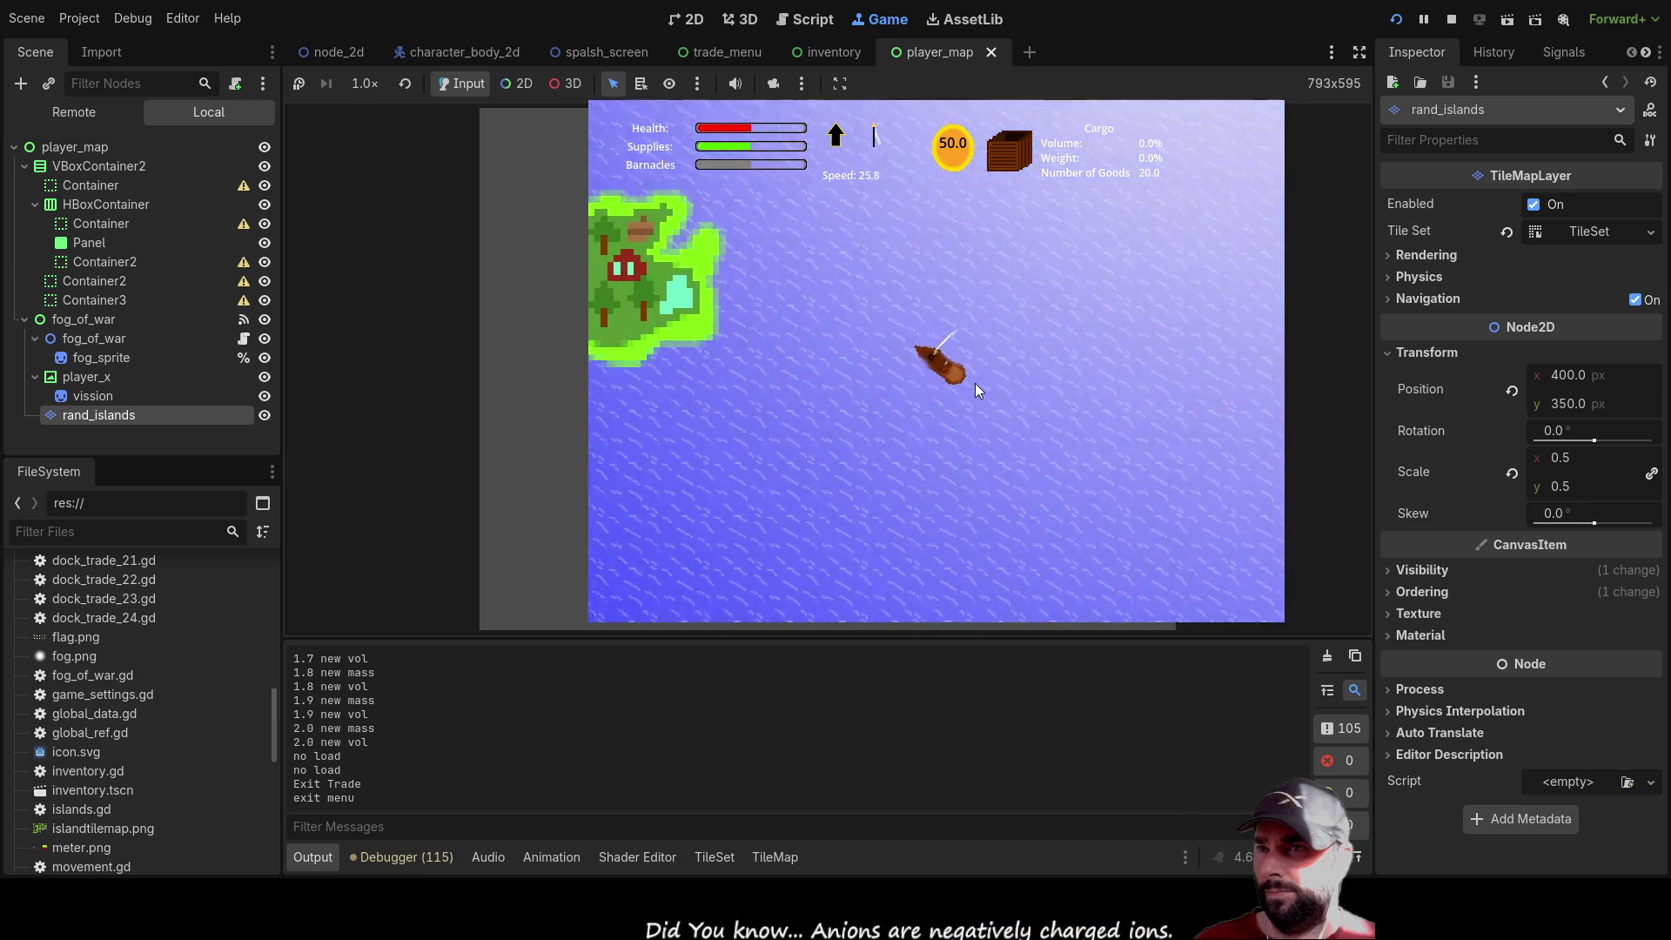
pyautogui.press('s')
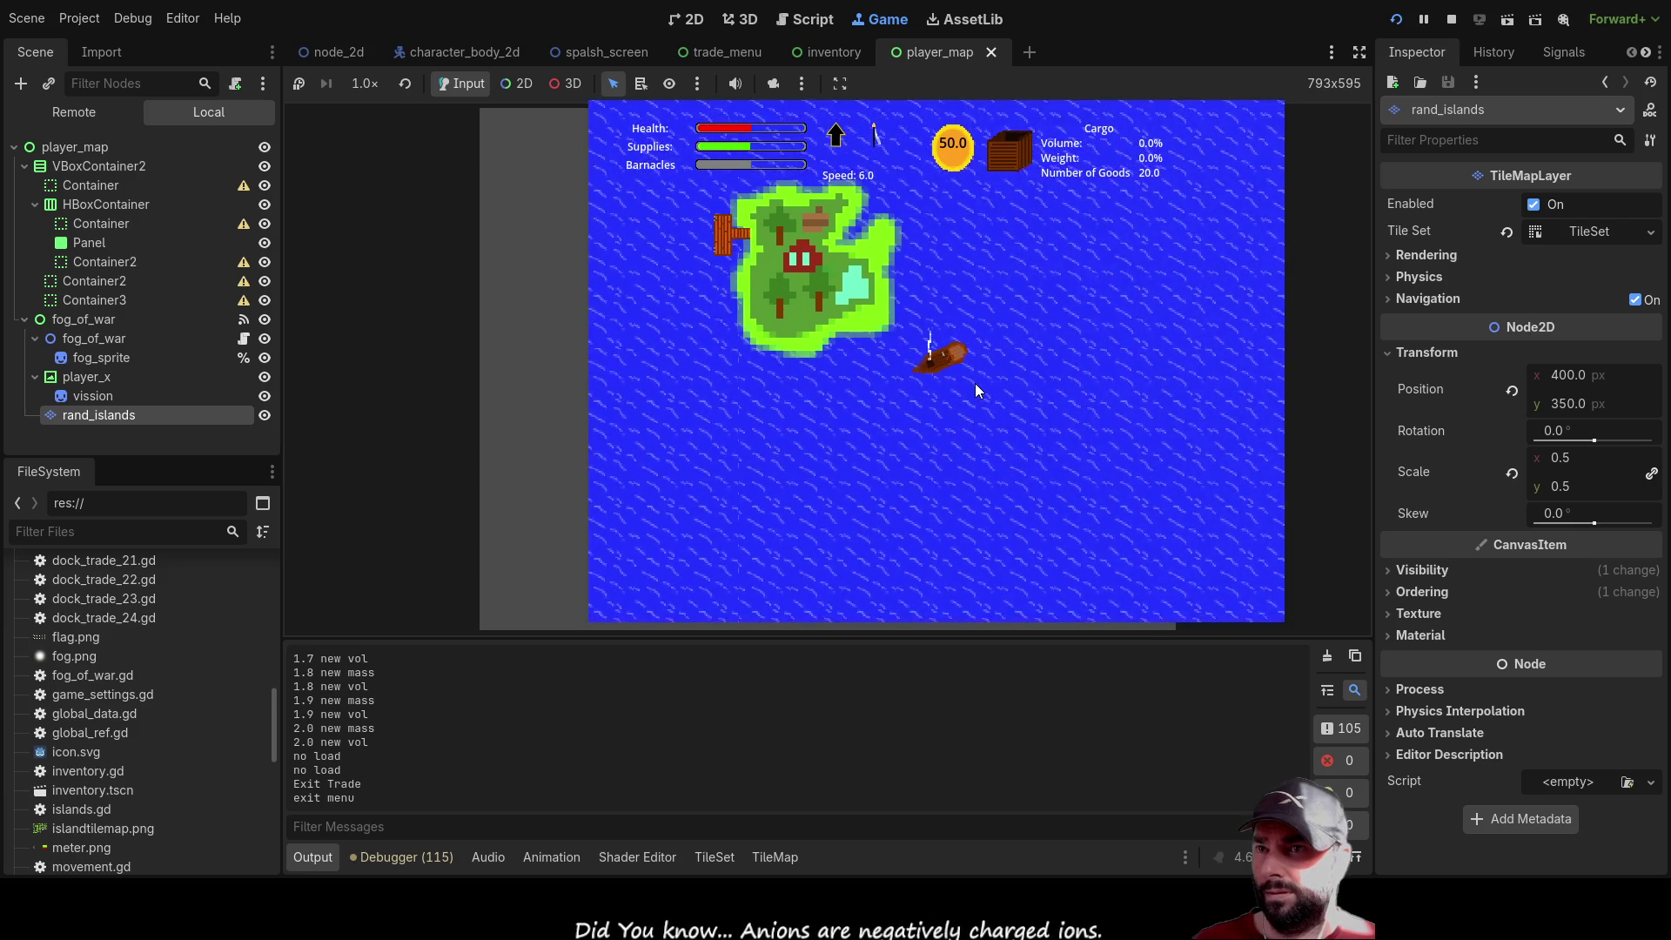
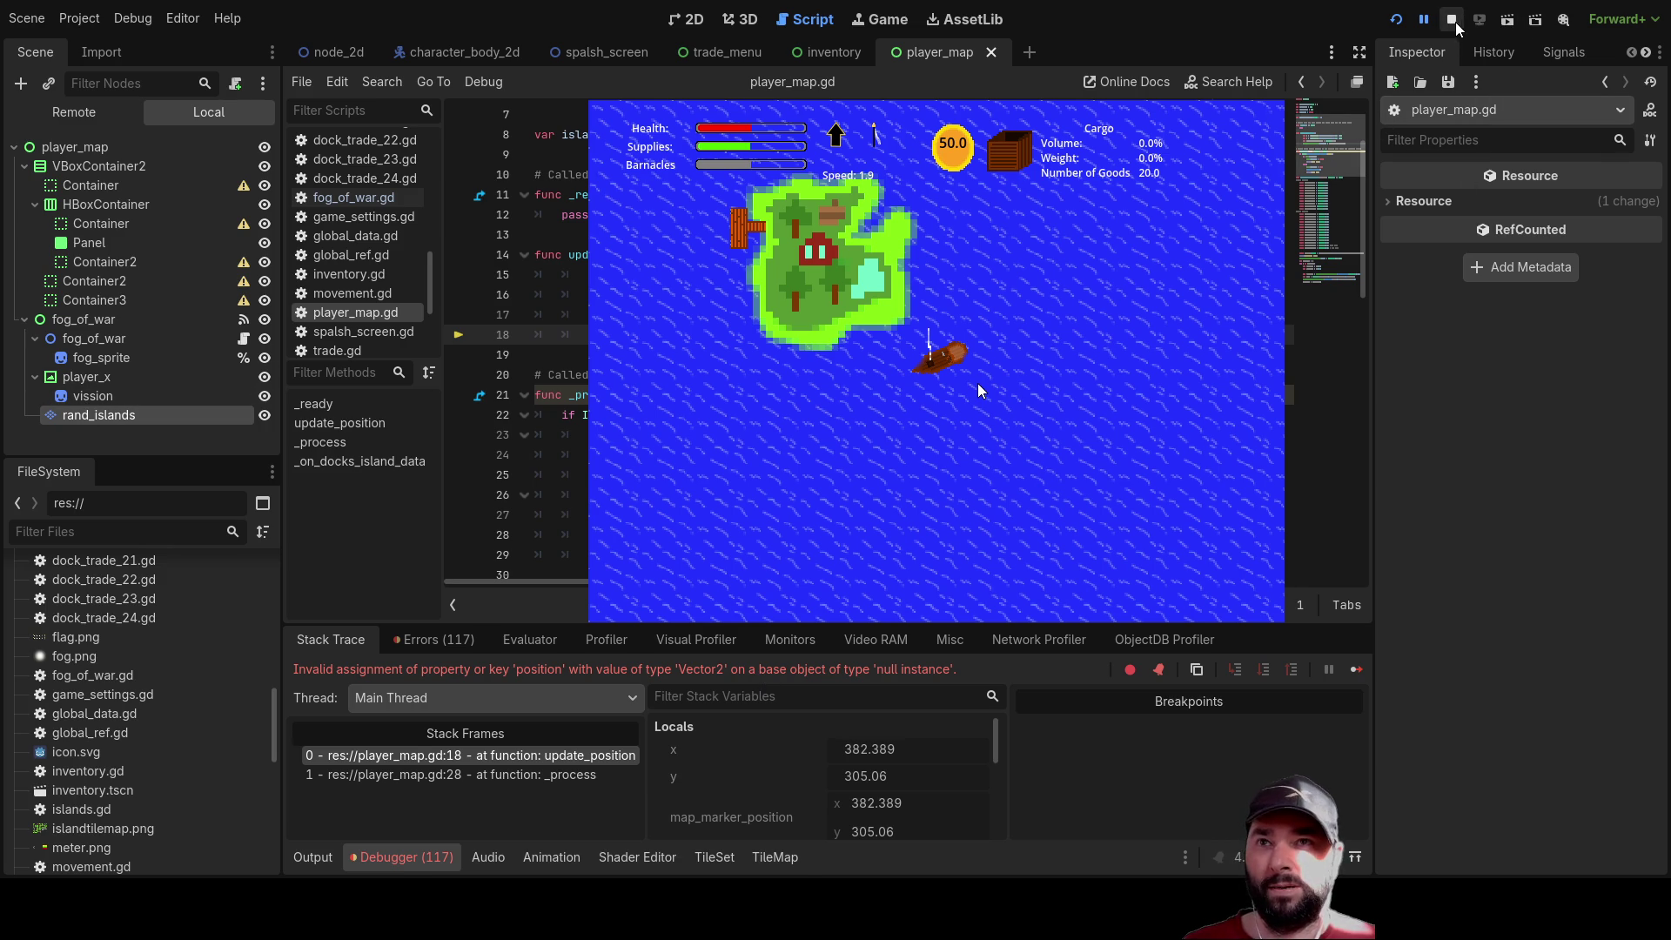
# Stop the game and make line 18 of player_map.gd move $fog_of_war/player_x instead of $Docks/TextureRect
pyautogui.press('F8')
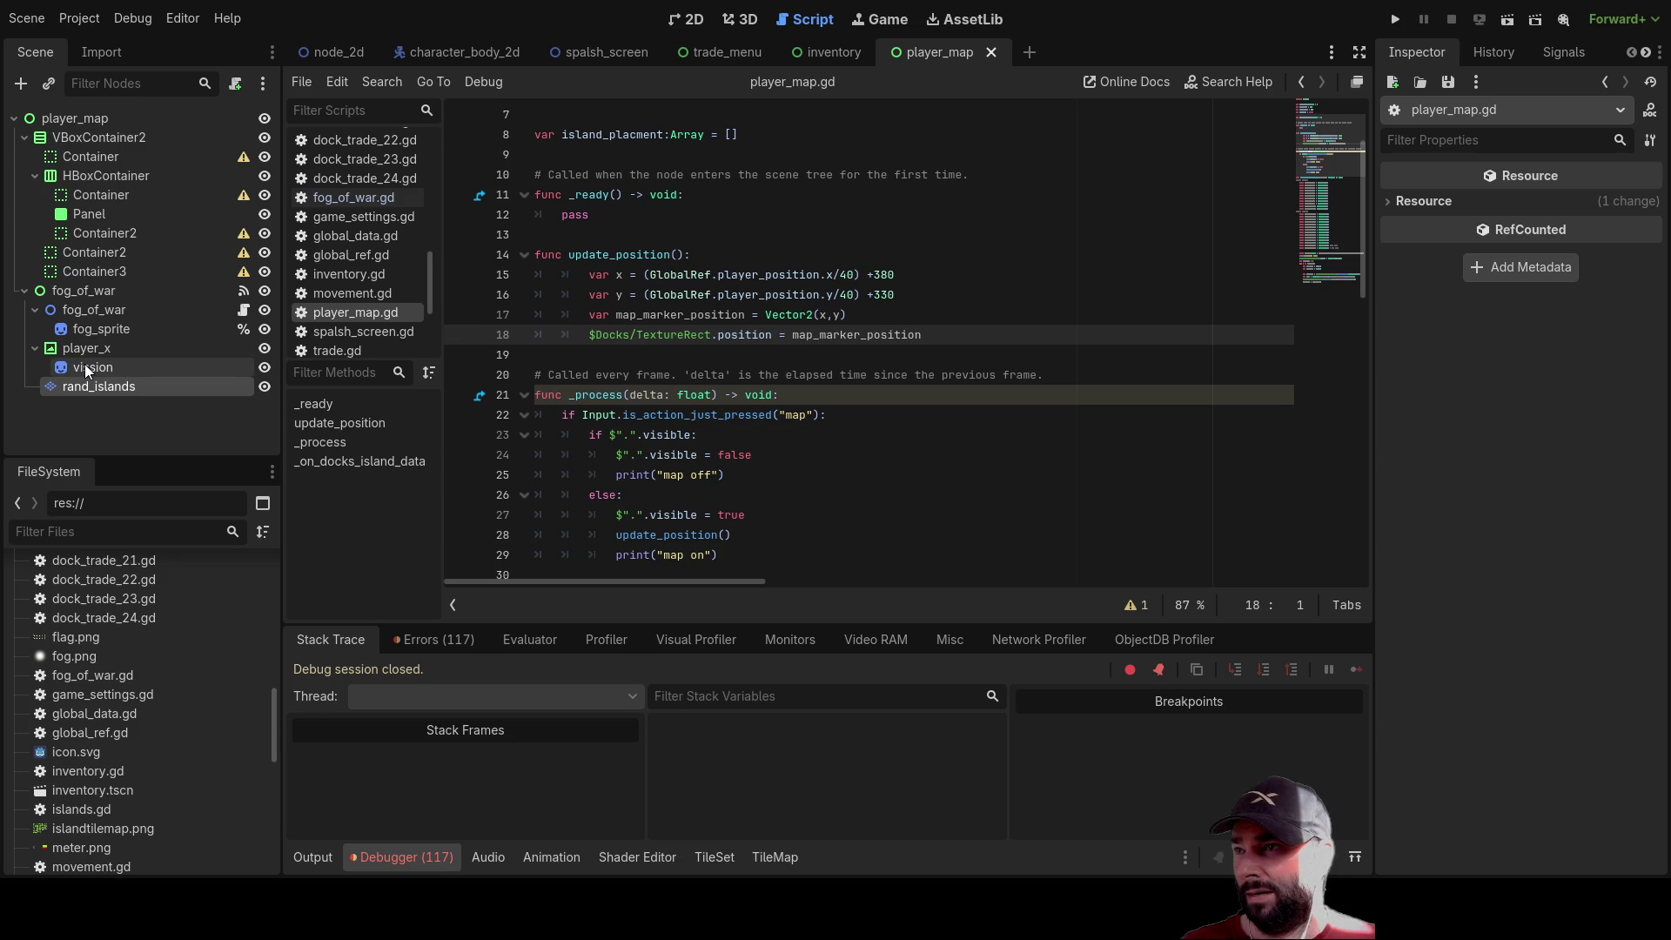
pyautogui.moveTo(649, 341); pyautogui.dragTo(700, 341)
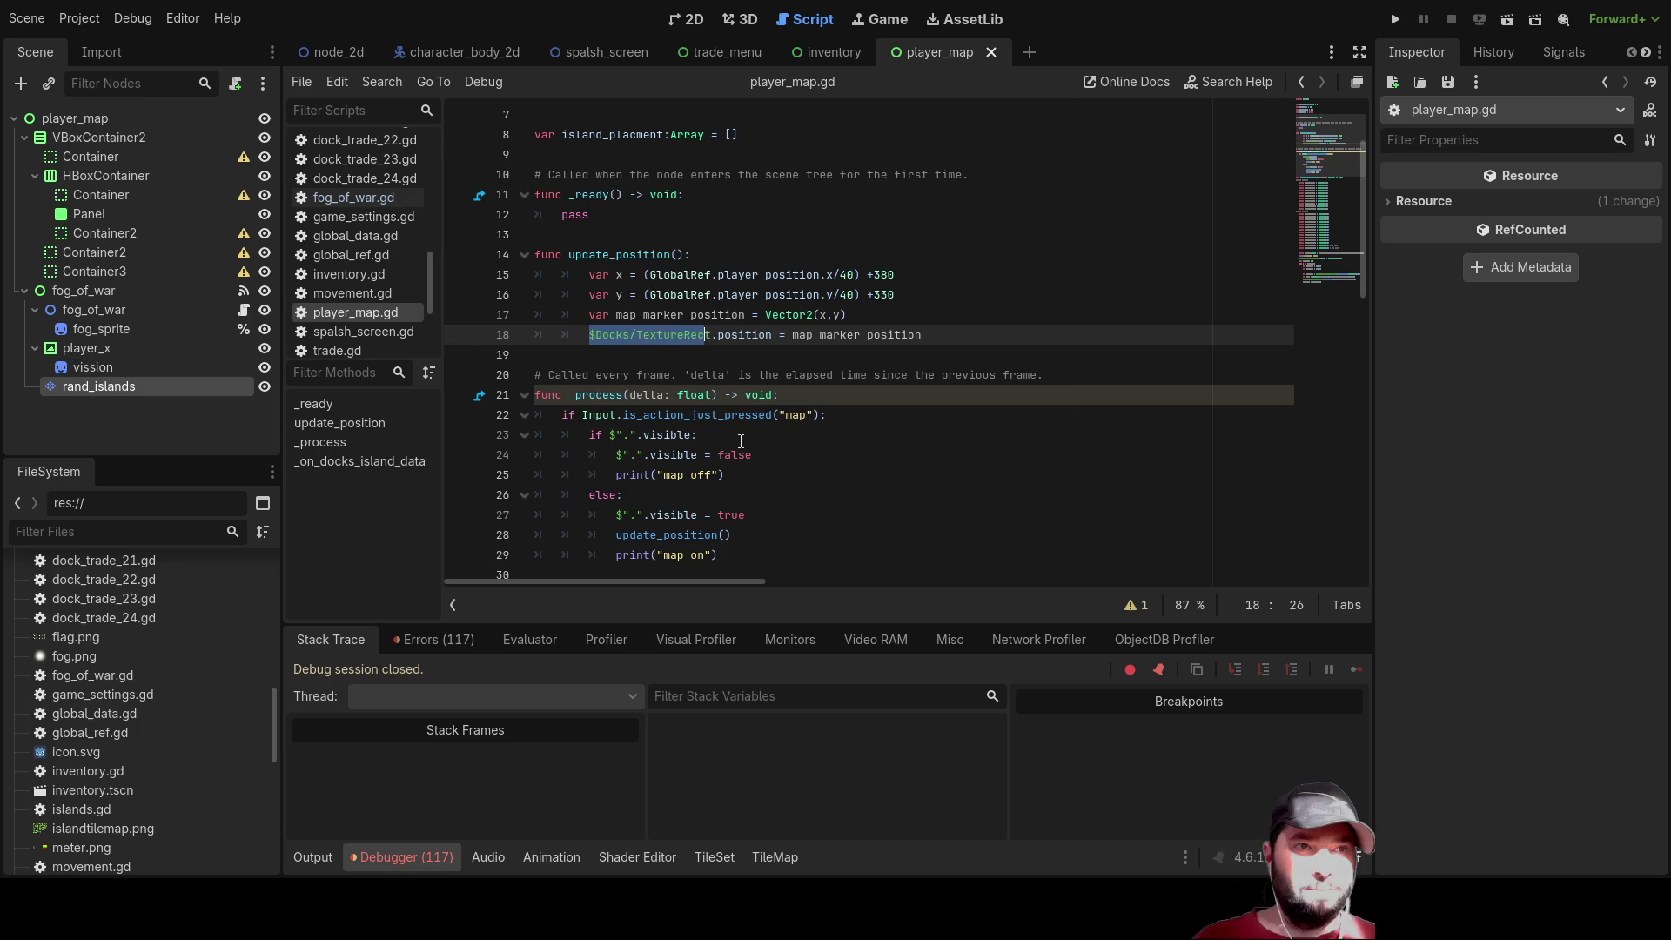
pyautogui.press('BackSpace')
pyautogui.press('Delete')
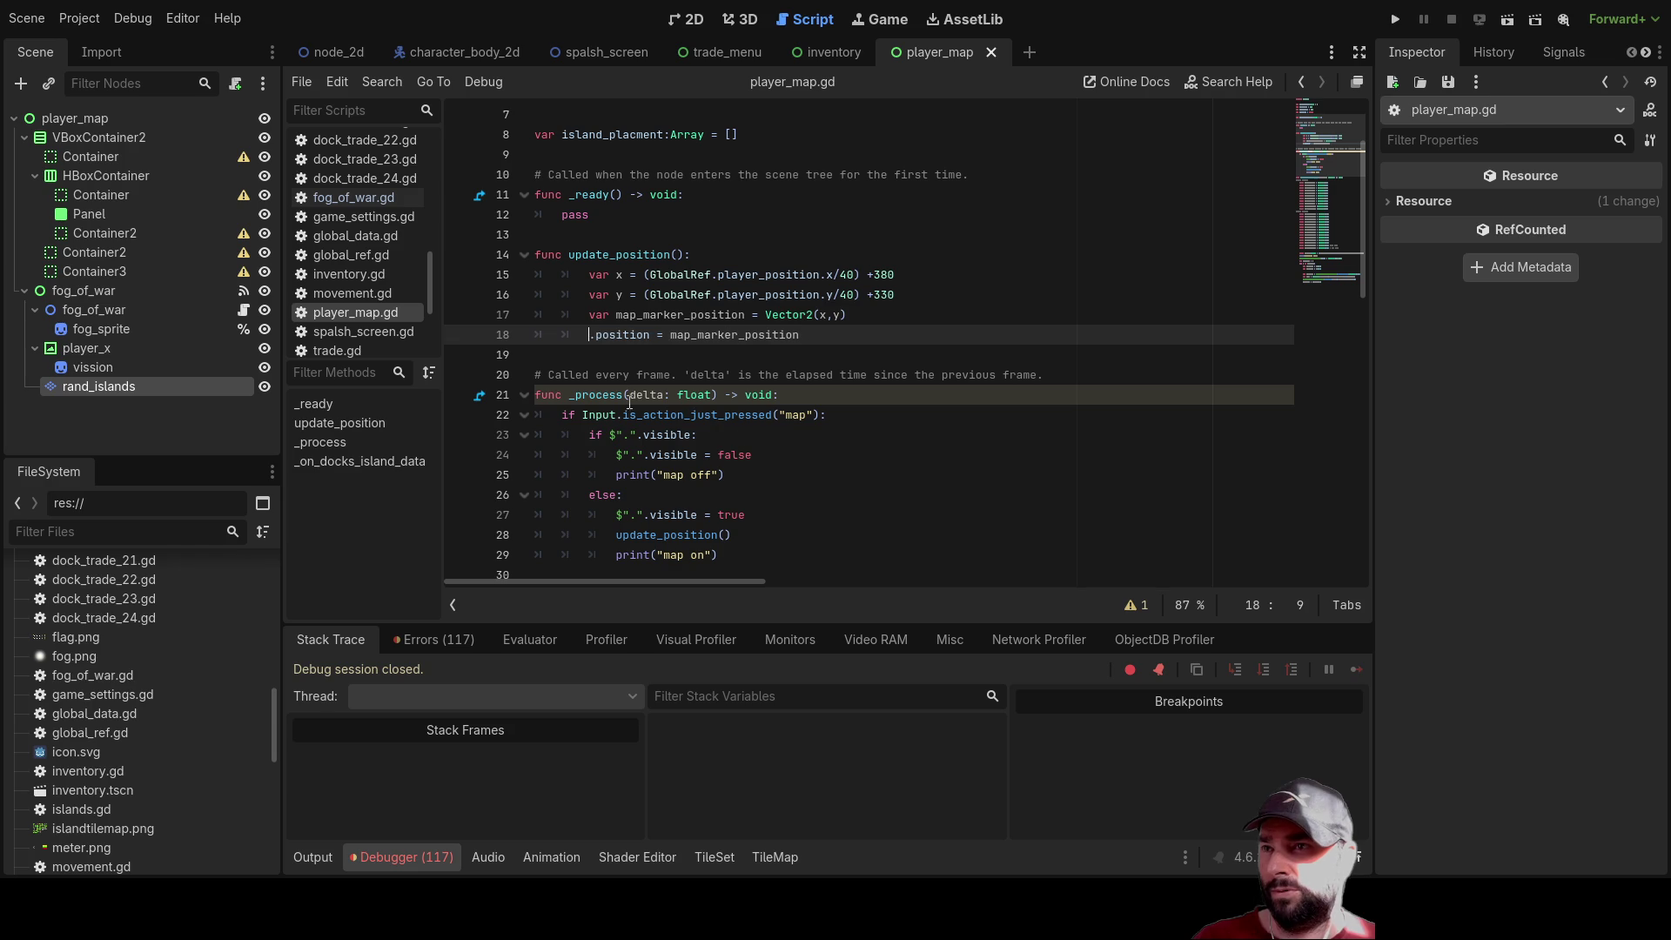
pyautogui.moveTo(97, 348)
pyautogui.mouseDown()
pyautogui.moveTo(520, 357)
pyautogui.moveTo(590, 342)
pyautogui.mouseUp()
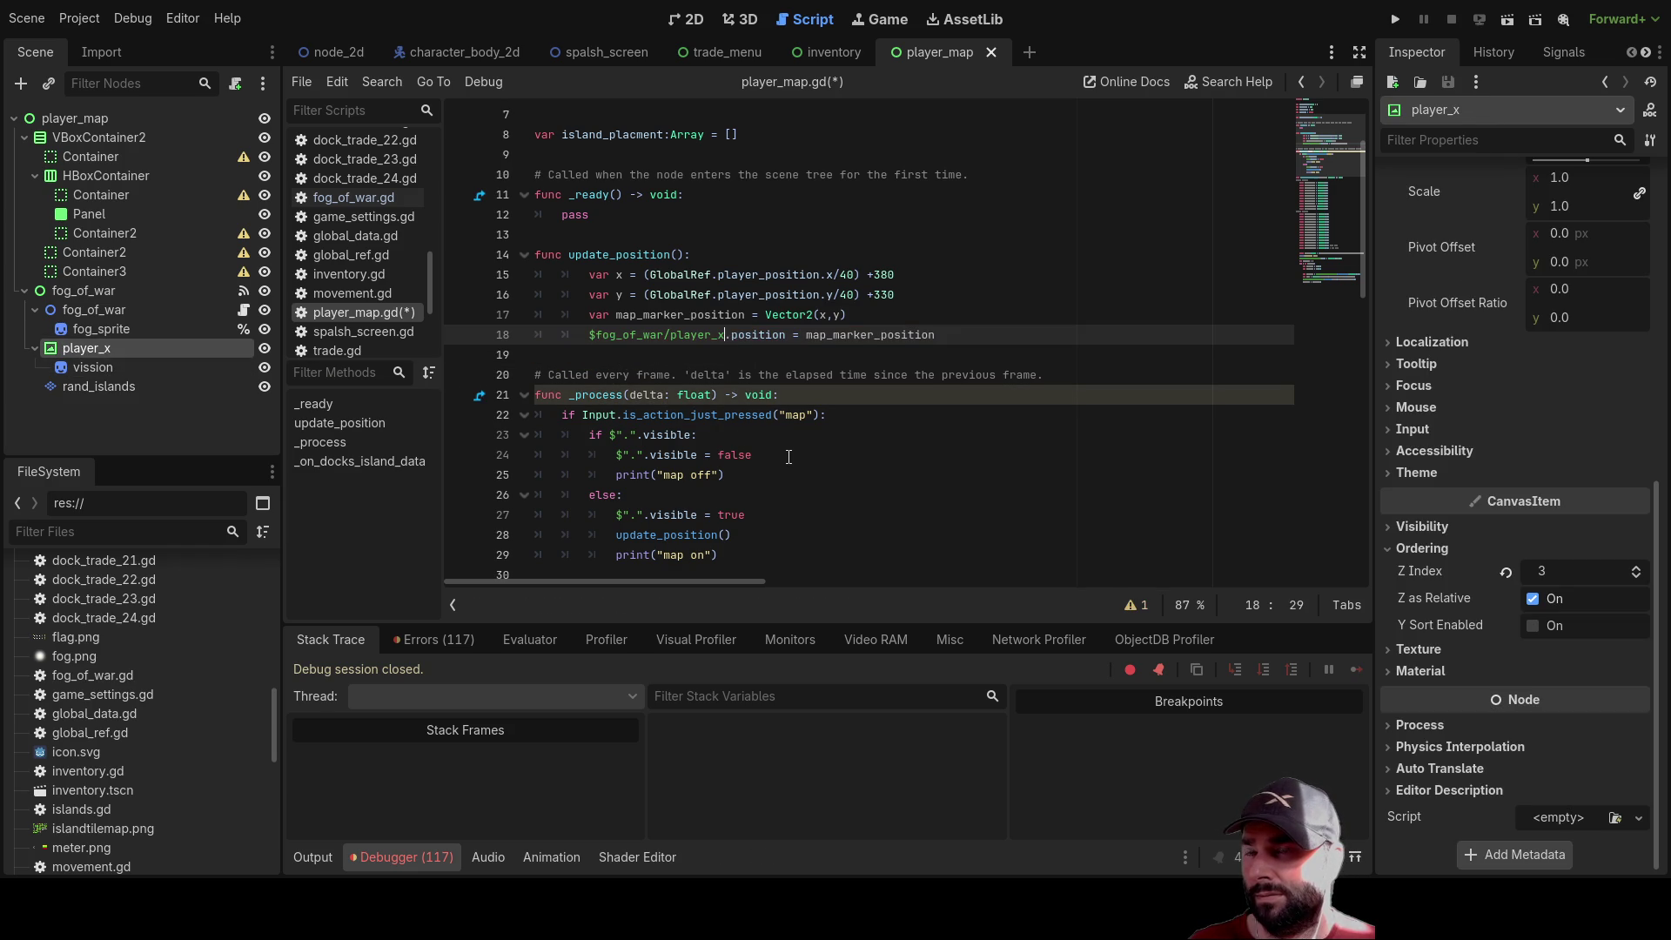
pyautogui.scroll(-12, 908, 520)
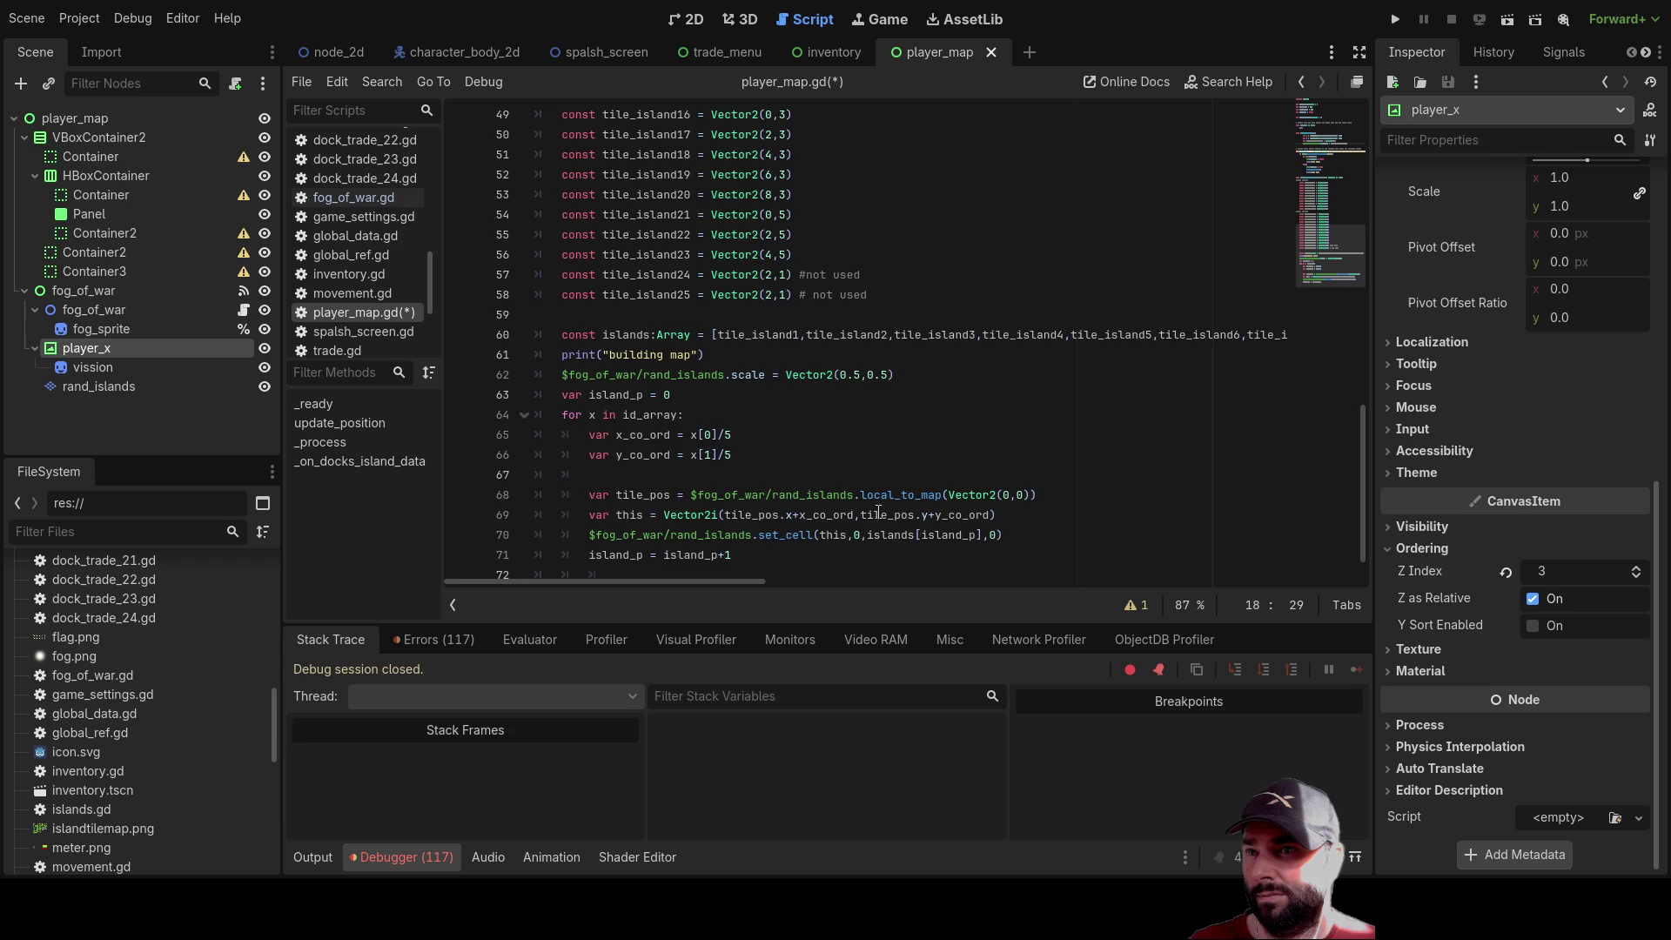
pyautogui.scroll(15, 877, 512)
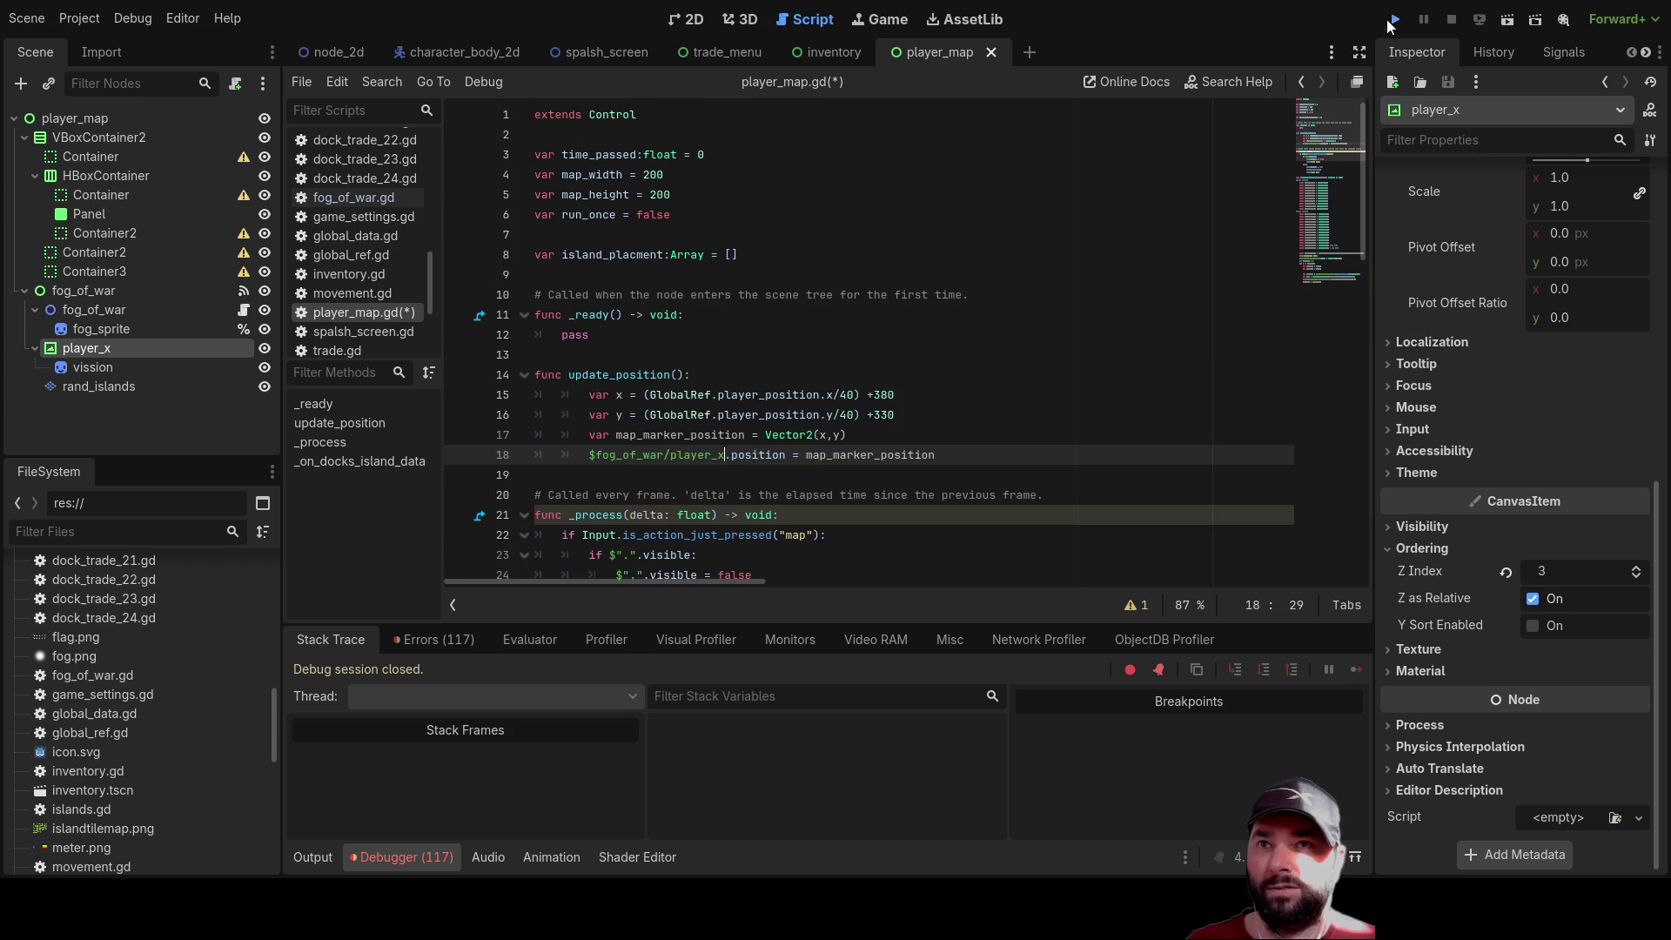
# Run the project and bring up the in-game map with the M key
pyautogui.click(1394, 20)
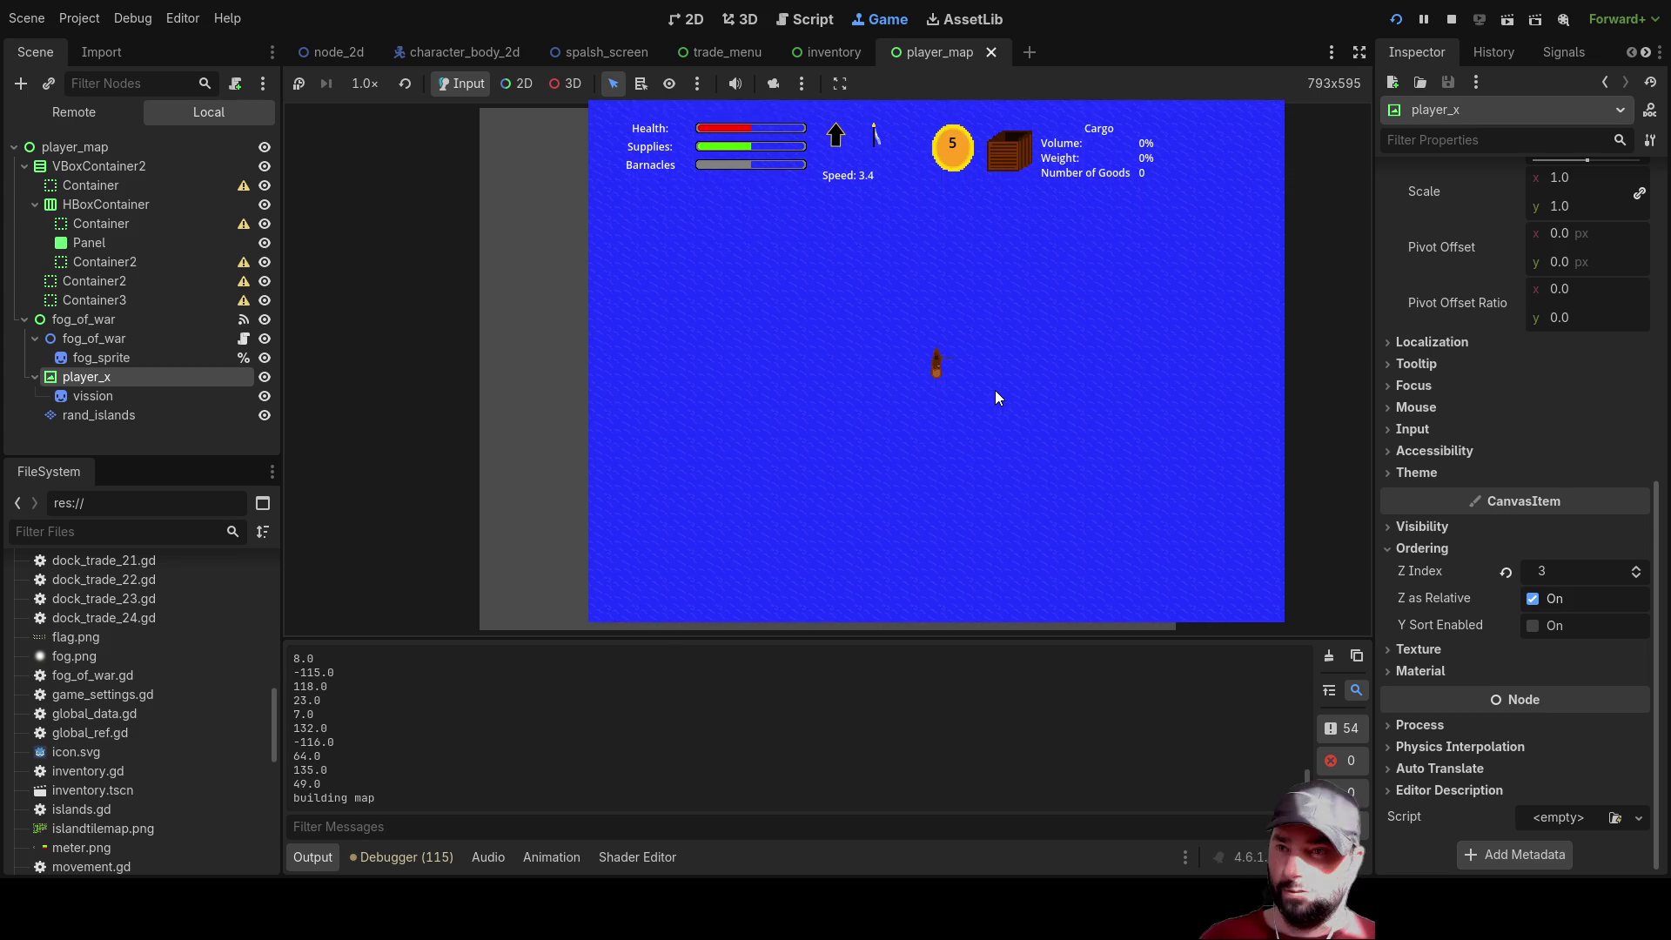
pyautogui.press('m')
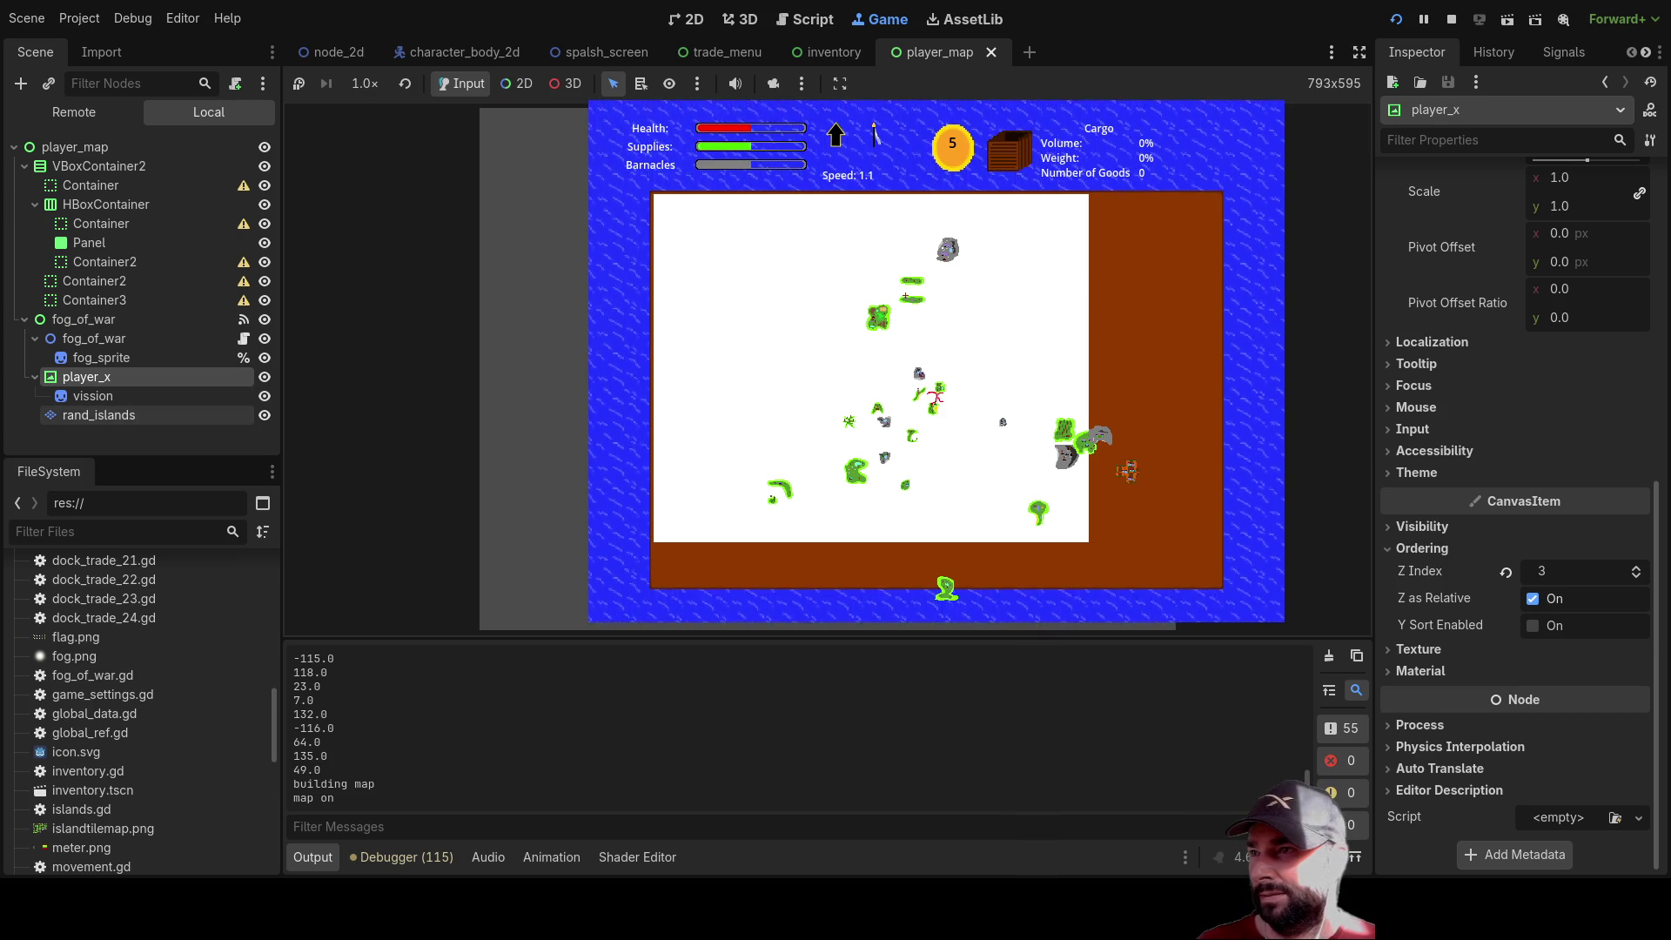
# Select the remote fog_sprite and set its Ordering Z Index to 2
pyautogui.click(101, 358)
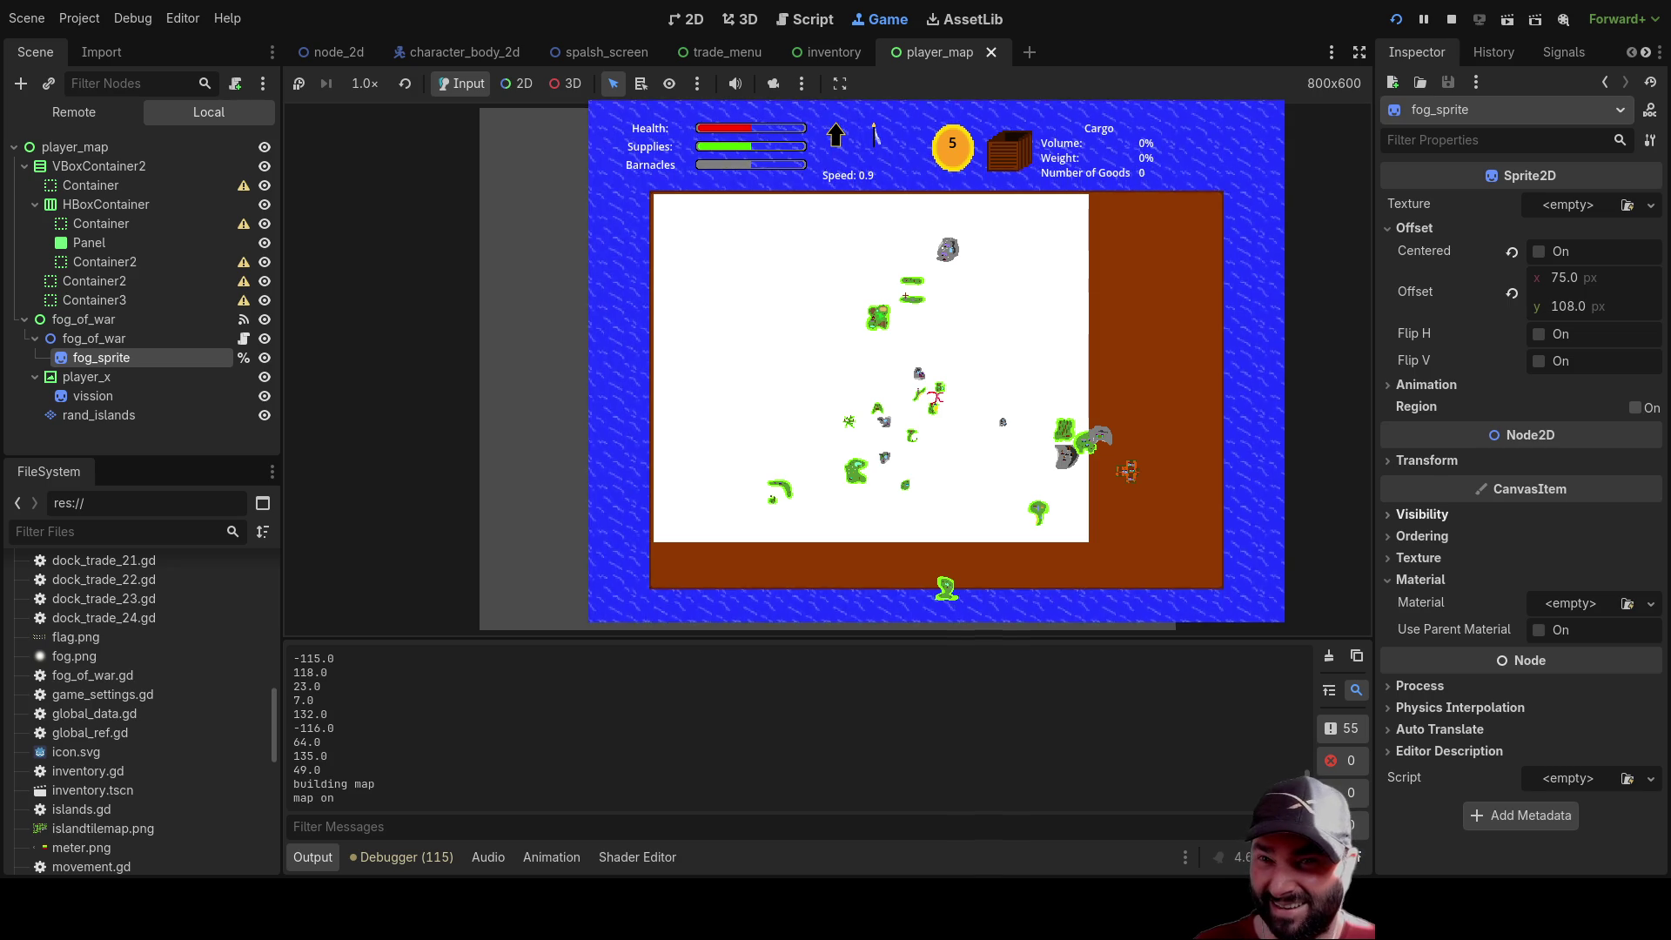
pyautogui.click(1422, 515)
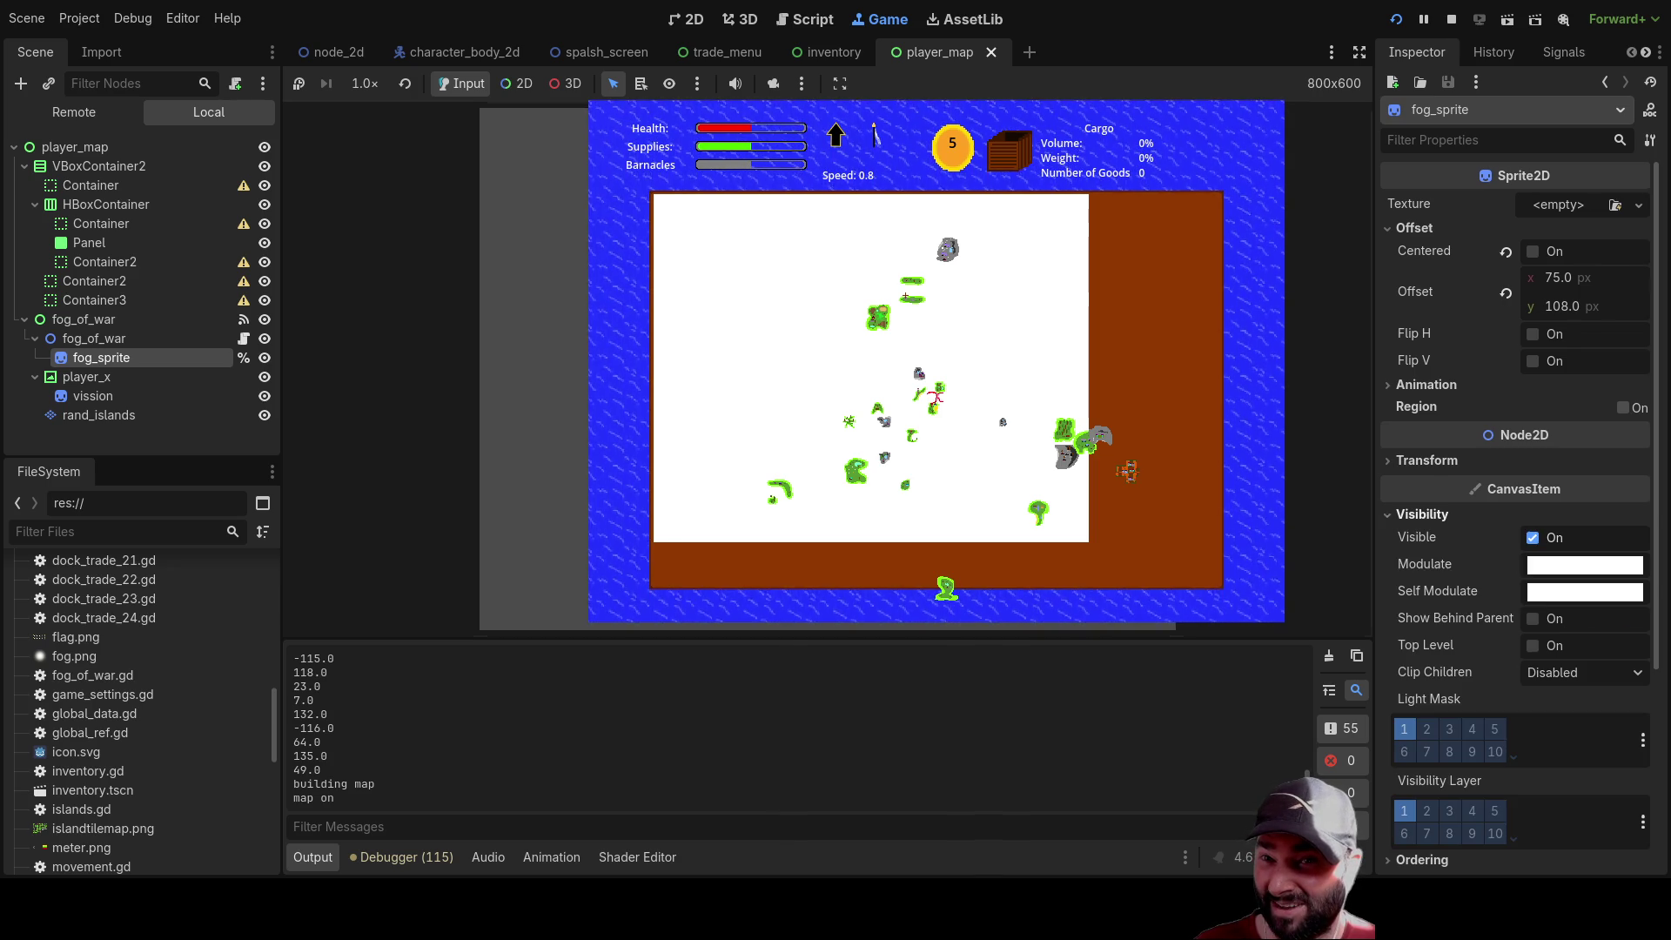
pyautogui.click(1388, 516)
pyautogui.click(1395, 538)
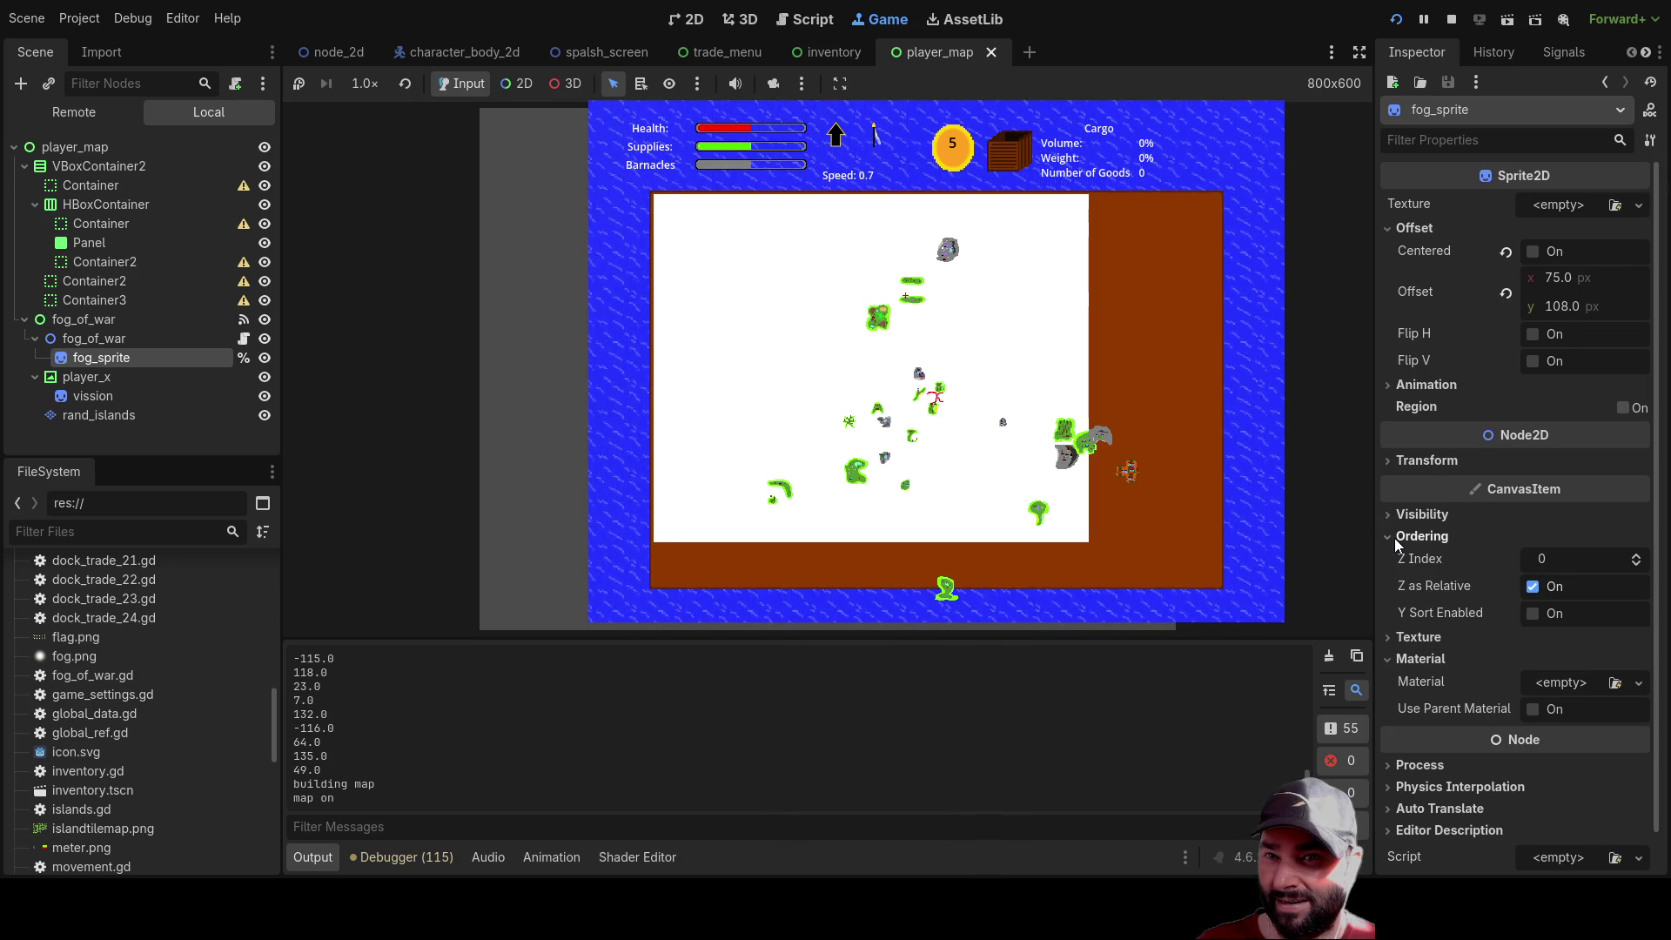
pyautogui.doubleClick(1637, 555)
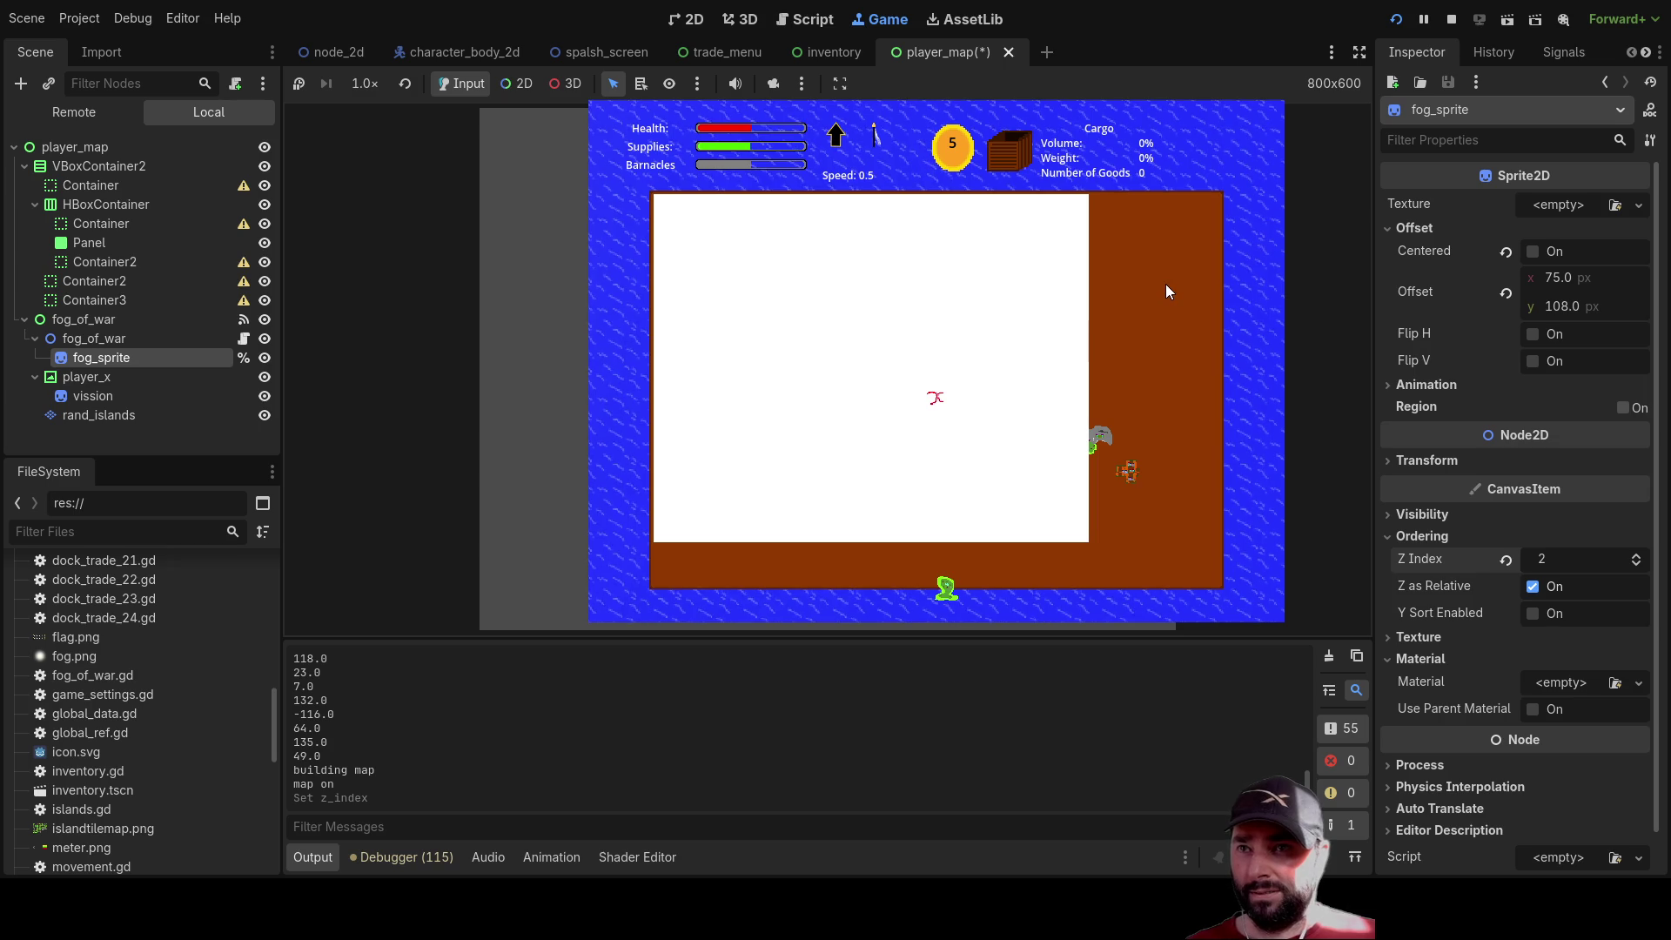
# Toggle the in-game map a few times, then hide the fog_of_war node in the Scene tree
pyautogui.press('m')
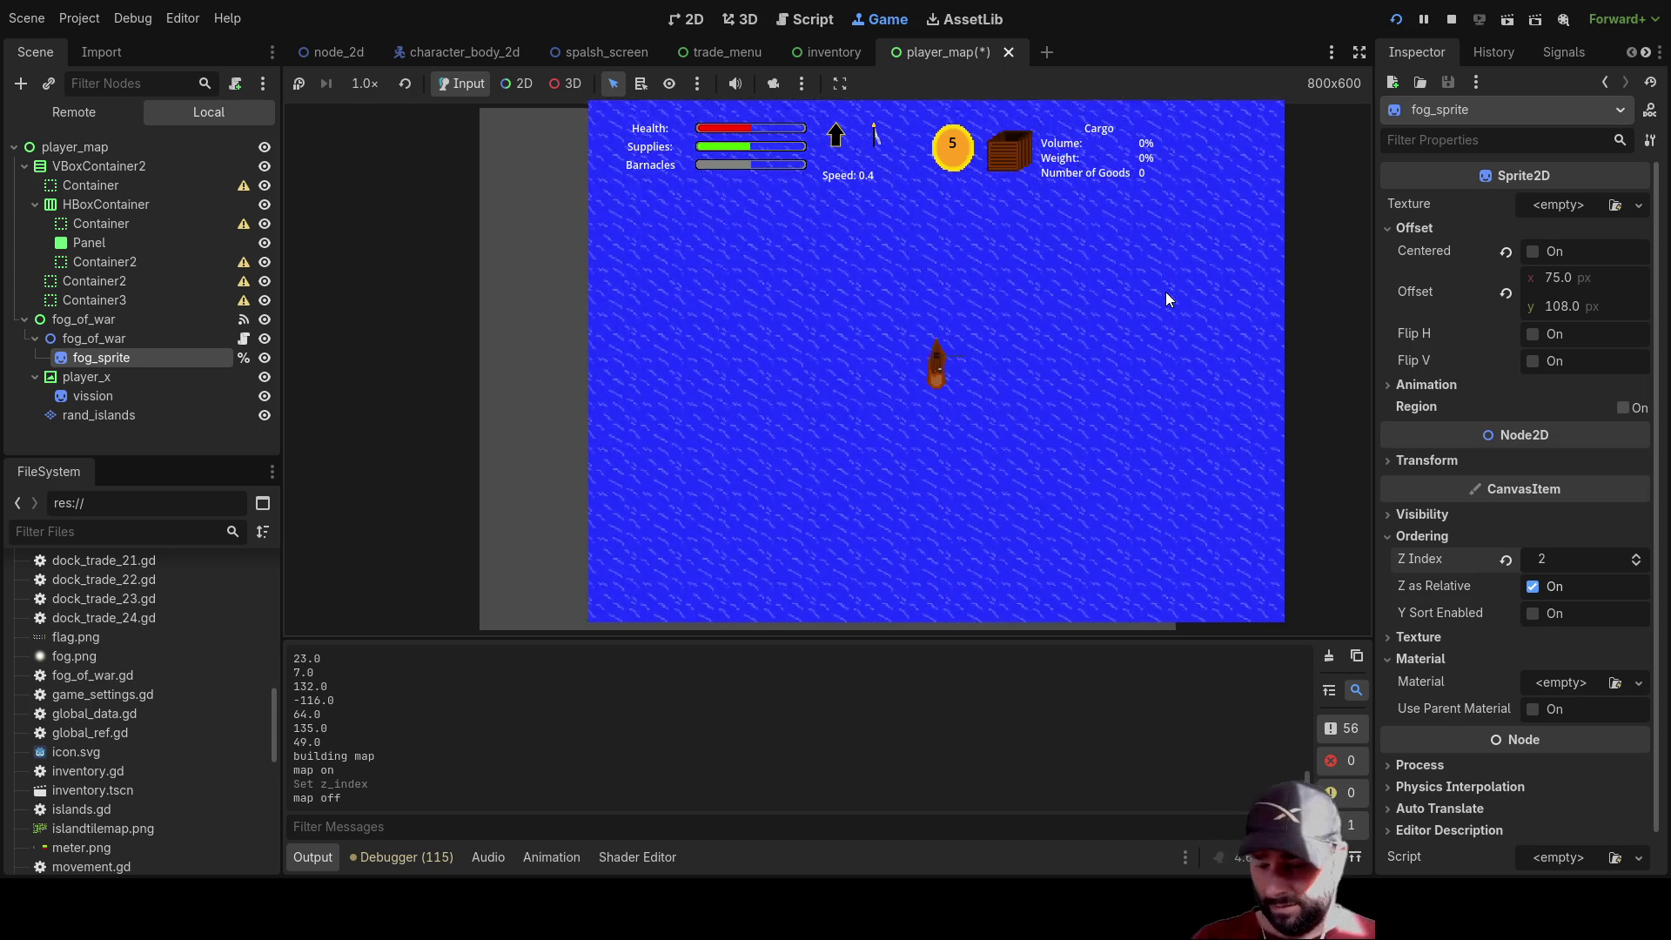
pyautogui.press('m')
pyautogui.press('m')
pyautogui.press('m')
pyautogui.press('m')
pyautogui.press('m')
pyautogui.press('m')
pyautogui.press('m')
pyautogui.press('m')
pyautogui.press('m')
pyautogui.press('m')
pyautogui.press('m')
pyautogui.press('m')
pyautogui.press('m')
pyautogui.press('m')
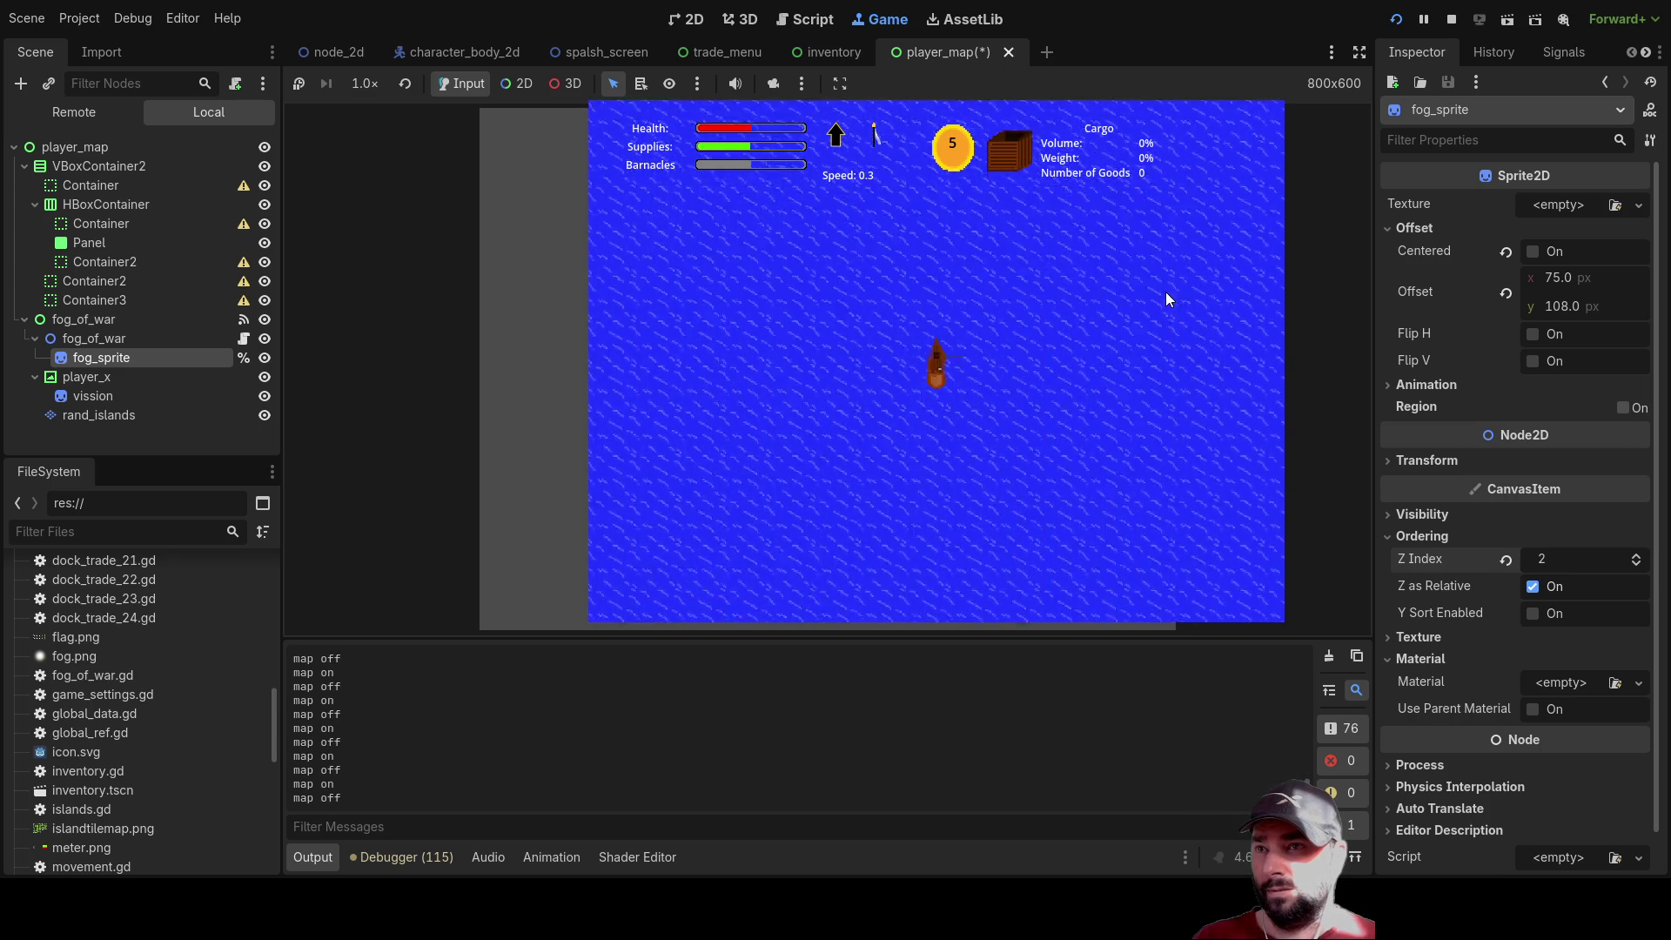
pyautogui.press('m')
pyautogui.press('m')
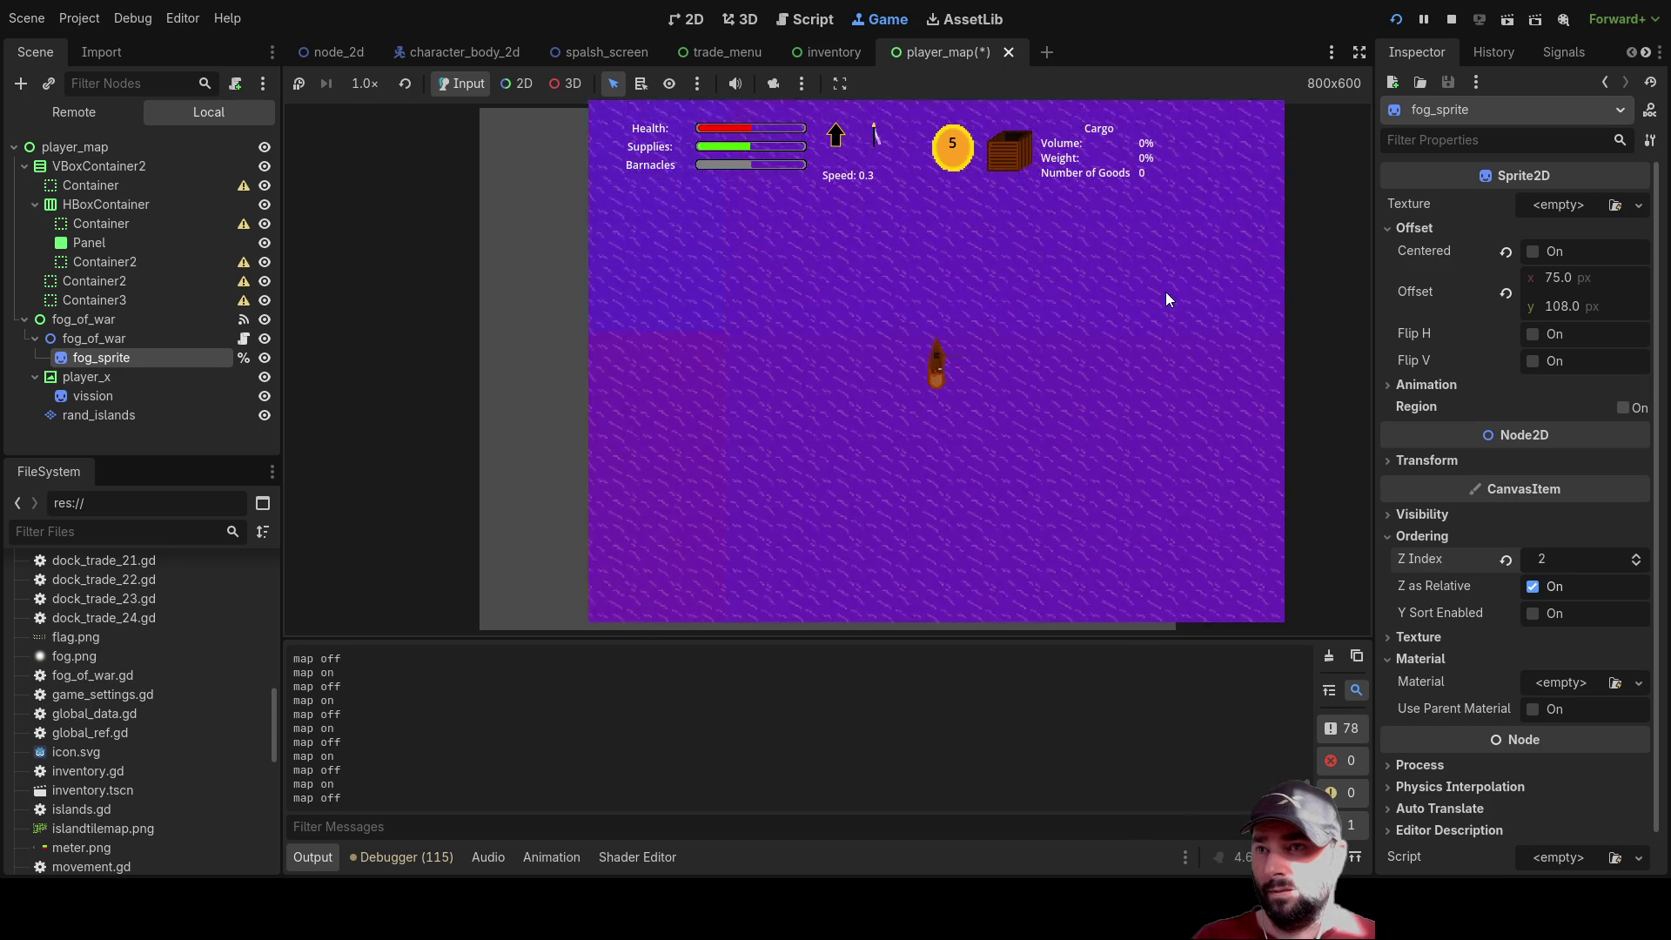
pyautogui.press('m')
pyautogui.press('m')
pyautogui.press('m')
pyautogui.press('m')
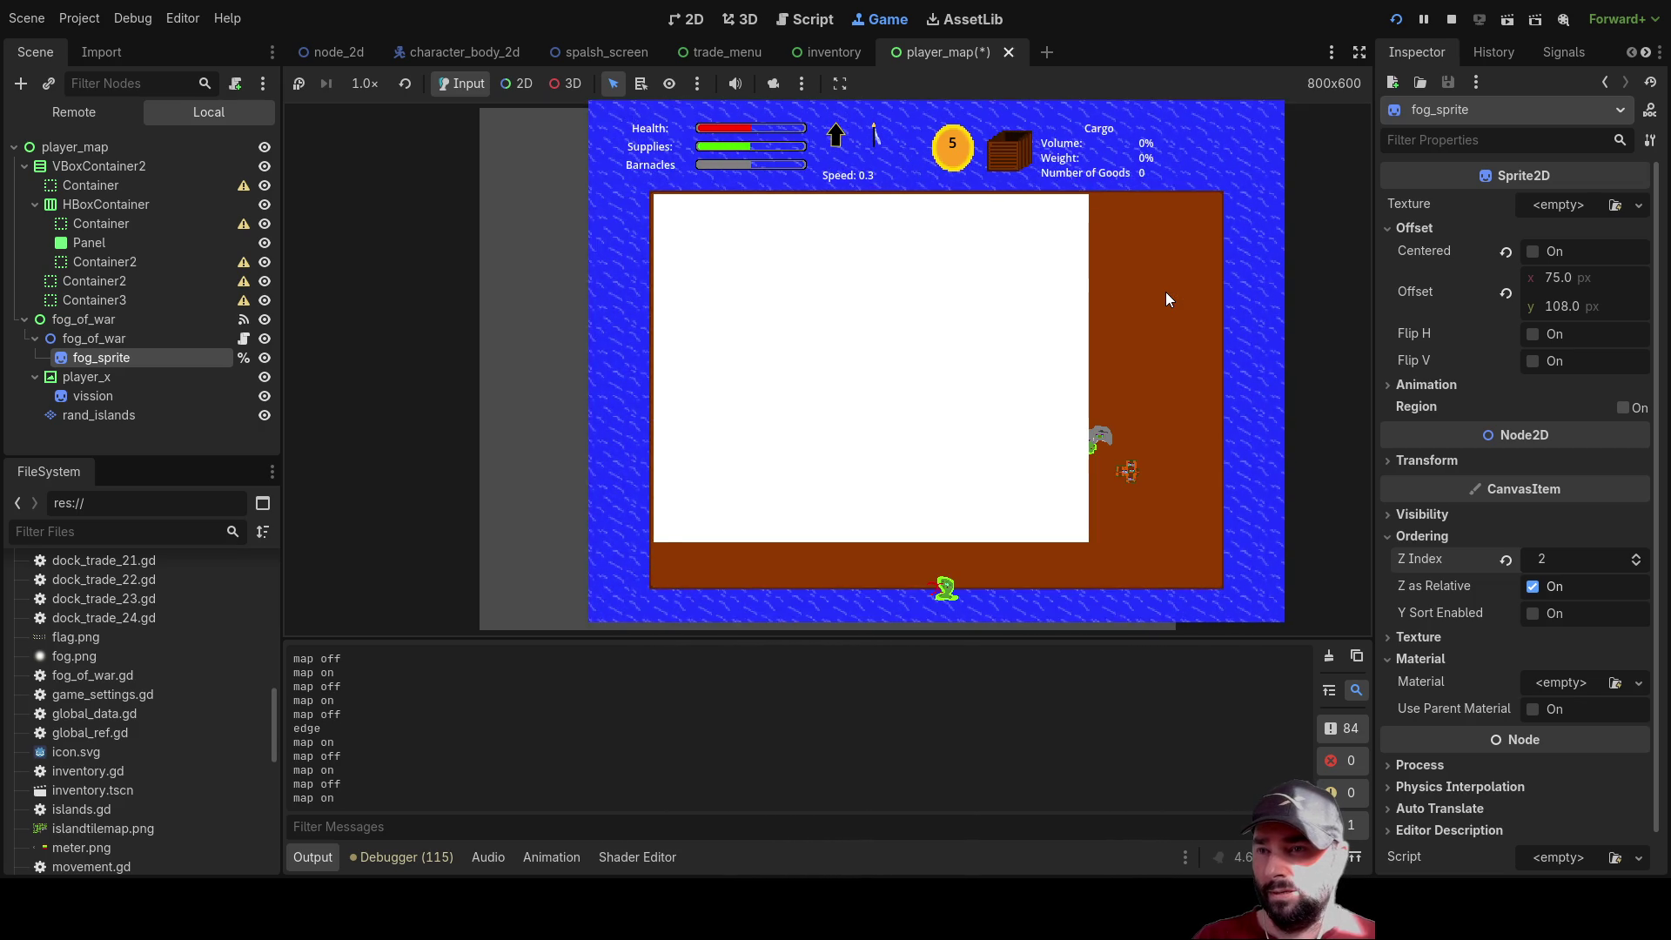
pyautogui.press('m')
pyautogui.press('m')
pyautogui.press('m')
pyautogui.press('m')
pyautogui.press('m')
pyautogui.press('m')
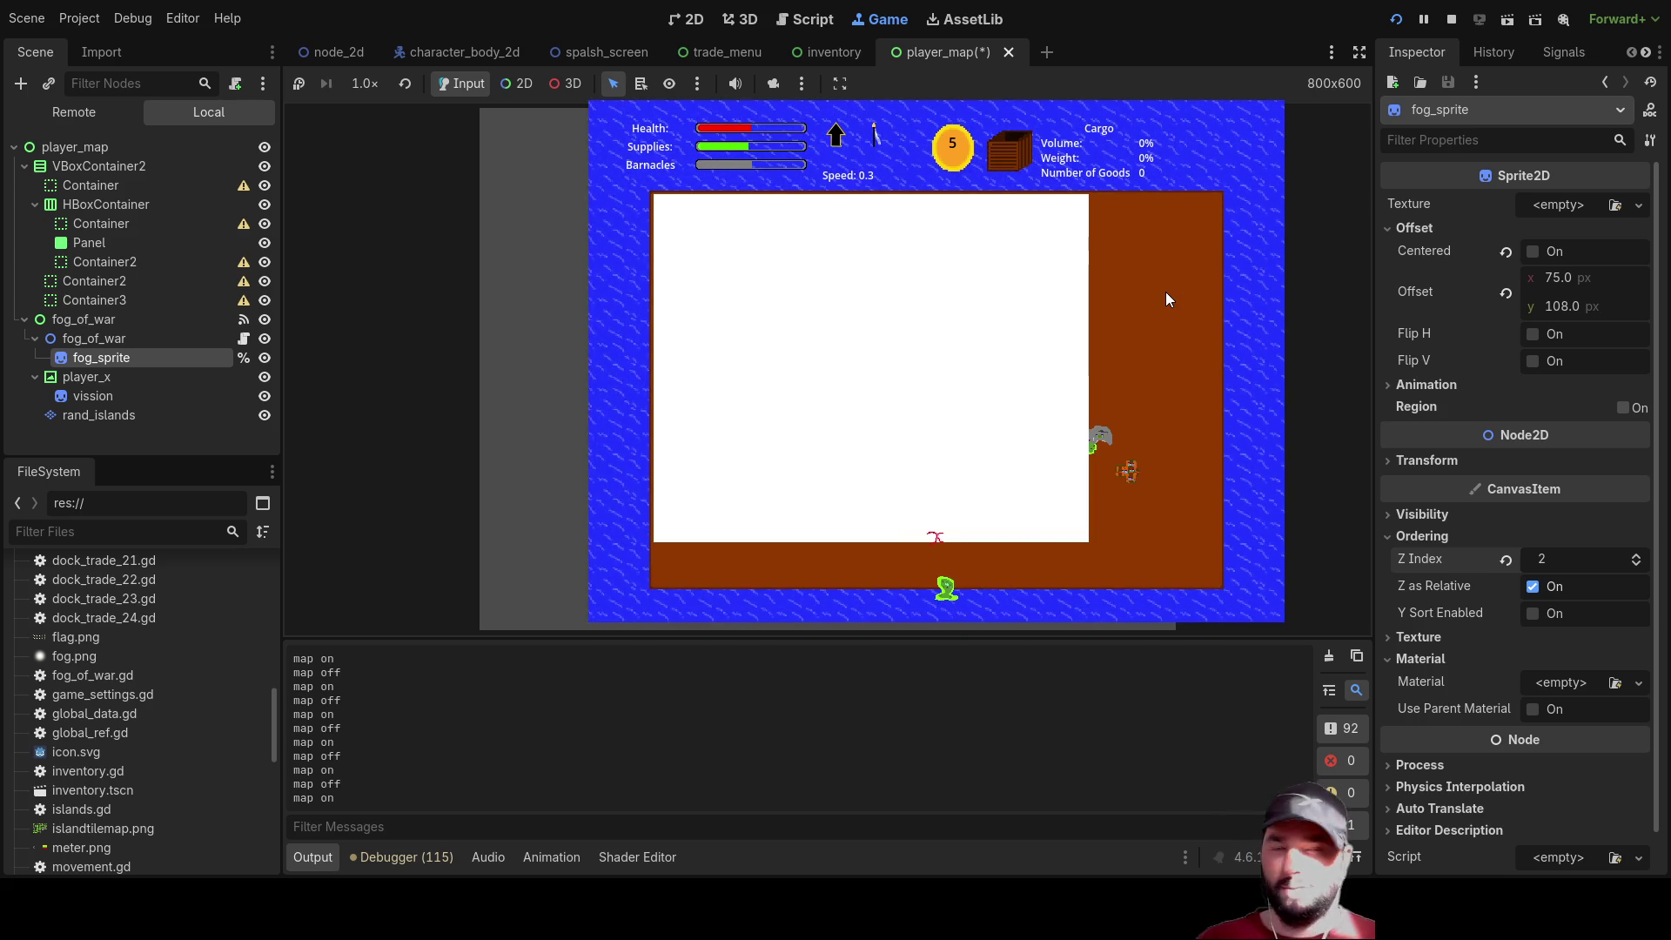
pyautogui.press('s')
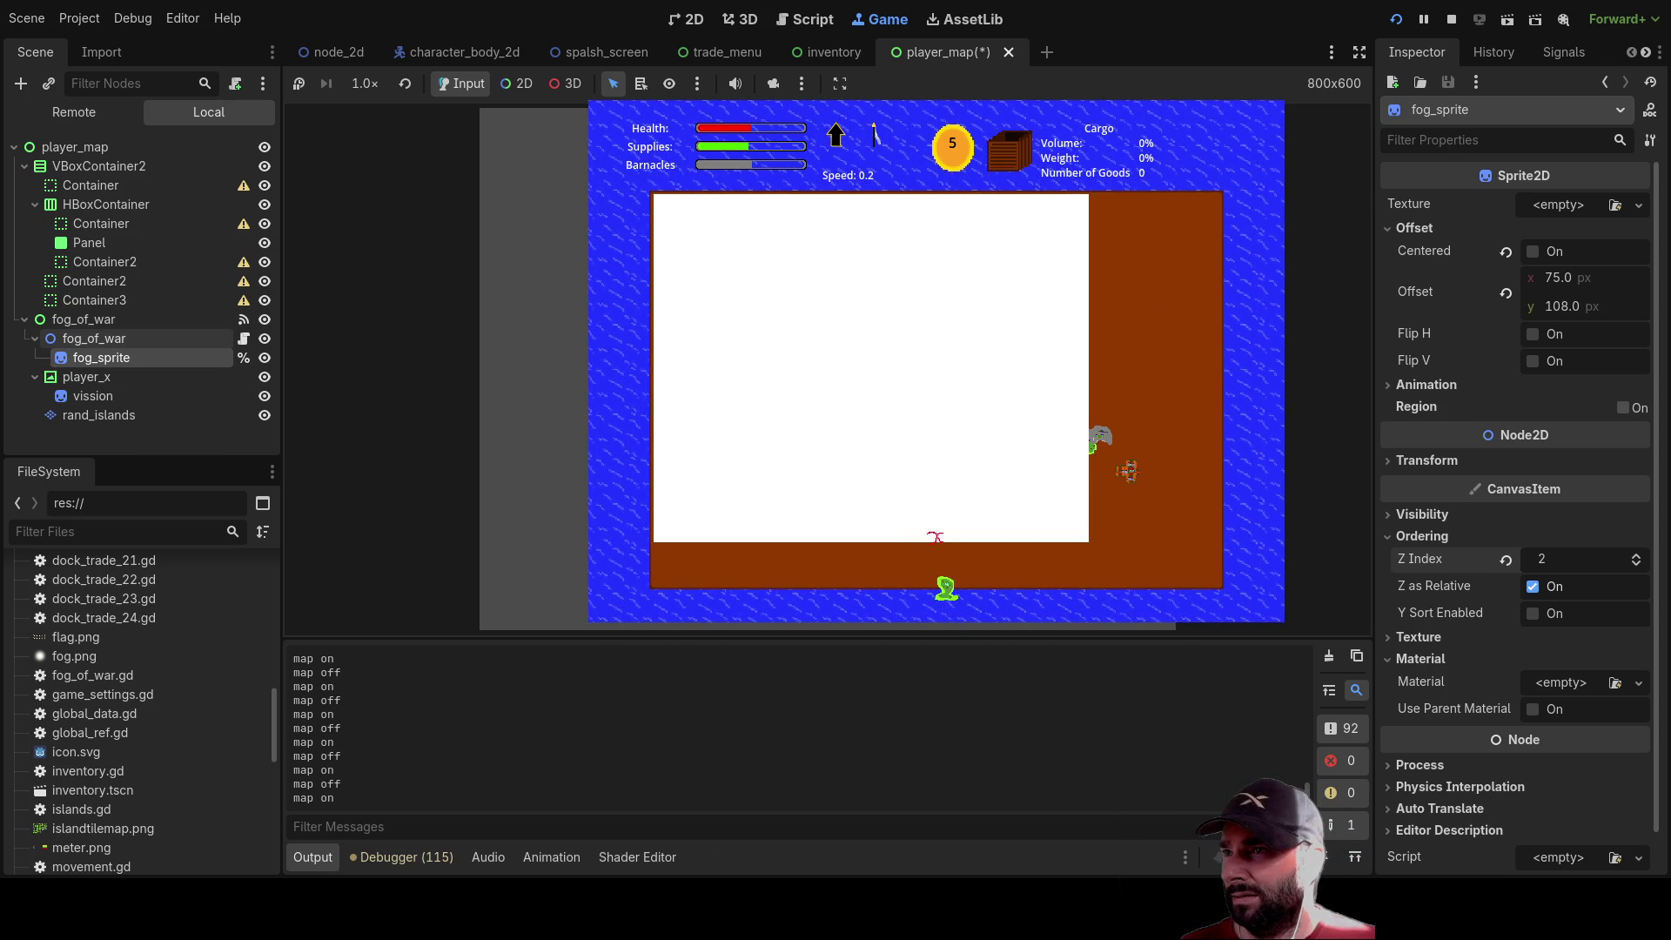
pyautogui.click(265, 339)
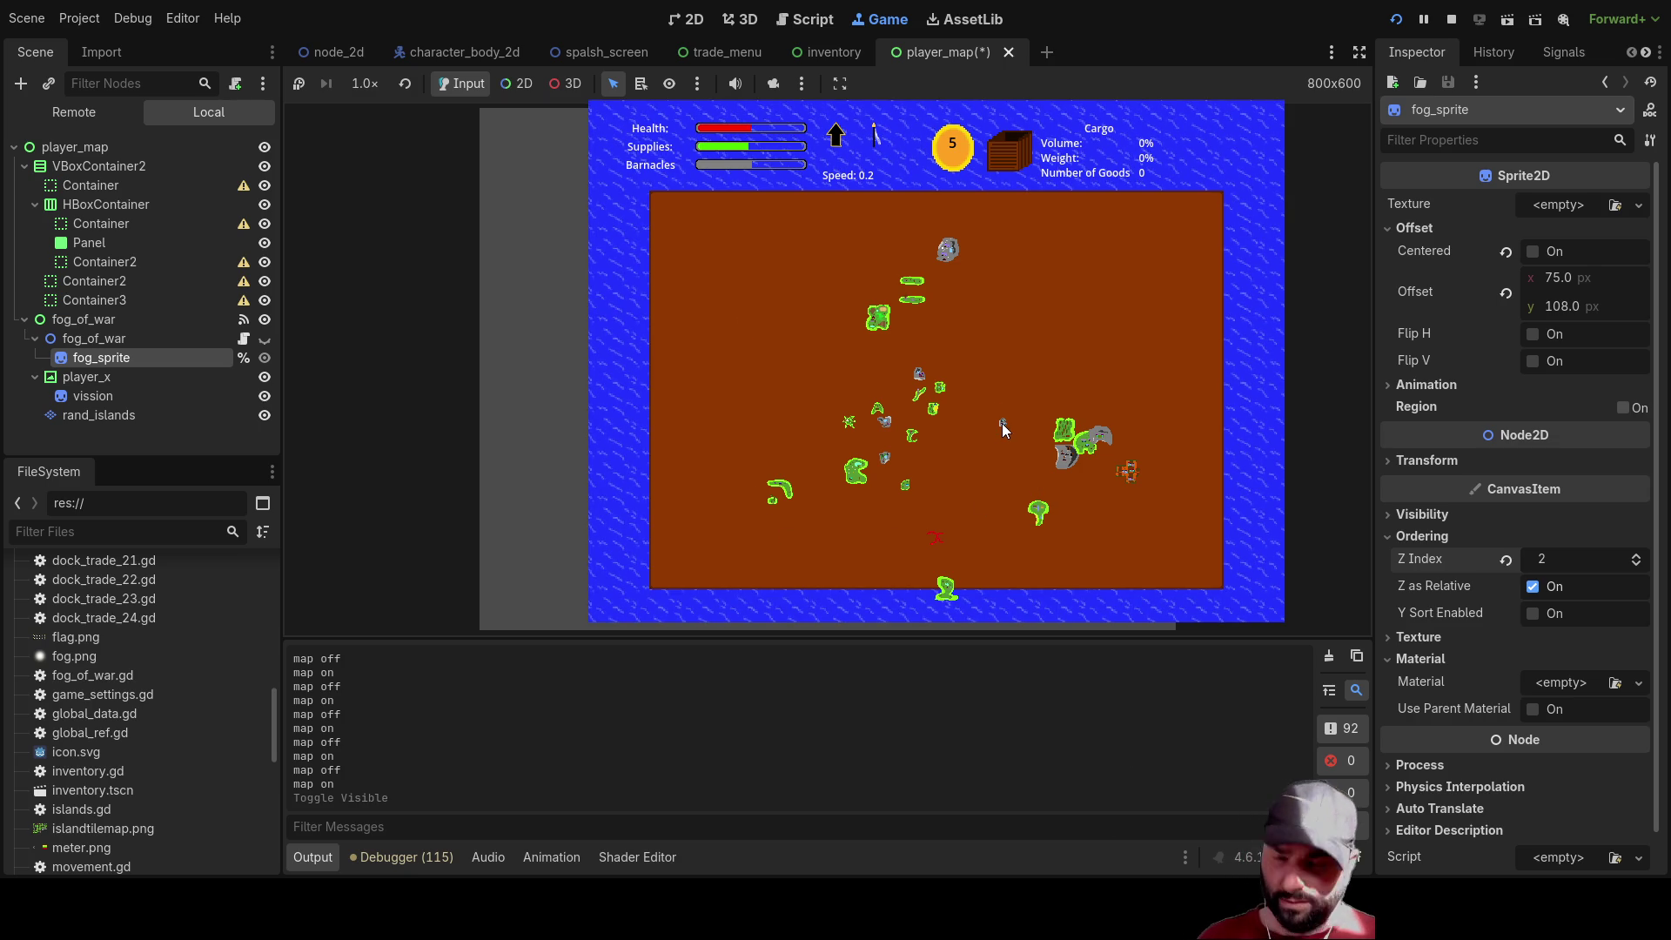
pyautogui.press('m')
pyautogui.press('m')
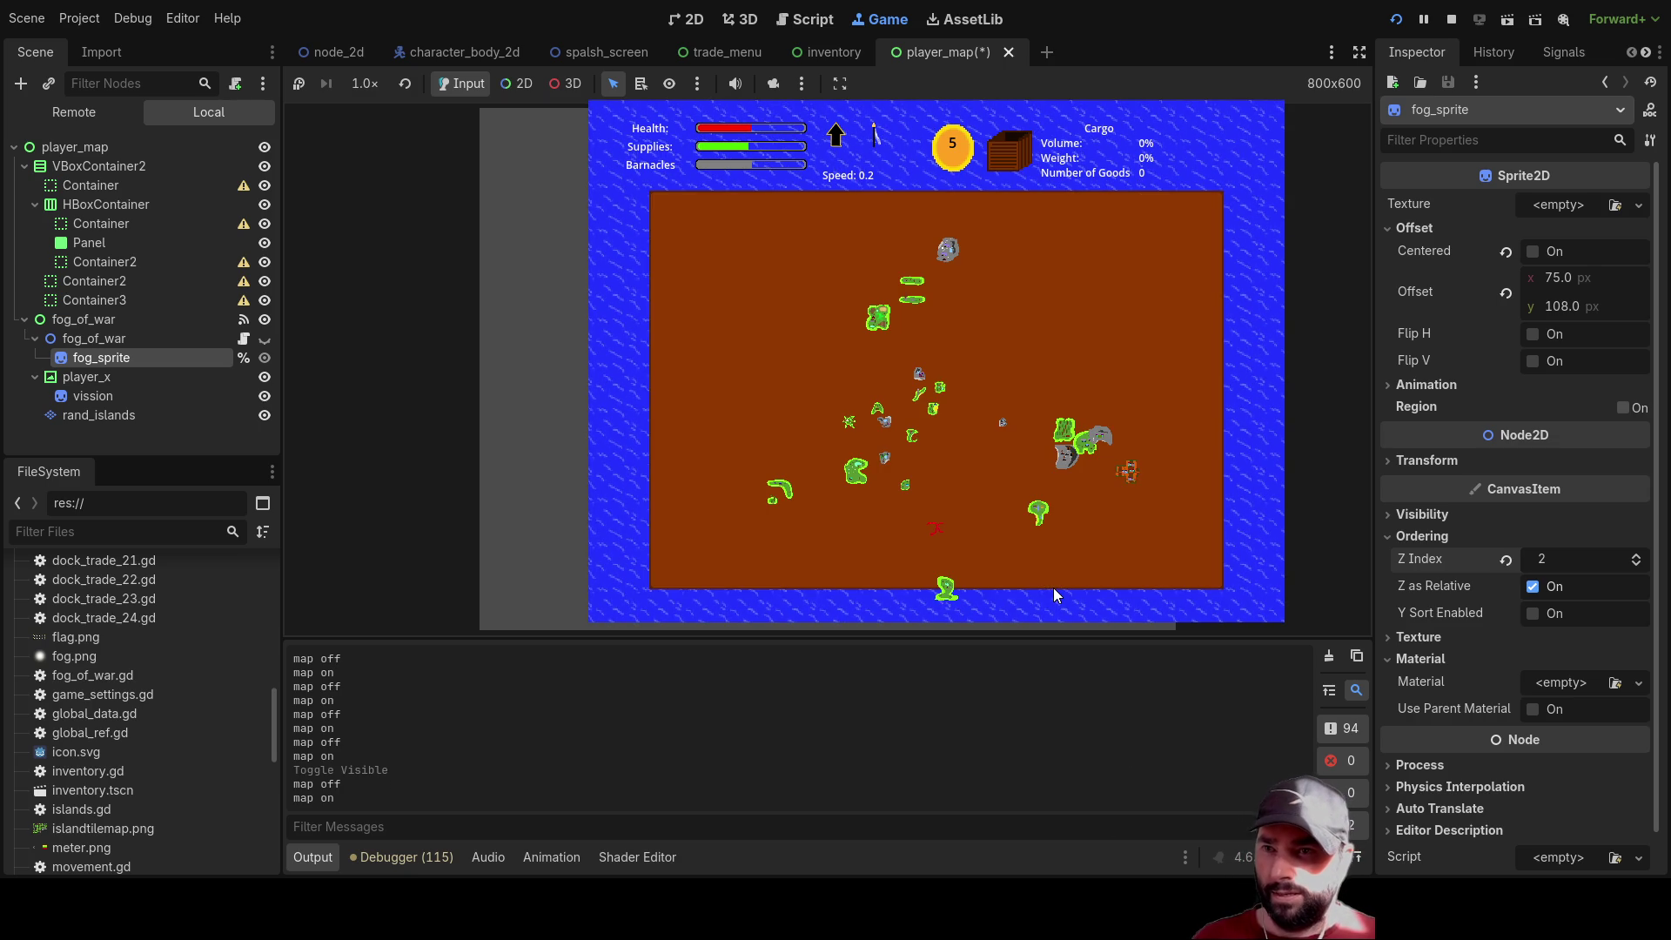
pyautogui.press('m')
pyautogui.press('m')
pyautogui.press('m')
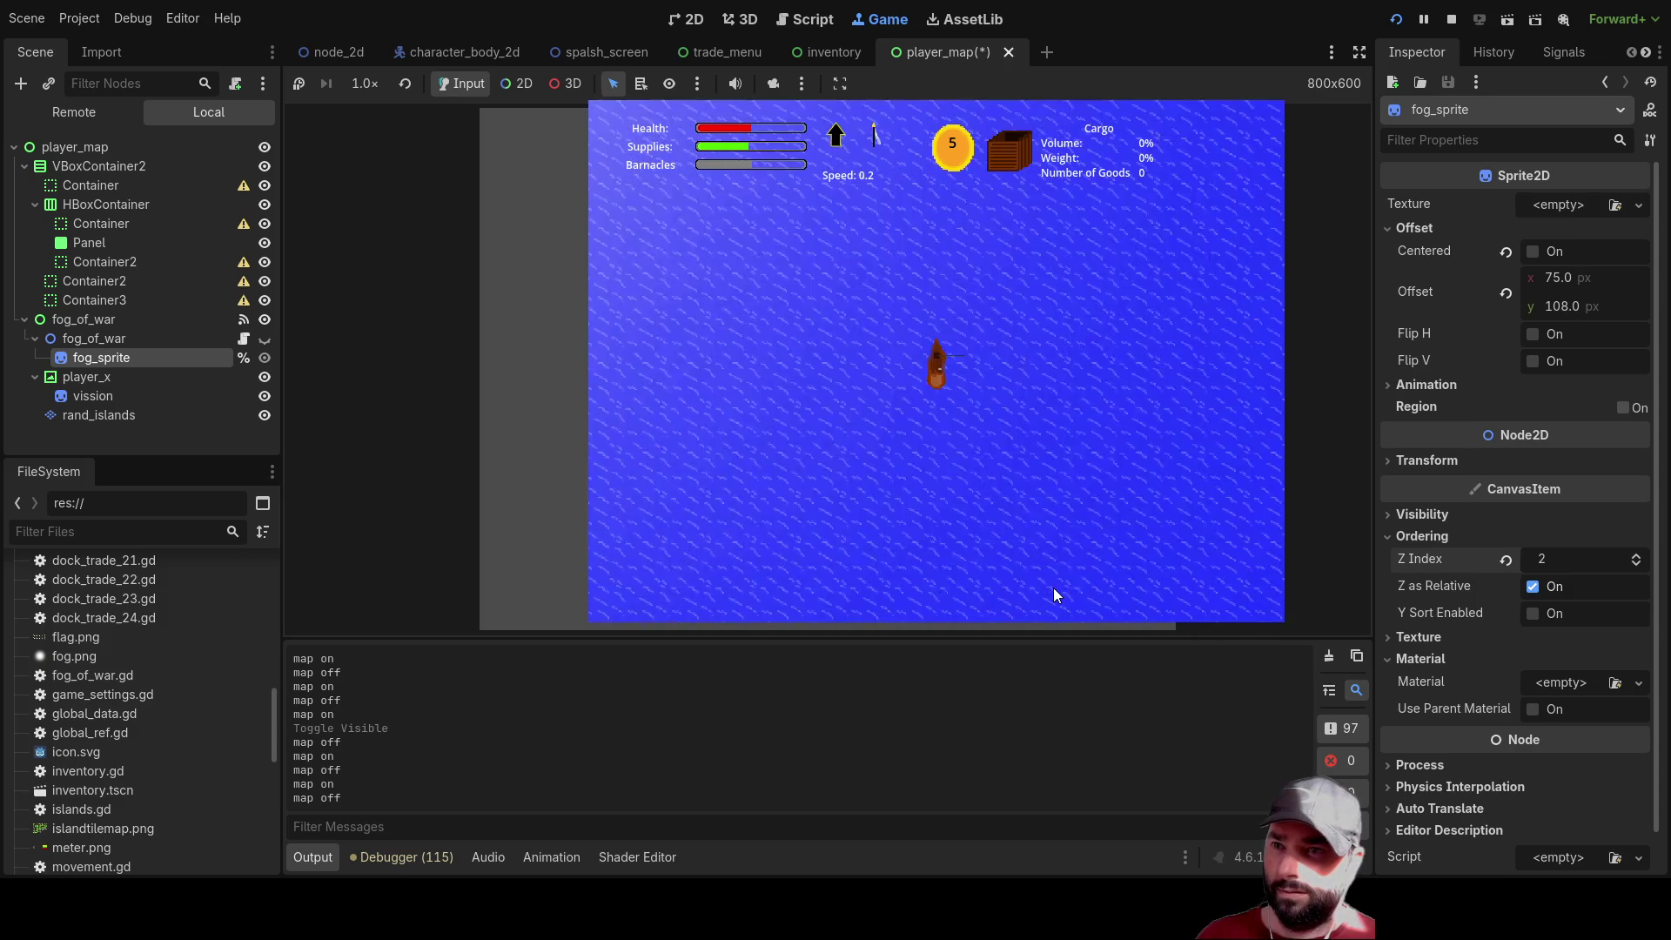
pyautogui.press('m')
pyautogui.press('m')
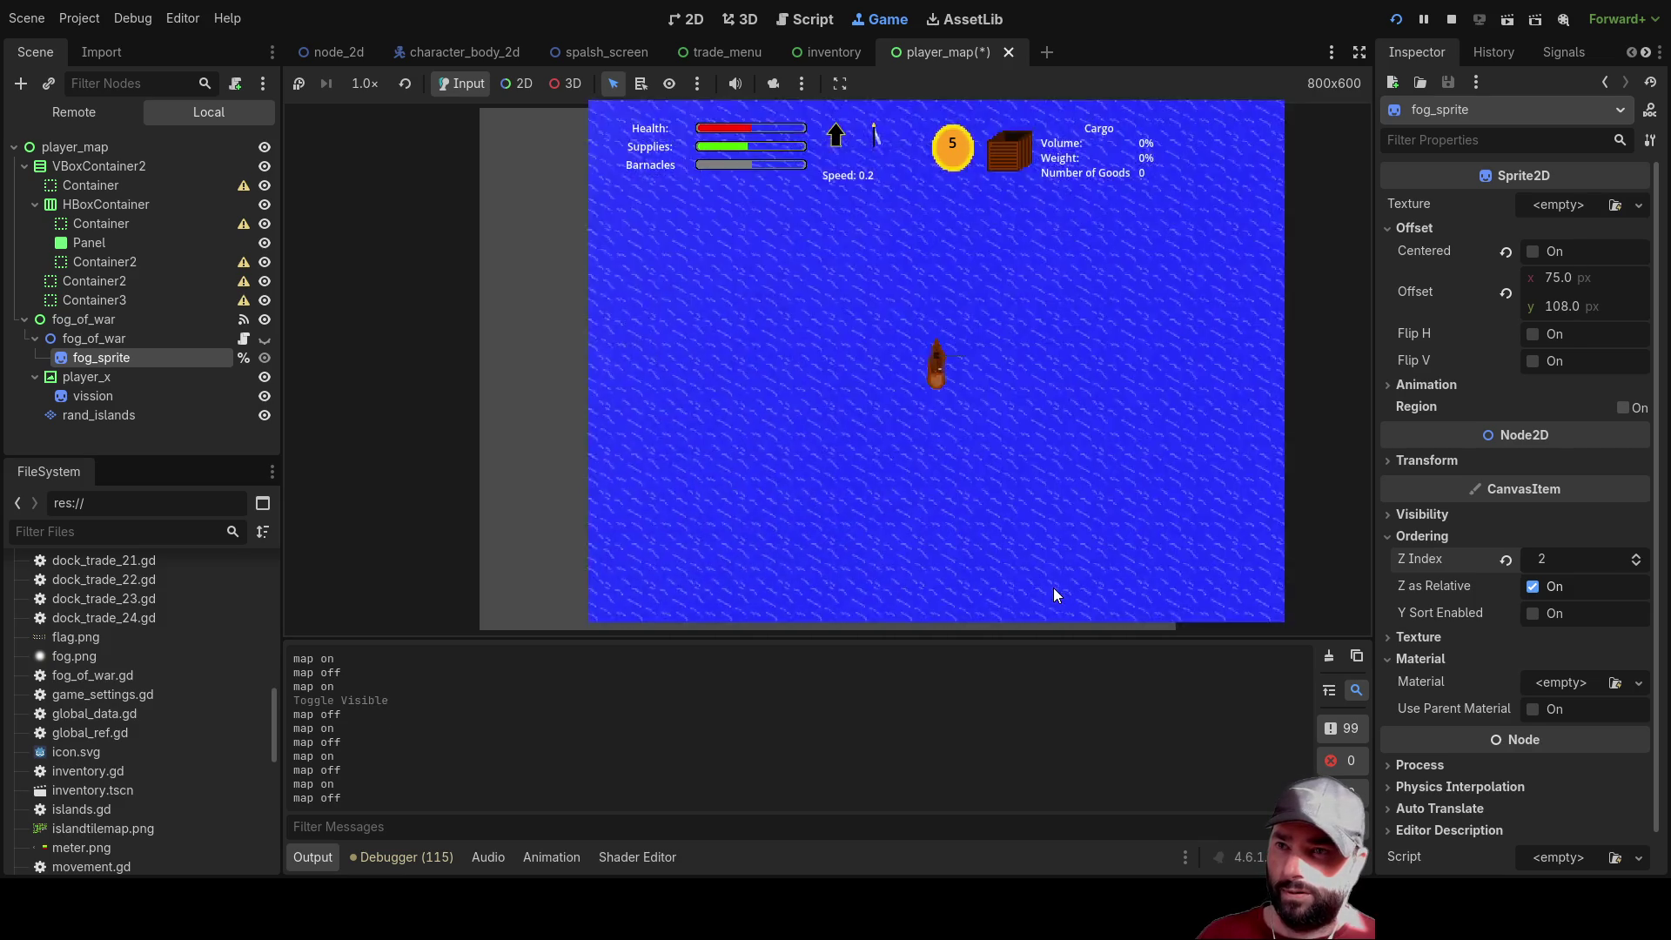
pyautogui.press('m')
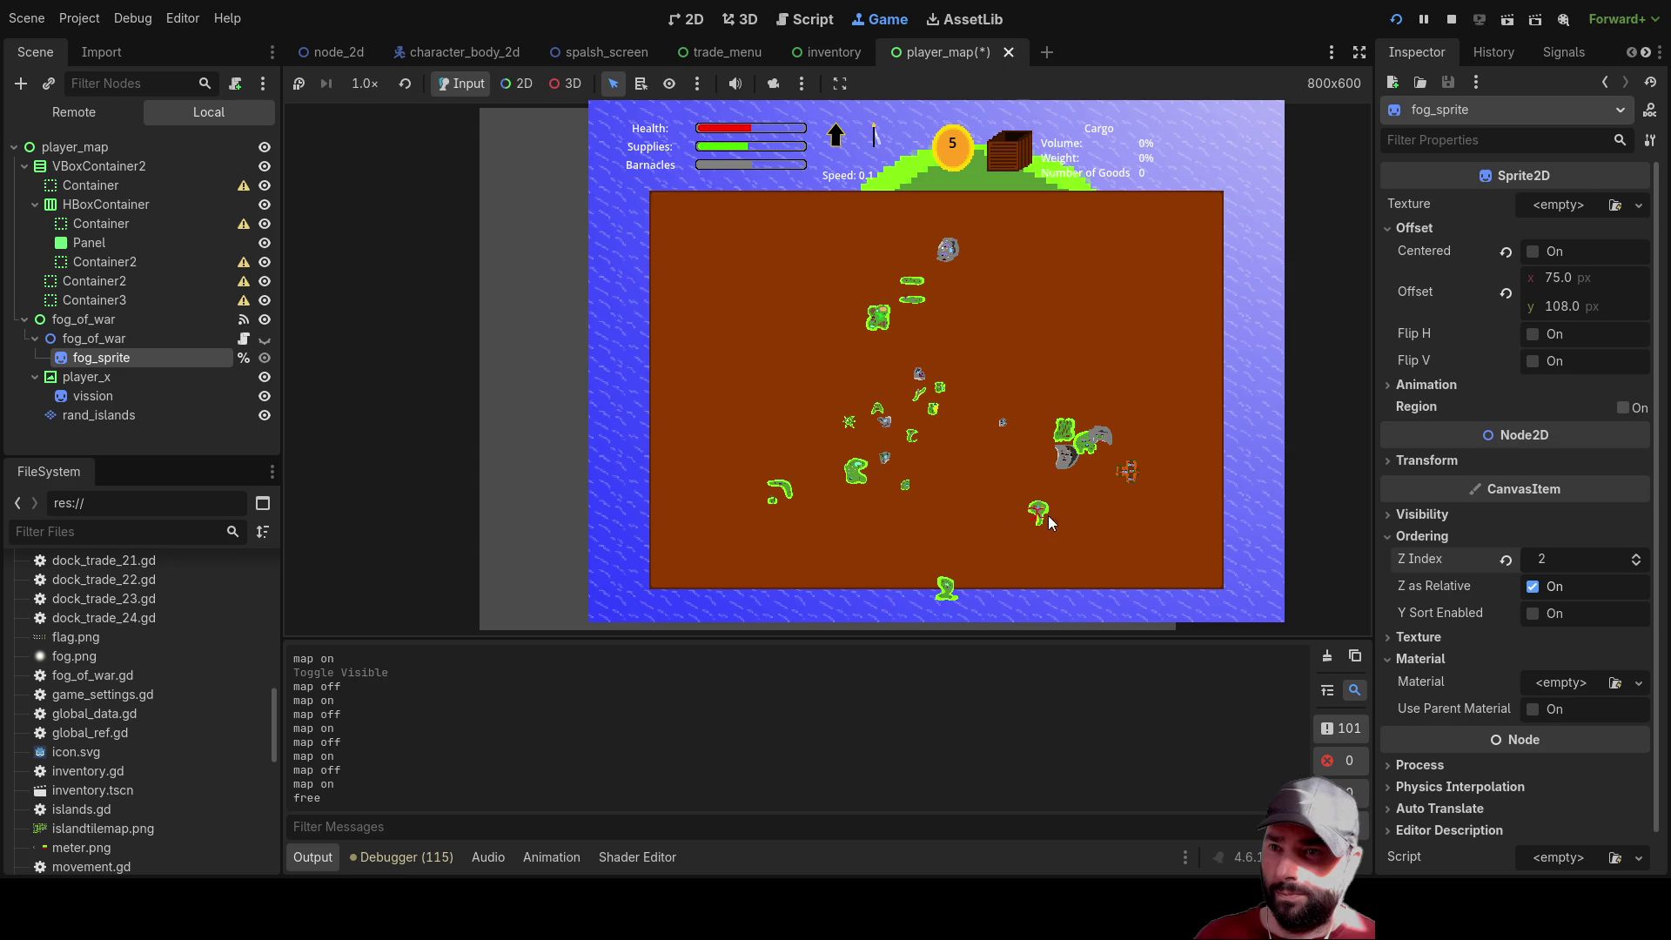
pyautogui.press('m')
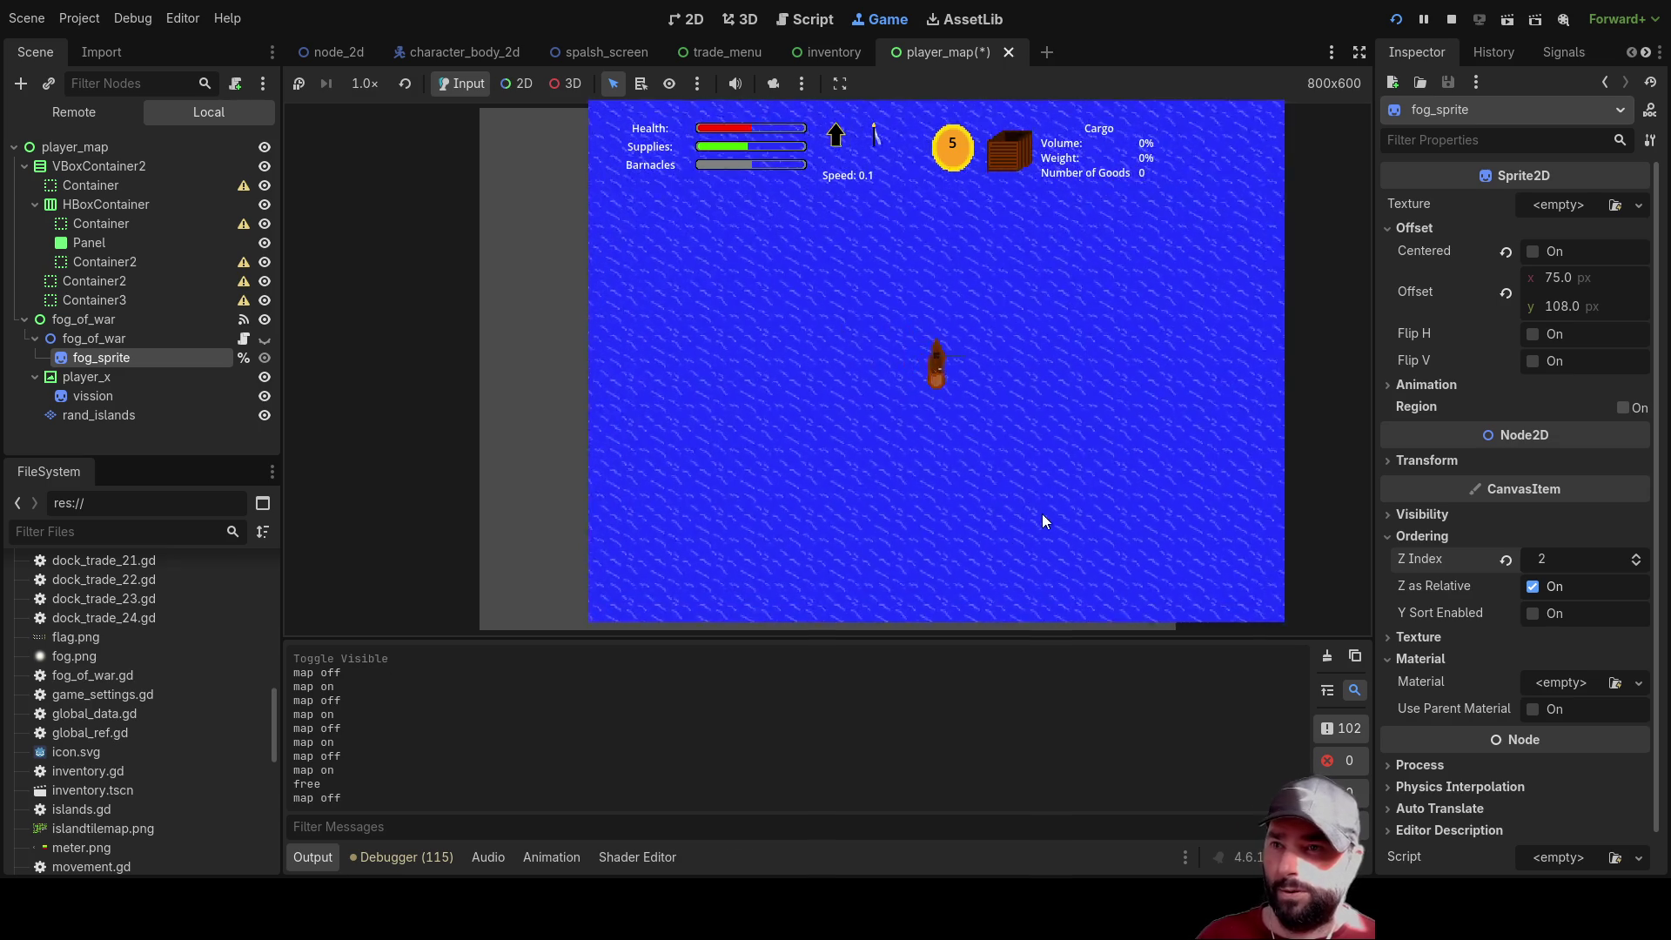
pyautogui.press('m')
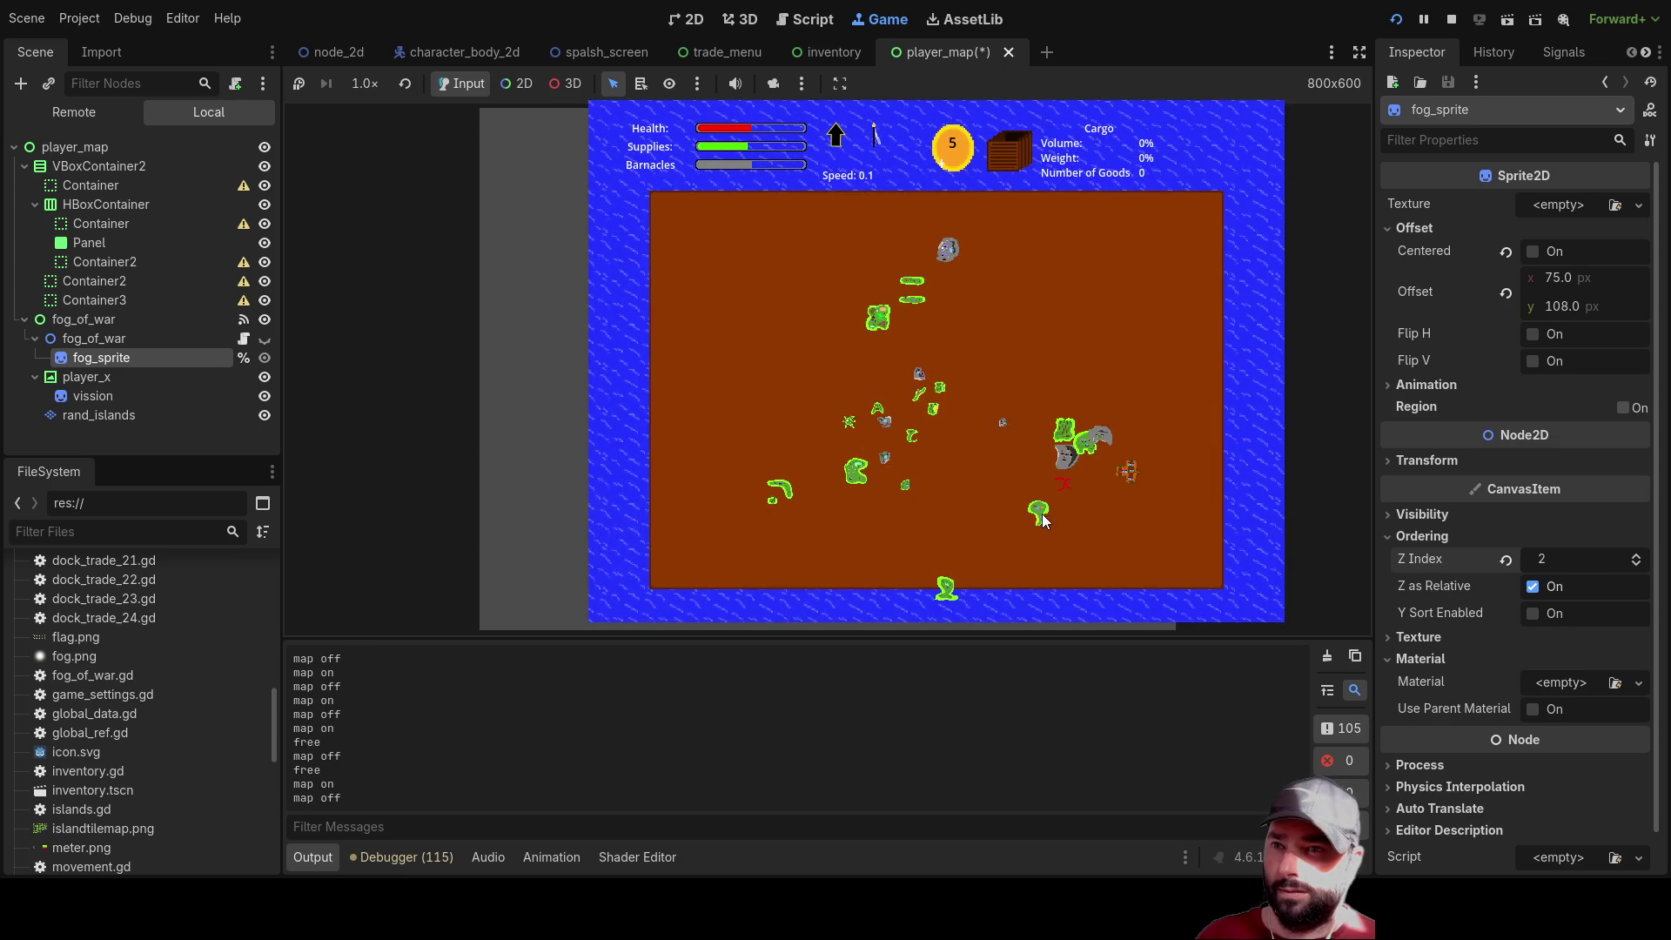
pyautogui.press('m')
pyautogui.press('m')
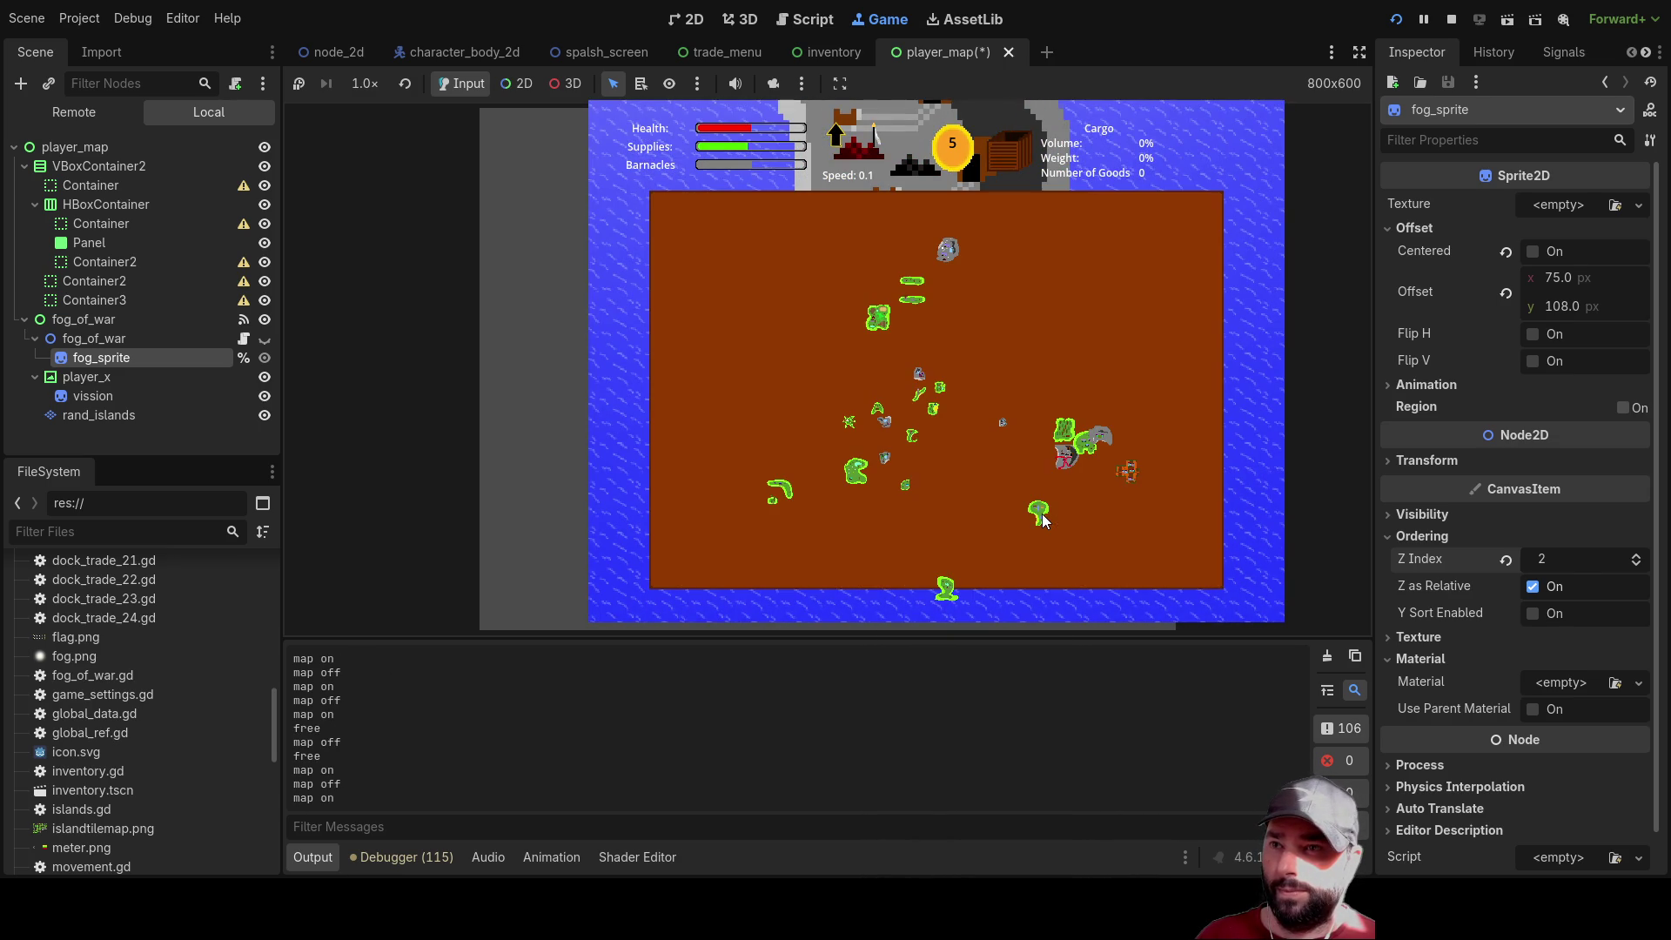
pyautogui.press('m')
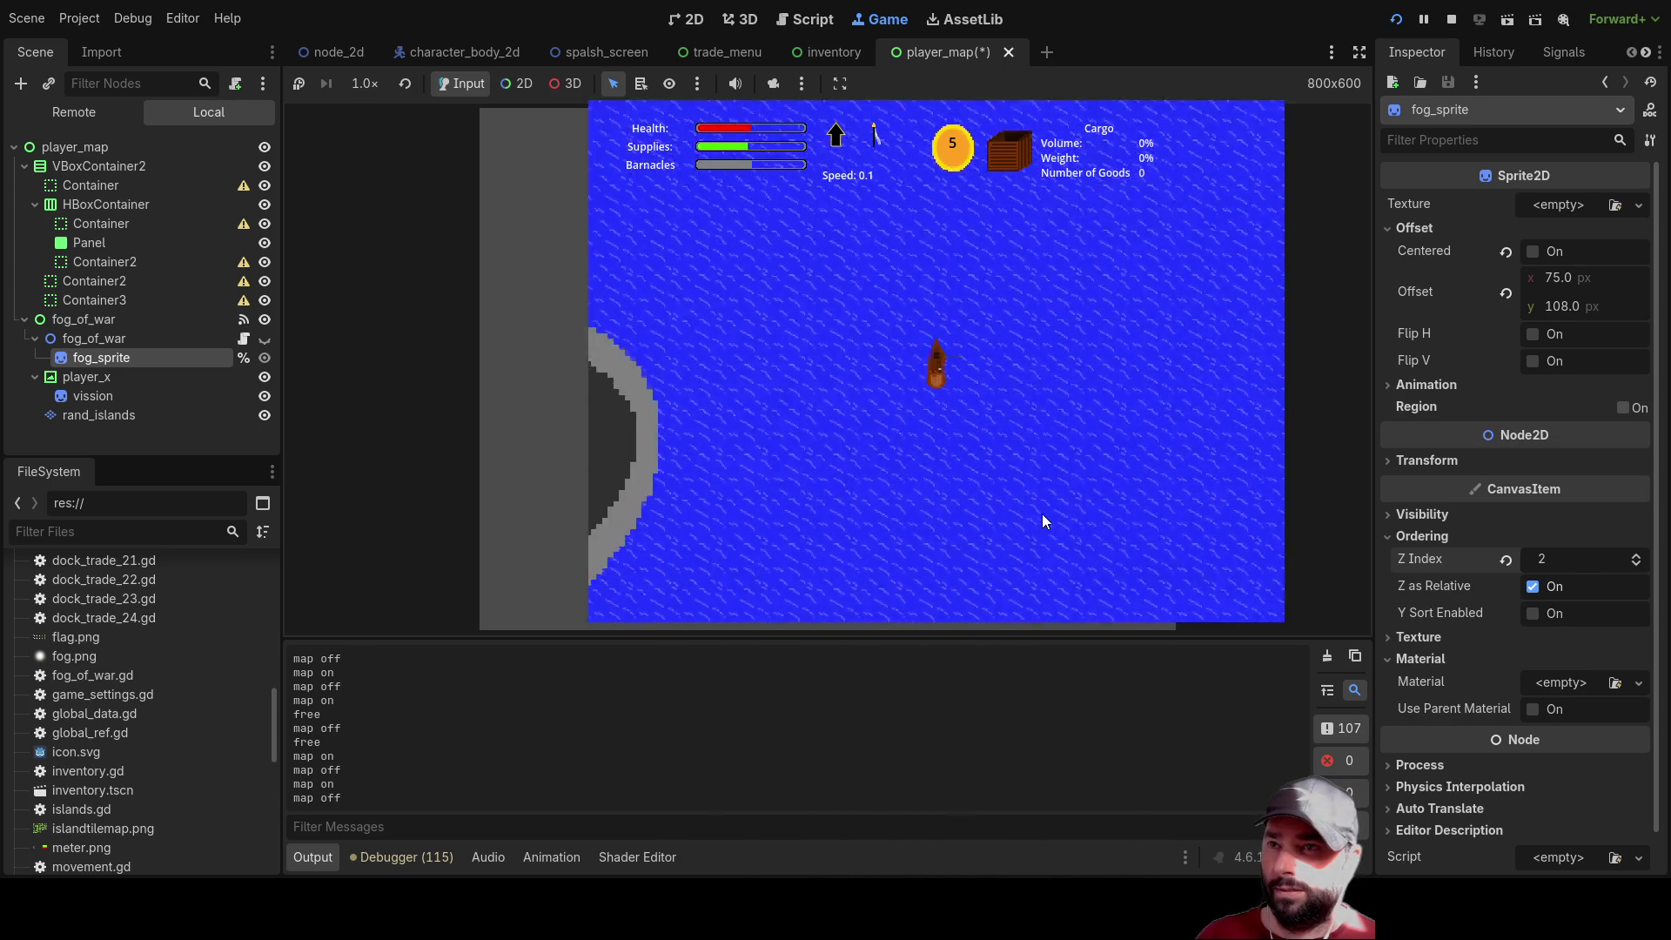
pyautogui.press('m')
pyautogui.press('m')
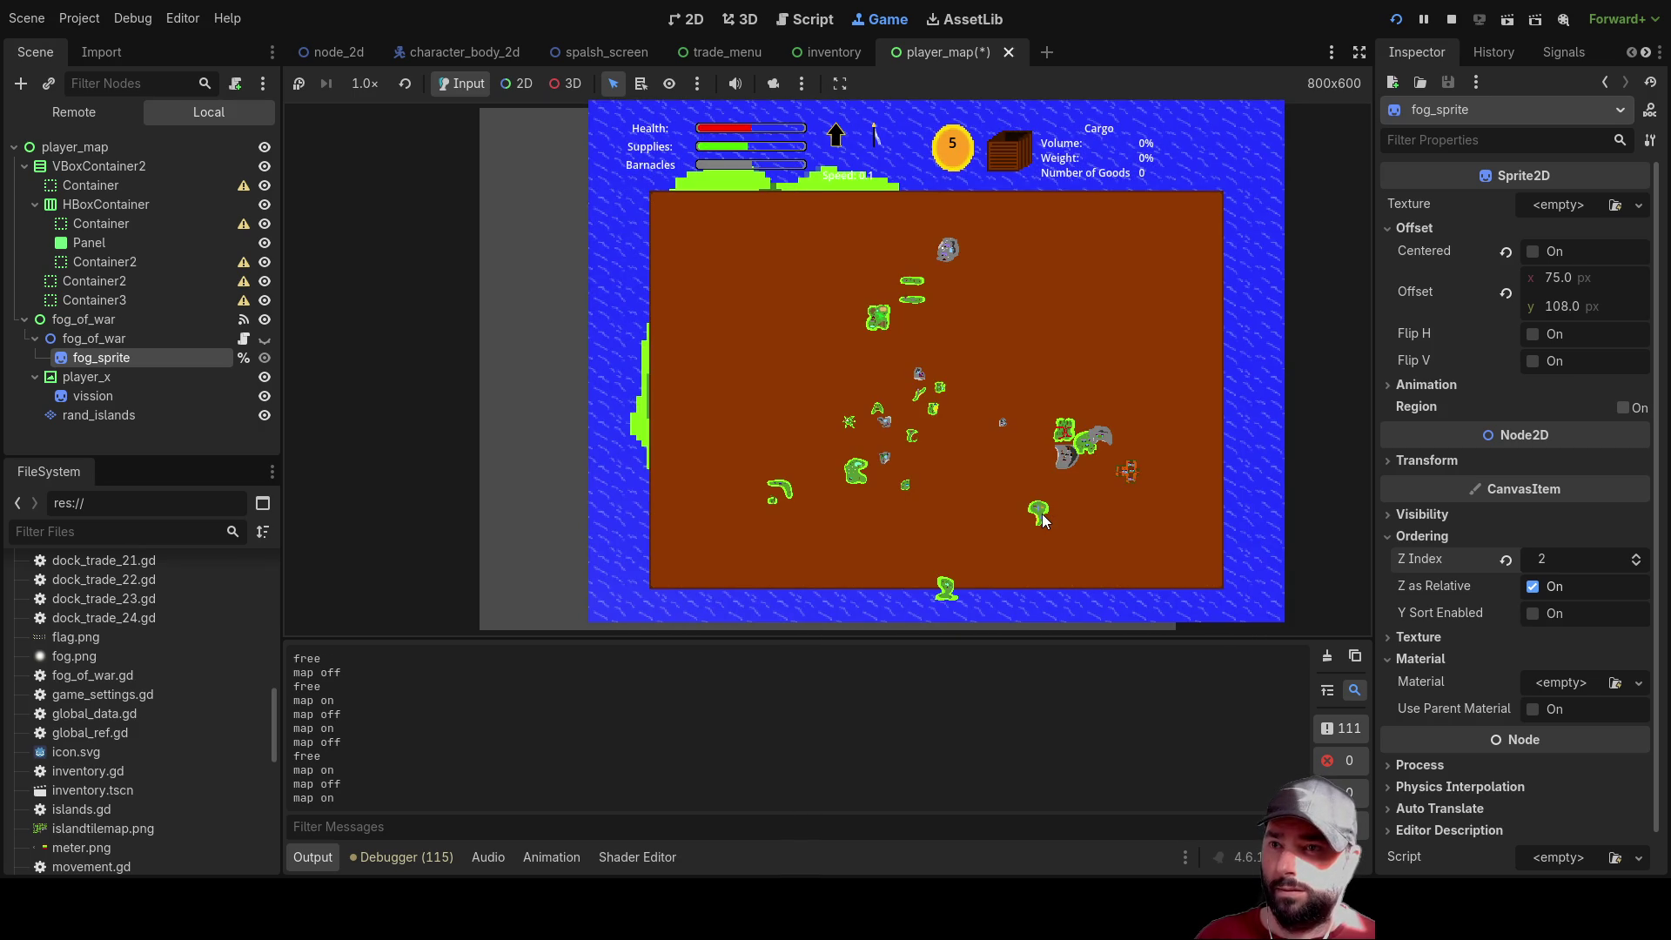
pyautogui.press('m')
pyautogui.press('m')
pyautogui.press('m')
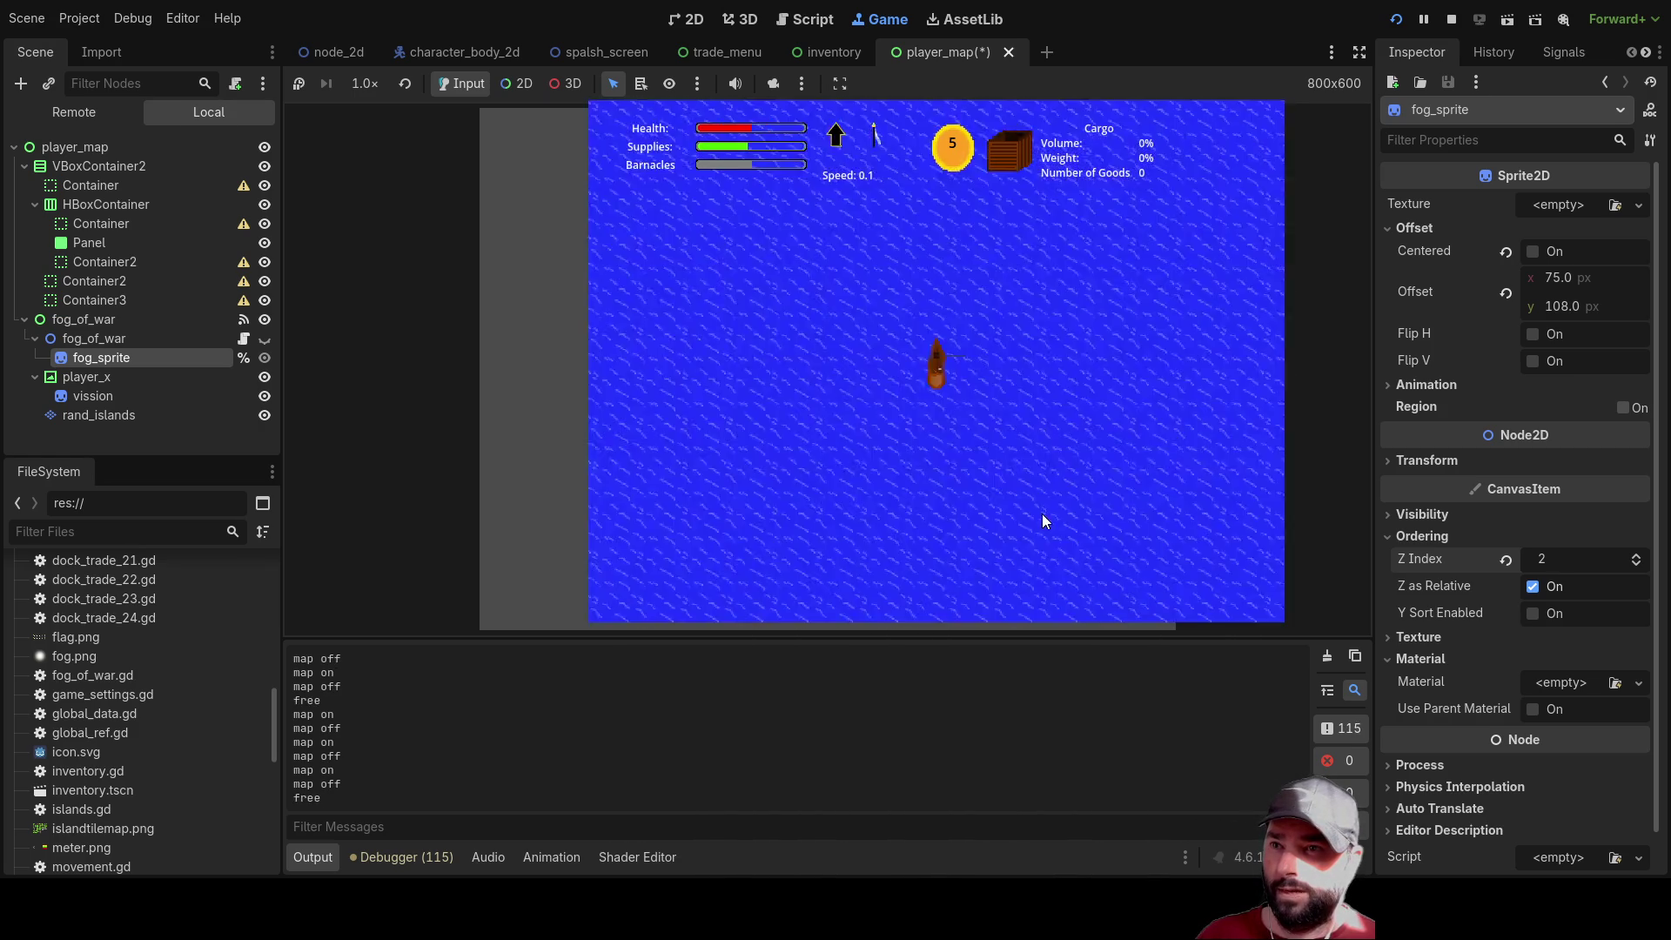
pyautogui.press('m')
pyautogui.press('m')
pyautogui.press('m')
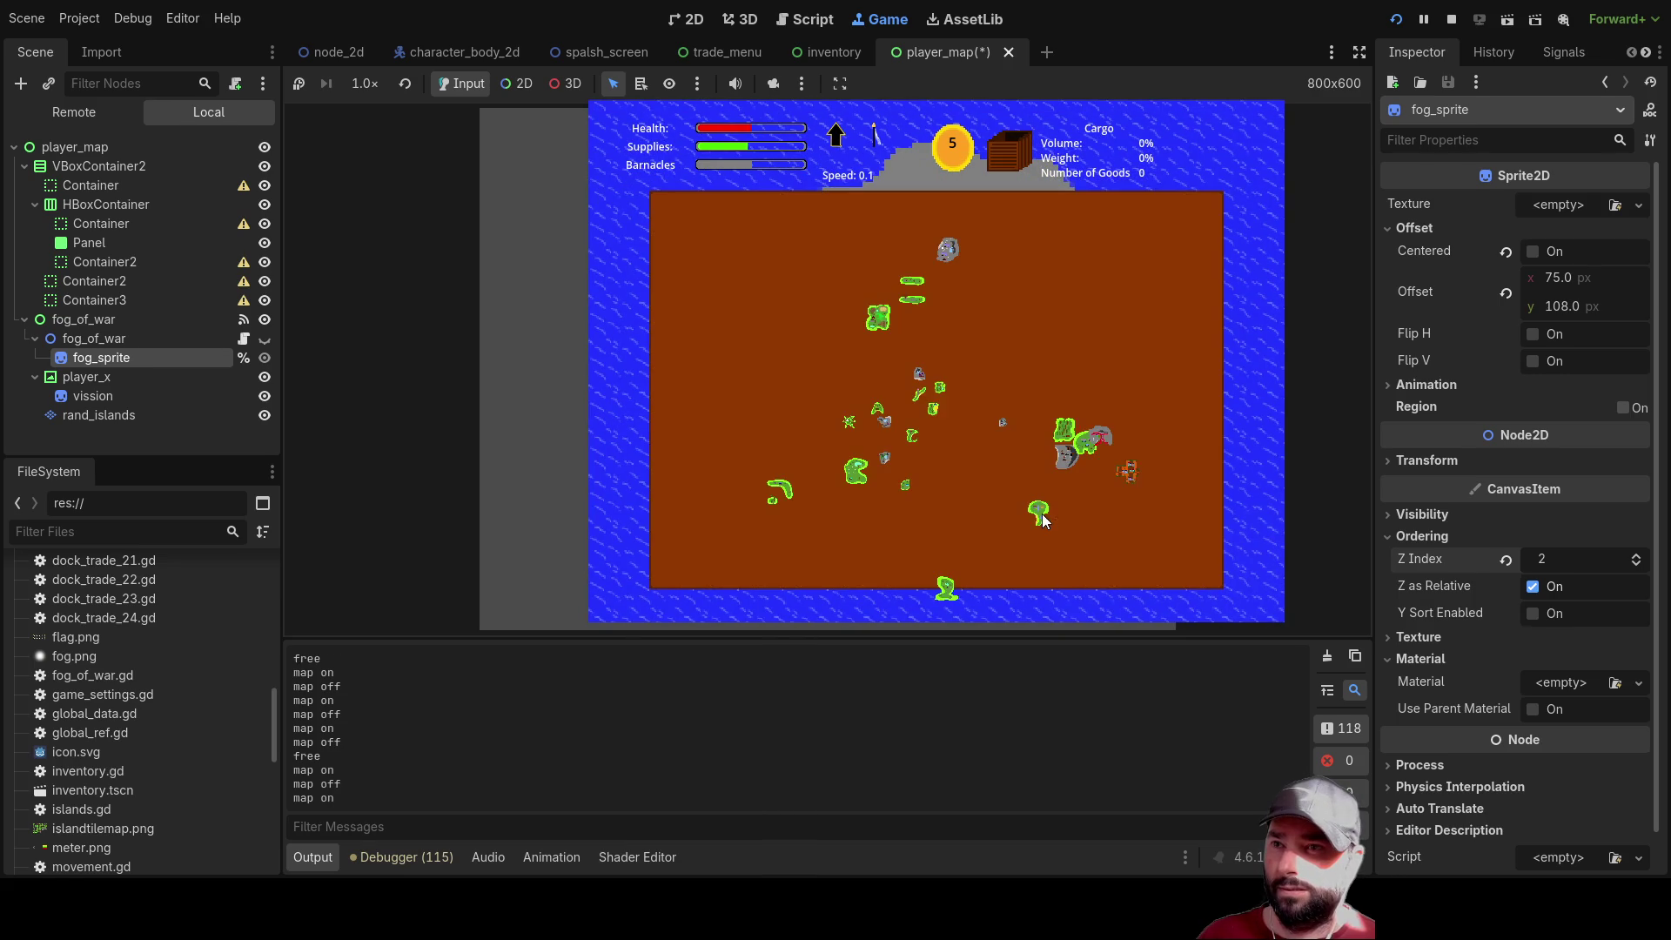
pyautogui.press('m')
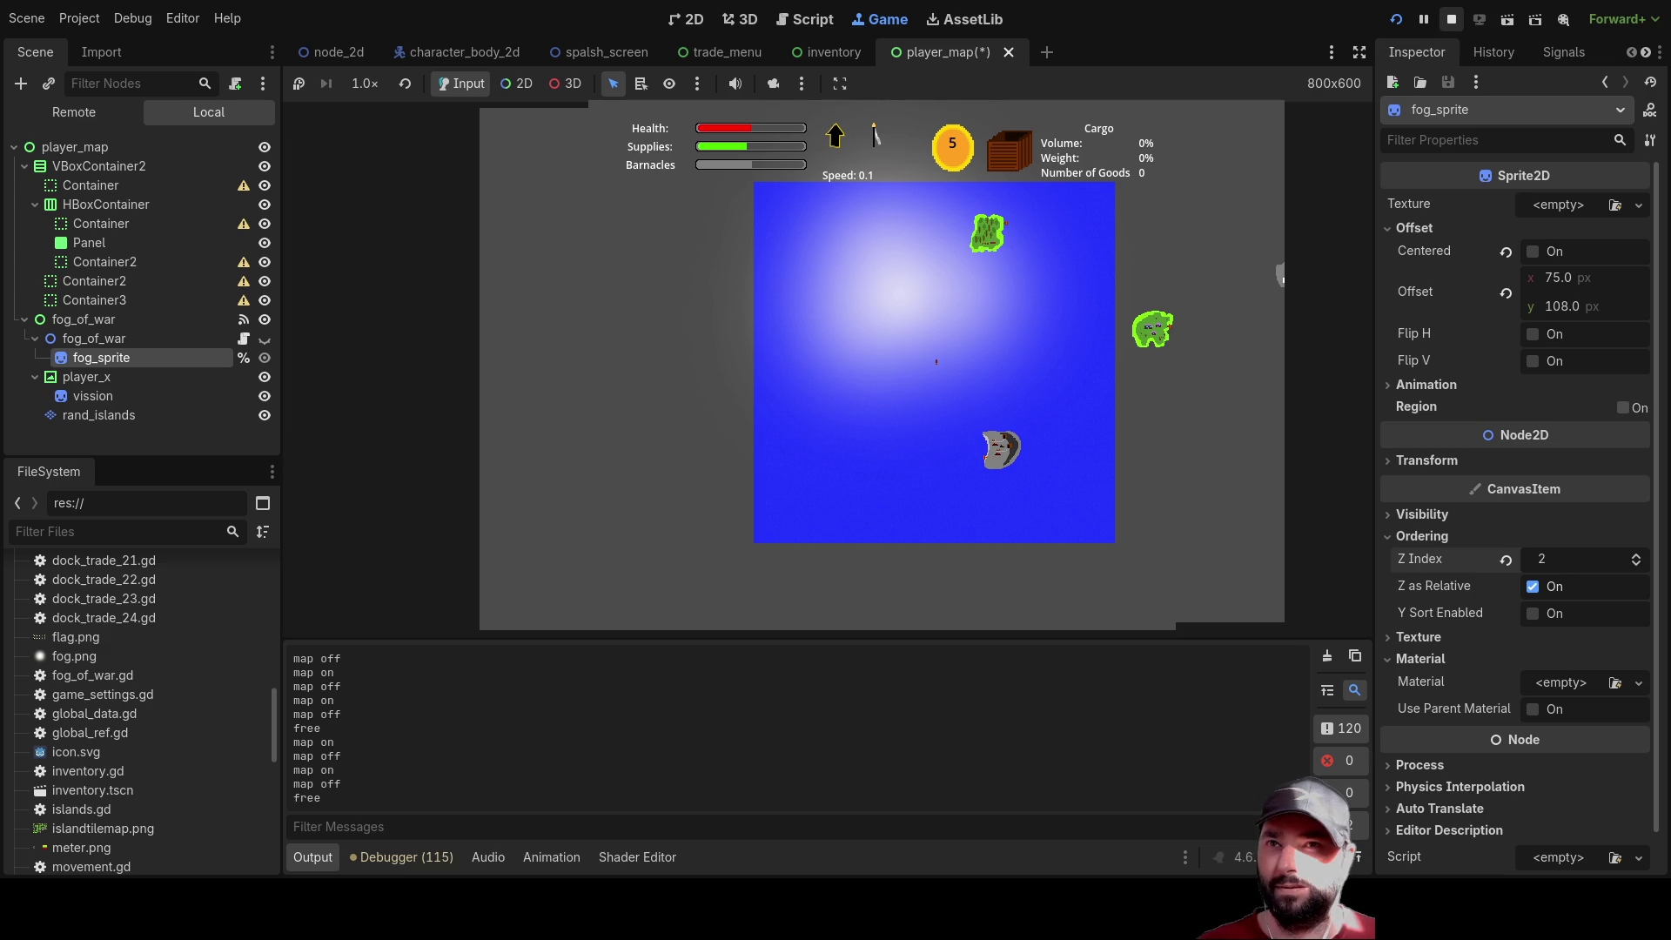
# Restart the current scene and make the fog_of_war node visible again
pyautogui.click(1451, 18)
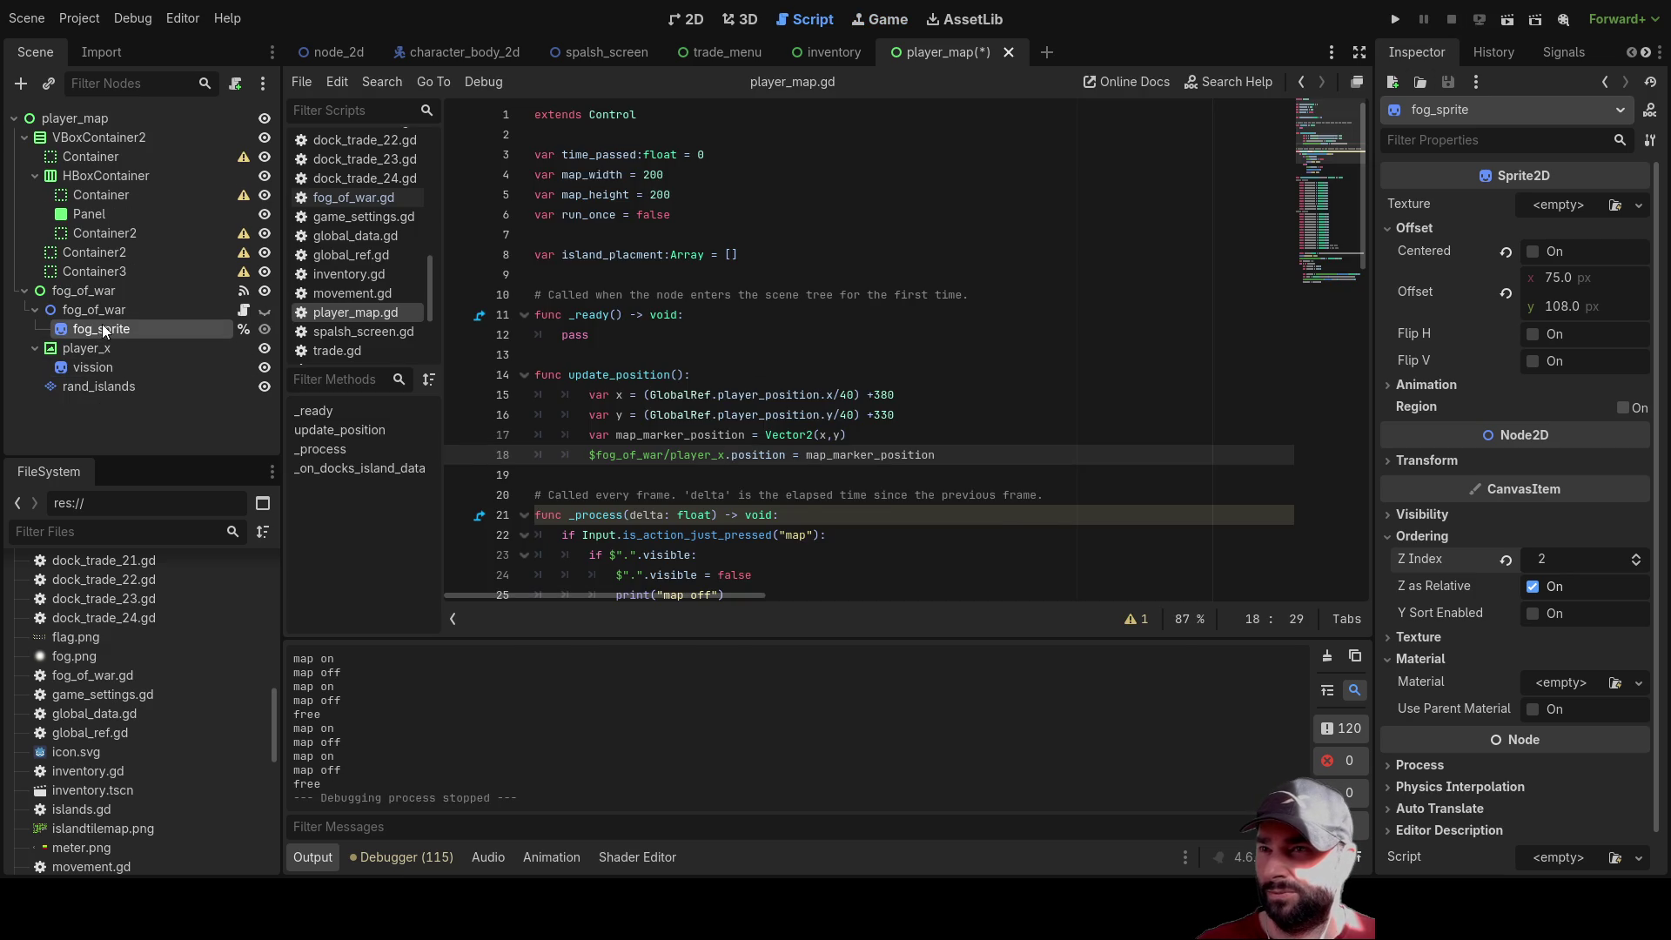
pyautogui.click(1507, 18)
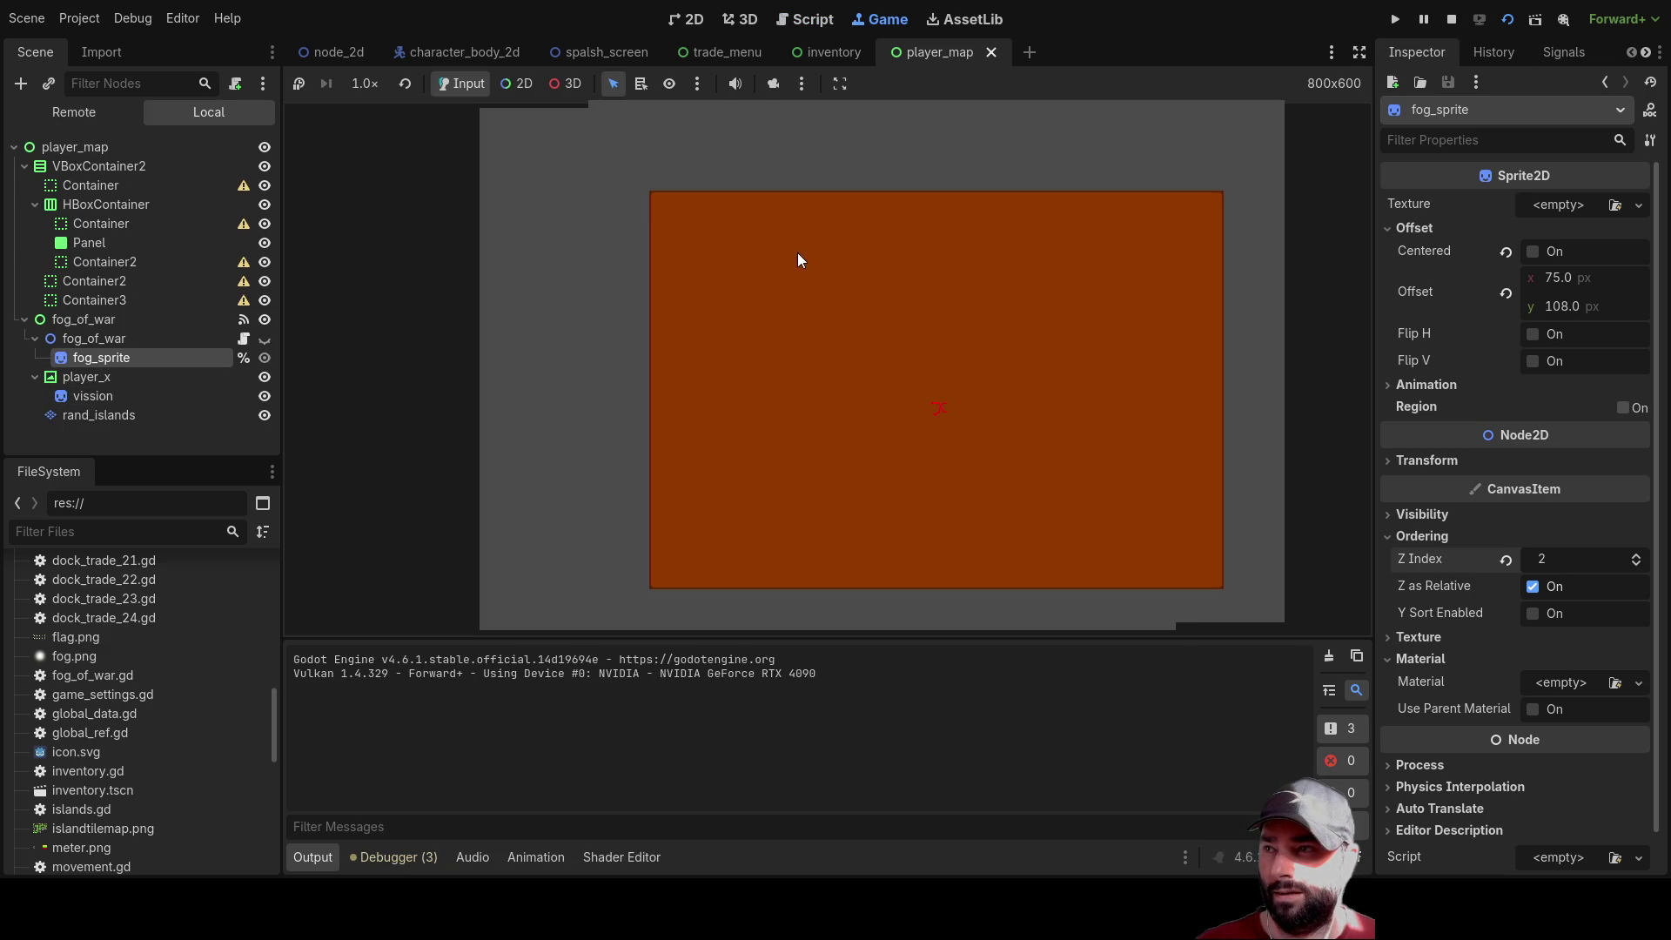
pyautogui.click(263, 338)
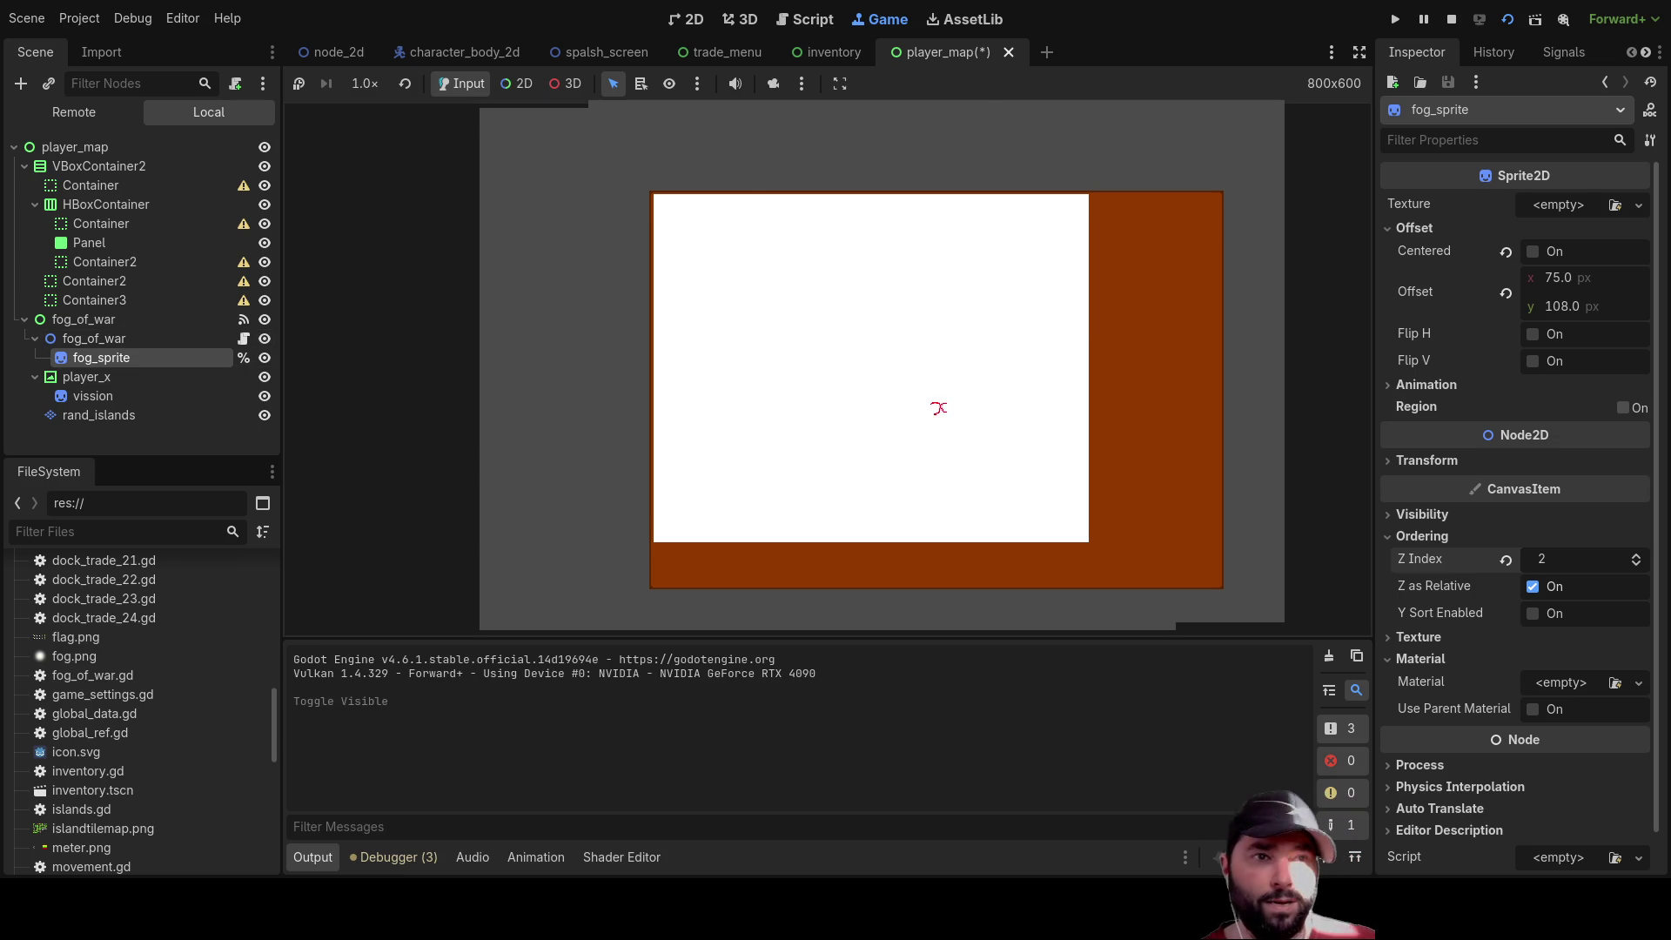
# Open fog_of_war.gd and start editing the fog image size on line 21
pyautogui.hotkey('ctrl', 'F3')
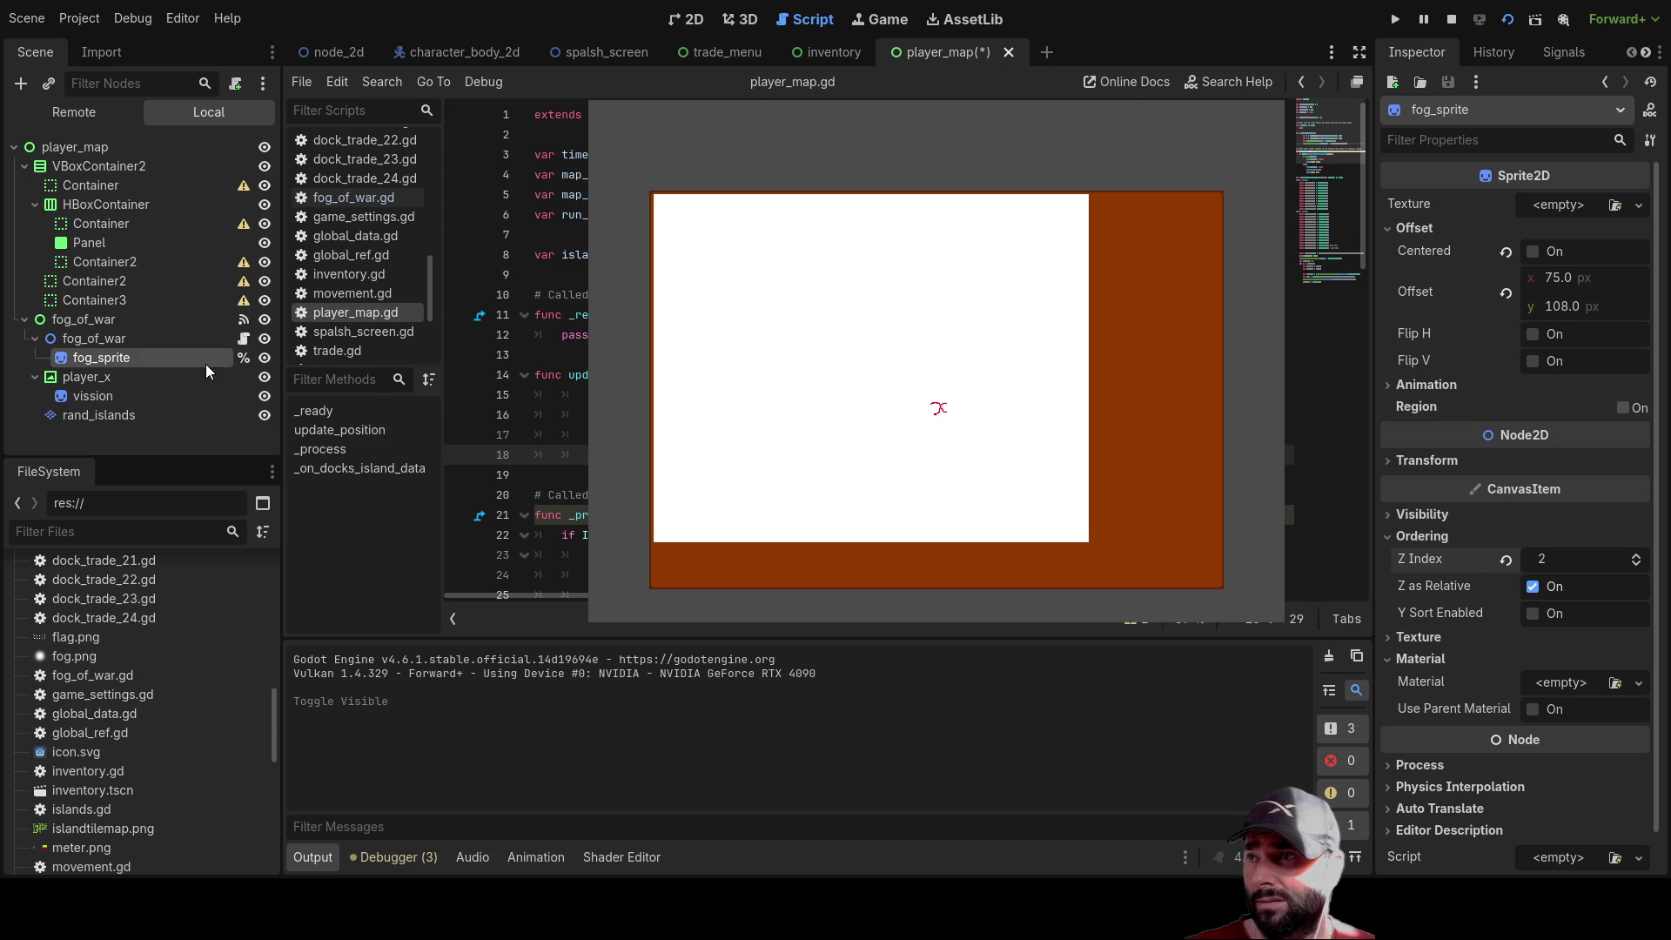
pyautogui.click(362, 200)
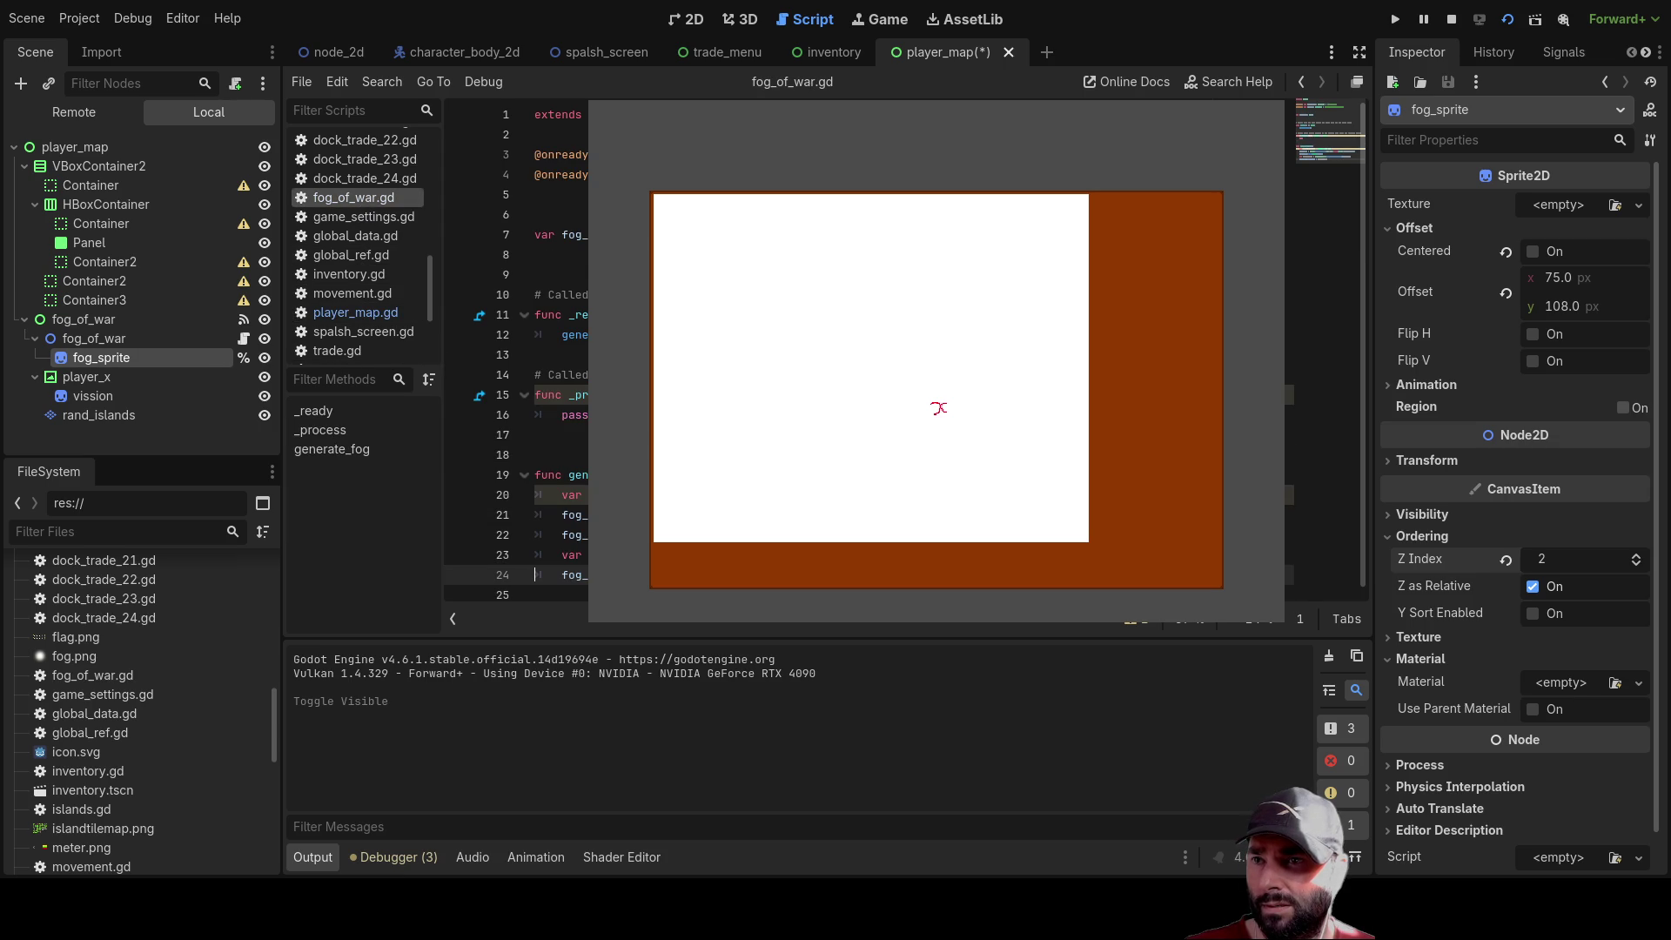
pyautogui.click(855, 514)
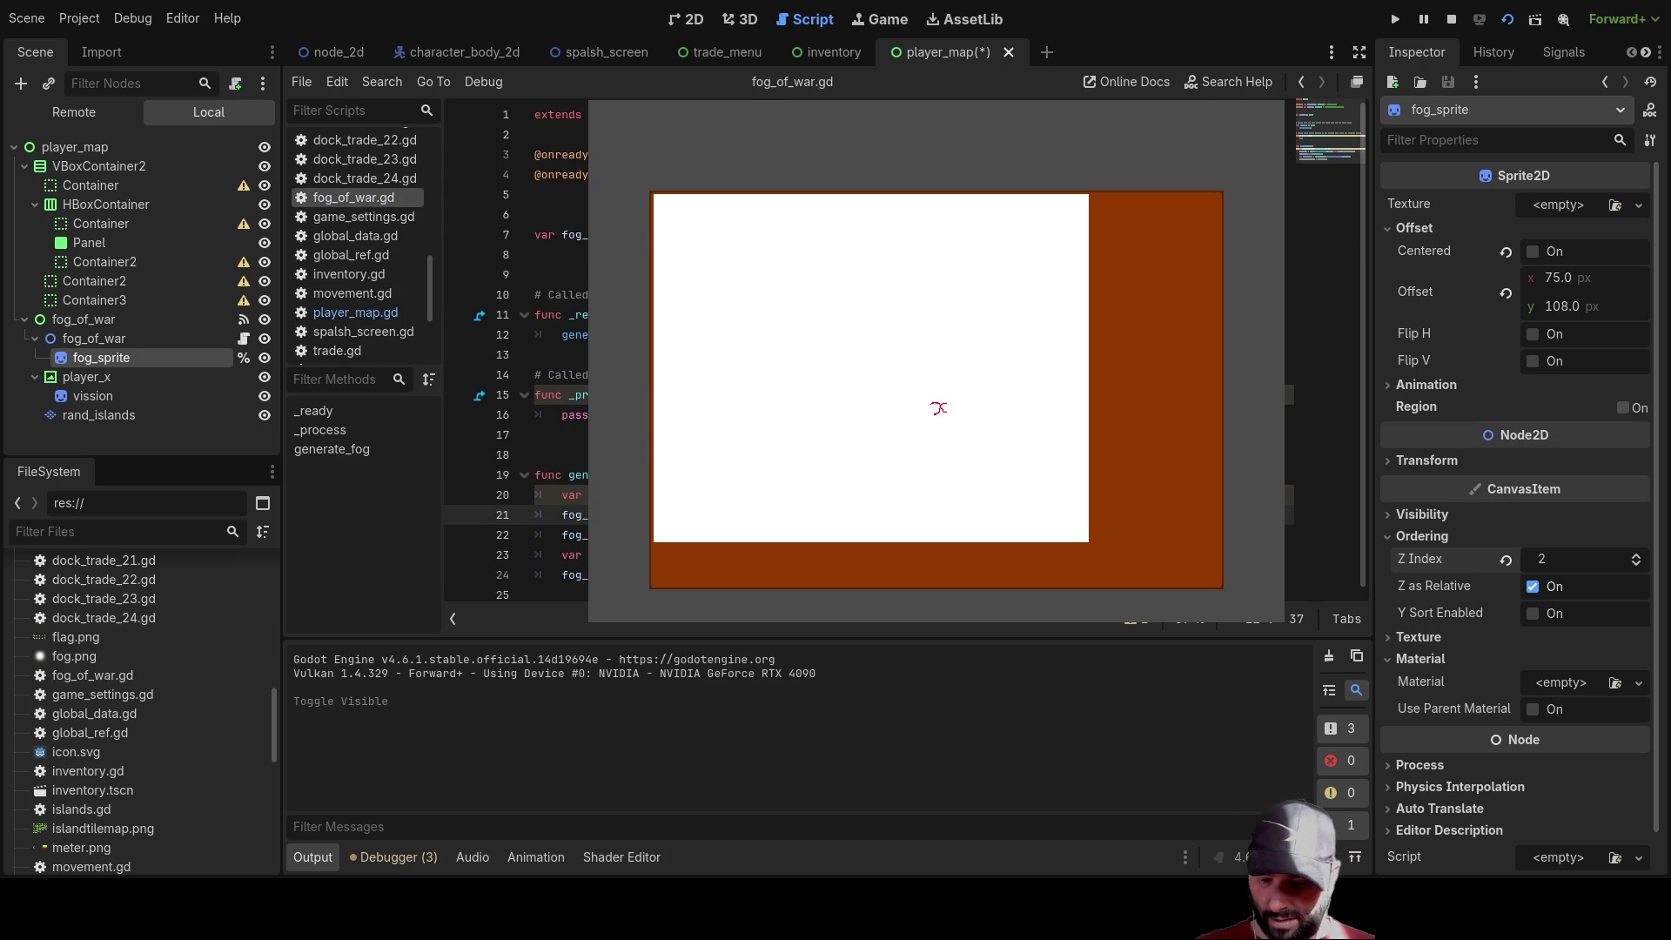
pyautogui.press('Delete')
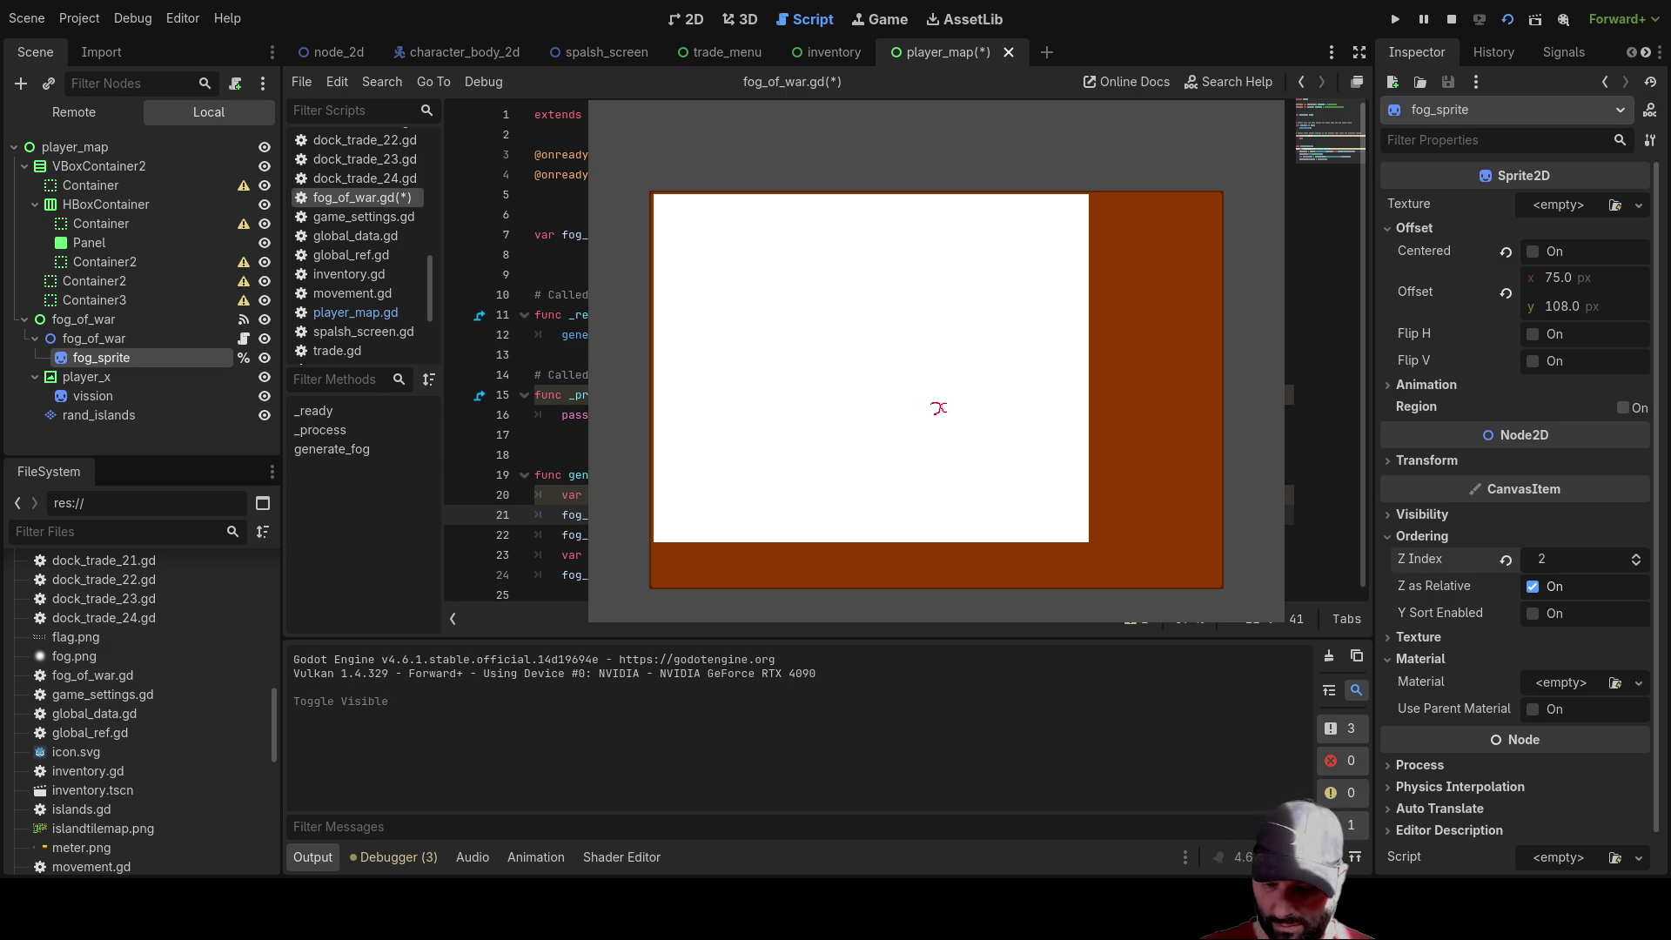
# Change the Image.create_empty call on line 21 to 650 by 450
pyautogui.press('F5')
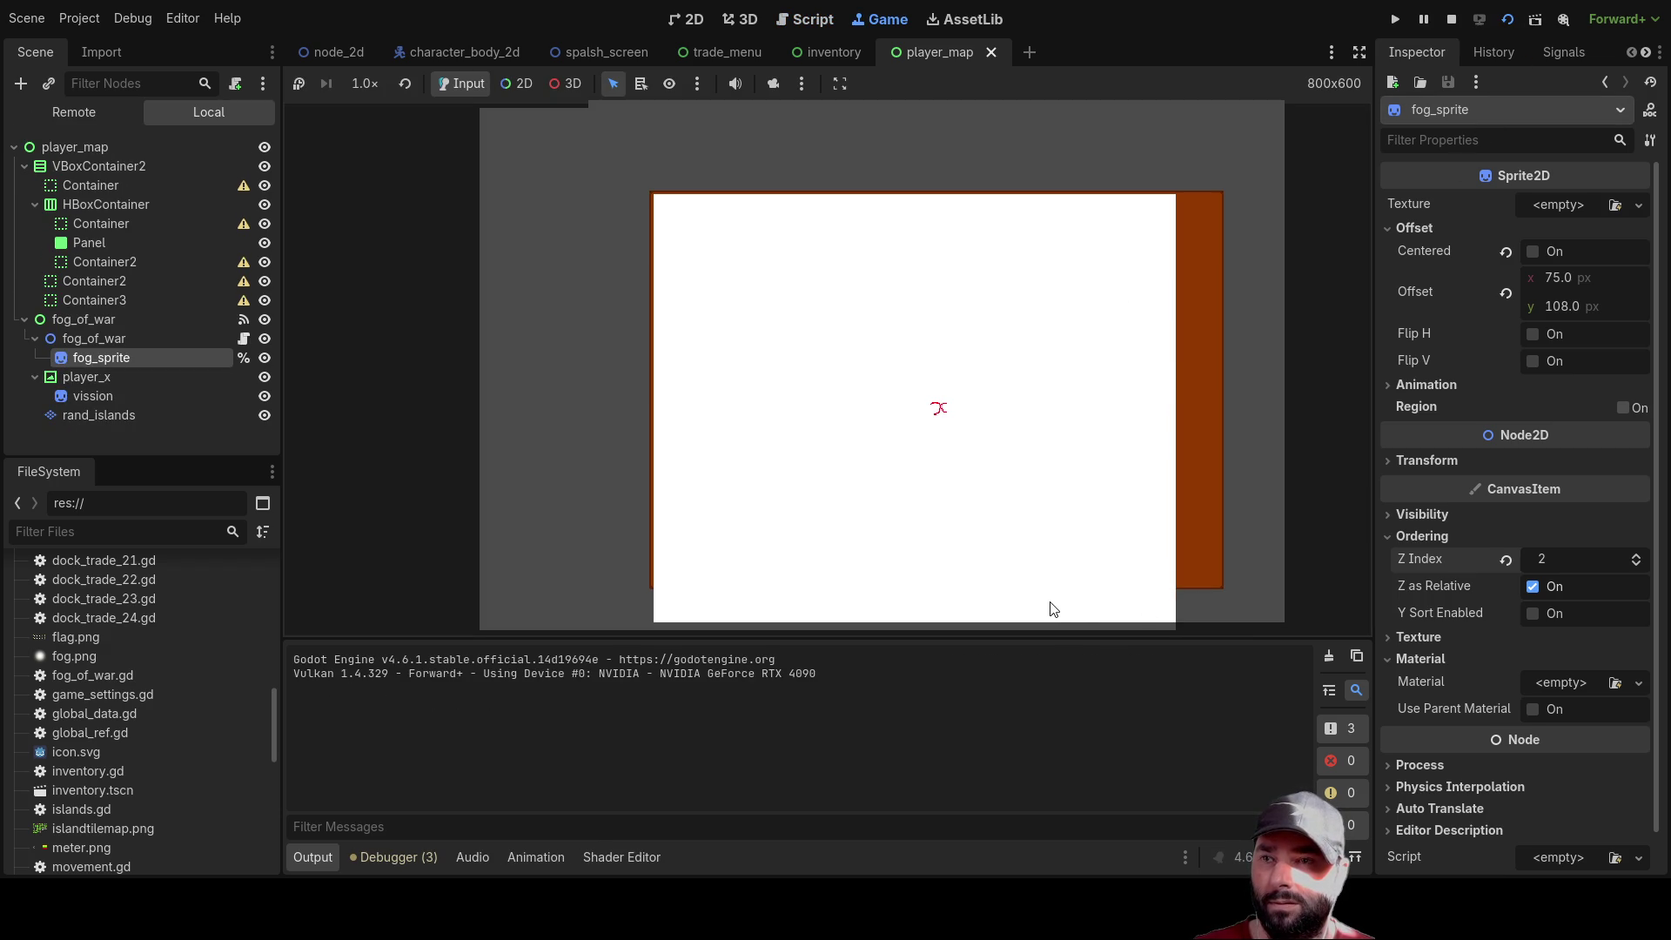
pyautogui.press('F8')
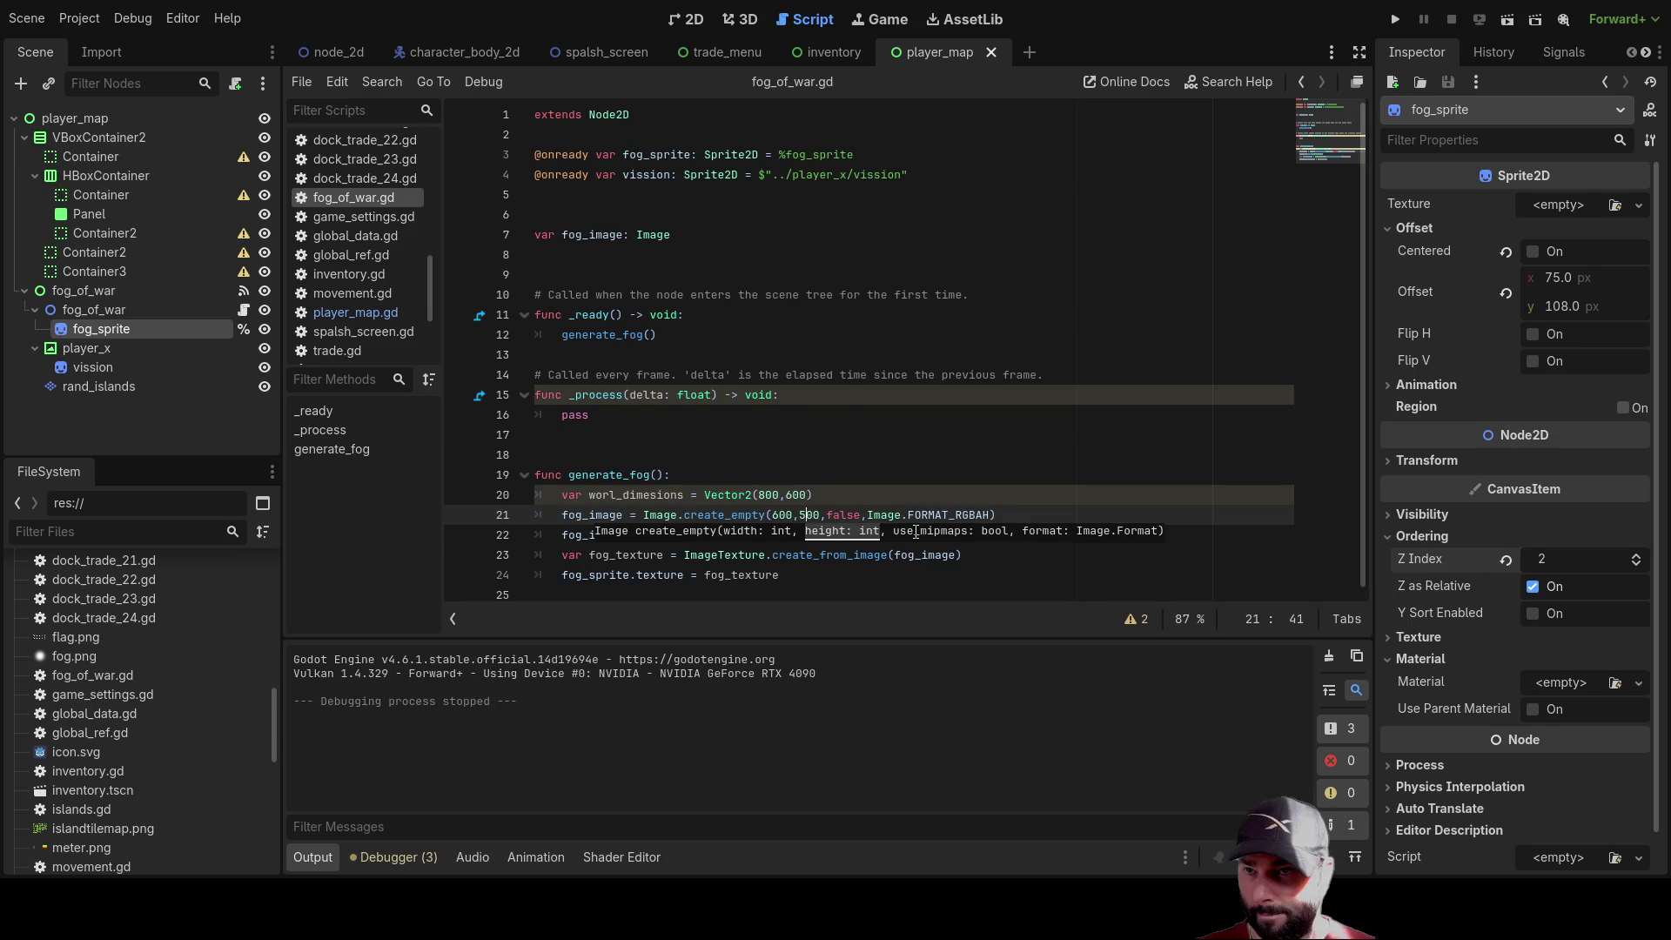
pyautogui.press('BackSpace')
pyautogui.press('BackSpace')
pyautogui.write('45')
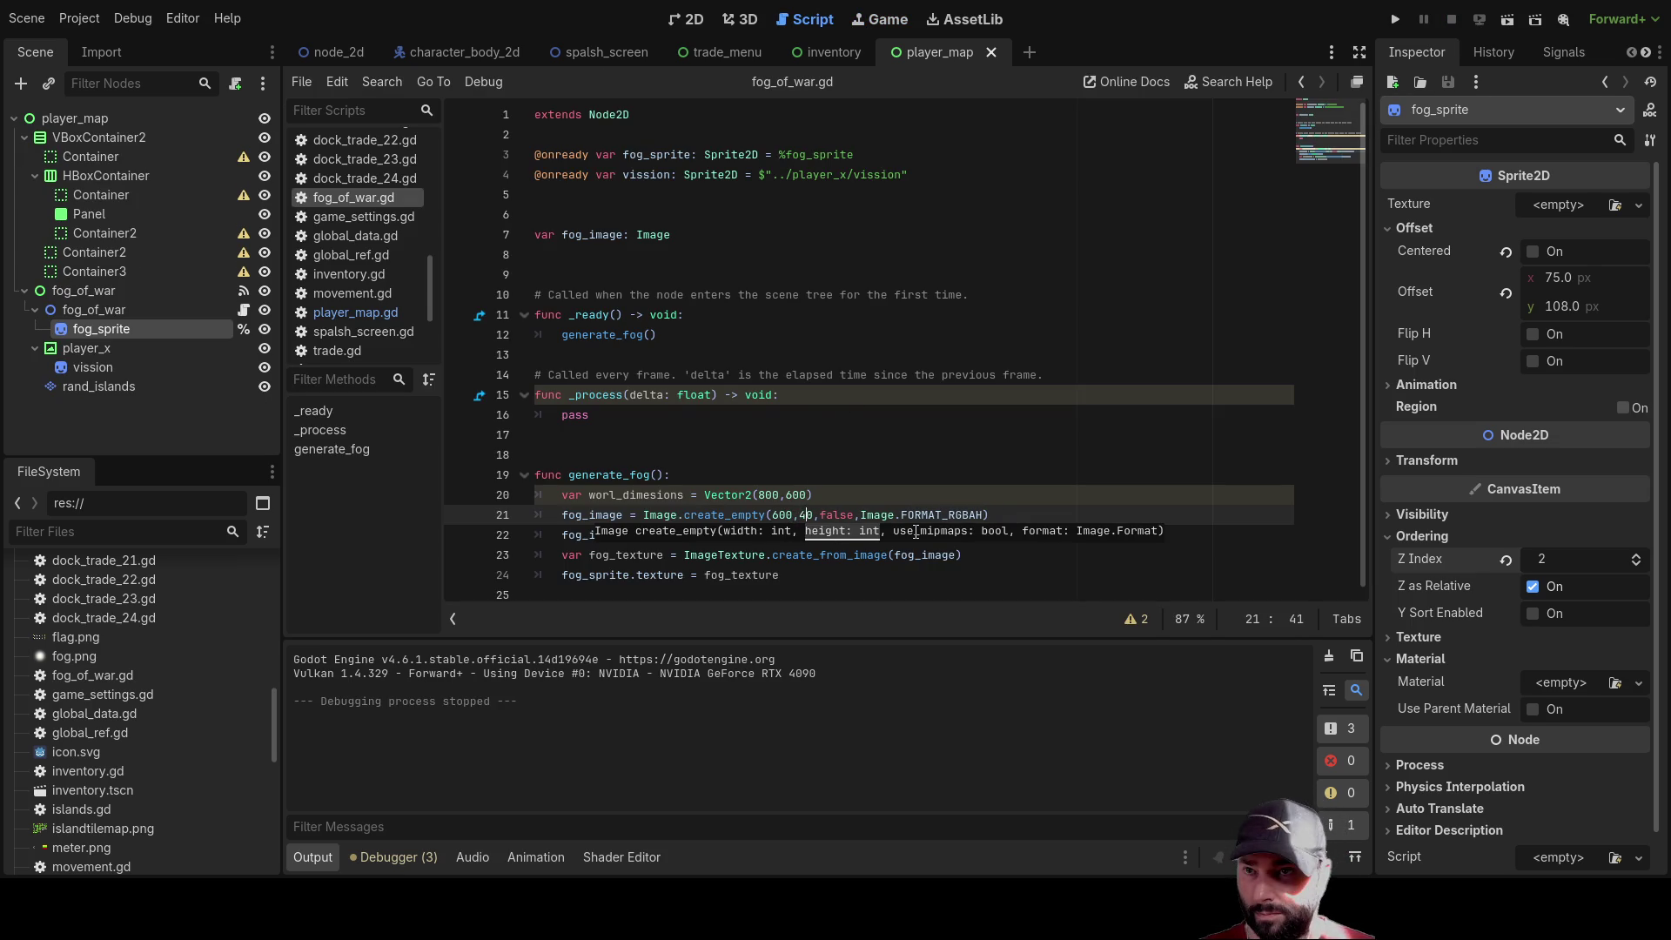
pyautogui.press('BackSpace')
pyautogui.write('5')
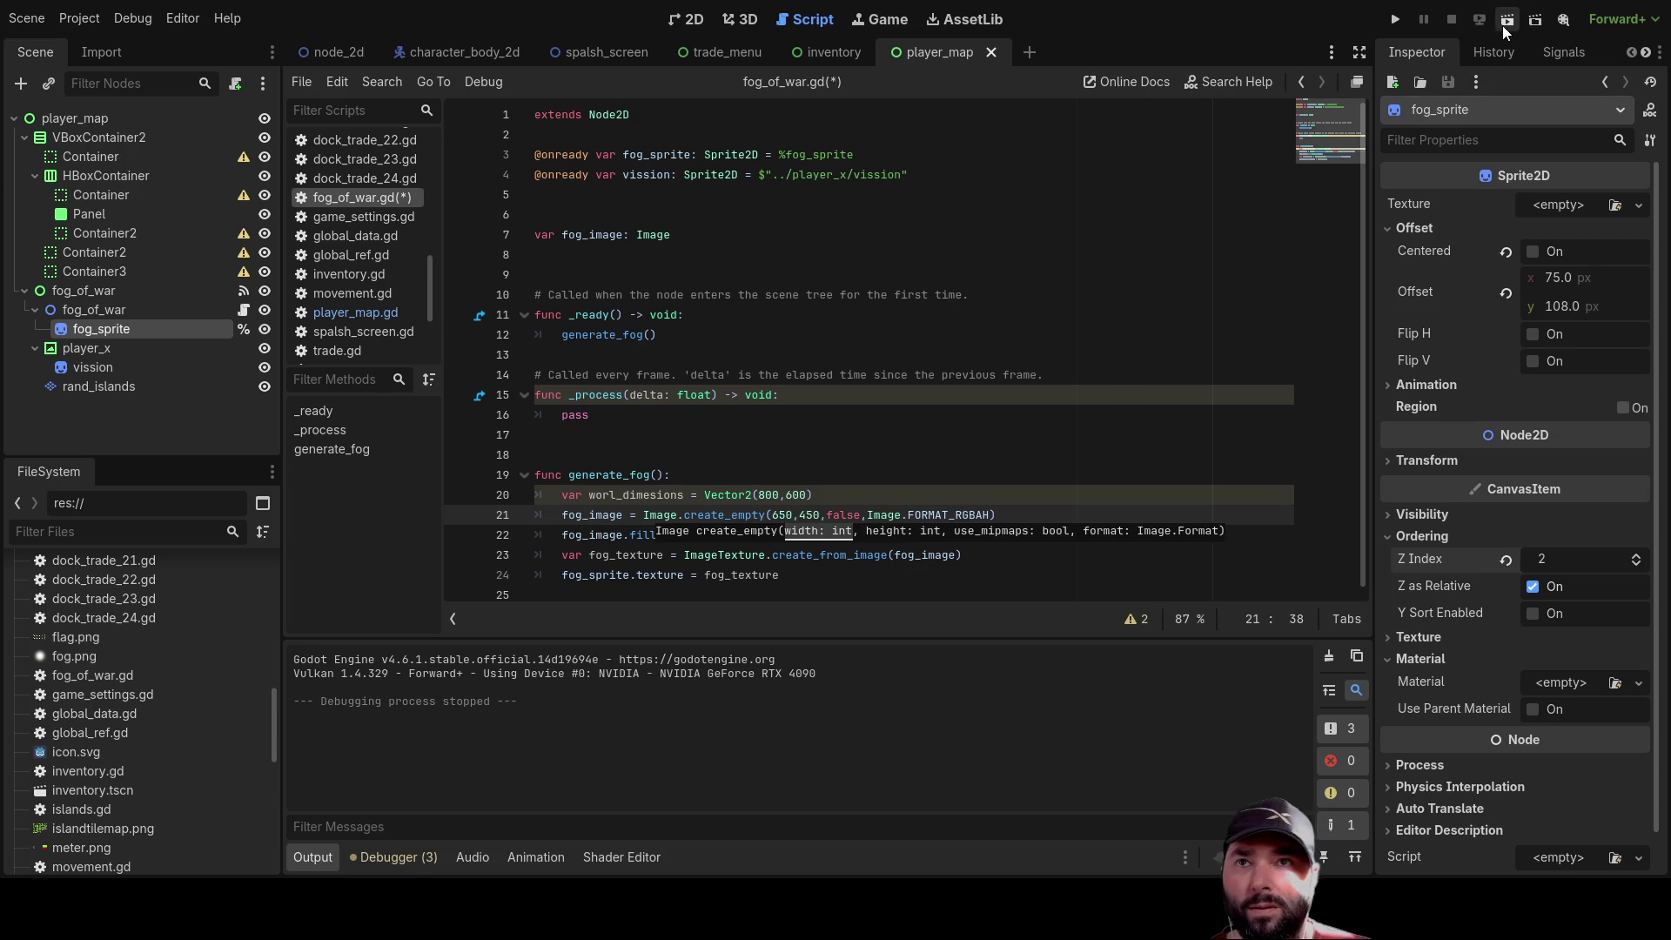
# Test the resized fog in the running scene, then add blank lines after generate_fog's code
pyautogui.click(1508, 18)
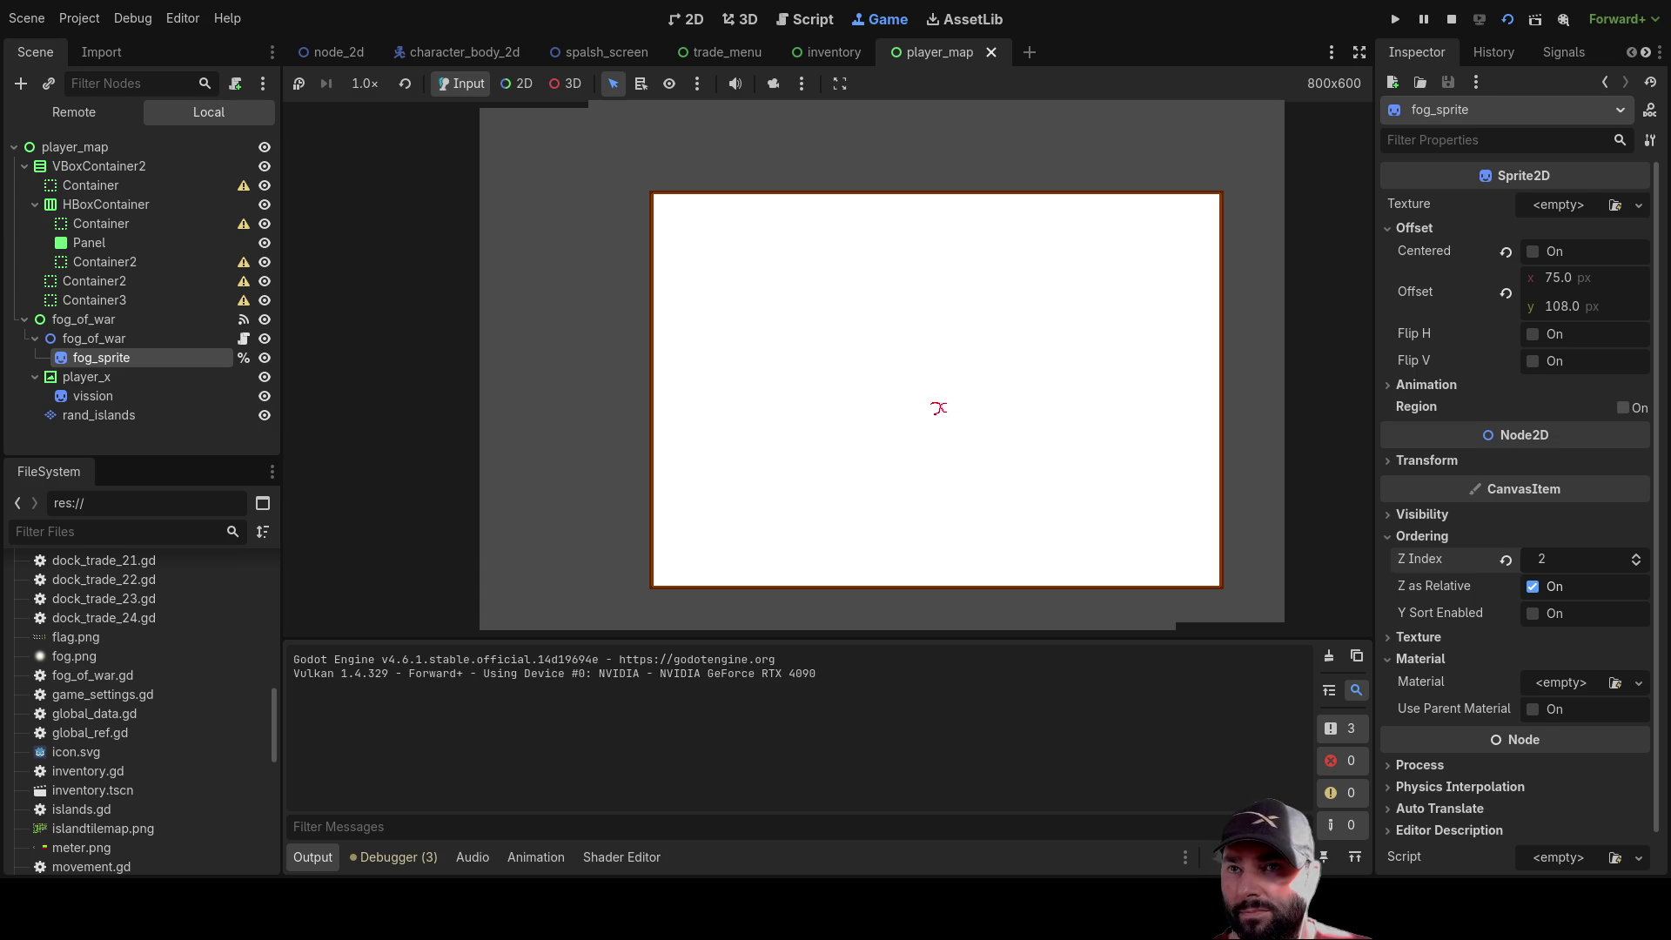
pyautogui.click(1451, 18)
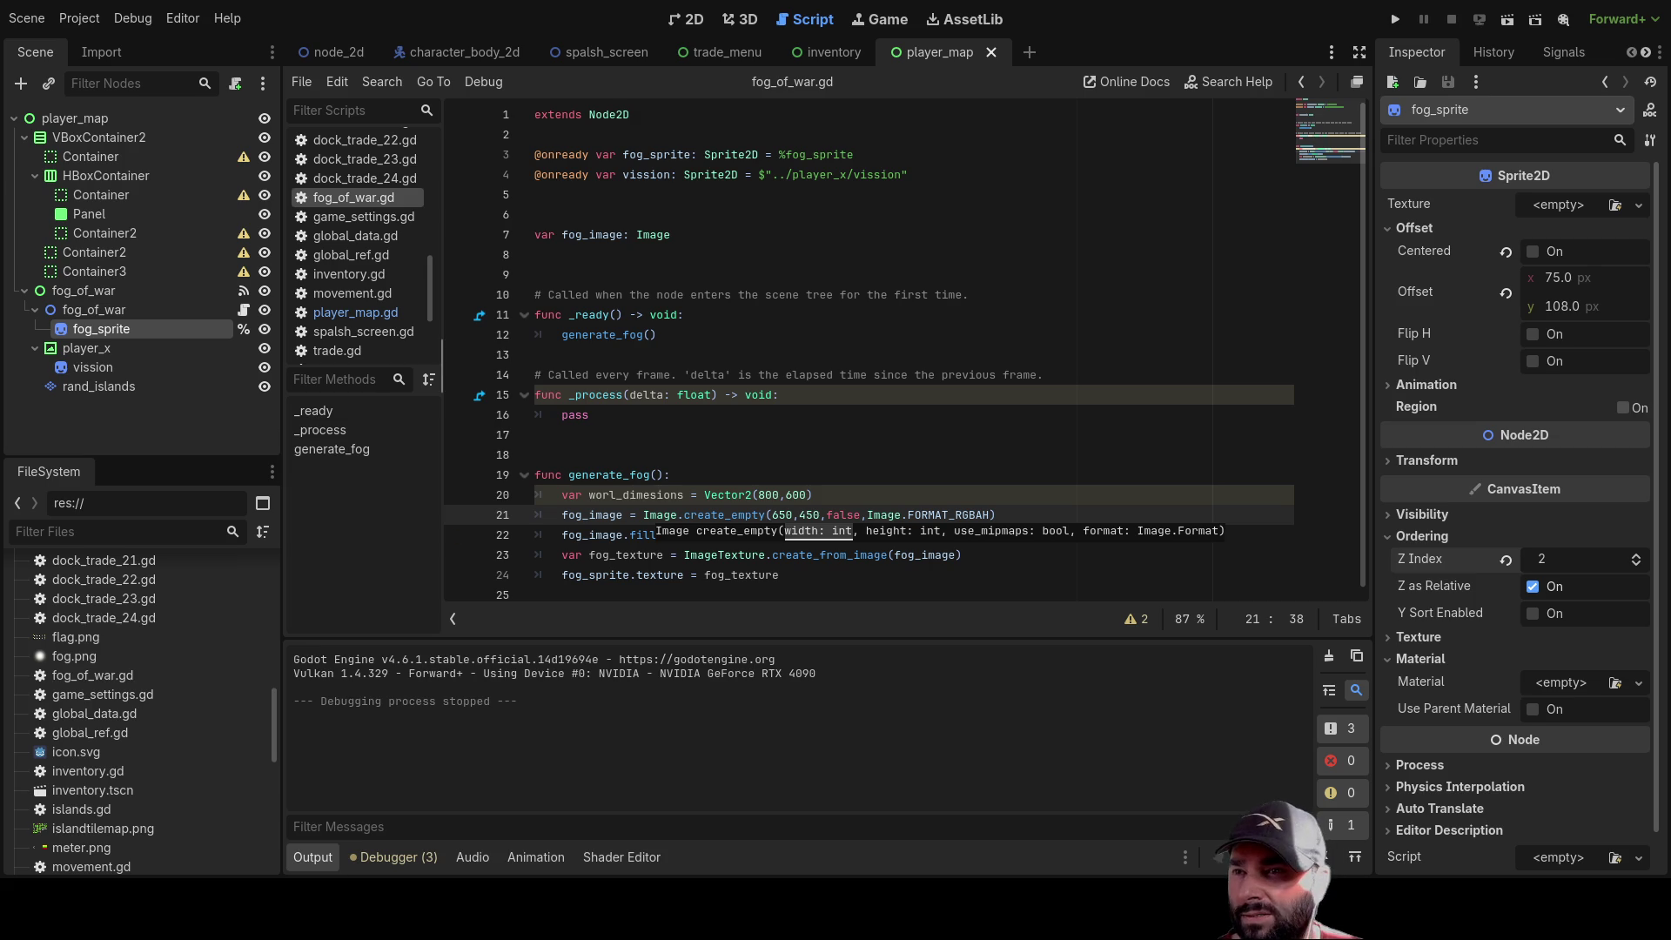
pyautogui.click(674, 435)
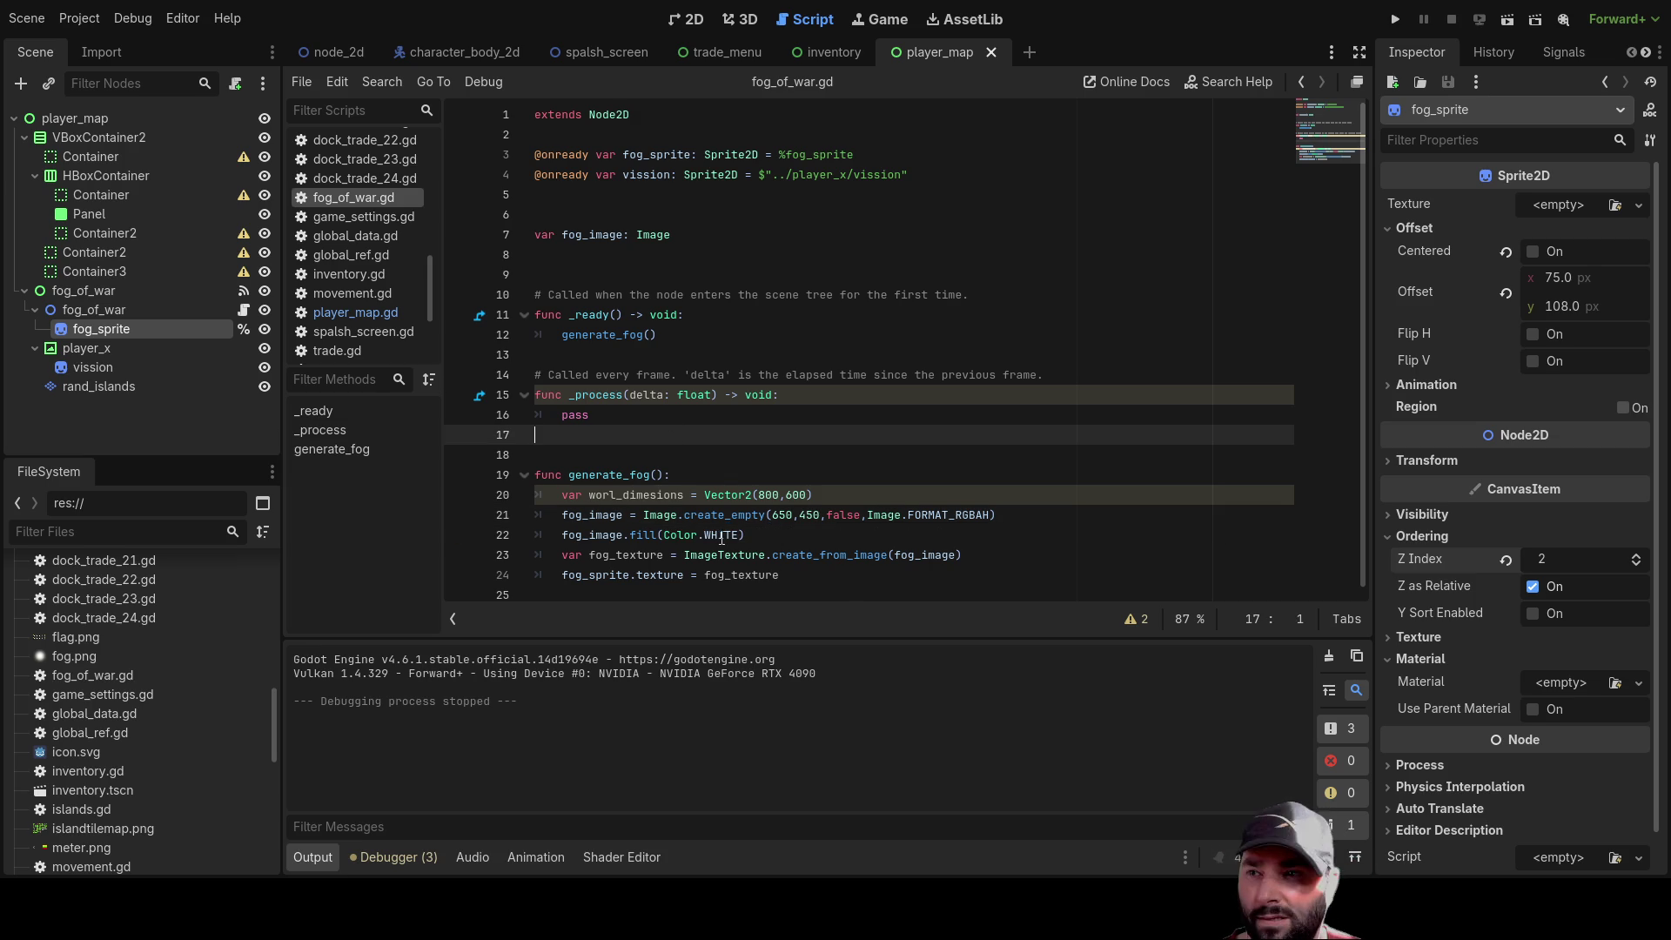
pyautogui.click(605, 589)
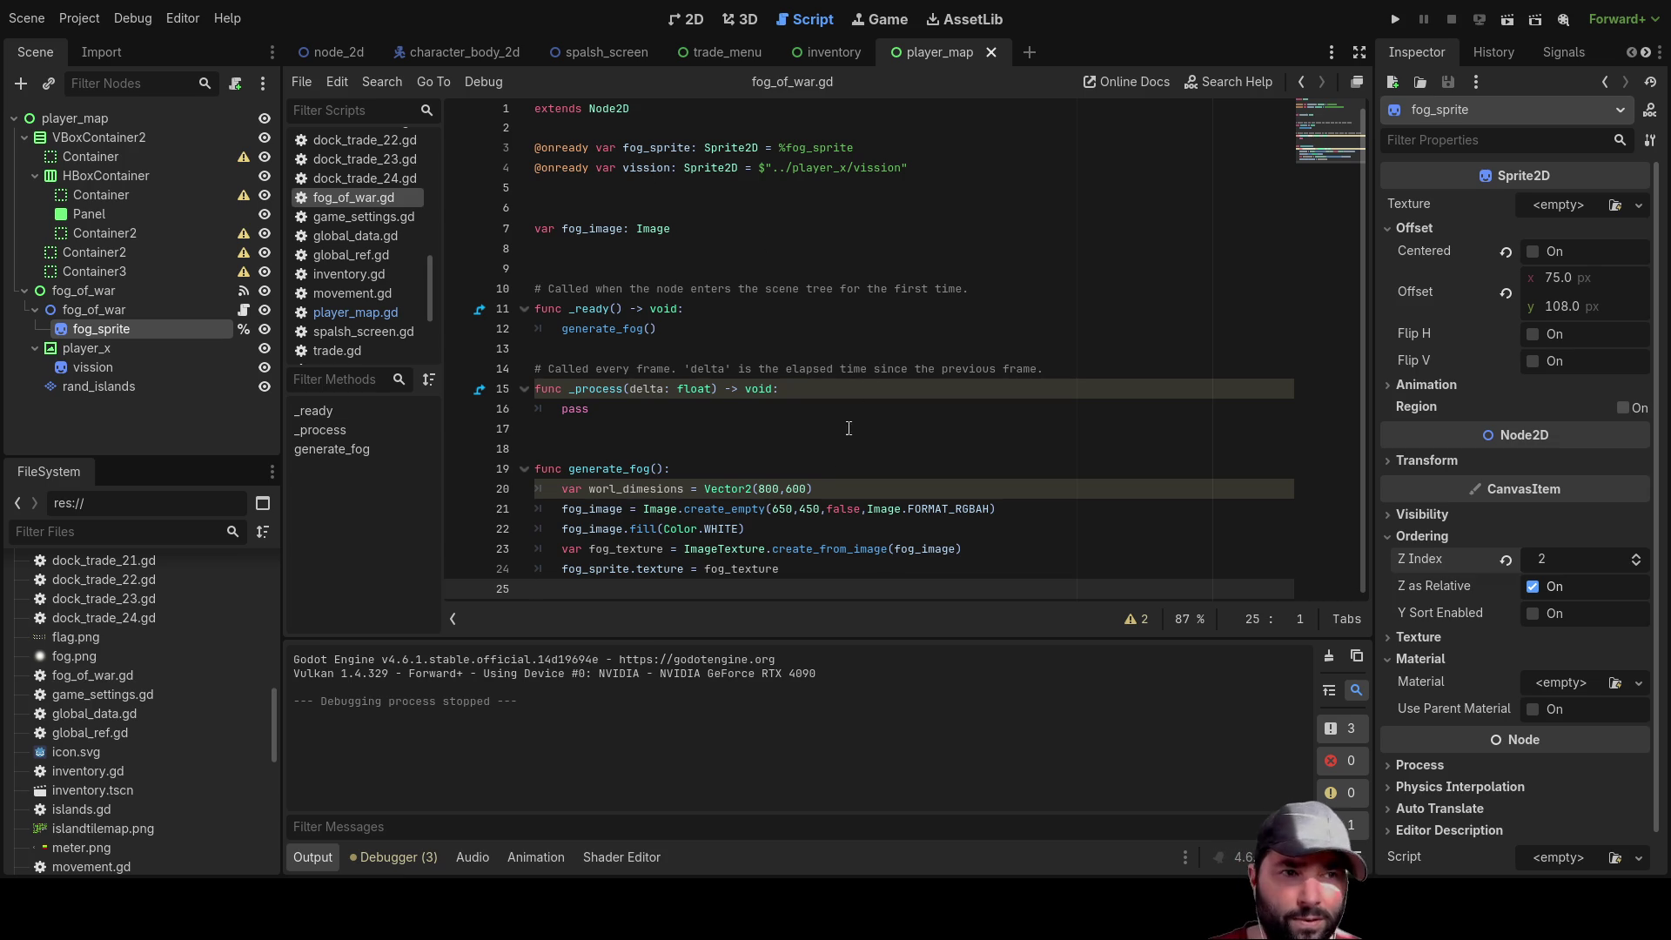
pyautogui.press('Return')
pyautogui.press('Return')
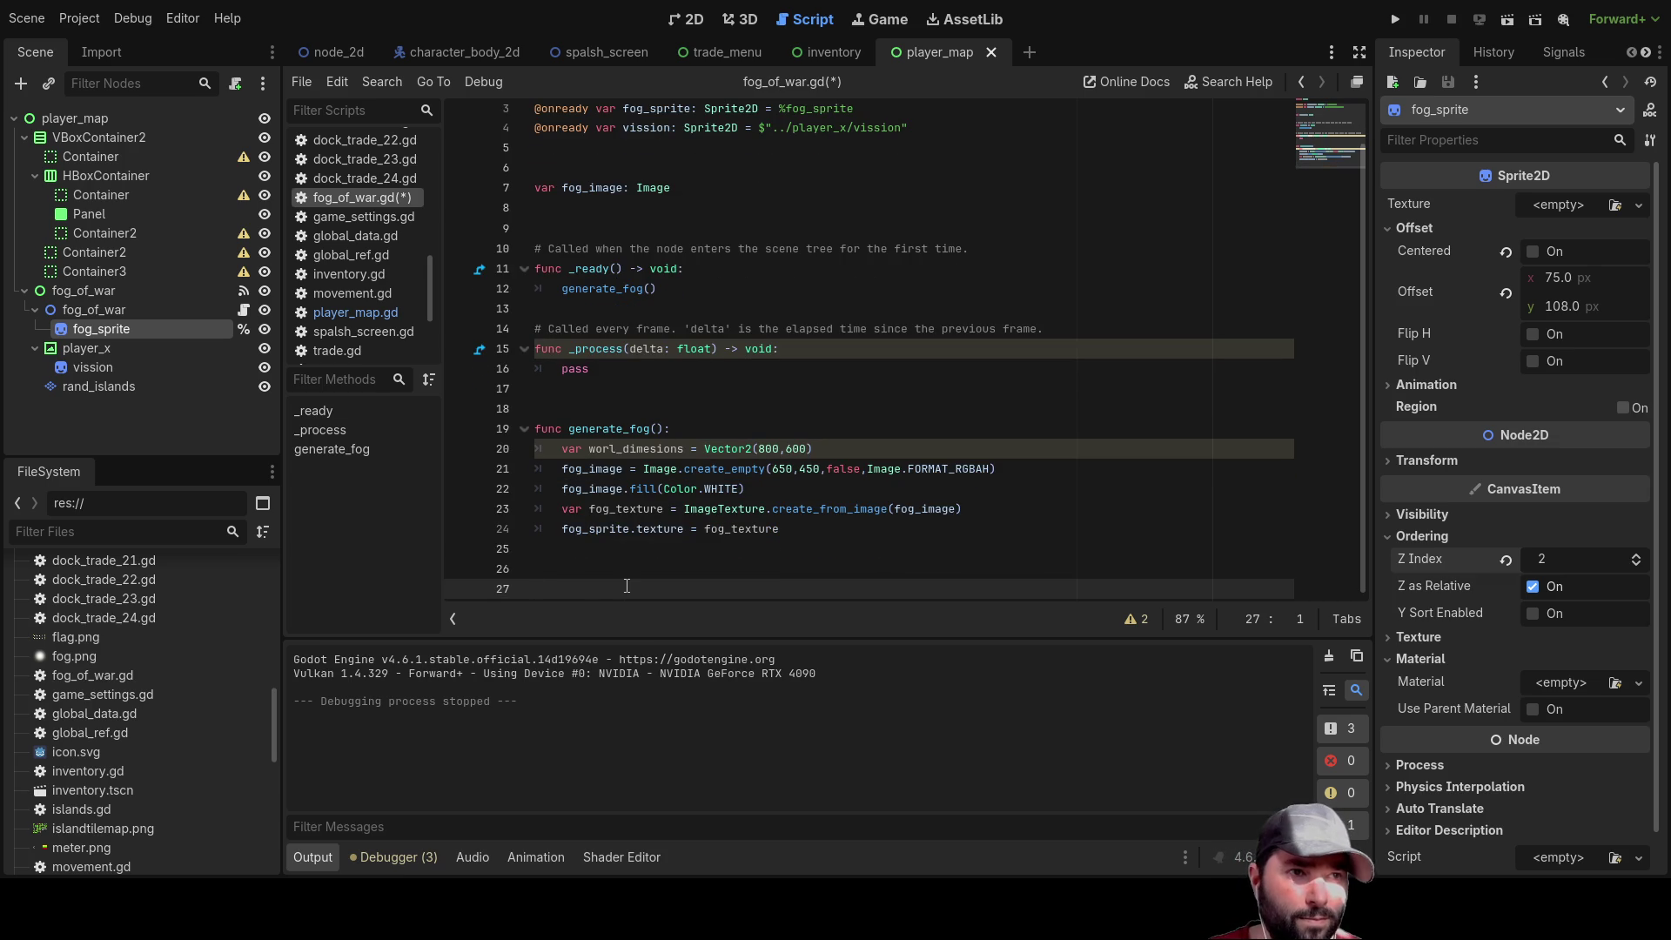
# Write `vission_image = vission.texture.get_image()` on line 26 of generate_fog
pyautogui.press('Up')
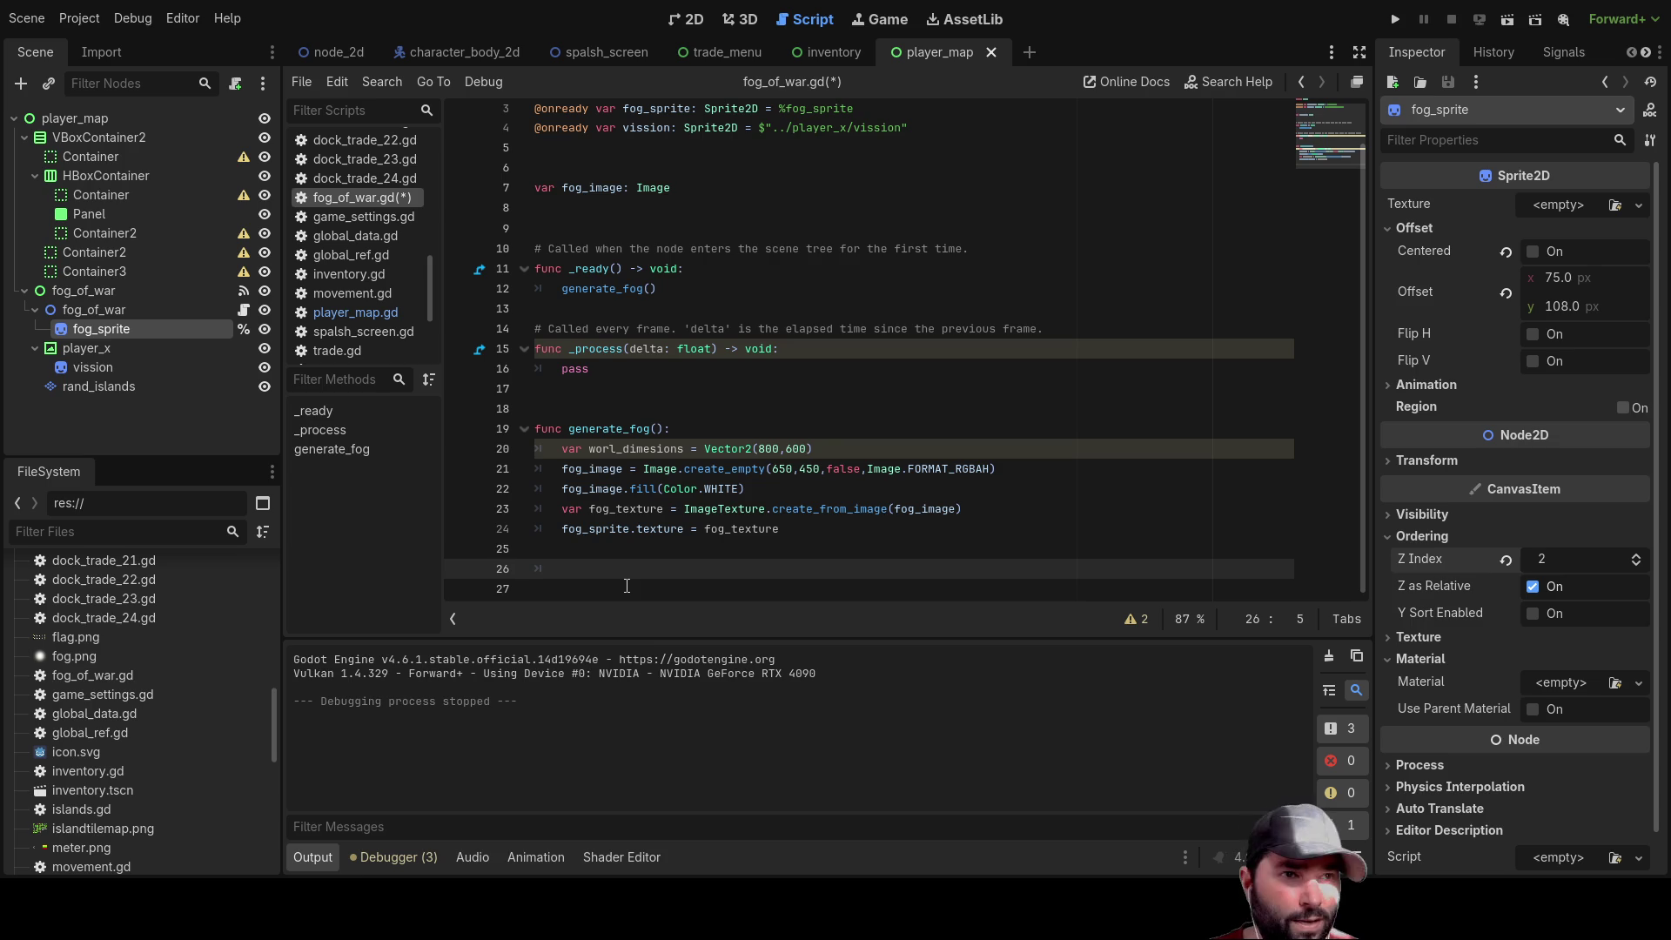
pyautogui.write('vis')
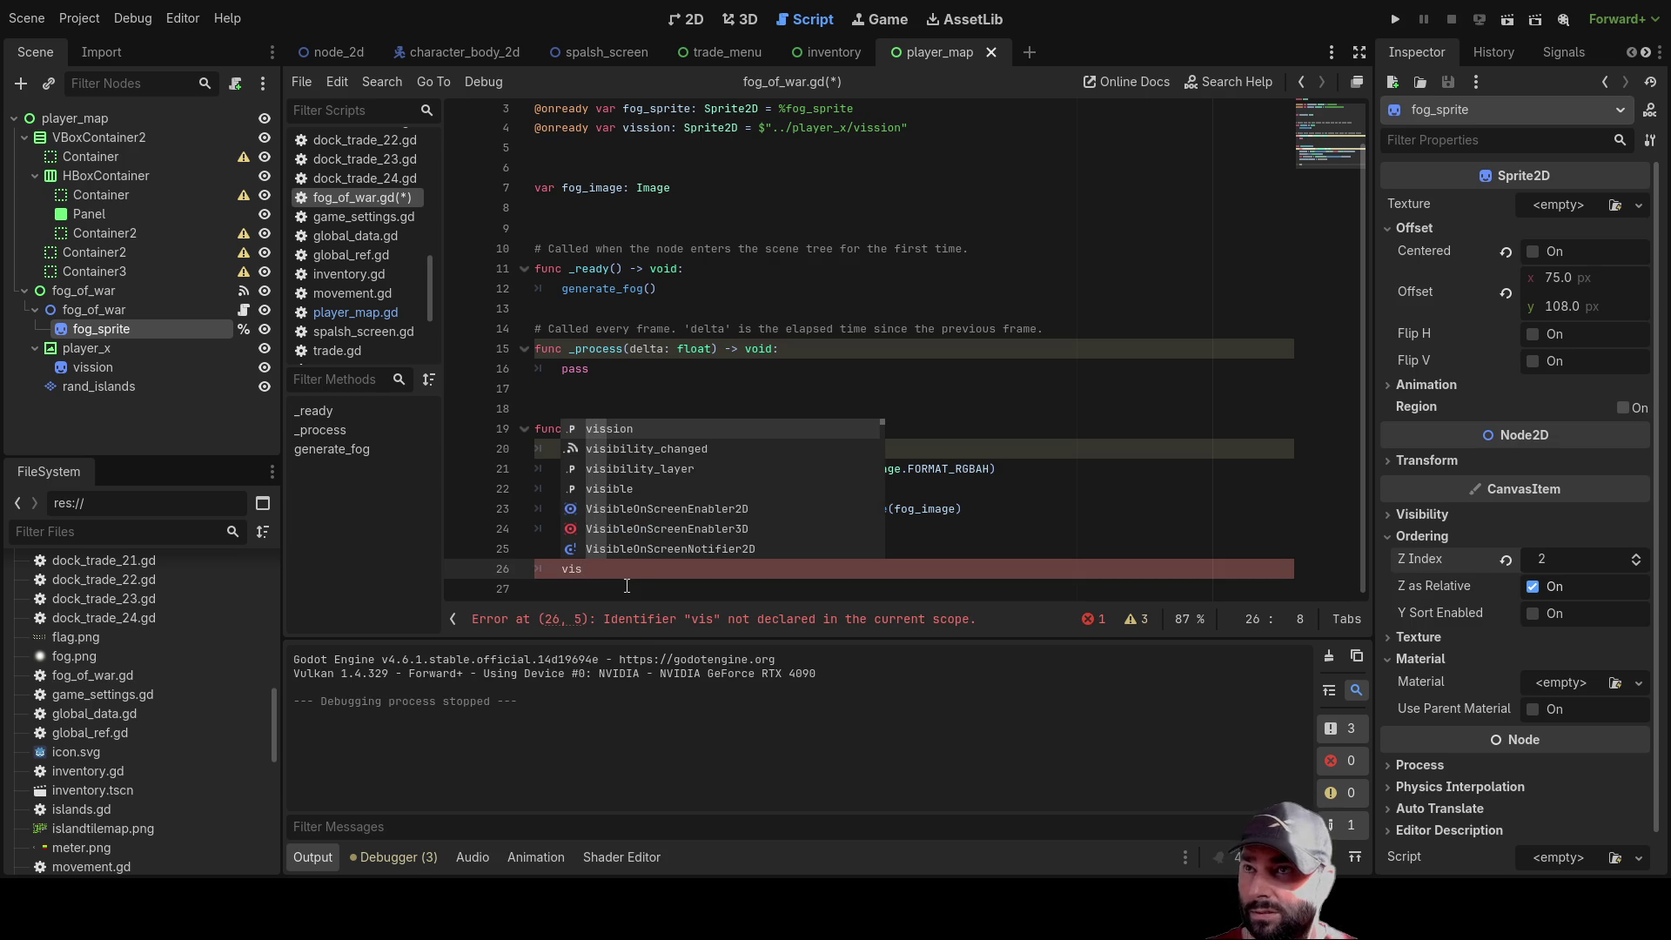
pyautogui.write('sion_i')
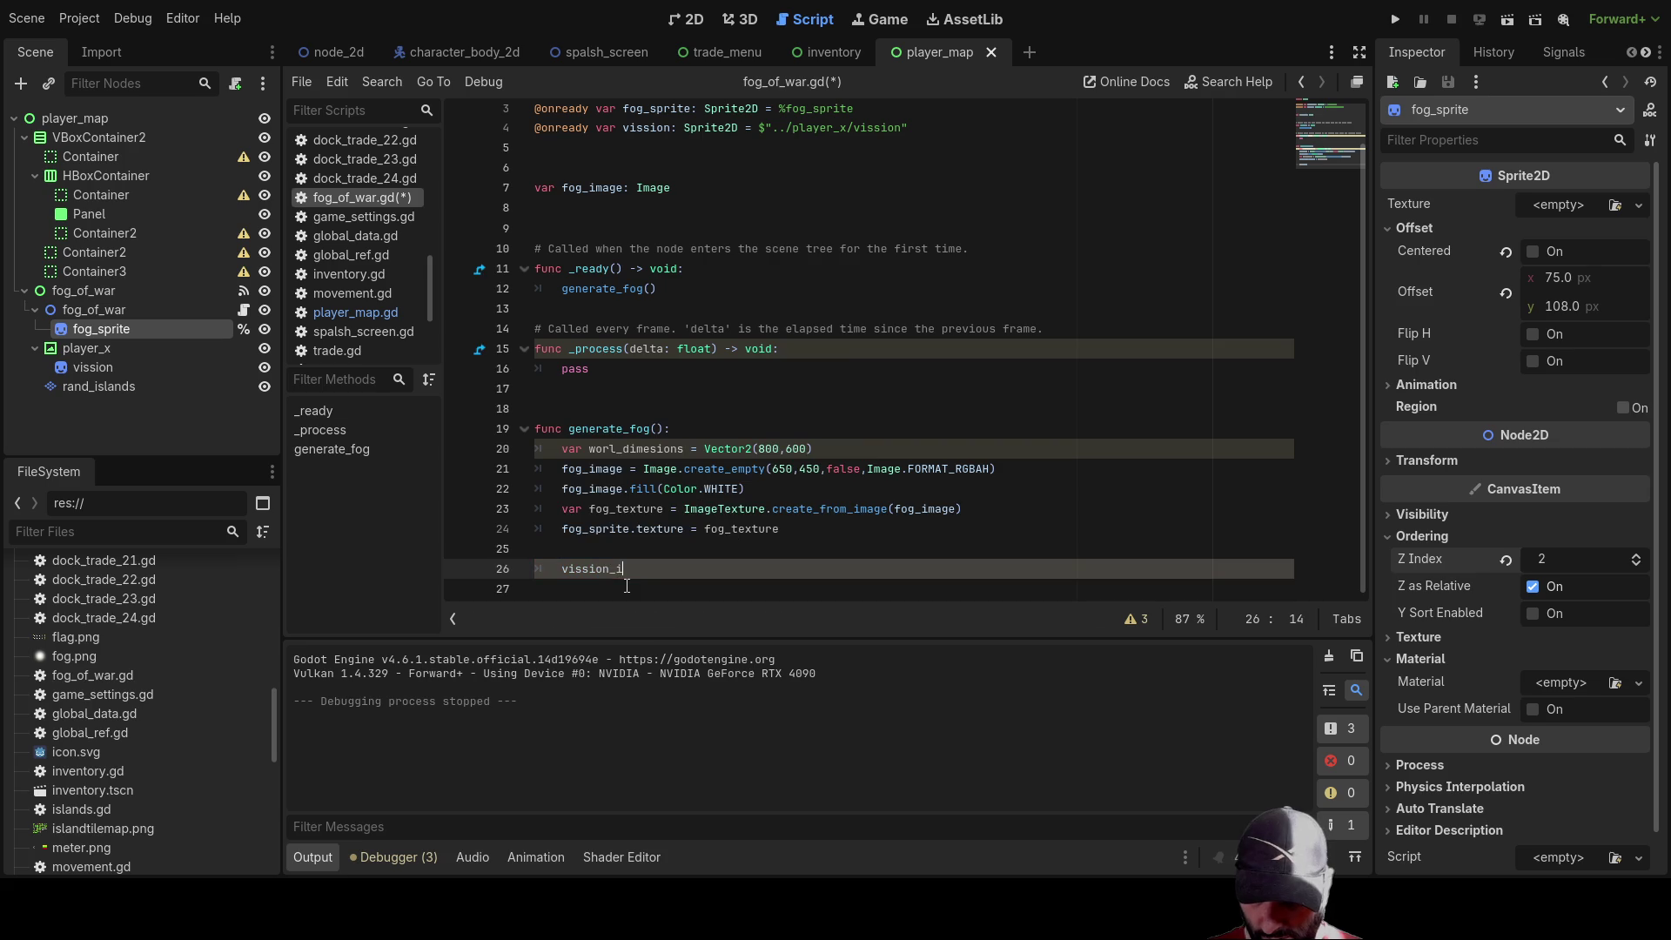
pyautogui.write('mage = ')
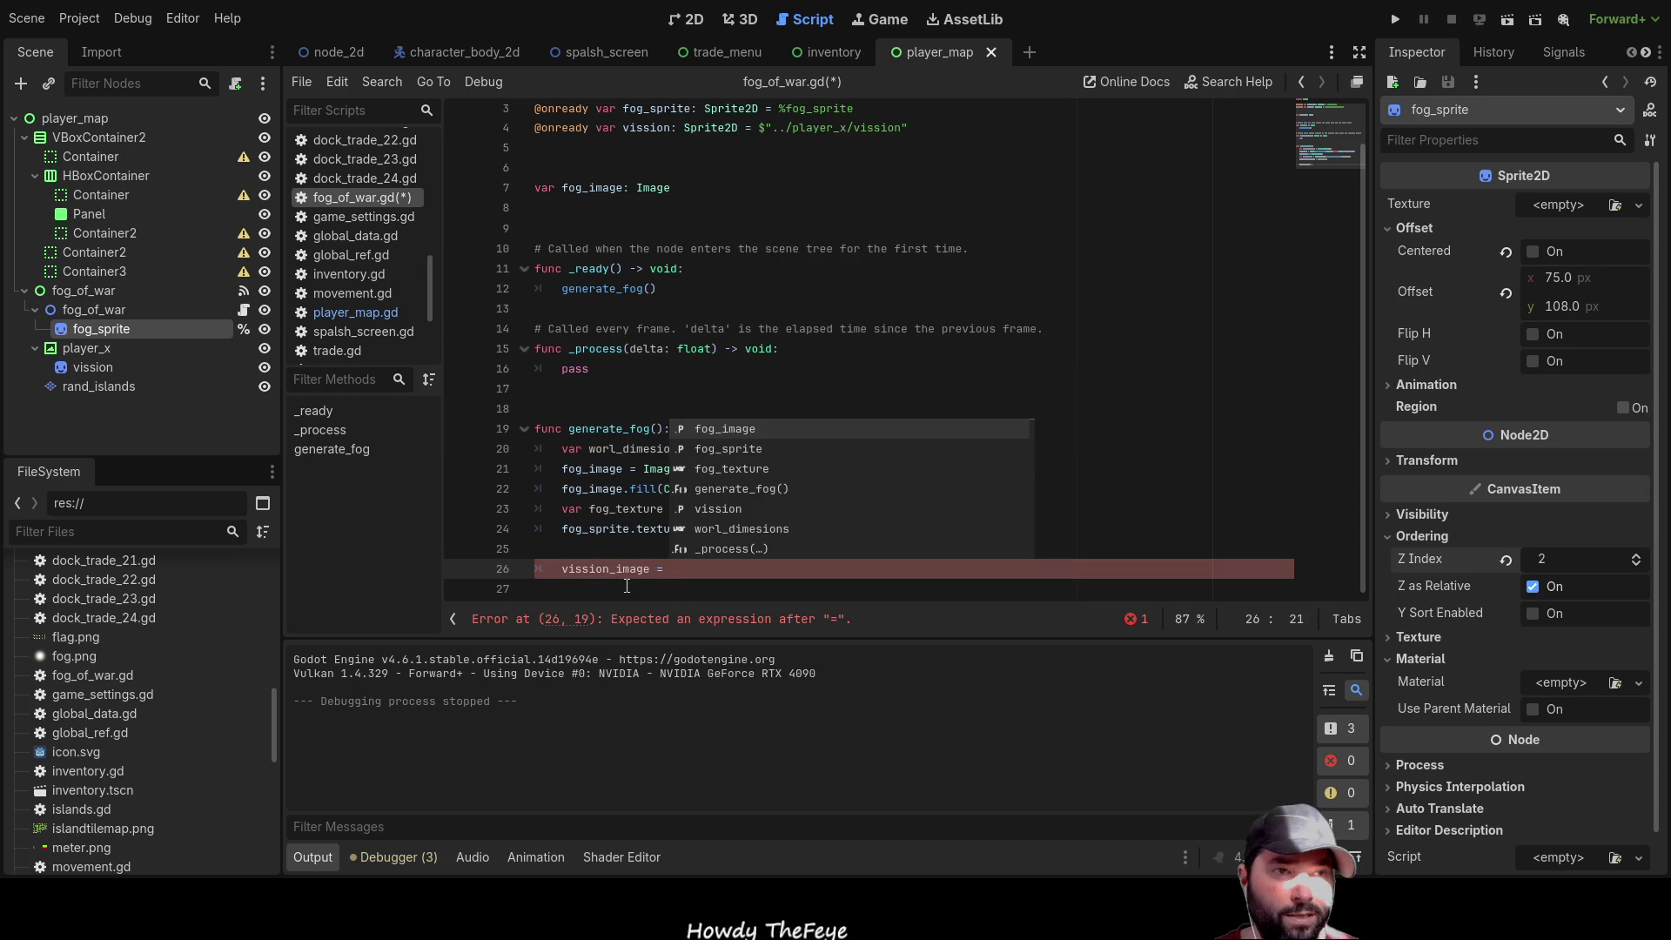
pyautogui.write('vi')
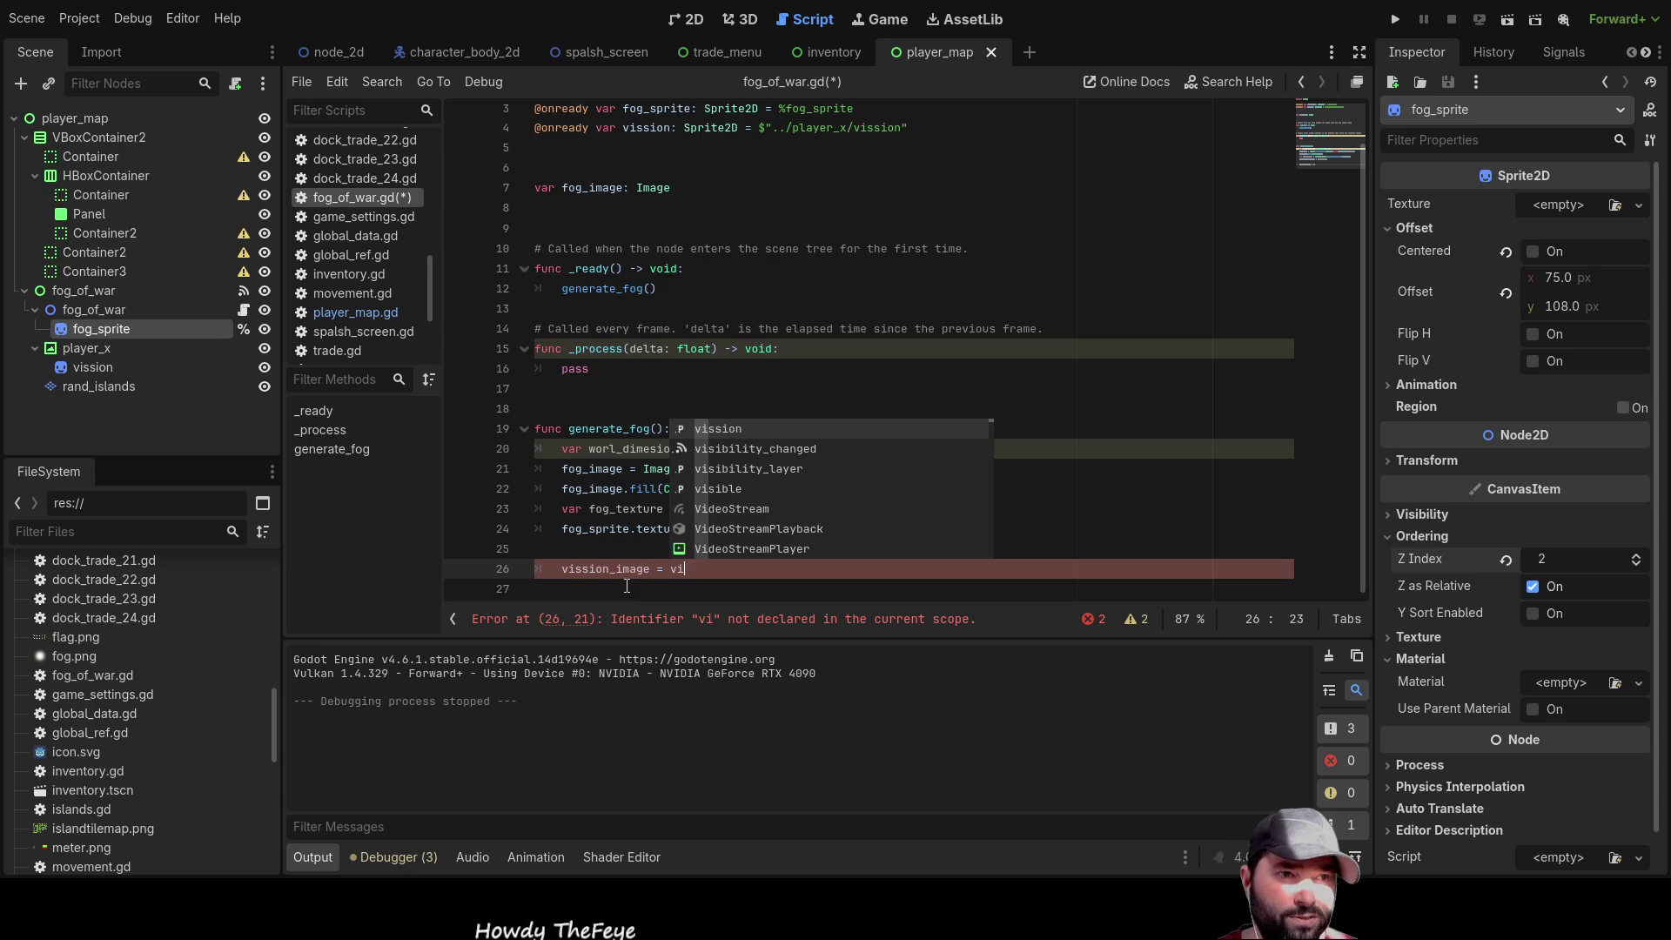
pyautogui.press('Return')
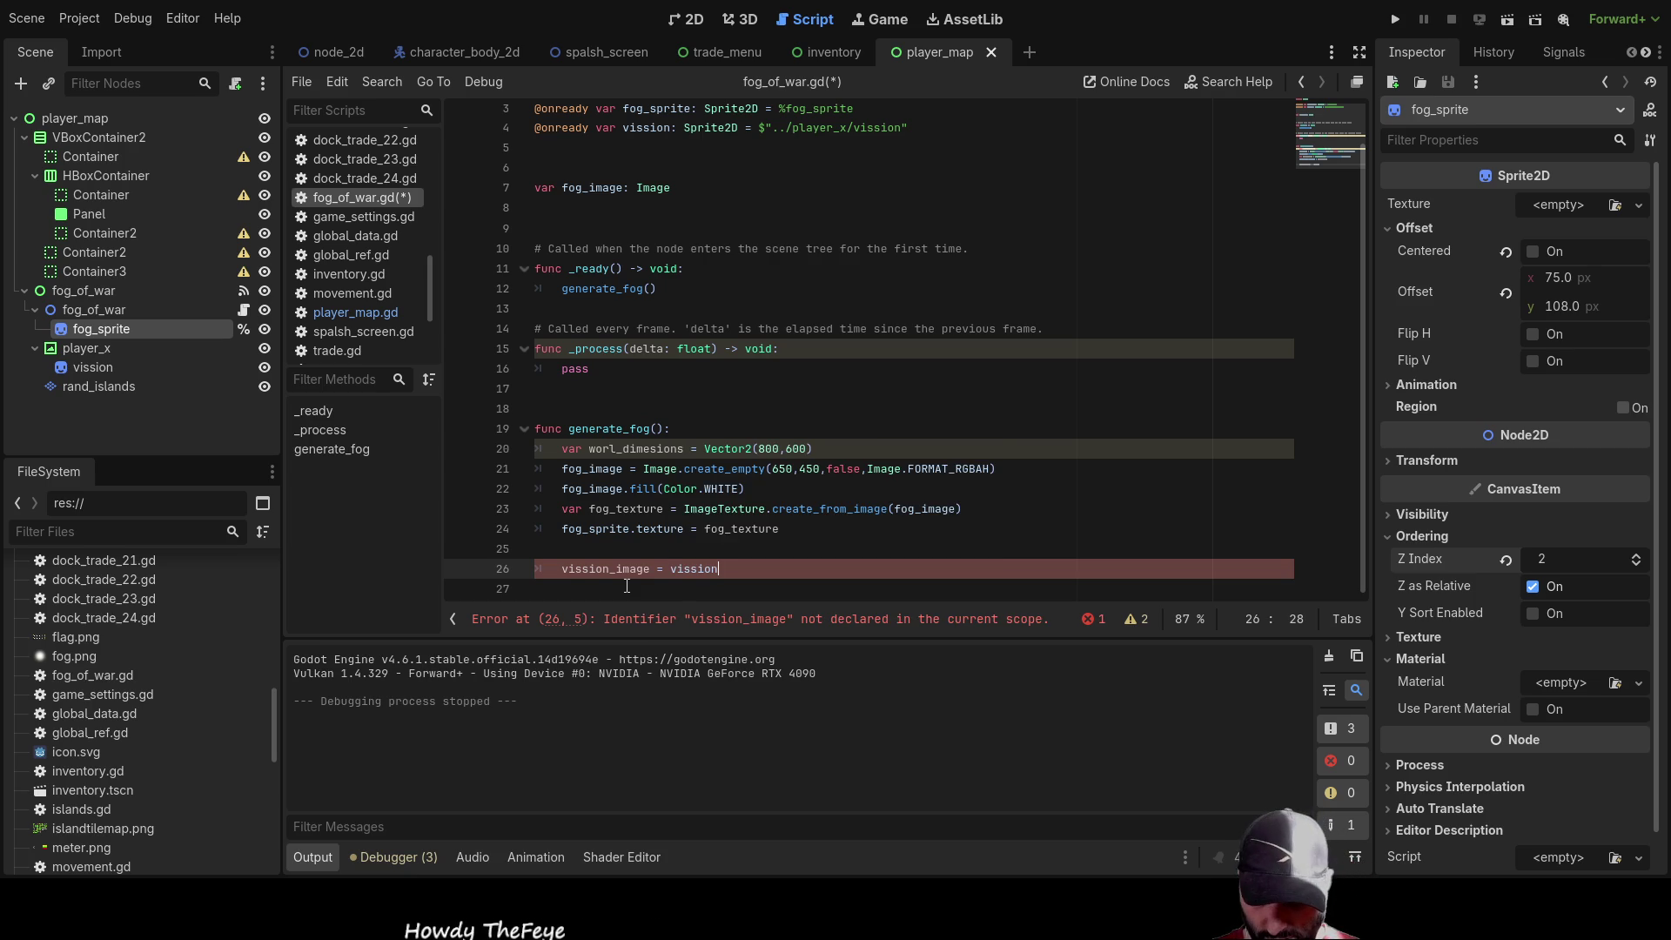
pyautogui.write('.')
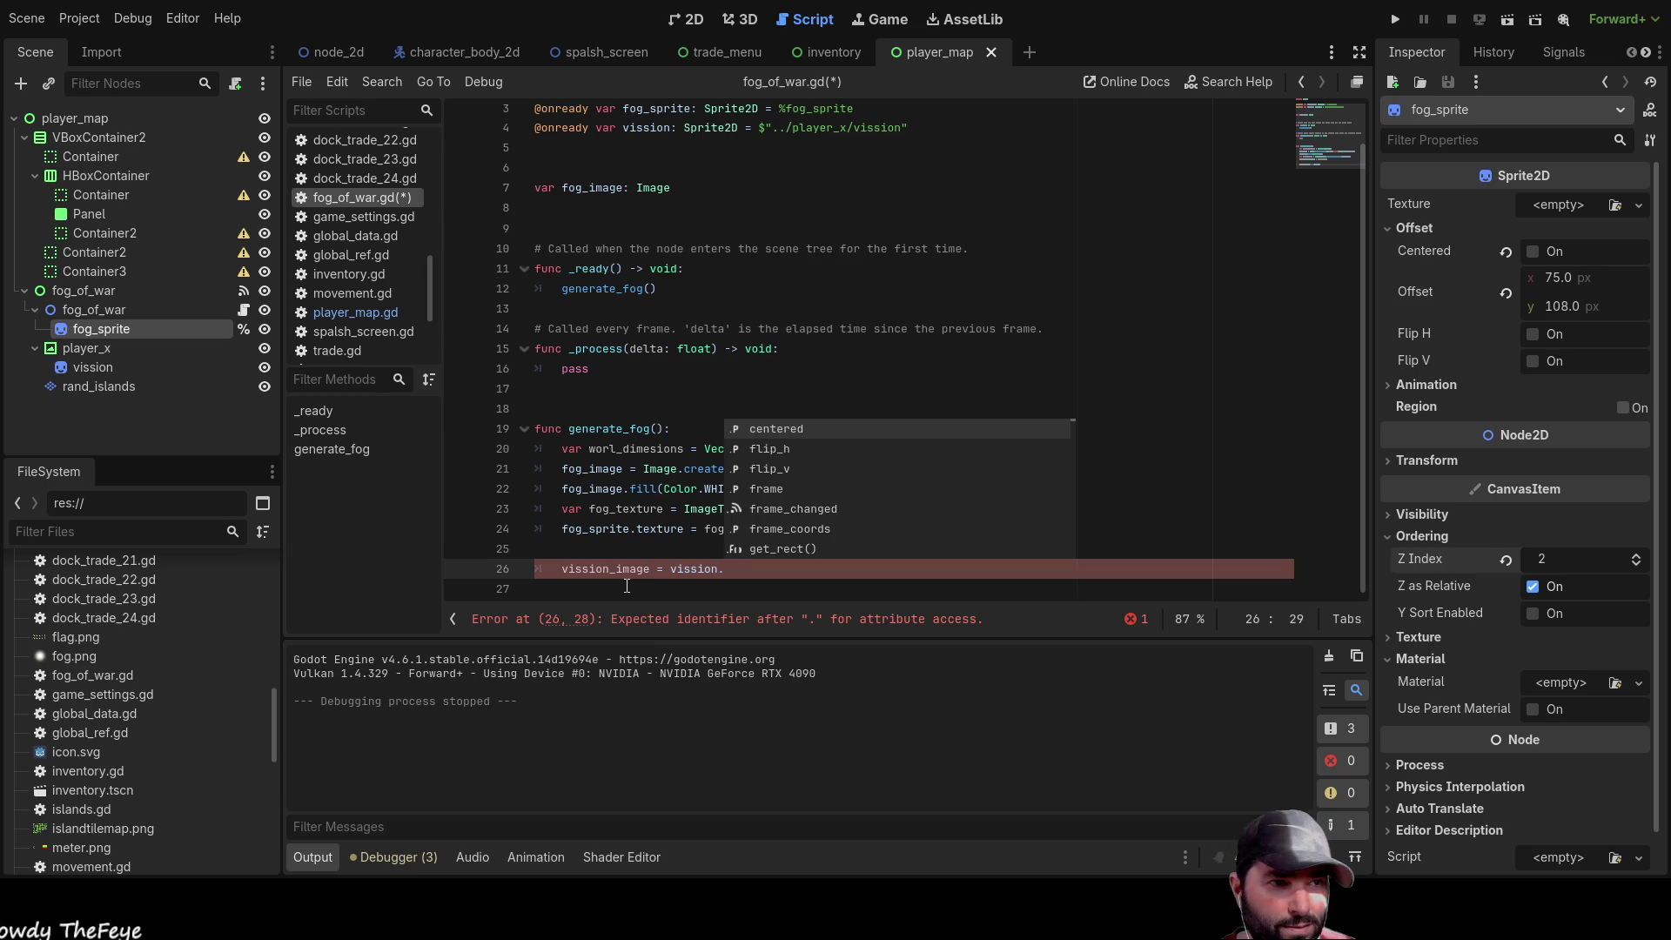
pyautogui.write('te')
pyautogui.press('Return')
pyautogui.write('.get_i')
pyautogui.press('Return')
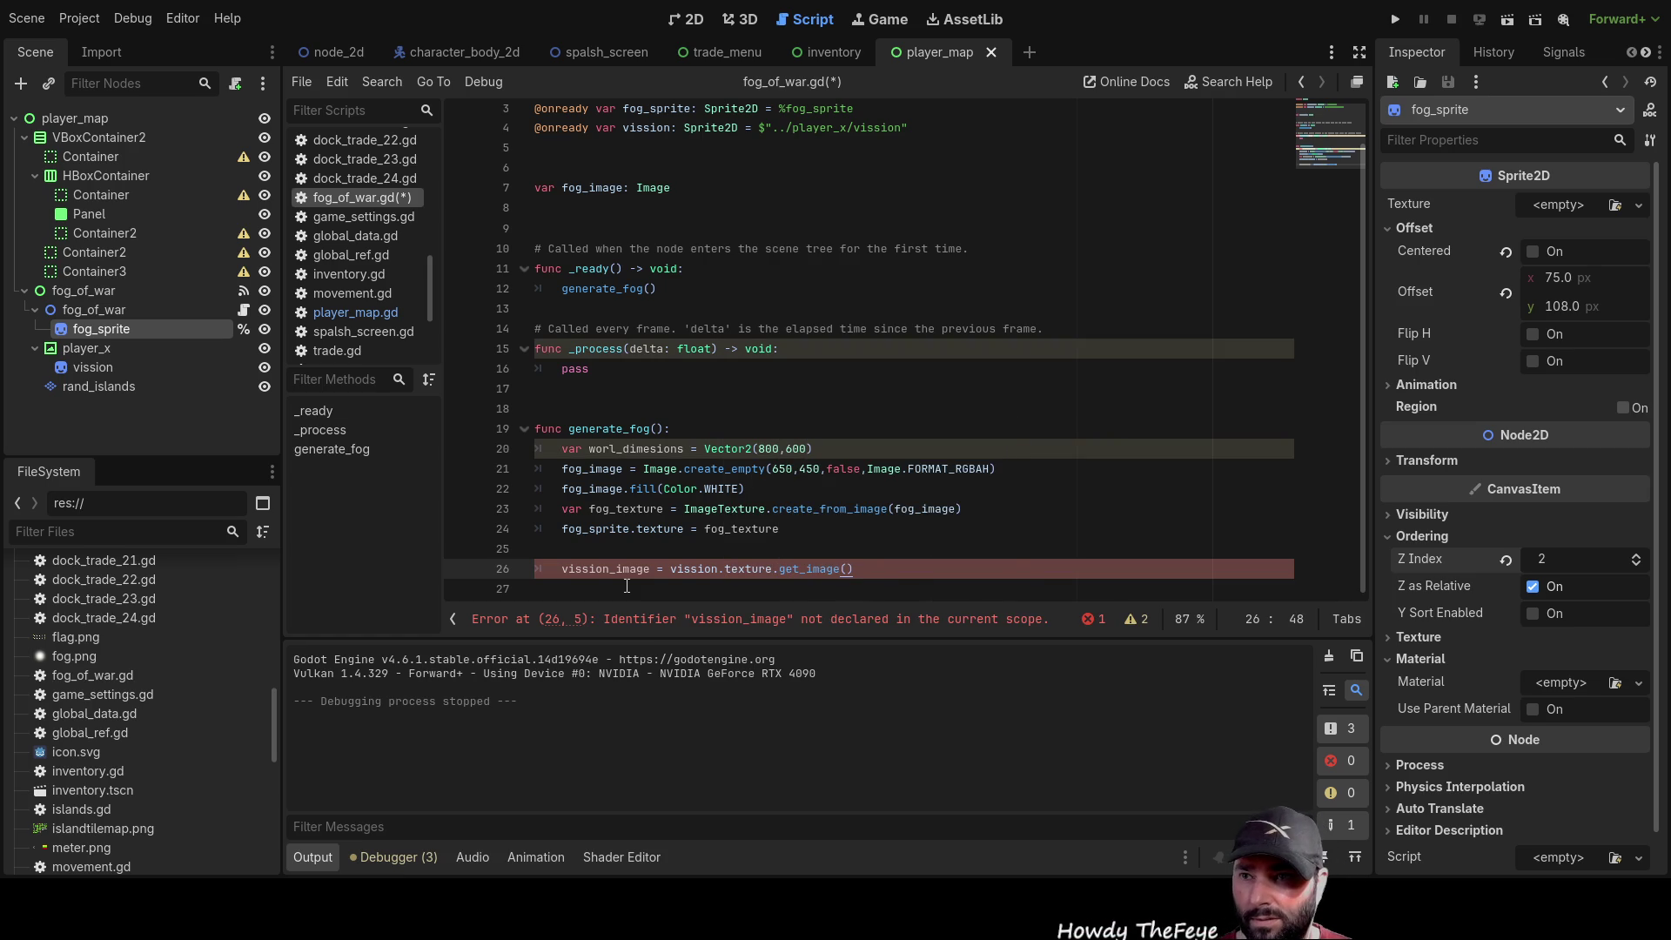
pyautogui.press('Return')
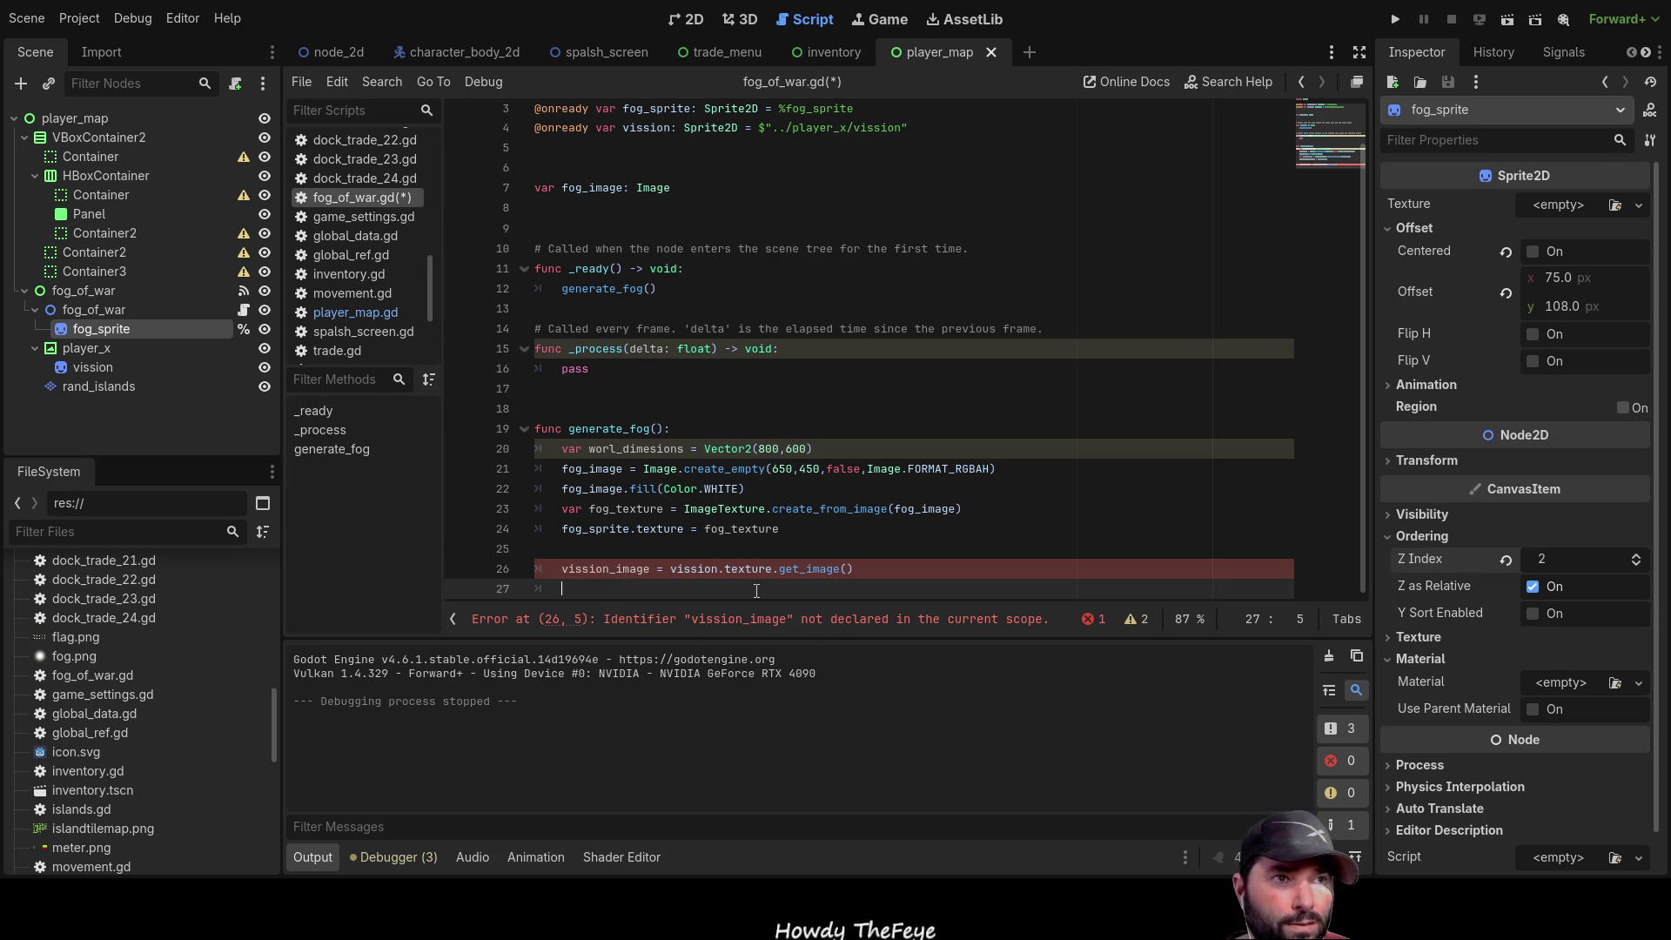
# Declare `var vission_image: Image` on line 8 of fog_of_war.gd
pyautogui.click(648, 207)
pyautogui.write('var vission_ima')
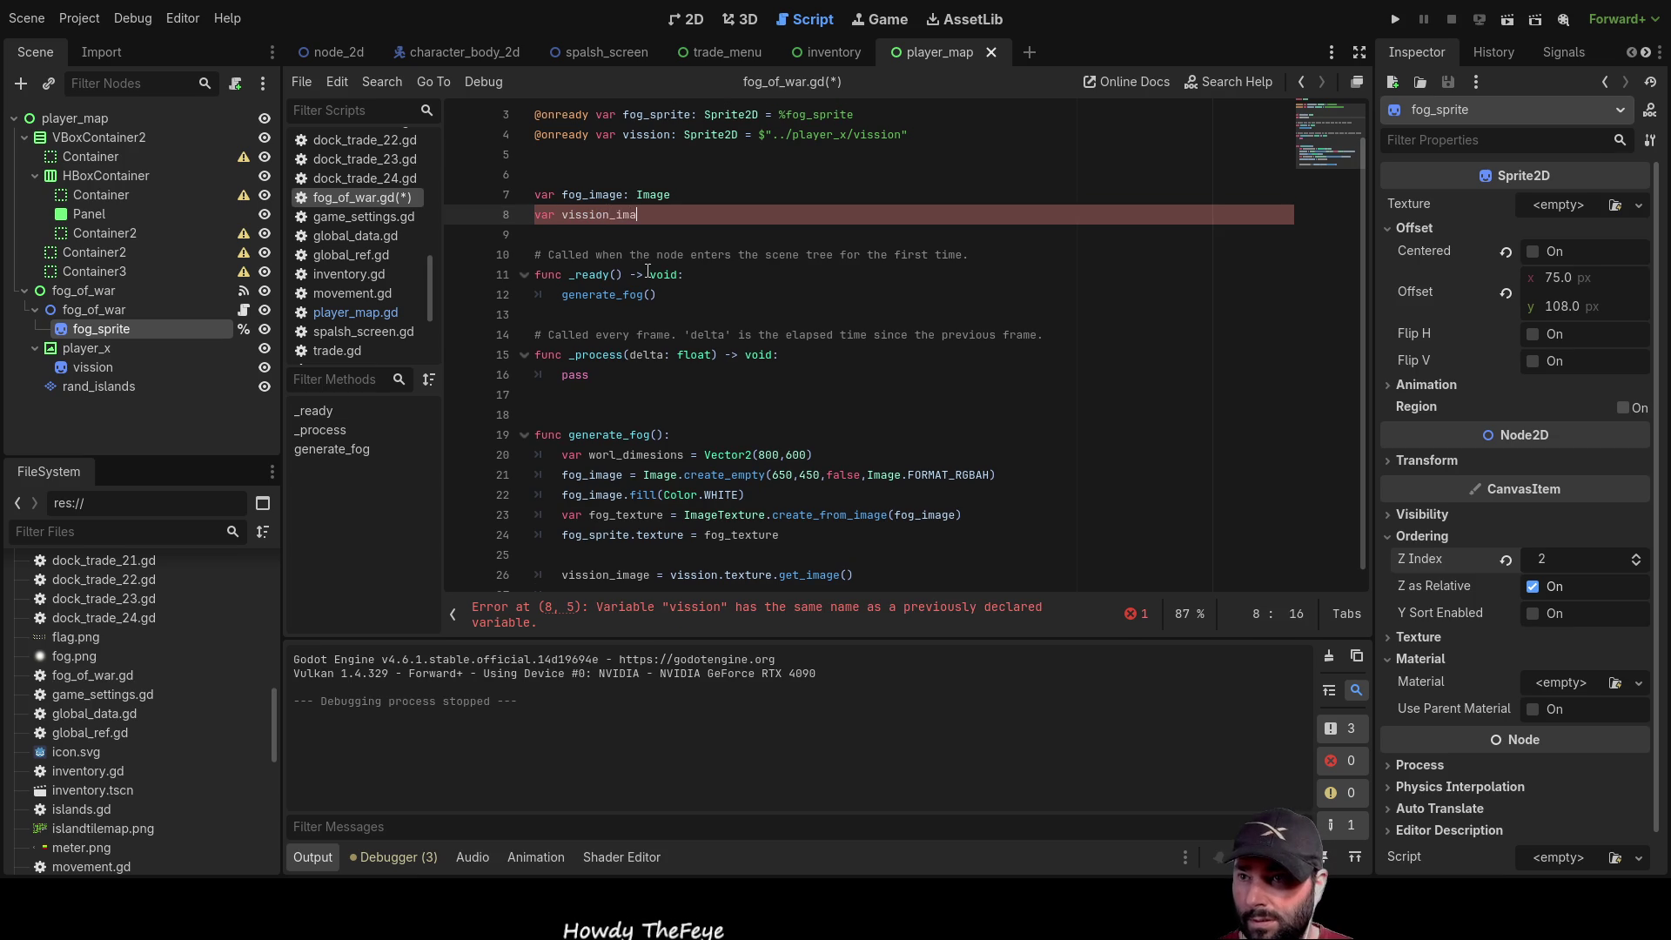
pyautogui.write('ge:')
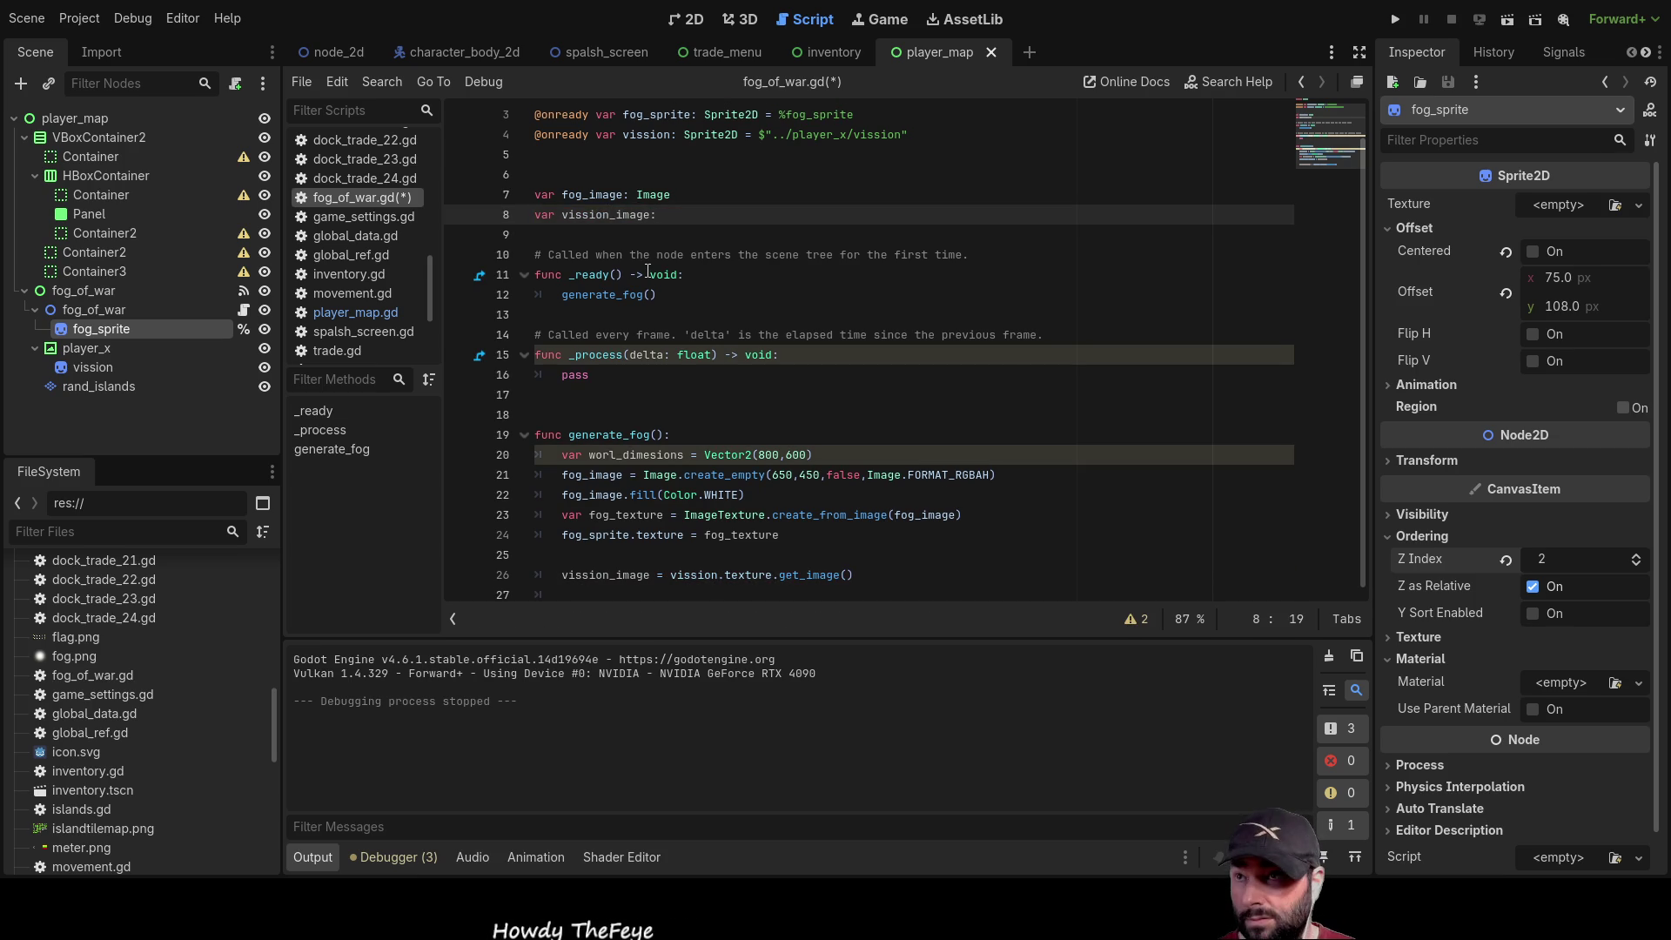
pyautogui.write('i')
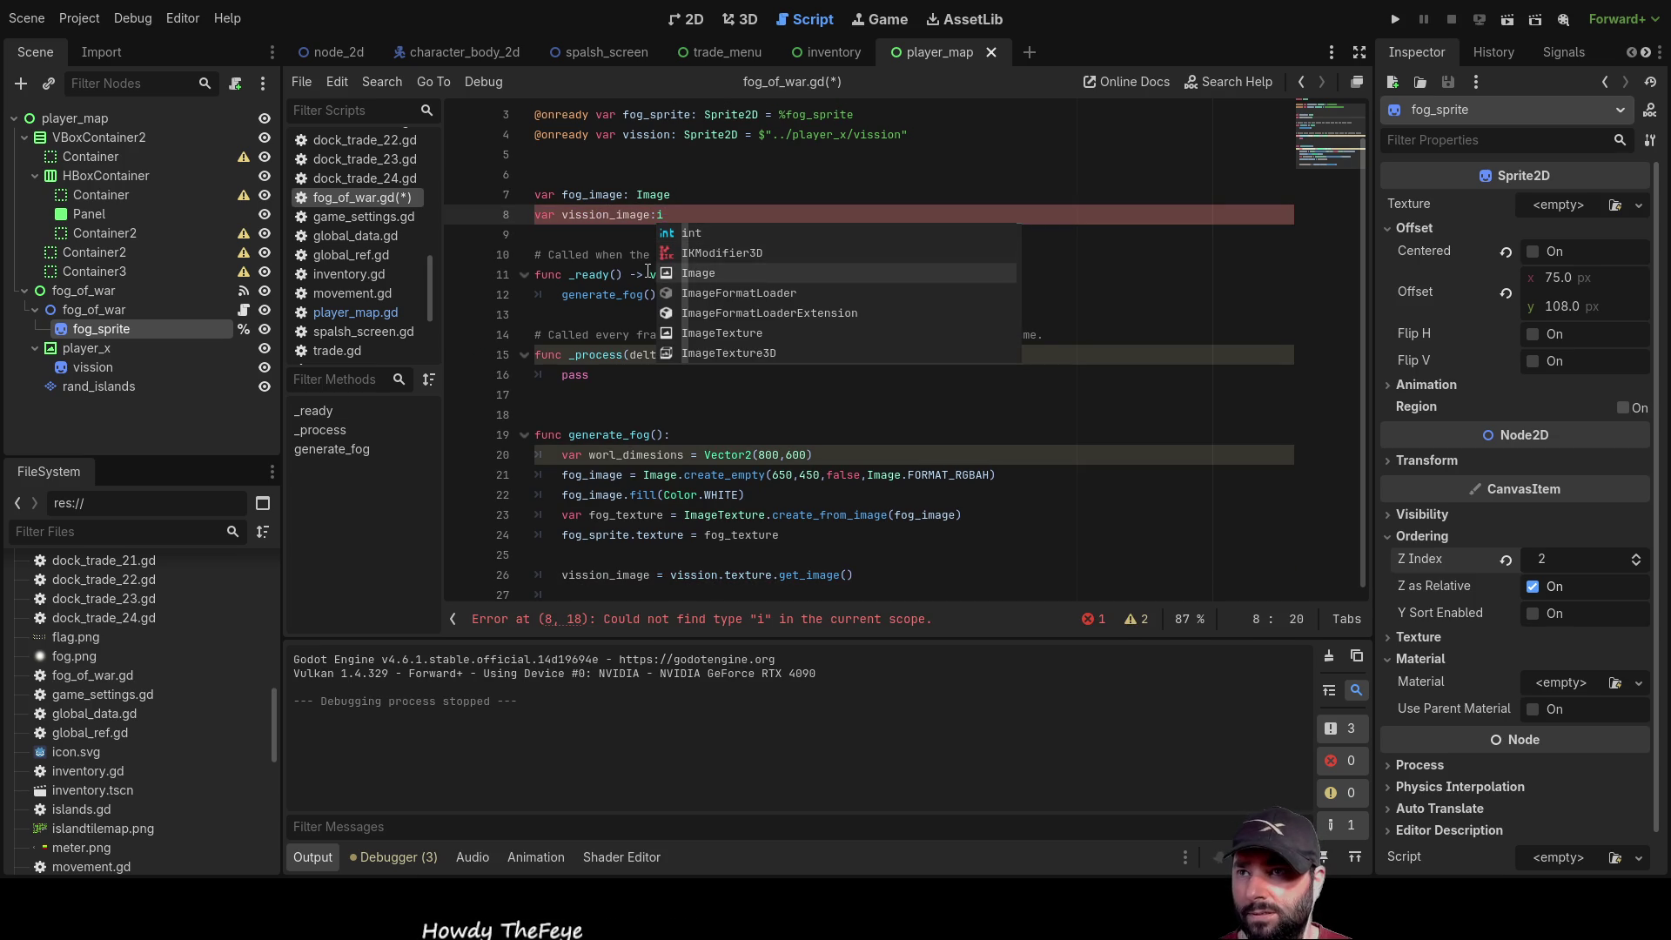
pyautogui.press('Return')
pyautogui.click(890, 581)
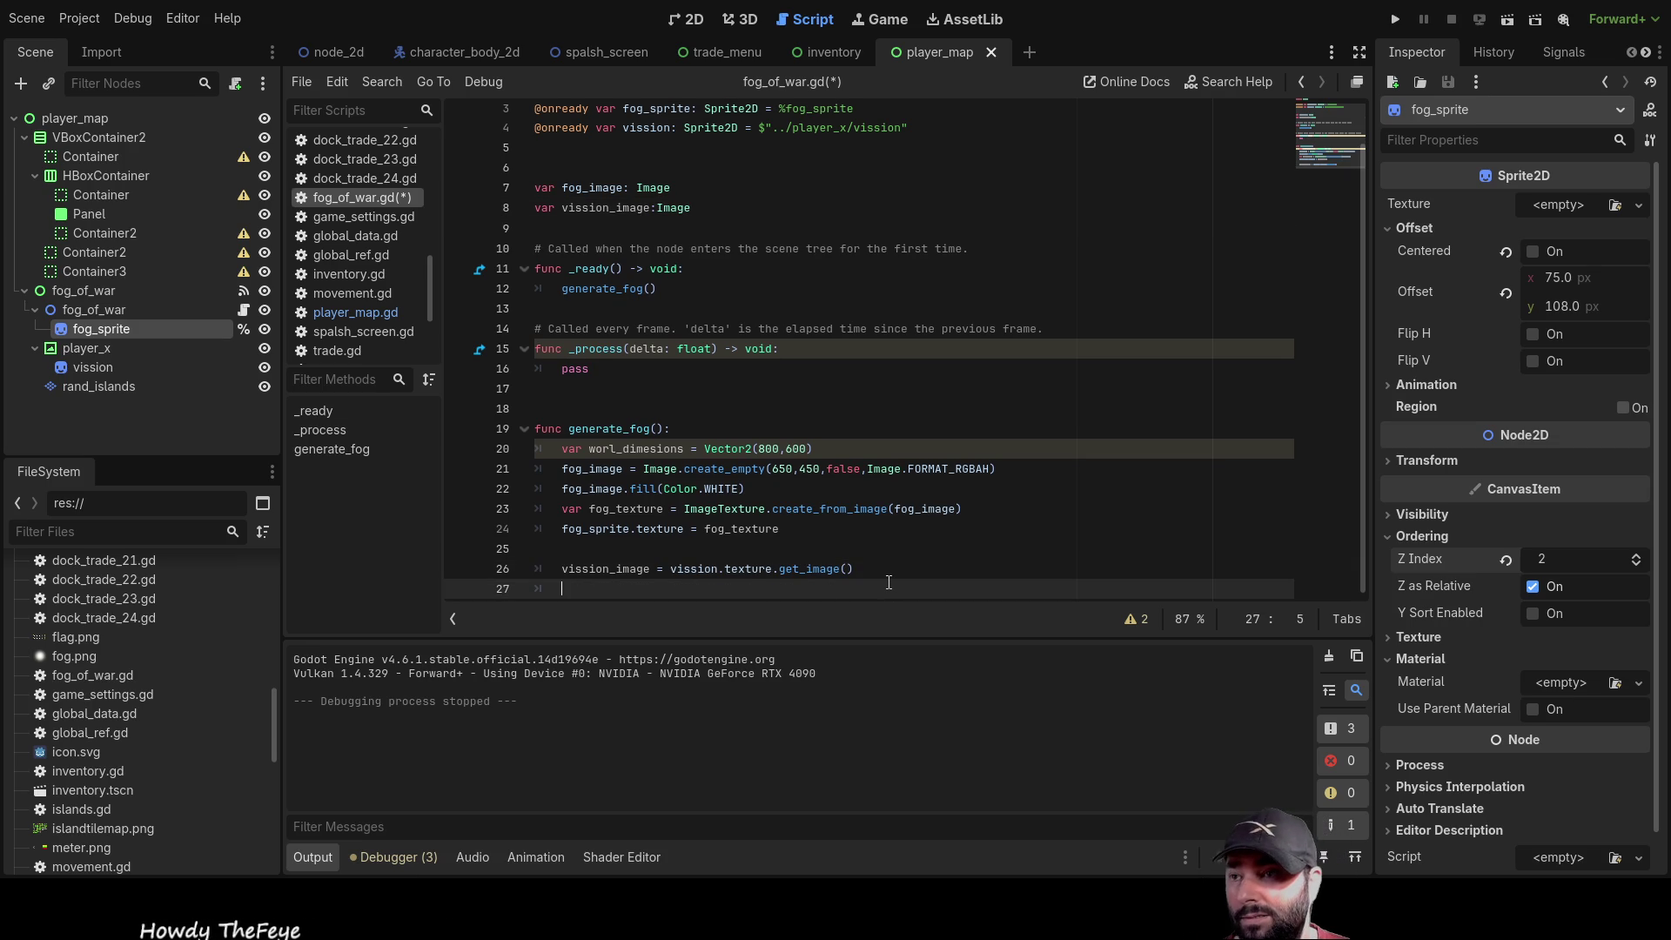
pyautogui.press('Up')
pyautogui.press('Down')
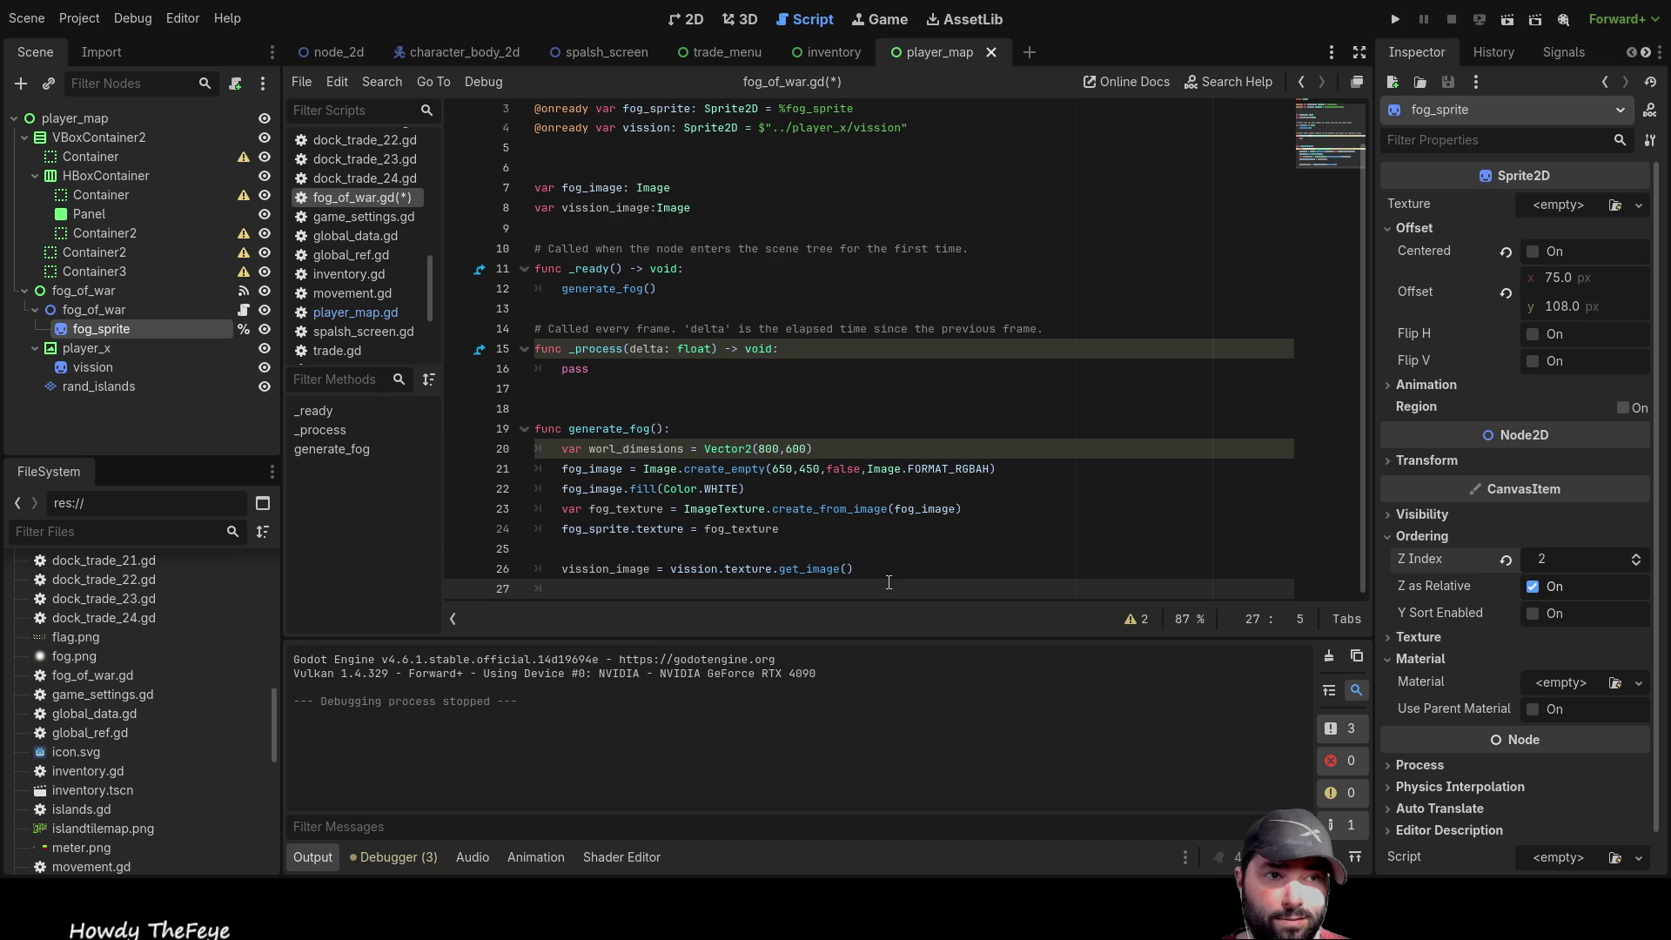
# Copy the vission_image name from line 26 onto line 27
pyautogui.press('Down')
pyautogui.press('Up')
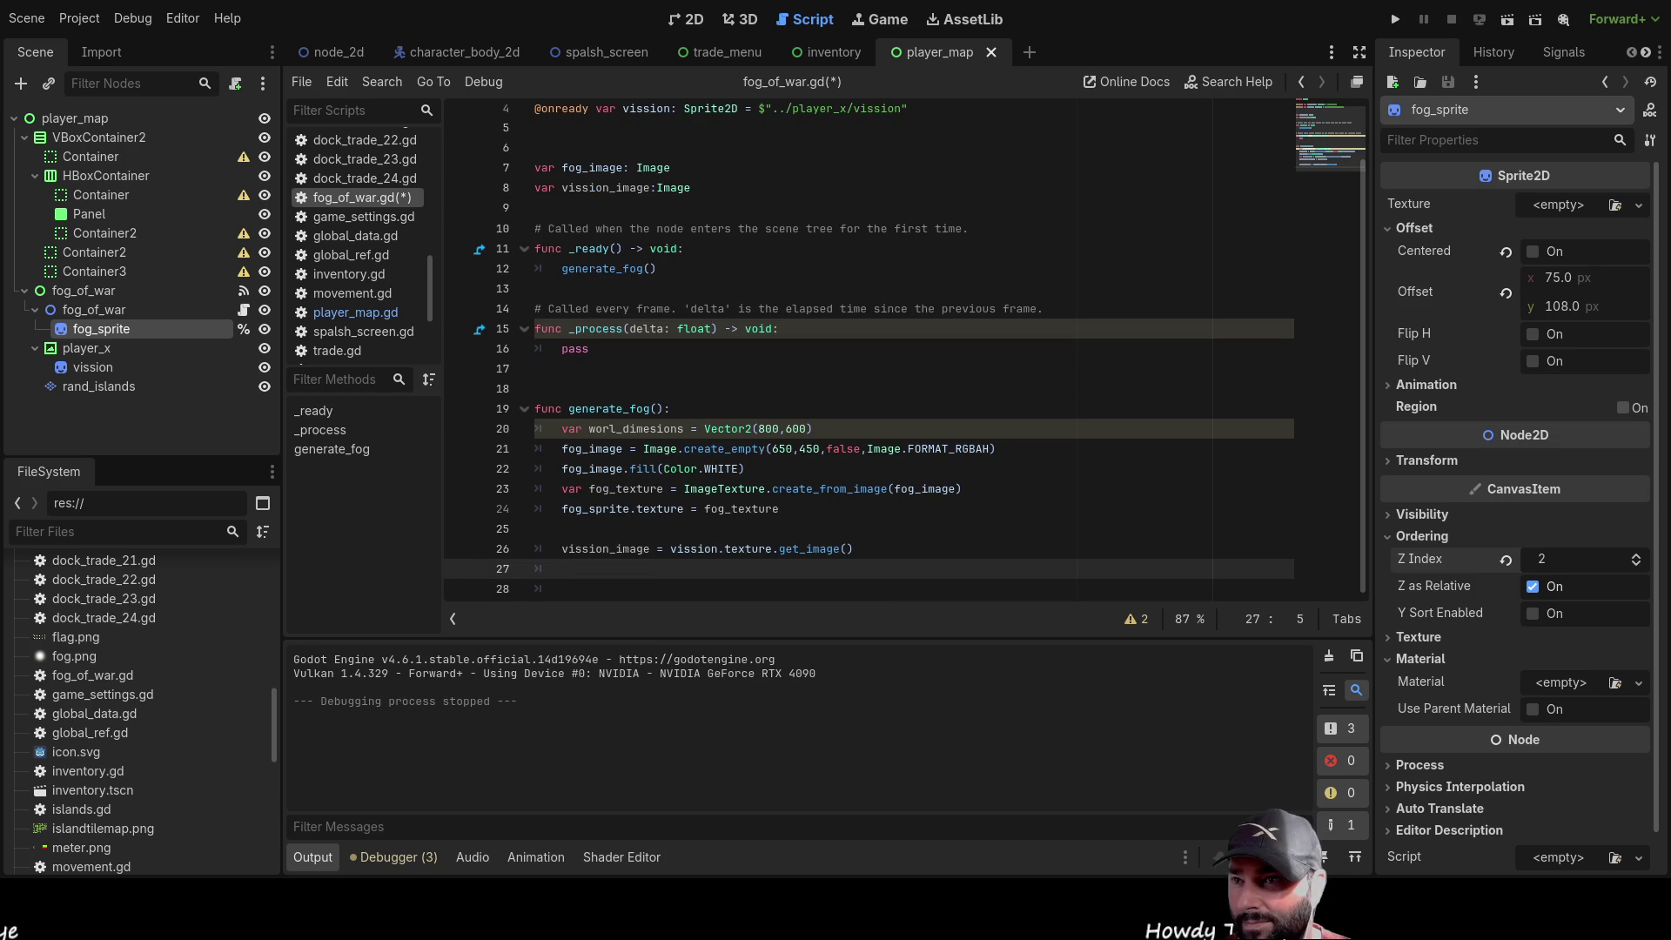
pyautogui.doubleClick(652, 556)
pyautogui.click(652, 556)
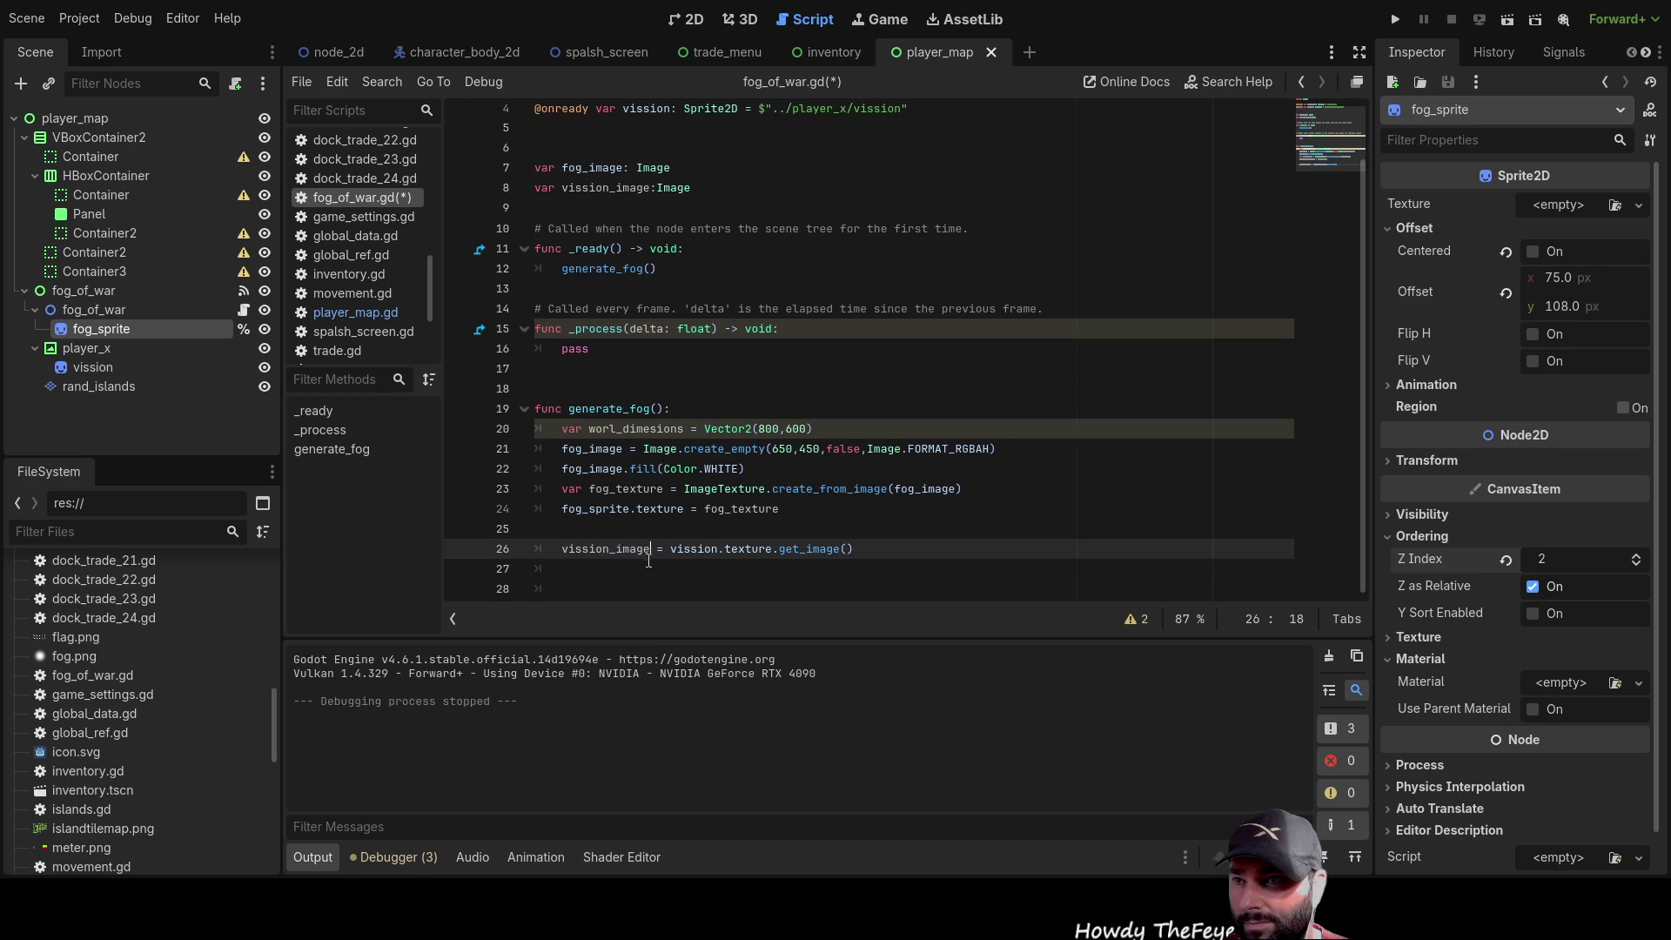
pyautogui.doubleClick(652, 556)
pyautogui.hotkey('ctrl', 'c')
pyautogui.press('Down')
pyautogui.hotkey('ctrl', 'v')
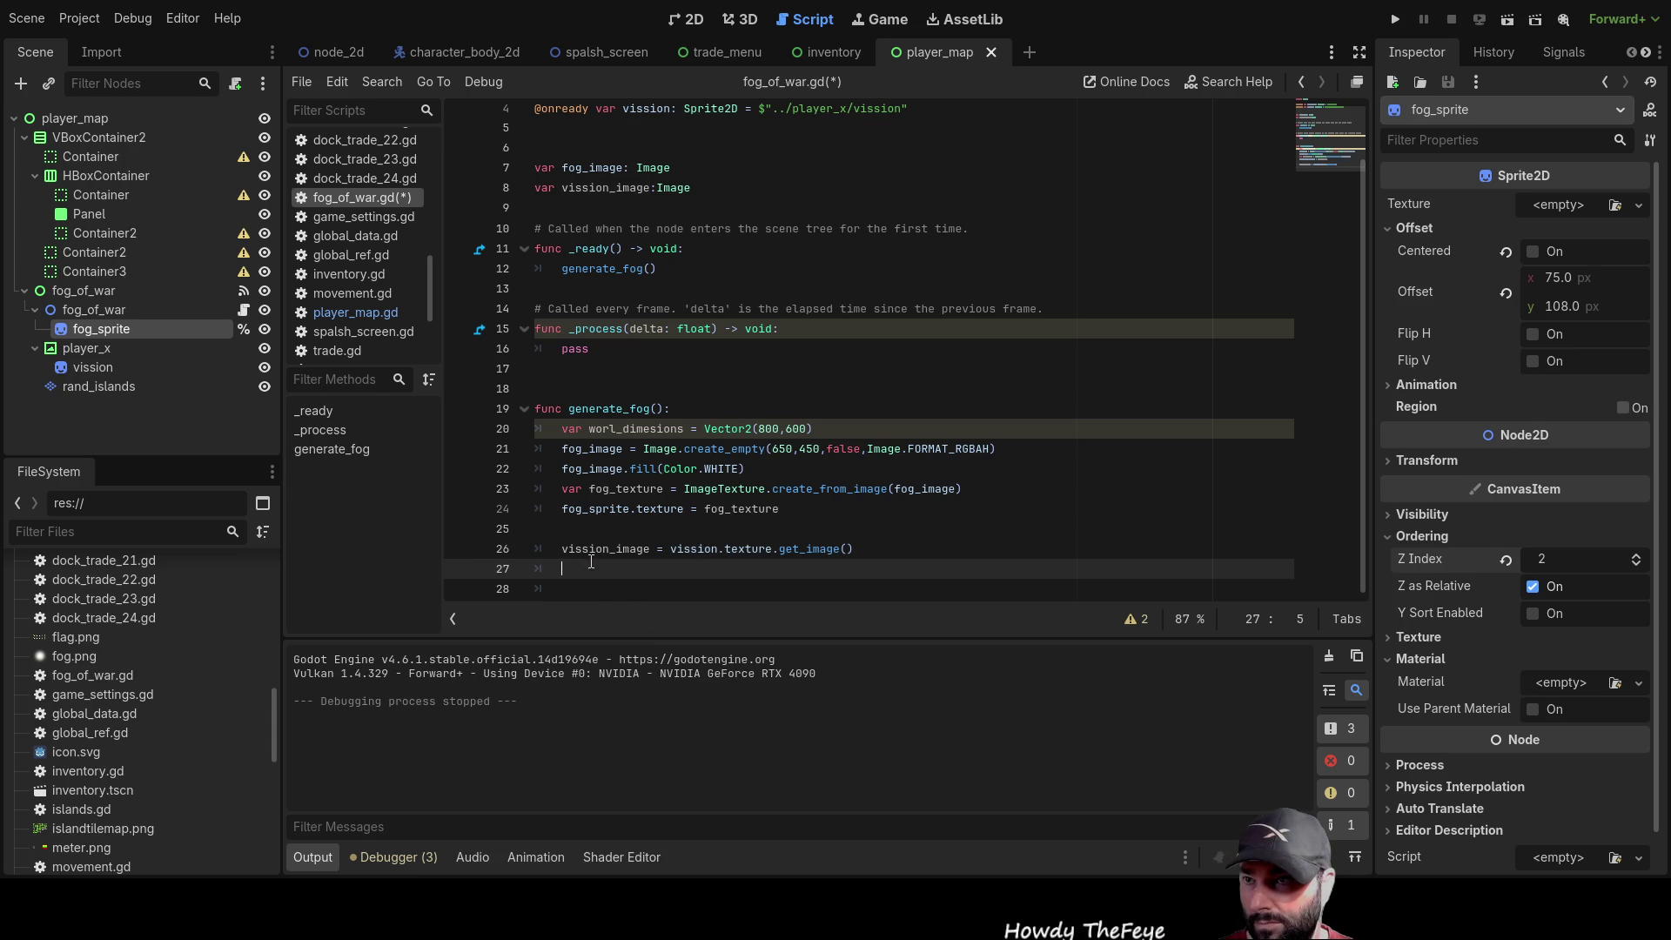
# Complete line 27 as `vission_image.convert(Image.FORMAT_RGBAH)`
pyautogui.write('.conv')
pyautogui.press('Return')
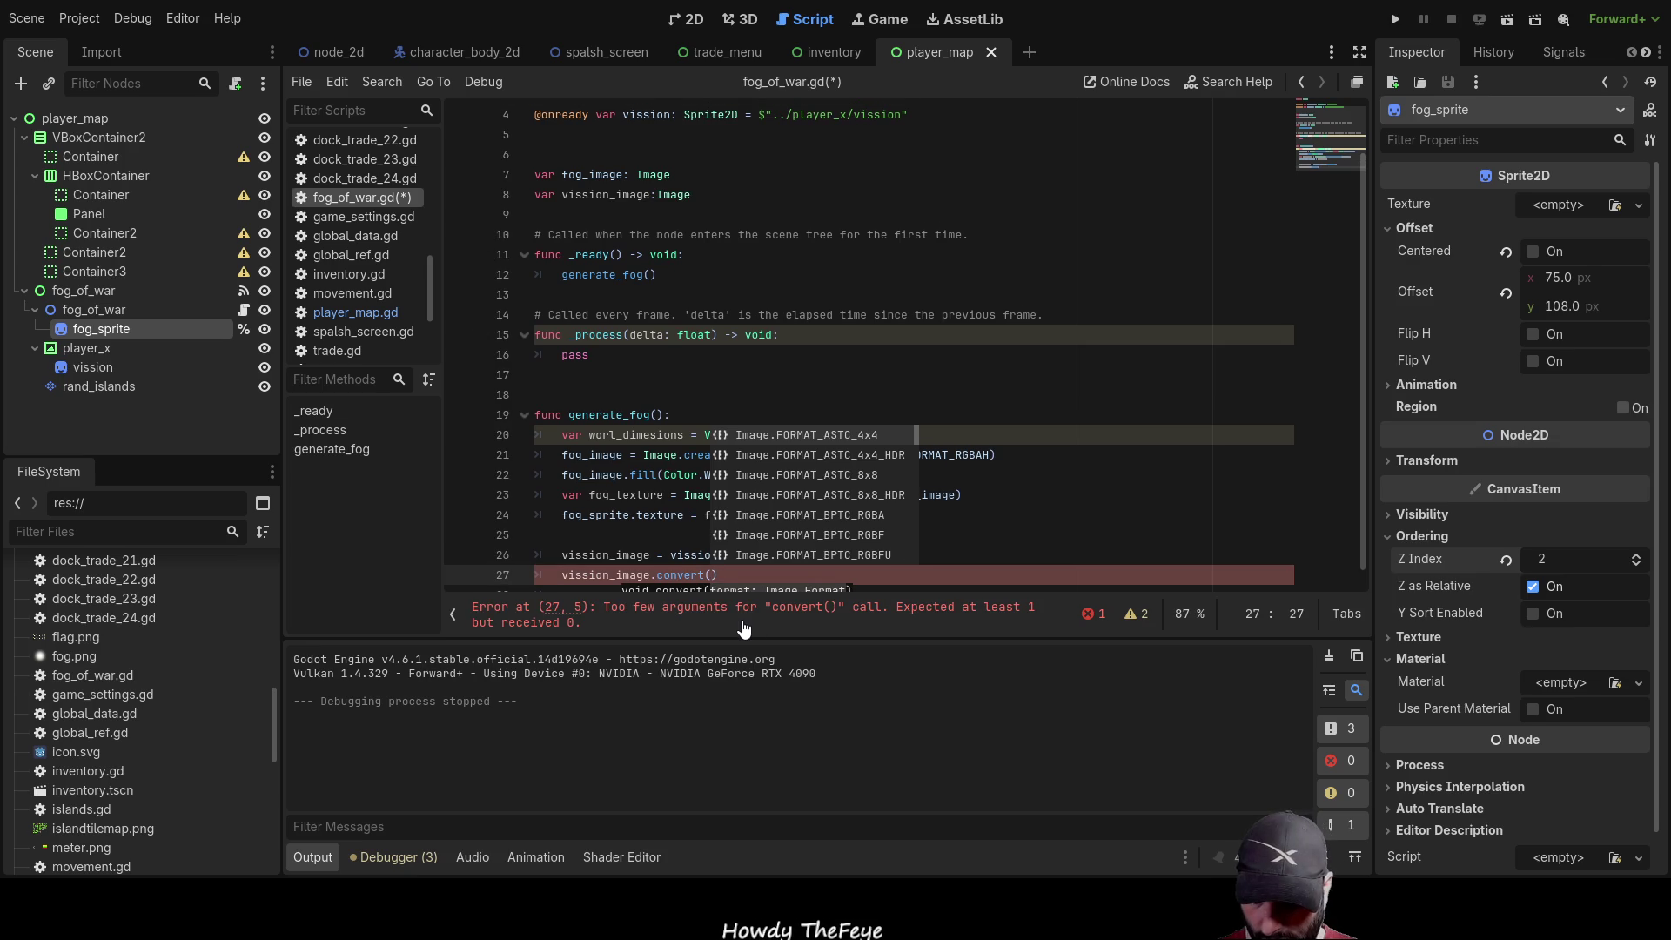
pyautogui.write('Im')
pyautogui.press('Return')
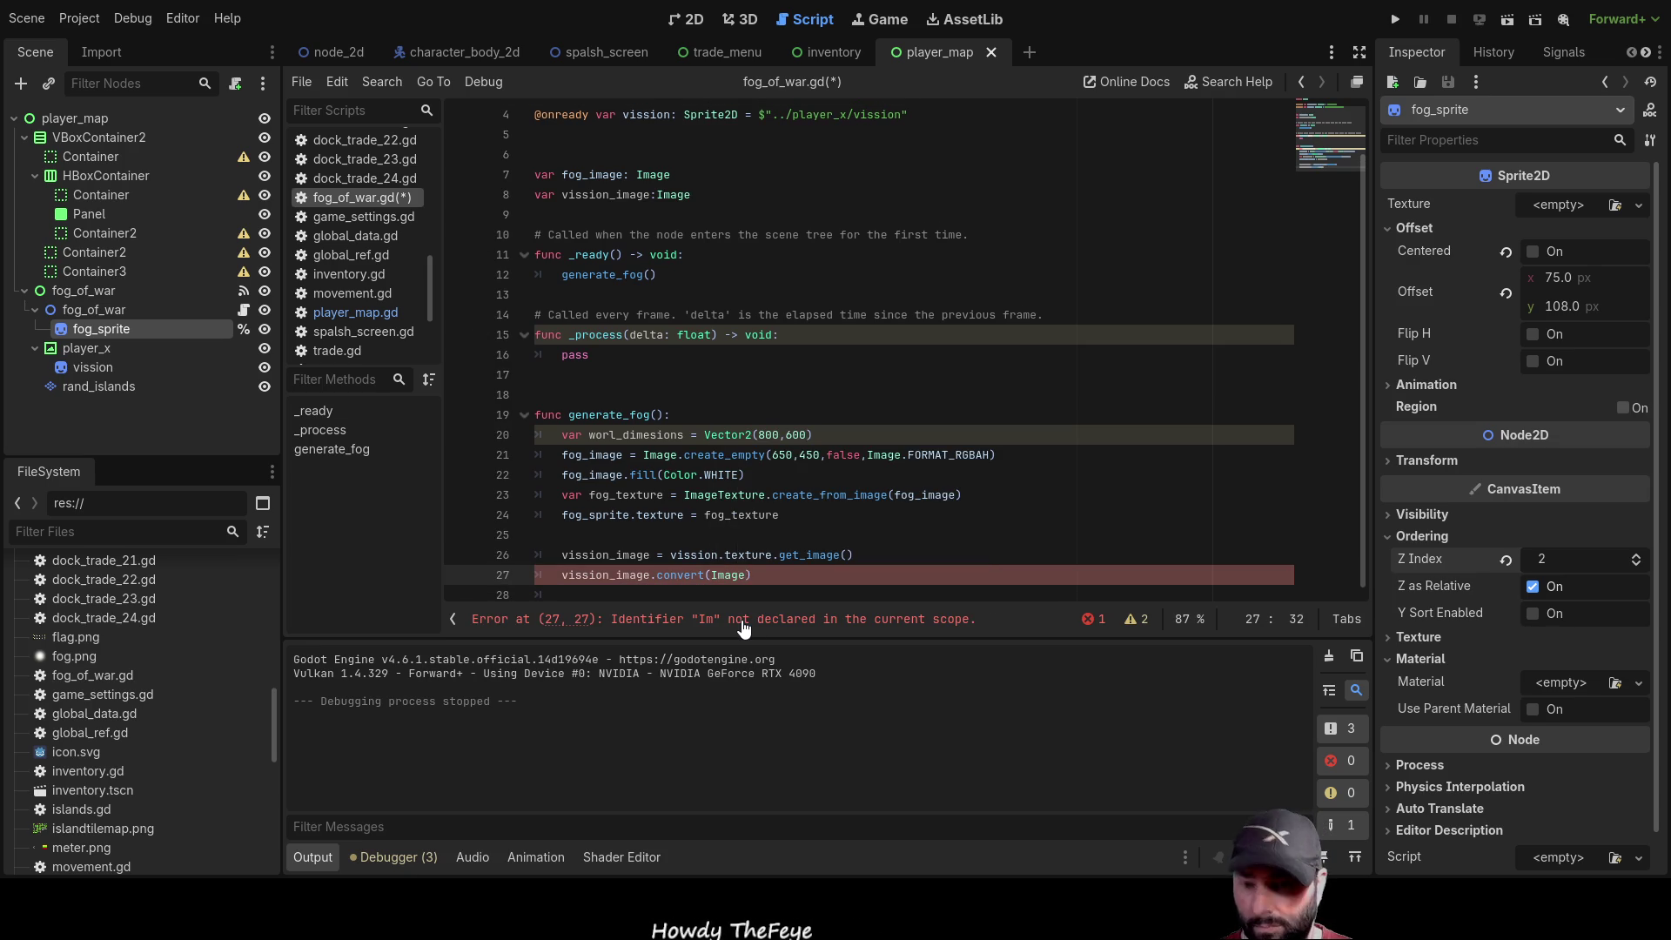
pyautogui.write('.fo')
pyautogui.write('rma')
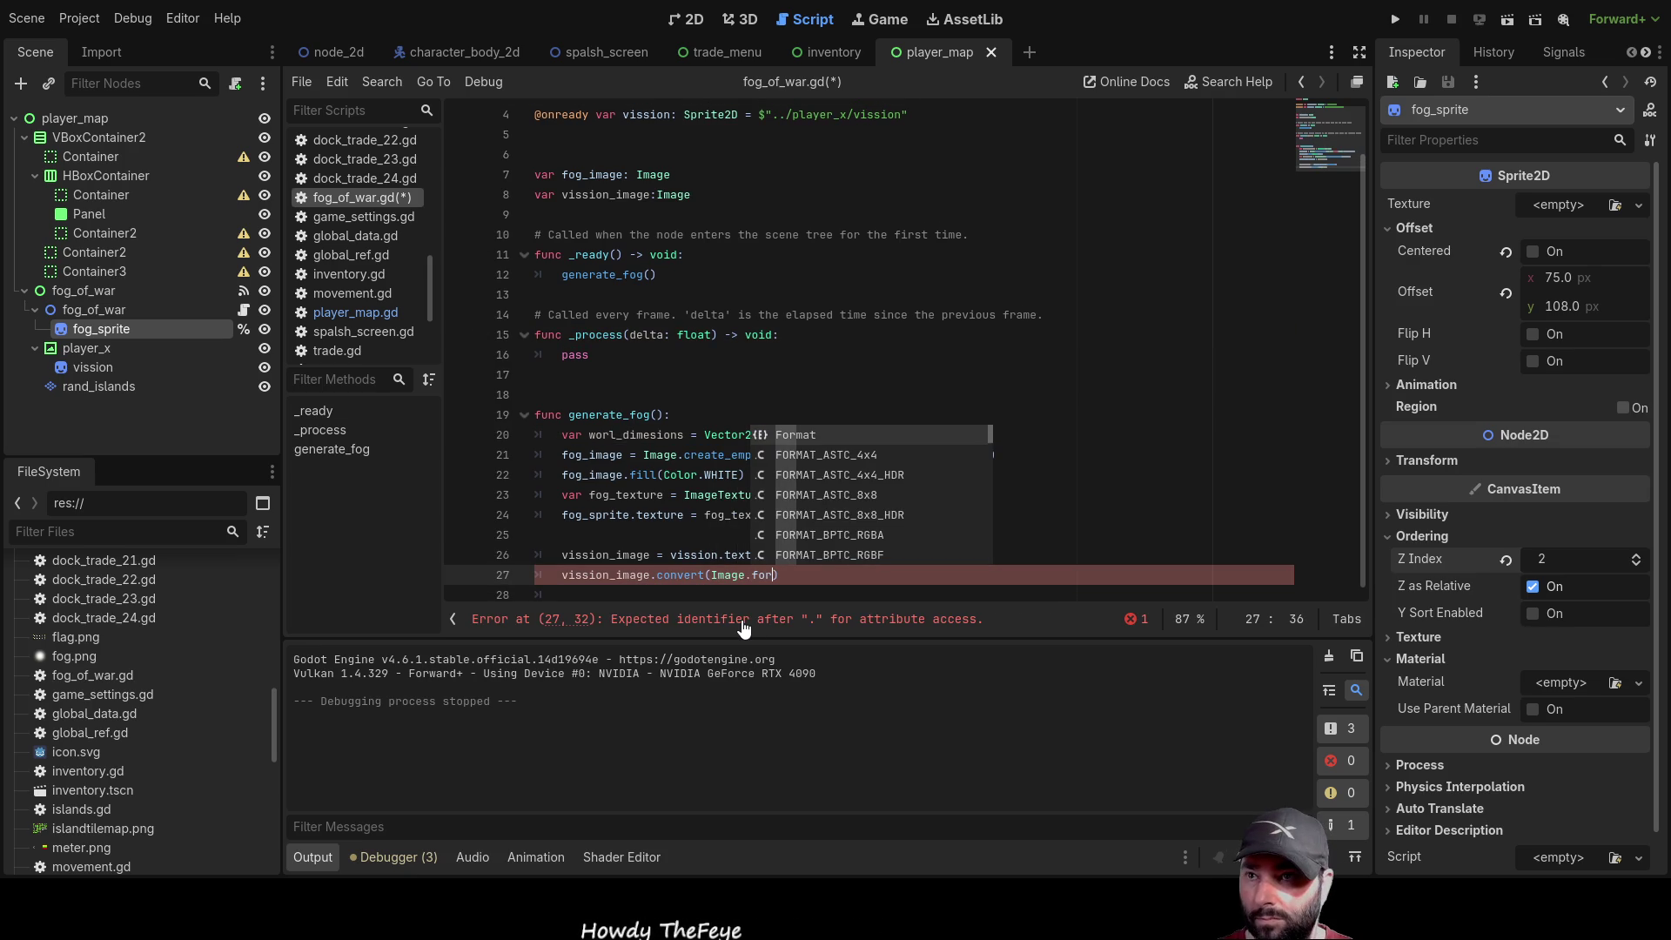
pyautogui.write('t.')
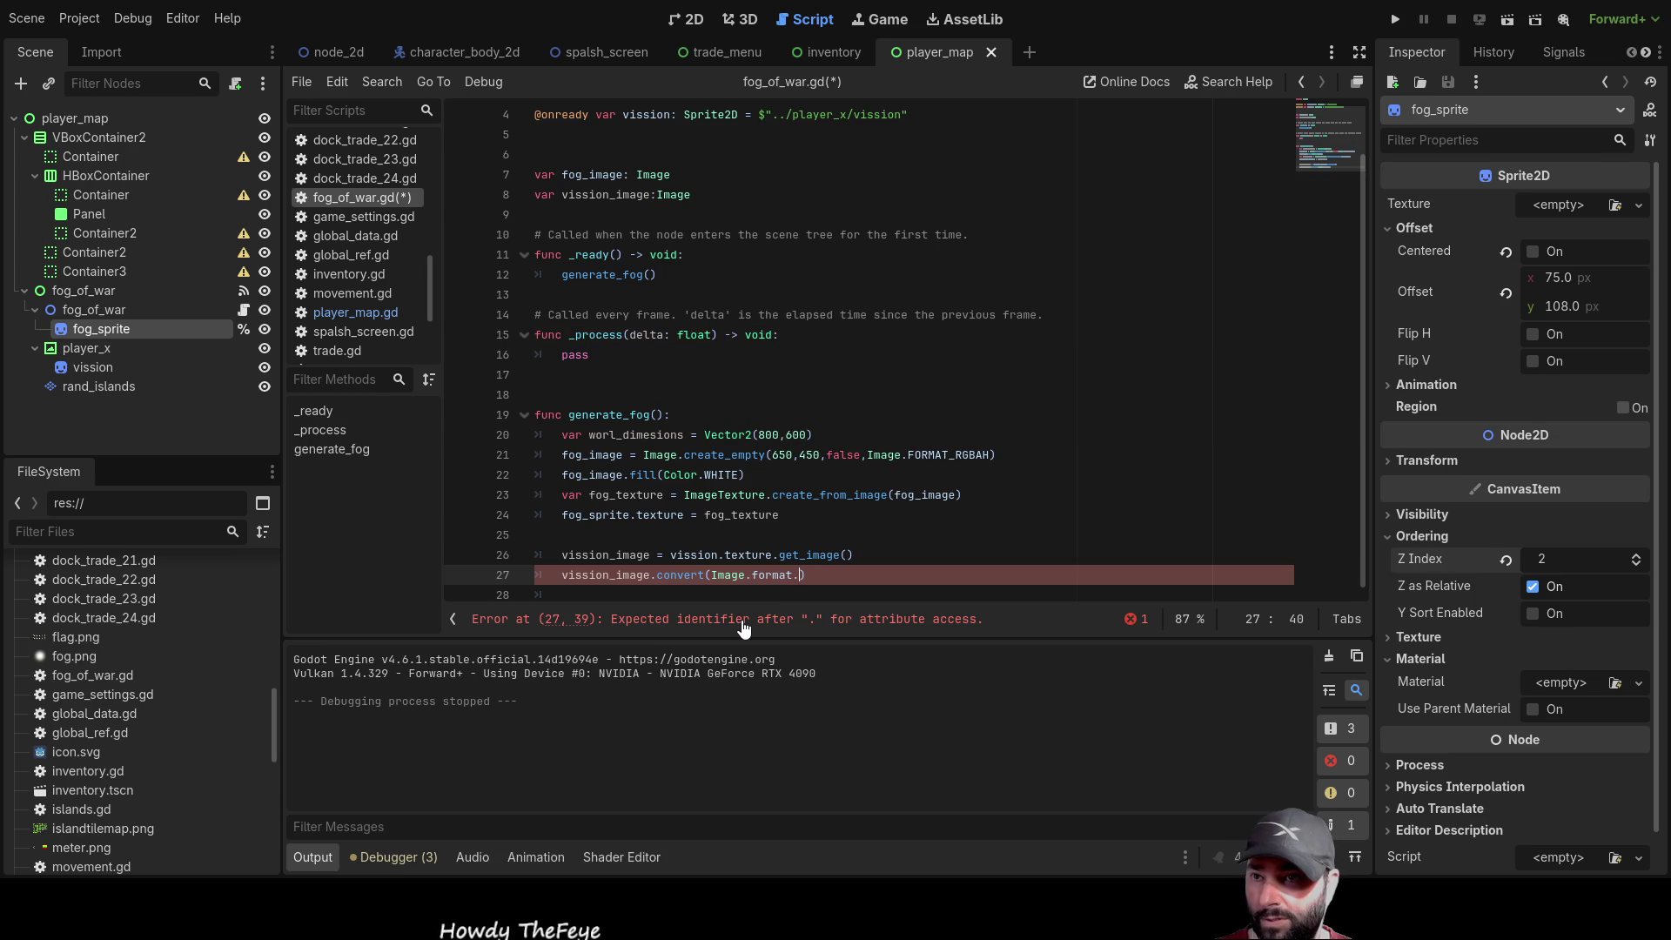
pyautogui.press('BackSpace')
pyautogui.write('_')
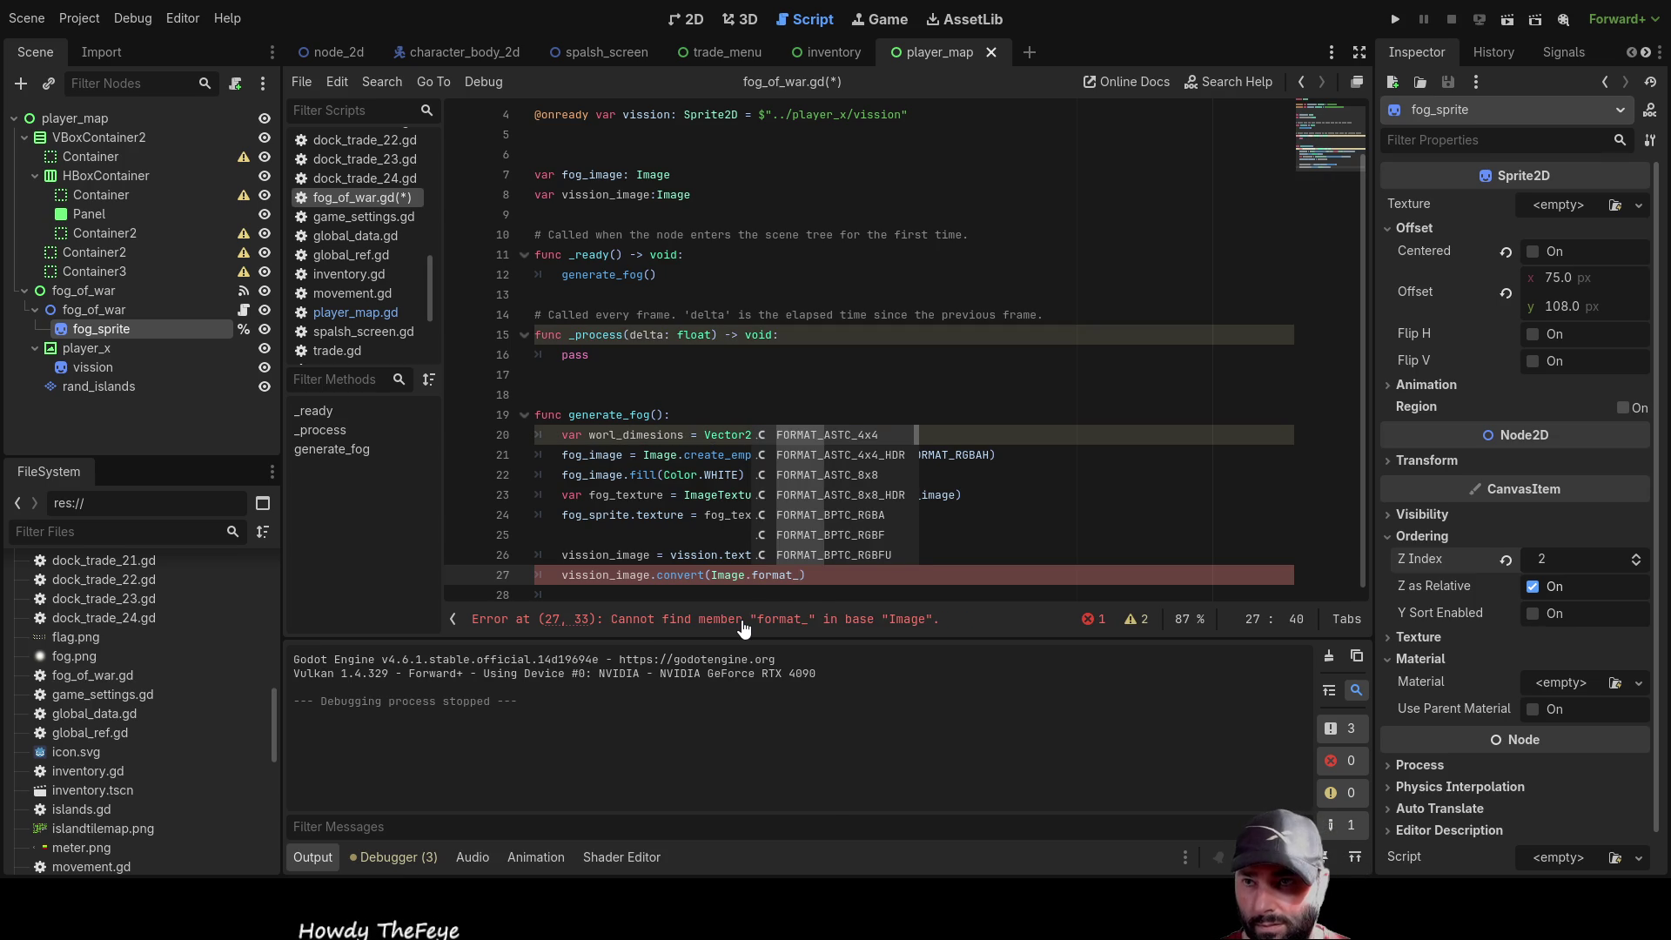
pyautogui.write('rgba')
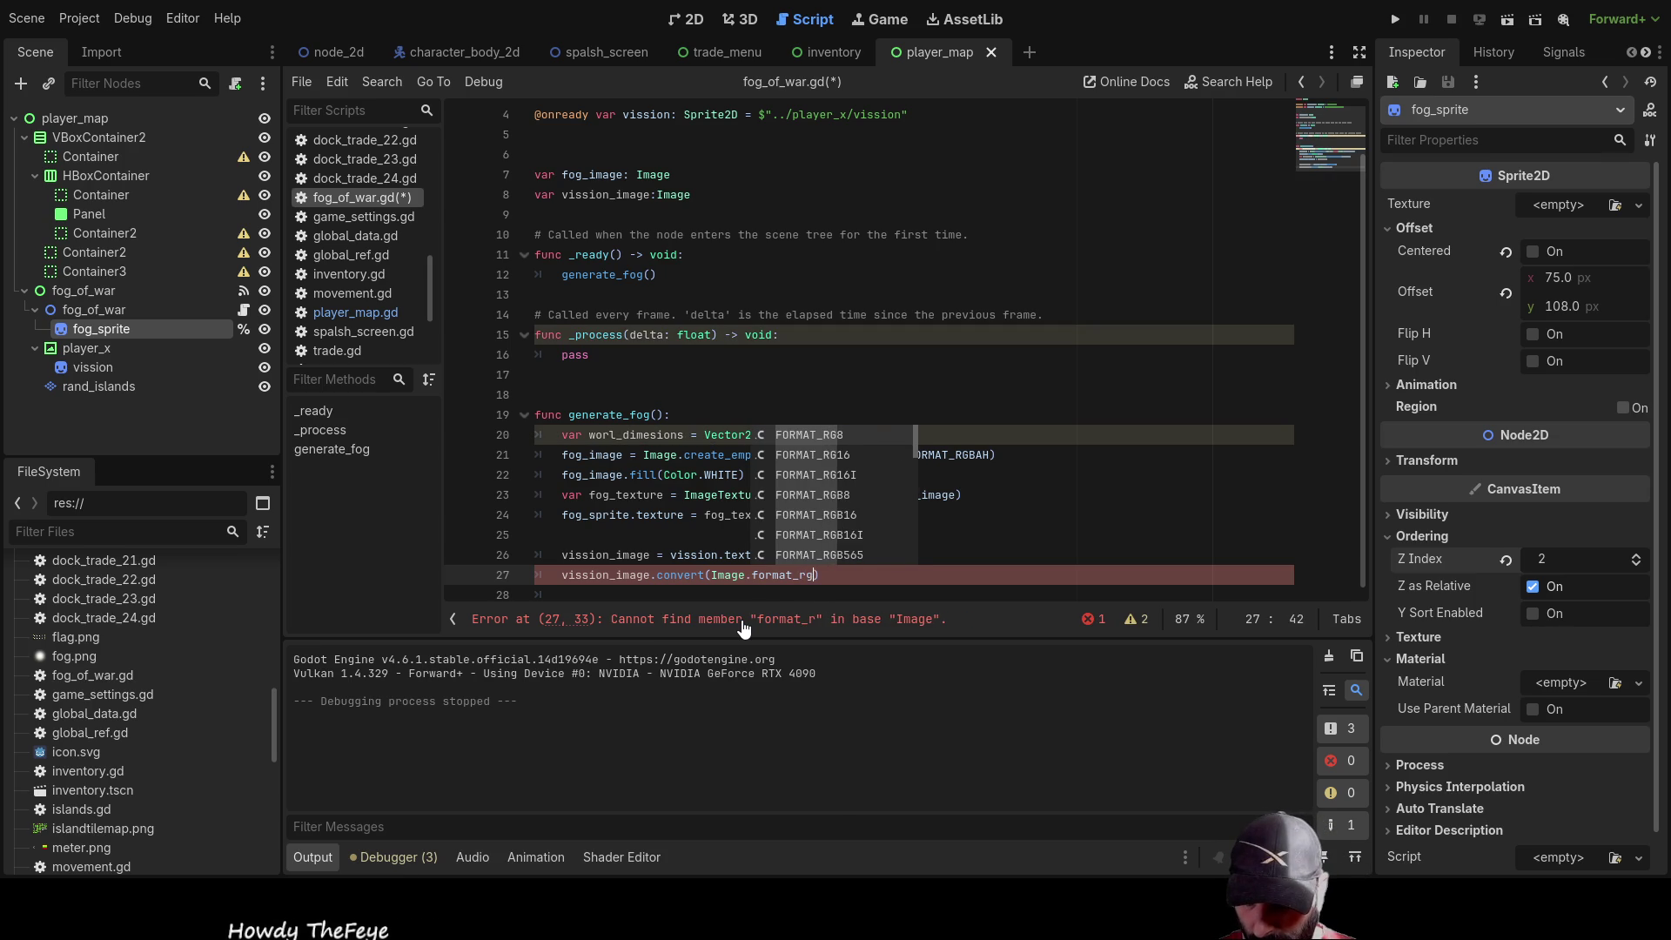
pyautogui.write('h')
pyautogui.press('Return')
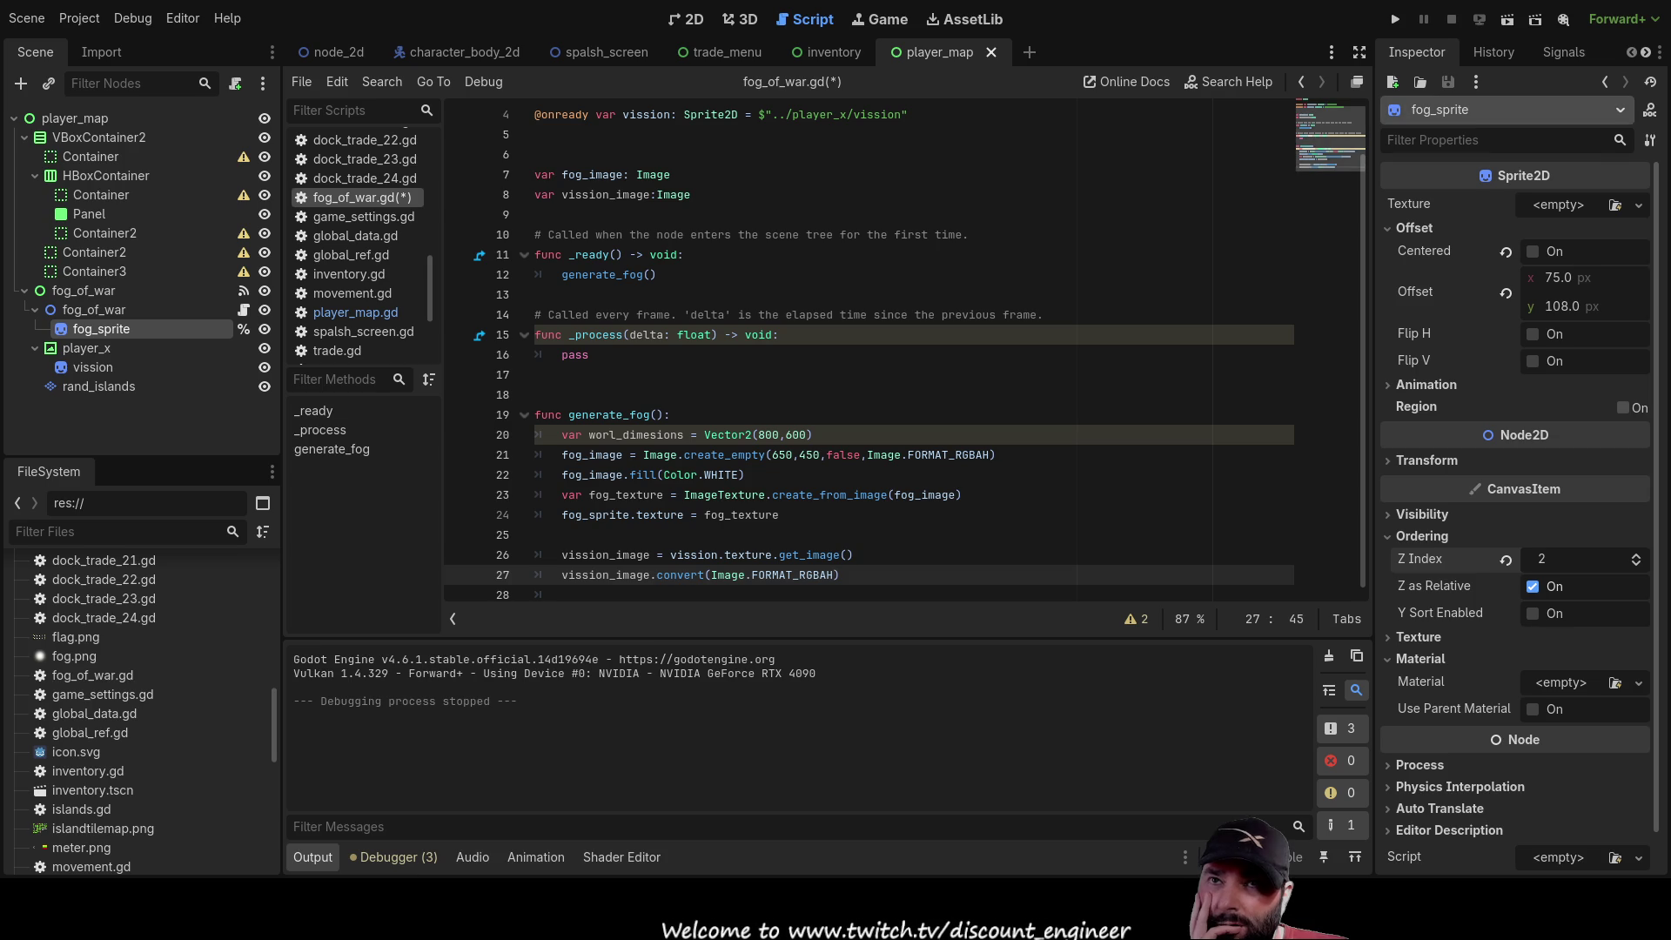
pyautogui.click(689, 26)
pyautogui.scroll(-3, 914, 403)
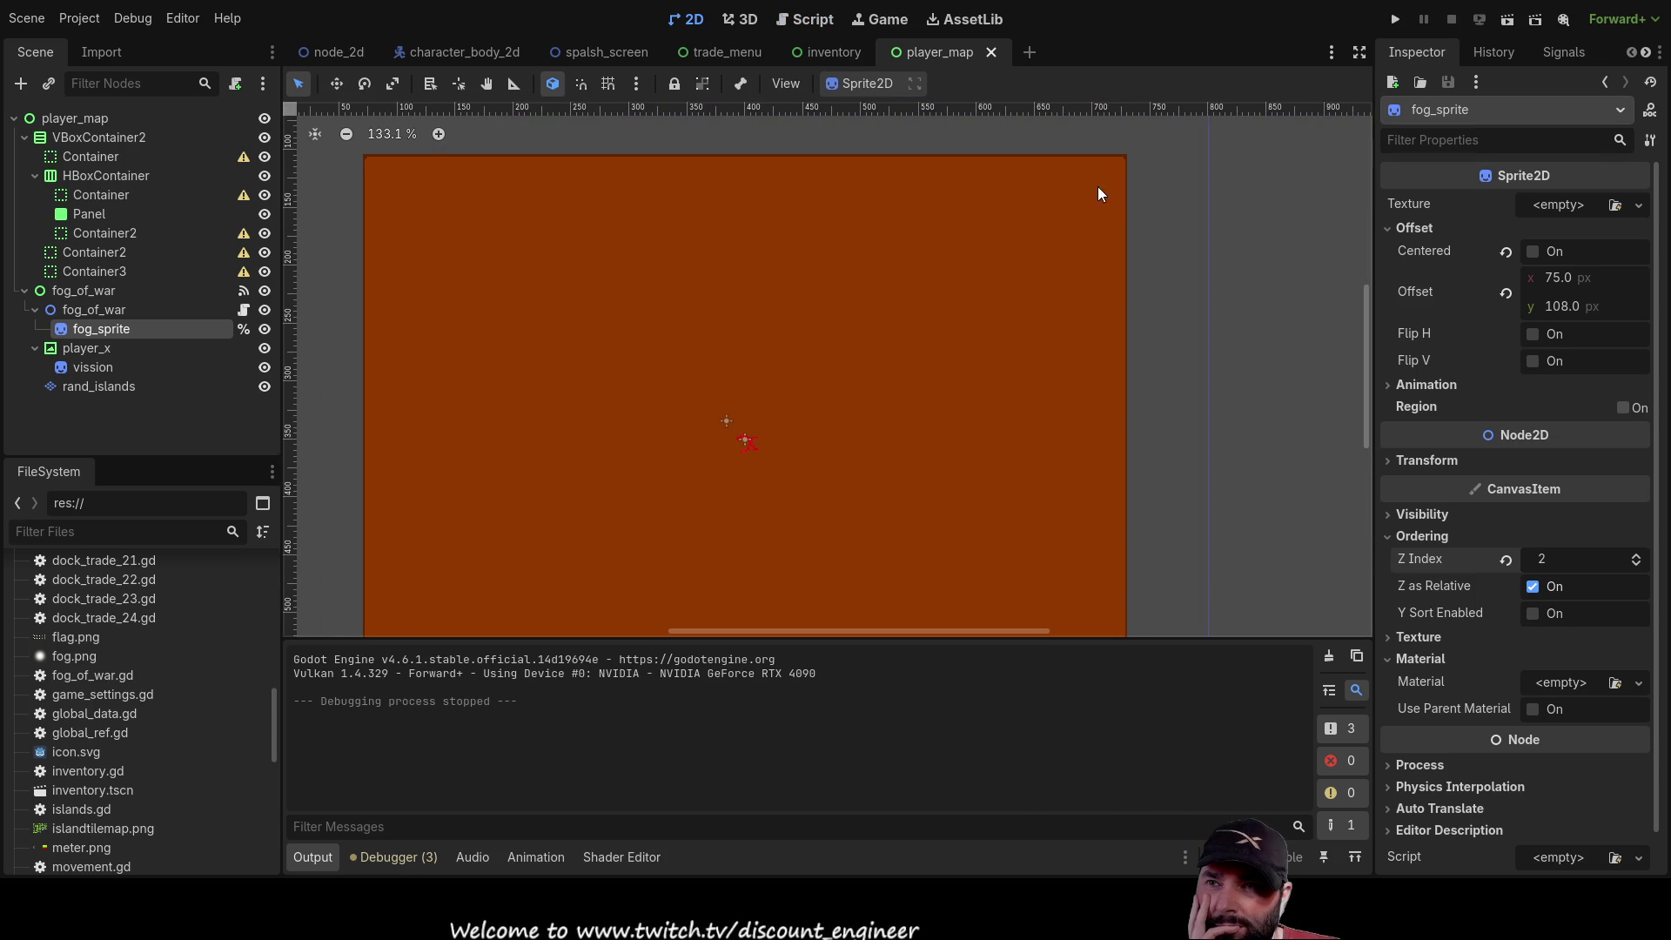
pyautogui.scroll(-3, 981, 521)
pyautogui.hscroll(-1, 987, 393)
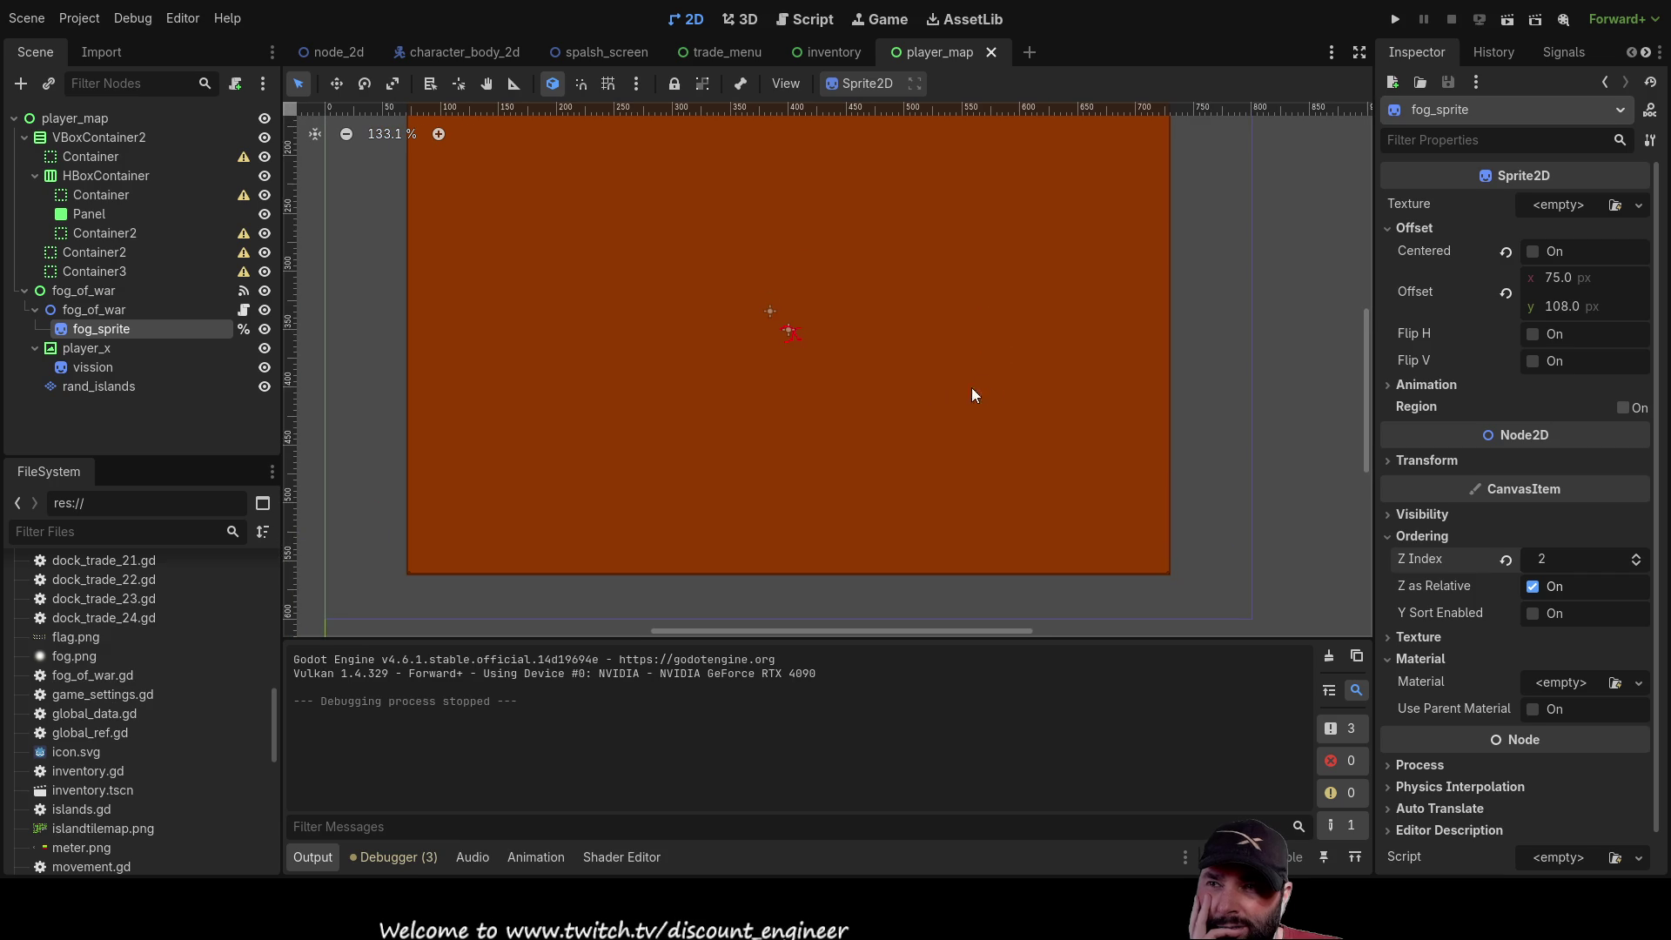
pyautogui.moveTo(799, 241); pyautogui.dragTo(790, 346)
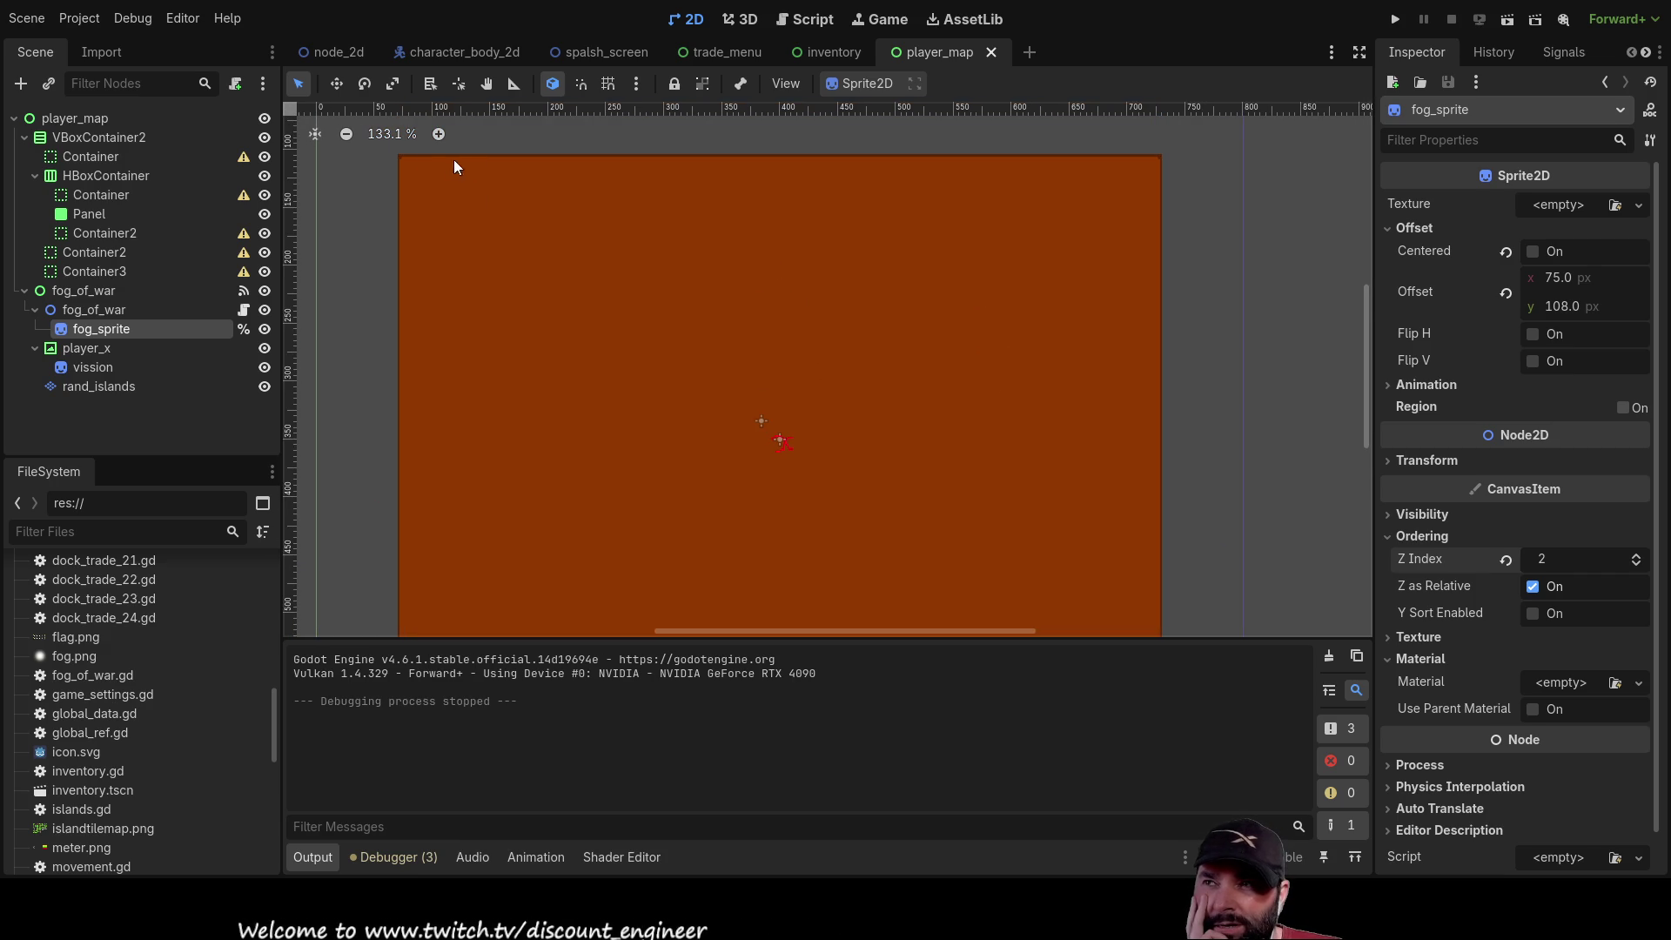
pyautogui.moveTo(400, 490); pyautogui.dragTo(419, 371)
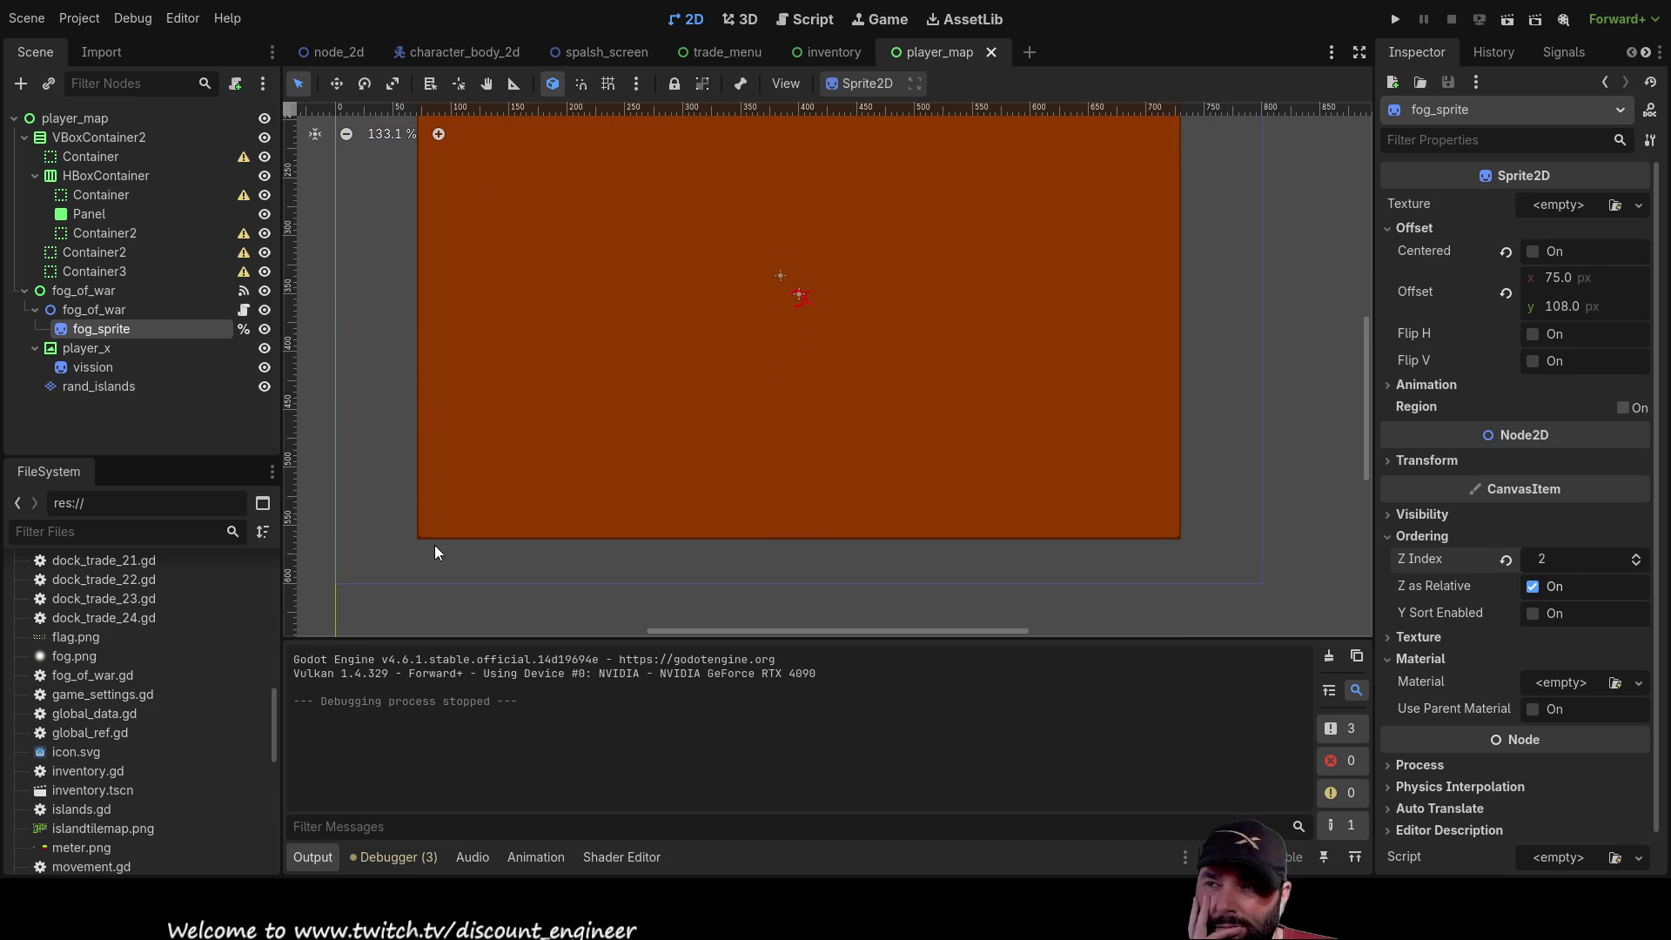
pyautogui.scroll(6, 1180, 400)
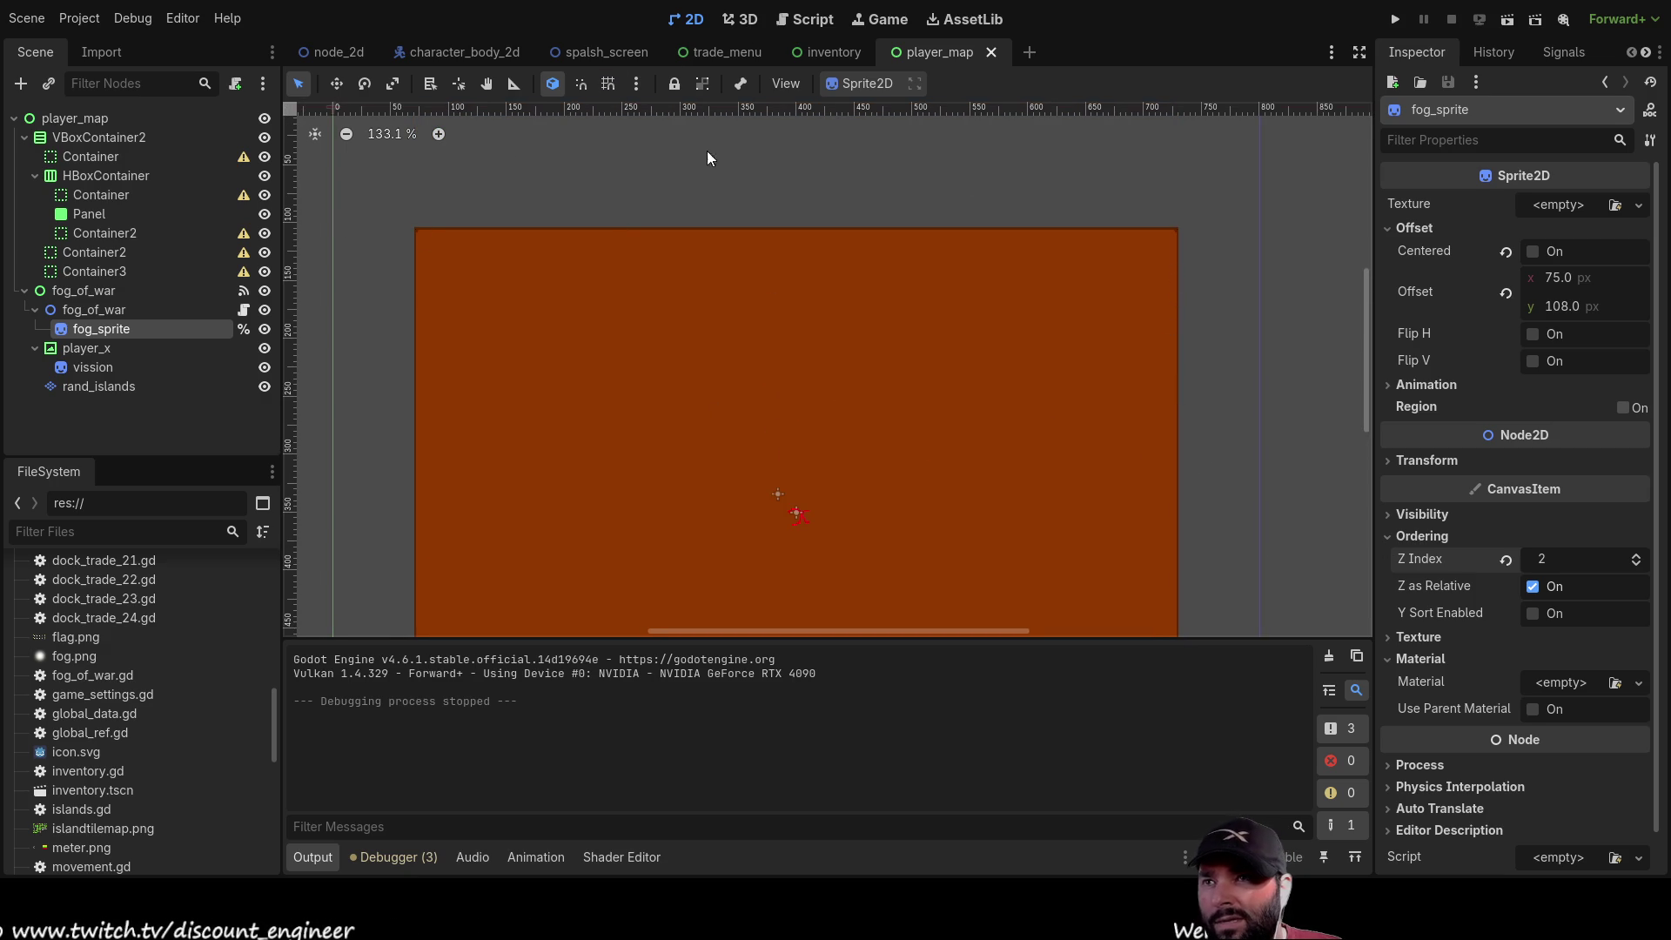
pyautogui.click(815, 19)
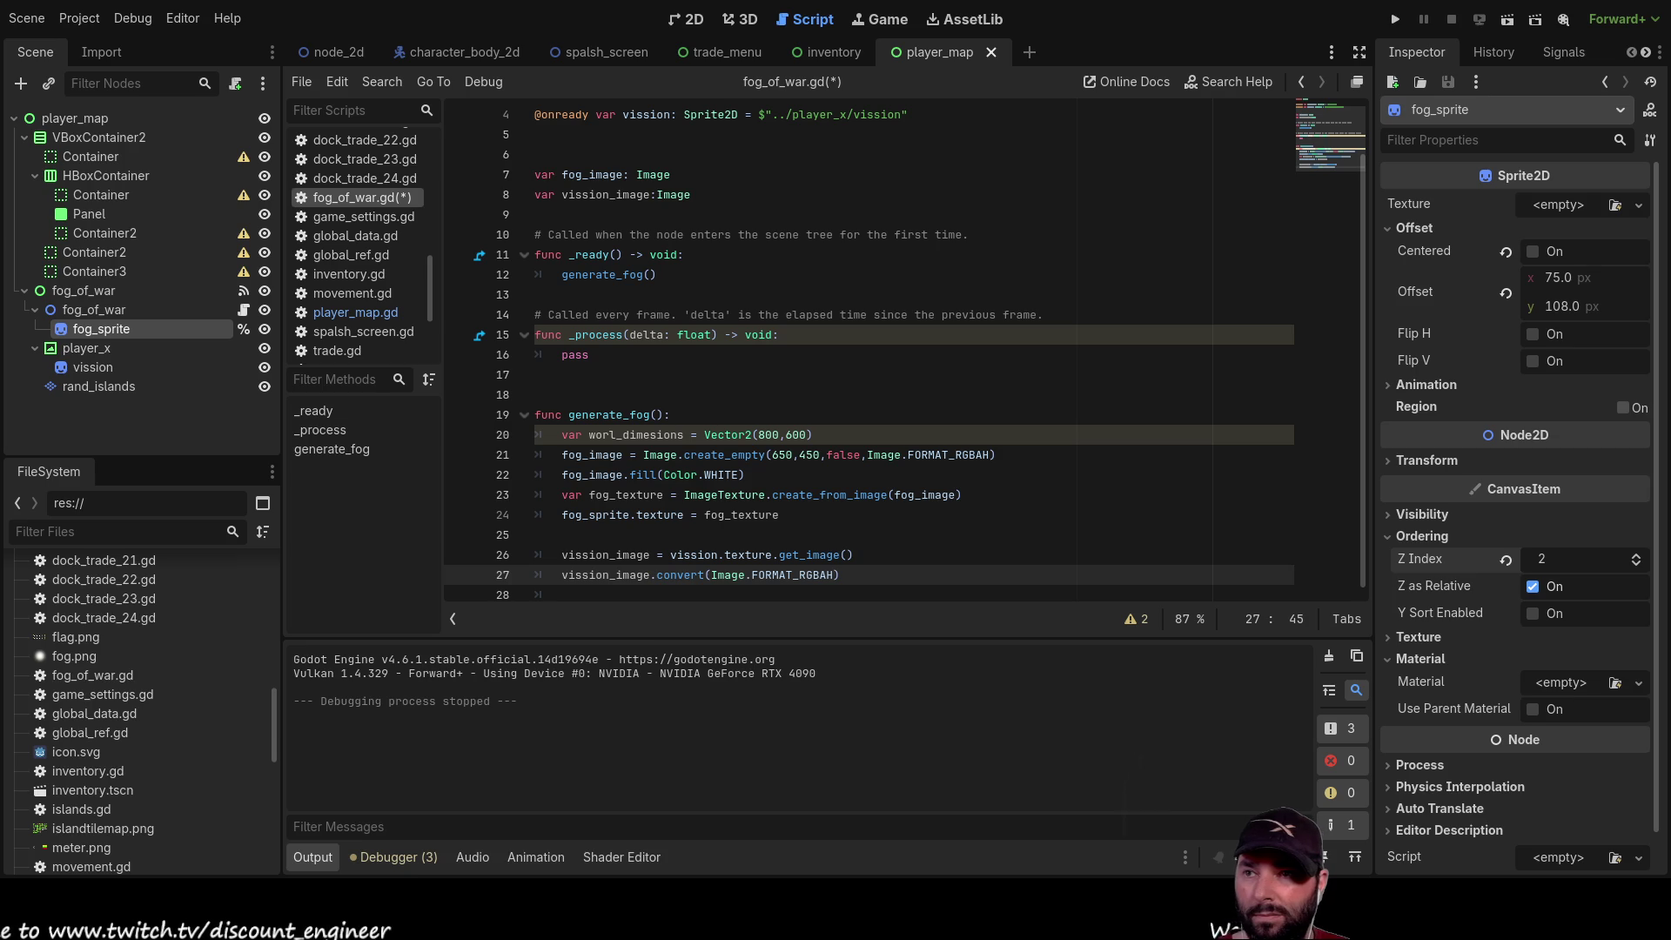
pyautogui.click(785, 599)
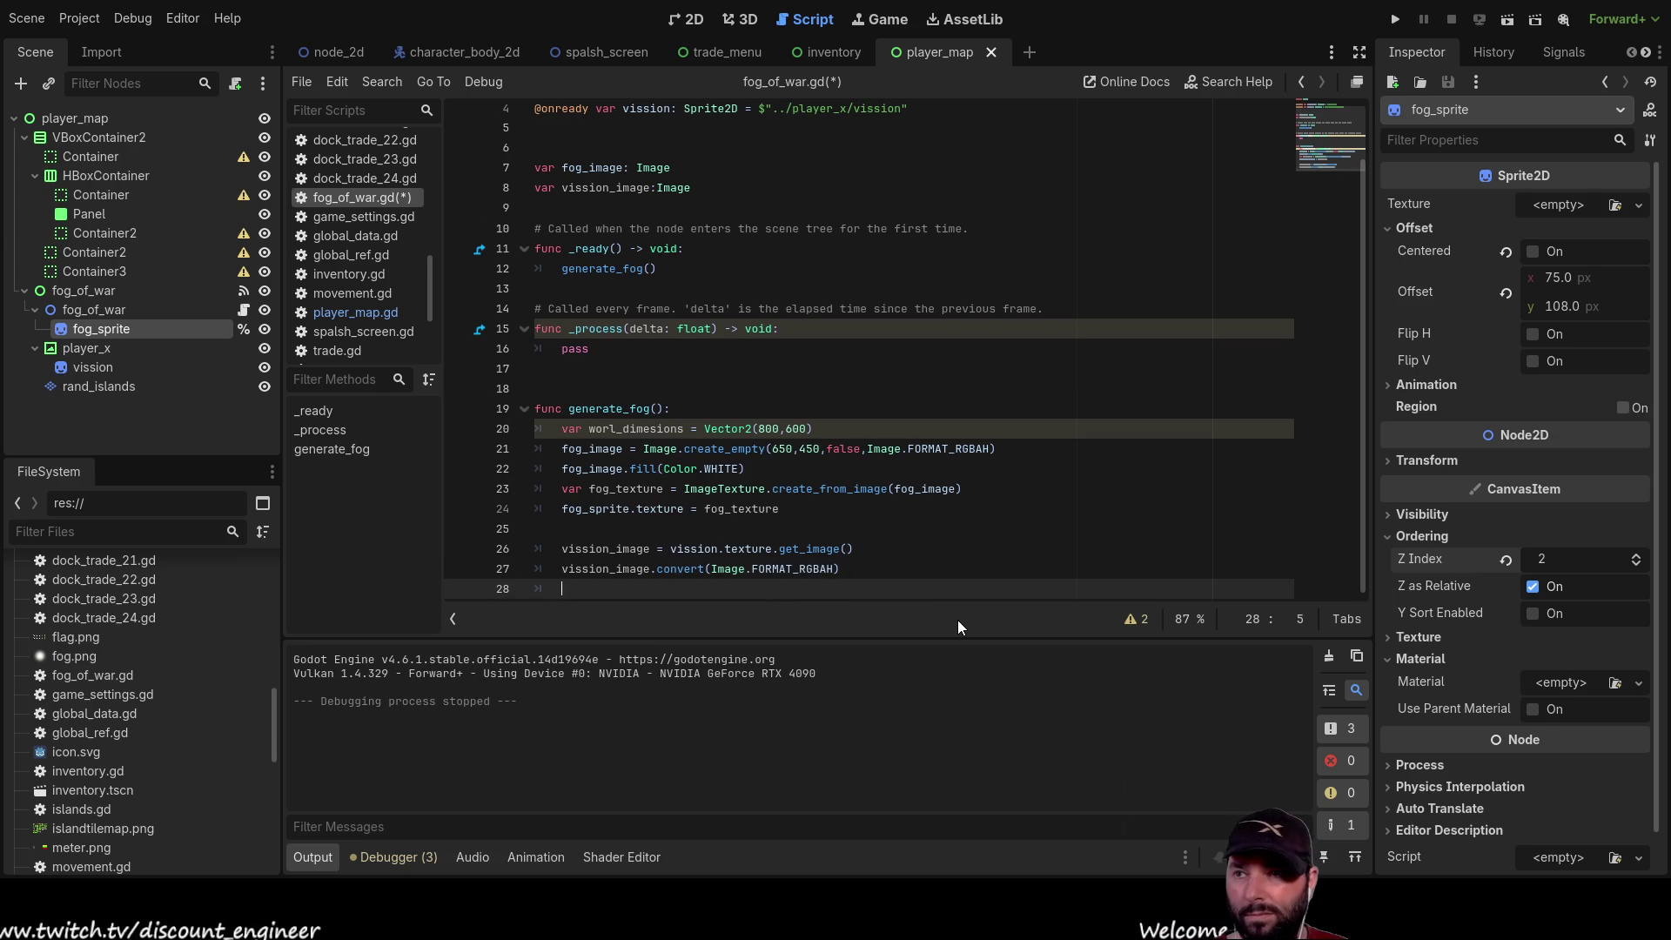
# Add blank lines at the end of generate_fog and select the vission sprite under player_x
pyautogui.press('Return')
pyautogui.press('Return')
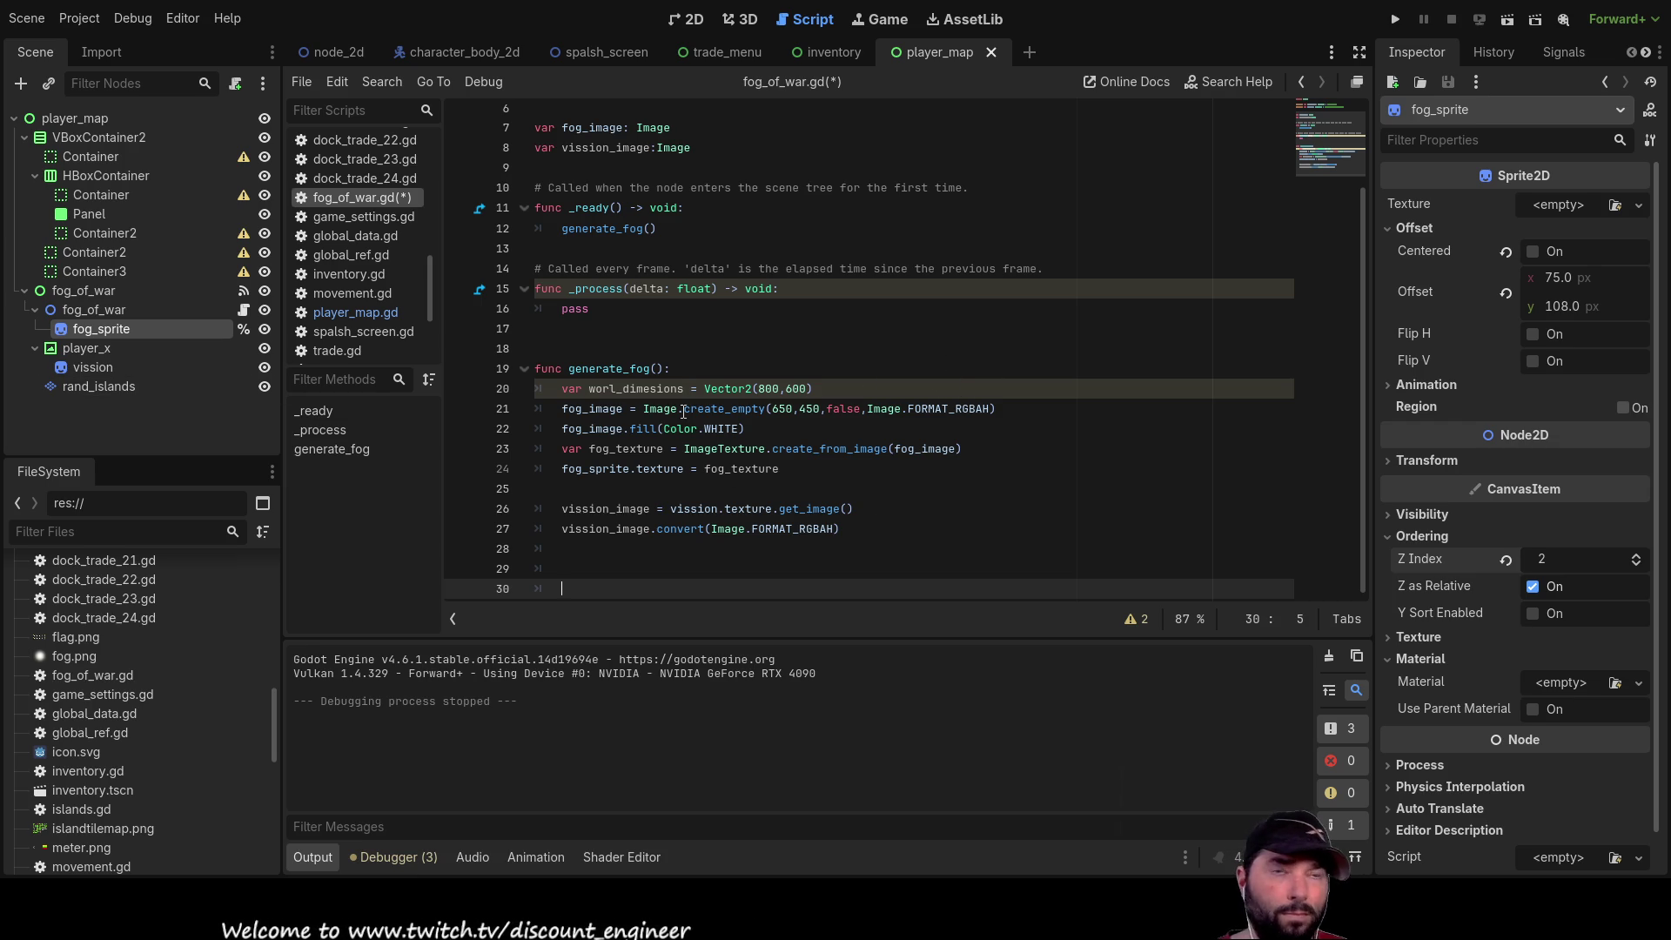
pyautogui.click(74, 383)
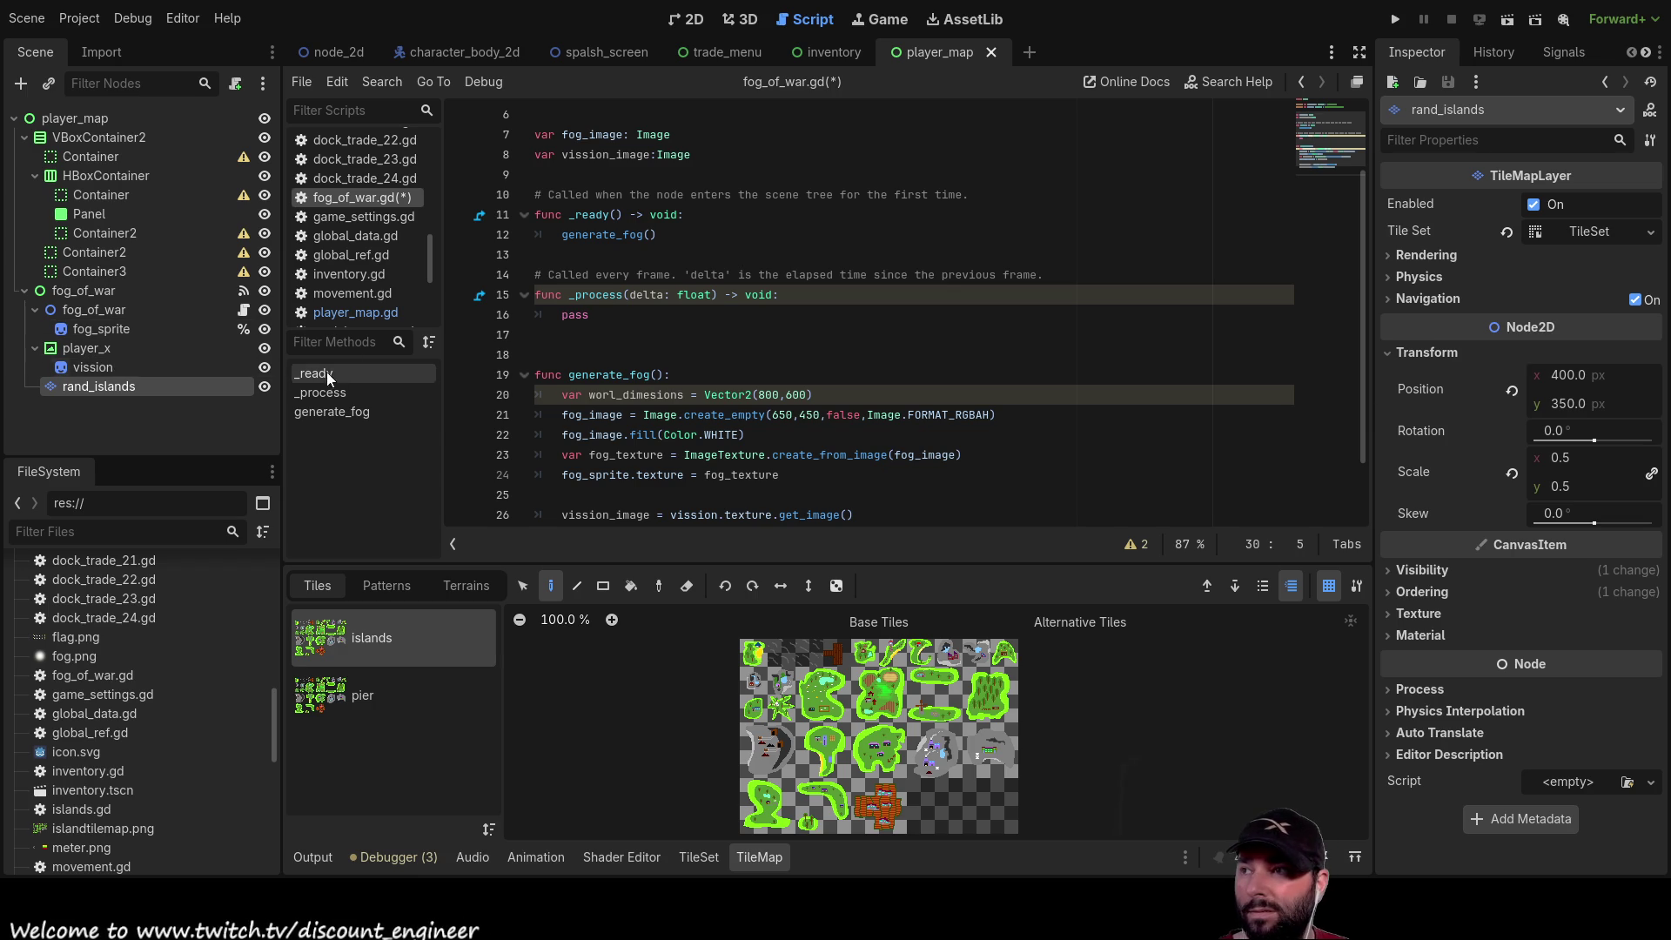
pyautogui.click(96, 367)
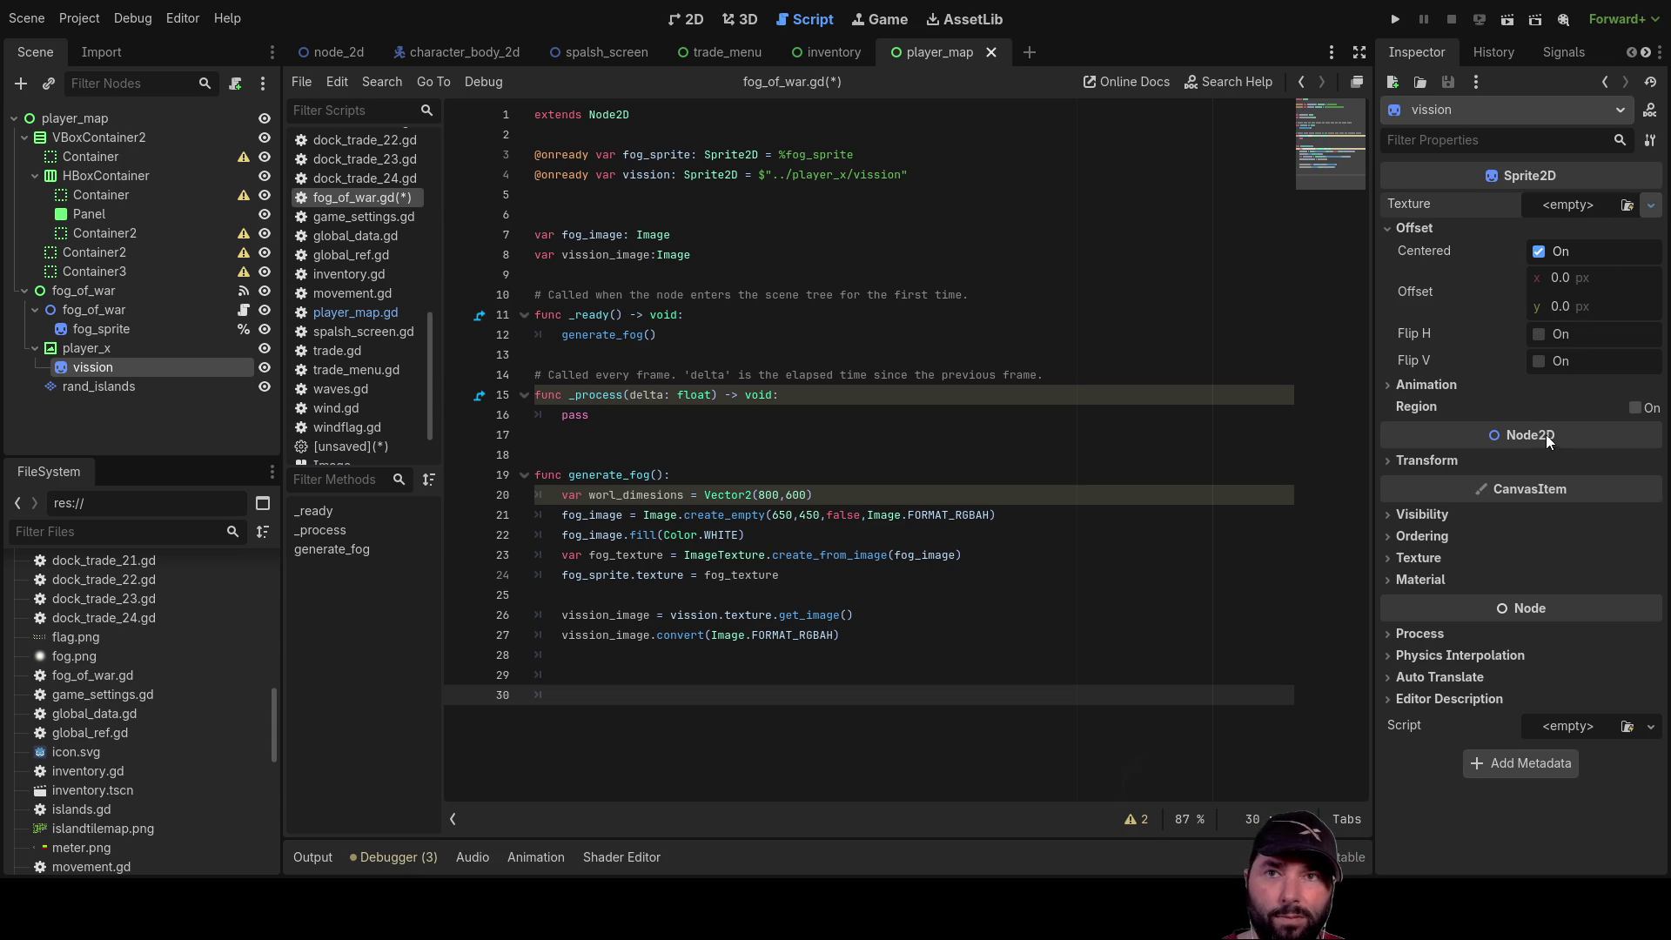
# Give the vission sprite a GradientTexture2D with its Fill set to Radial
pyautogui.hotkey('ctrl', 'z')
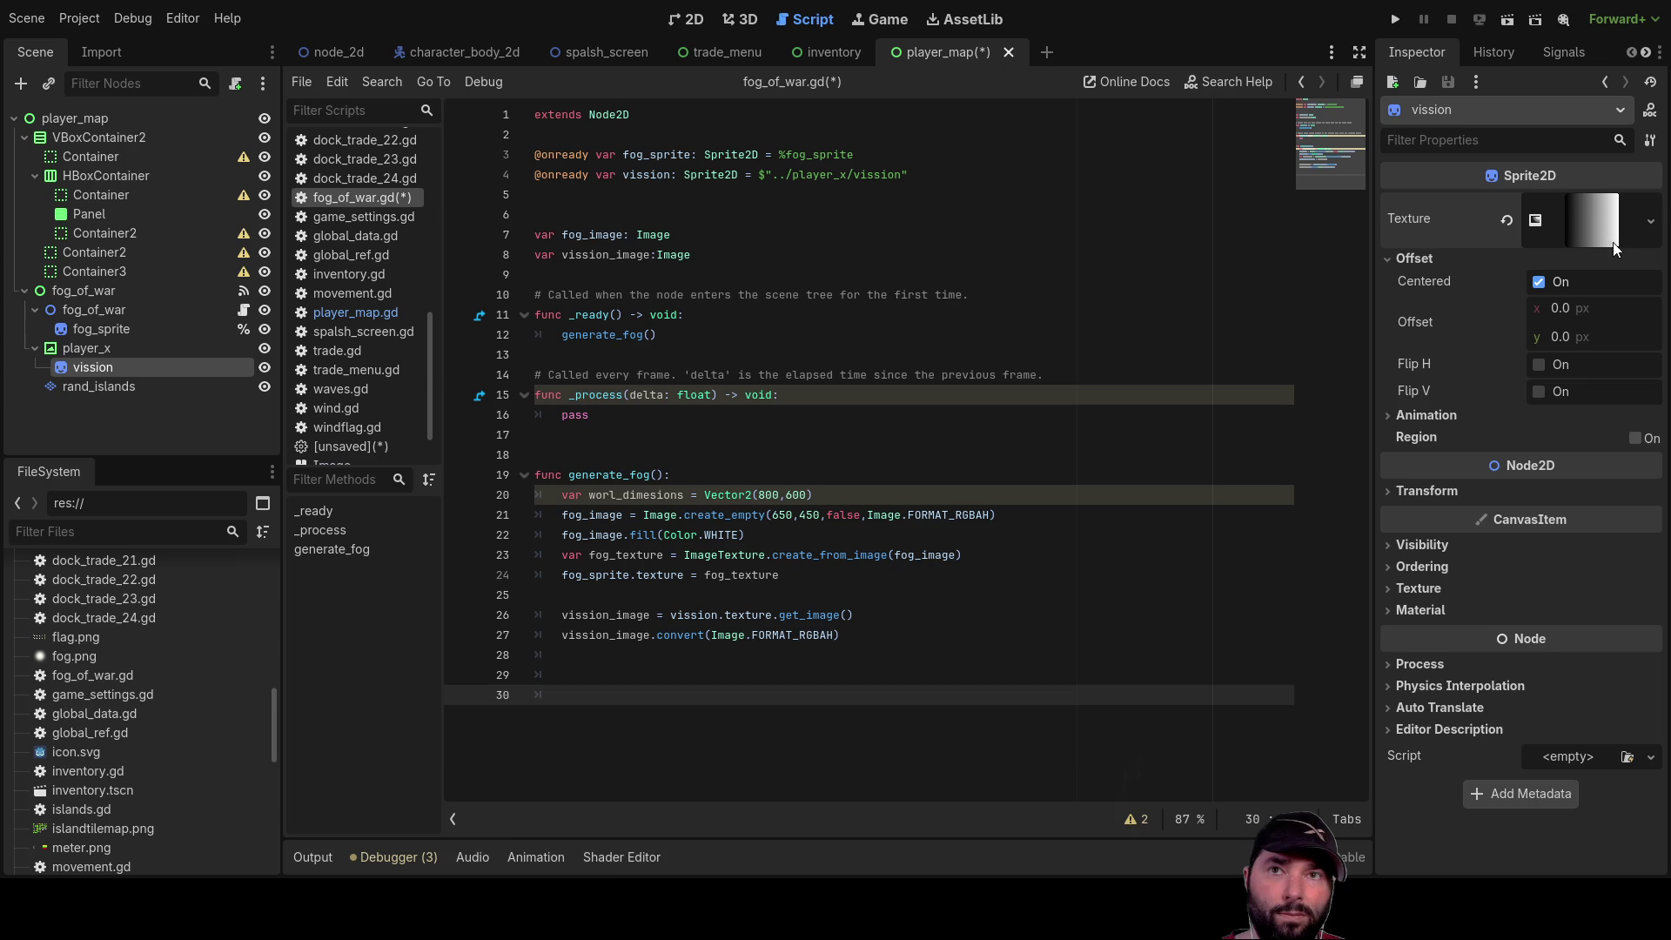
pyautogui.click(1624, 237)
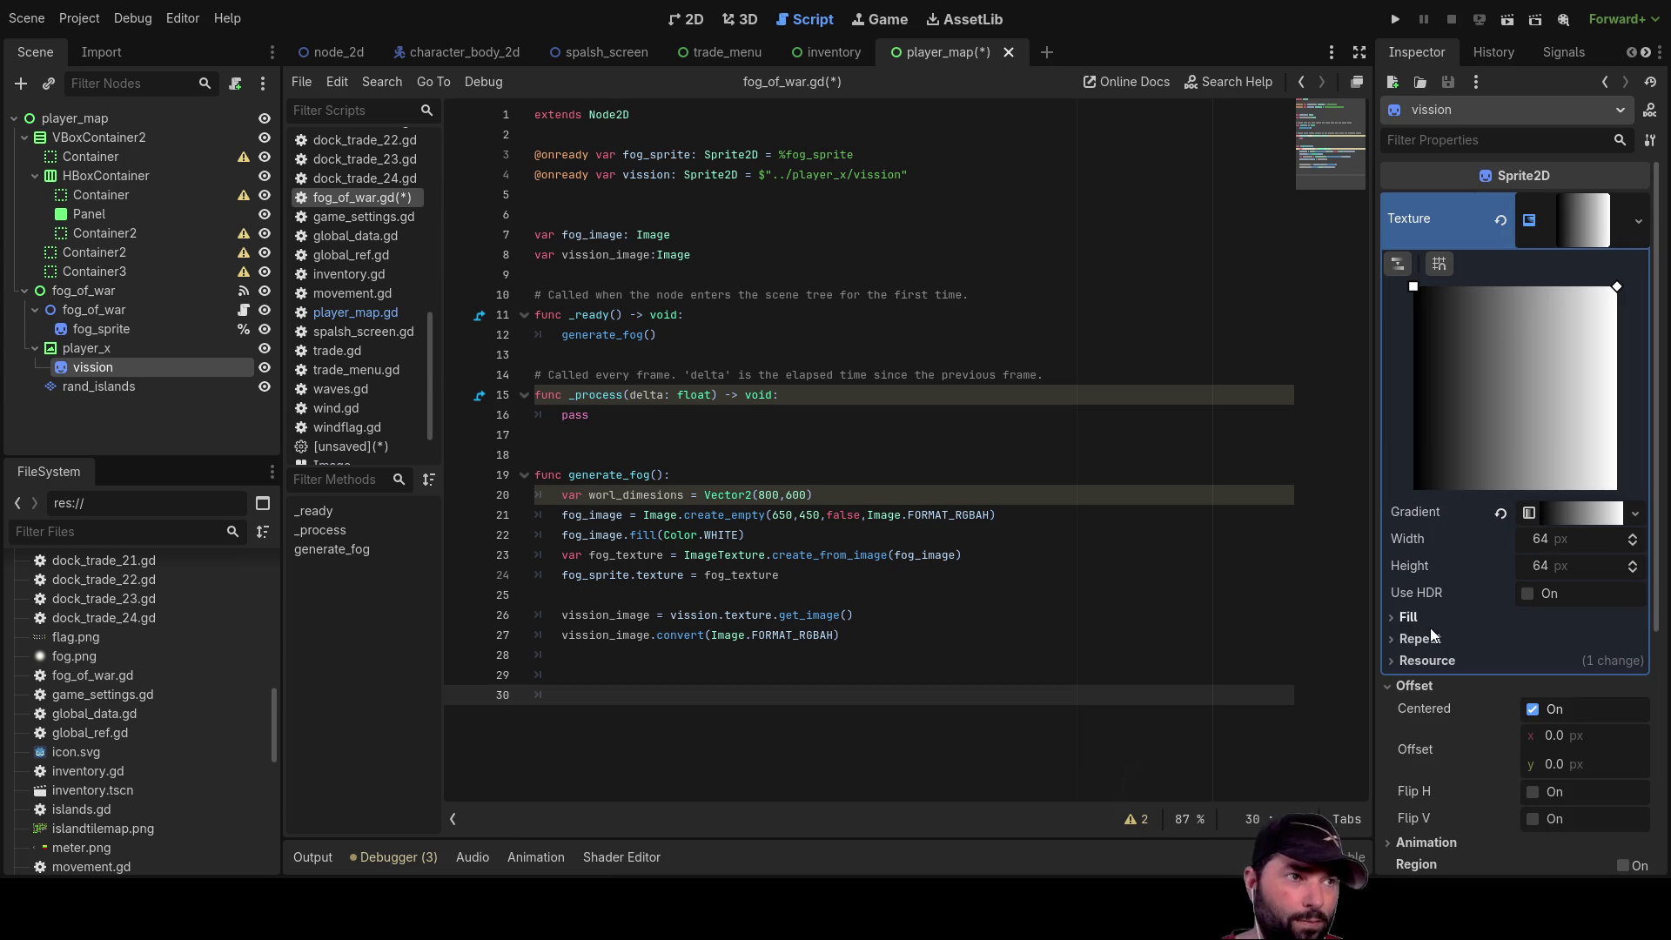
pyautogui.click(1393, 617)
pyautogui.click(1591, 646)
pyautogui.click(1567, 677)
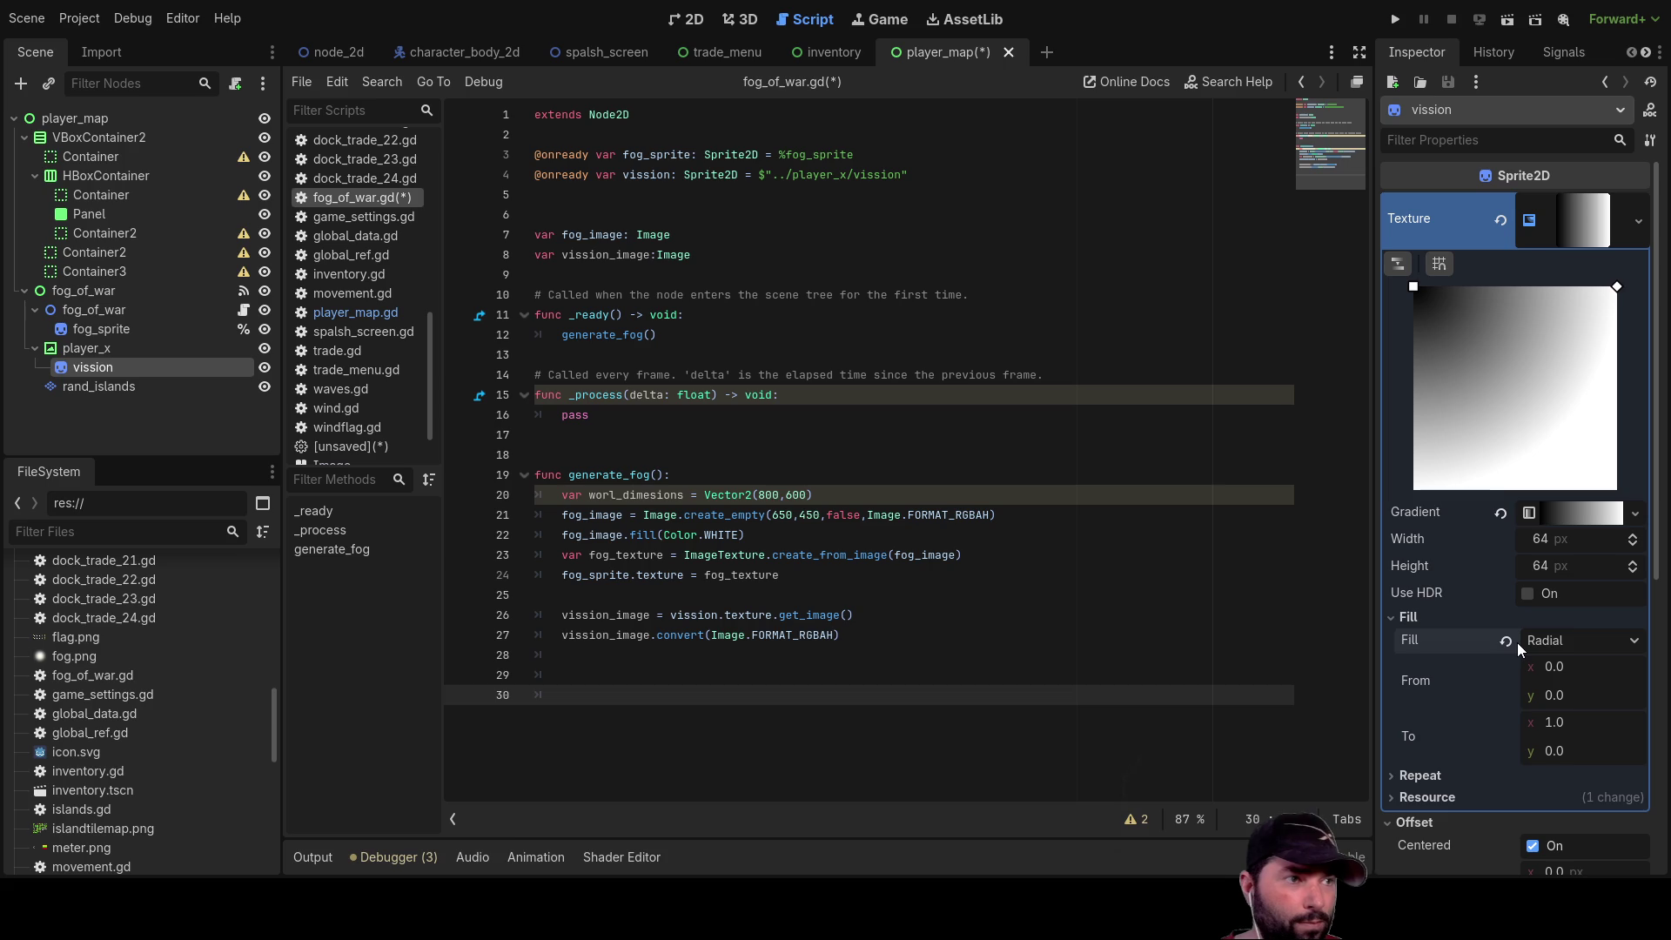
# Set the radial gradient's From point to 0.5, 0.5
pyautogui.moveTo(1549, 755)
pyautogui.mouseDown()
pyautogui.moveTo(1599, 756)
pyautogui.moveTo(1562, 733)
pyautogui.moveTo(1590, 733)
pyautogui.mouseUp()
pyautogui.moveTo(1560, 666)
pyautogui.mouseDown()
pyautogui.moveTo(1589, 667)
pyautogui.moveTo(1567, 696)
pyautogui.moveTo(1608, 695)
pyautogui.moveTo(1563, 681)
pyautogui.mouseUp()
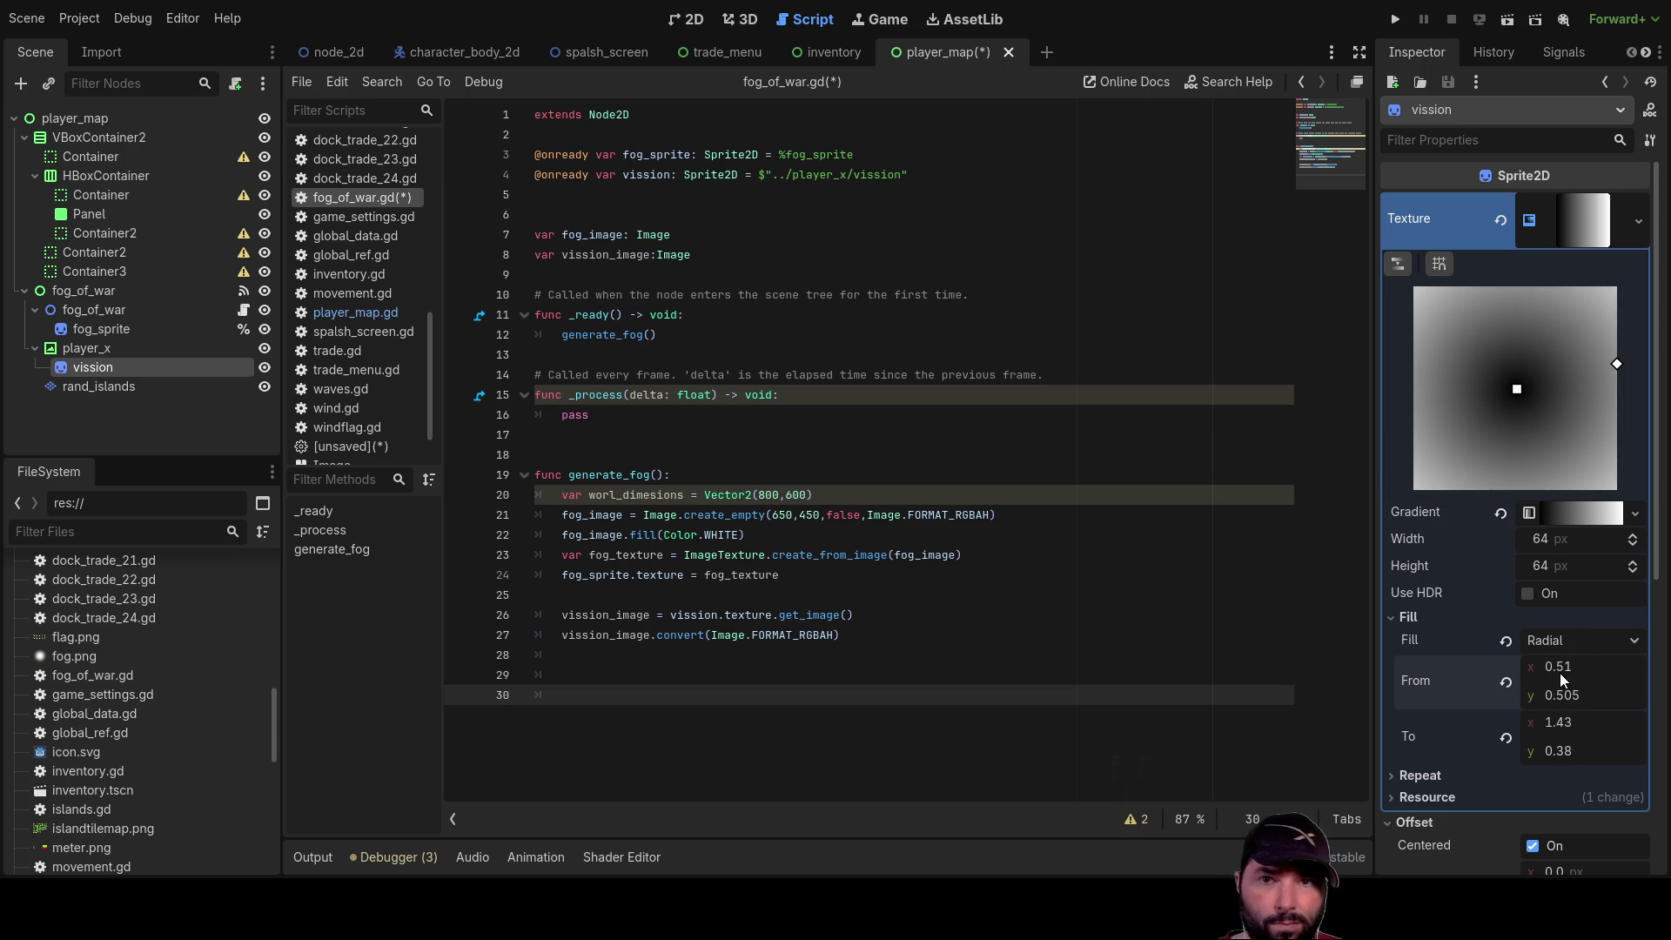
pyautogui.doubleClick(1561, 668)
pyautogui.write('0.')
pyautogui.press('Return')
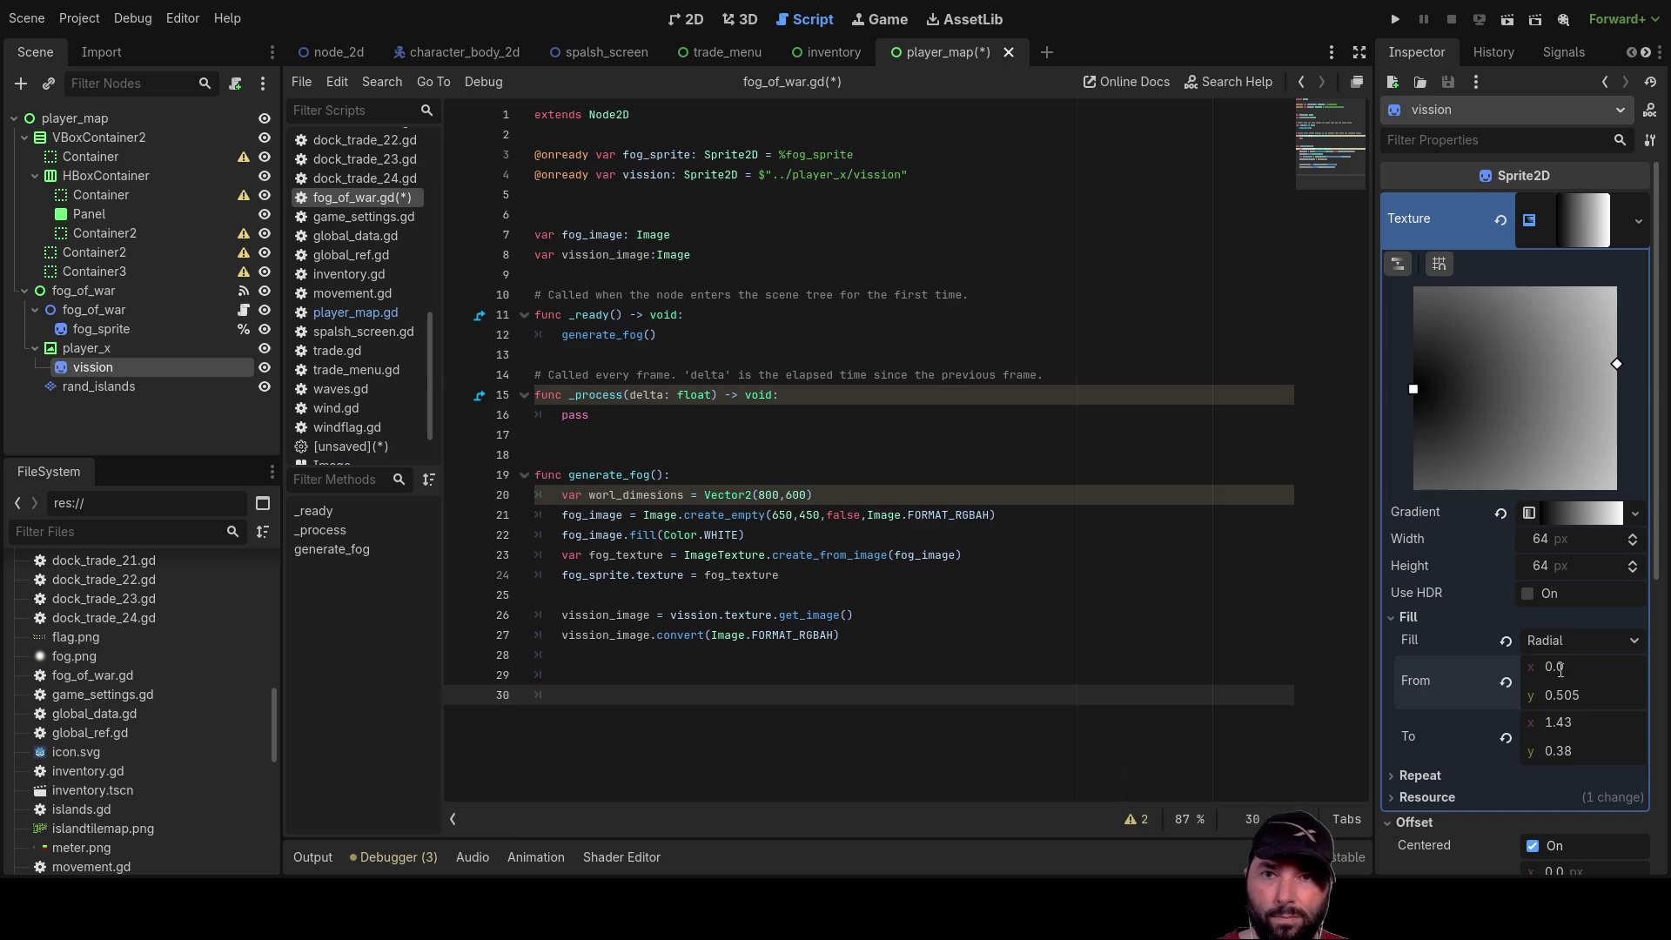
pyautogui.doubleClick(1563, 667)
pyautogui.write('5')
pyautogui.press('Return')
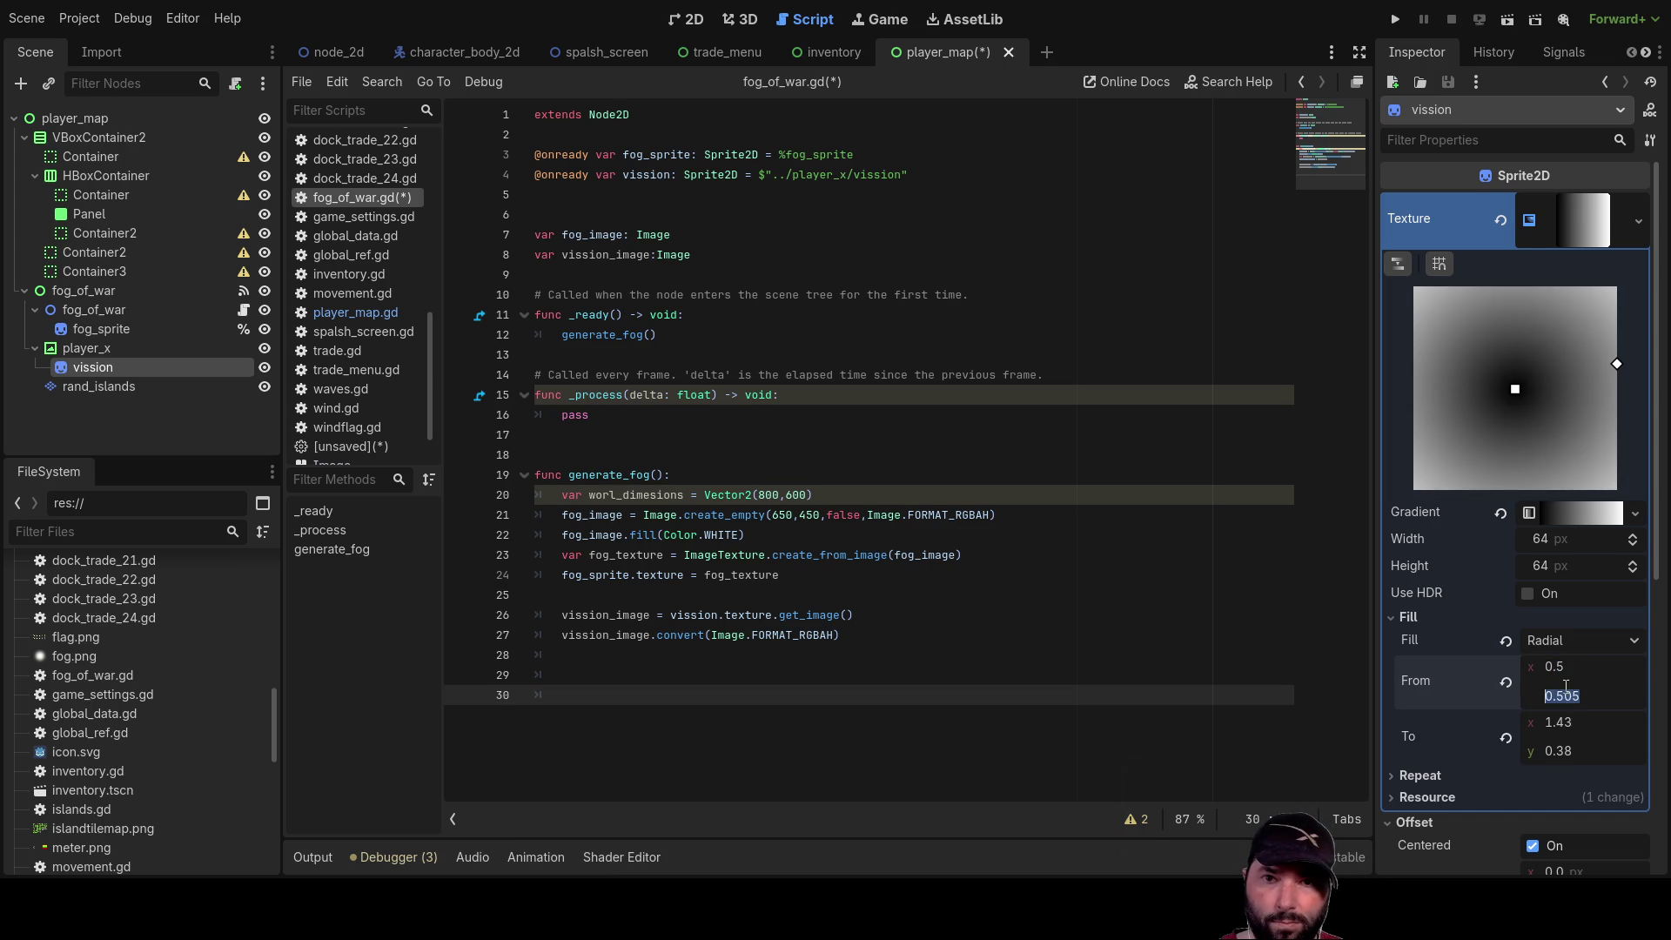
pyautogui.doubleClick(1565, 696)
pyautogui.write('5')
pyautogui.press('Return')
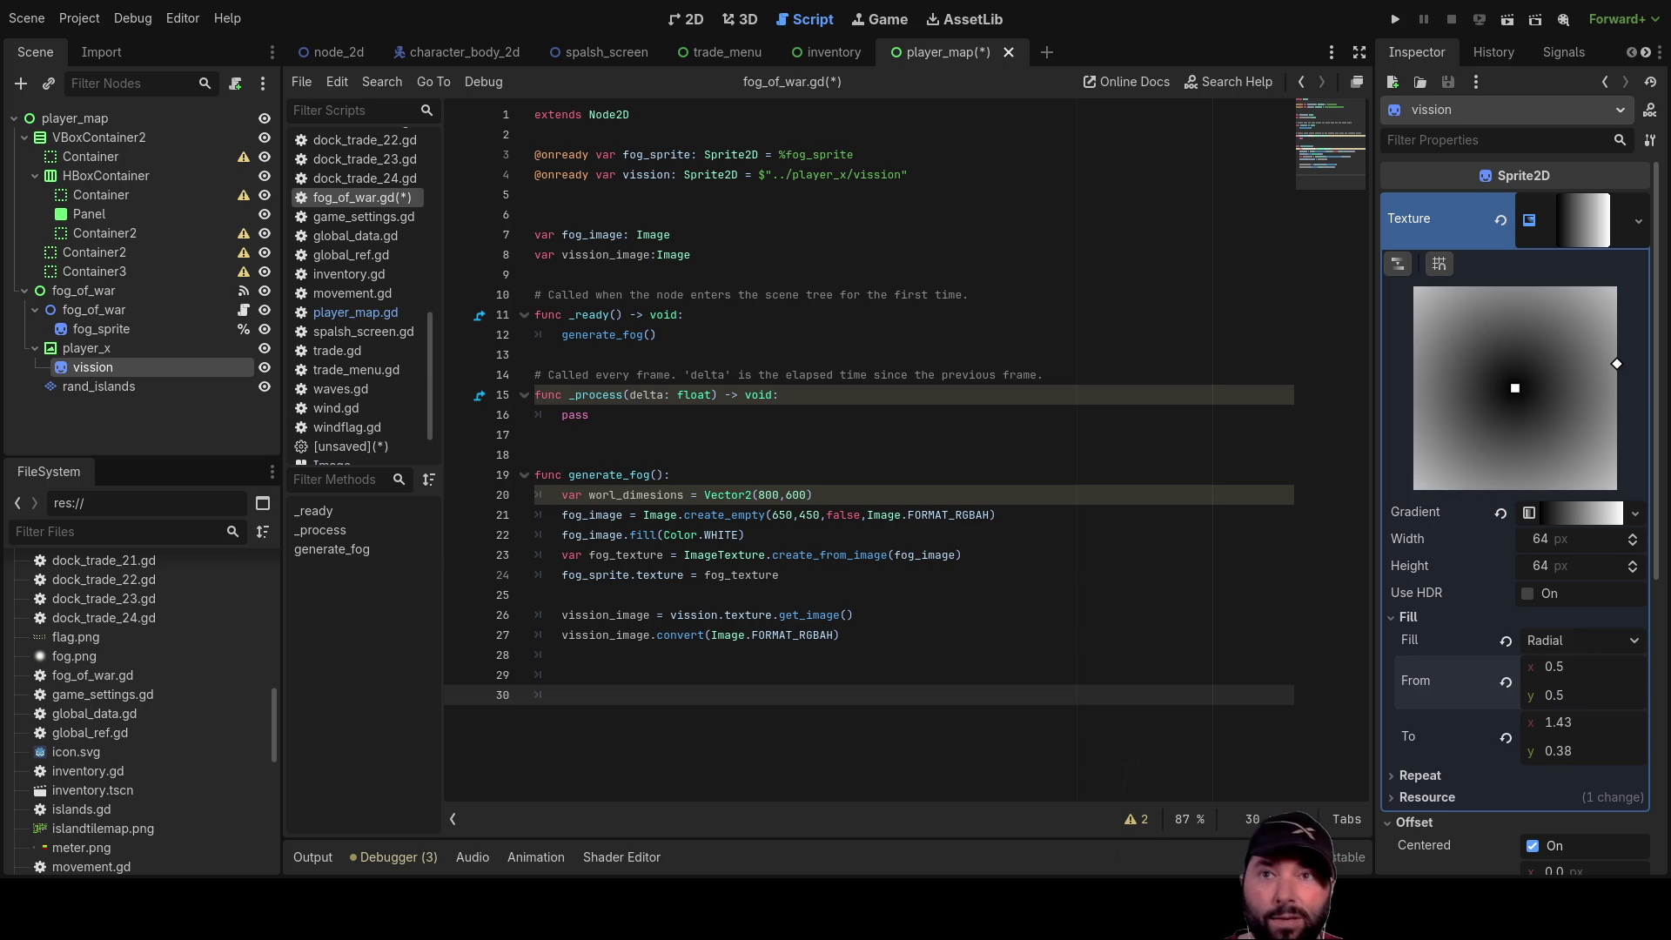
pyautogui.click(1588, 223)
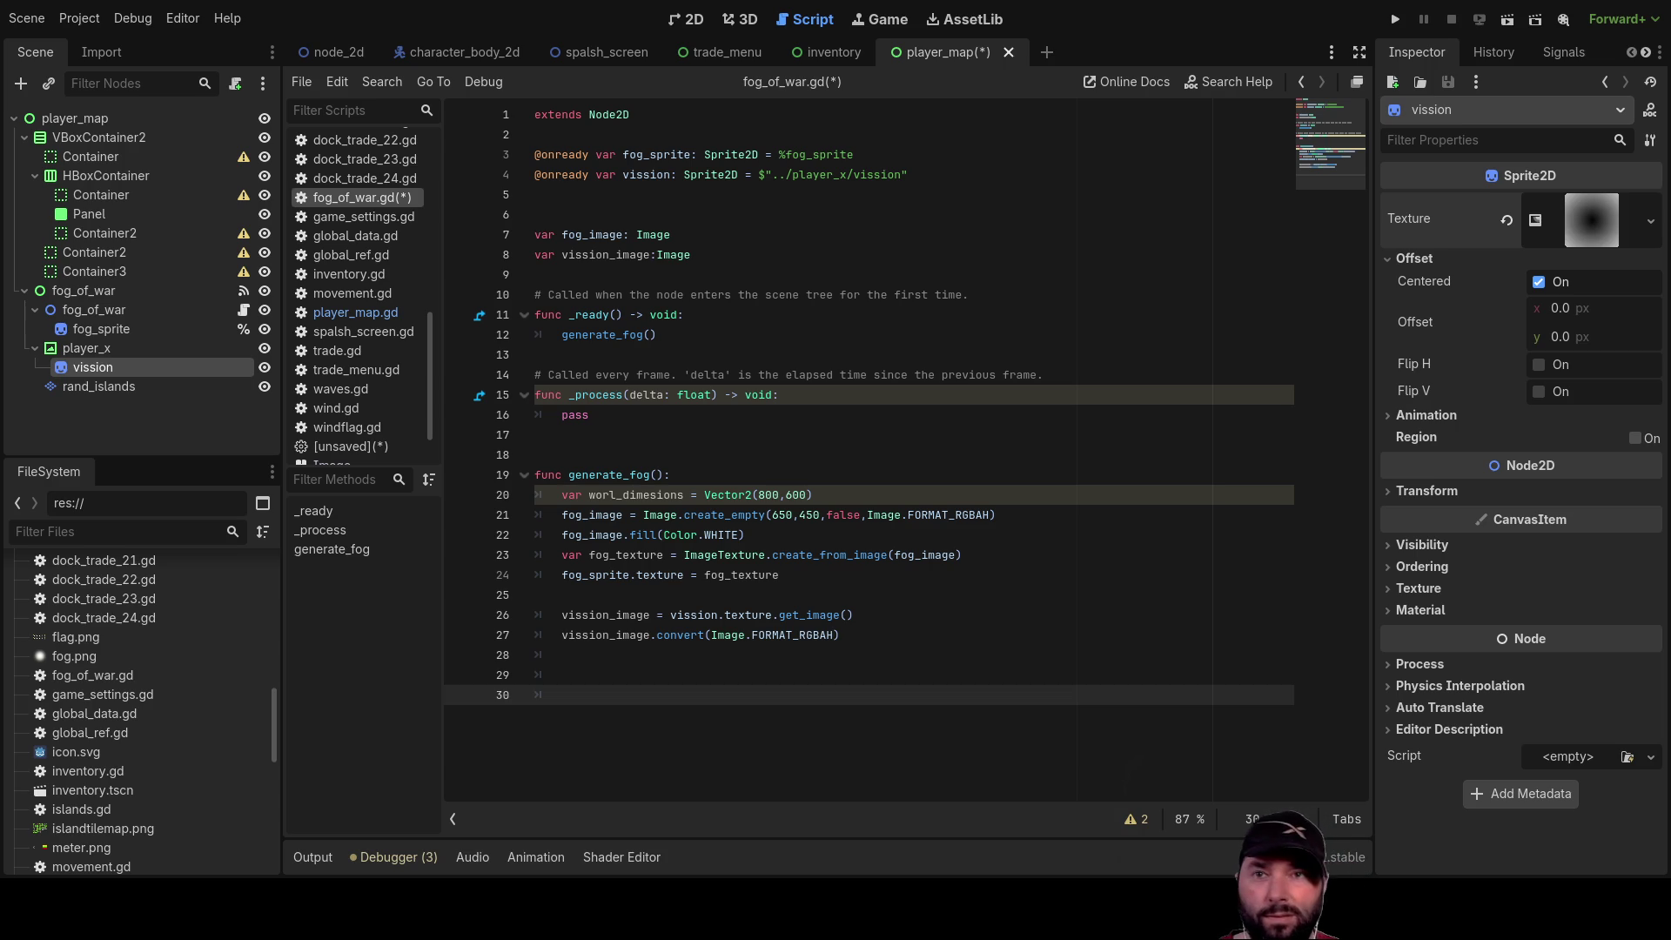
pyautogui.click(1616, 208)
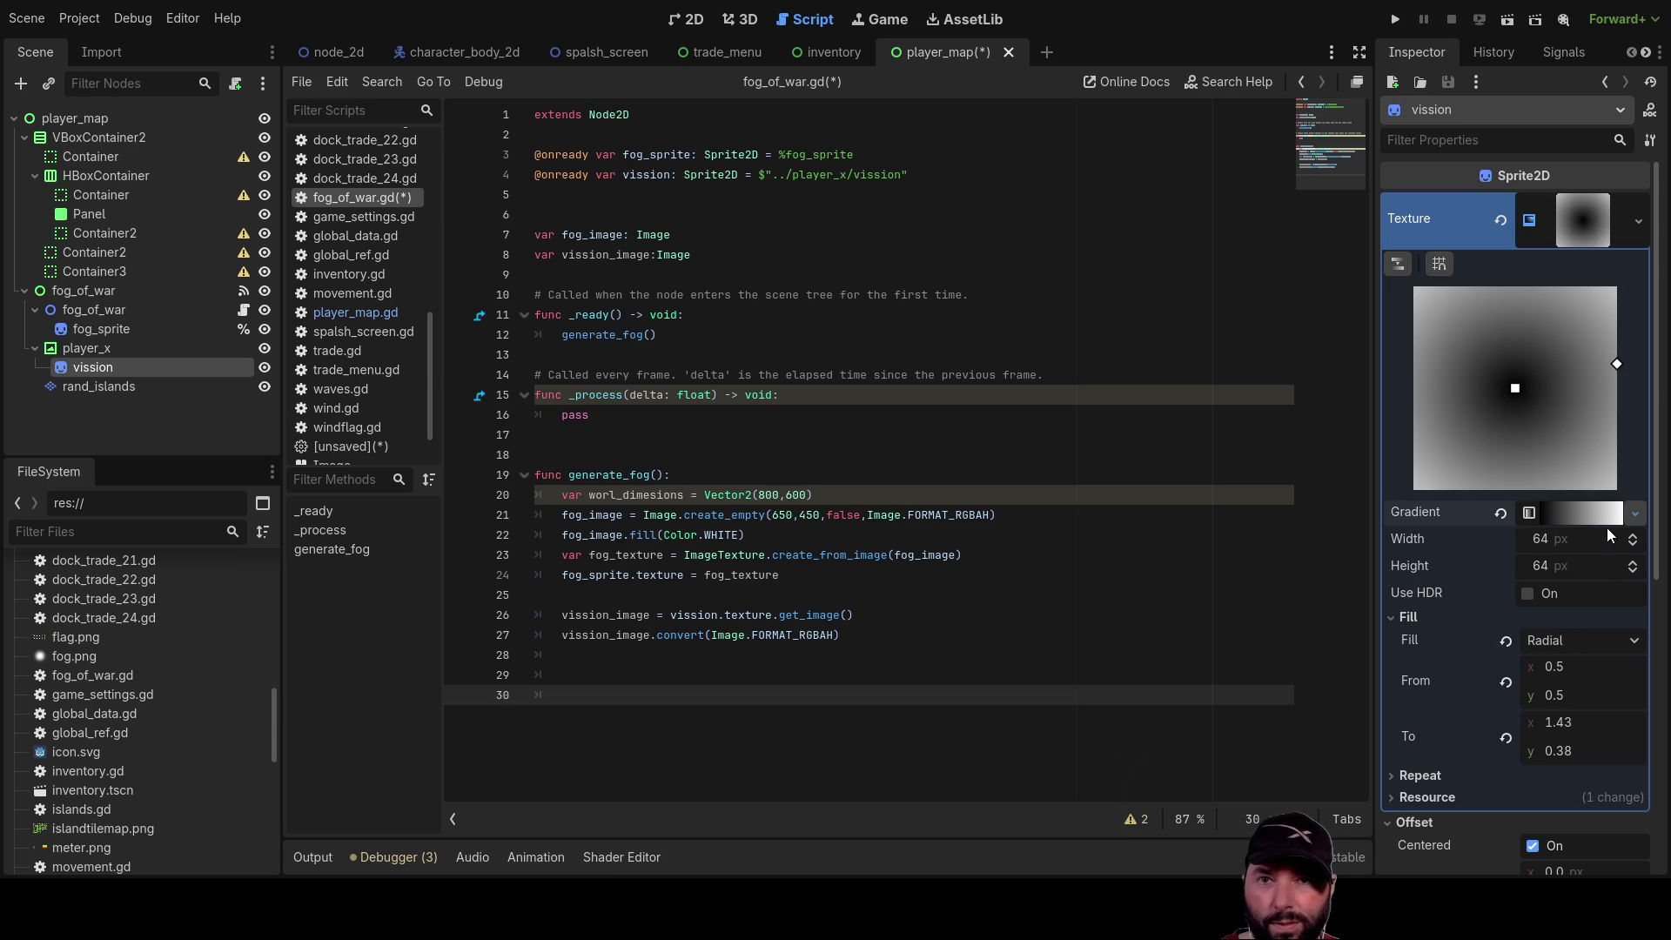
# Expand the vision texture's gradient and drag the black stop to the far end
pyautogui.click(1575, 512)
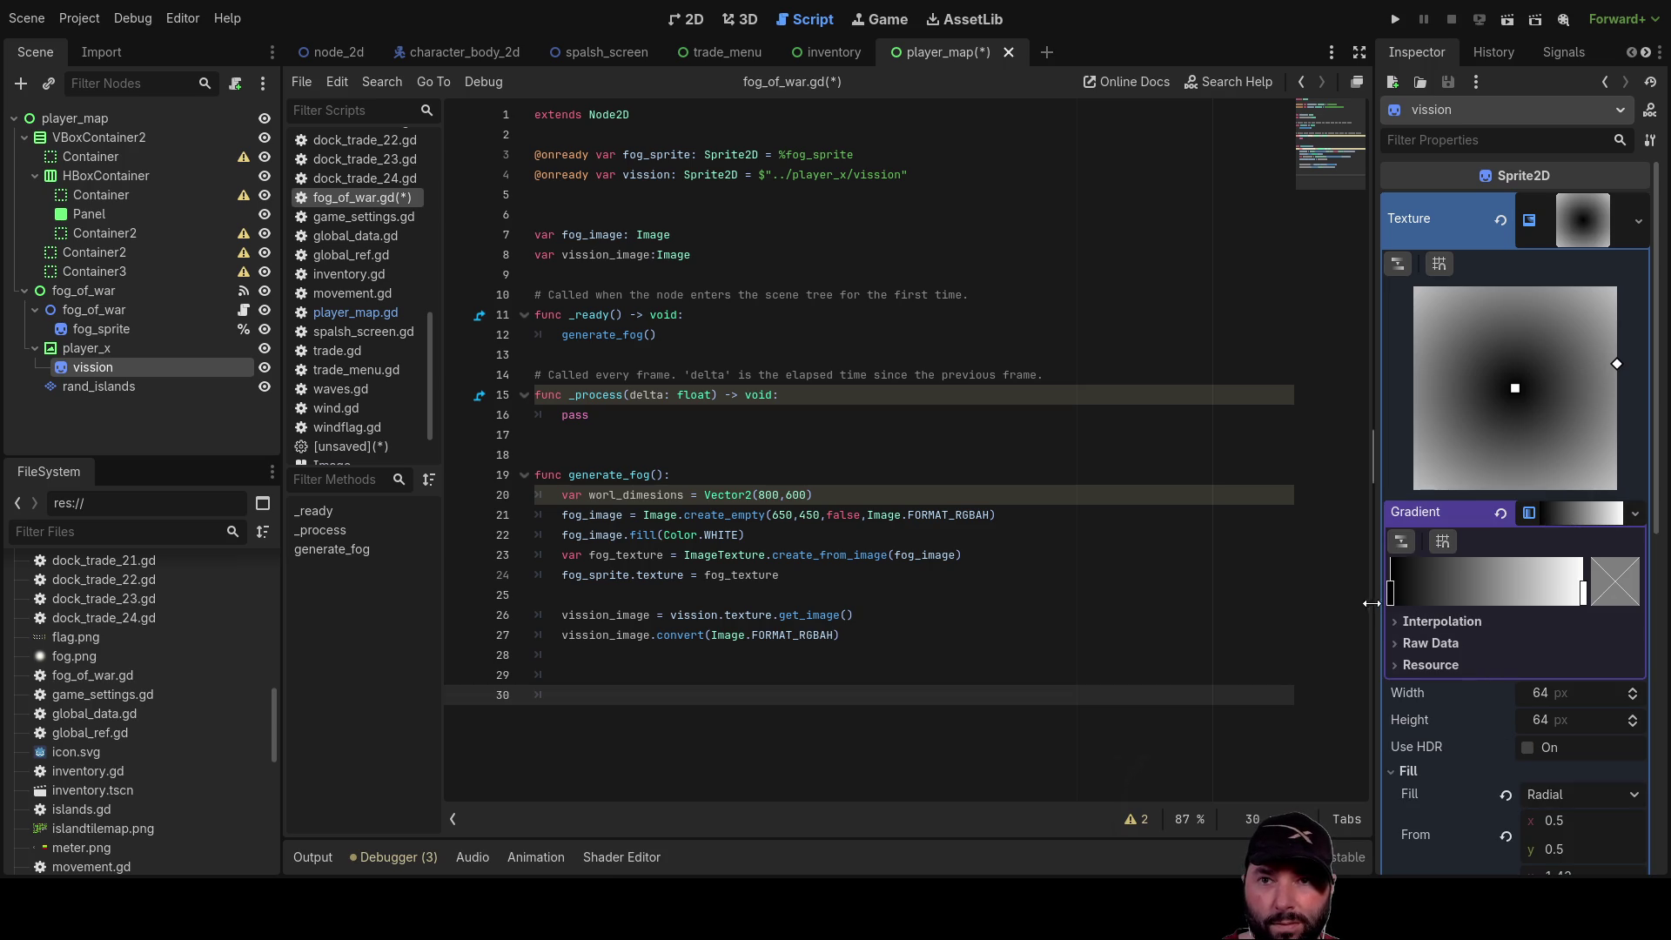
pyautogui.moveTo(1391, 596)
pyautogui.mouseDown()
pyautogui.moveTo(1616, 625)
pyautogui.moveTo(1347, 598)
pyautogui.mouseUp()
pyautogui.moveTo(1579, 600); pyautogui.dragTo(1600, 598)
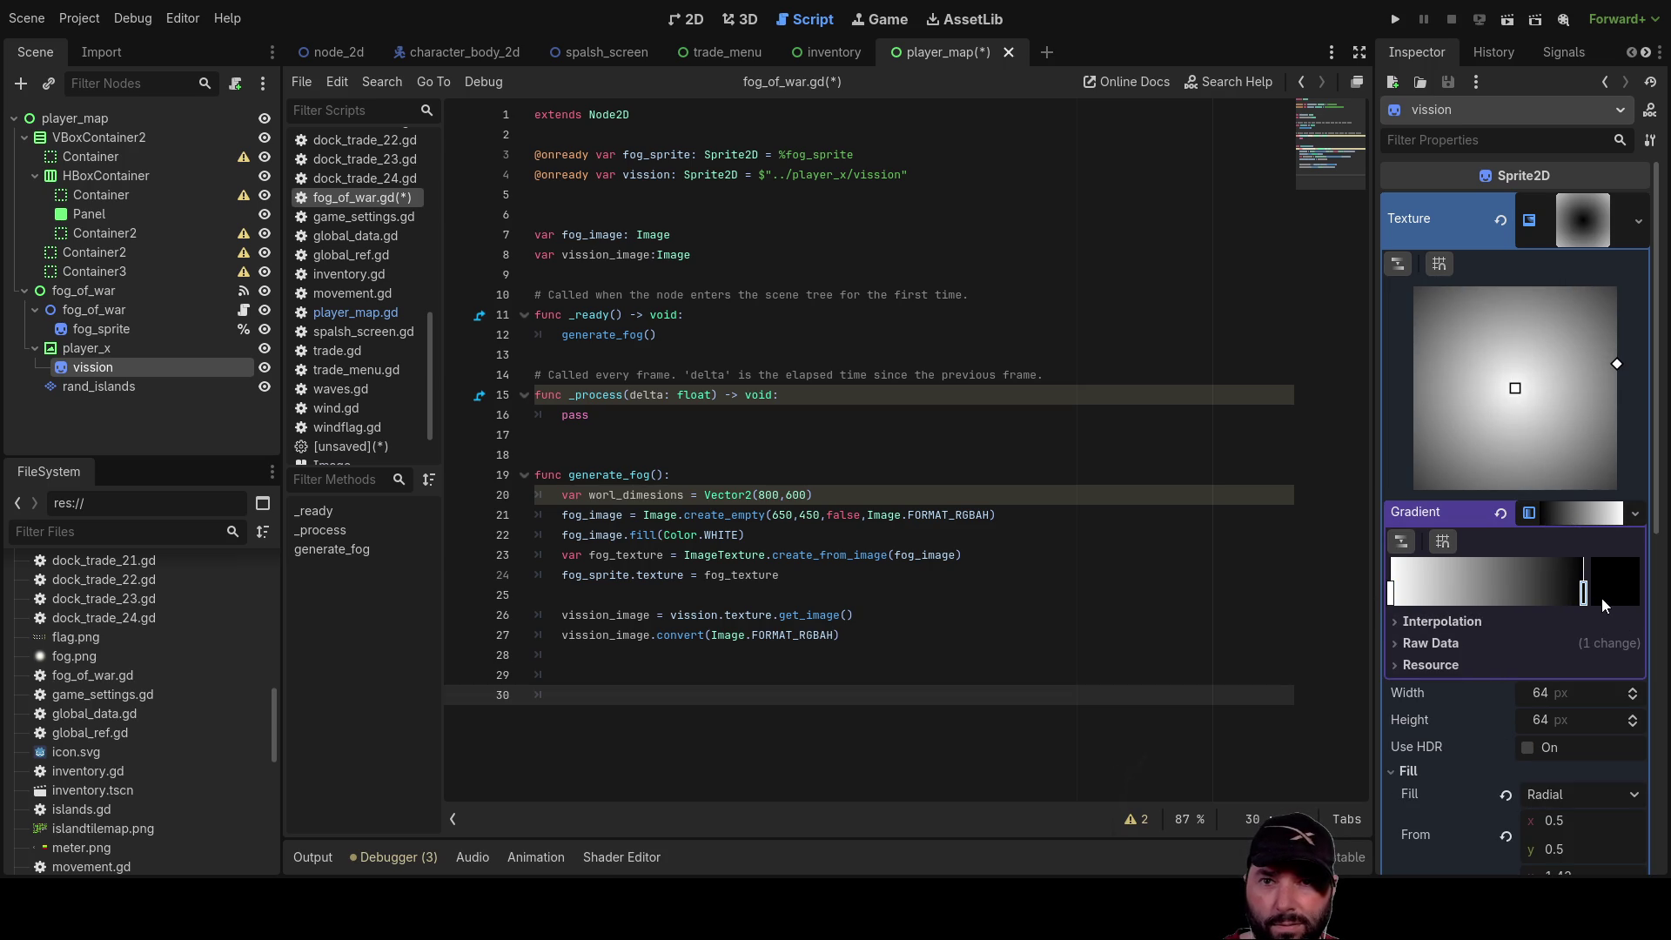
# Set the outer gradient stop's alpha to 0, then go to the blank lines below generate_fog
pyautogui.click(1393, 603)
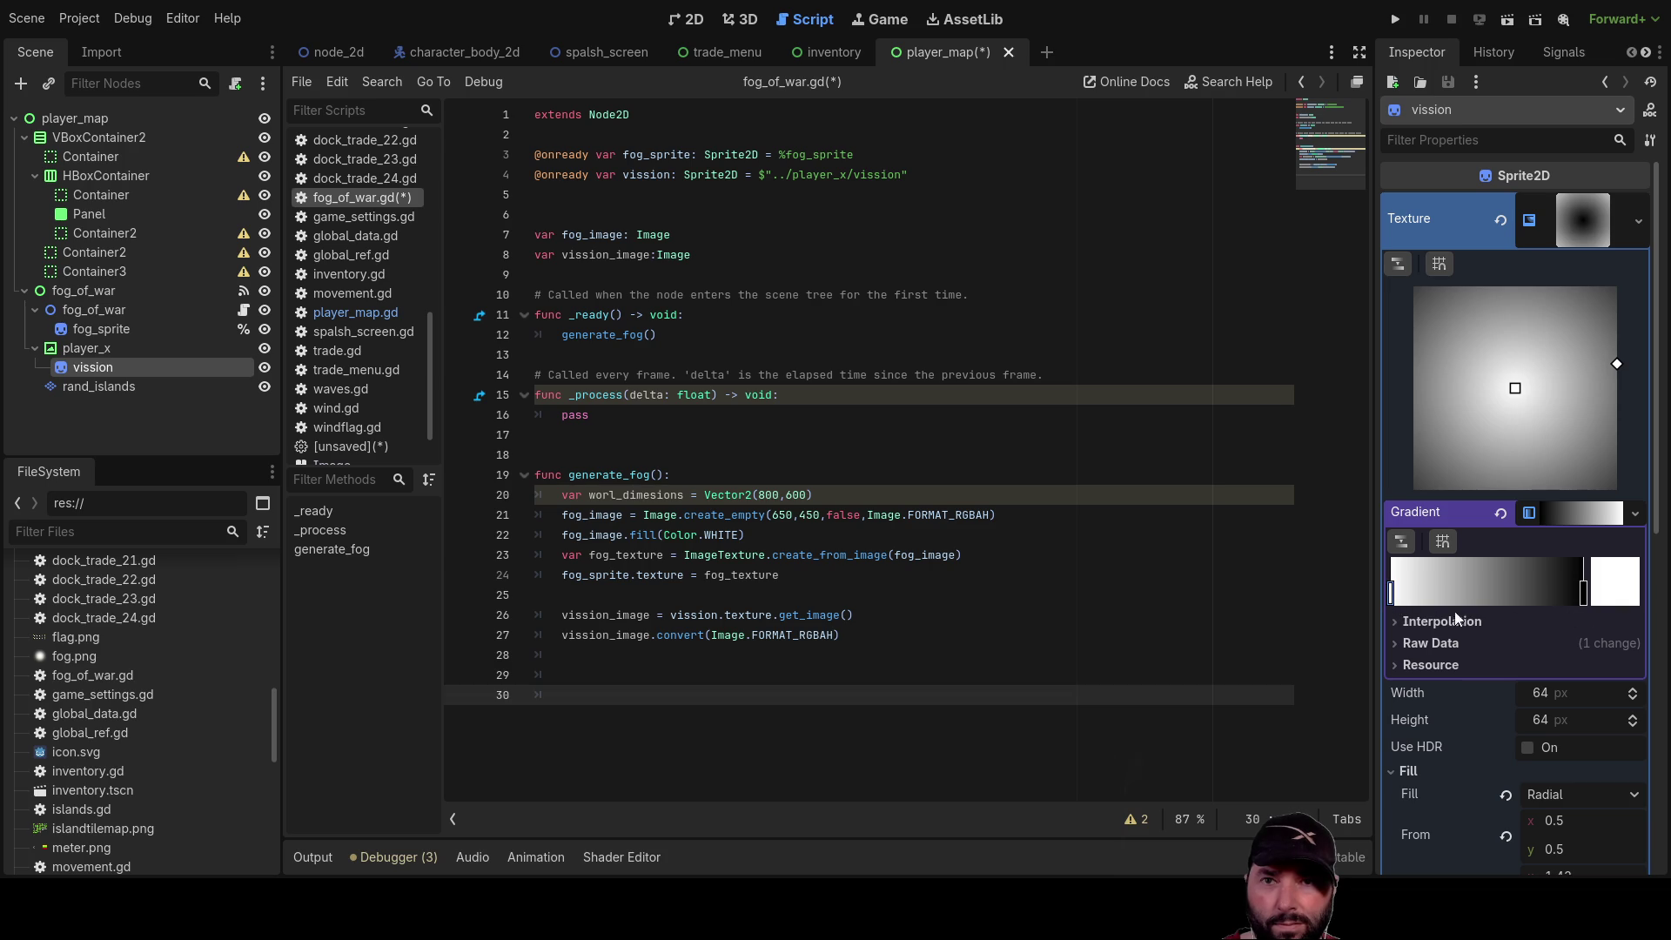
pyautogui.click(1584, 595)
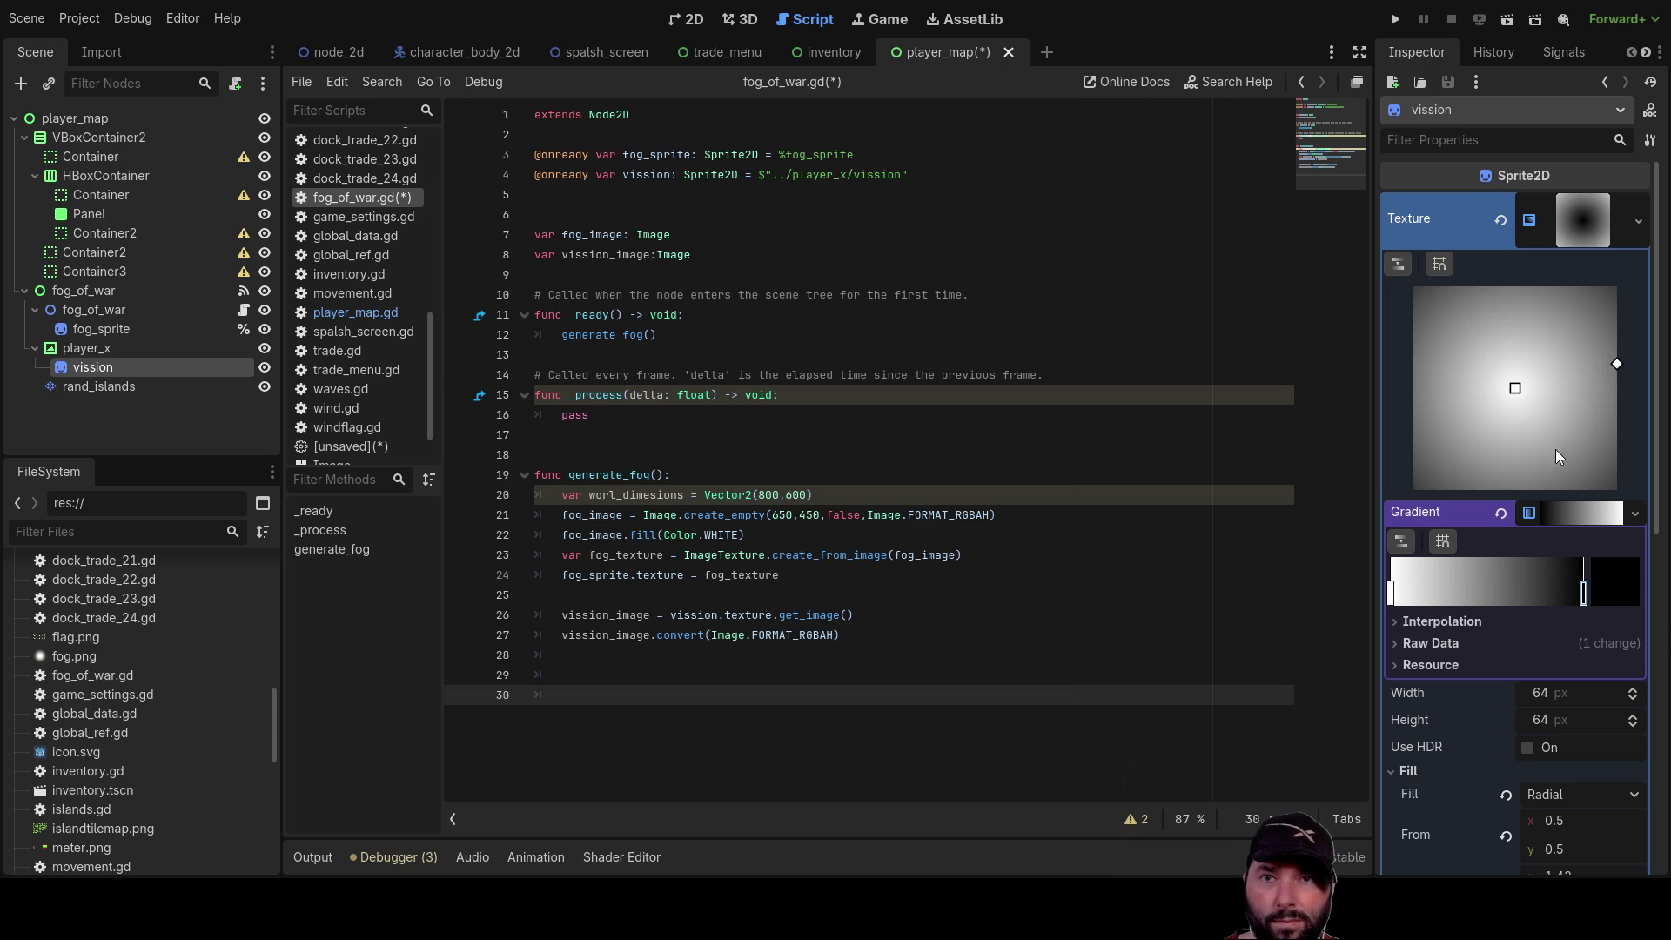
pyautogui.click(1596, 576)
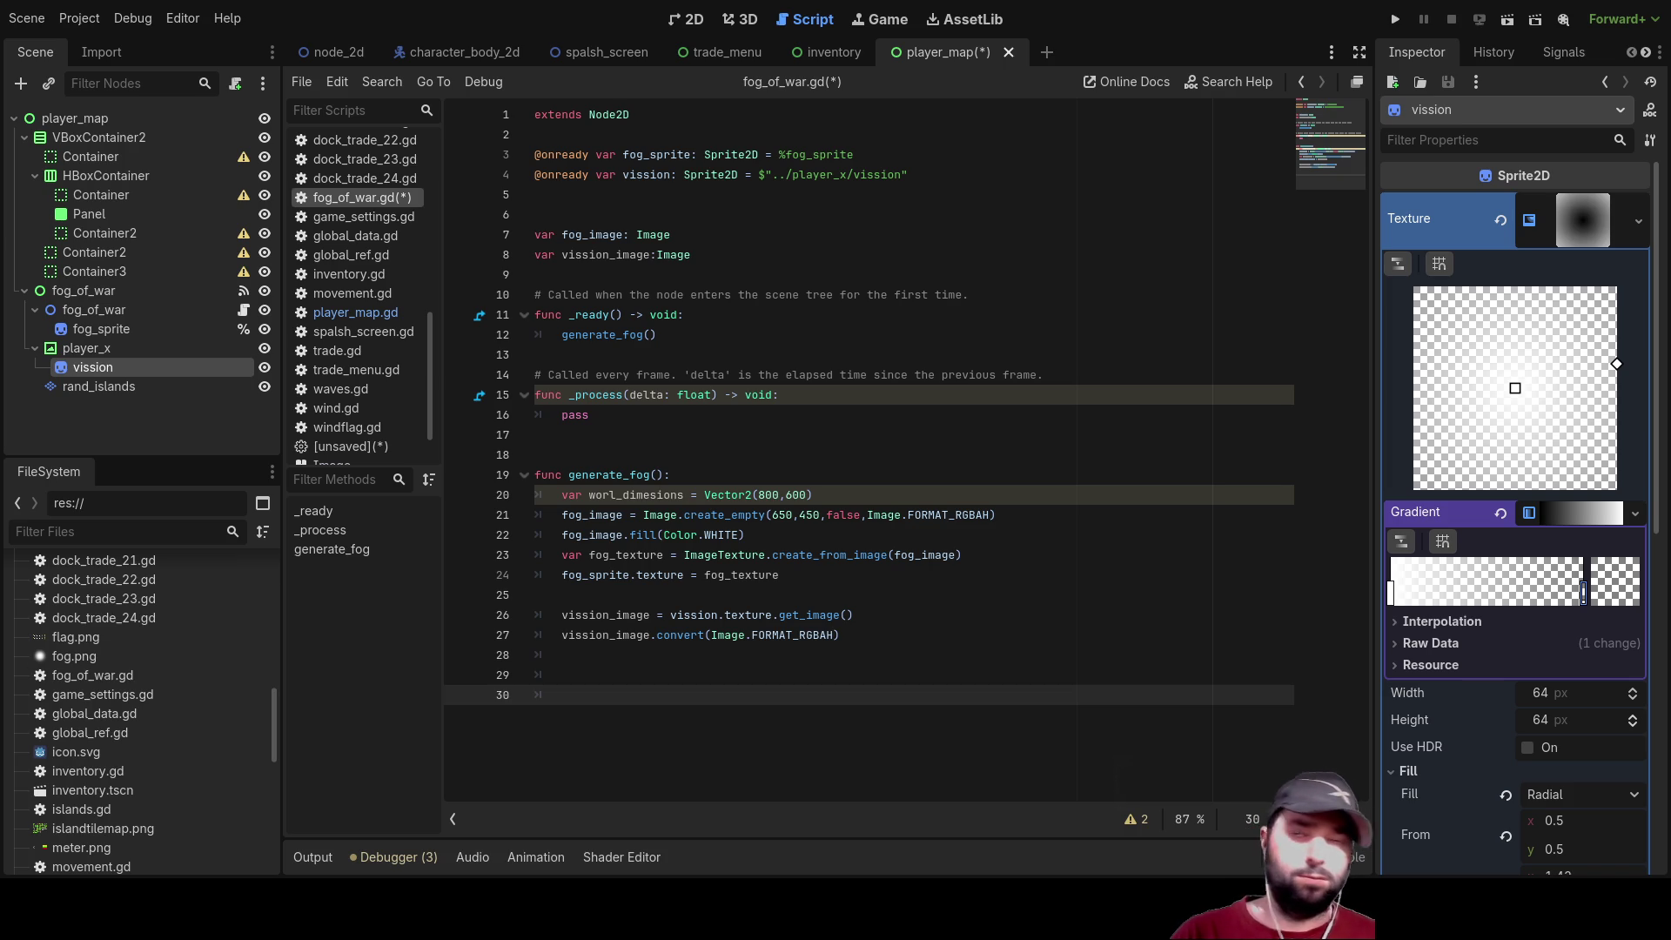
pyautogui.click(561, 674)
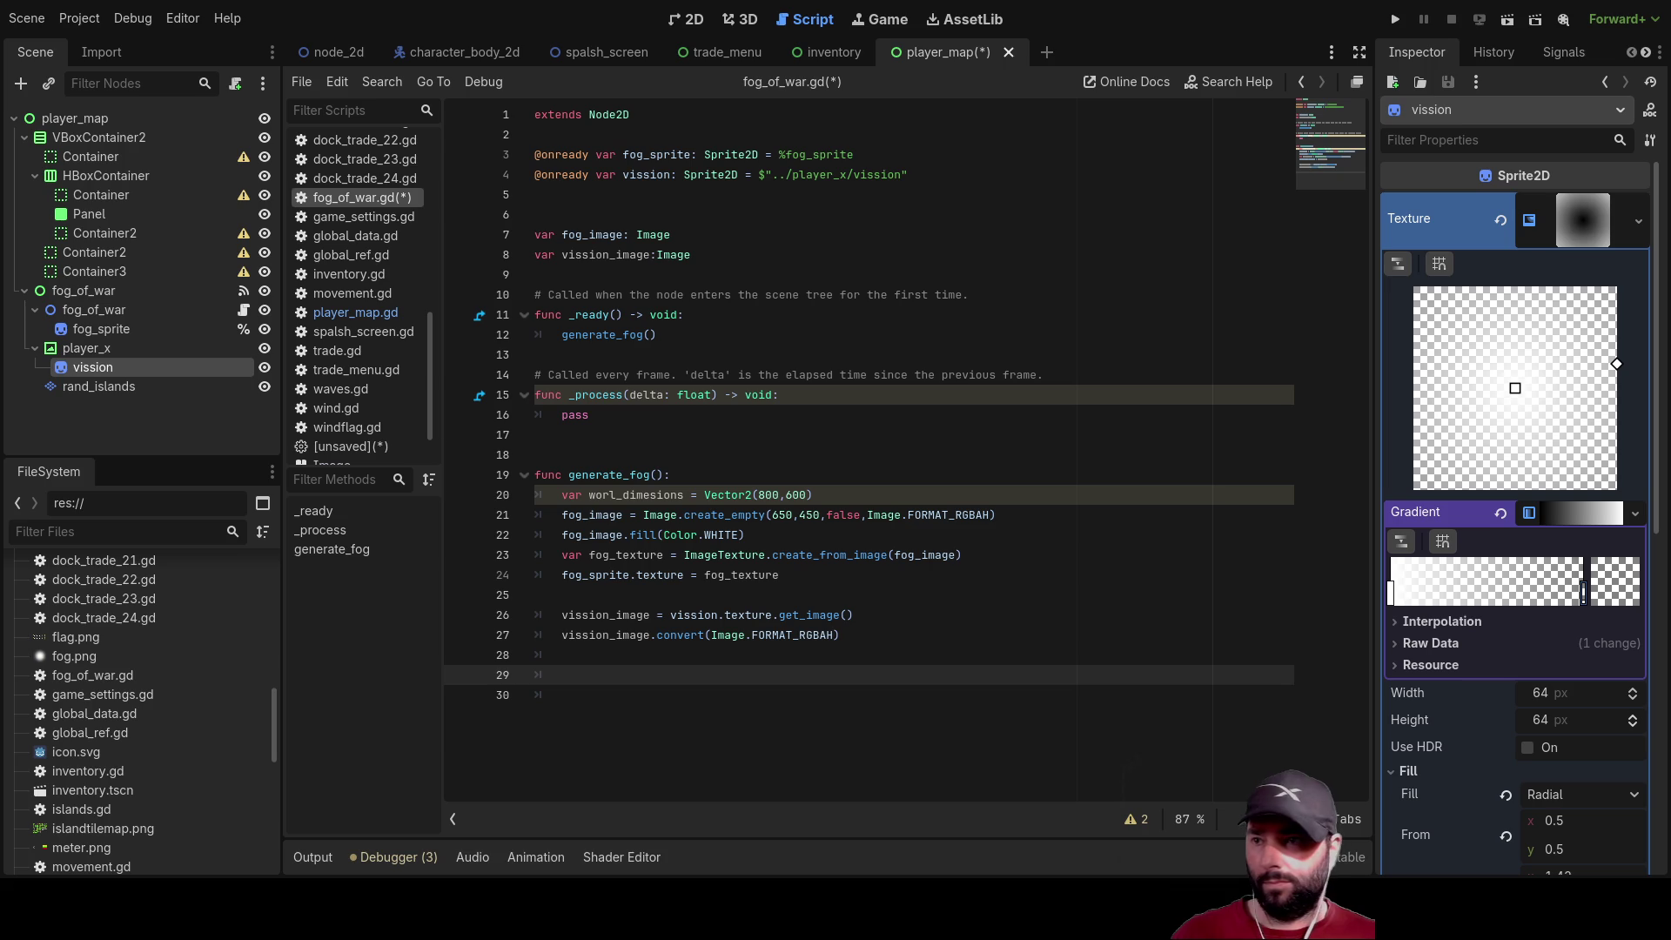
pyautogui.click(605, 665)
# Declare a new update_fog() function below generate_fog and start its body with fog_image
pyautogui.press('BackSpace')
pyautogui.press('BackSpace')
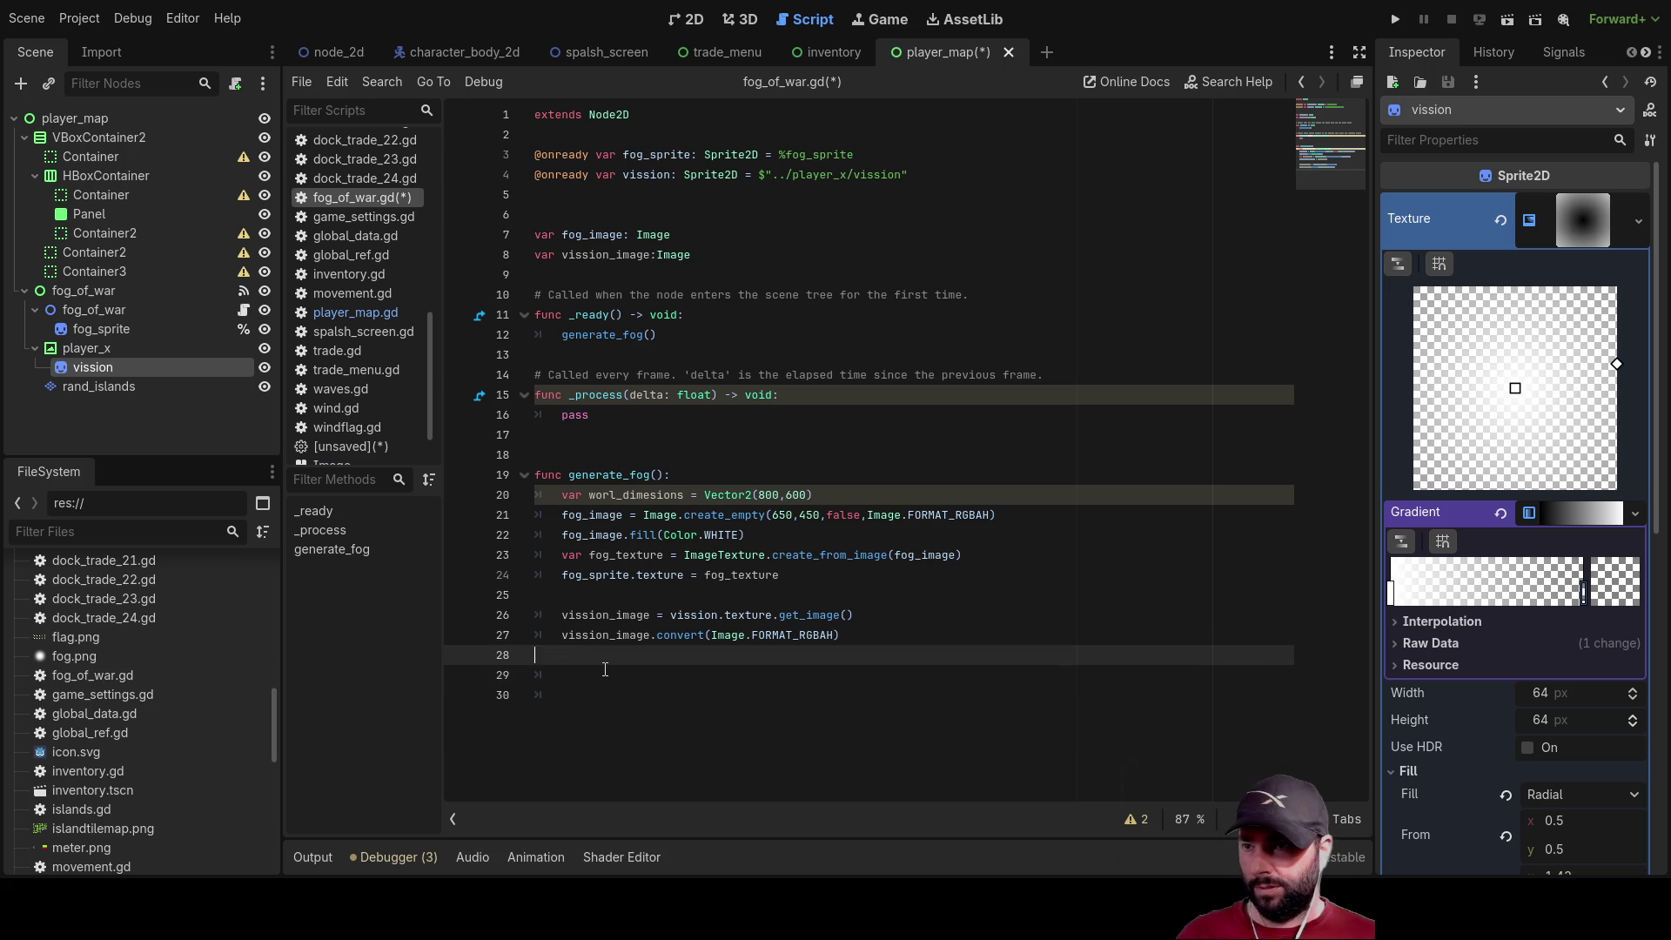
pyautogui.press('Return')
pyautogui.press('Return')
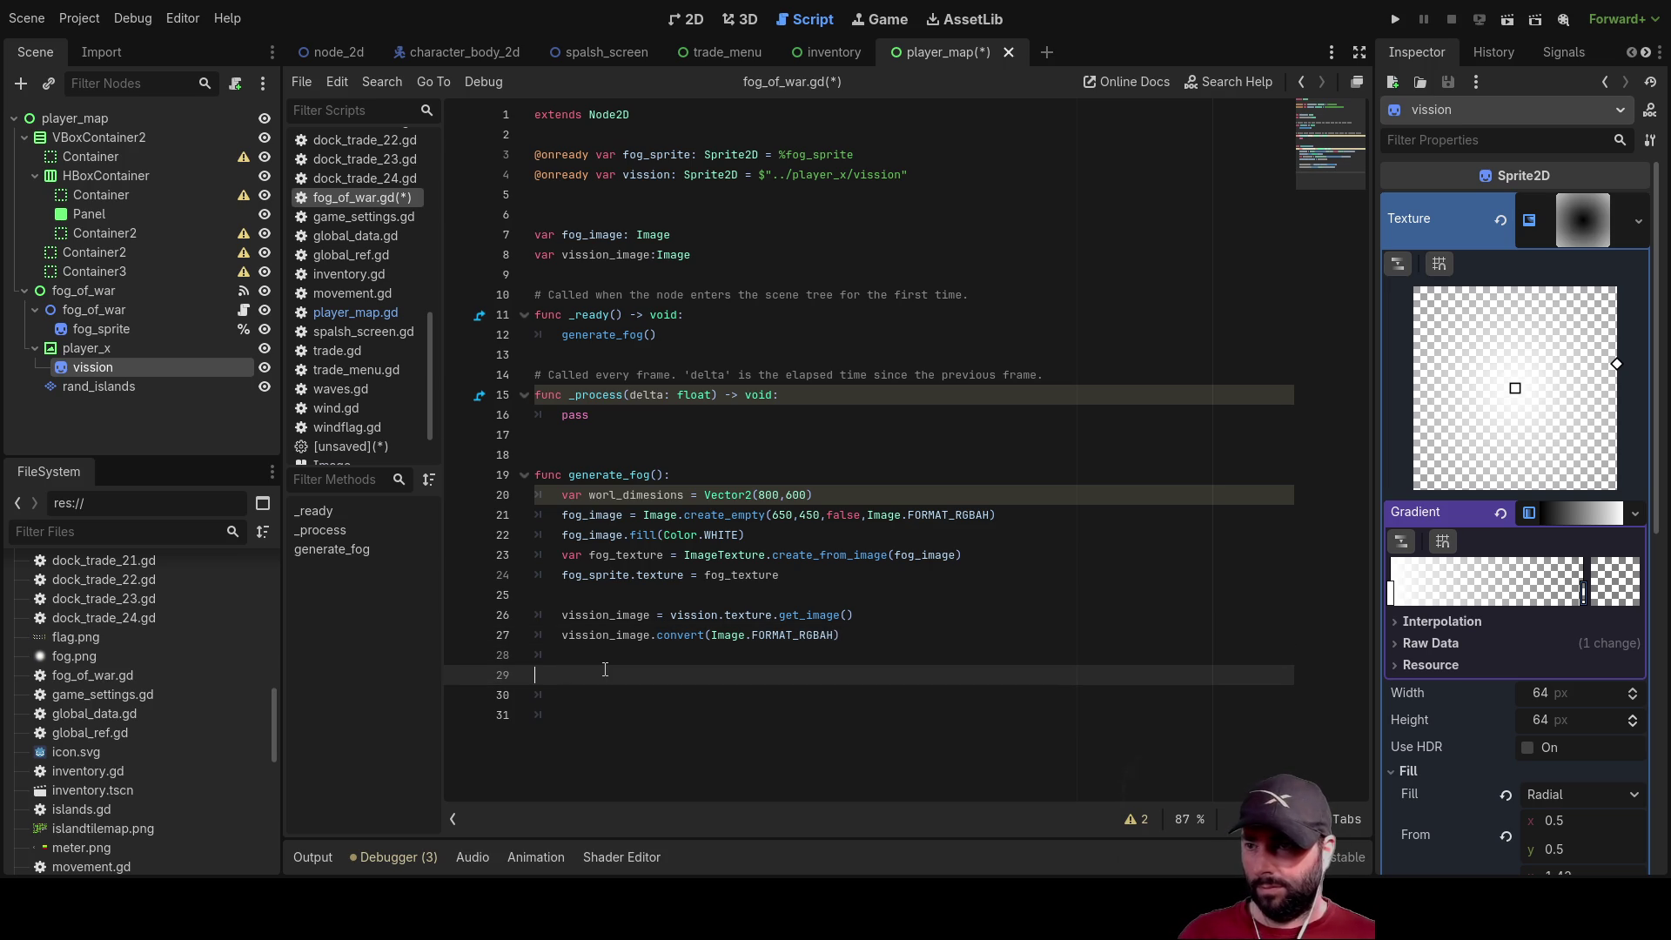
pyautogui.write('function')
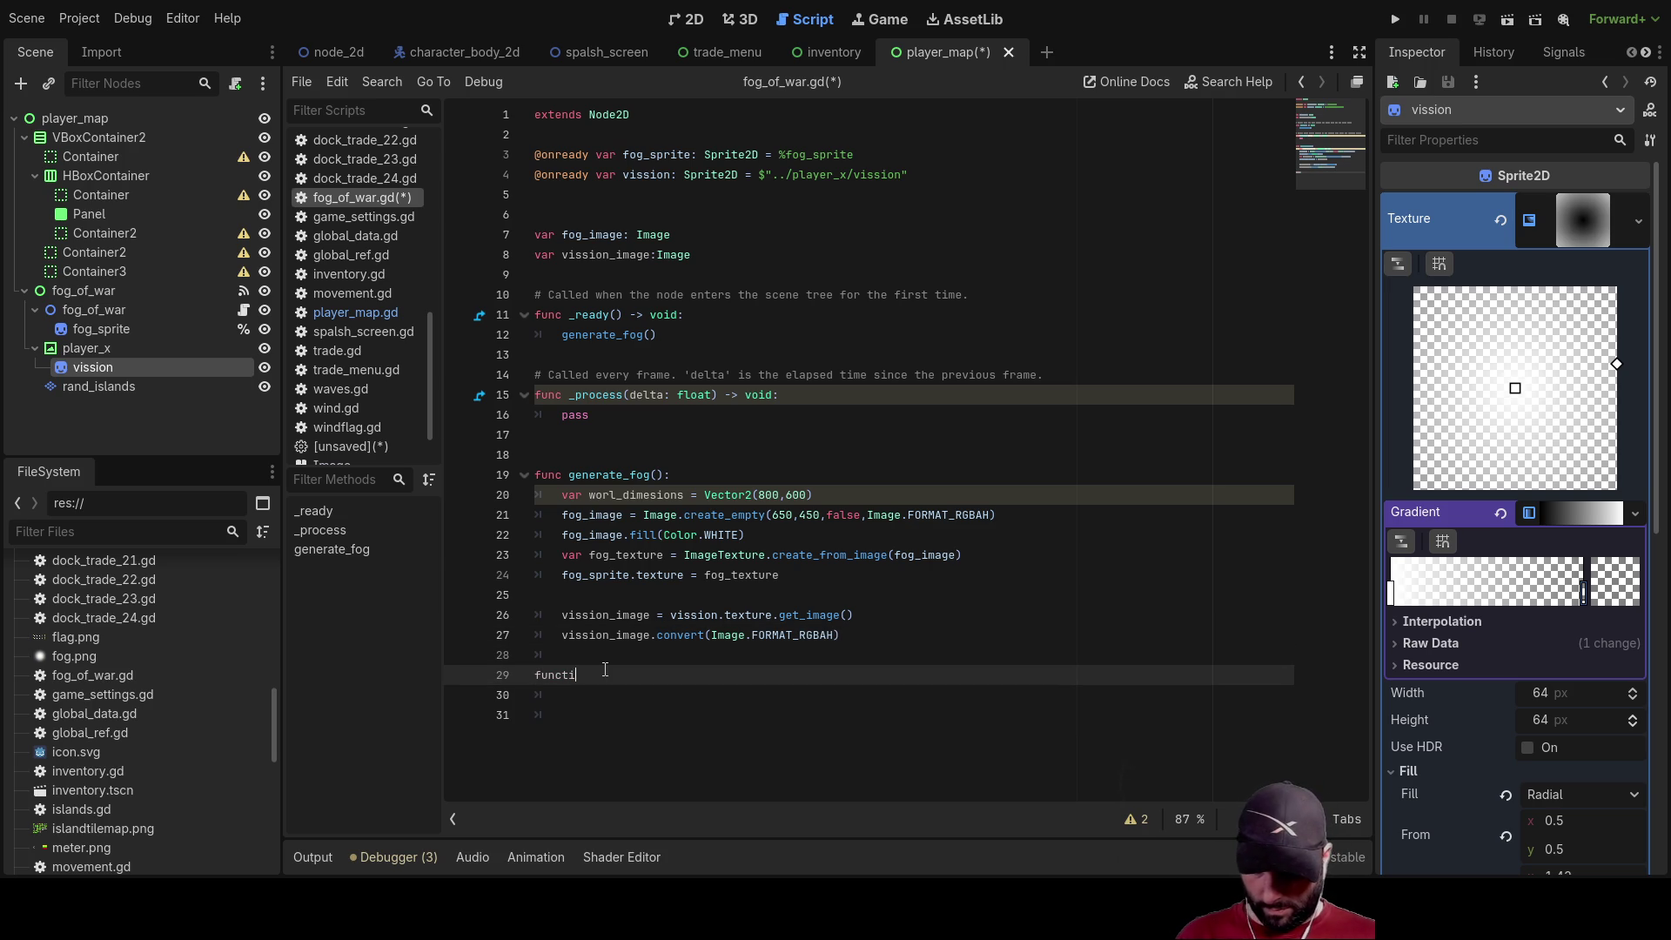
pyautogui.press('BackSpace')
pyautogui.press('BackSpace')
pyautogui.press('BackSpace')
pyautogui.write('u')
pyautogui.write('pdat')
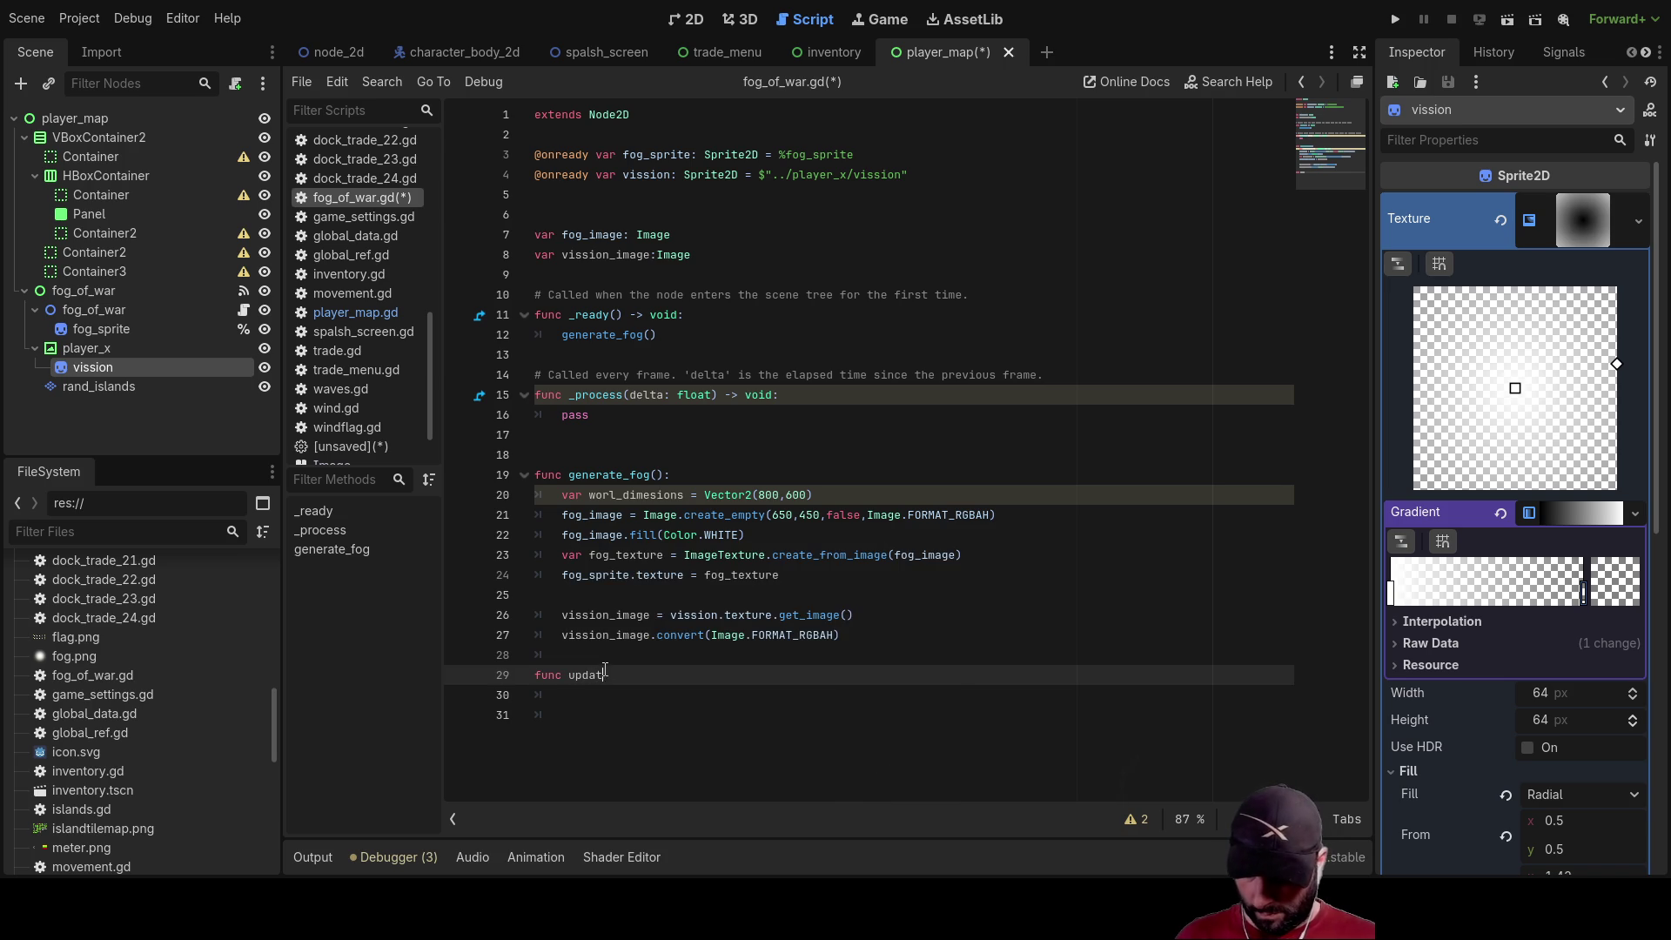
pyautogui.write('e_fog')
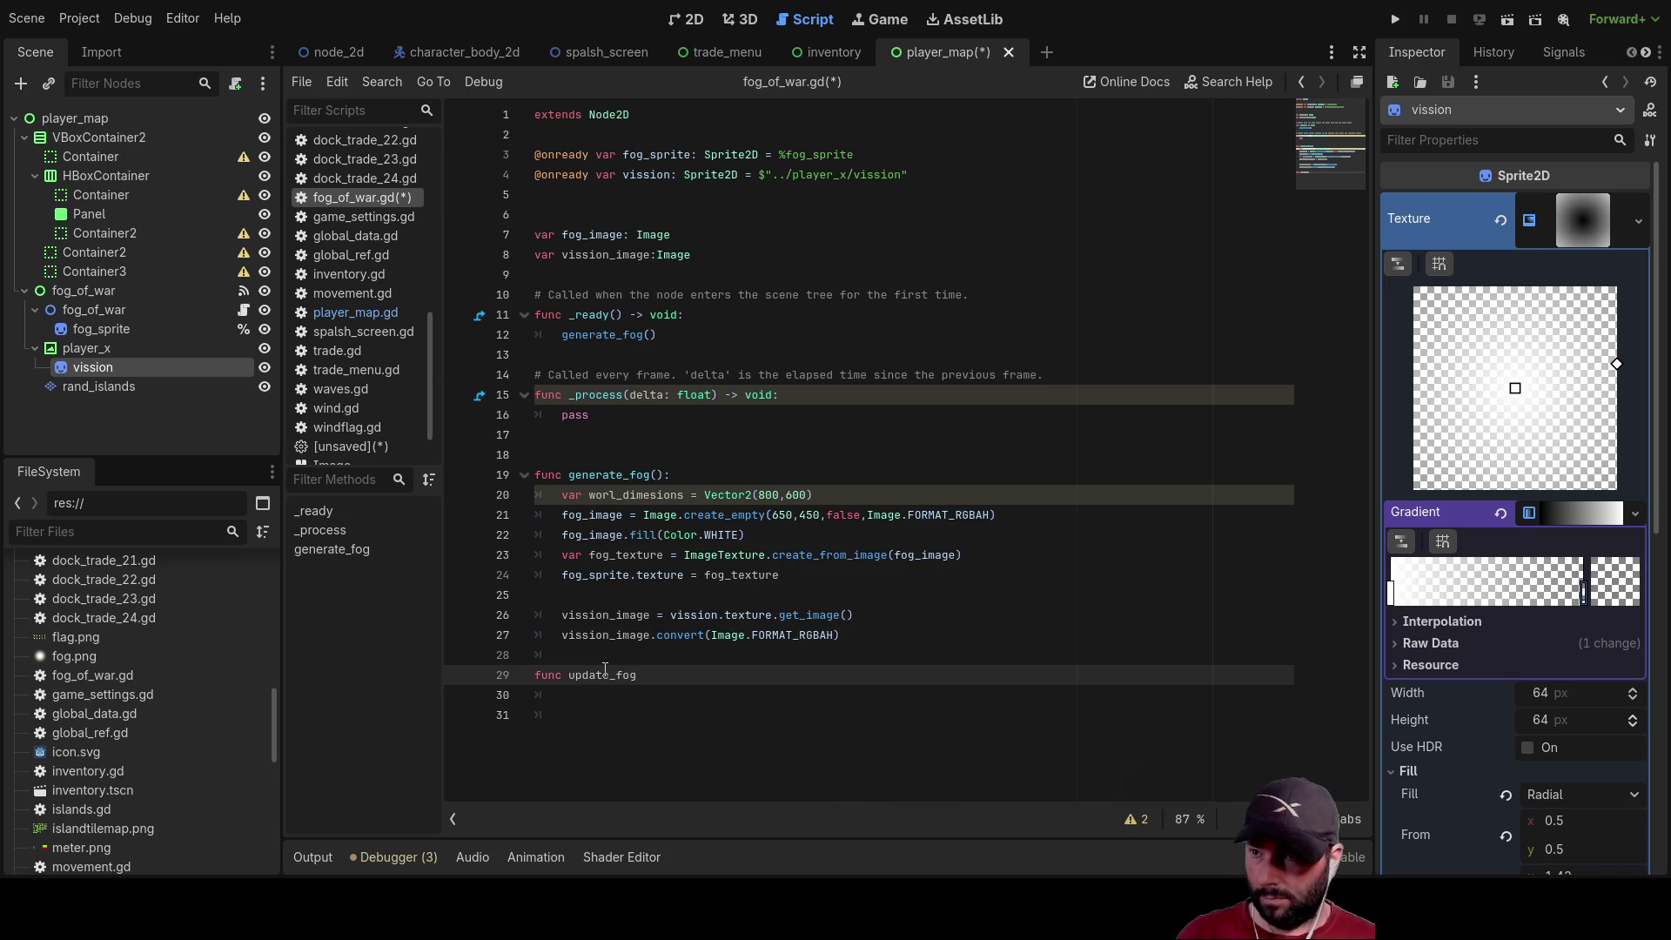
pyautogui.write('():')
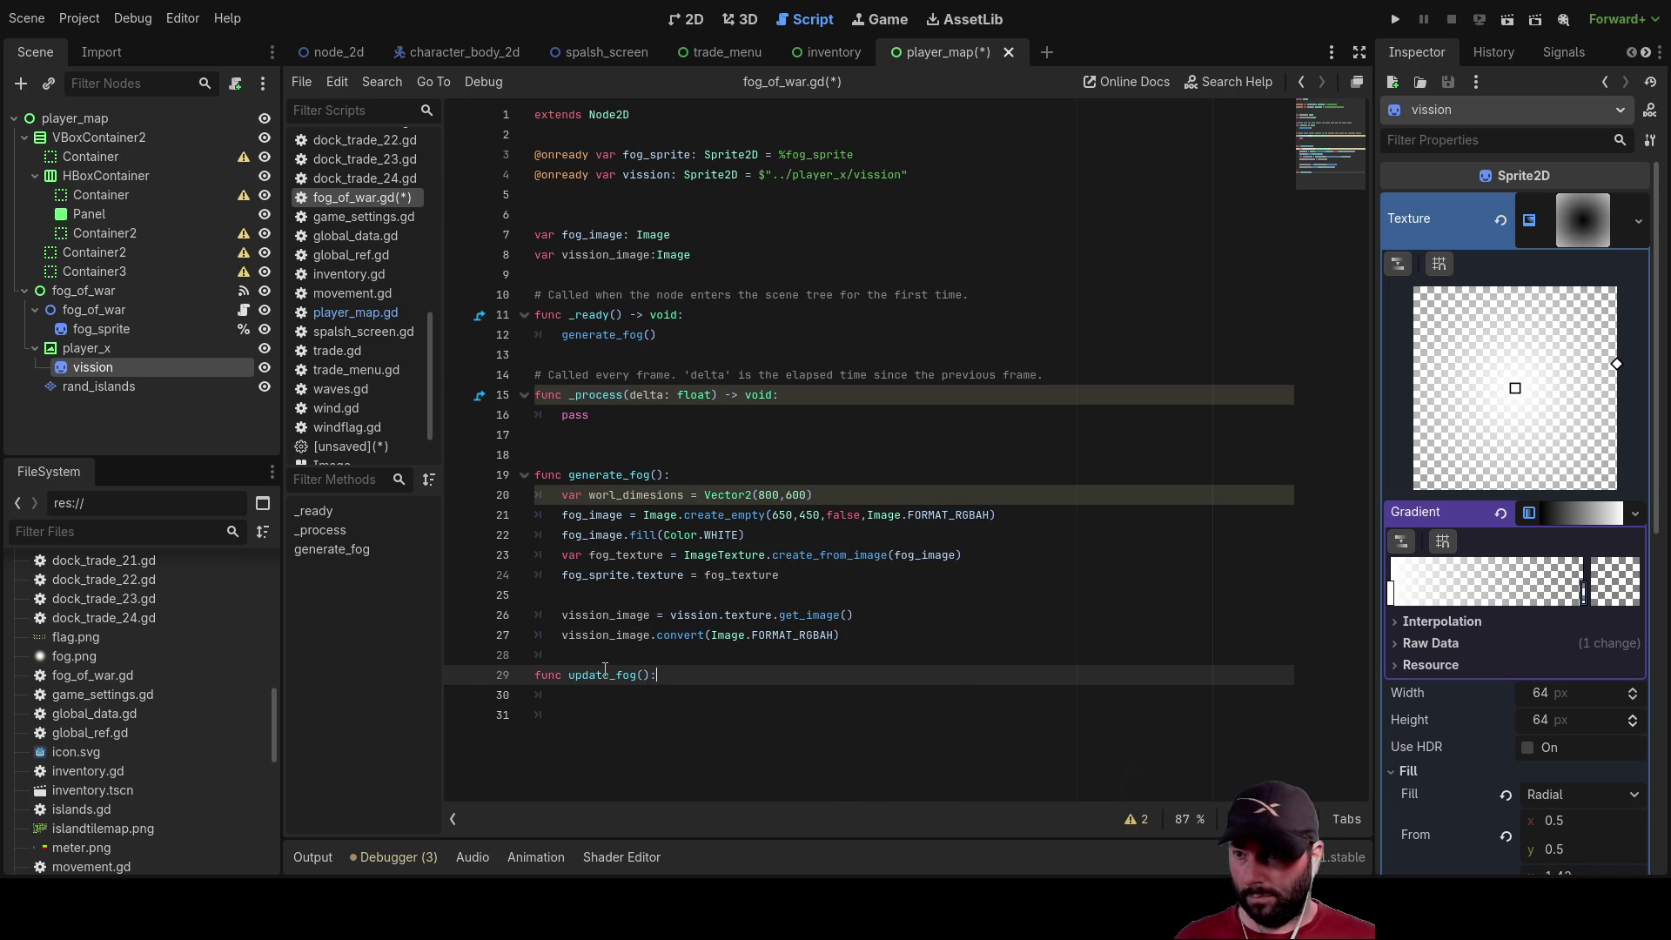
pyautogui.press('Return')
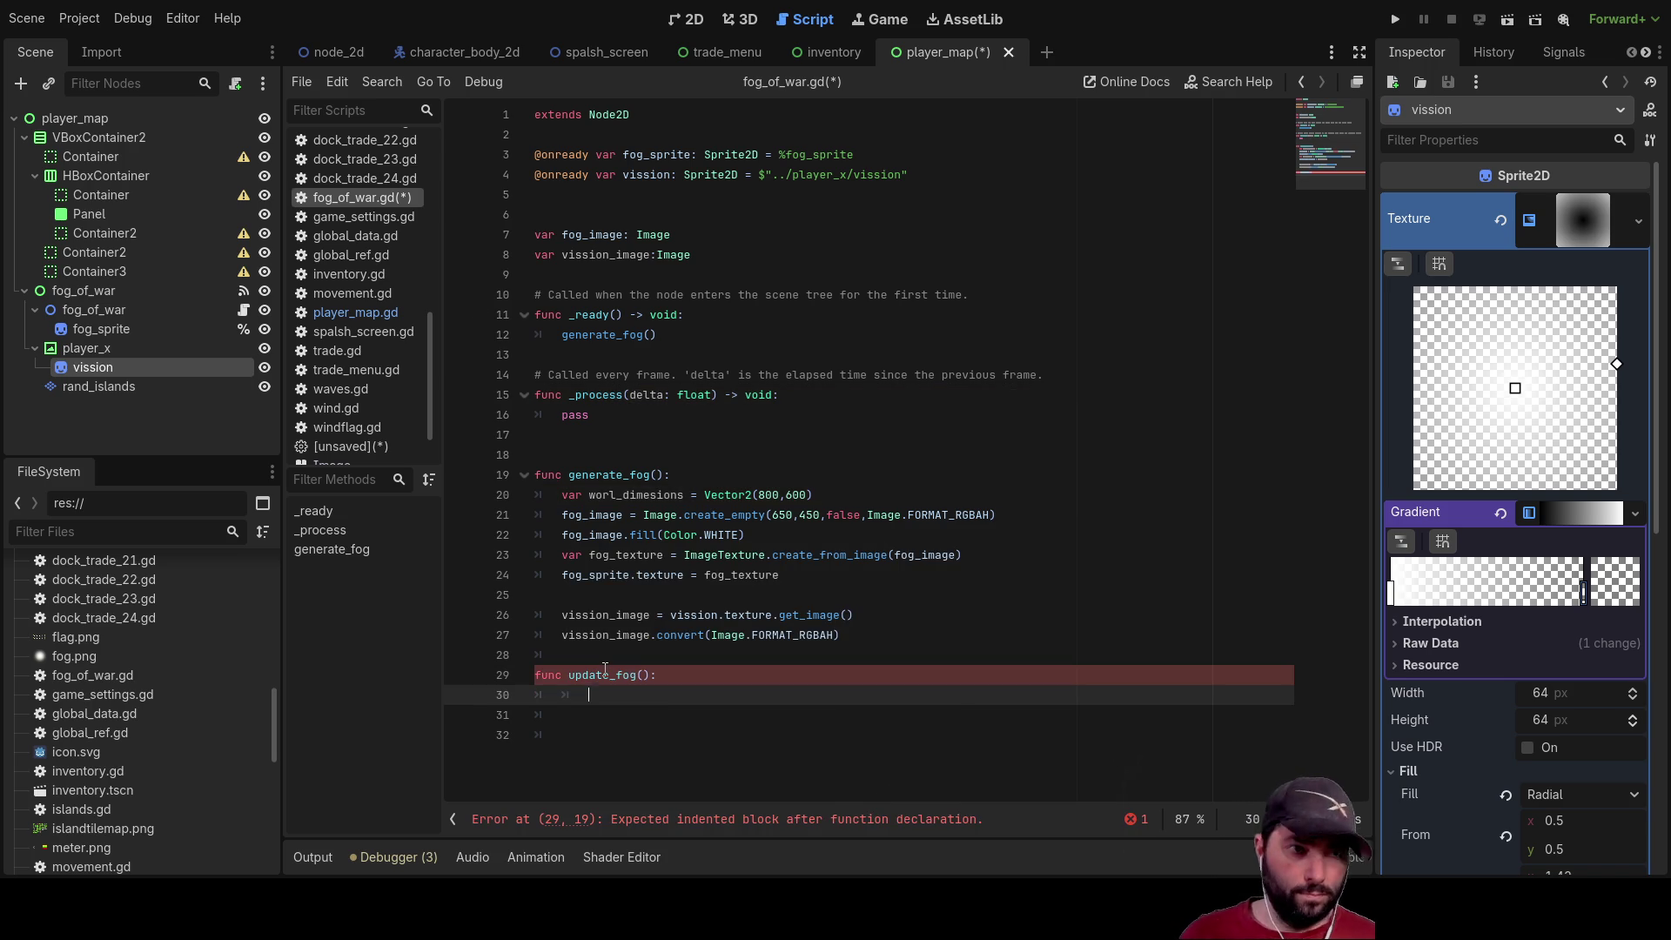
pyautogui.write('fog')
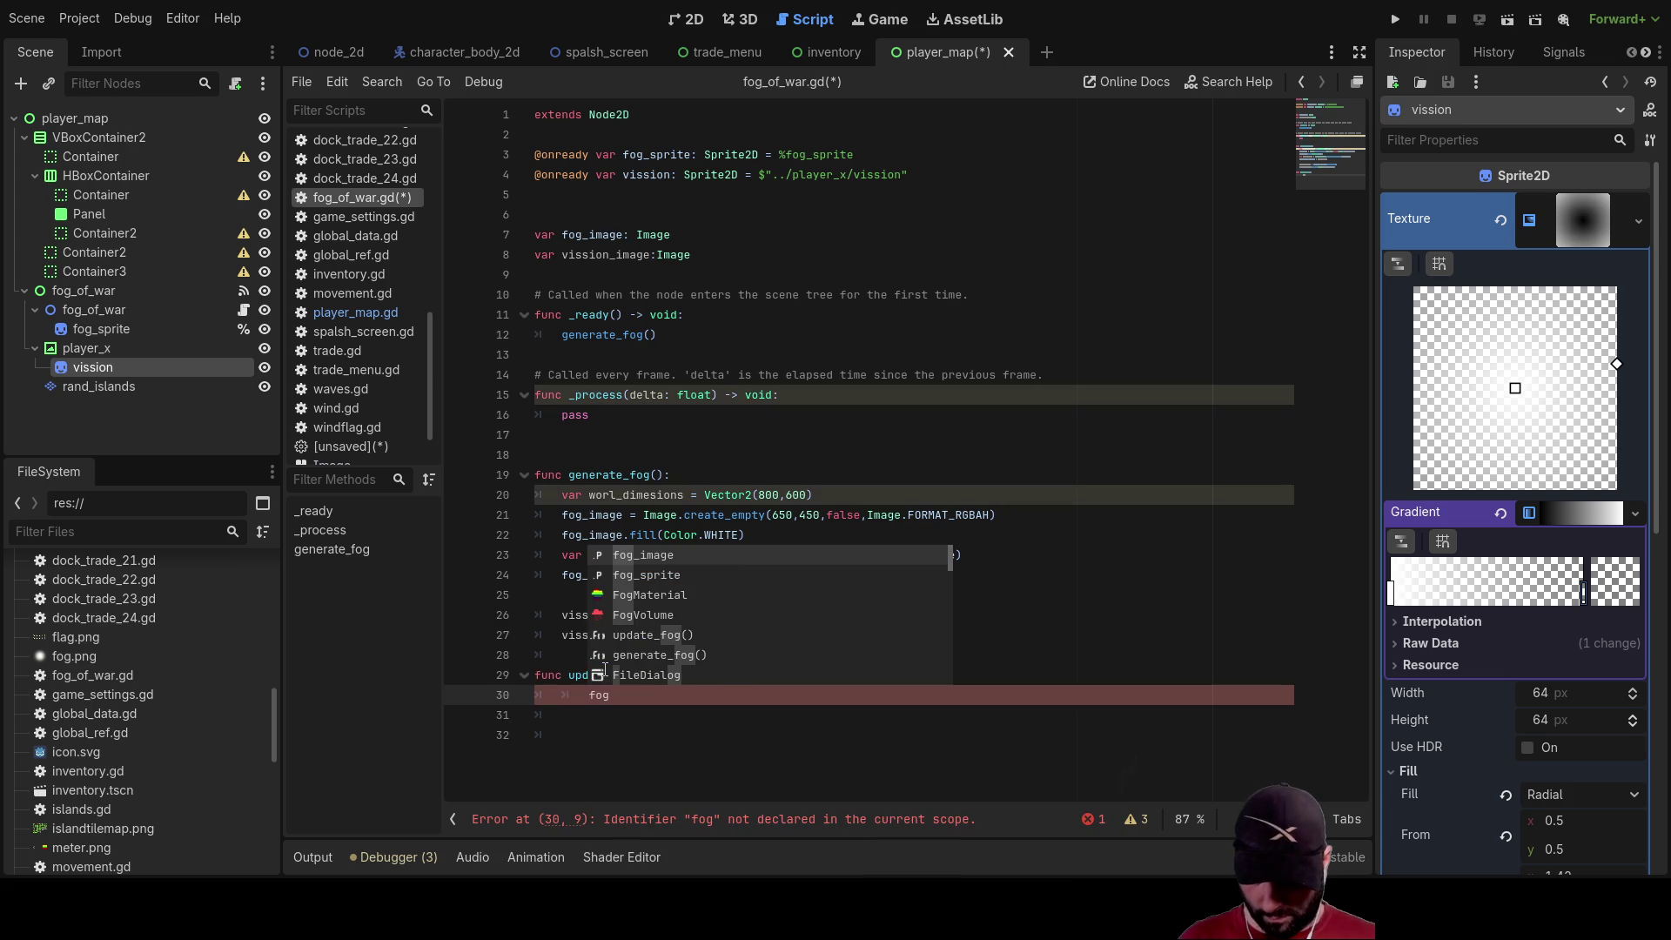
pyautogui.write('_ima')
pyautogui.press('Return')
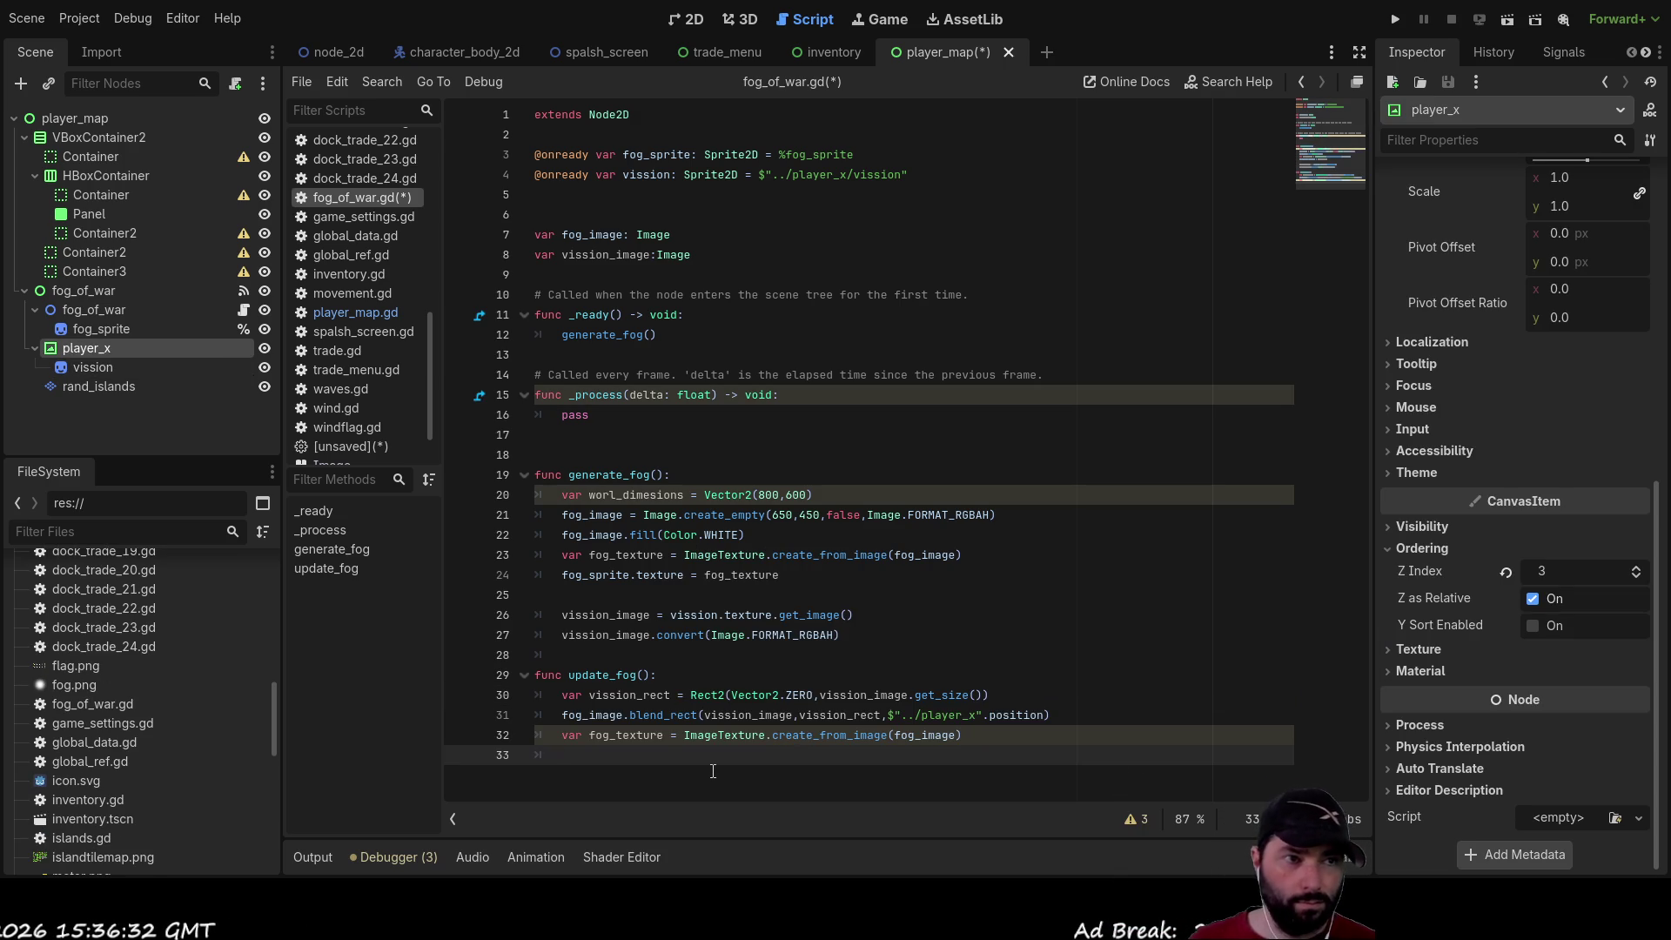
# Assign fog_texture to fog_sprite.texture in update_fog and run the game with F5
pyautogui.write('fog')
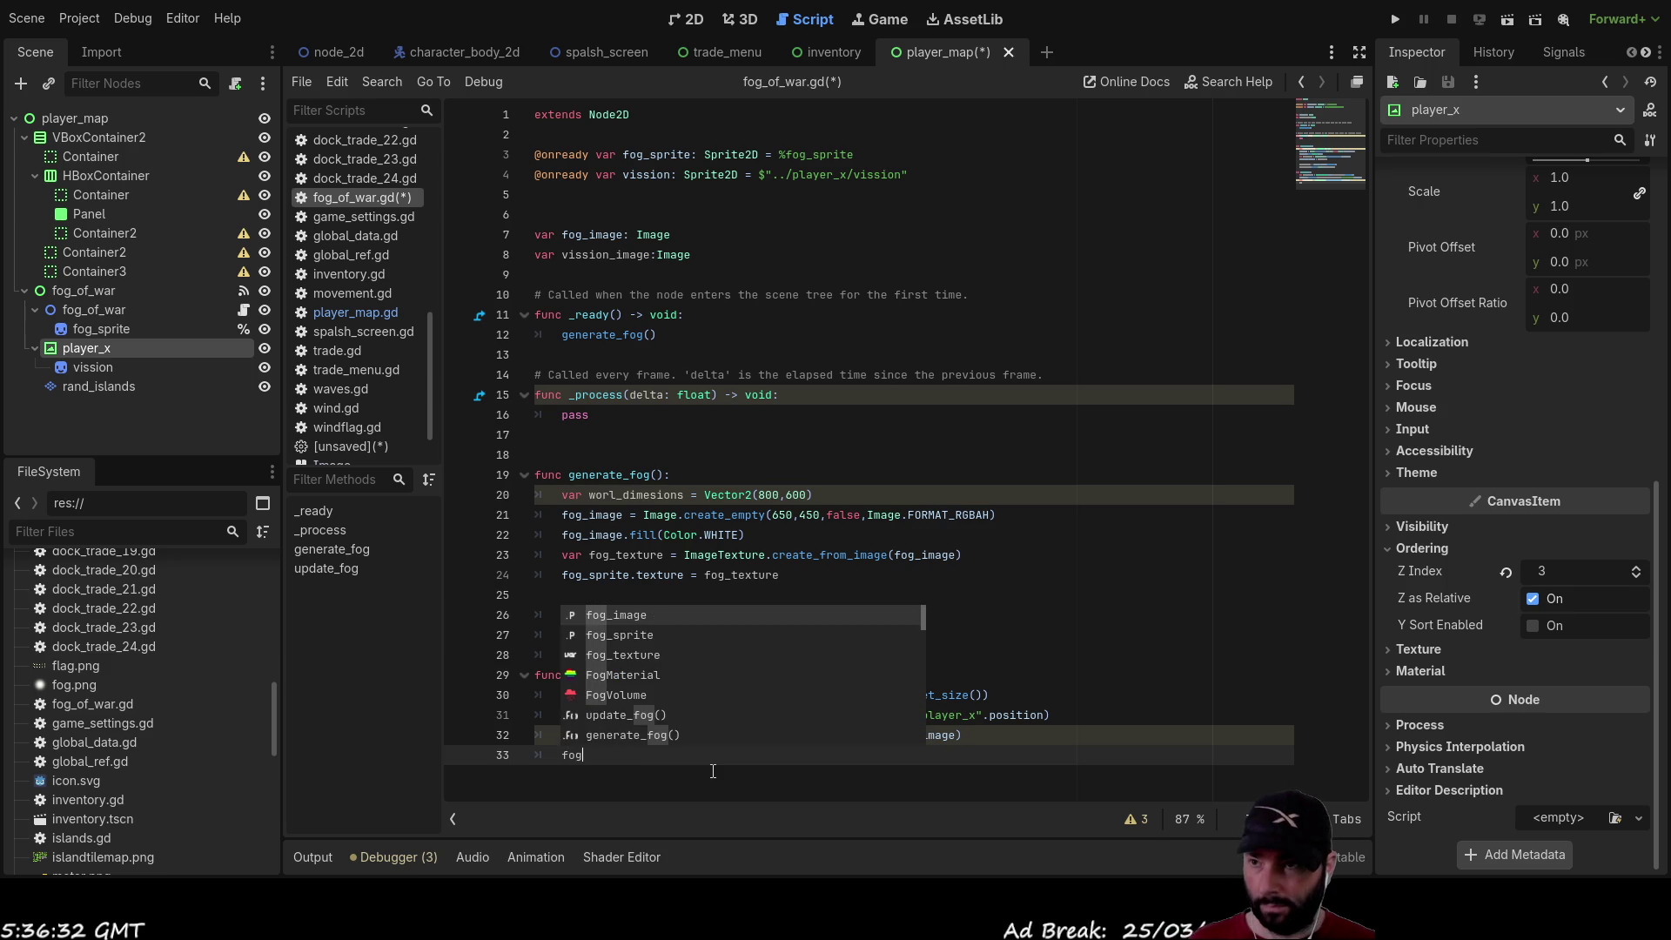
pyautogui.press('Down')
pyautogui.press('Return')
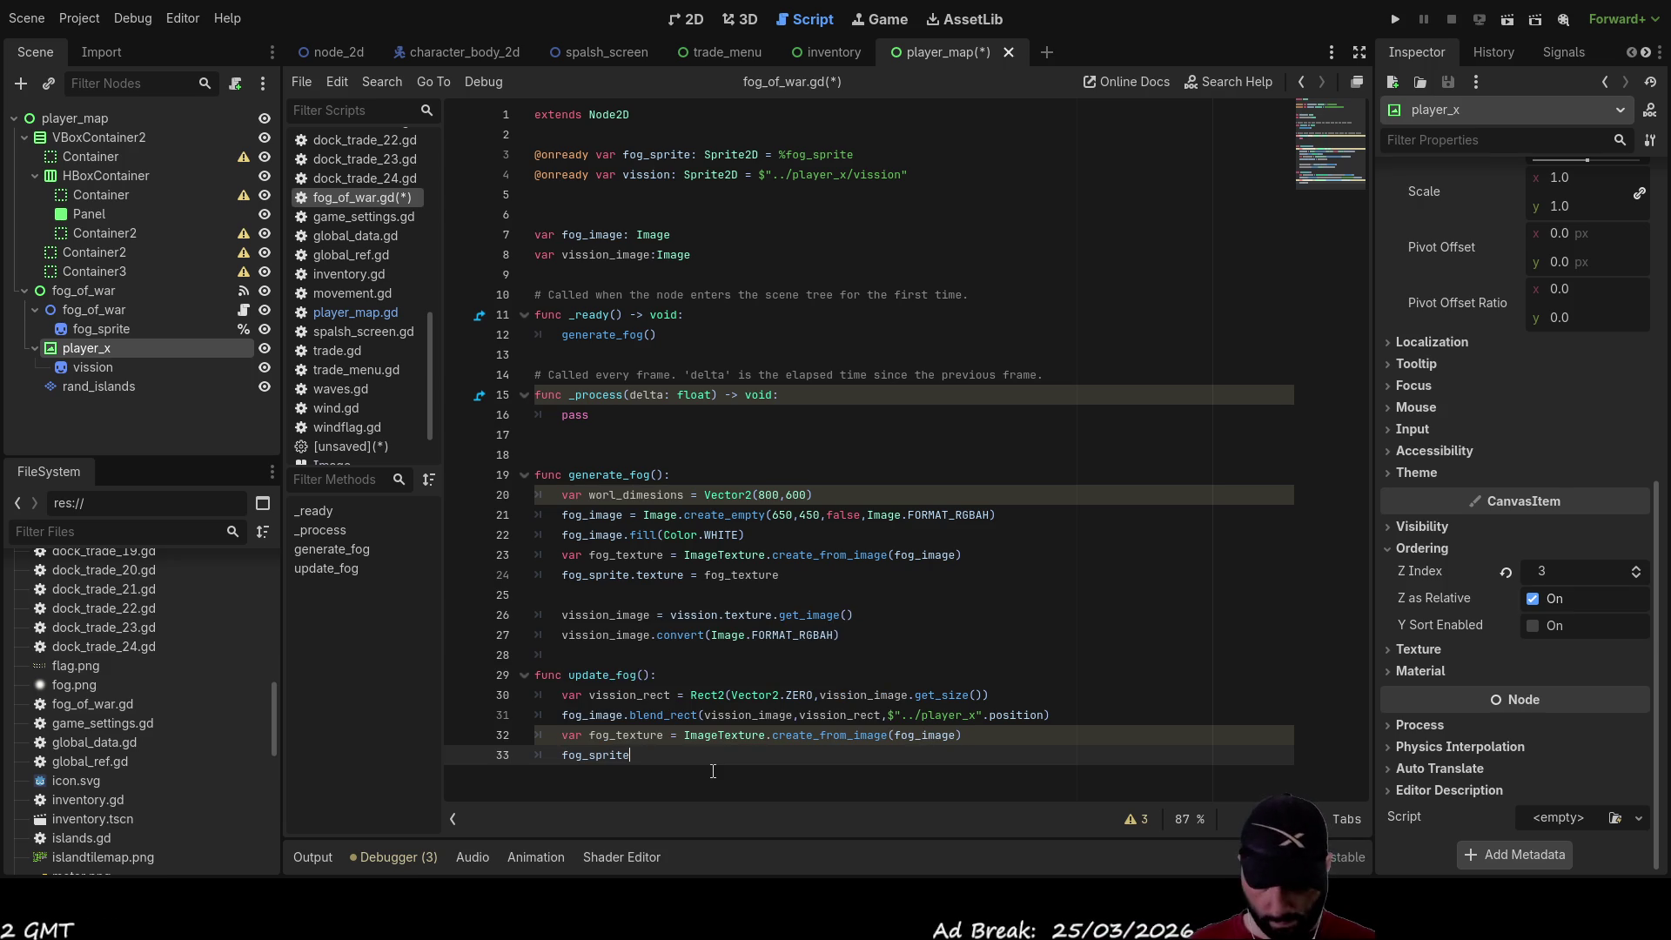
pyautogui.write('.')
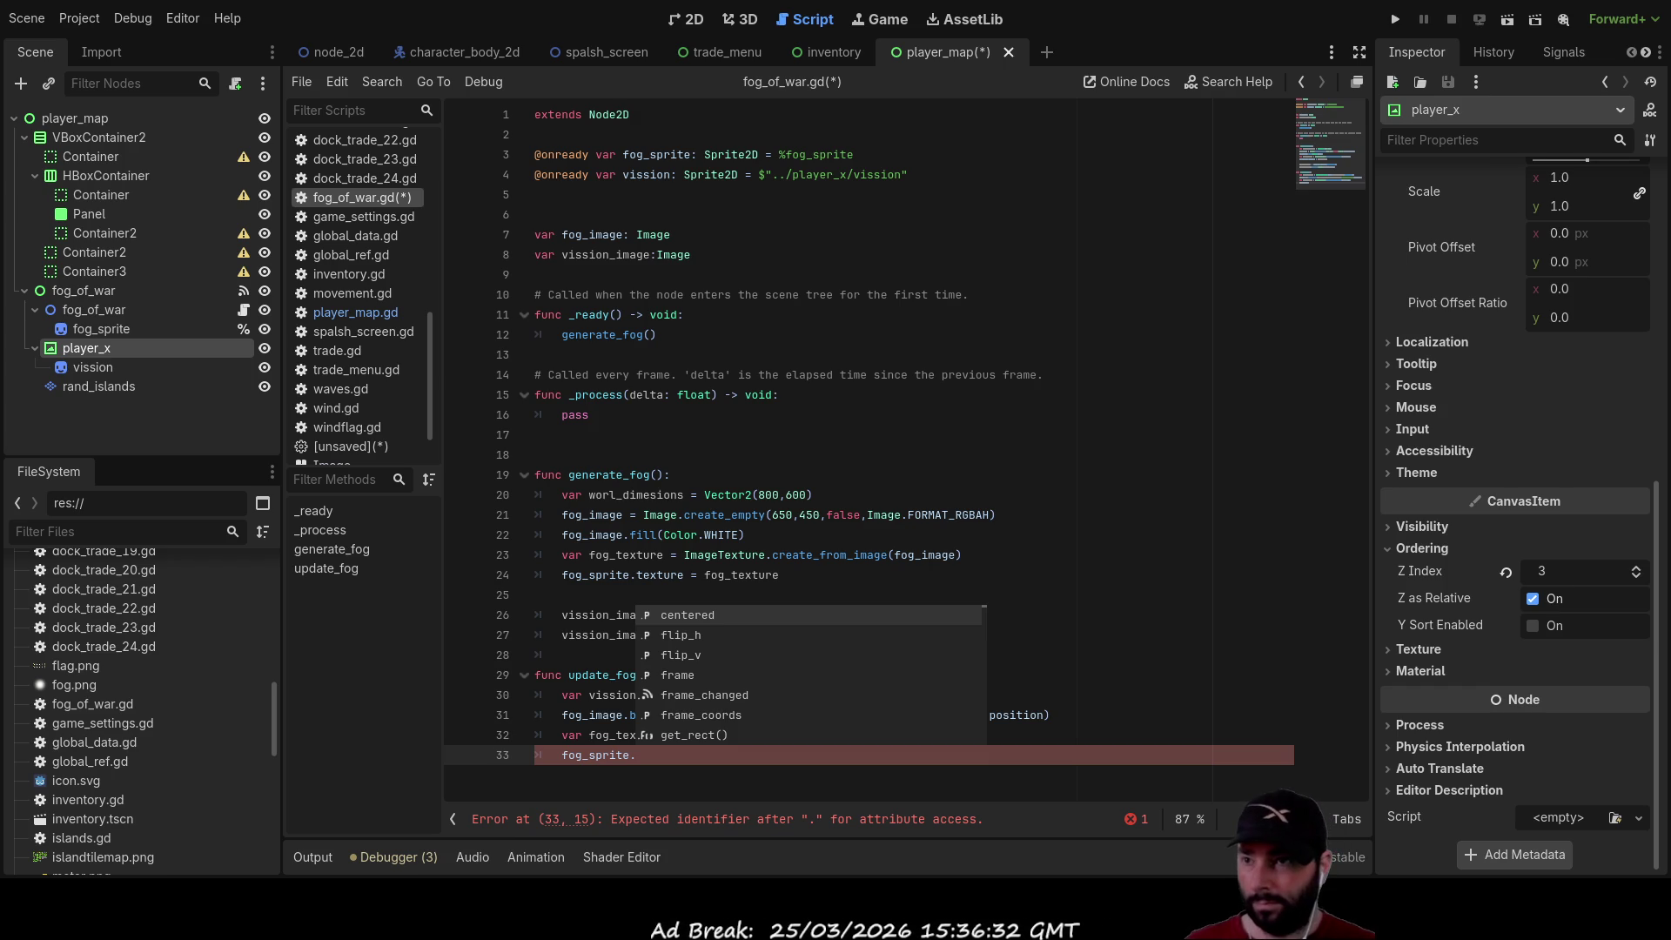
pyautogui.click(664, 765)
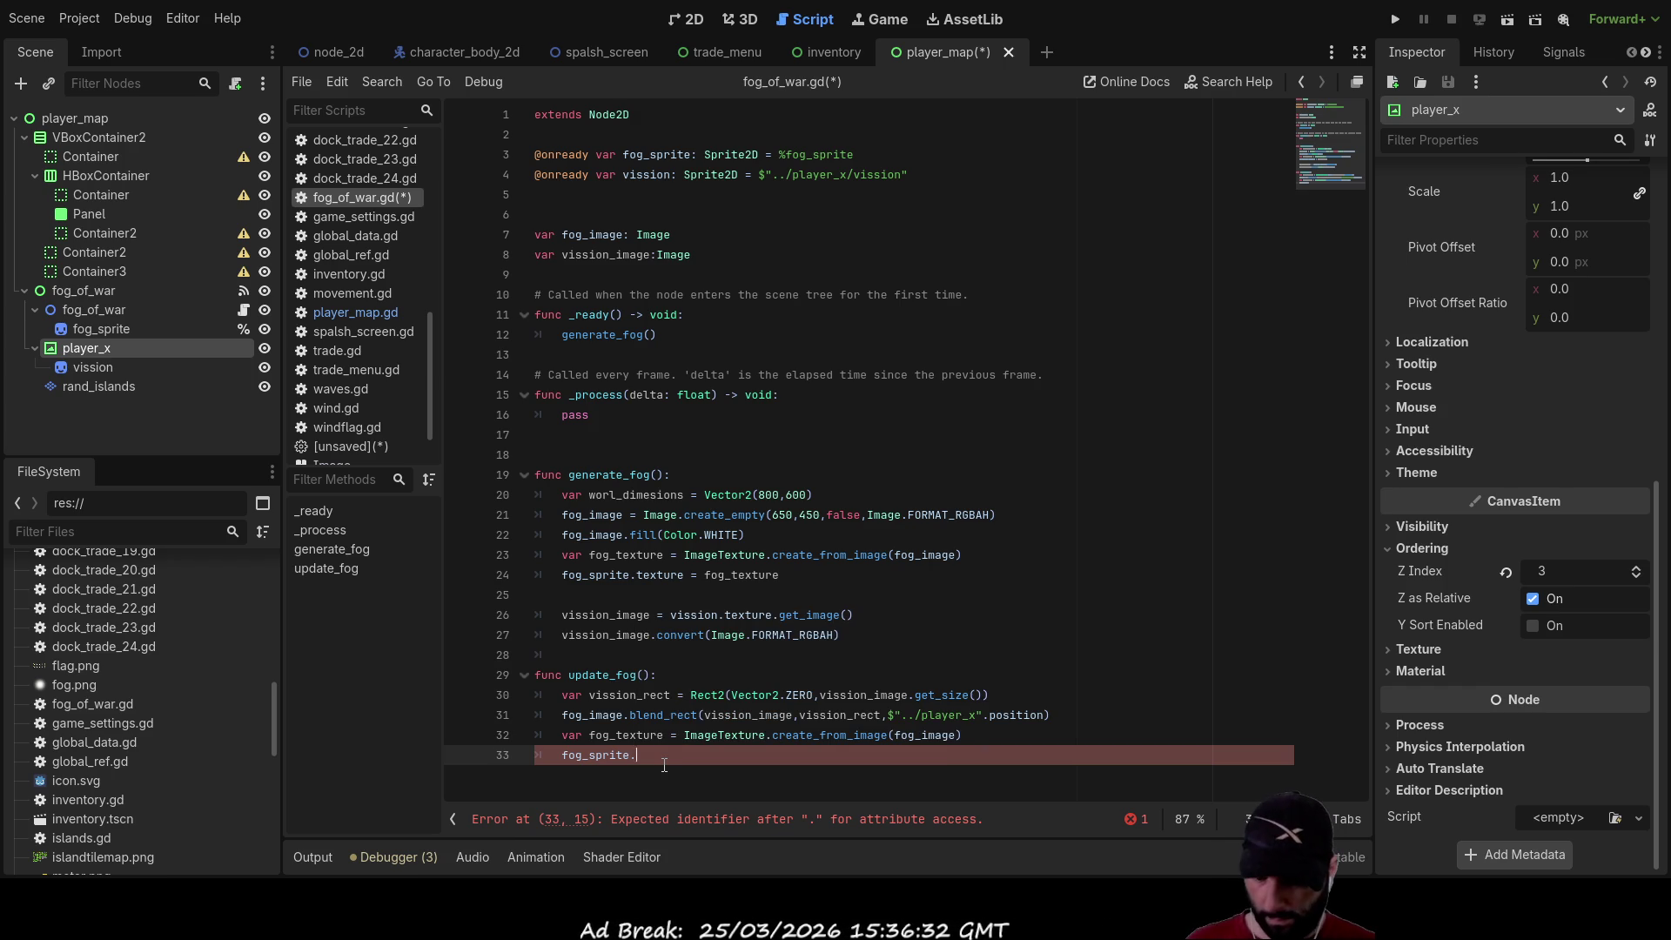
pyautogui.write('tex')
pyautogui.press('Return')
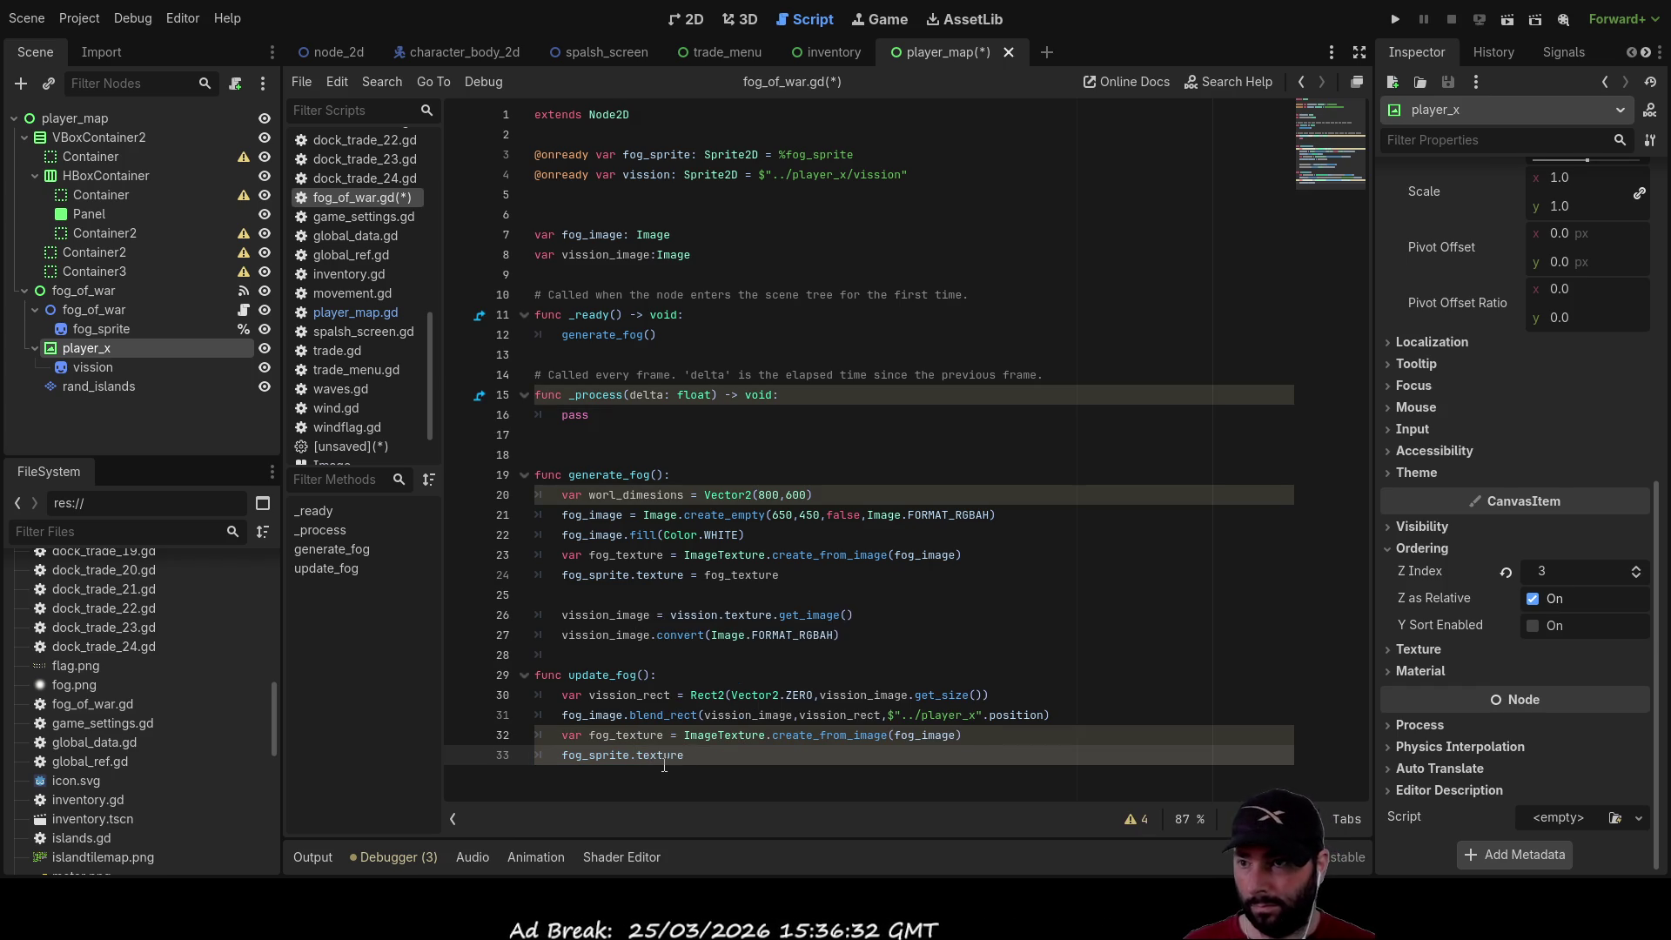
pyautogui.write(' = fog')
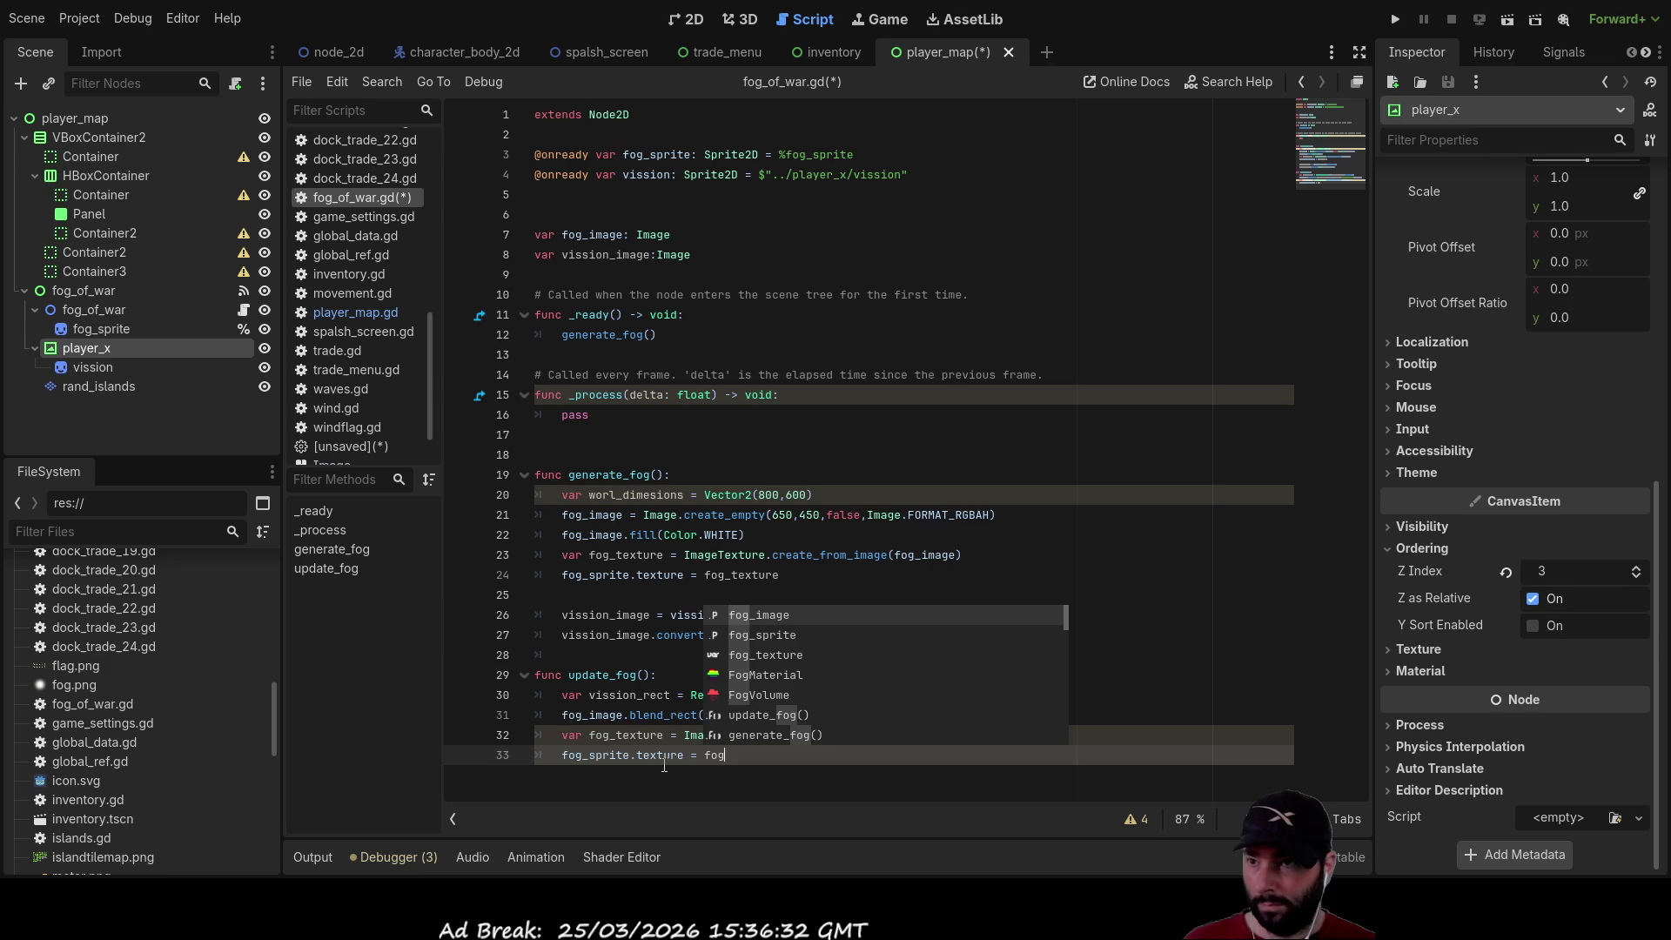
pyautogui.press('Down')
pyautogui.press('Down')
pyautogui.press('Return')
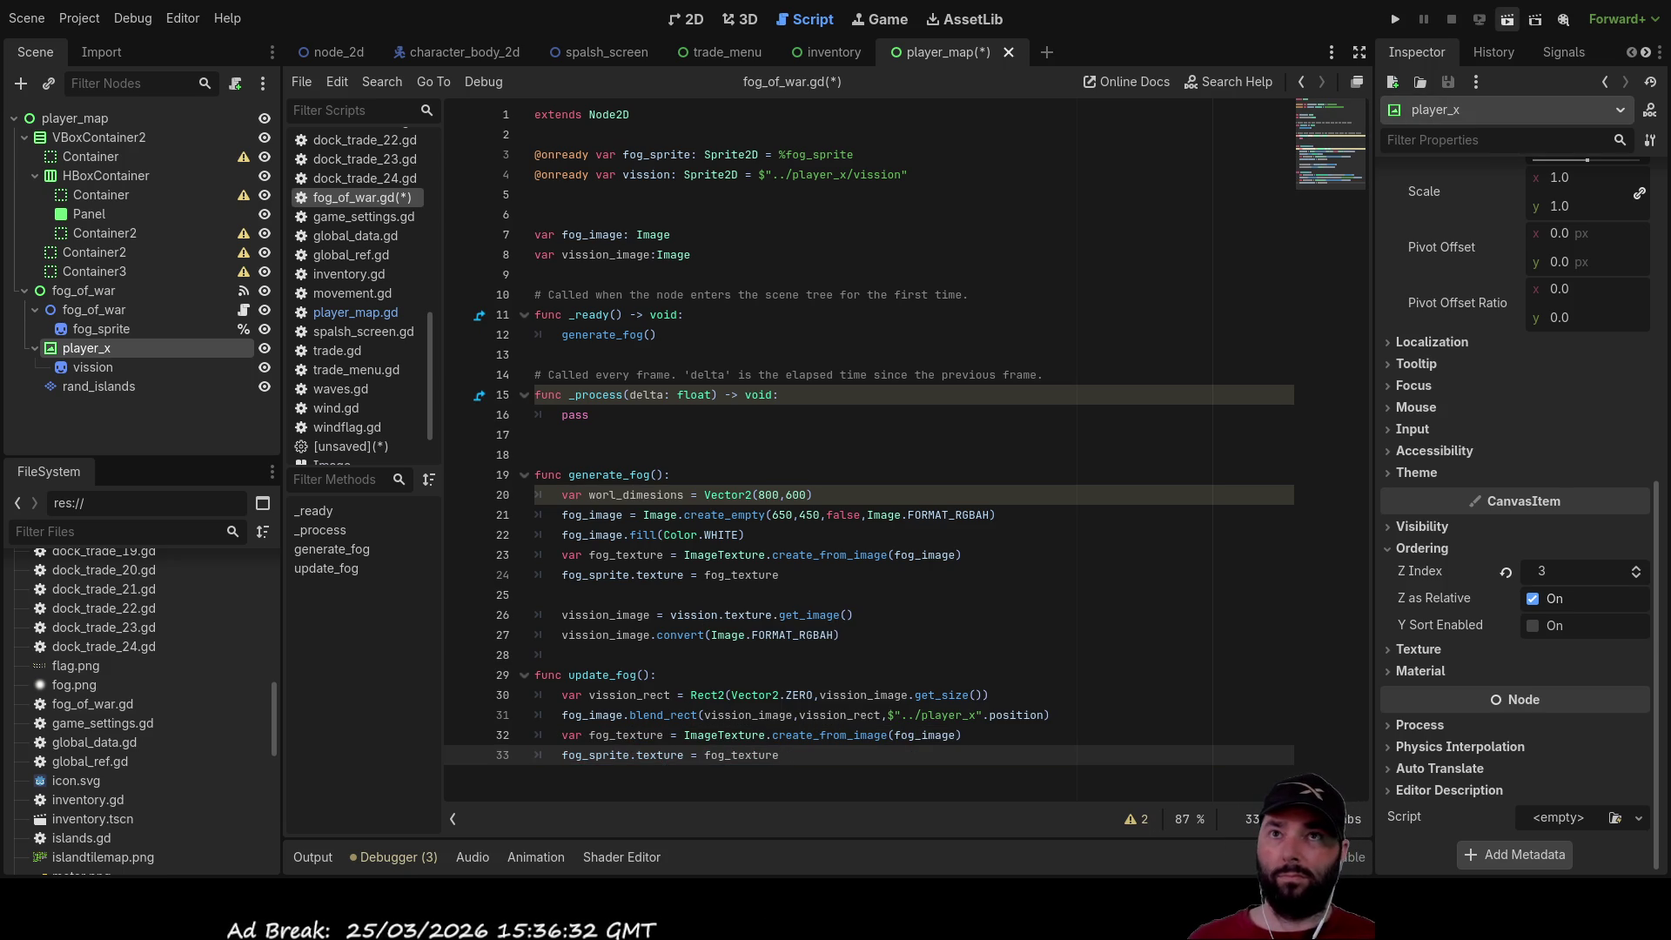
pyautogui.press('F5')
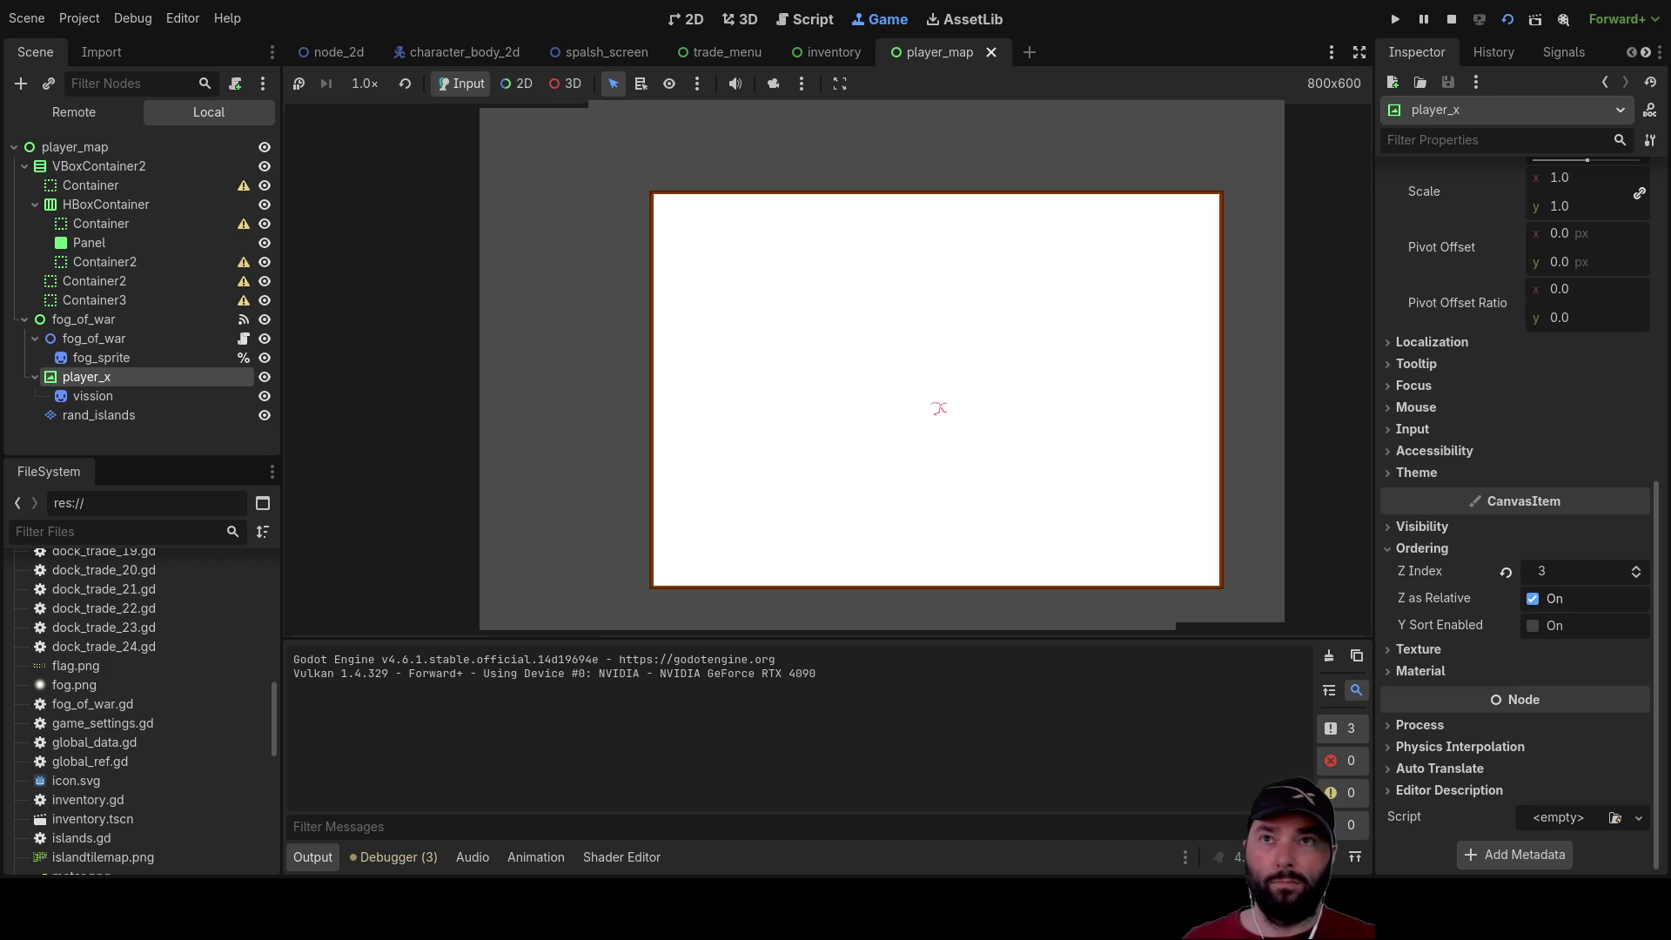
# Stop the running game with F8 after checking the fog over the map
pyautogui.press('F8')
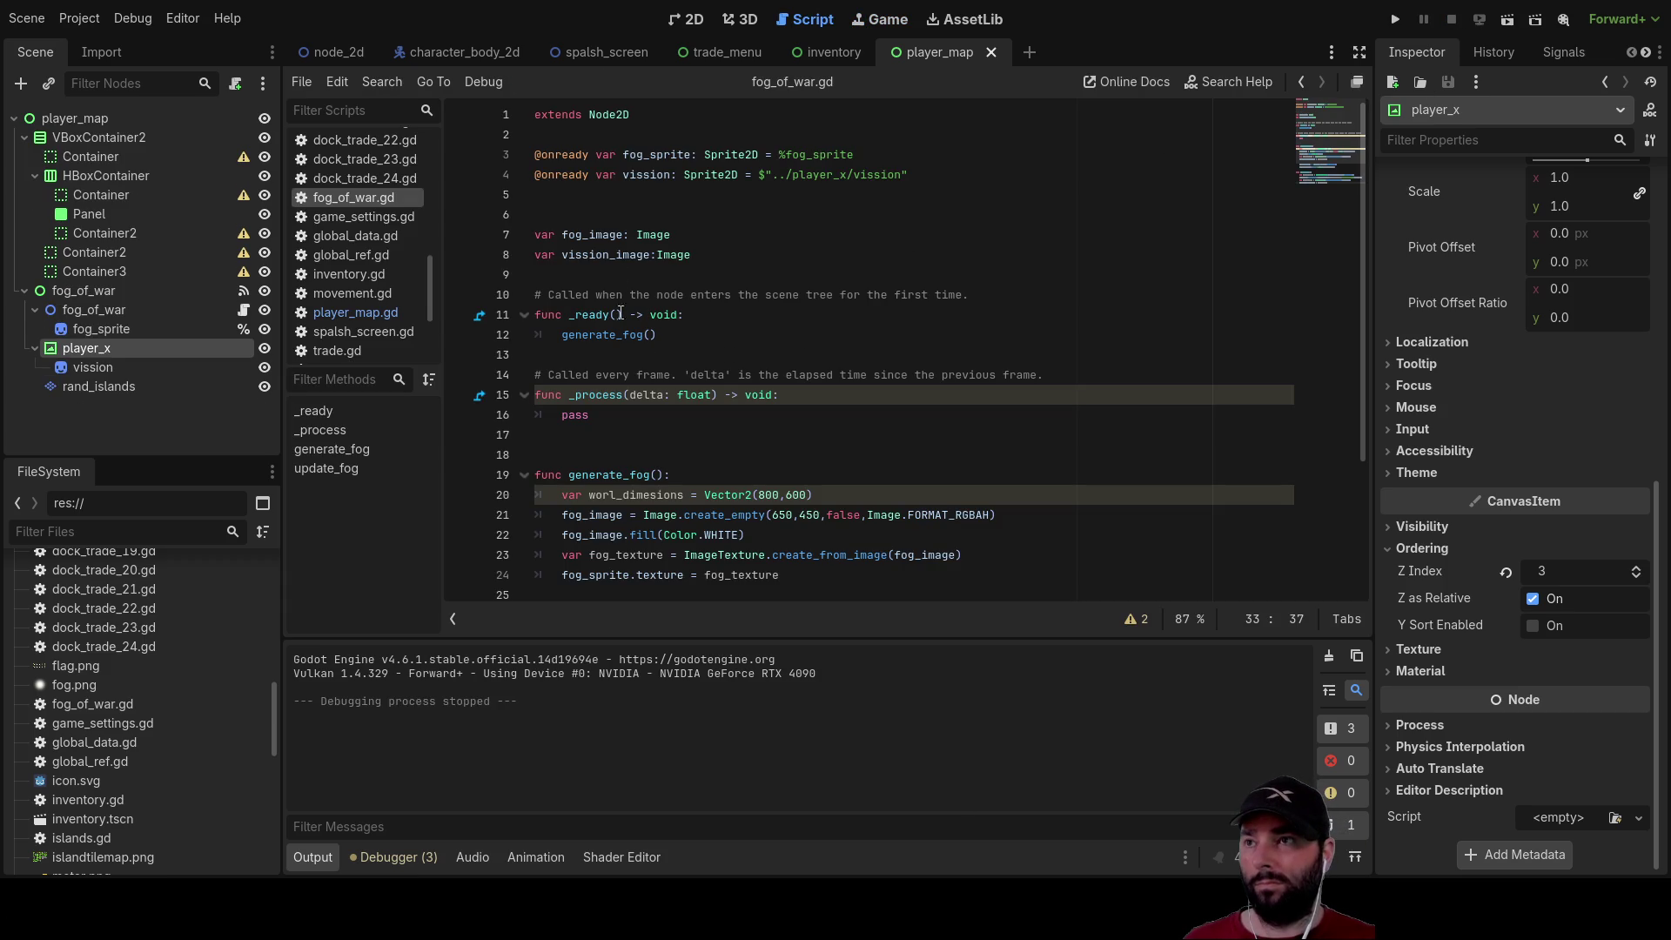
# Move the caret from line 13 down to the pass statement in _process
pyautogui.click(593, 359)
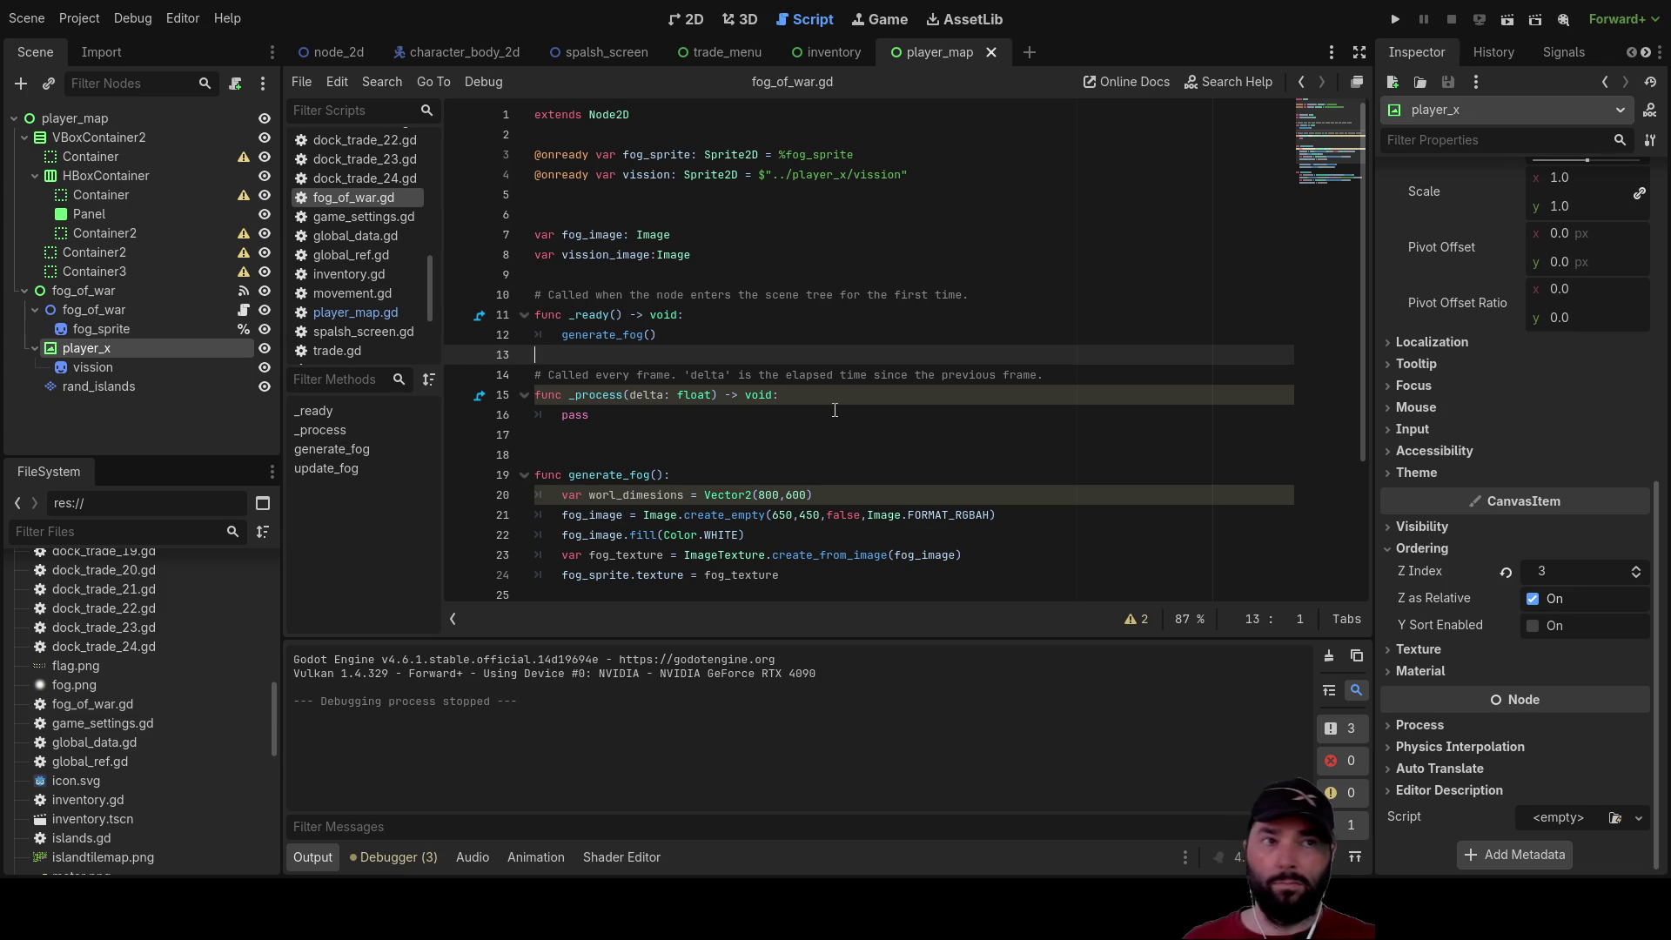
pyautogui.press('Down')
pyautogui.press('Down')
pyautogui.press('Down')
pyautogui.press('Home')
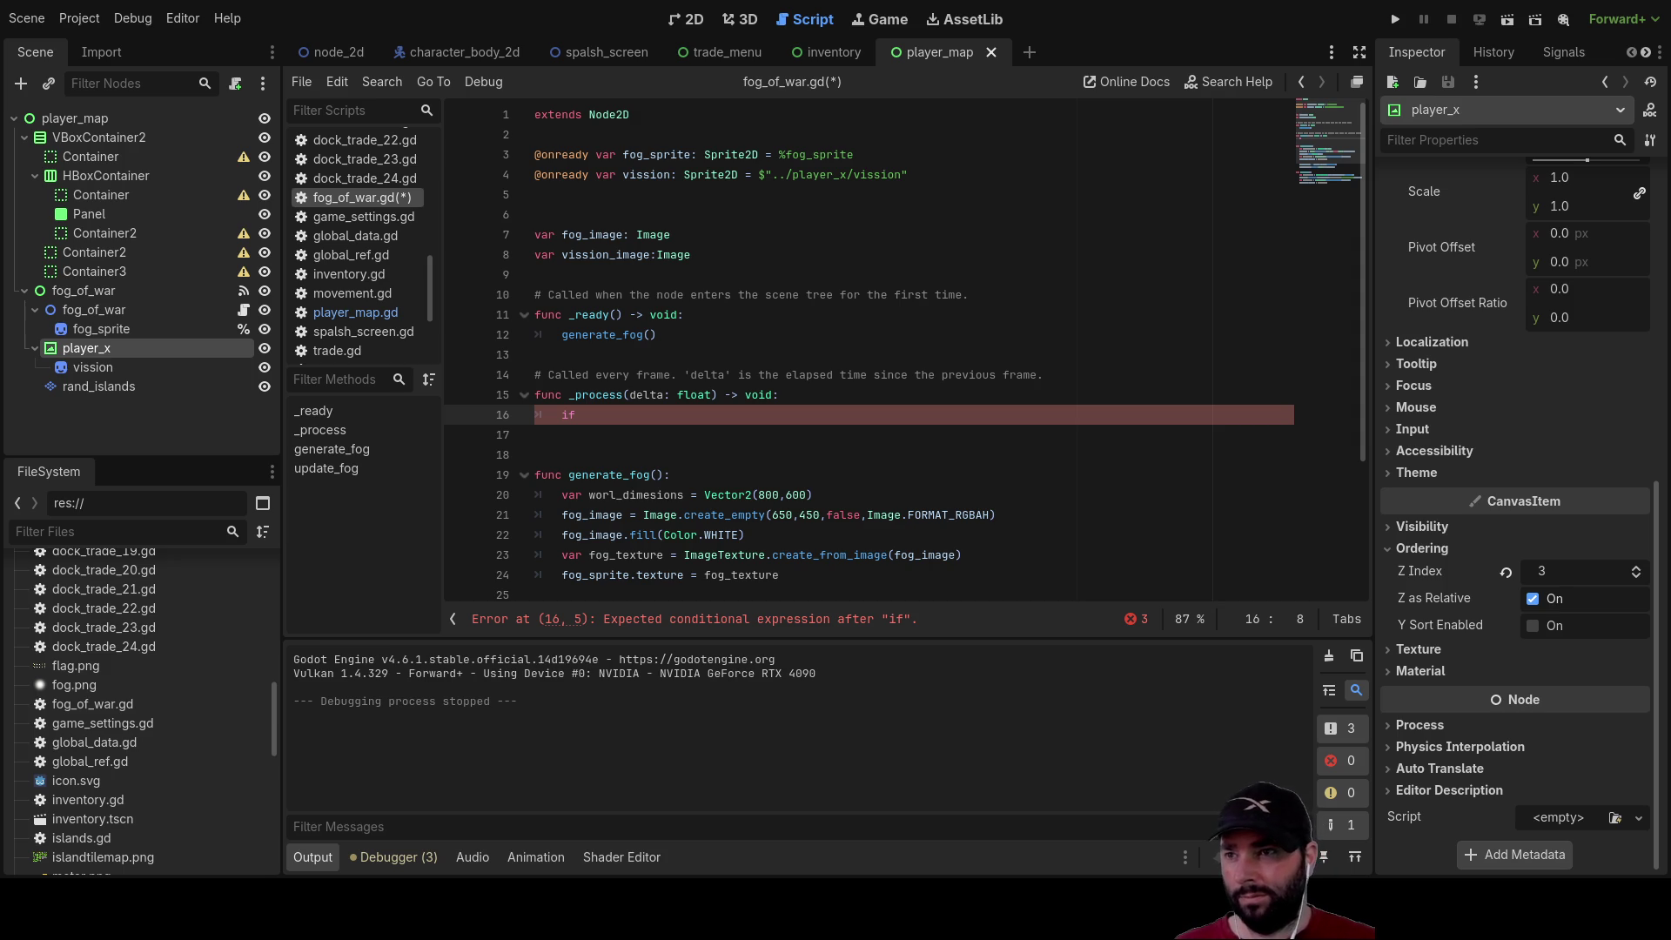
# Change the fog fill colour on line 22 from WHITE to BLACK
pyautogui.doubleClick(721, 535)
pyautogui.write('blac')
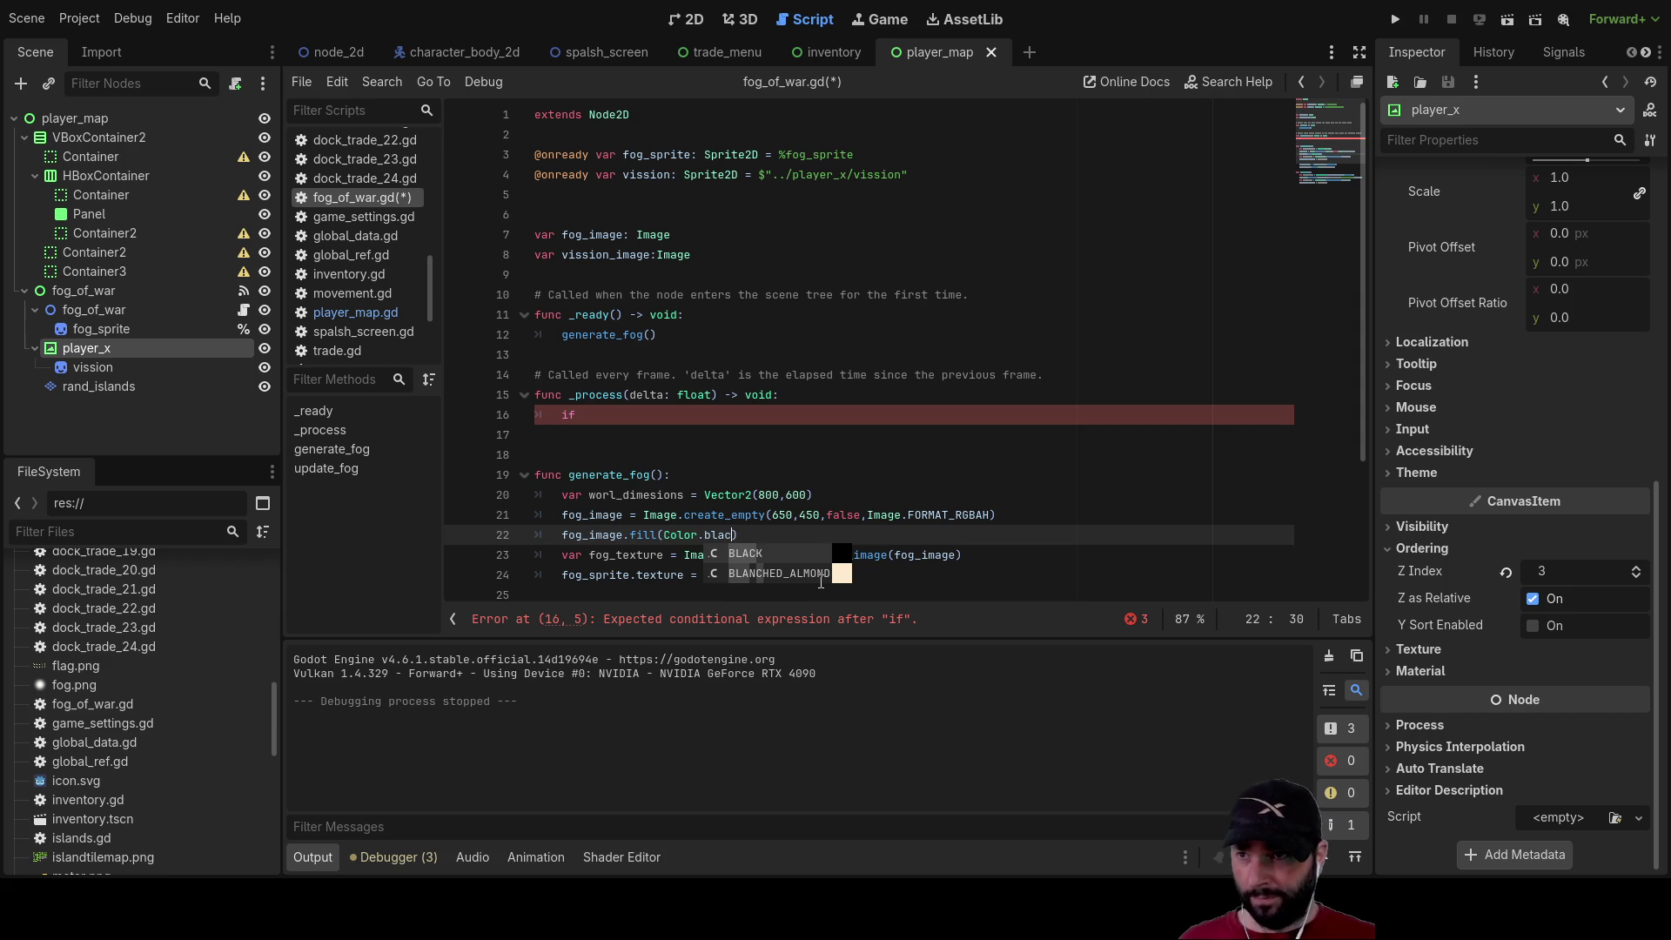
pyautogui.press('Return')
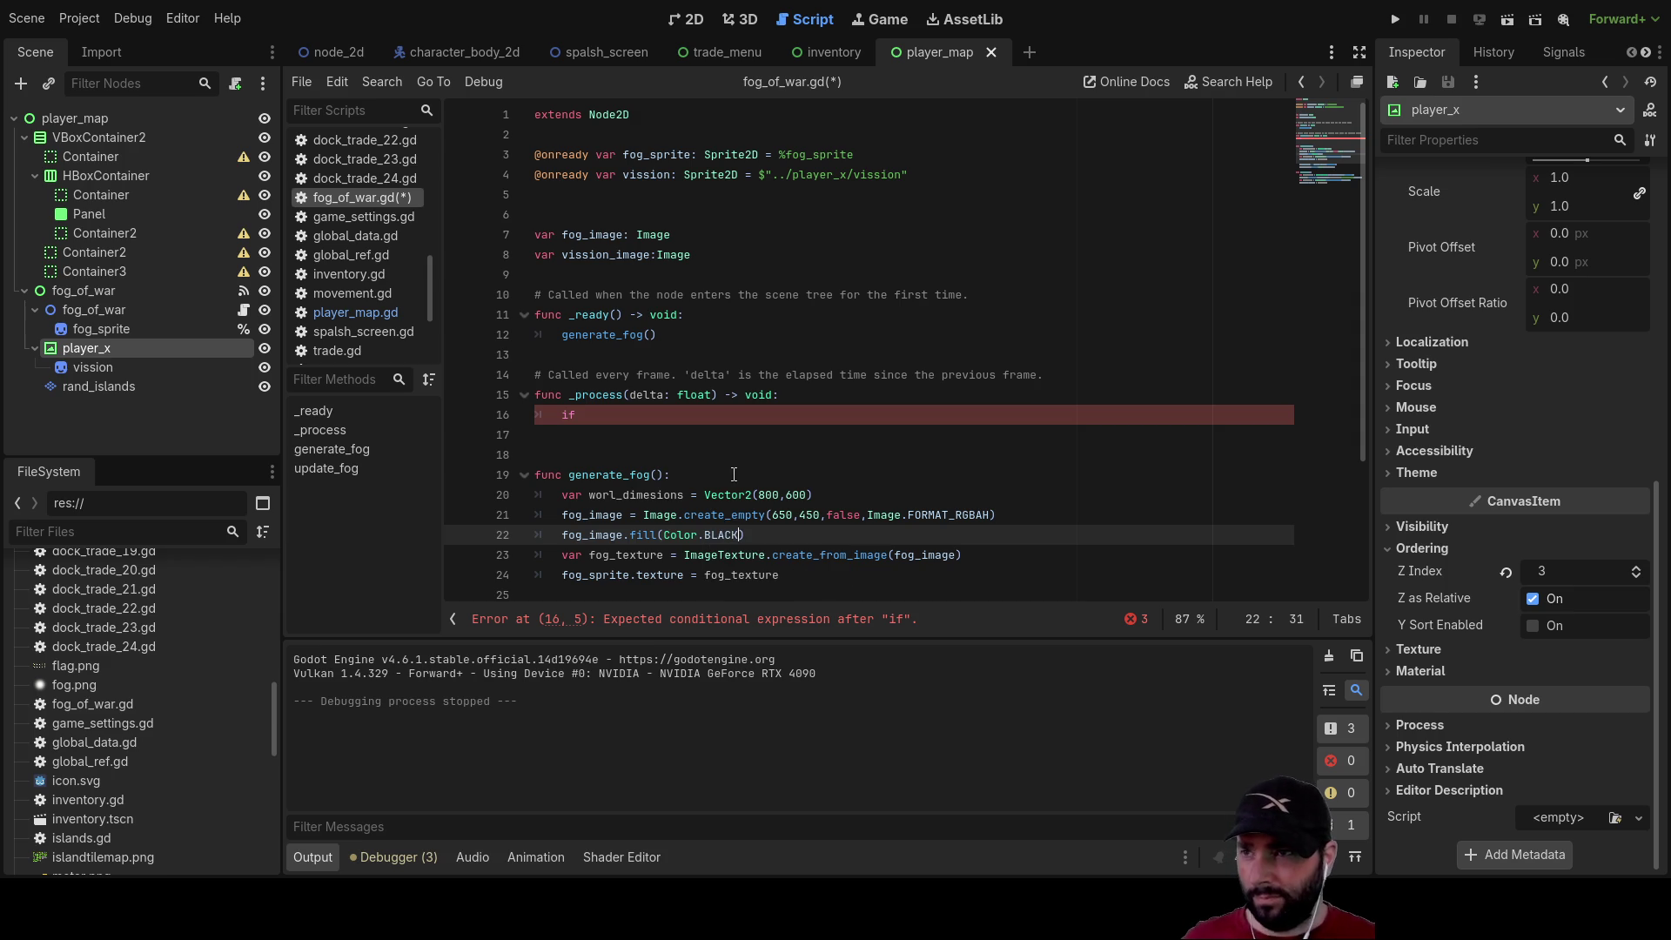
pyautogui.click(733, 476)
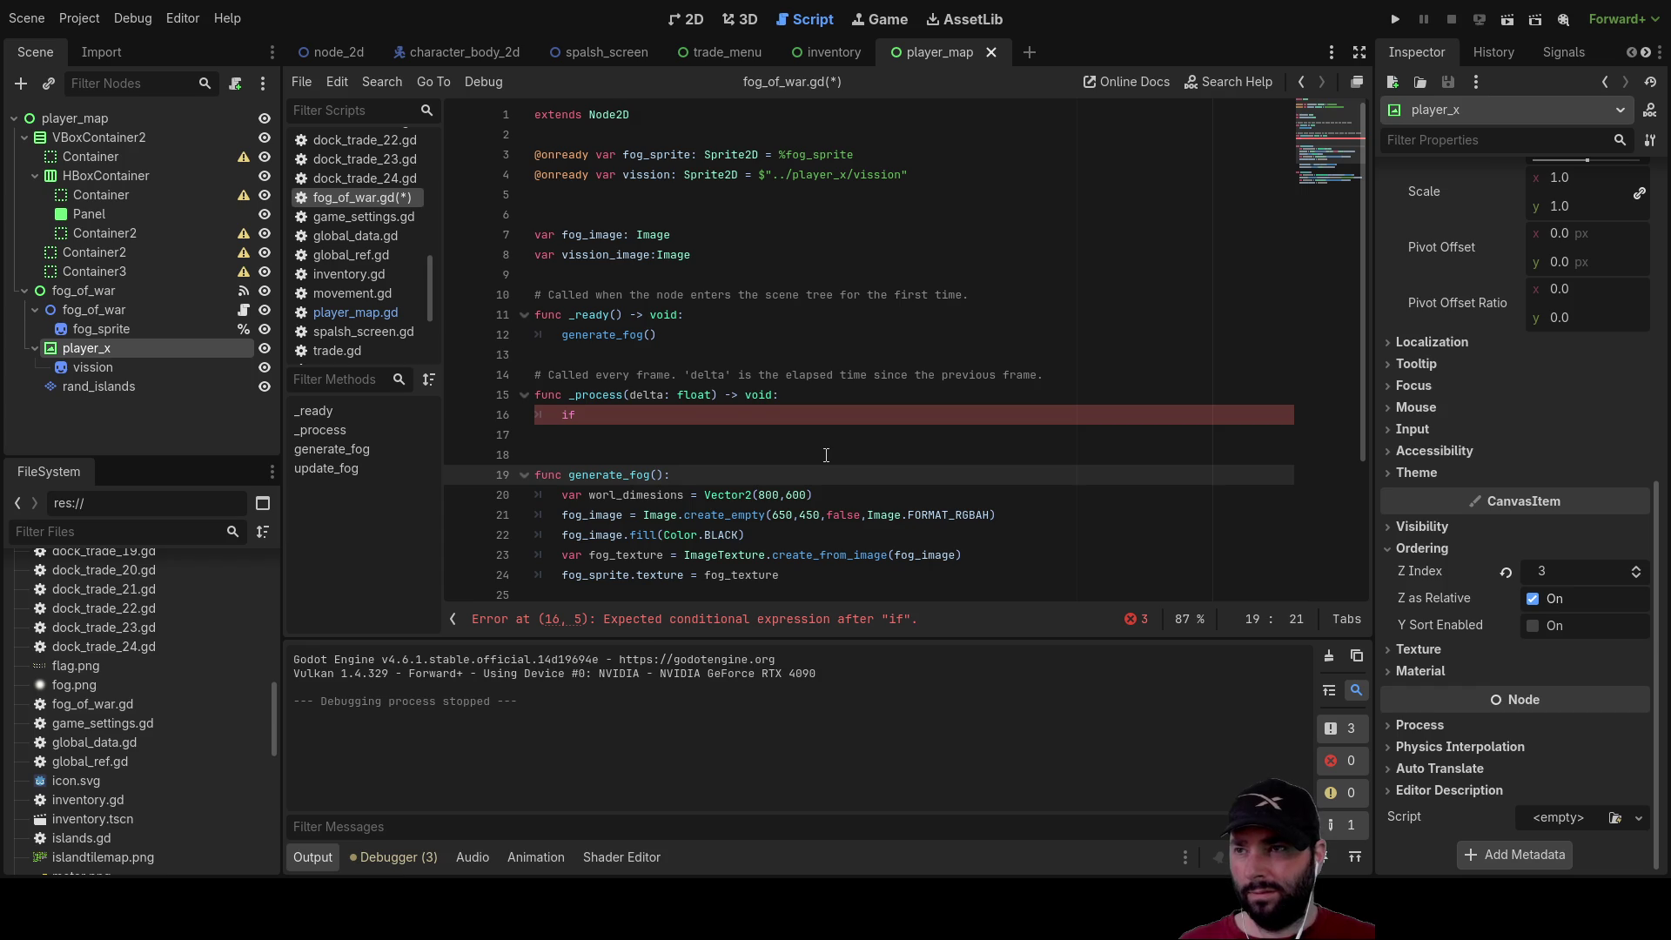
# Replace the unfinished if in _process with a call to update_fog() copied from line 29
pyautogui.click(697, 424)
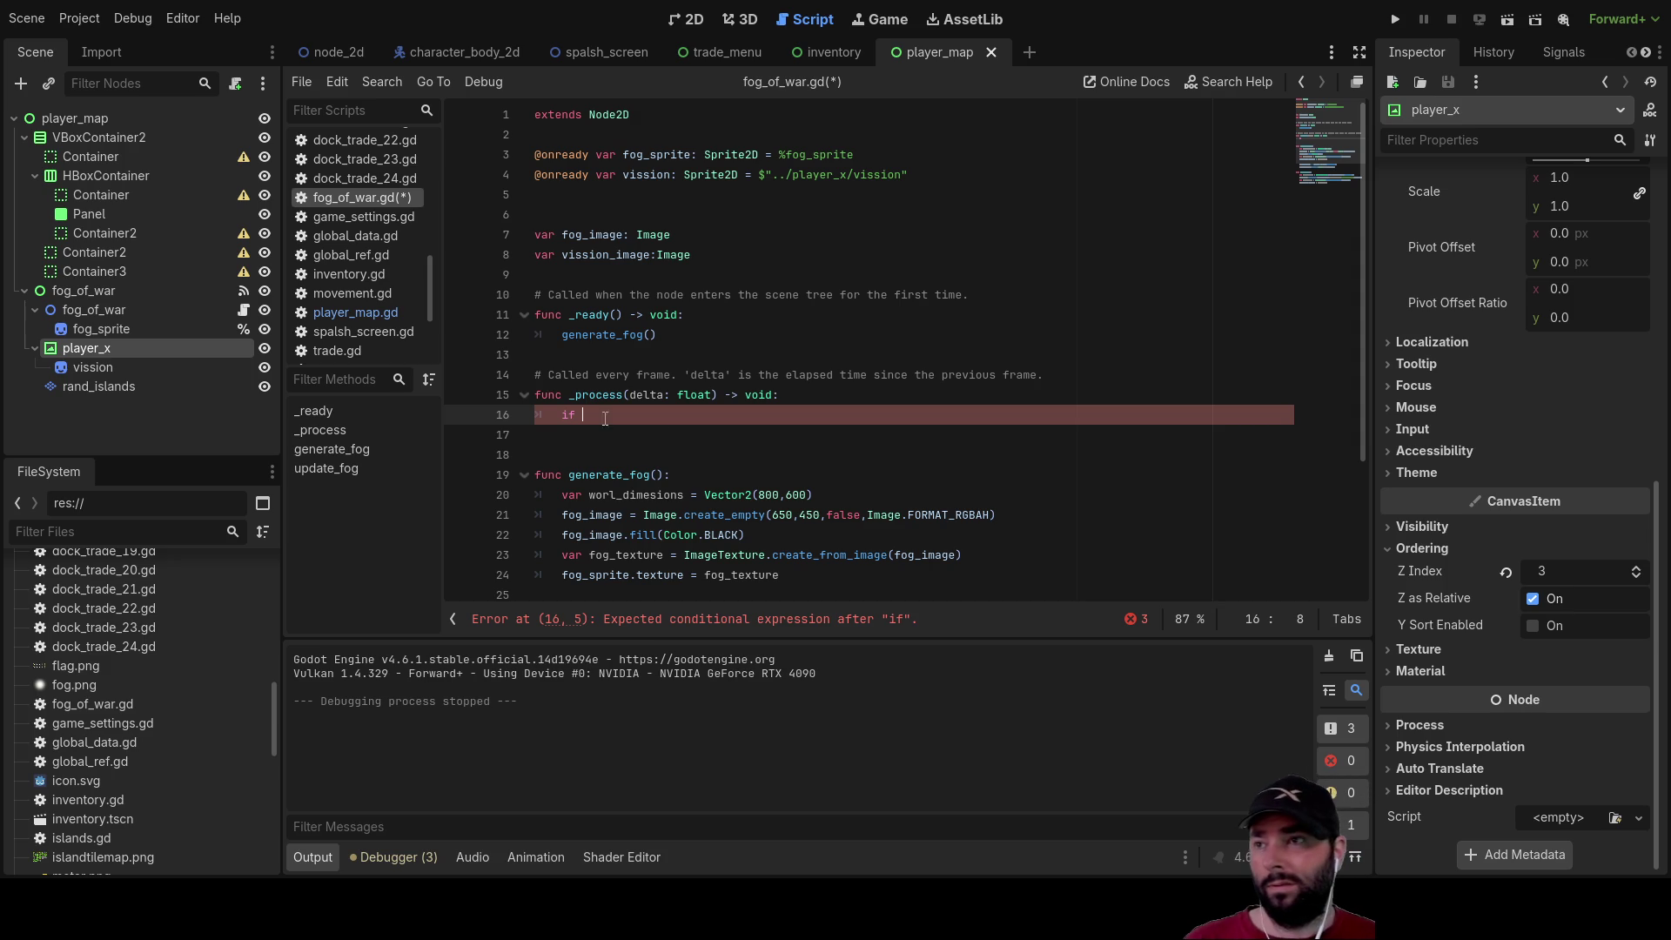
pyautogui.press('BackSpace')
pyautogui.press('BackSpace')
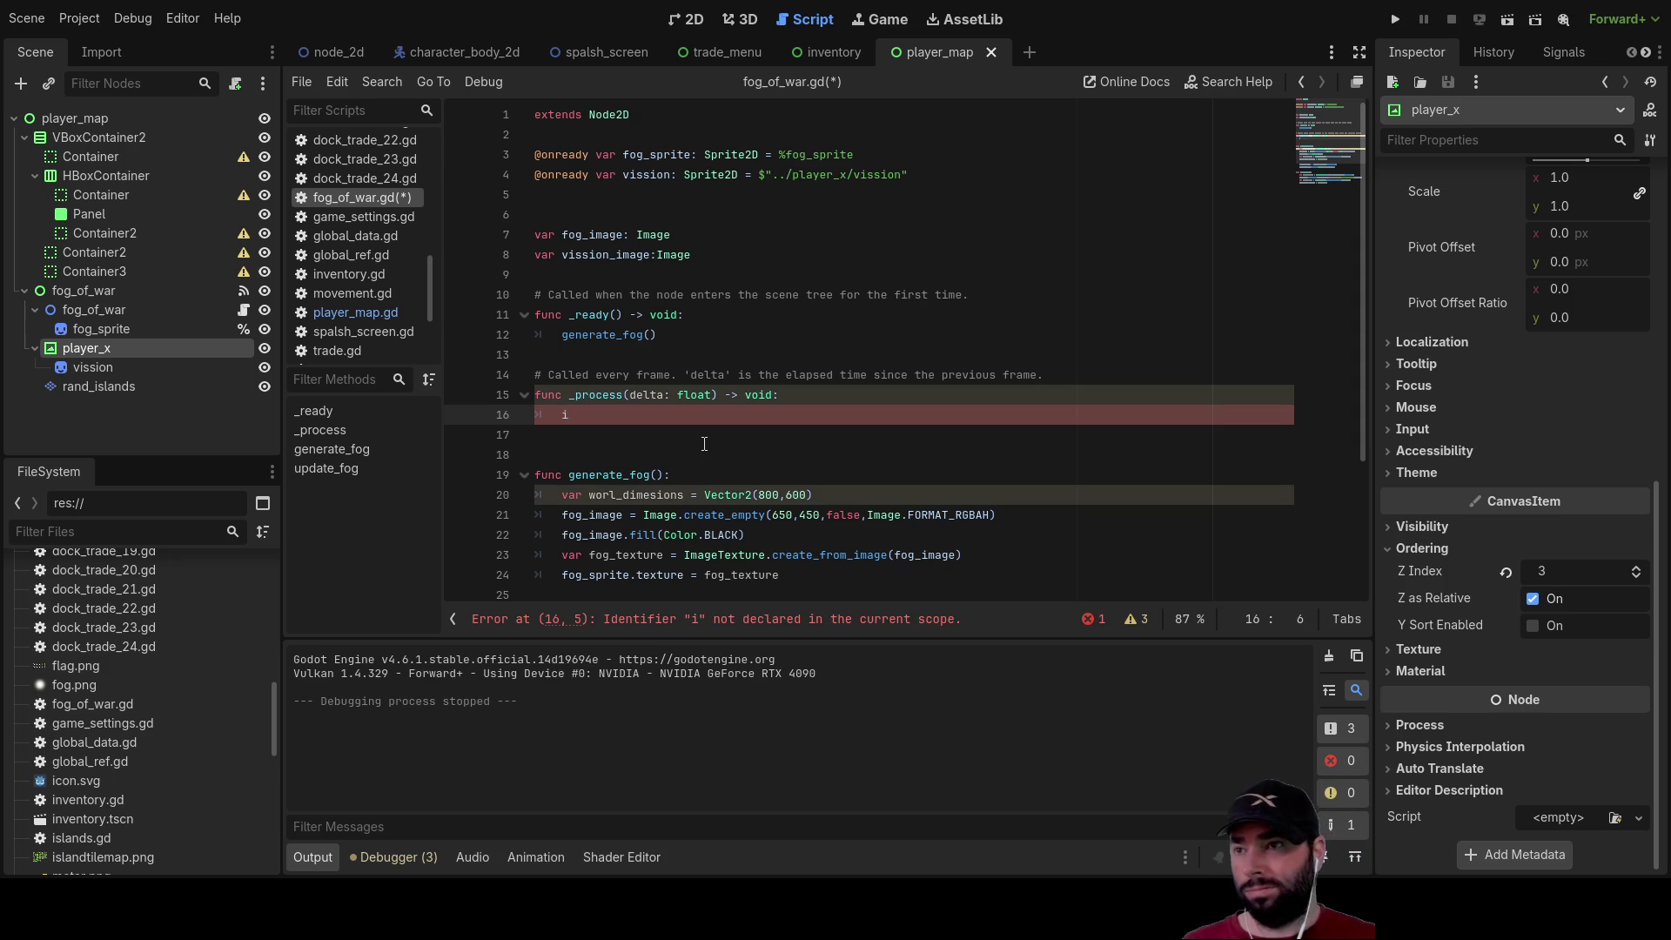
pyautogui.press('Return')
pyautogui.press('BackSpace')
pyautogui.scroll(-3, 680, 512)
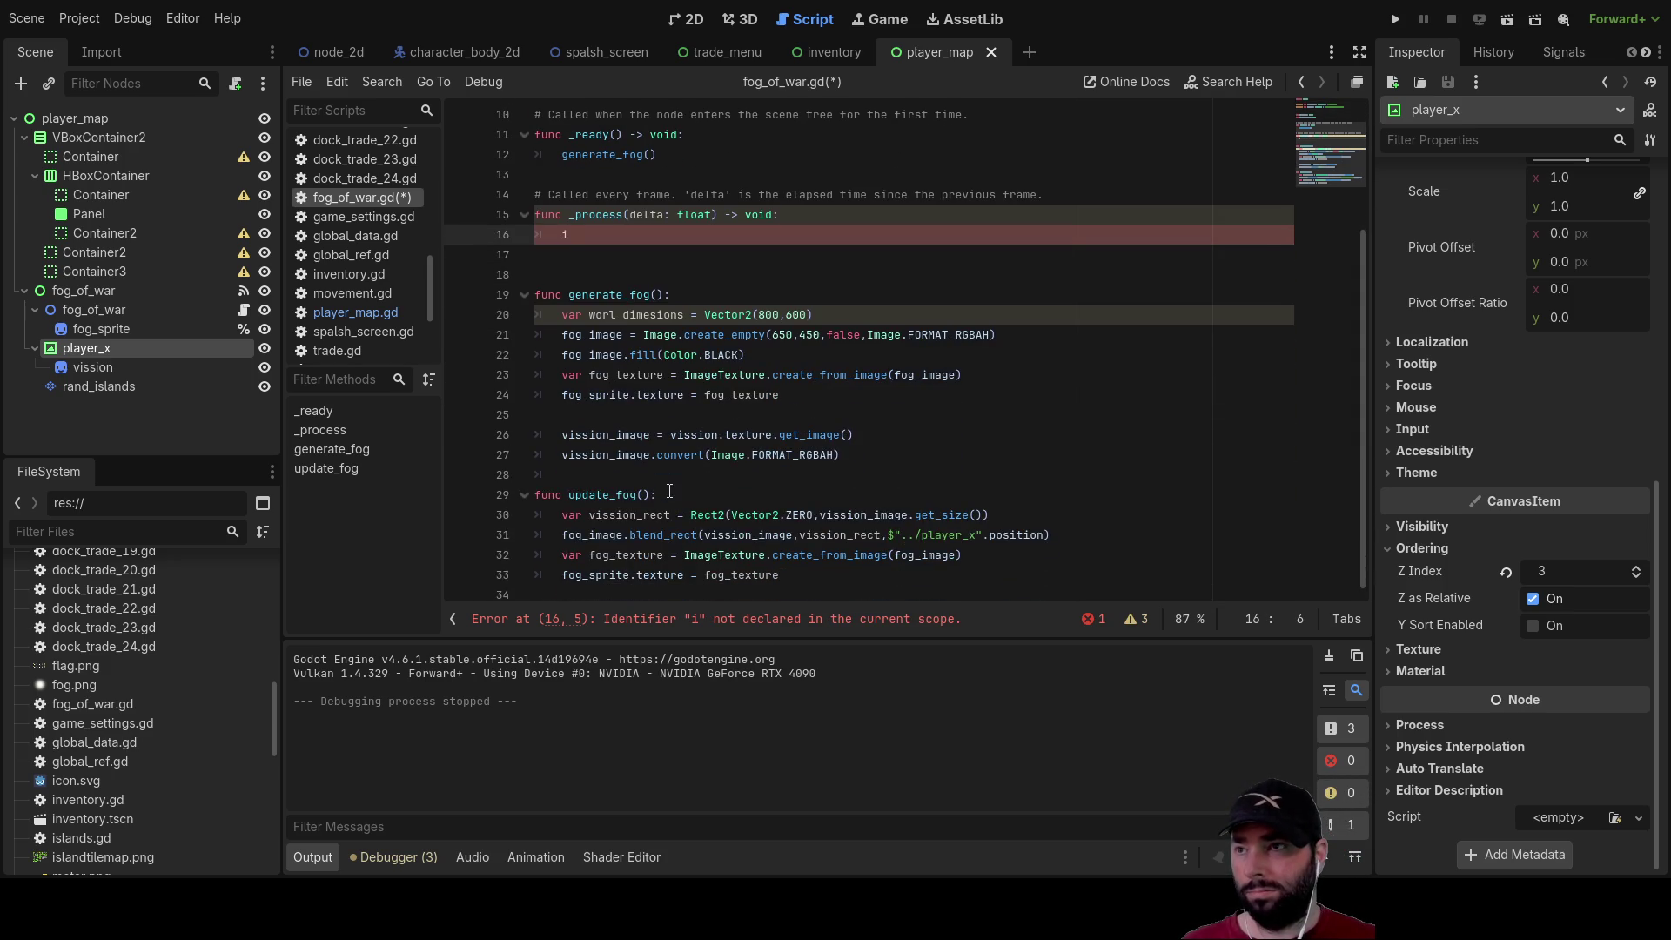
pyautogui.doubleClick(614, 494)
pyautogui.hotkey('ctrl', 'c')
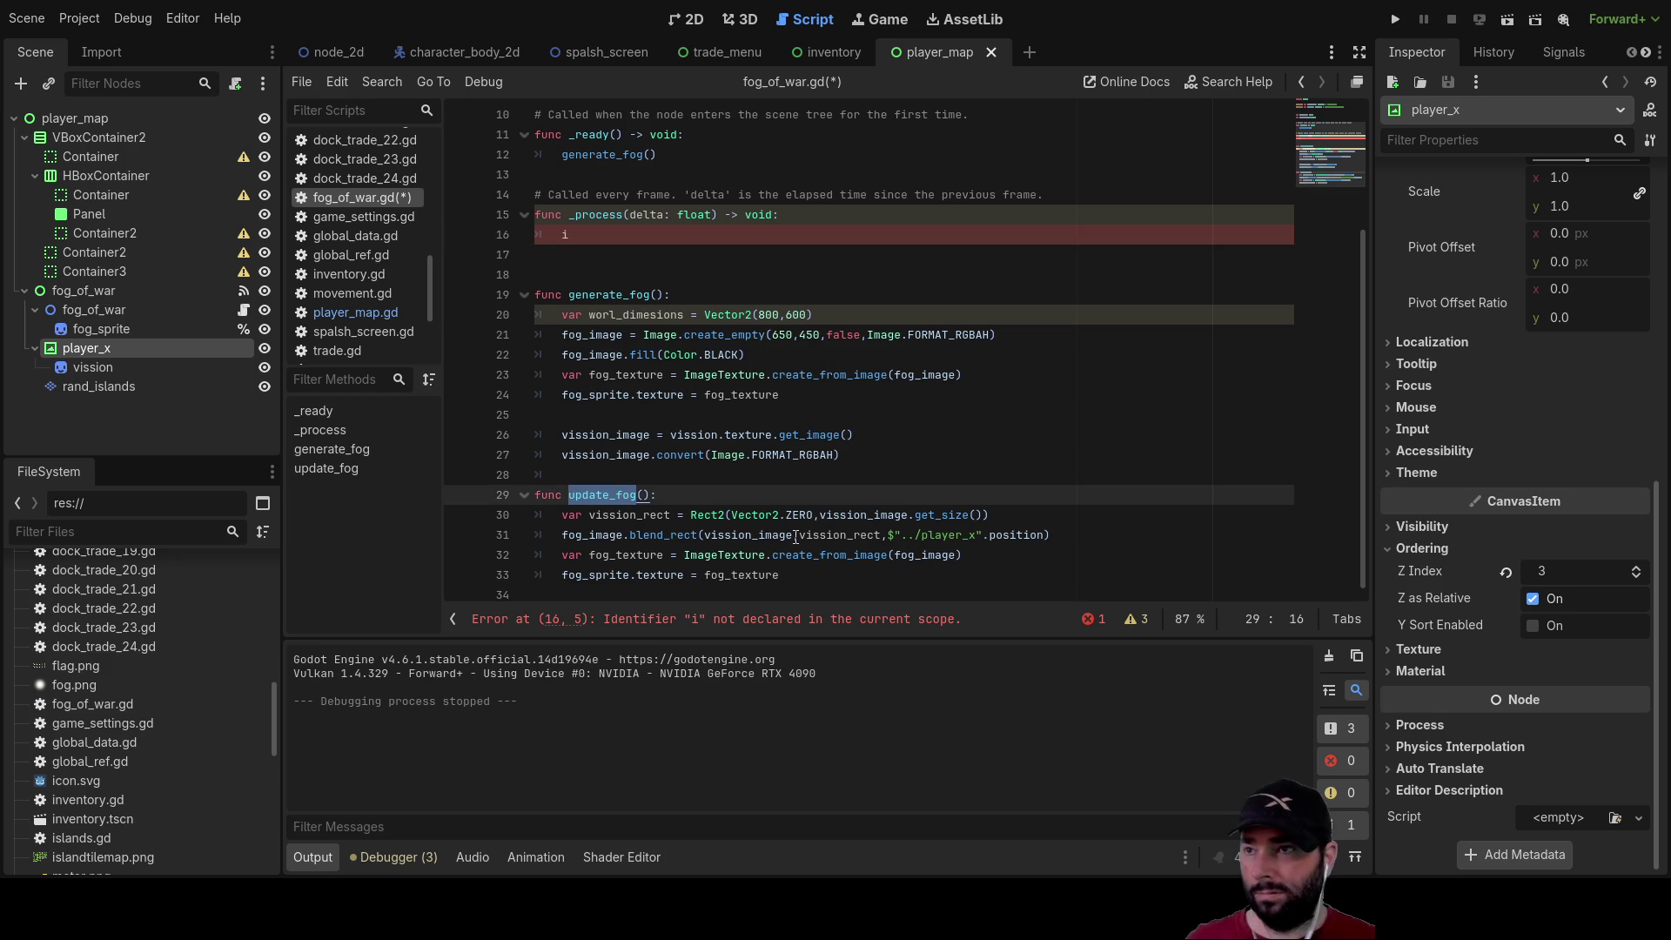
pyautogui.scroll(3, 601, 418)
pyautogui.click(586, 416)
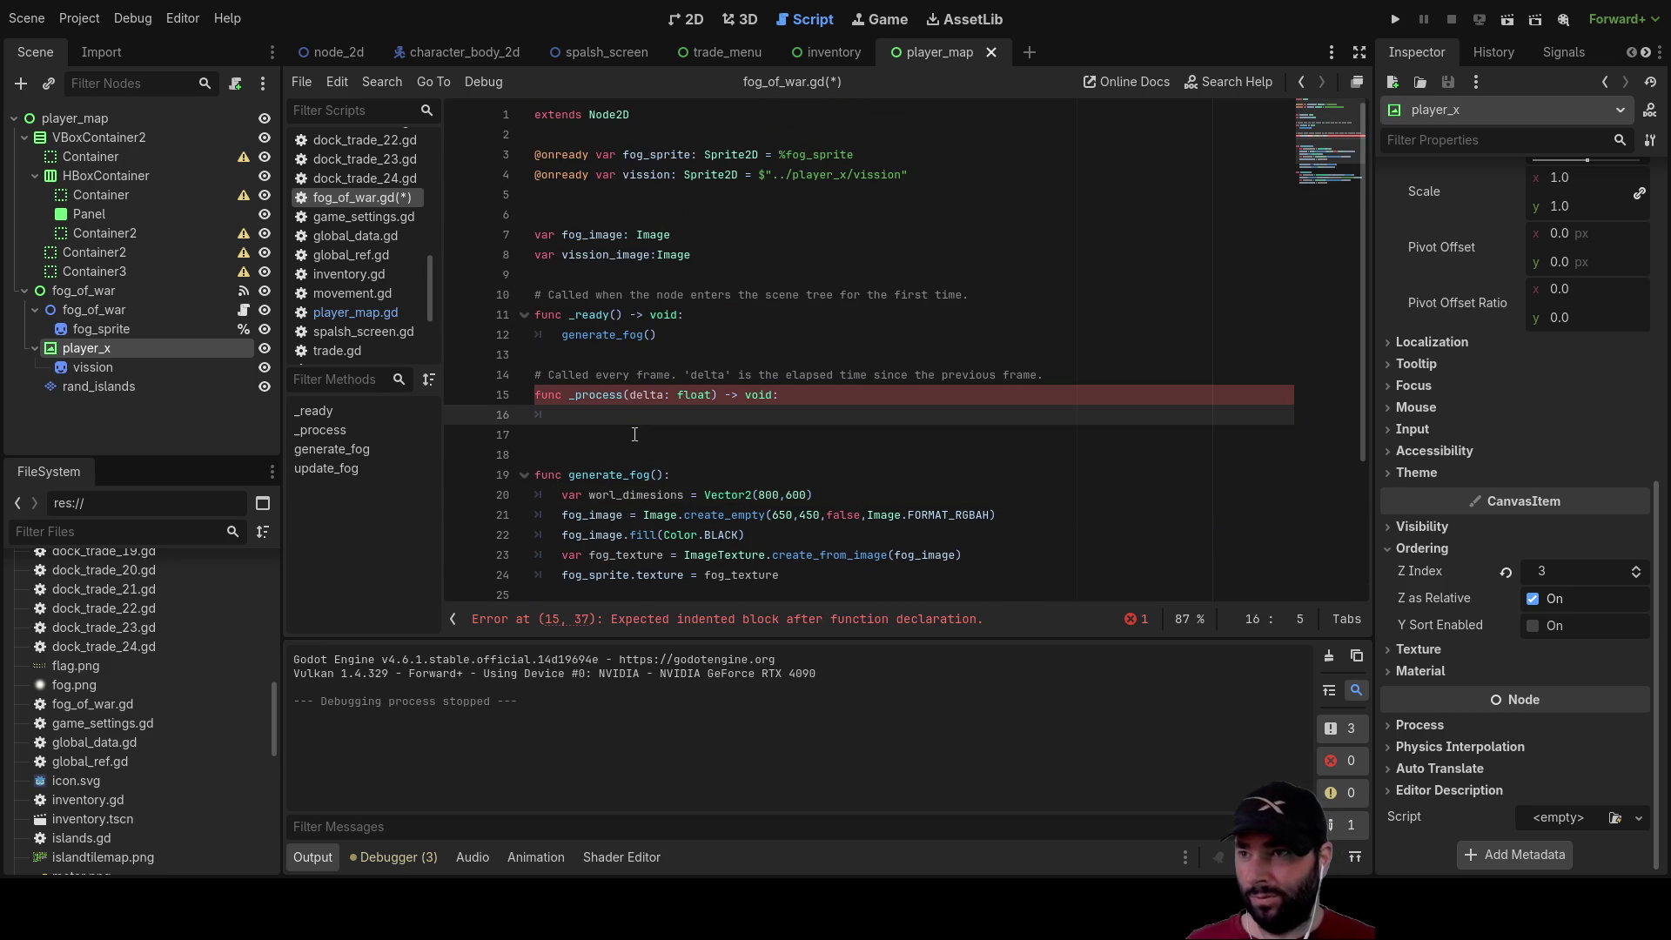
pyautogui.hotkey('ctrl', 'v')
pyautogui.write('()')
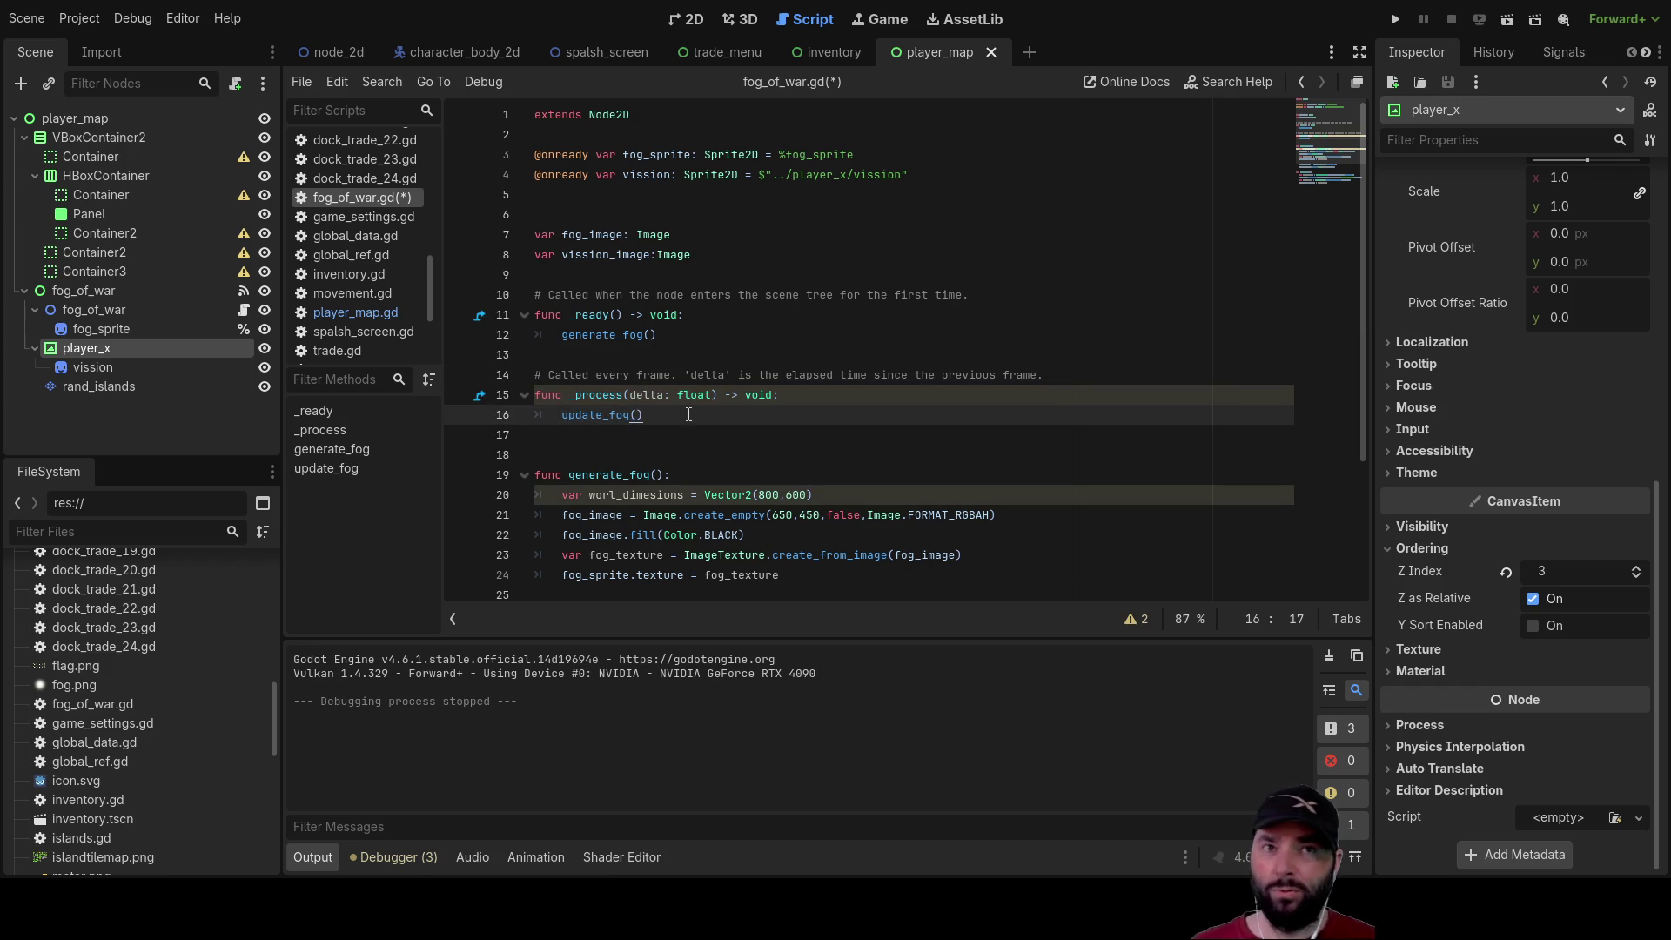
# Run the project, start a game from its menu and open the in-game map
pyautogui.click(1395, 18)
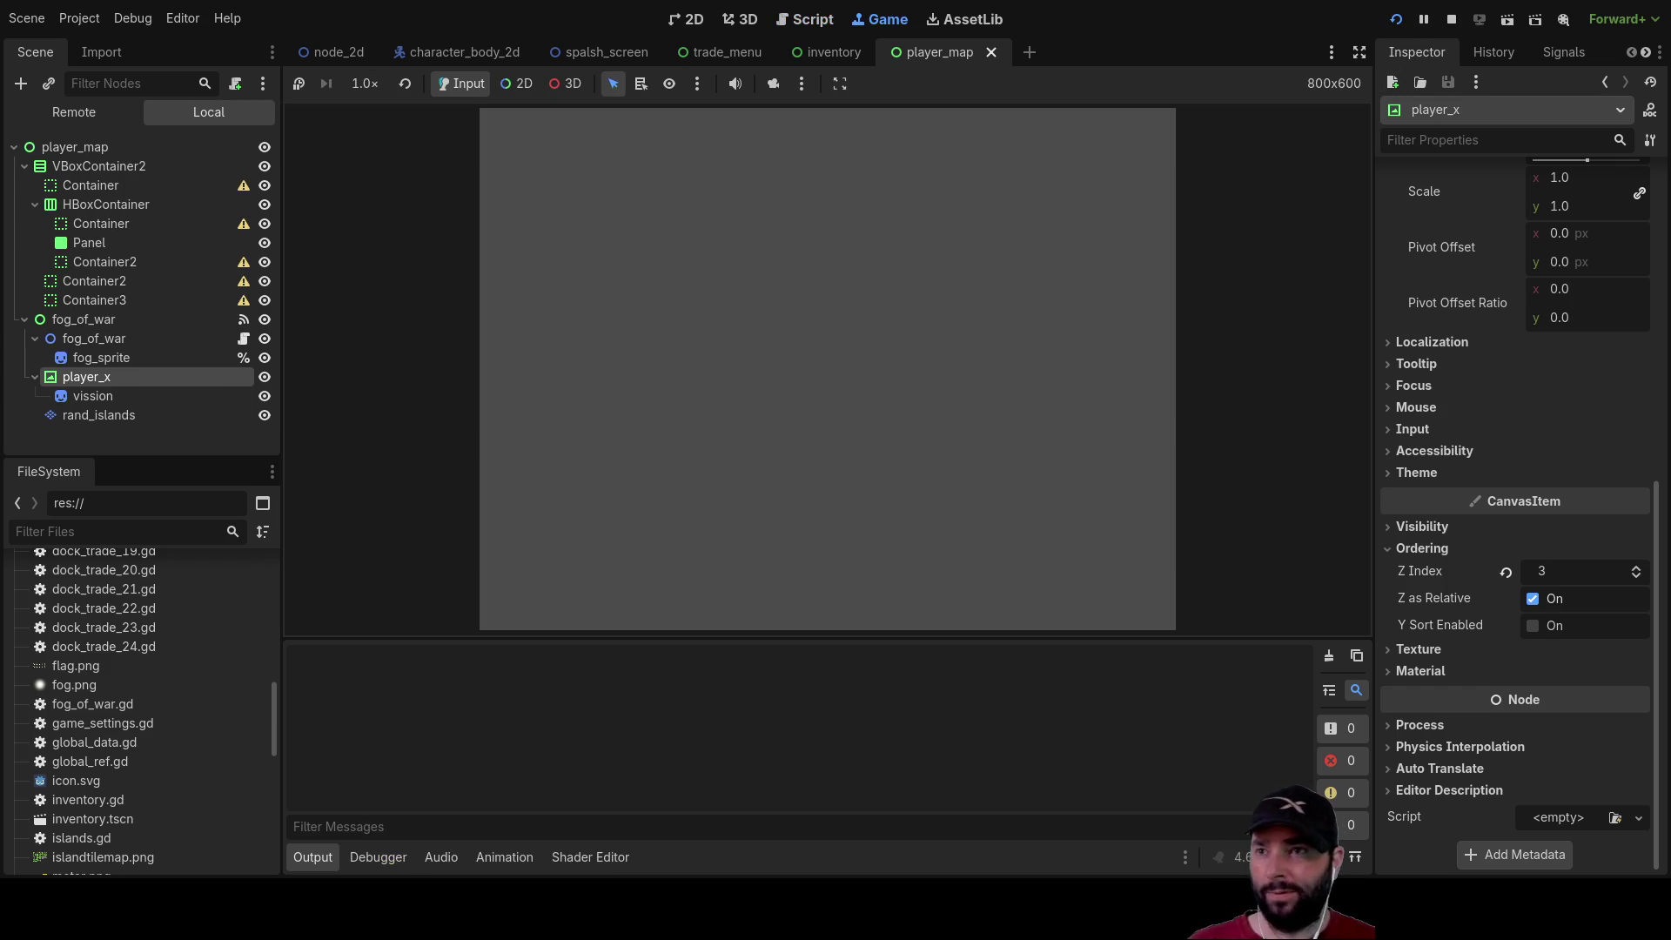
pyautogui.click(733, 138)
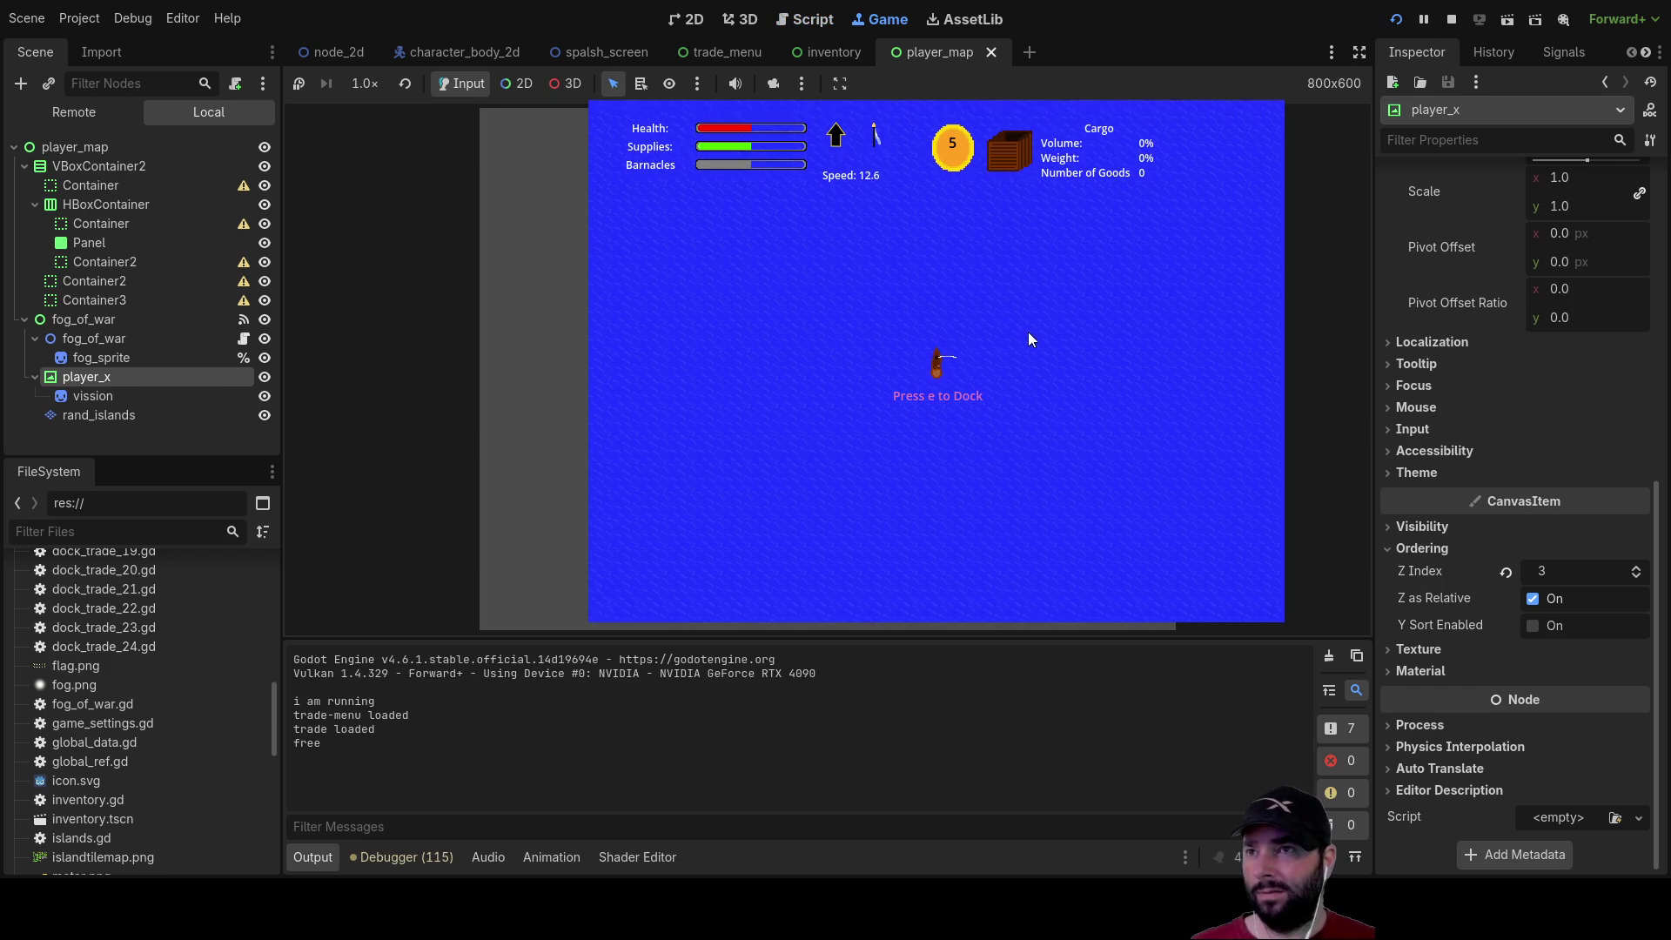
pyautogui.press('m')
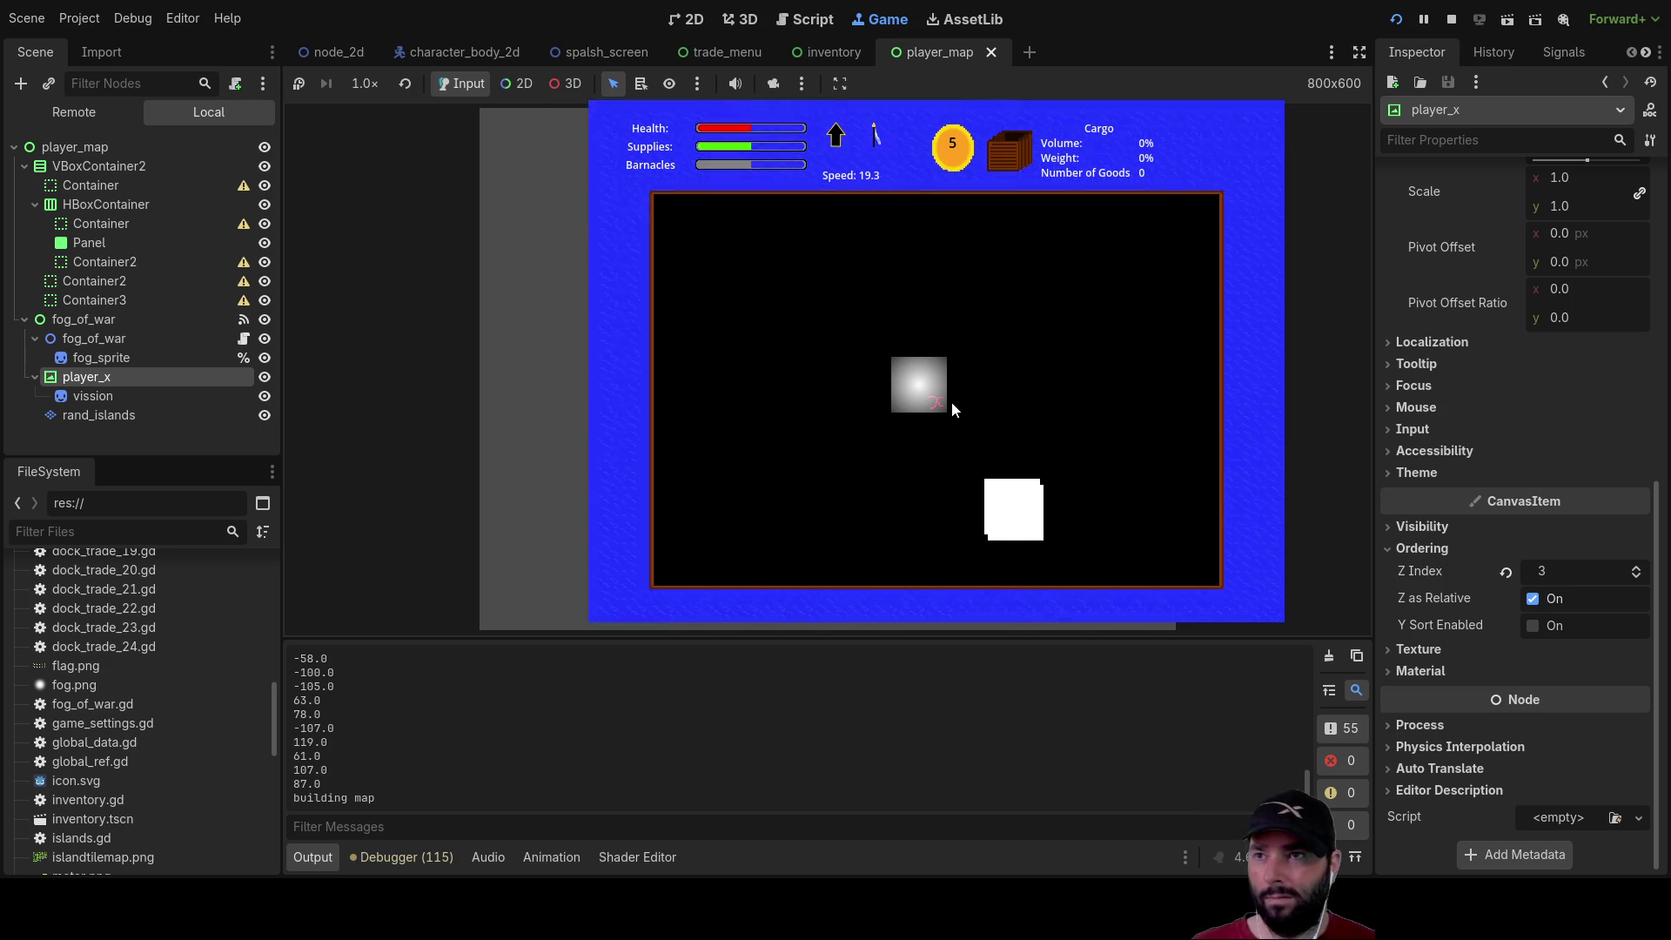
# Toggle the map repeatedly while sailing to watch the black fog clear along the route
pyautogui.press('m')
pyautogui.press('m')
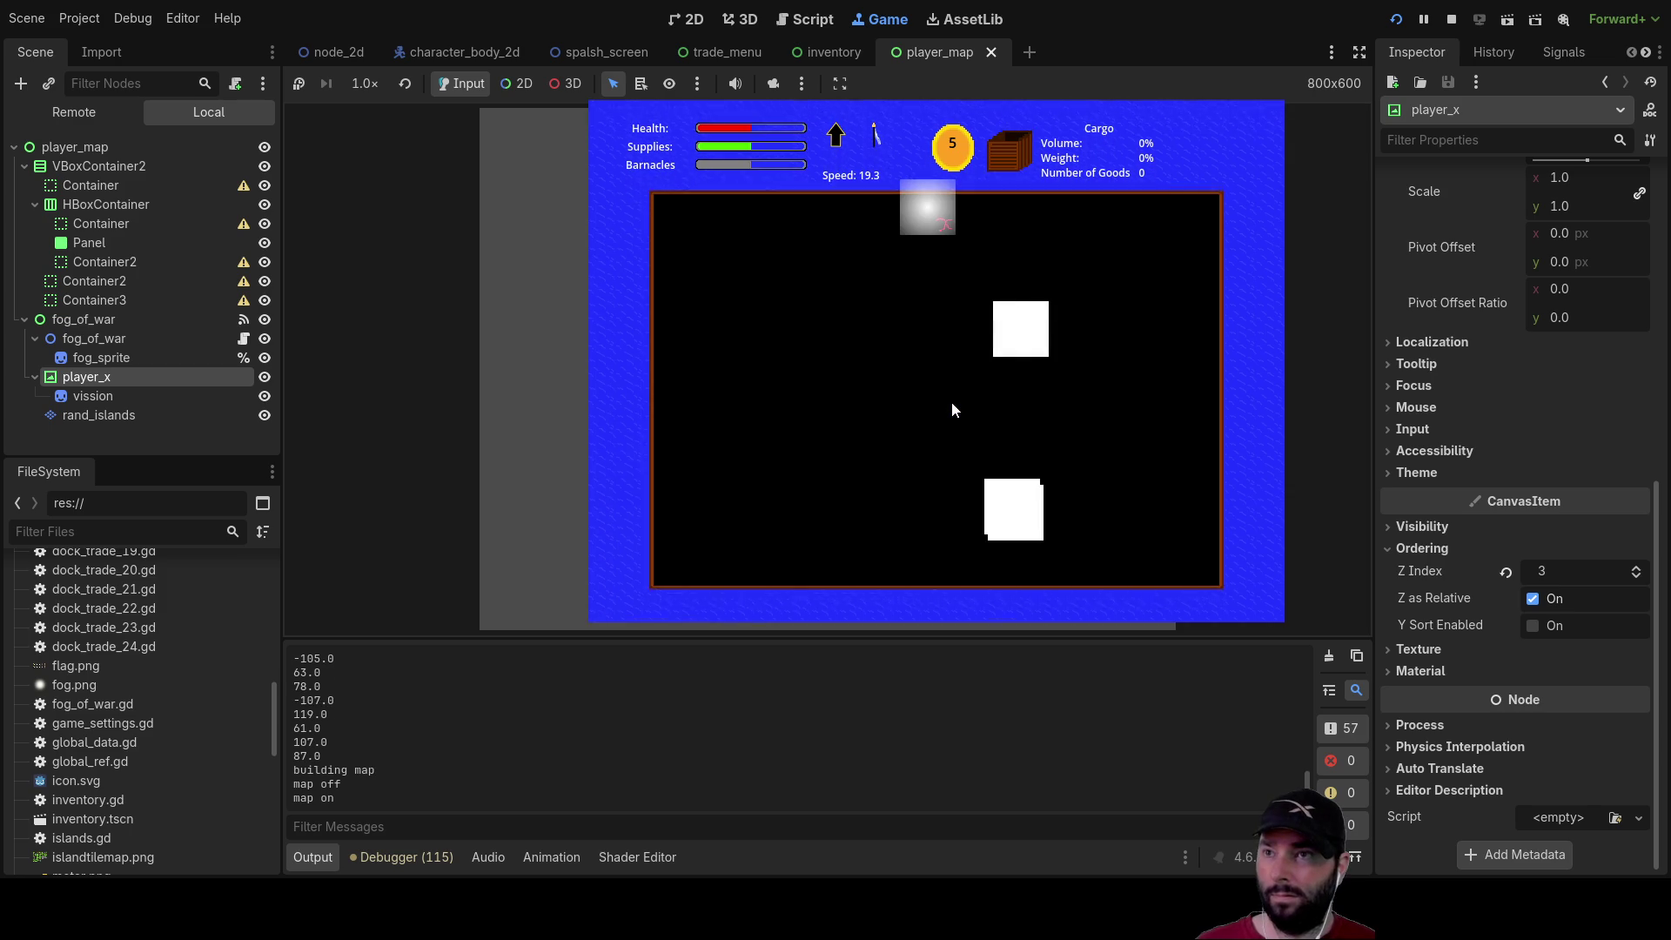
pyautogui.press('m')
pyautogui.press('m')
pyautogui.press('m')
pyautogui.press('m')
pyautogui.press('m')
pyautogui.press('m')
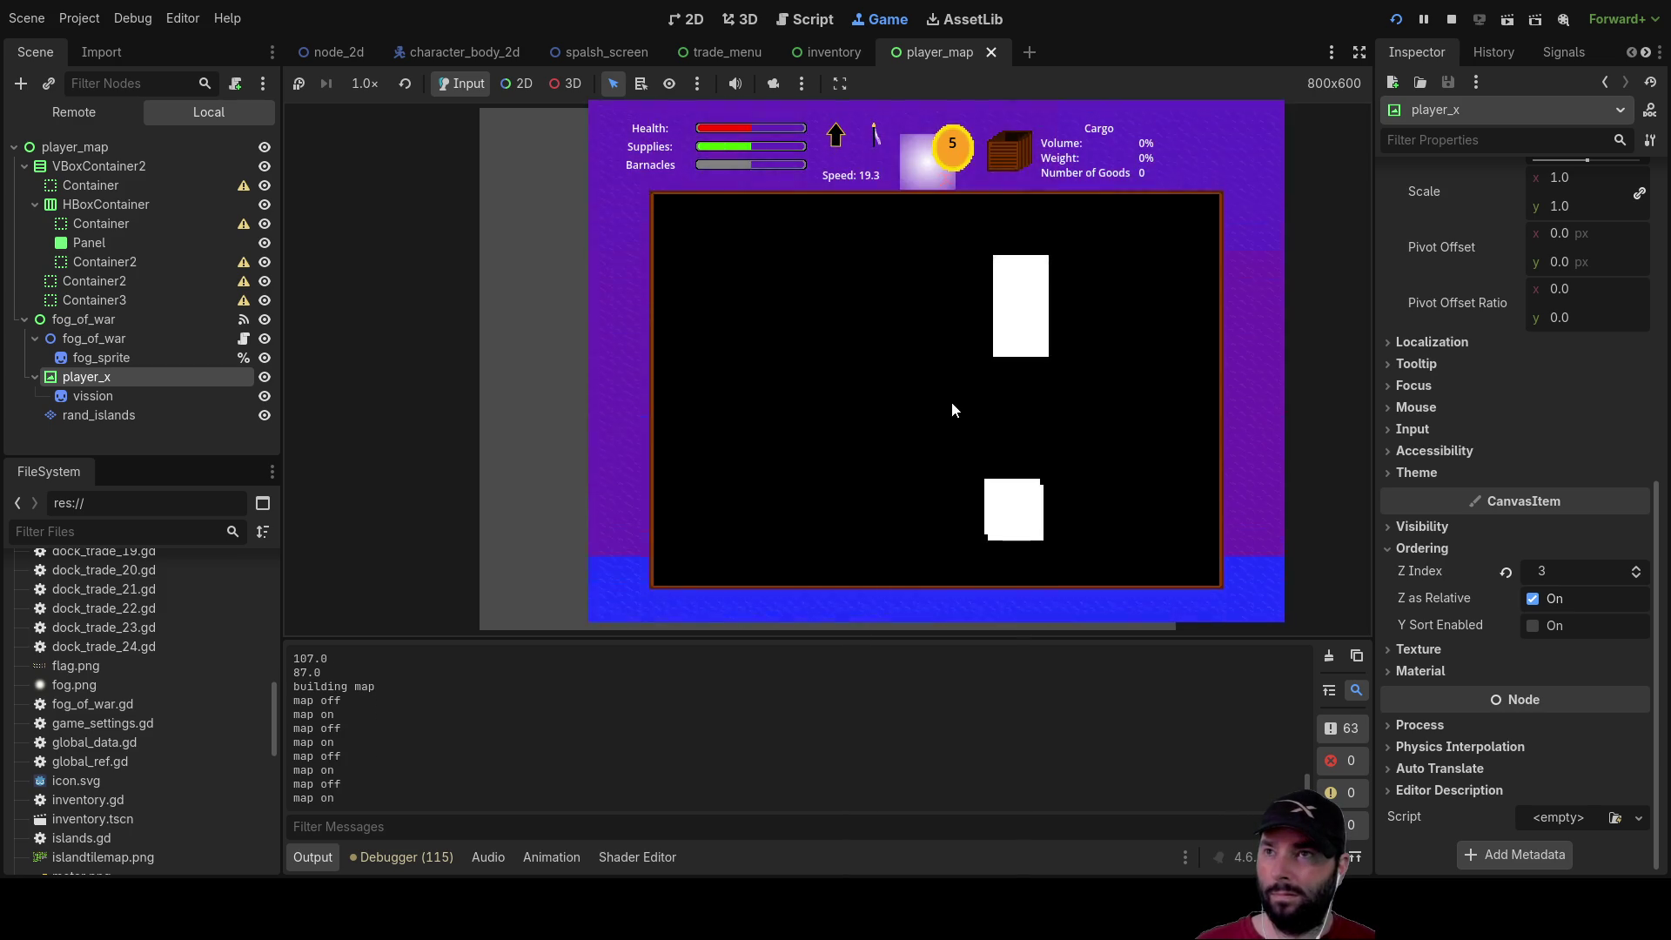
pyautogui.press('m')
pyautogui.press('m')
pyautogui.press('m')
pyautogui.press('m')
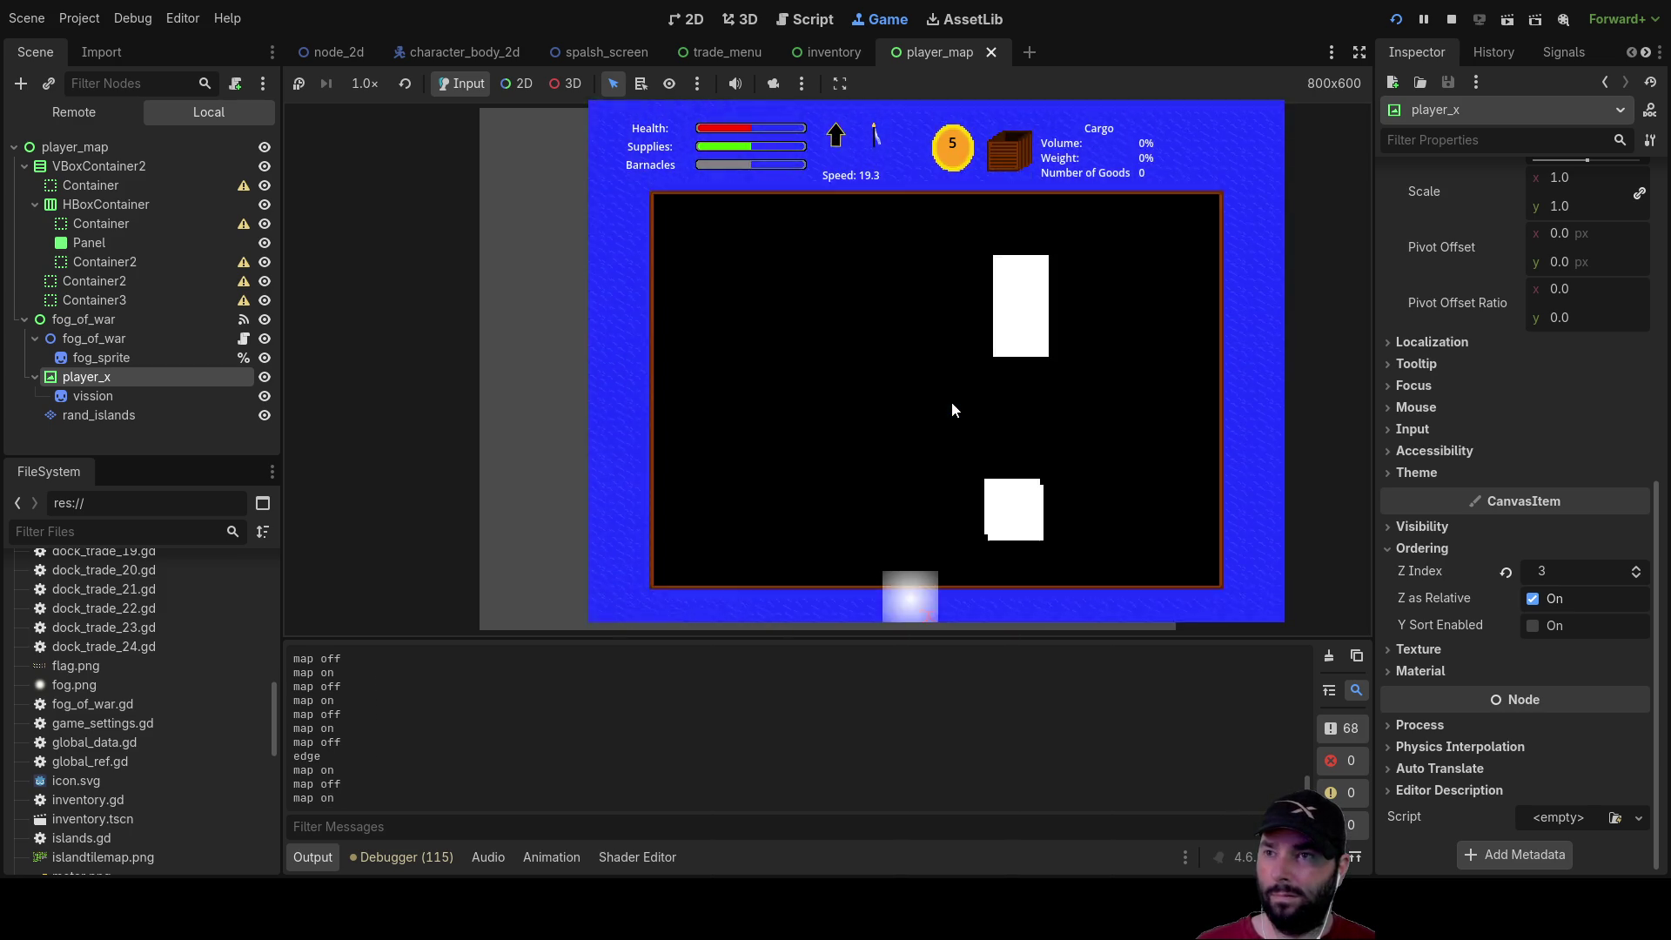
pyautogui.press('m')
pyautogui.press('m')
pyautogui.press('m')
pyautogui.press('m')
pyautogui.press('m')
pyautogui.press('m')
pyautogui.press('m')
pyautogui.press('m')
pyautogui.press('m')
pyautogui.press('m')
pyautogui.press('m')
pyautogui.press('m')
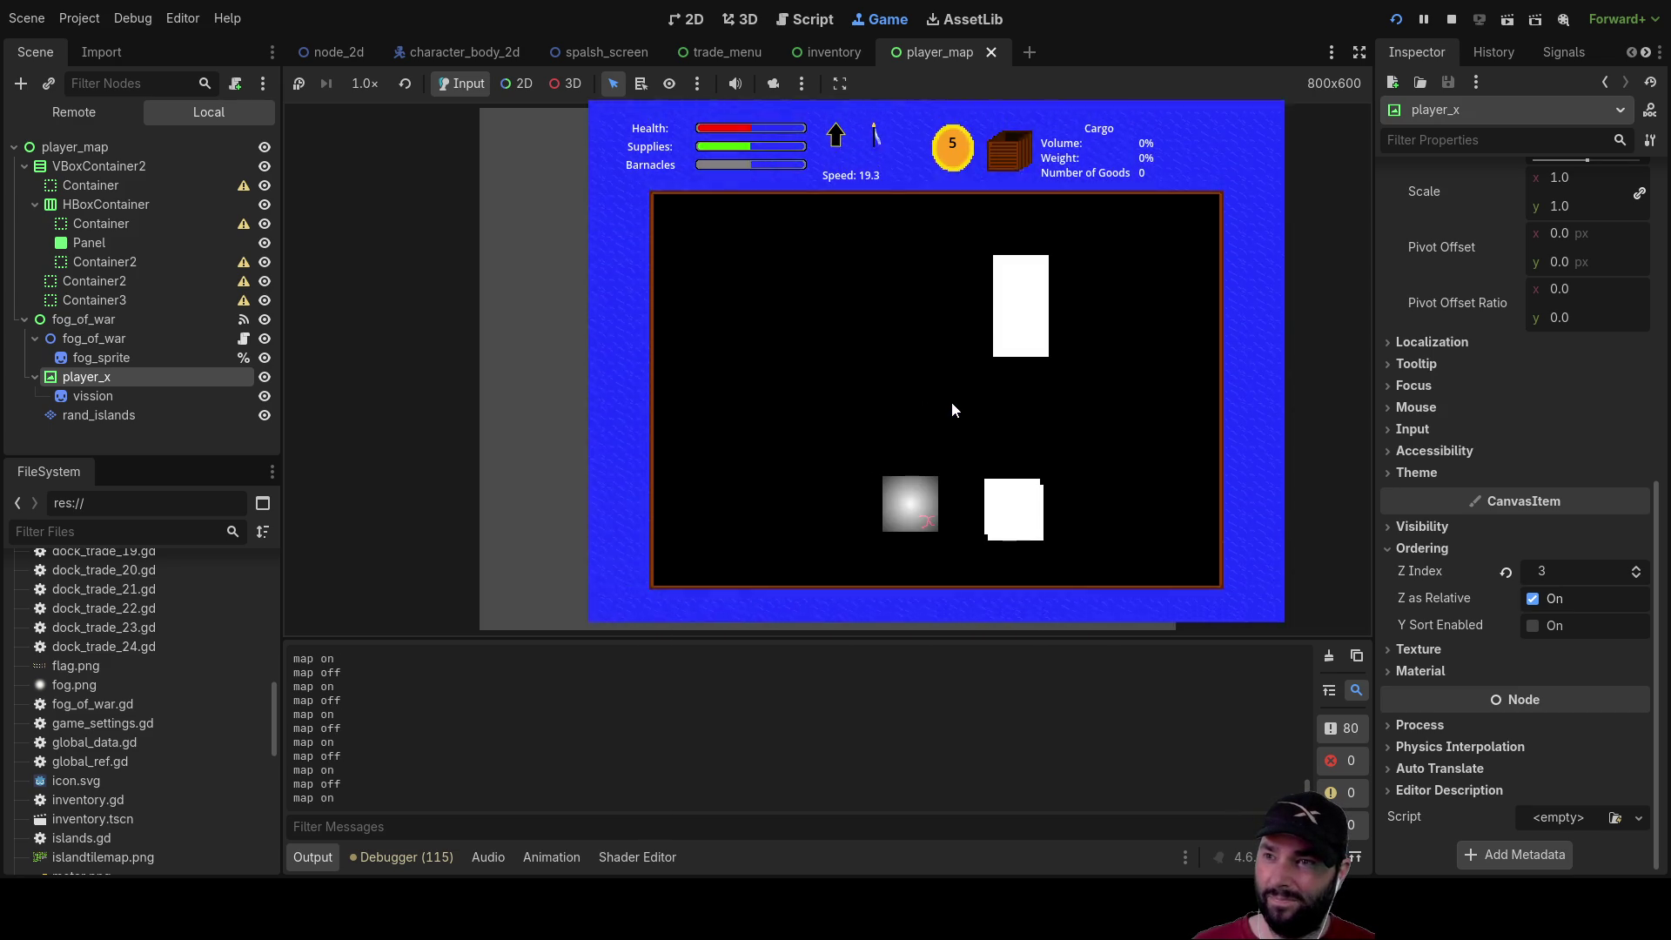
pyautogui.press('m')
pyautogui.press('m')
pyautogui.press('m')
pyautogui.press('m')
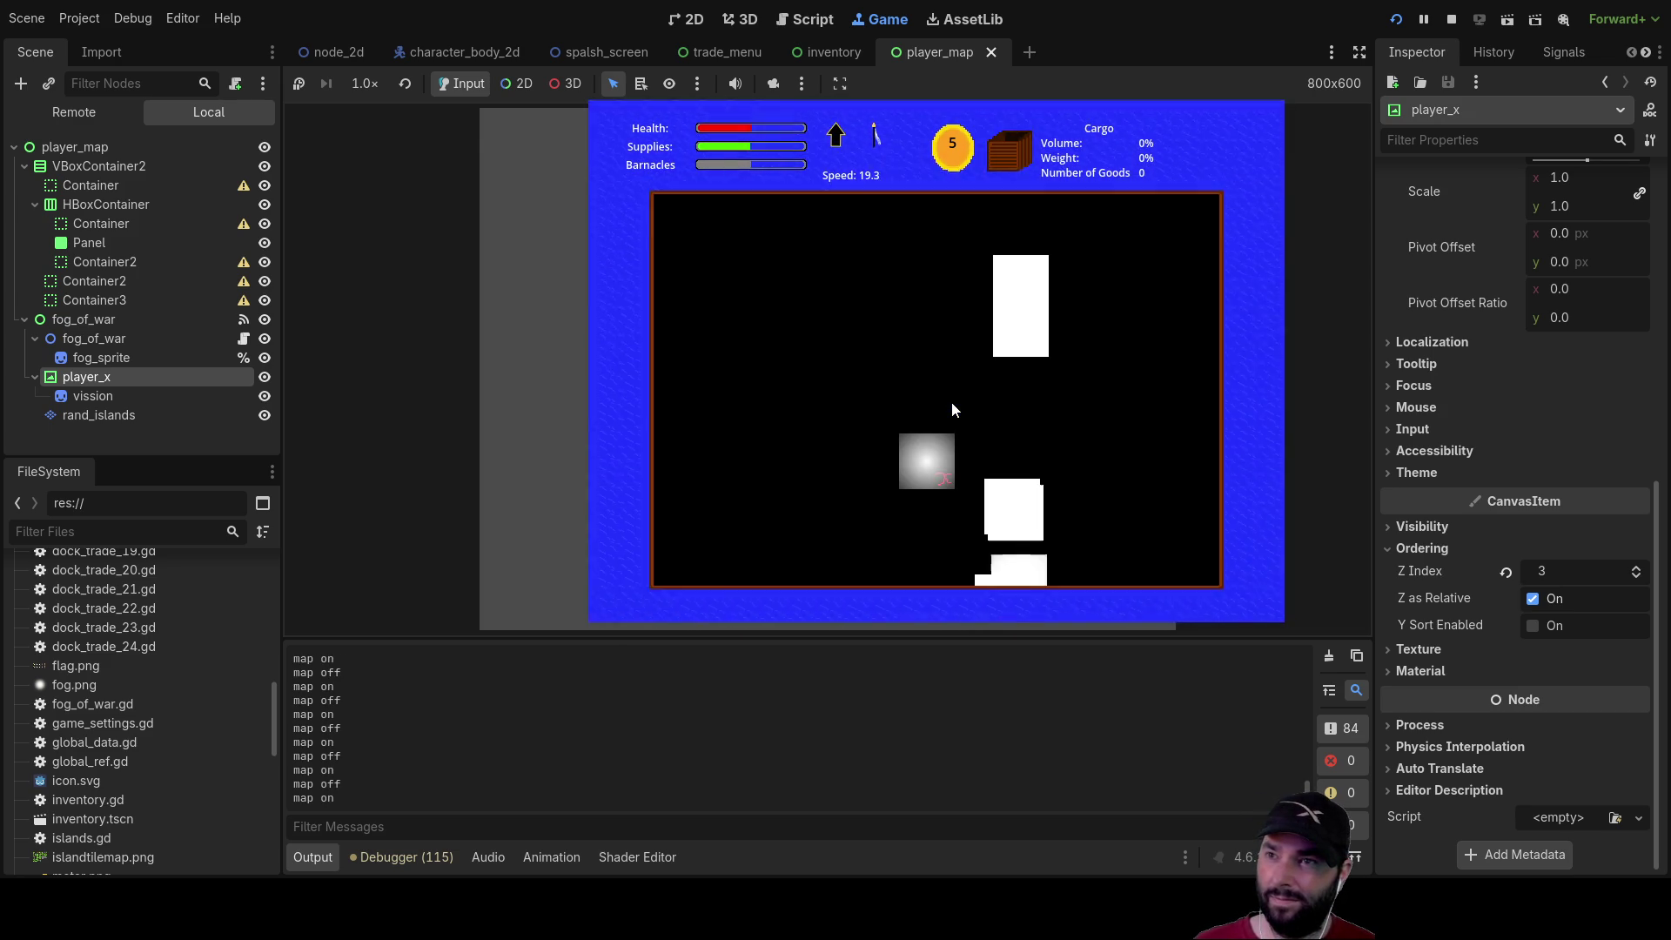
pyautogui.press('m')
pyautogui.press('m')
pyautogui.press('m')
pyautogui.press('m')
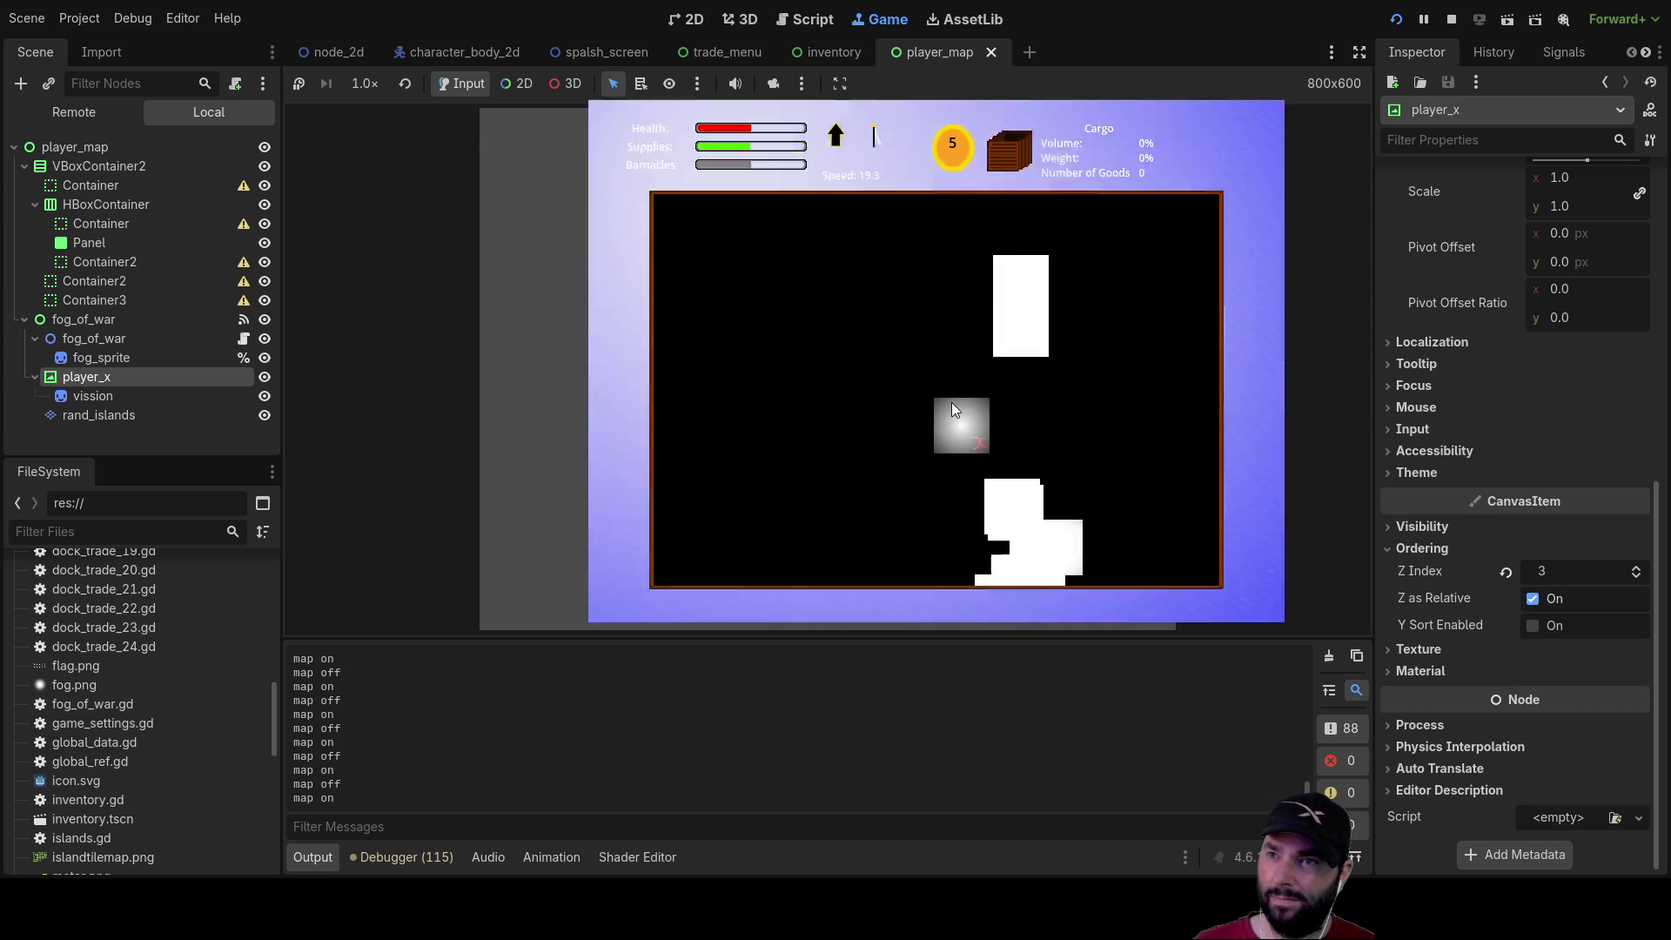
pyautogui.press('m')
pyautogui.press('m')
pyautogui.press('m')
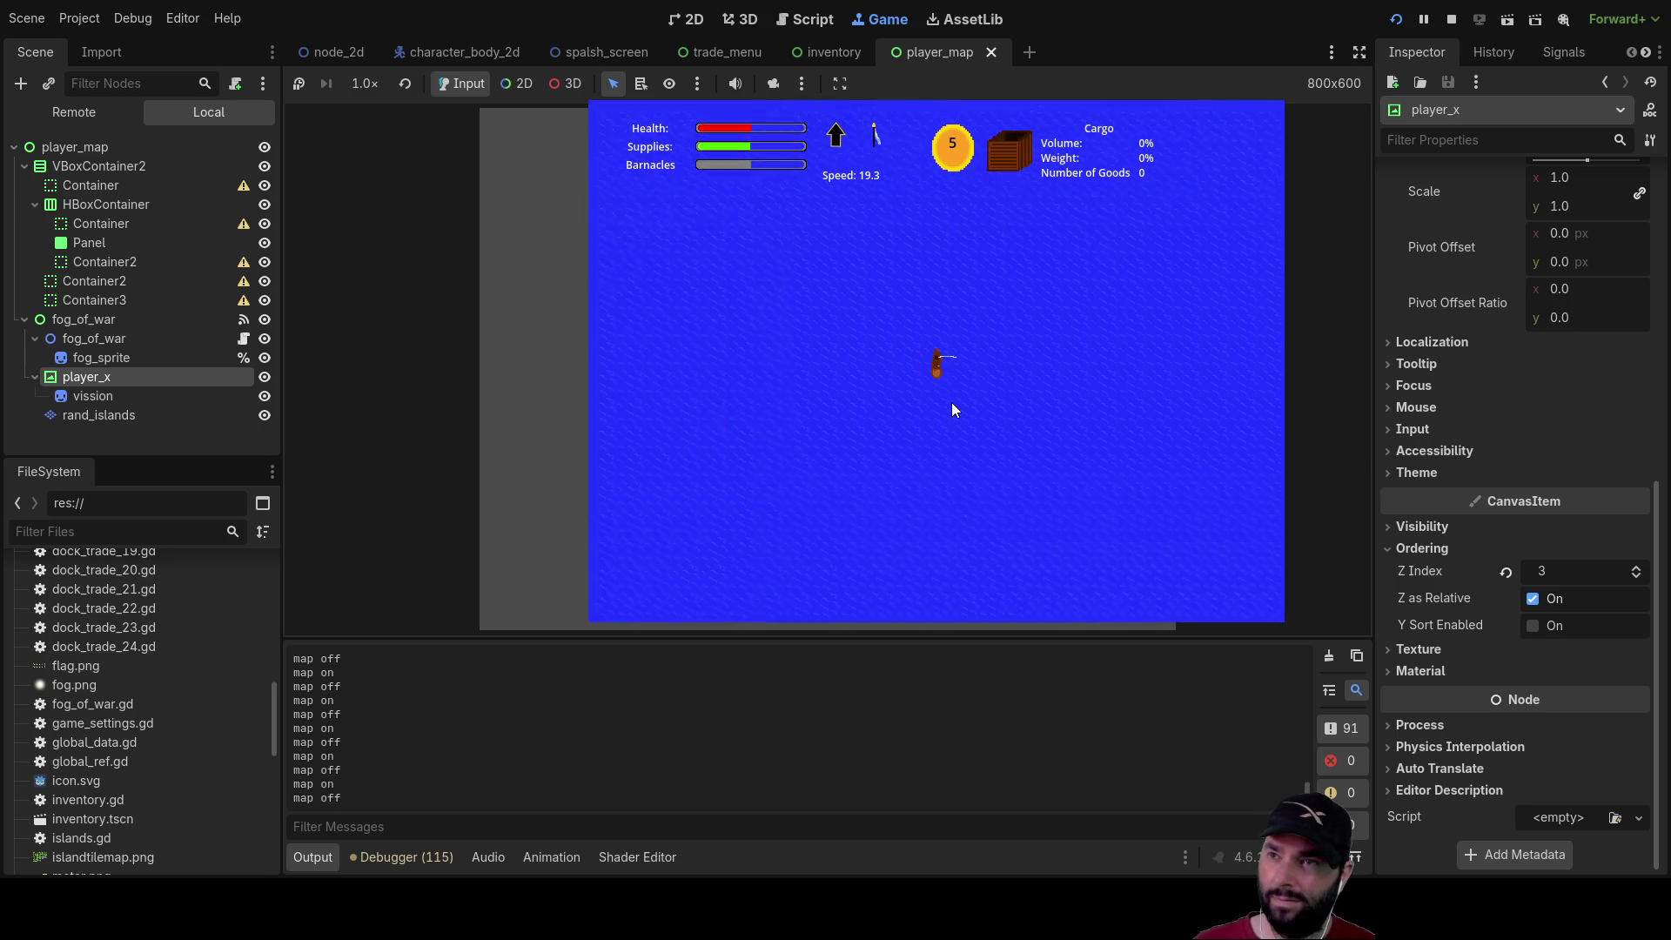
pyautogui.press('m')
pyautogui.press('m')
pyautogui.press('m')
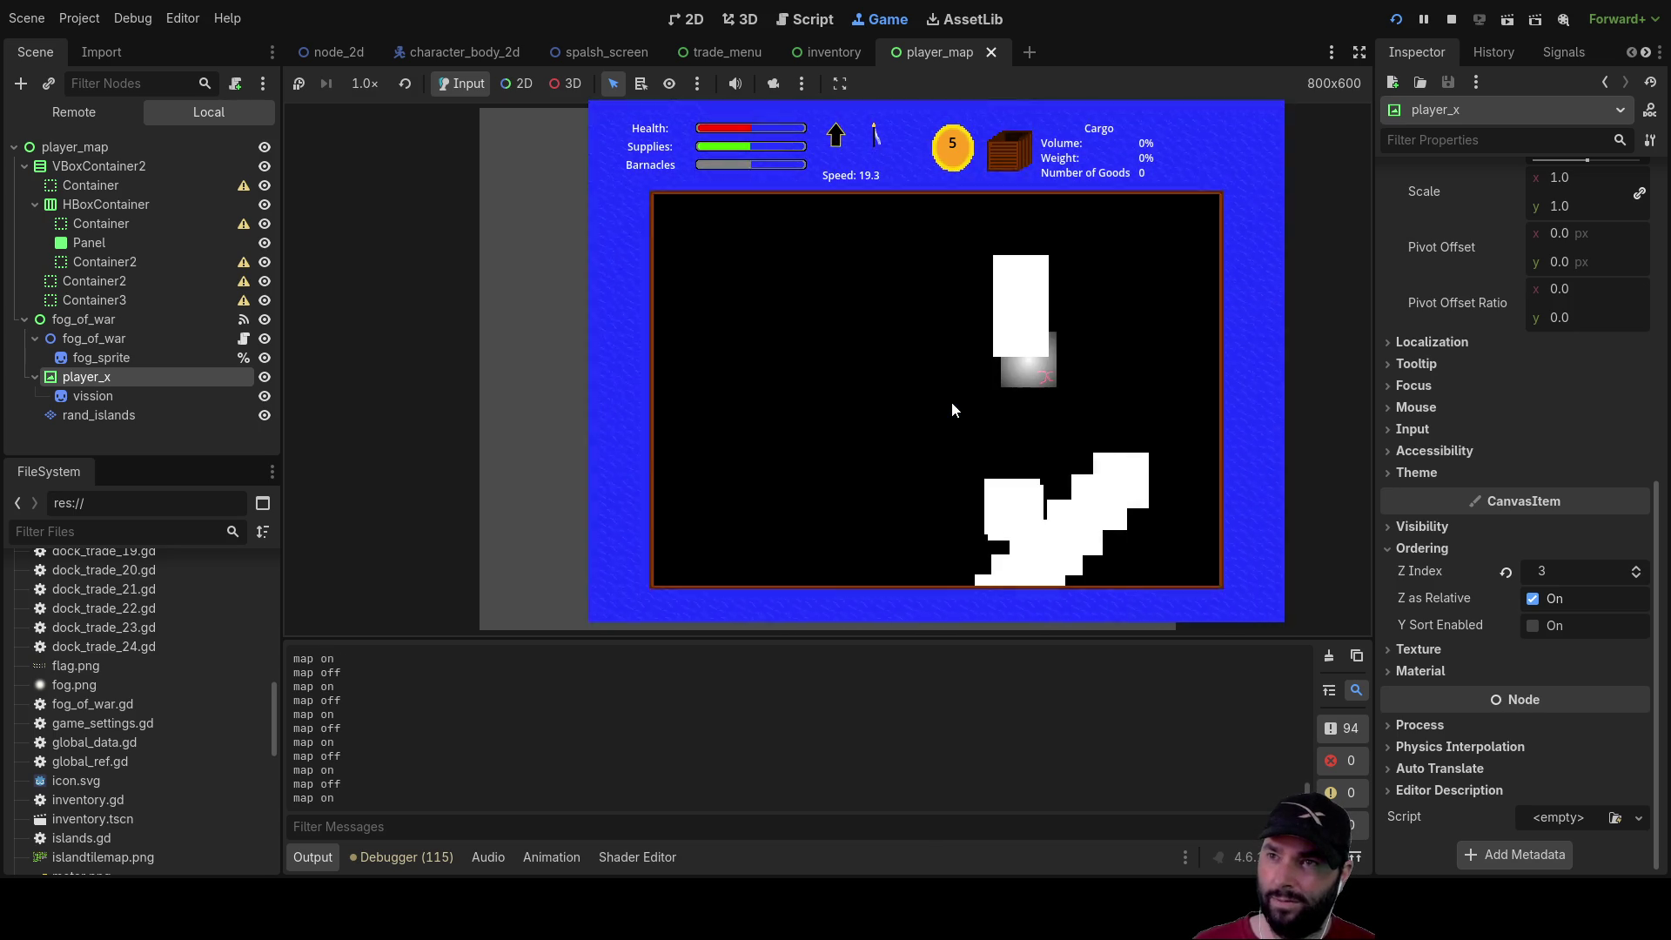
pyautogui.press('m')
pyautogui.press('m')
pyautogui.press('m')
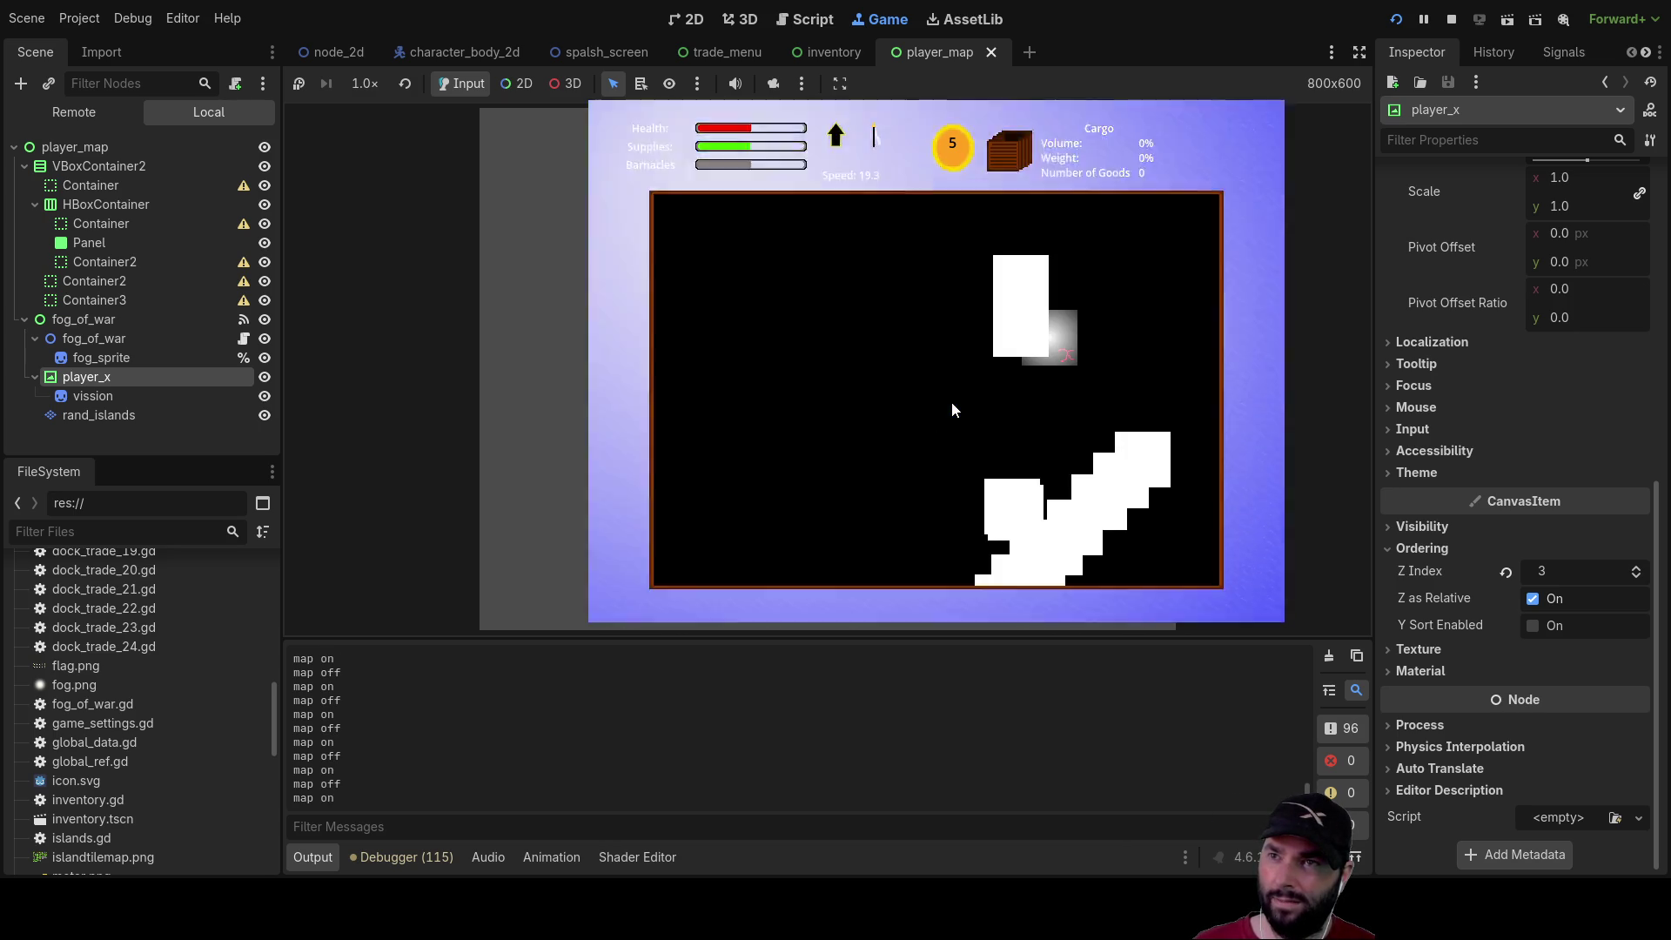
pyautogui.press('m')
pyautogui.press('m')
pyautogui.press('m')
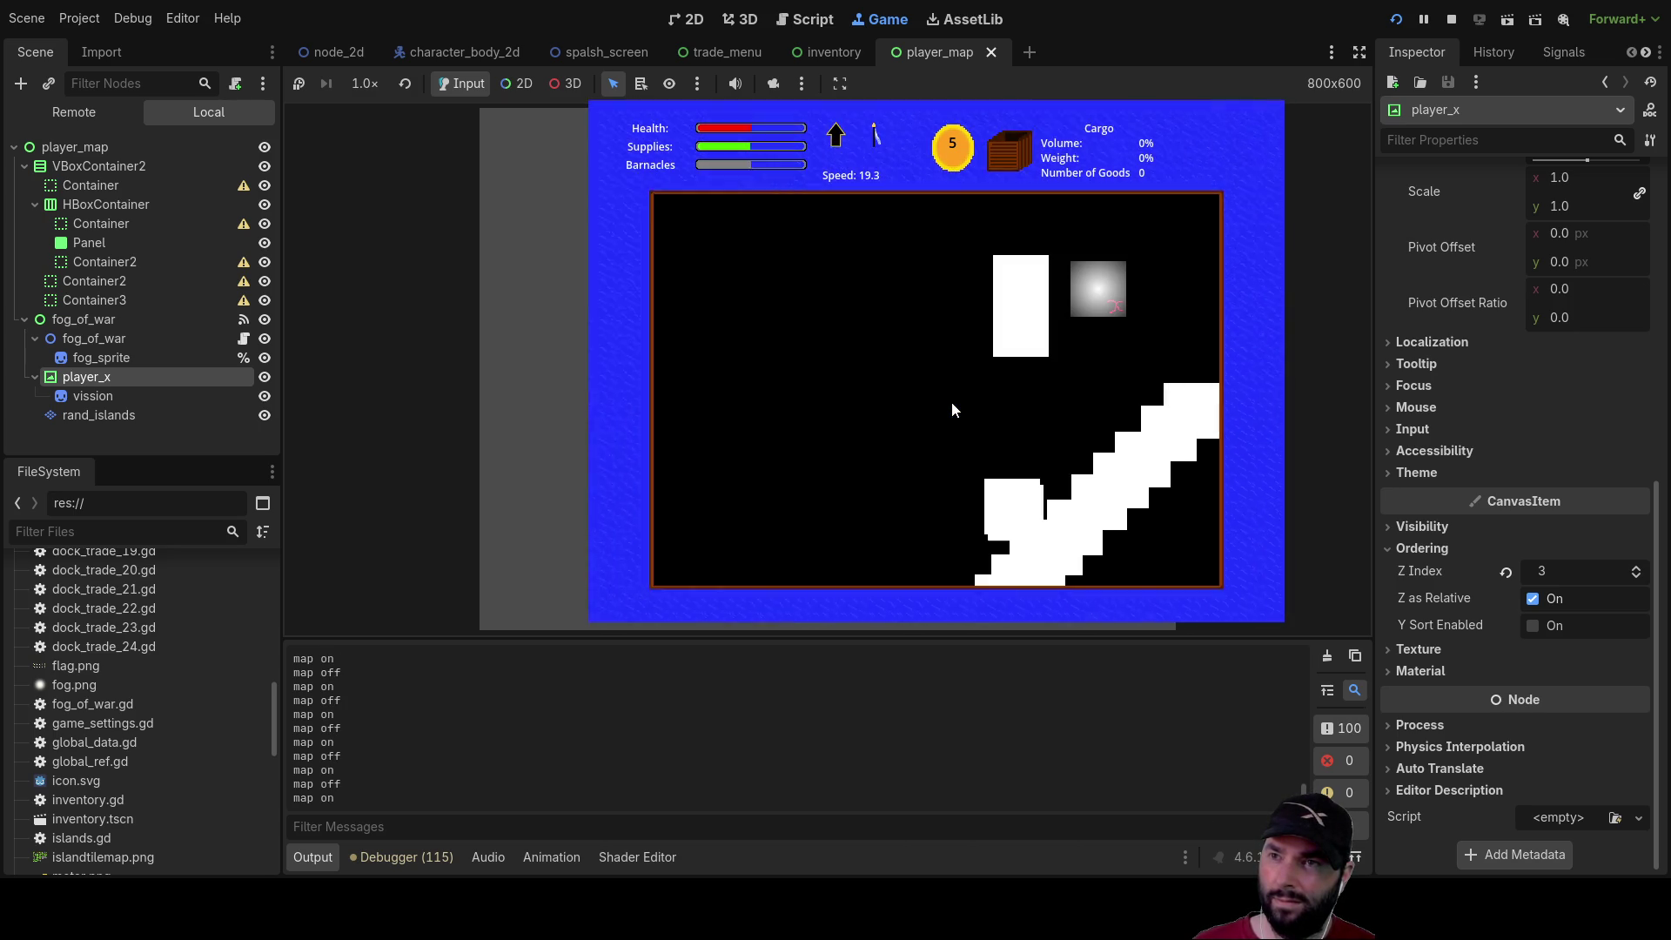
pyautogui.press('m')
pyautogui.press('m')
pyautogui.press('m')
pyautogui.press('m')
pyautogui.press('m')
pyautogui.press('m')
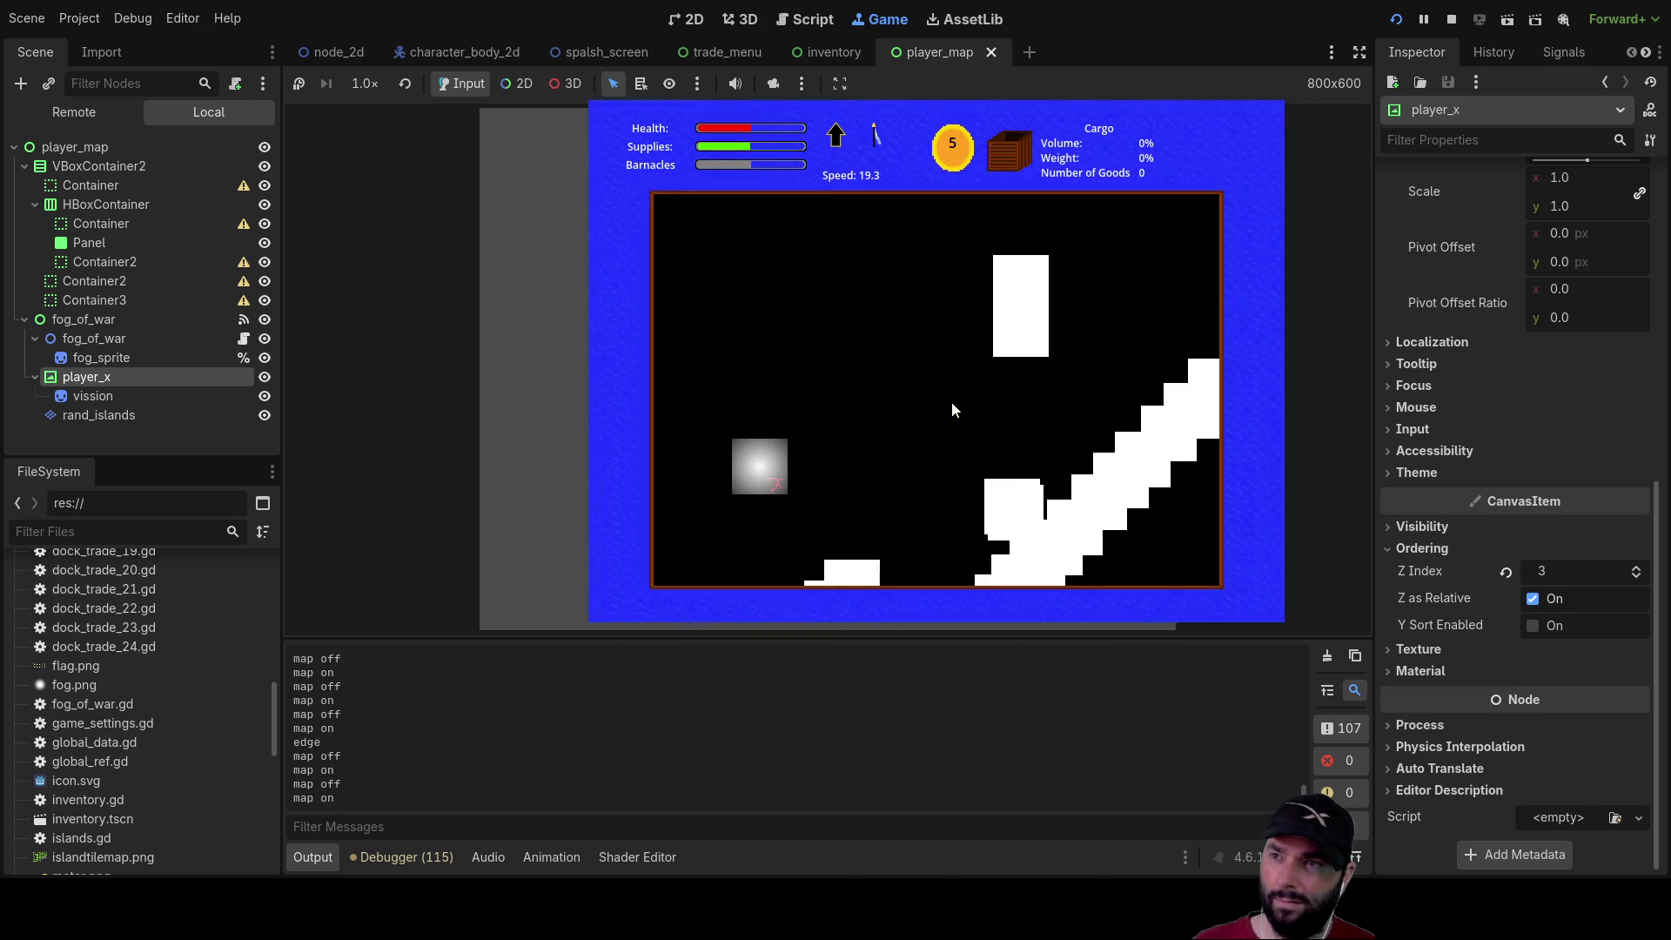
pyautogui.press('m')
pyautogui.press('m')
pyautogui.press('m')
pyautogui.press('m')
pyautogui.press('m')
pyautogui.press('m')
pyautogui.press('m')
pyautogui.press('m')
pyautogui.press('m')
pyautogui.press('m')
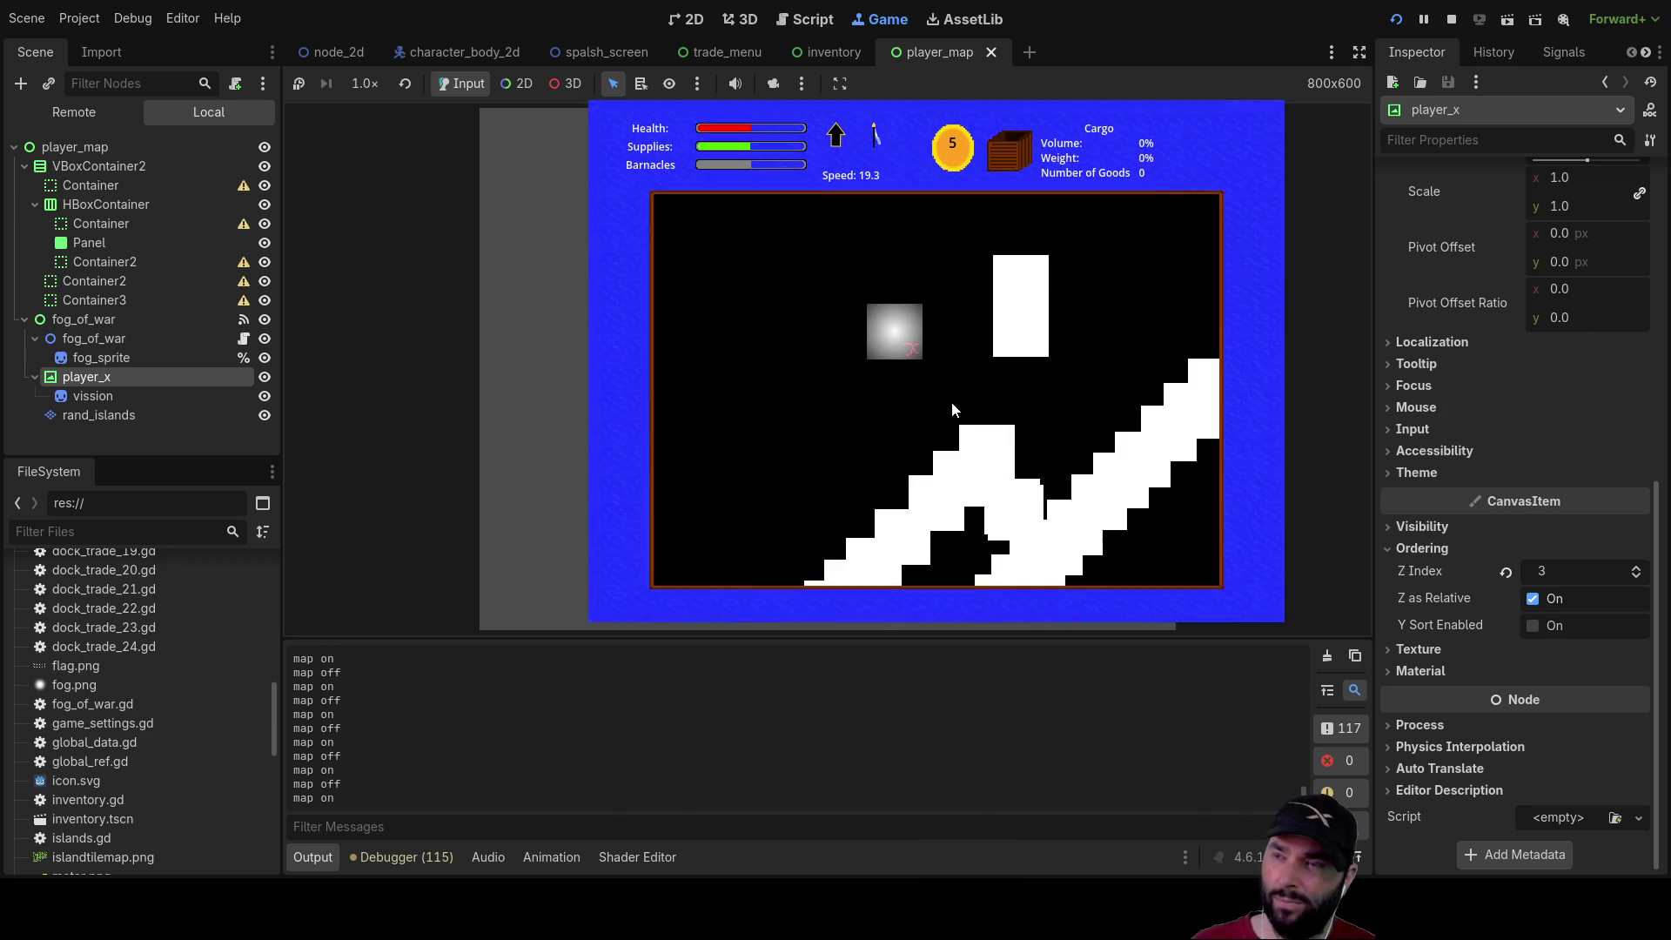
pyautogui.press('m')
pyautogui.press('m')
pyautogui.press('m')
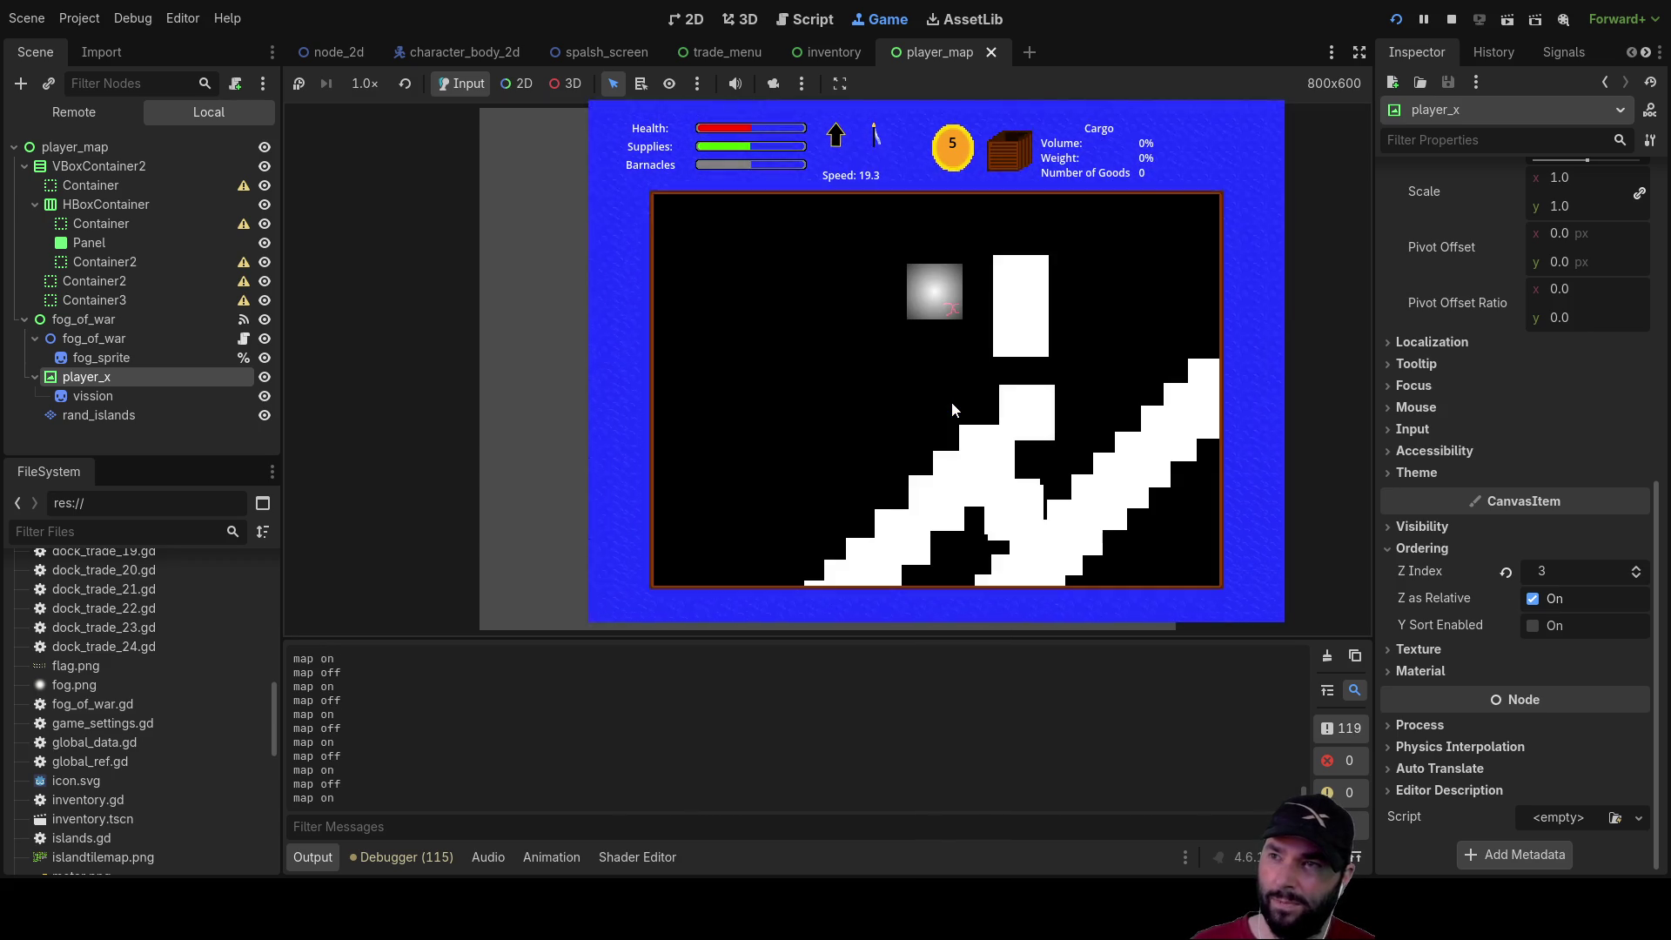
pyautogui.press('m')
pyautogui.press('m')
pyautogui.press('m')
pyautogui.press('m')
pyautogui.press('m')
pyautogui.press('m')
pyautogui.press('m')
pyautogui.press('m')
pyautogui.press('m')
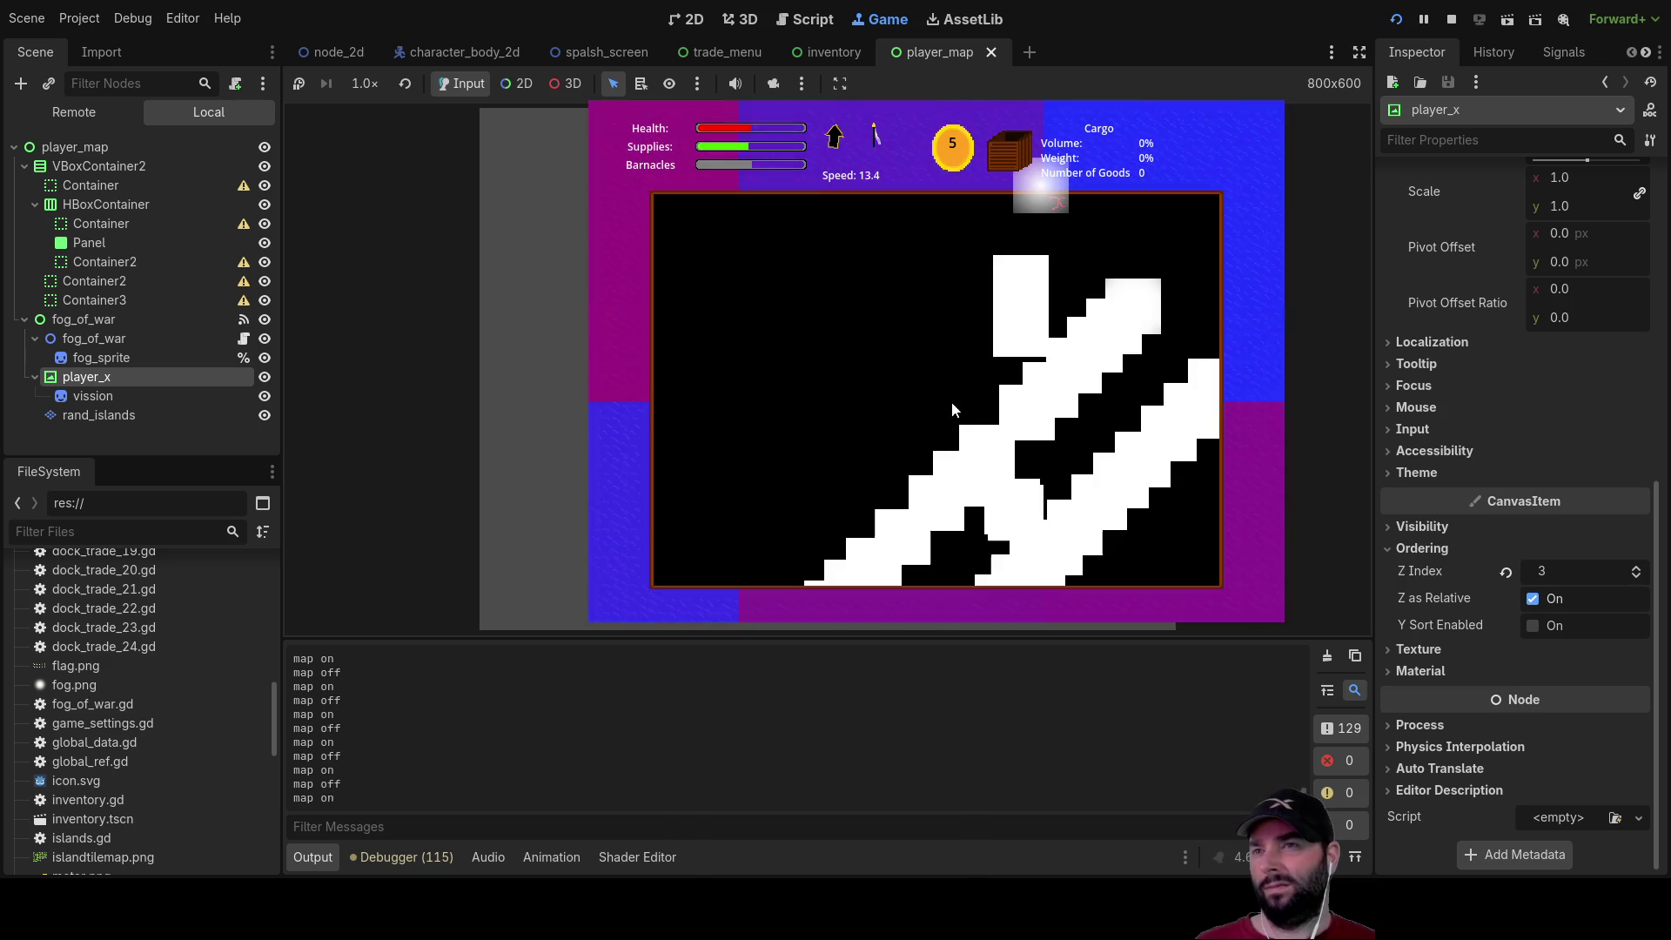
pyautogui.press('m')
pyautogui.press('m')
pyautogui.press('m')
pyautogui.press('m')
pyautogui.press('m')
pyautogui.press('m')
pyautogui.press('m')
pyautogui.press('m')
pyautogui.press('m')
pyautogui.press('m')
pyautogui.press('m')
pyautogui.press('m')
pyautogui.press('m')
pyautogui.press('m')
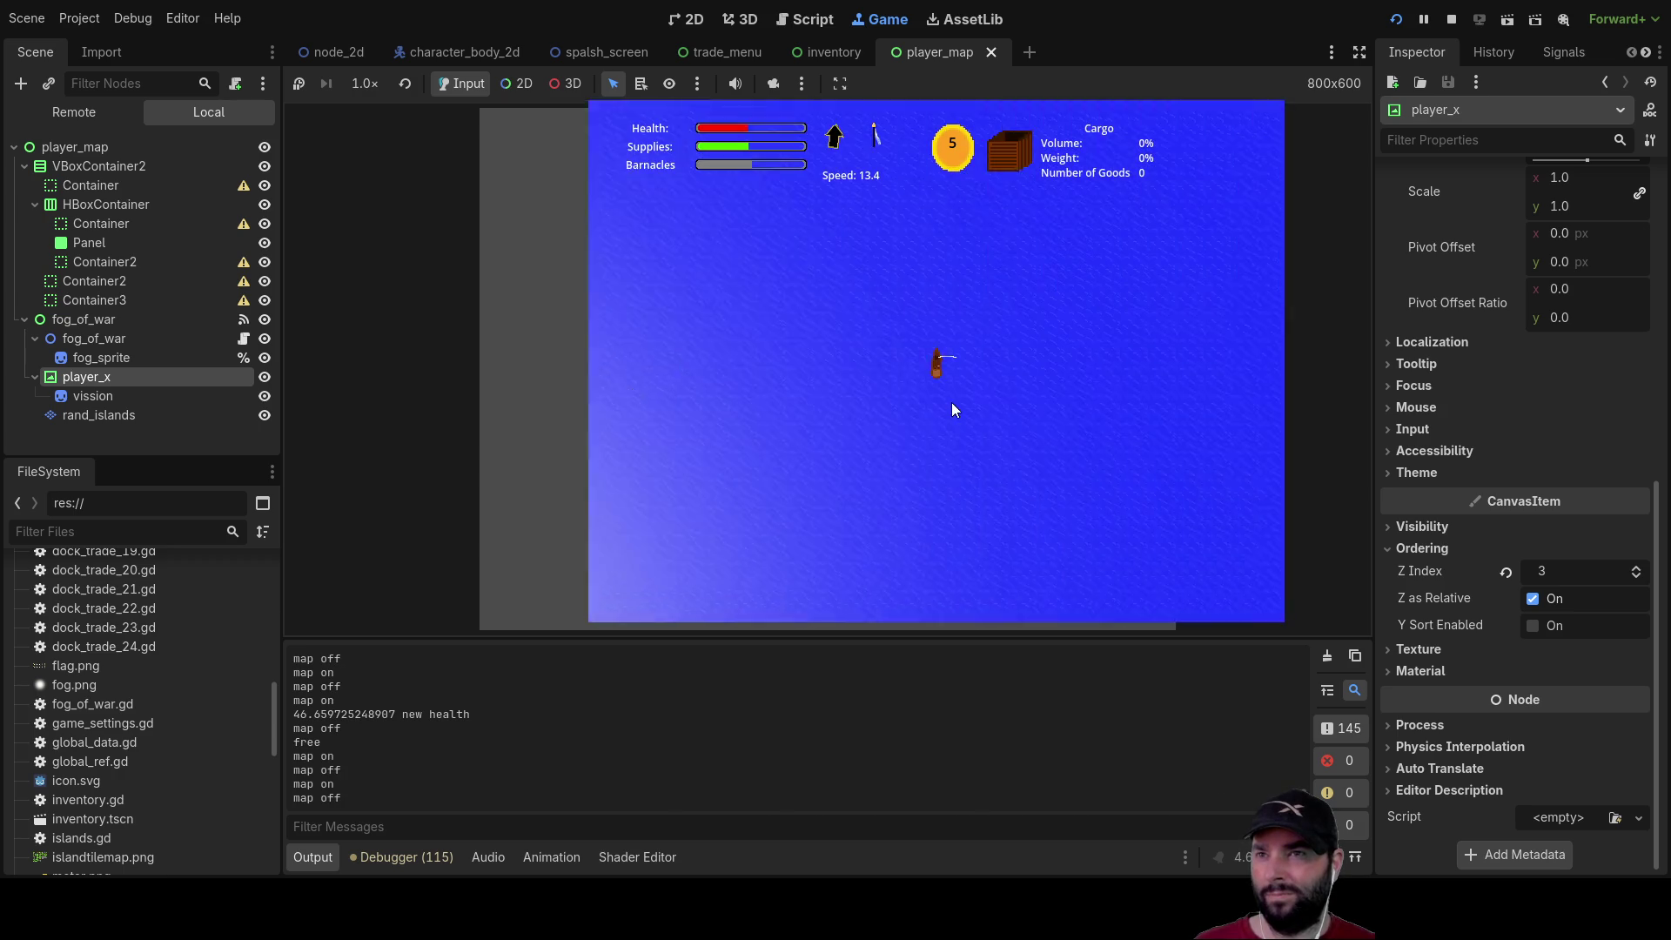
pyautogui.press('m')
pyautogui.press('m')
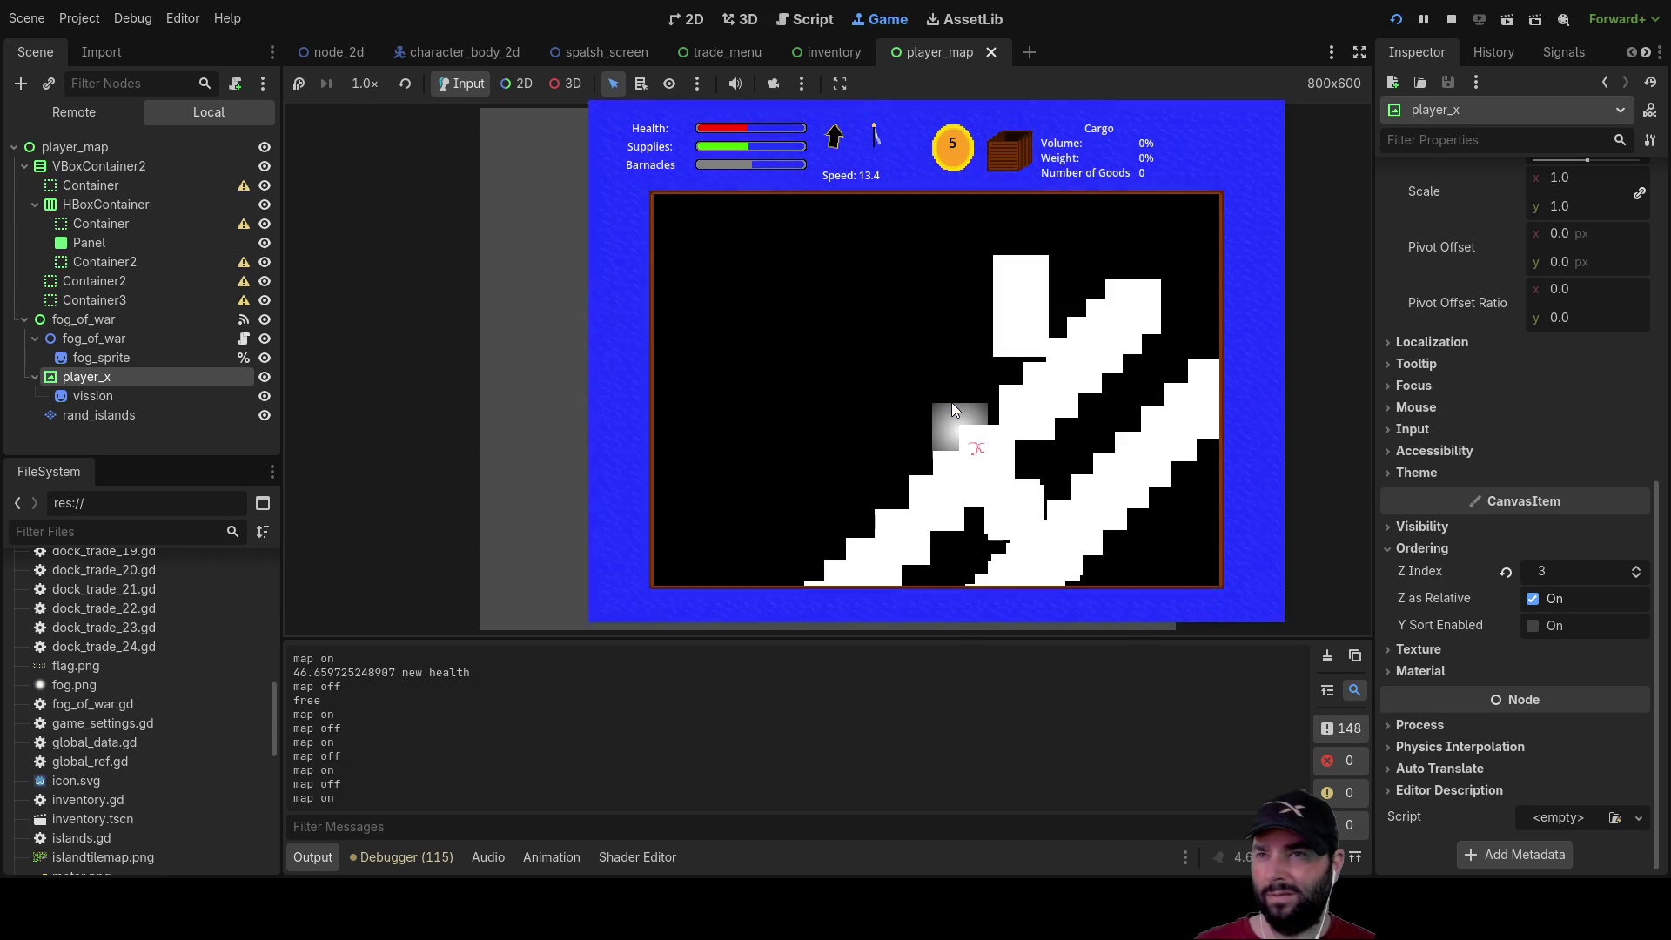
pyautogui.press('m')
pyautogui.press('m')
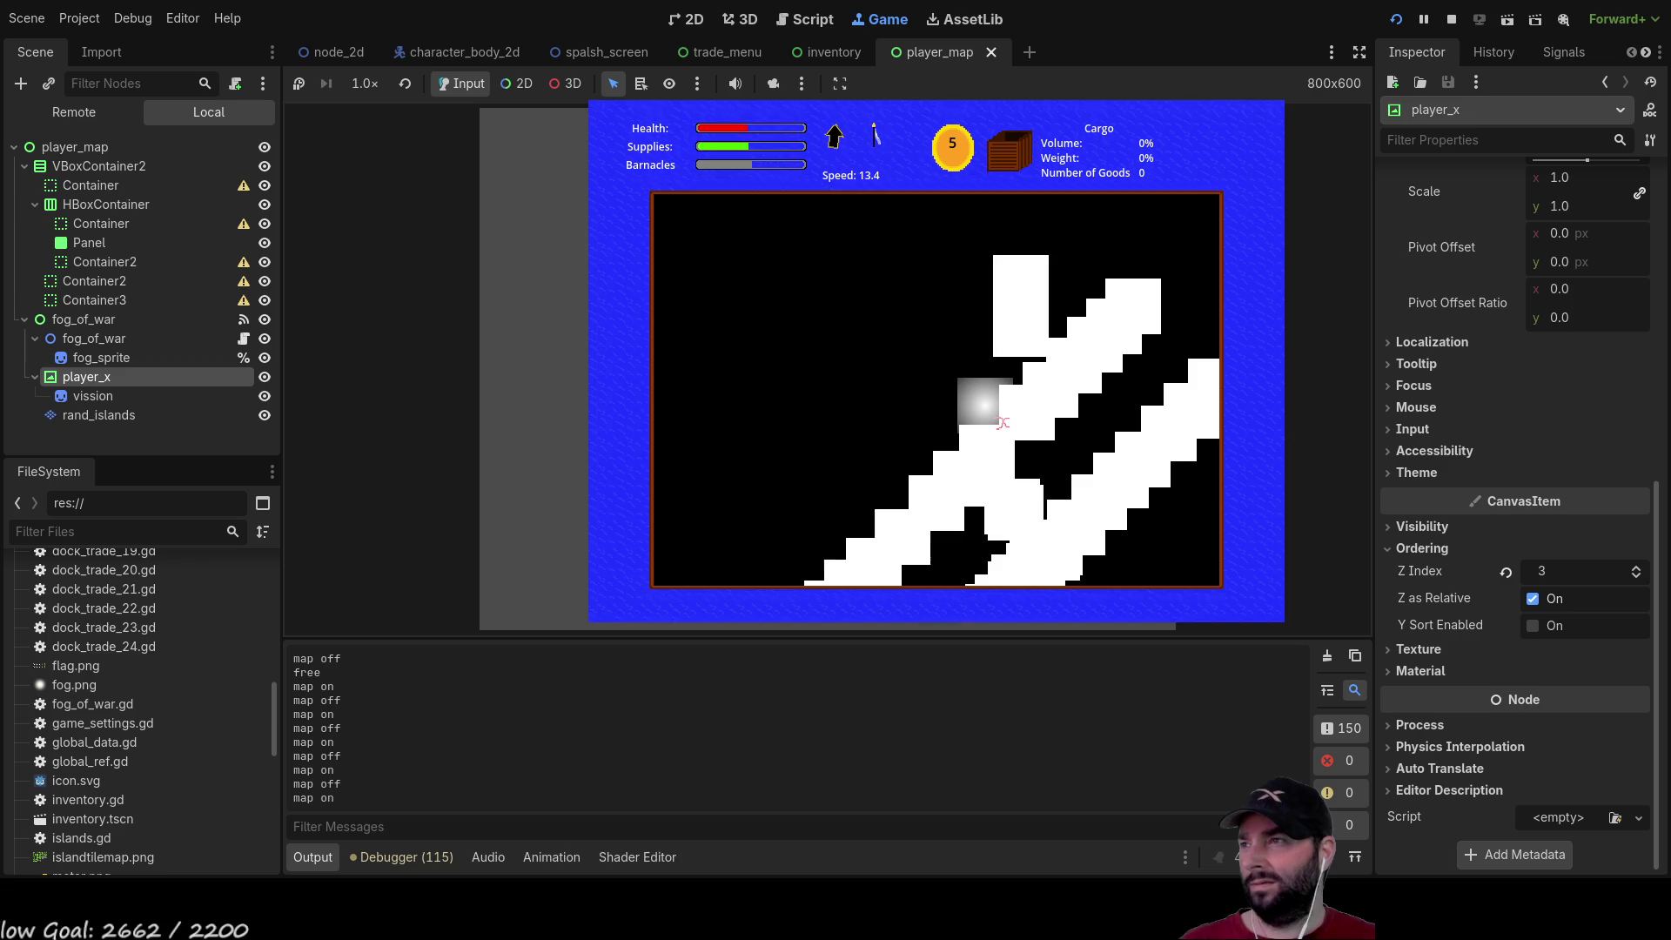
# Select the vission sprite, drag its gradient's white stop outward and select the other stop
pyautogui.click(101, 358)
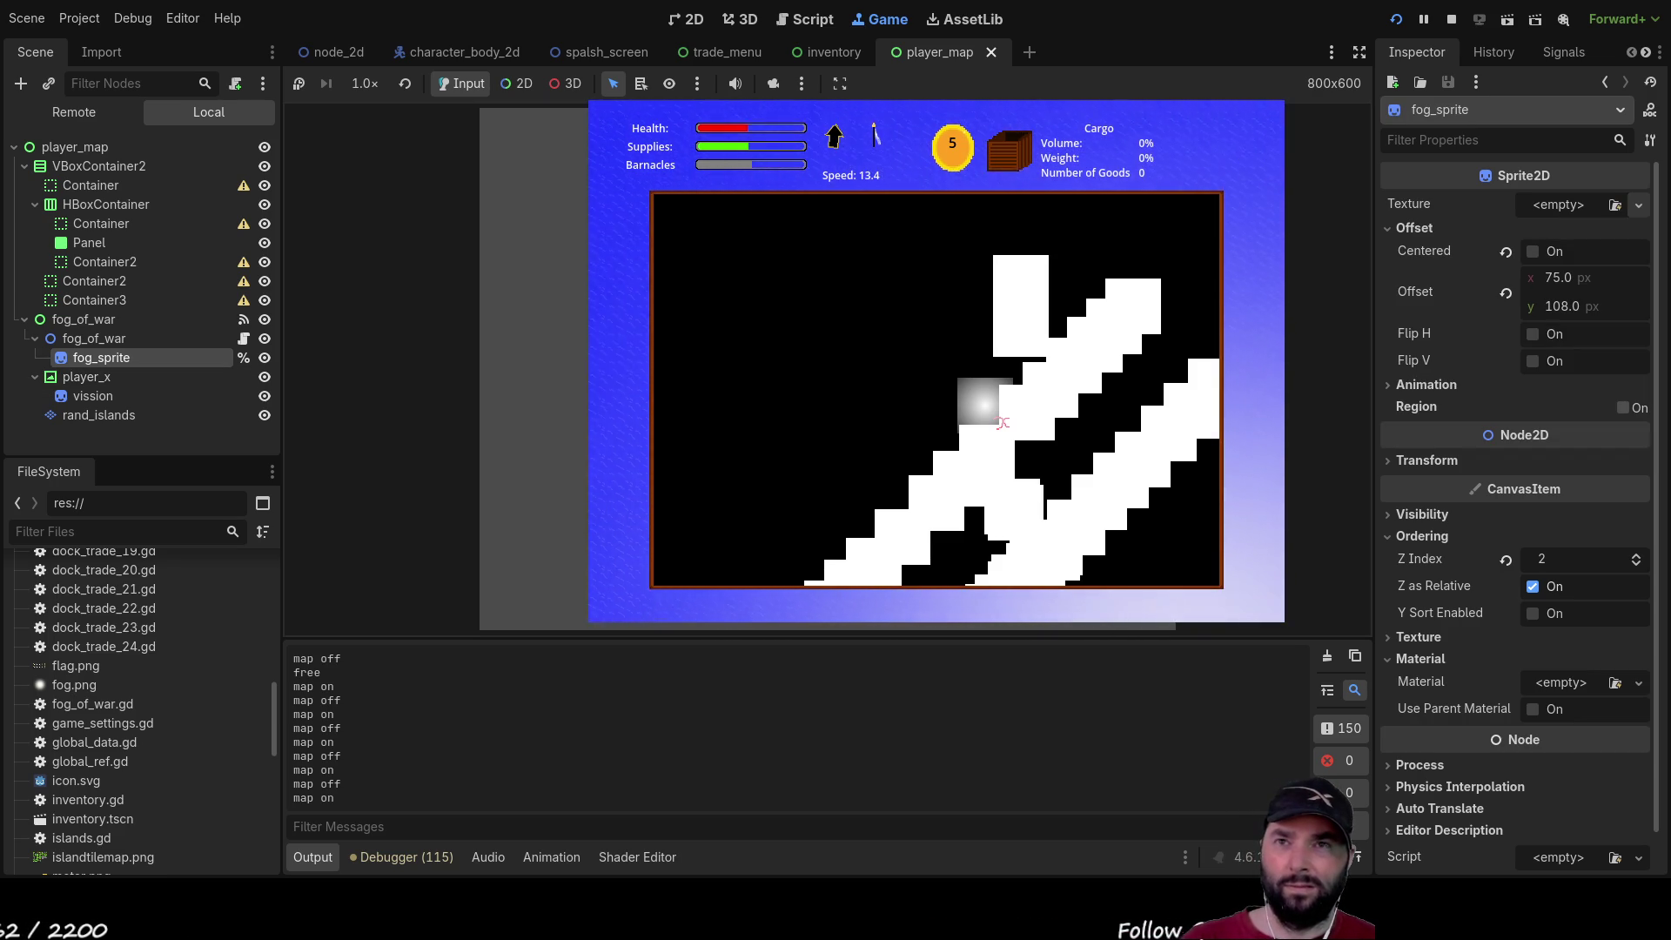
pyautogui.click(93, 396)
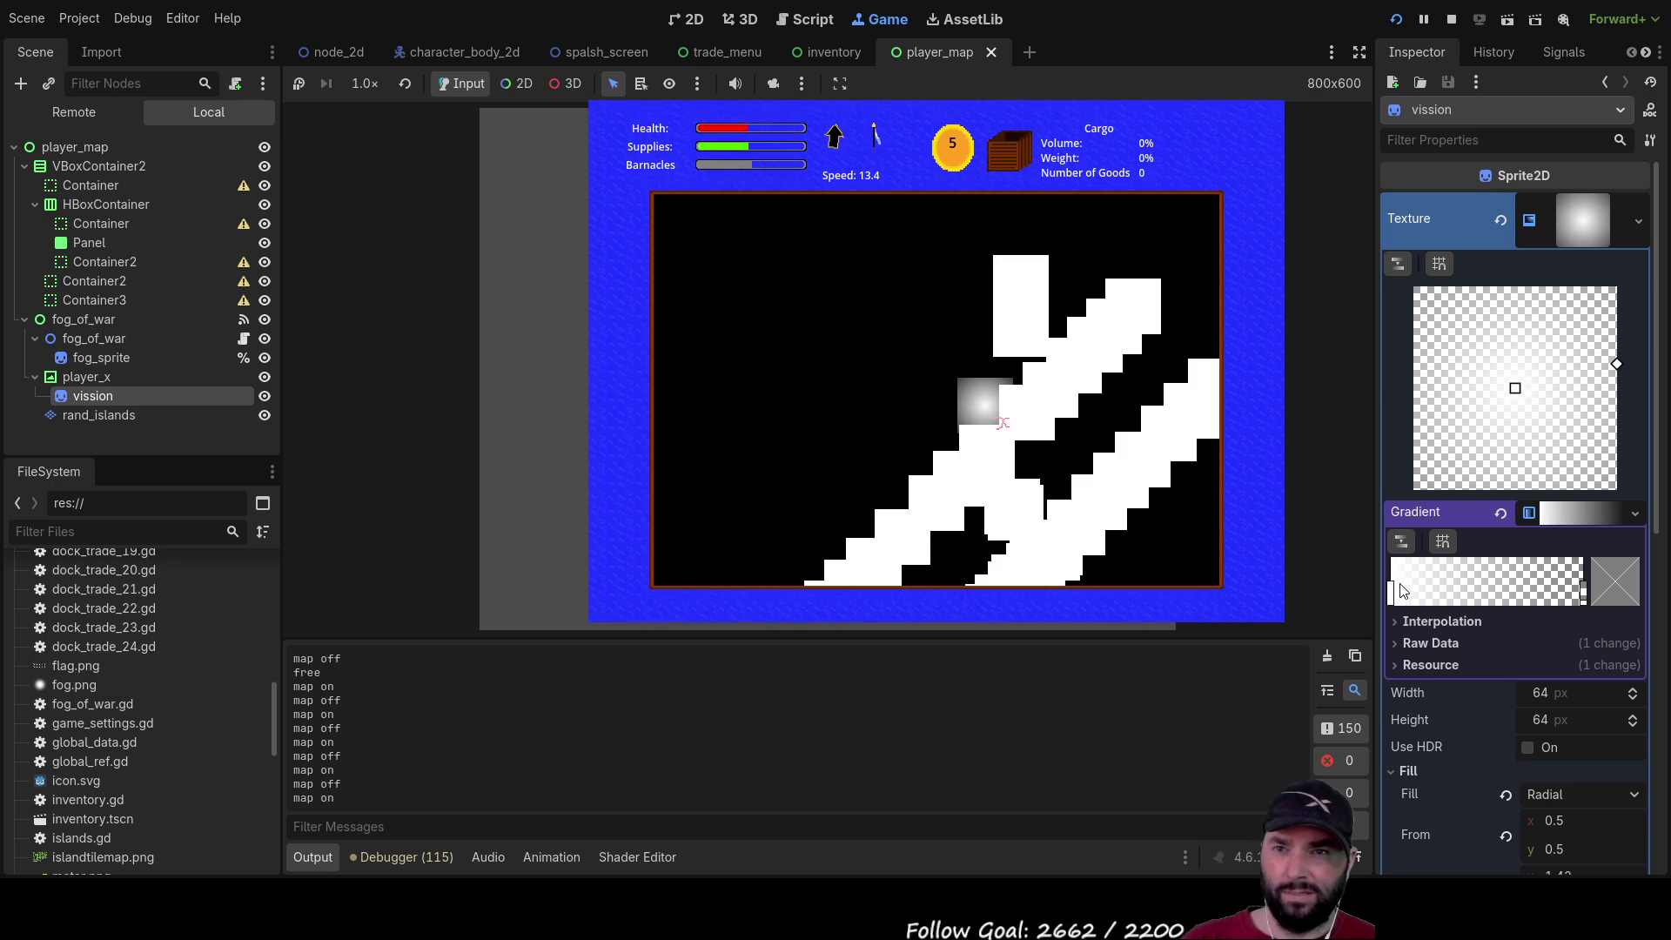
pyautogui.moveTo(1391, 593)
pyautogui.mouseDown()
pyautogui.moveTo(1580, 605)
pyautogui.moveTo(1338, 610)
pyautogui.mouseUp()
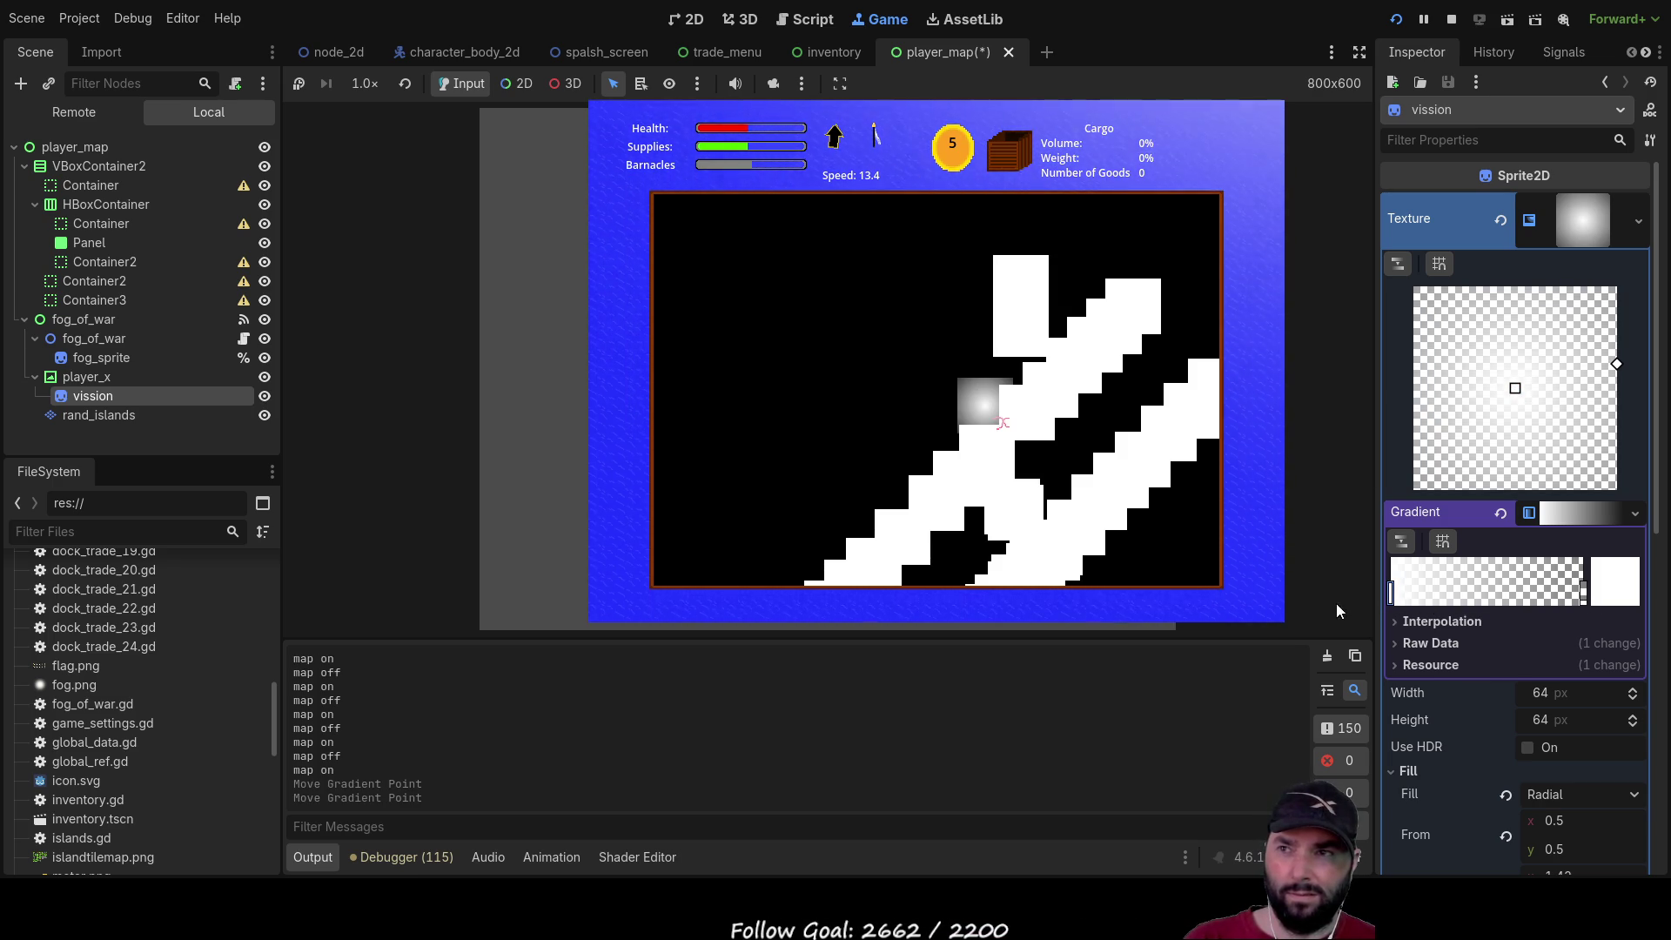
pyautogui.click(1584, 596)
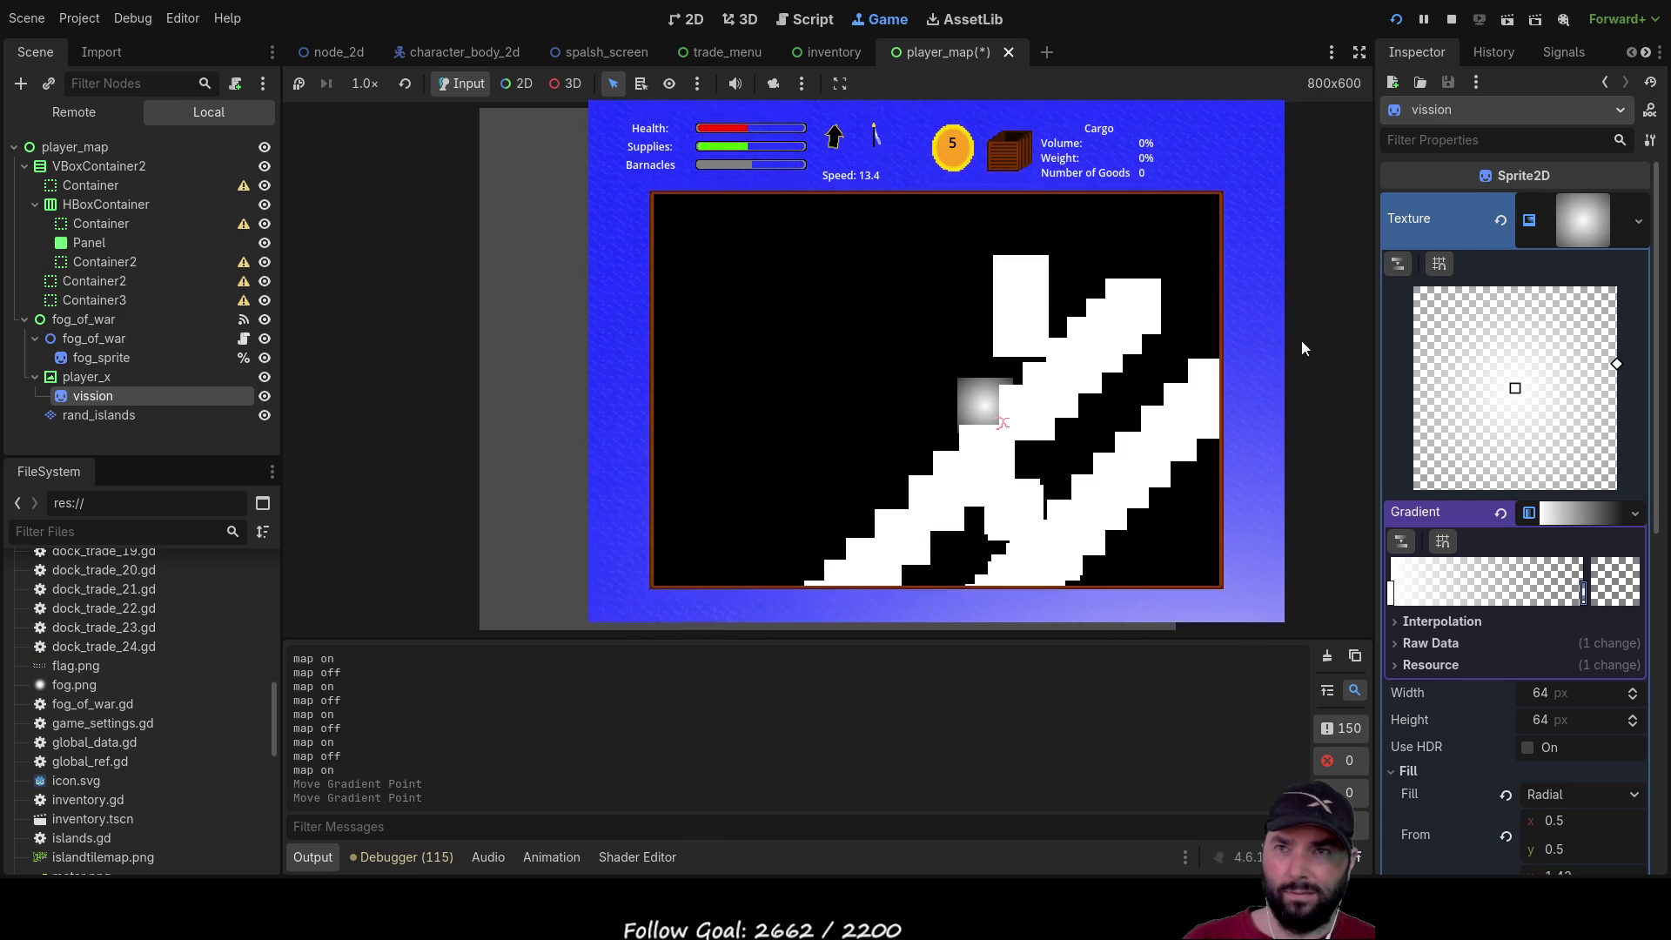
# Restart the project, start a game from the main menu and open the fog-of-war map
pyautogui.click(1451, 19)
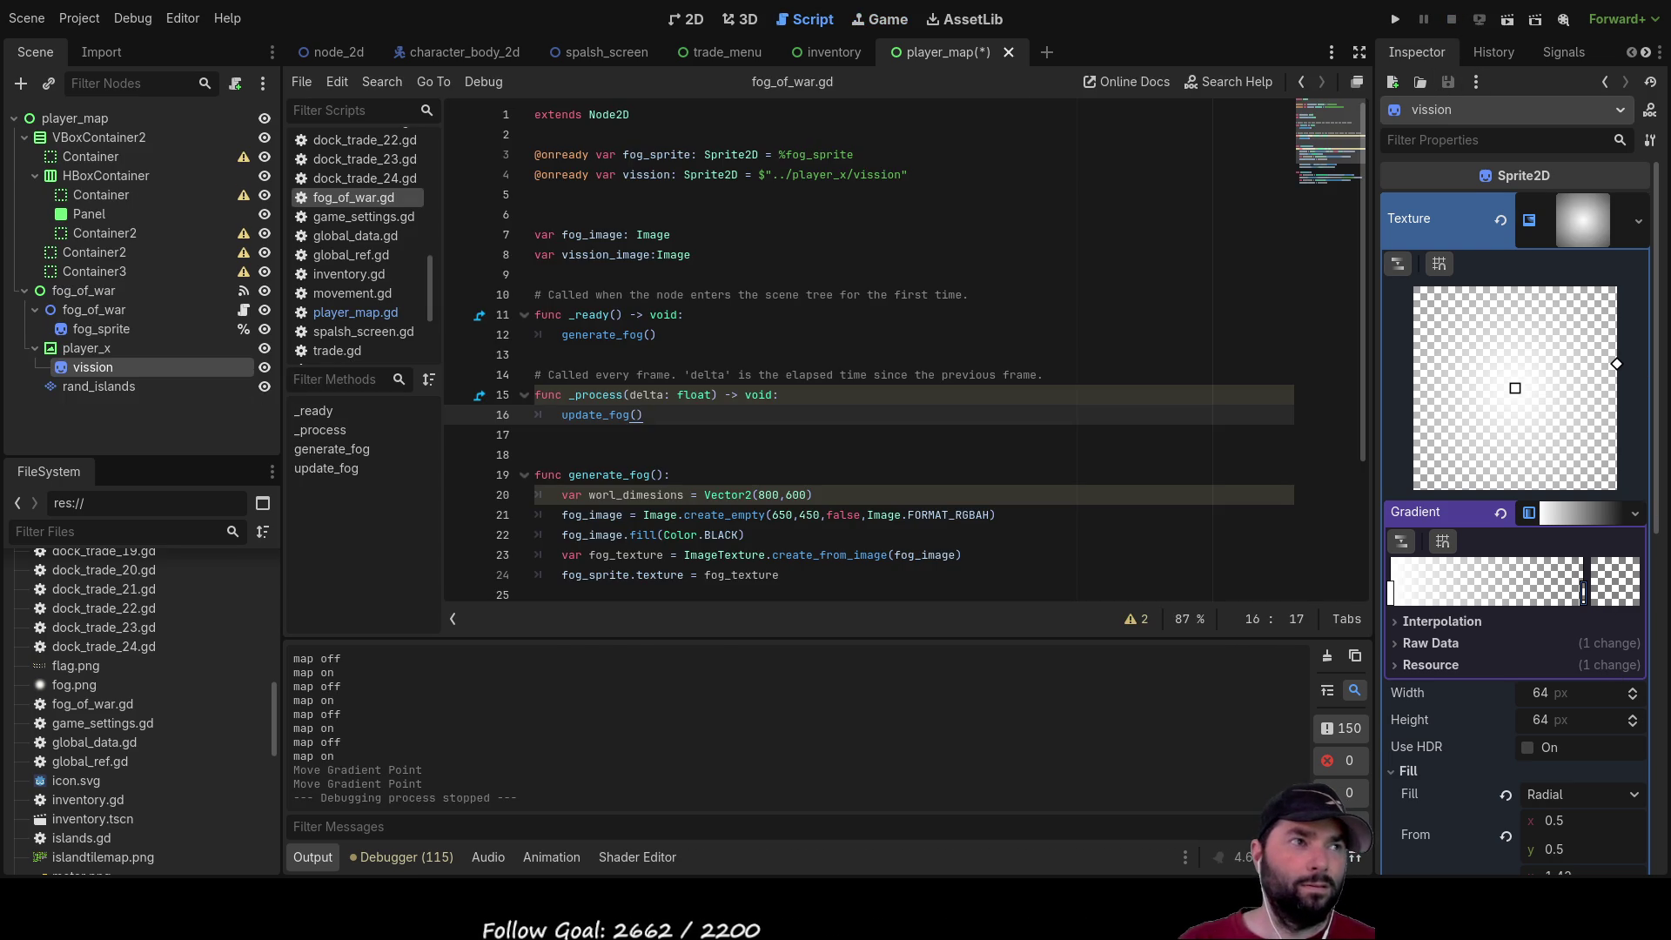
pyautogui.click(1396, 18)
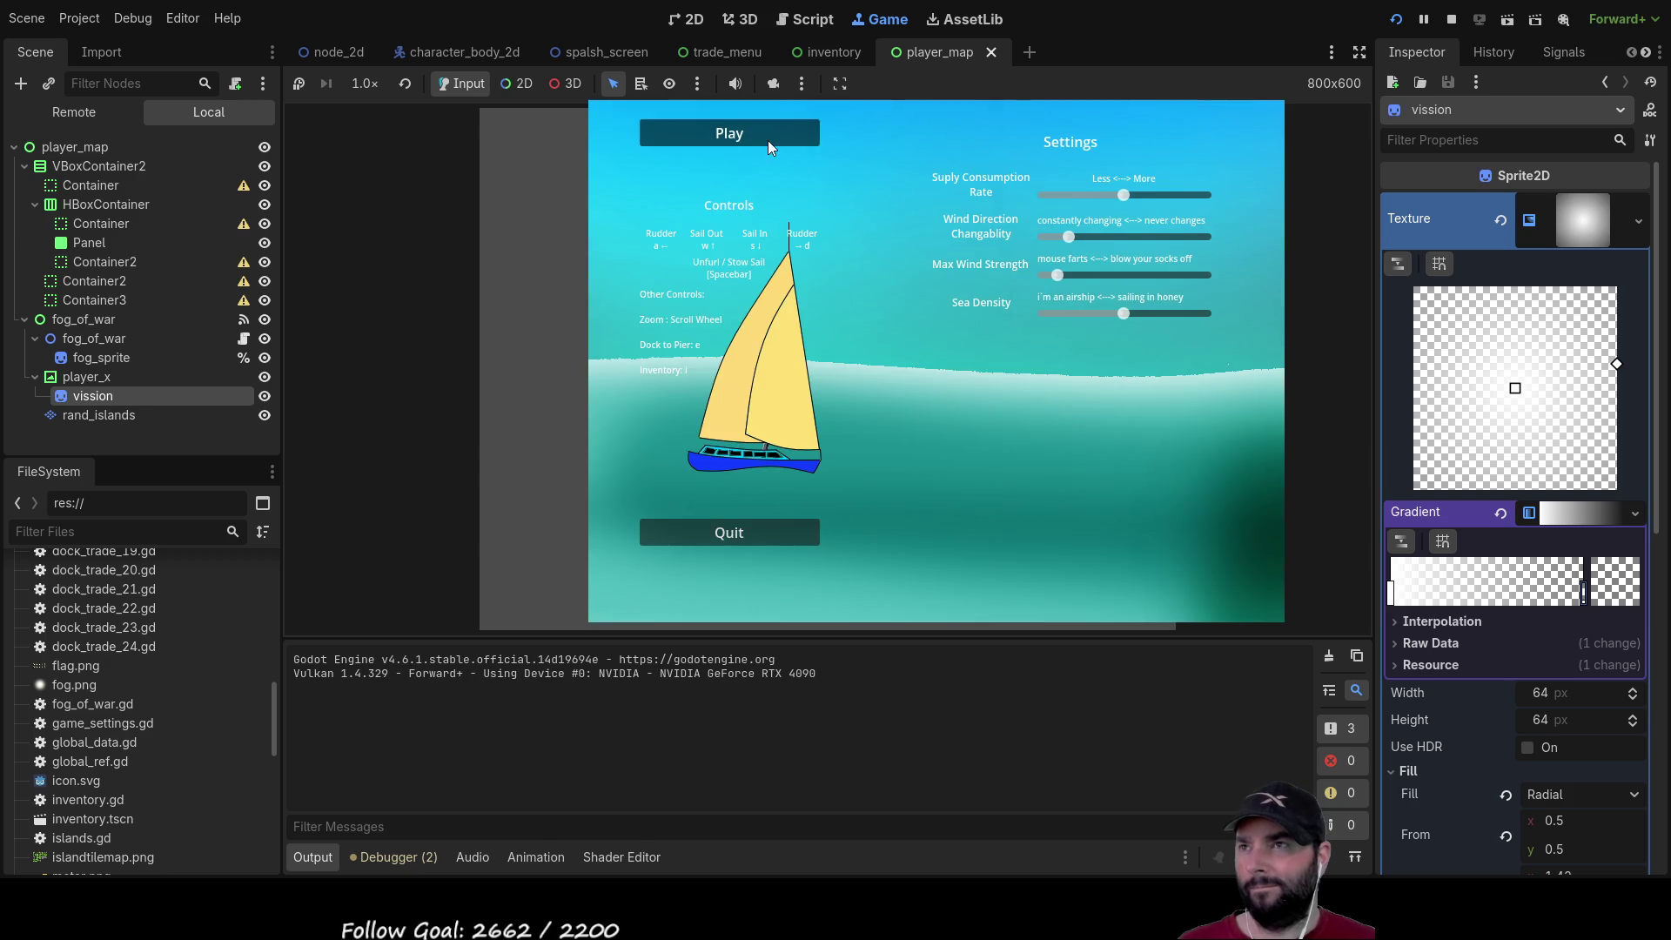
pyautogui.click(770, 139)
pyautogui.press('m')
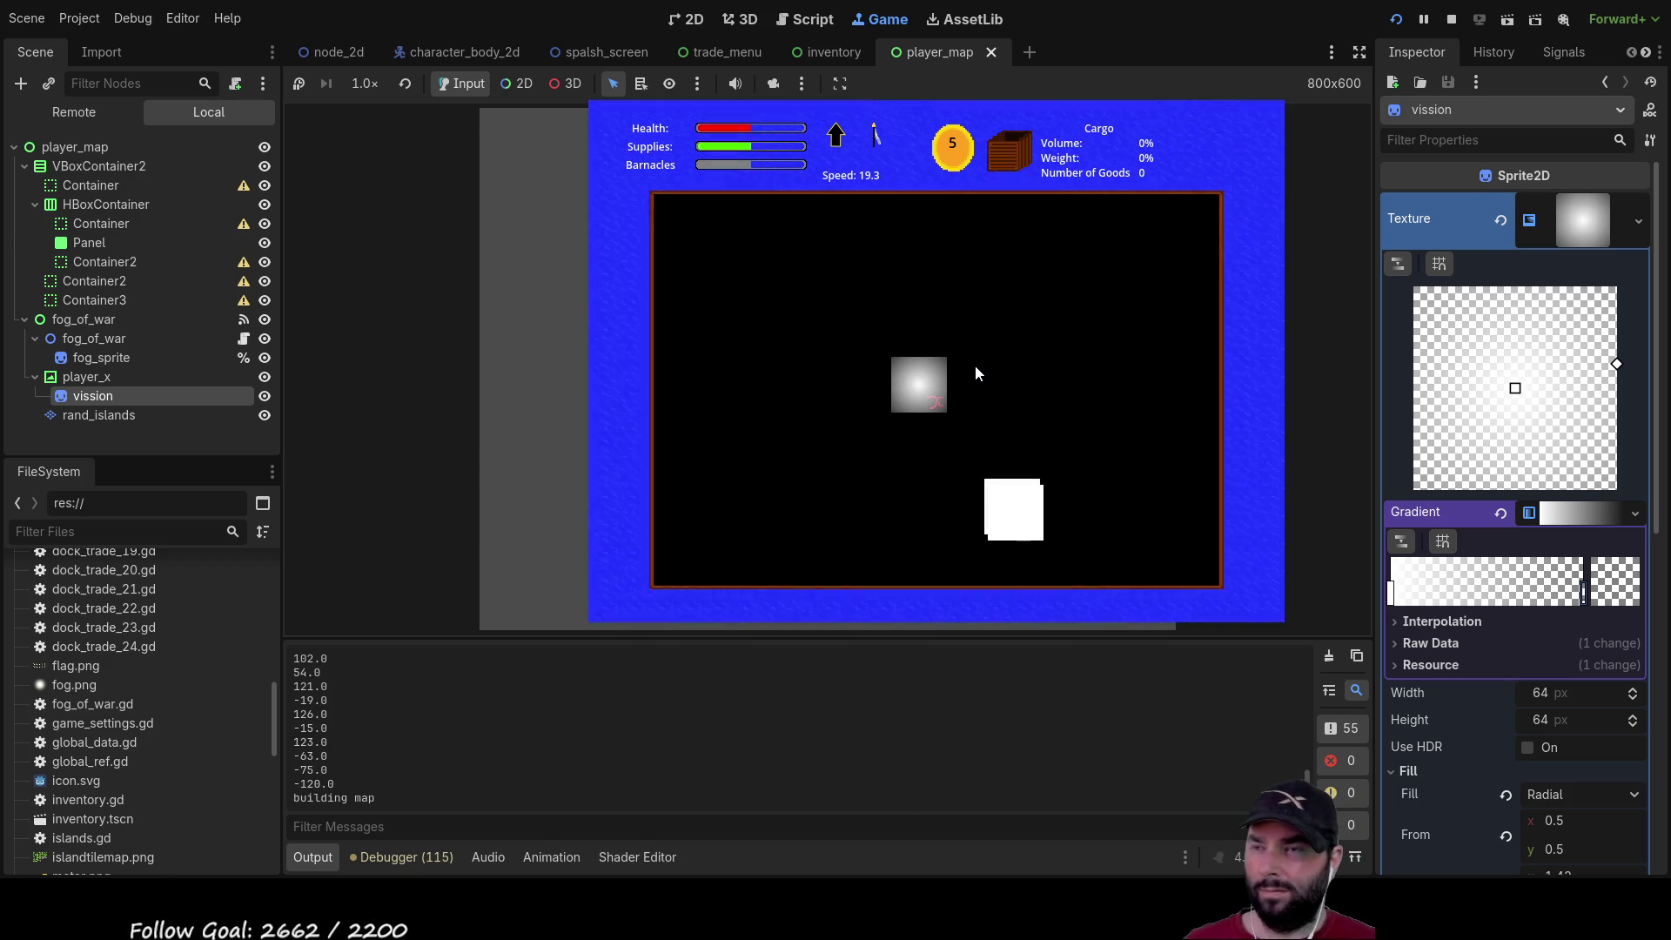
# Toggle the fog map repeatedly while sailing to check the white trail along the route
pyautogui.press('m')
pyautogui.press('m')
pyautogui.press('m')
pyautogui.press('m')
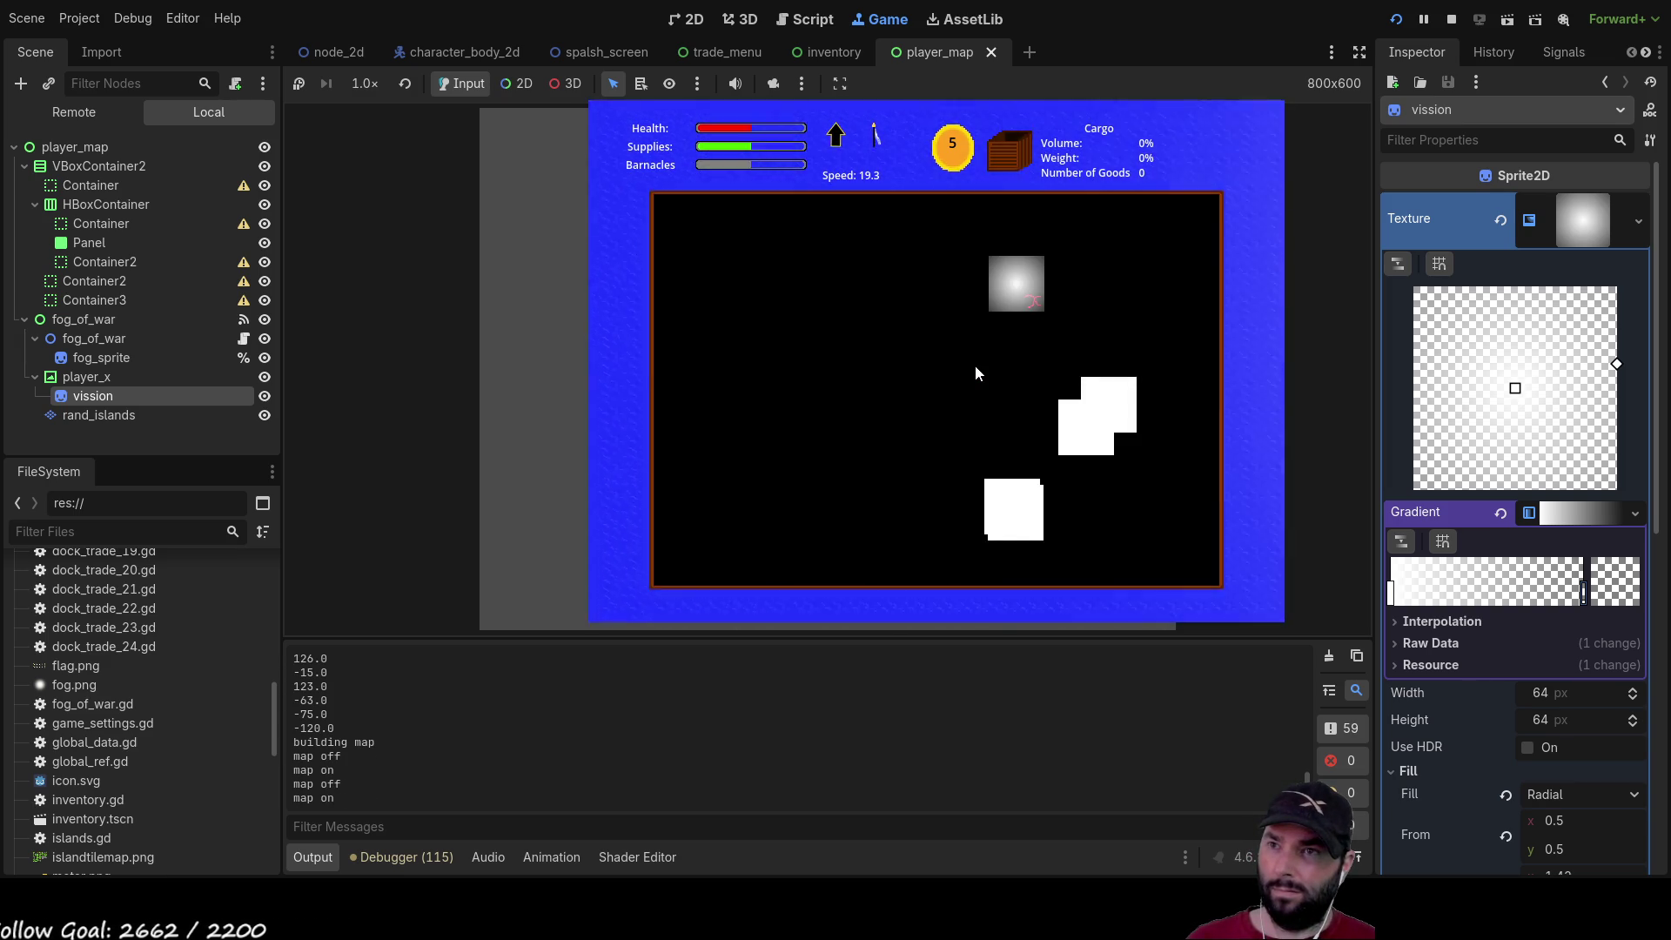
pyautogui.press('m')
pyautogui.press('m')
pyautogui.press('m')
pyautogui.press('m')
pyautogui.press('m')
pyautogui.press('m')
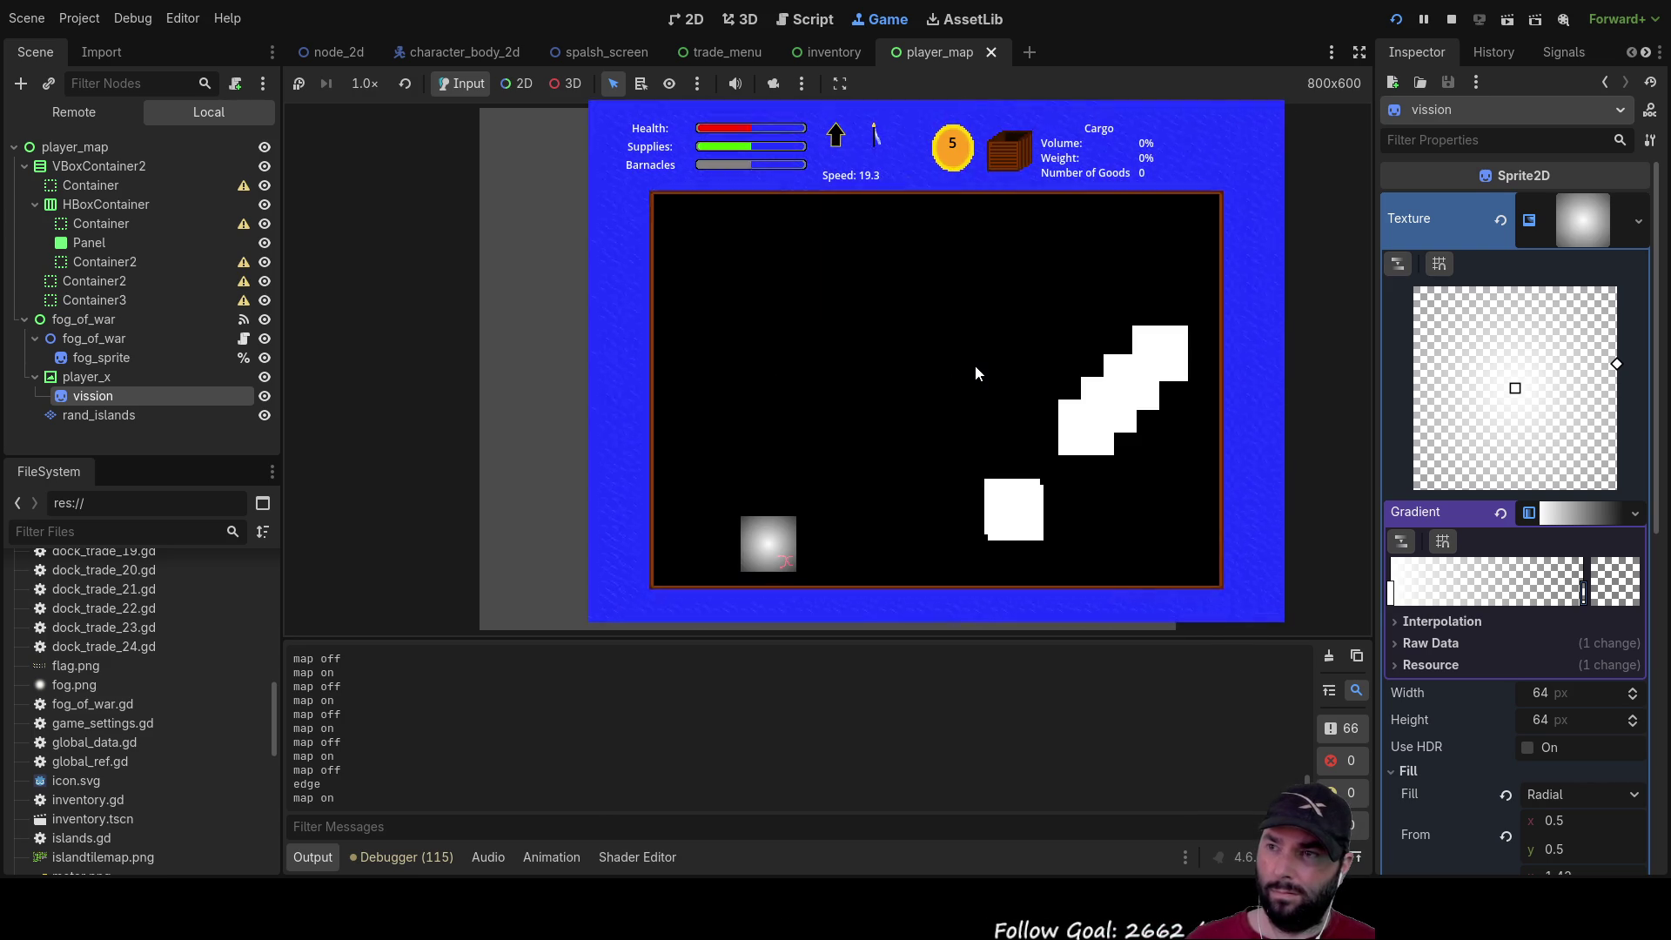
pyautogui.press('m')
pyautogui.press('m')
pyautogui.press('m')
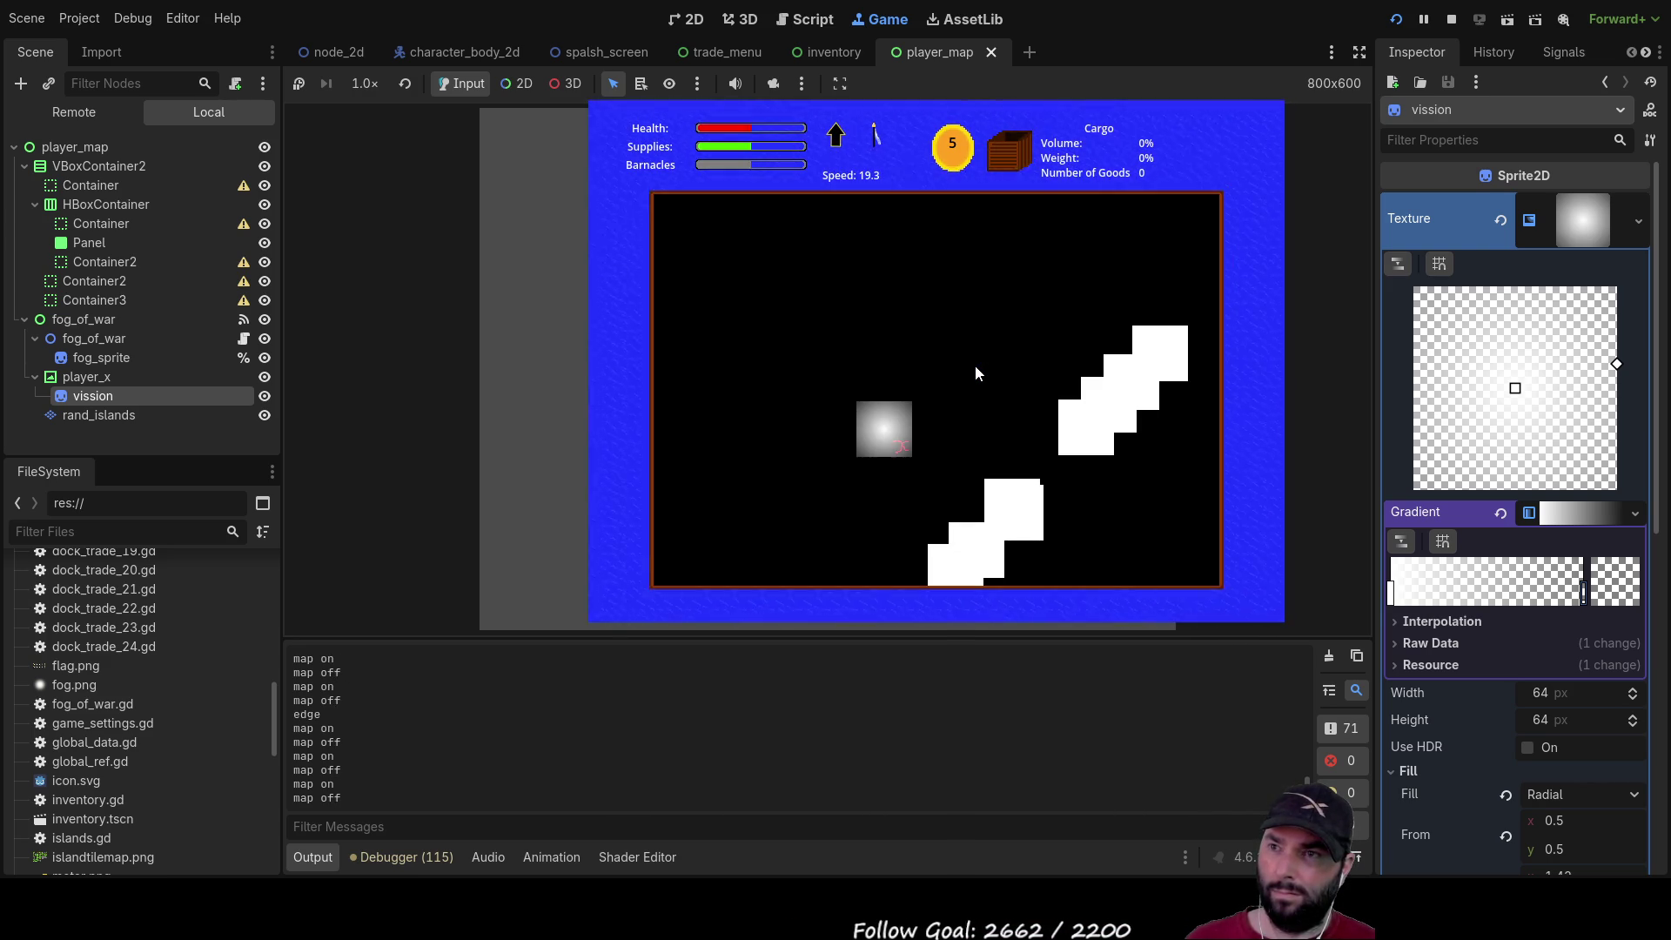
pyautogui.press('m')
pyautogui.press('m')
pyautogui.press('m')
pyautogui.press('m')
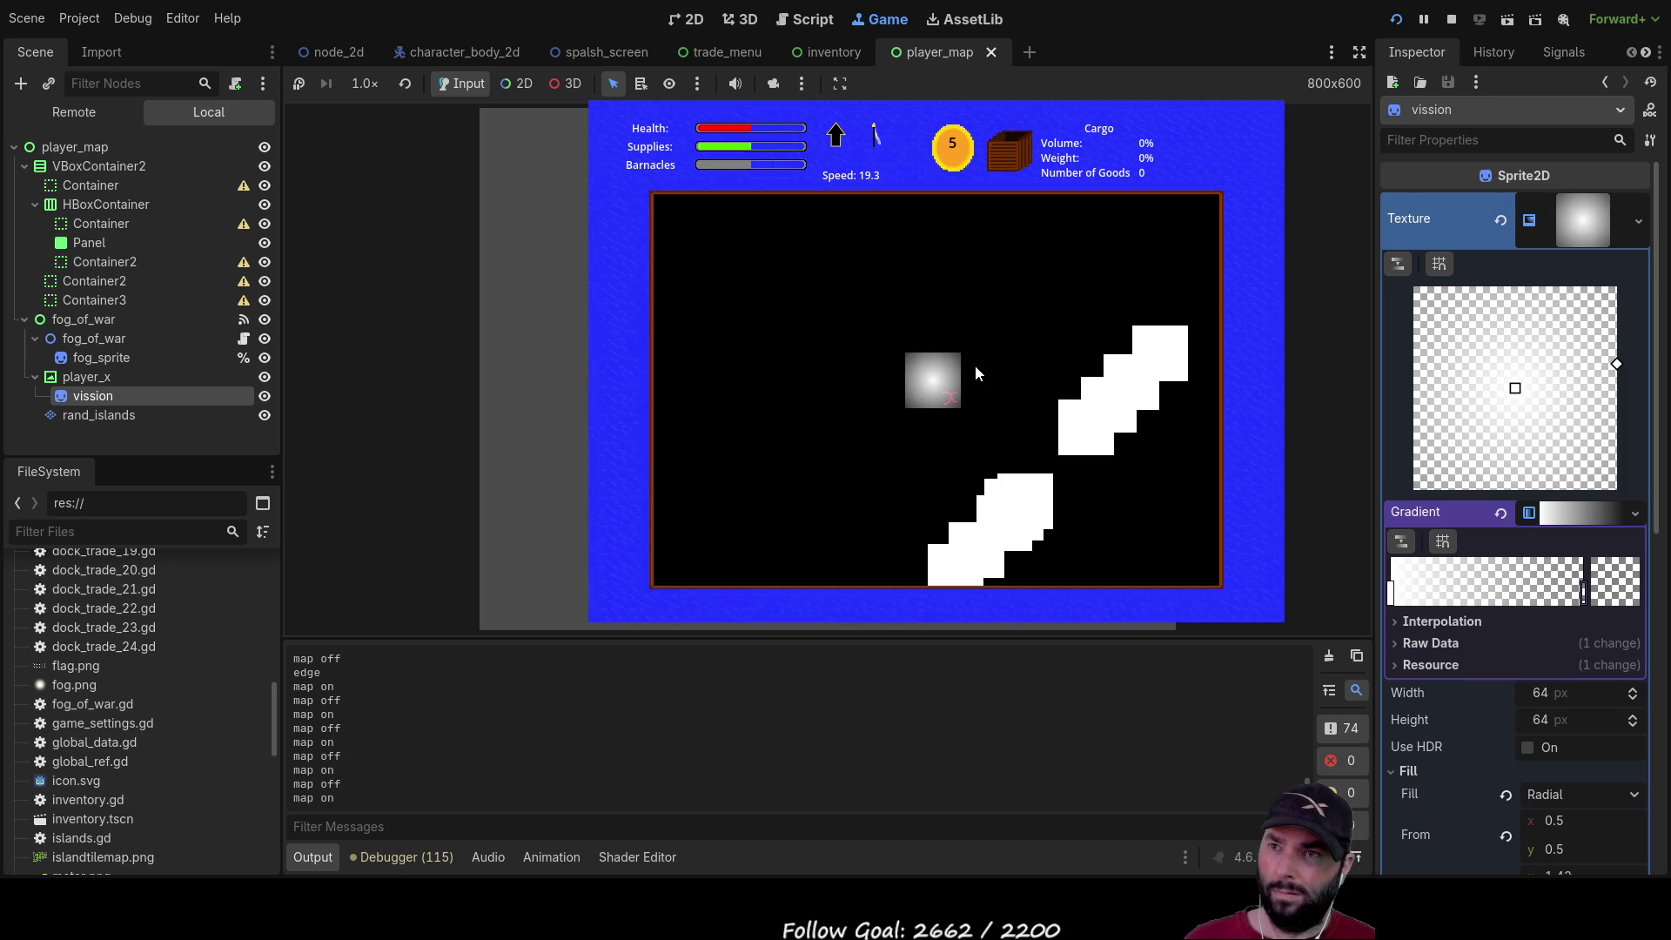
pyautogui.press('m')
pyautogui.press('m')
pyautogui.press('m')
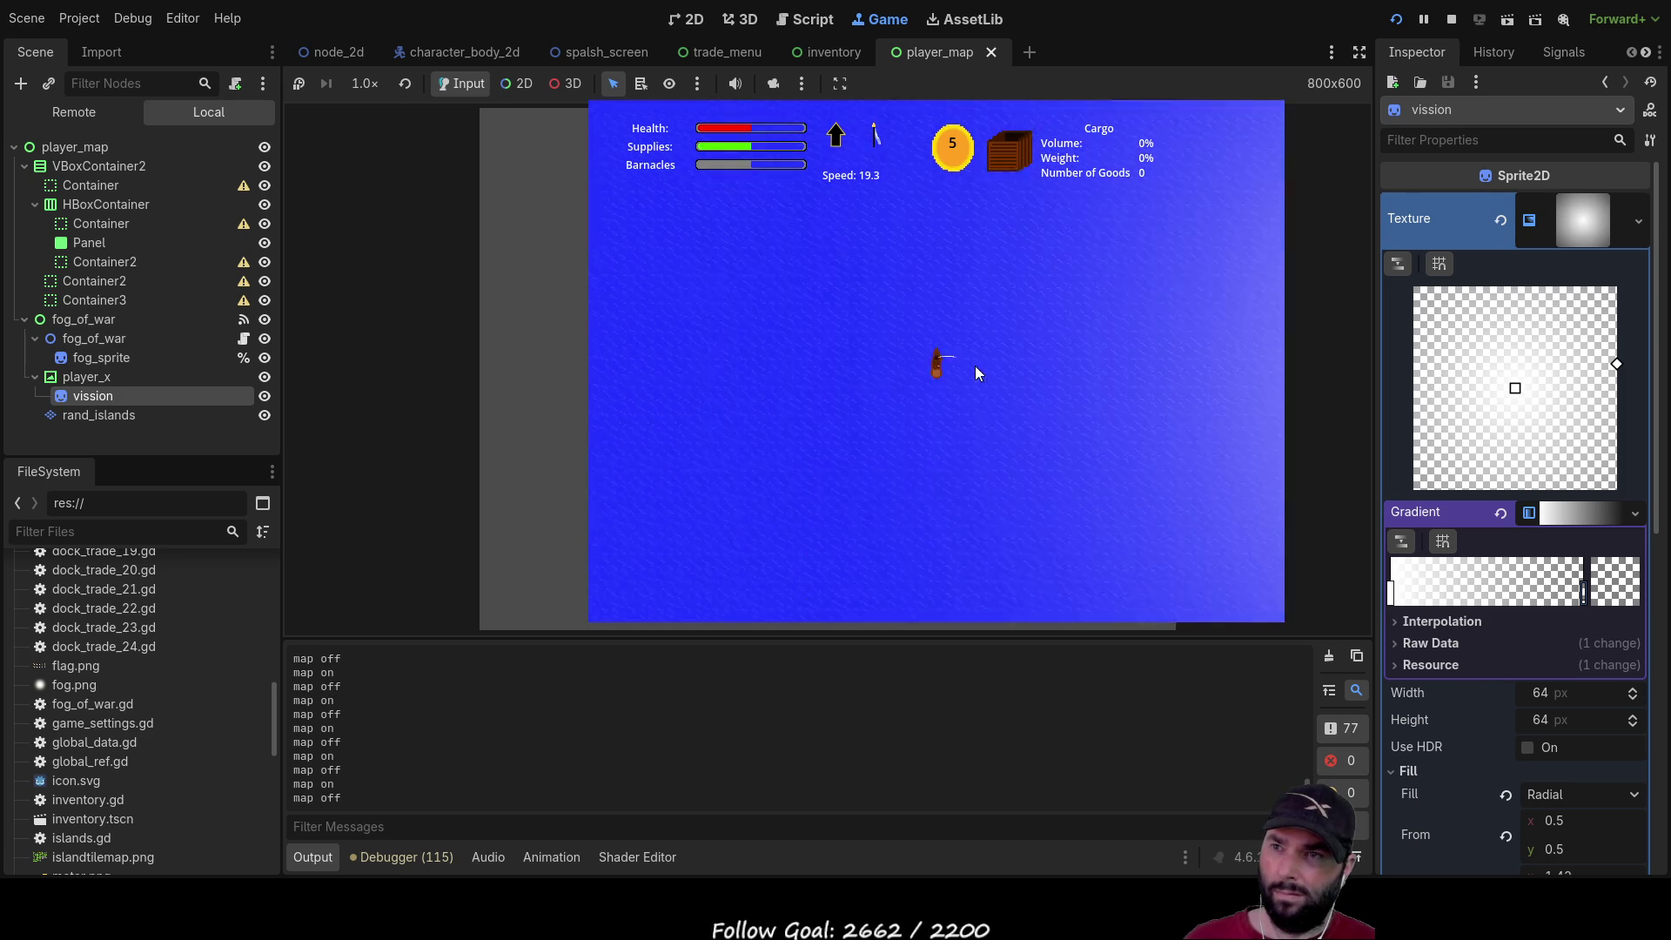
pyautogui.press('m')
pyautogui.press('m')
pyautogui.press('m')
pyautogui.press('m')
pyautogui.press('m')
pyautogui.press('m')
pyautogui.press('m')
pyautogui.press('m')
pyautogui.press('m')
pyautogui.press('m')
pyautogui.press('m')
pyautogui.press('m')
pyautogui.press('m')
pyautogui.press('m')
pyautogui.press('m')
pyautogui.press('m')
pyautogui.press('m')
pyautogui.press('m')
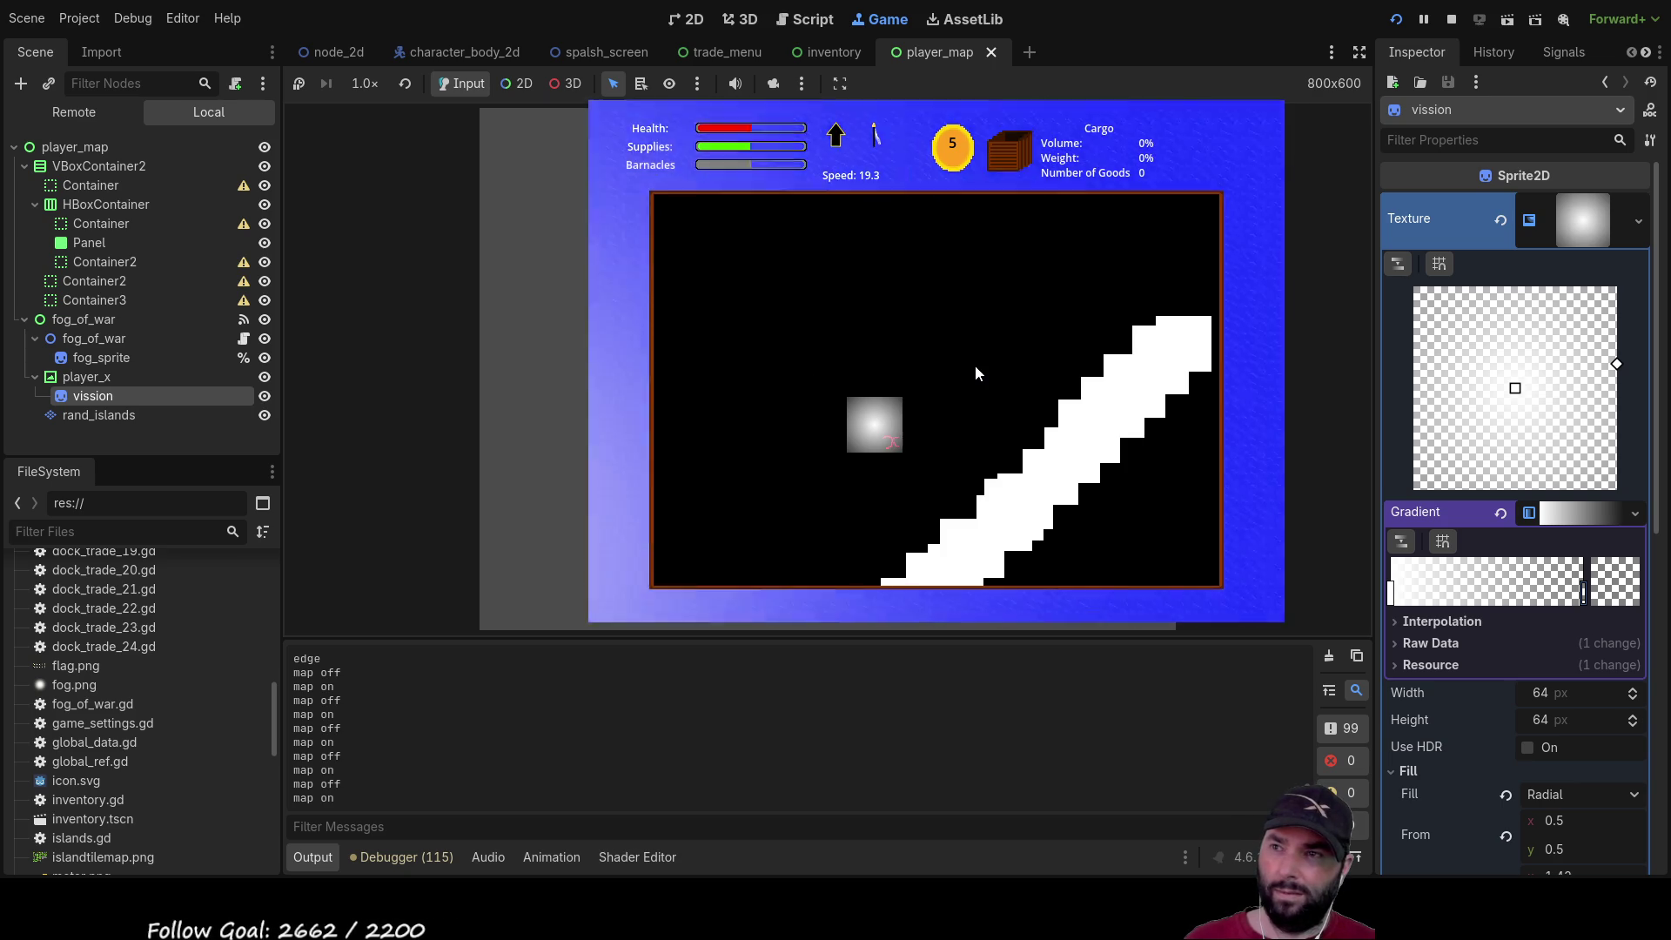
pyautogui.press('m')
pyautogui.press('m')
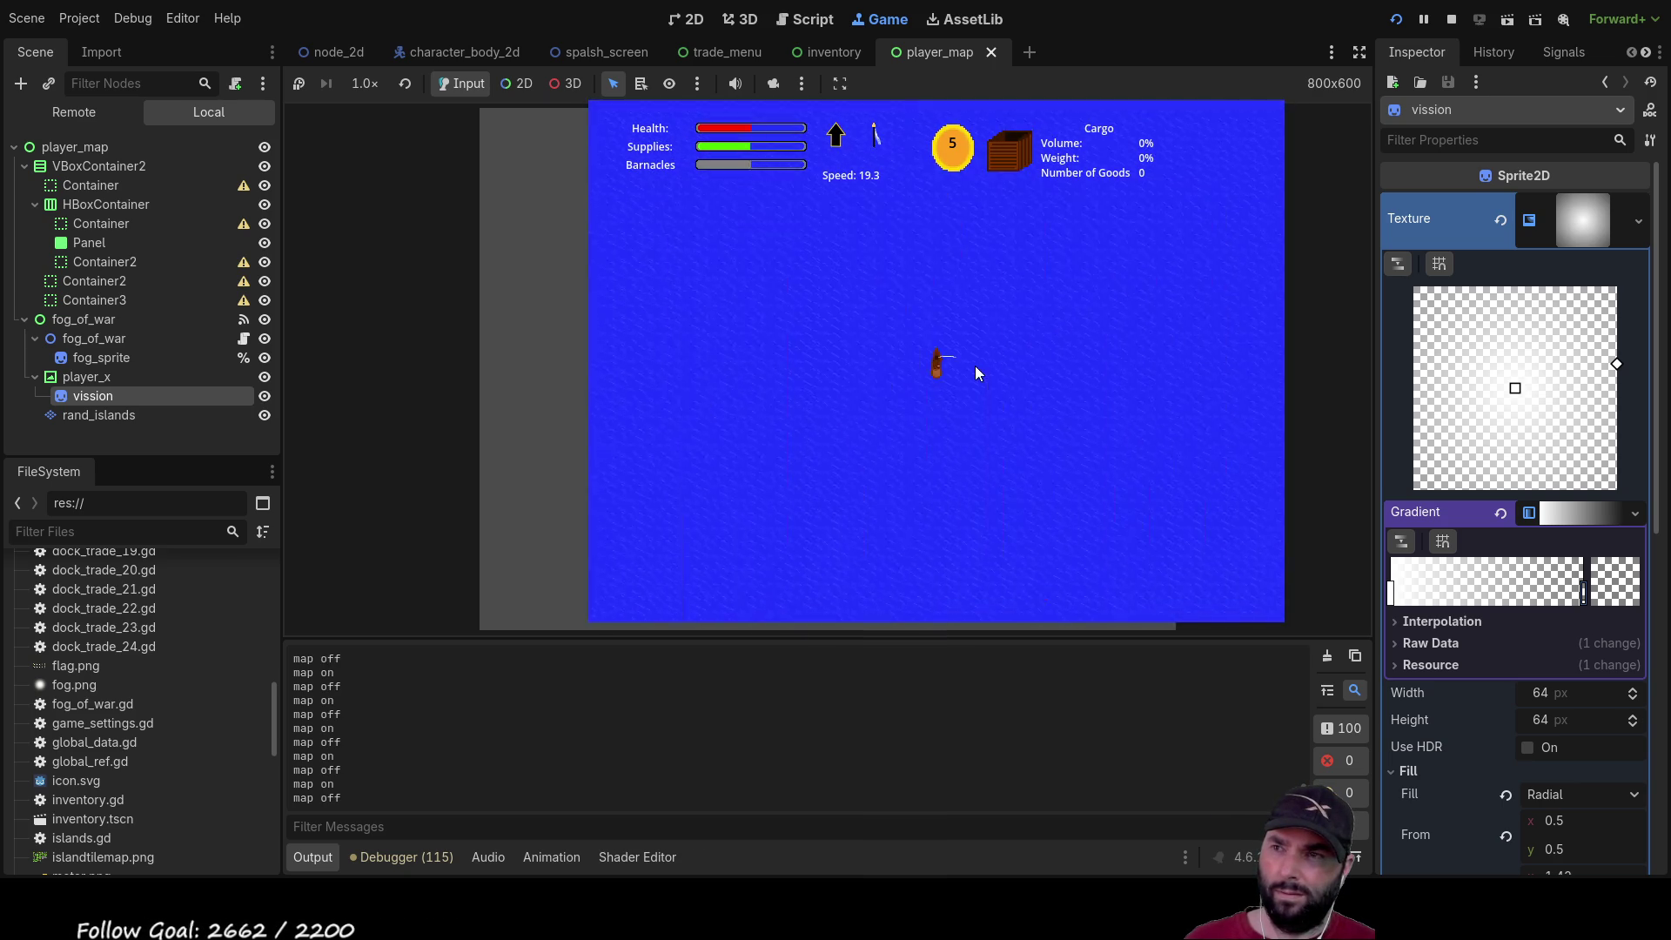
pyautogui.press('m')
pyautogui.press('m')
pyautogui.press('m')
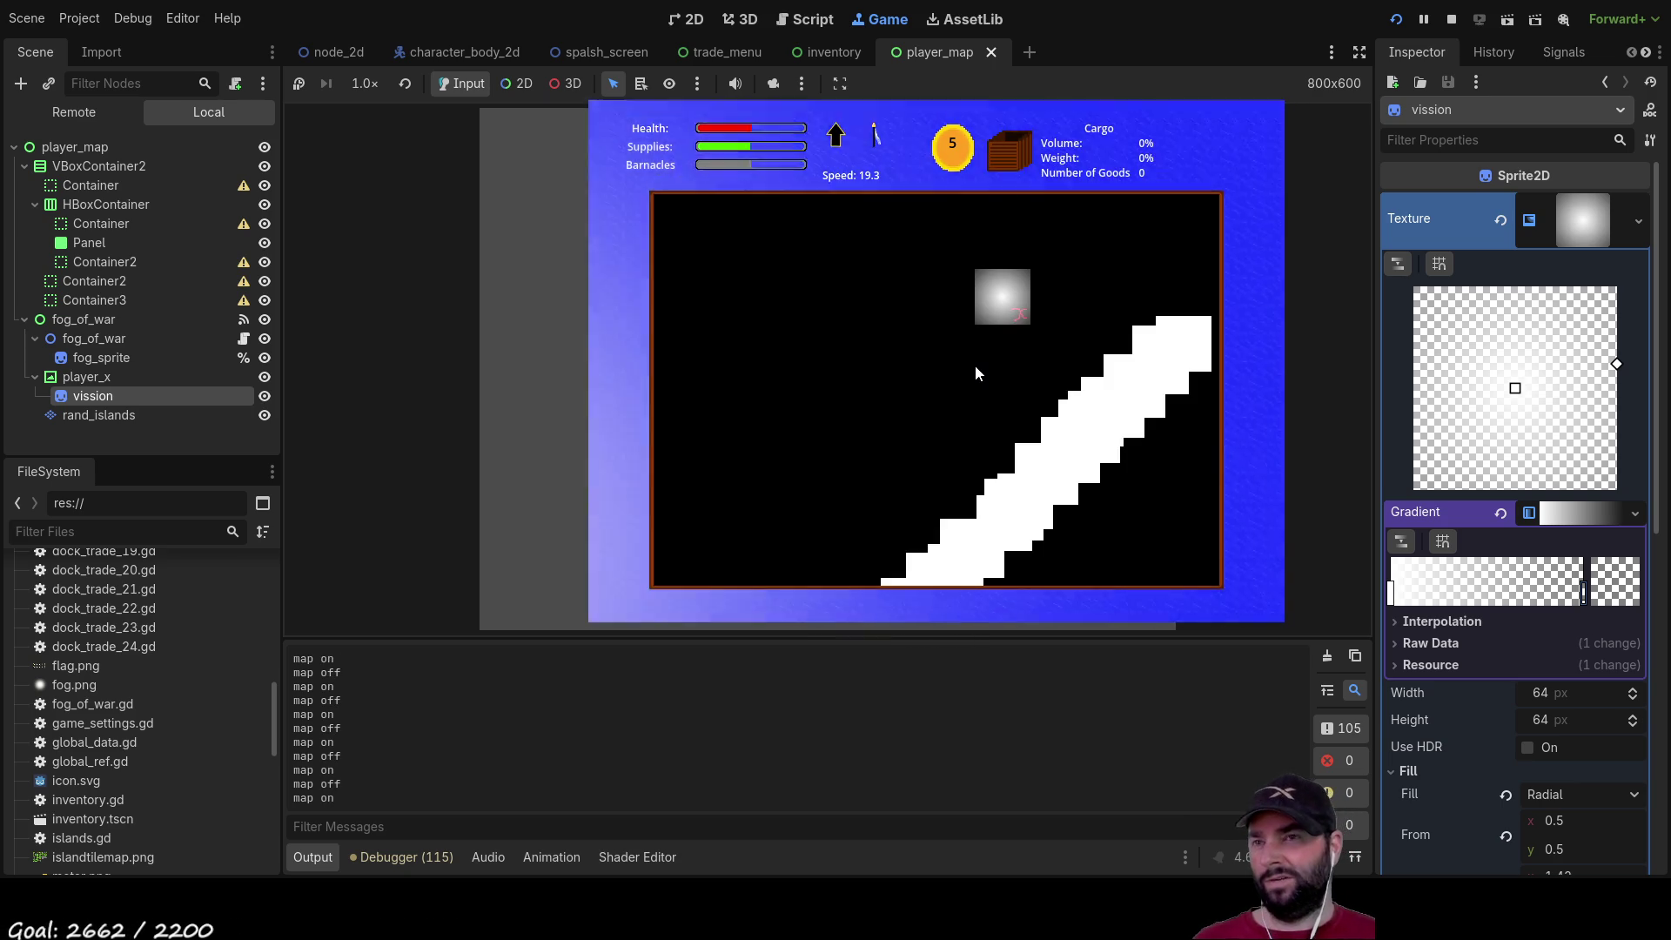
pyautogui.press('m')
pyautogui.press('m')
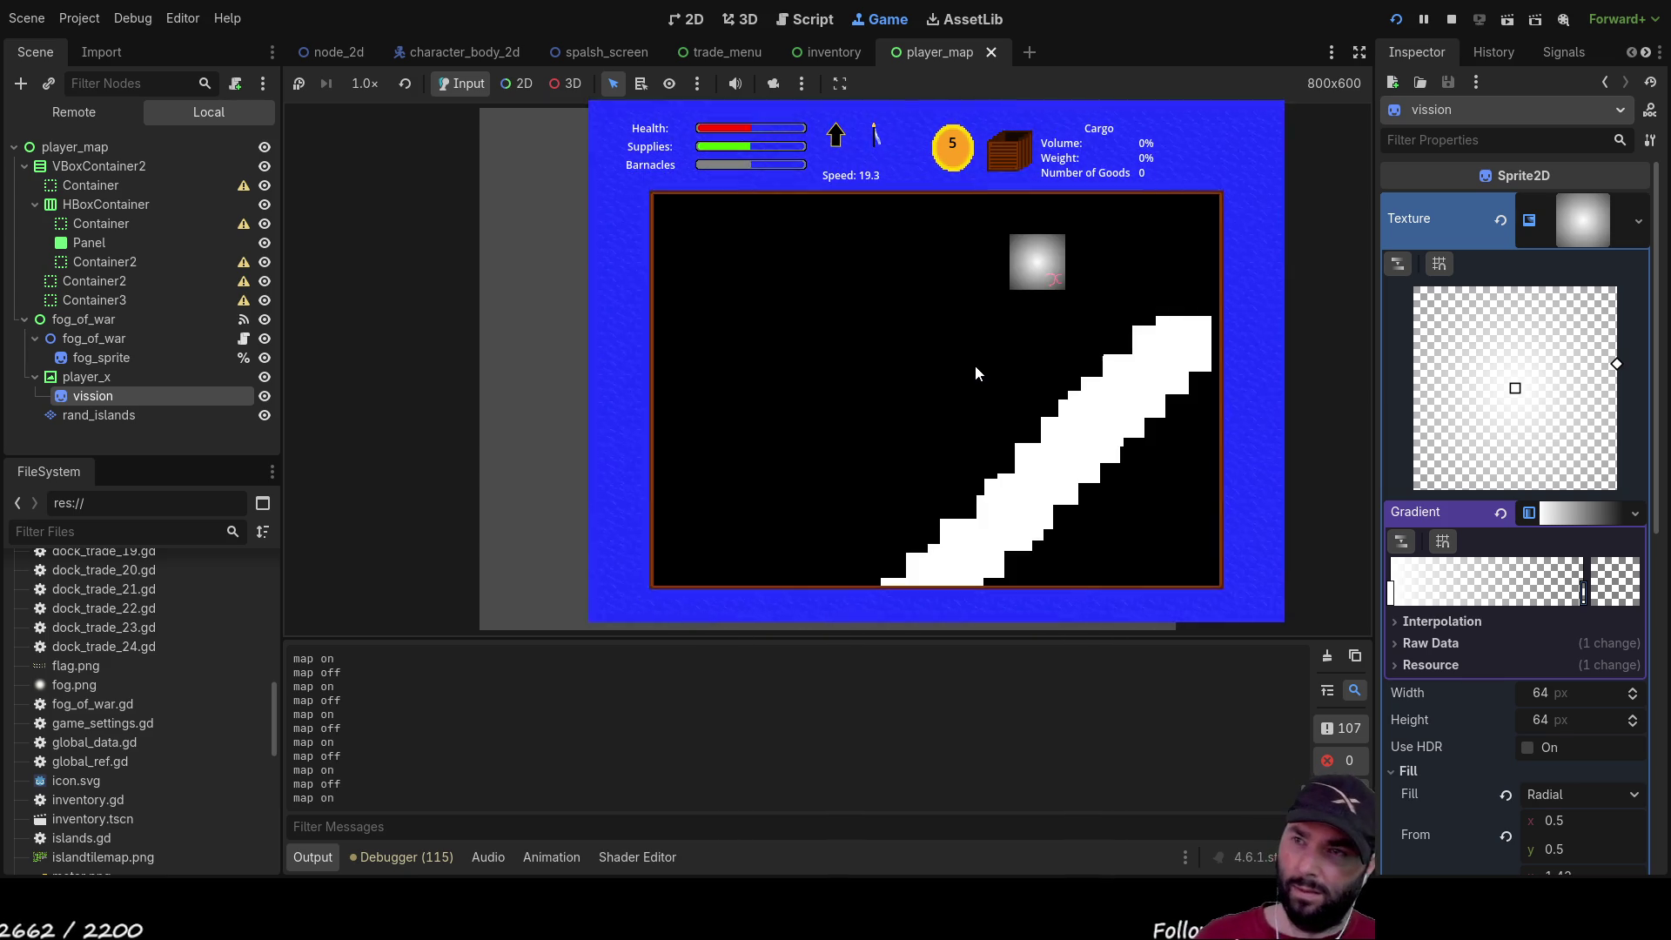
pyautogui.press('m')
pyautogui.press('m')
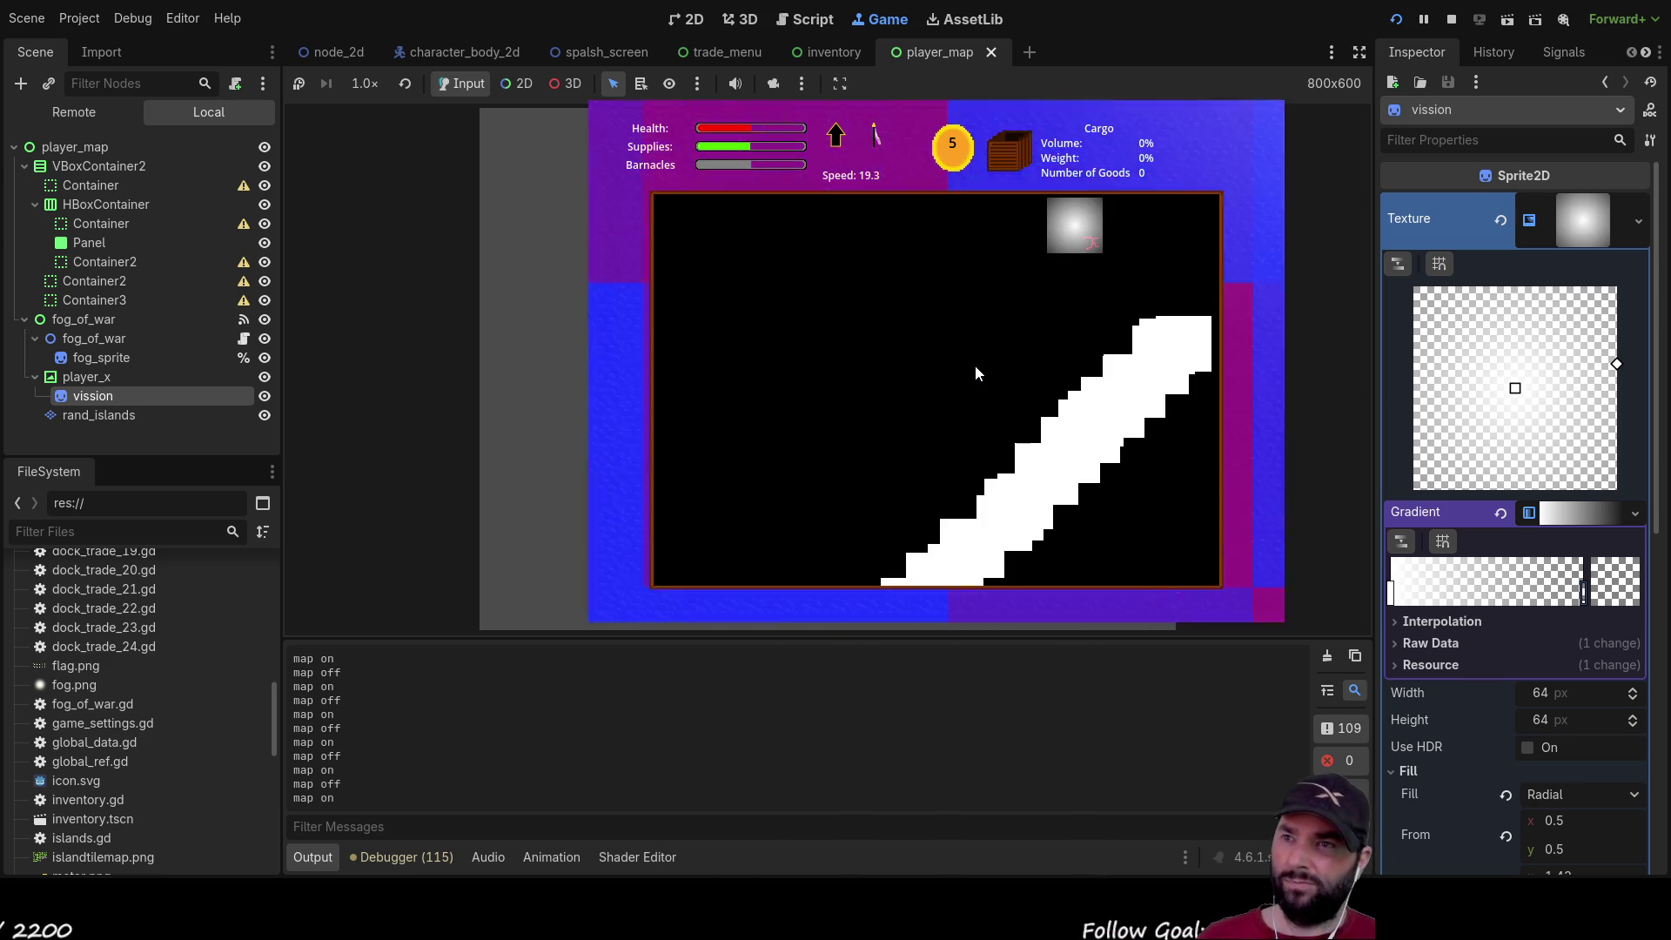
pyautogui.press('m')
pyautogui.press('m')
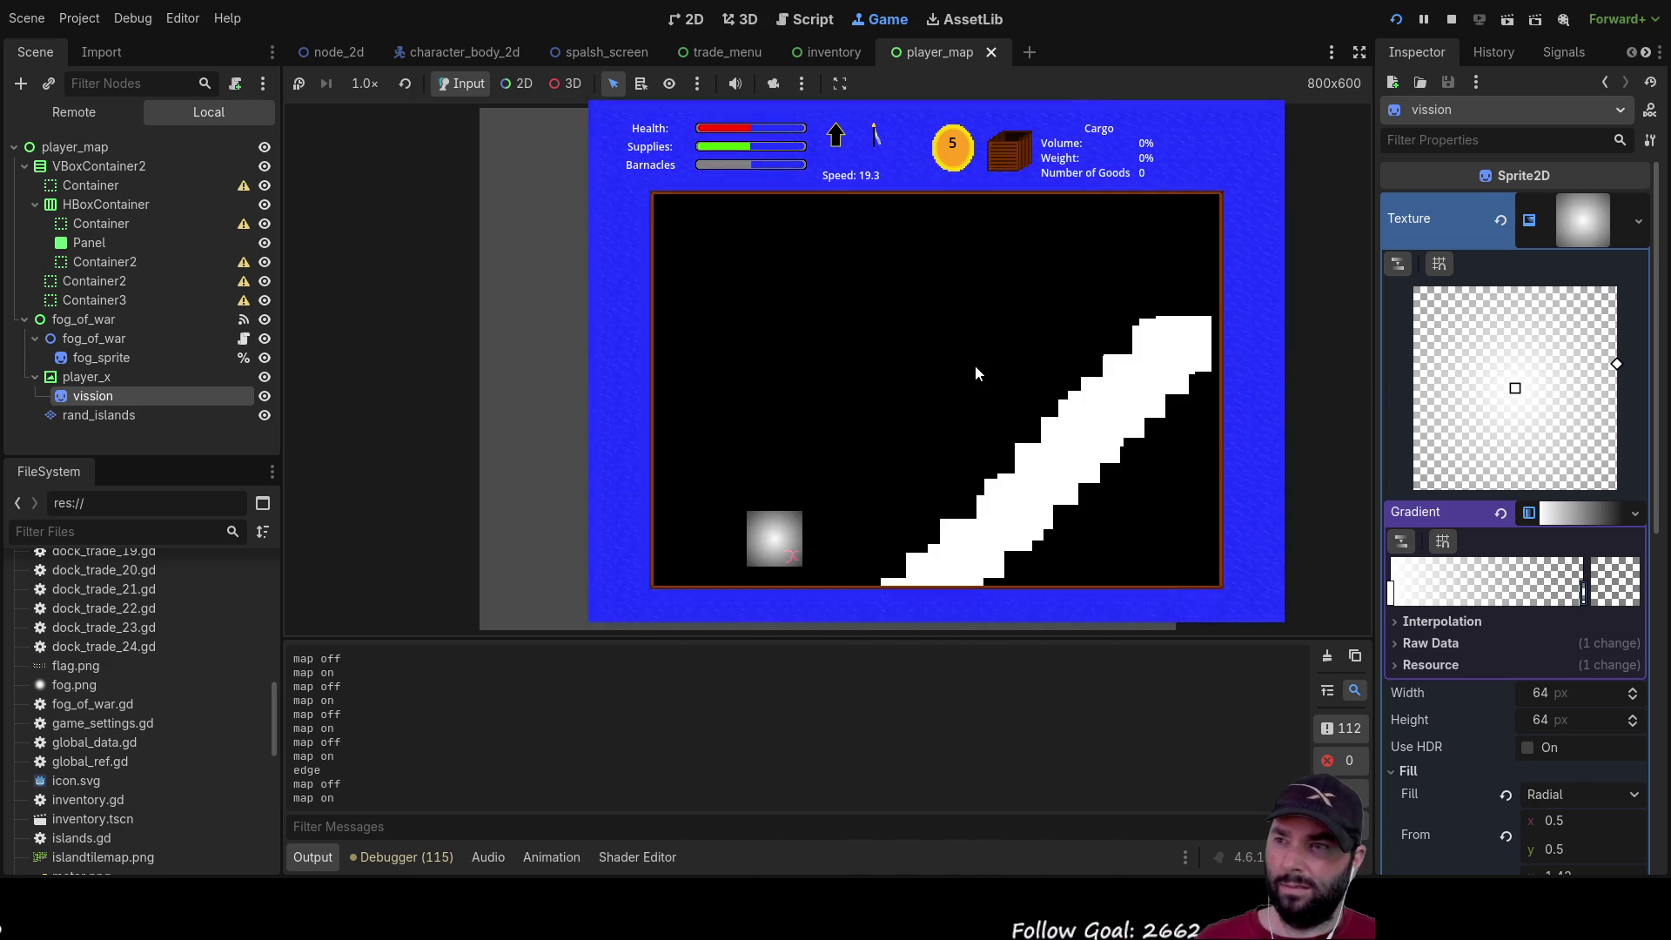
pyautogui.press('m')
pyautogui.press('m')
pyautogui.press('m')
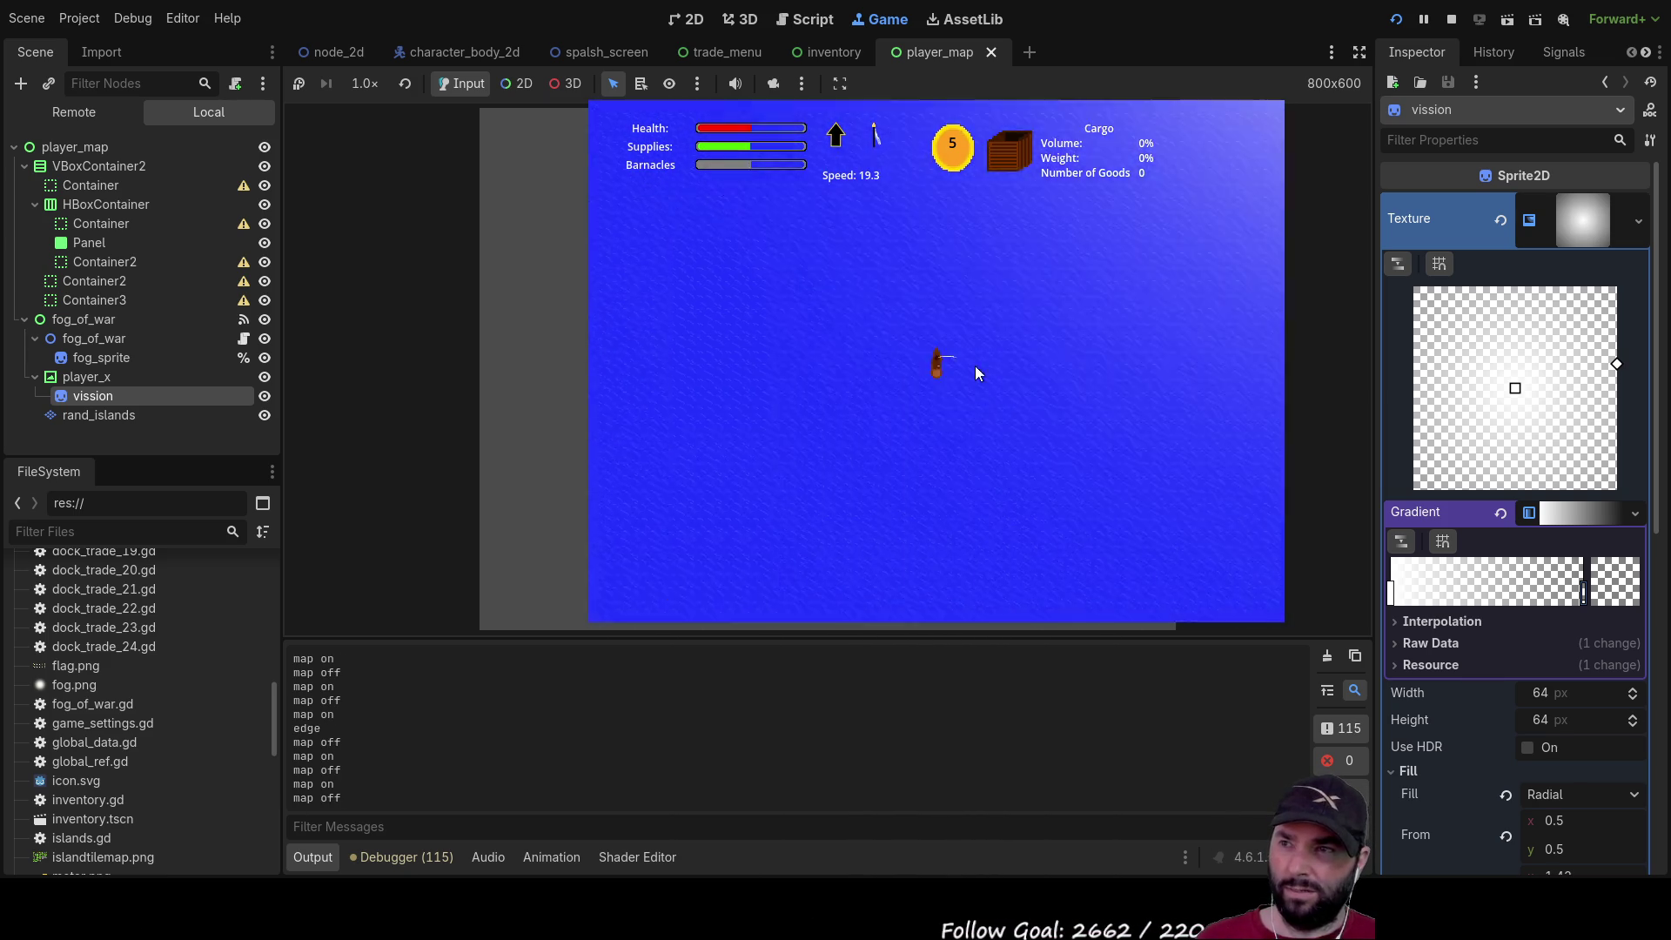
pyautogui.press('m')
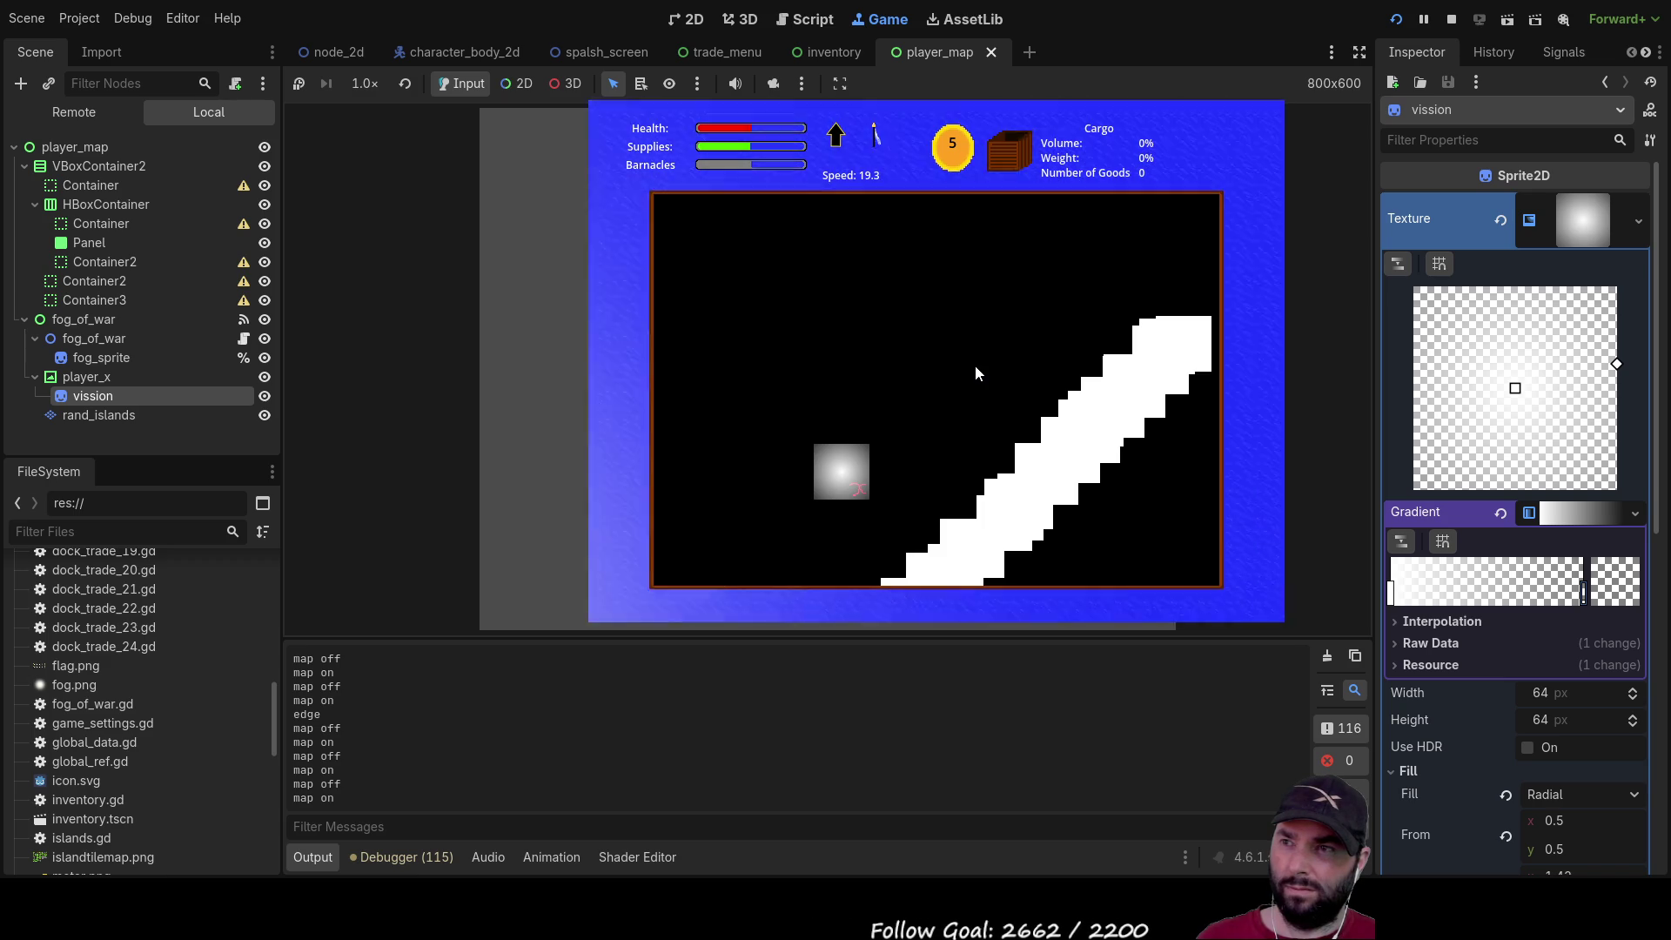
pyautogui.press('m')
pyautogui.press('m')
pyautogui.press('m')
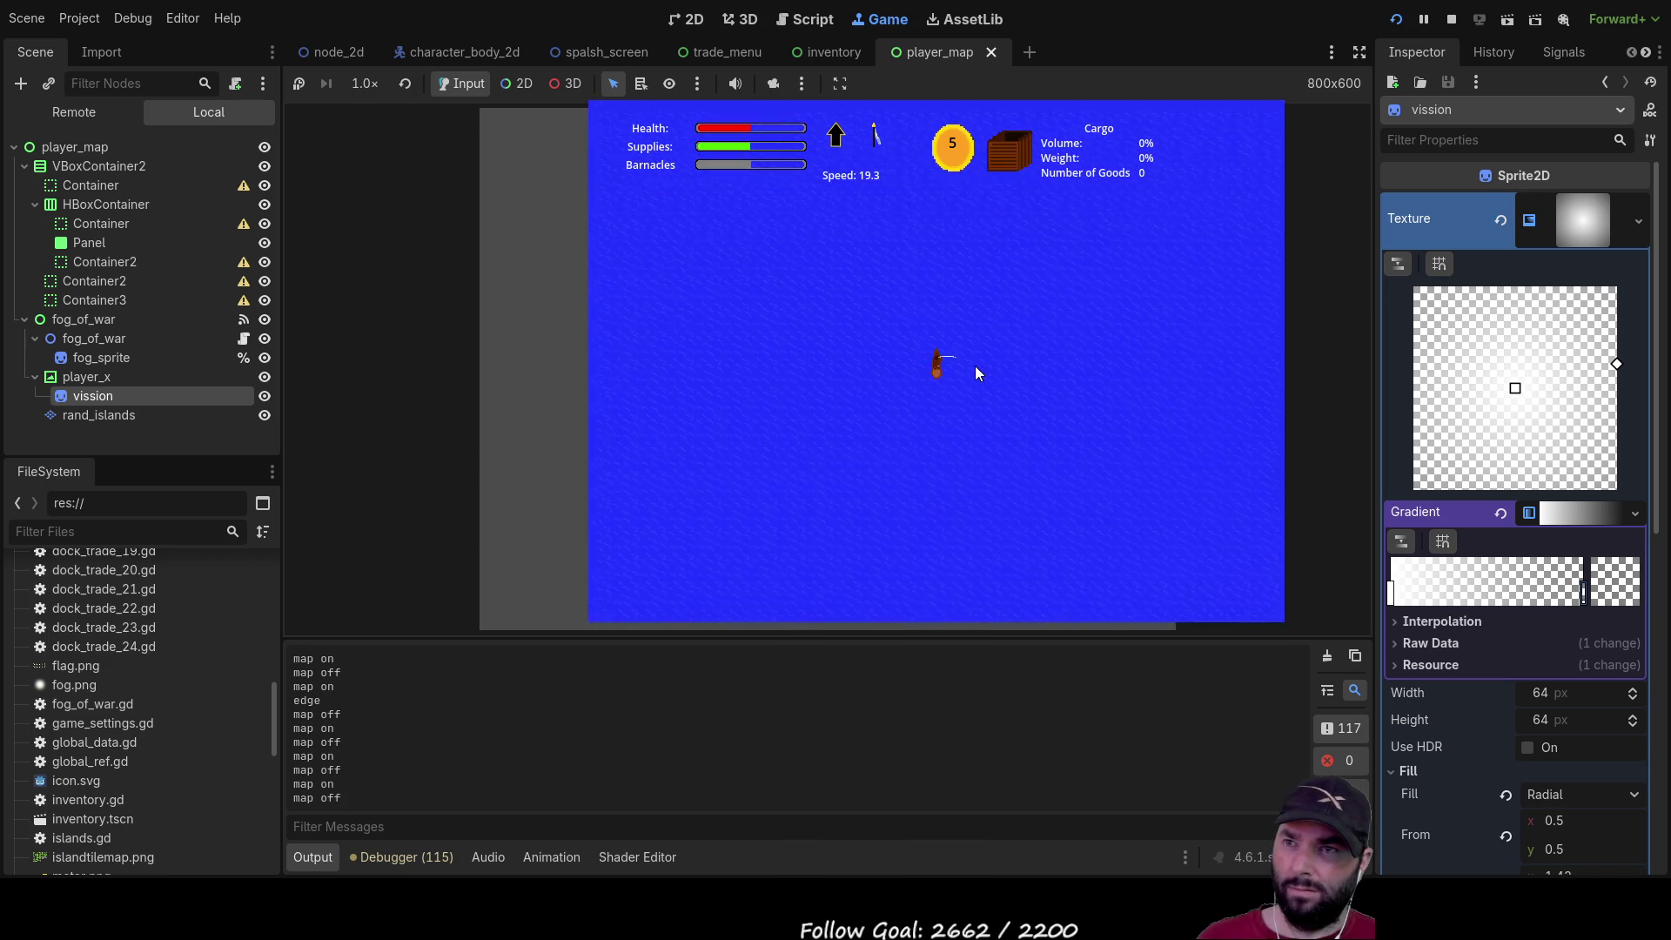
pyautogui.press('m')
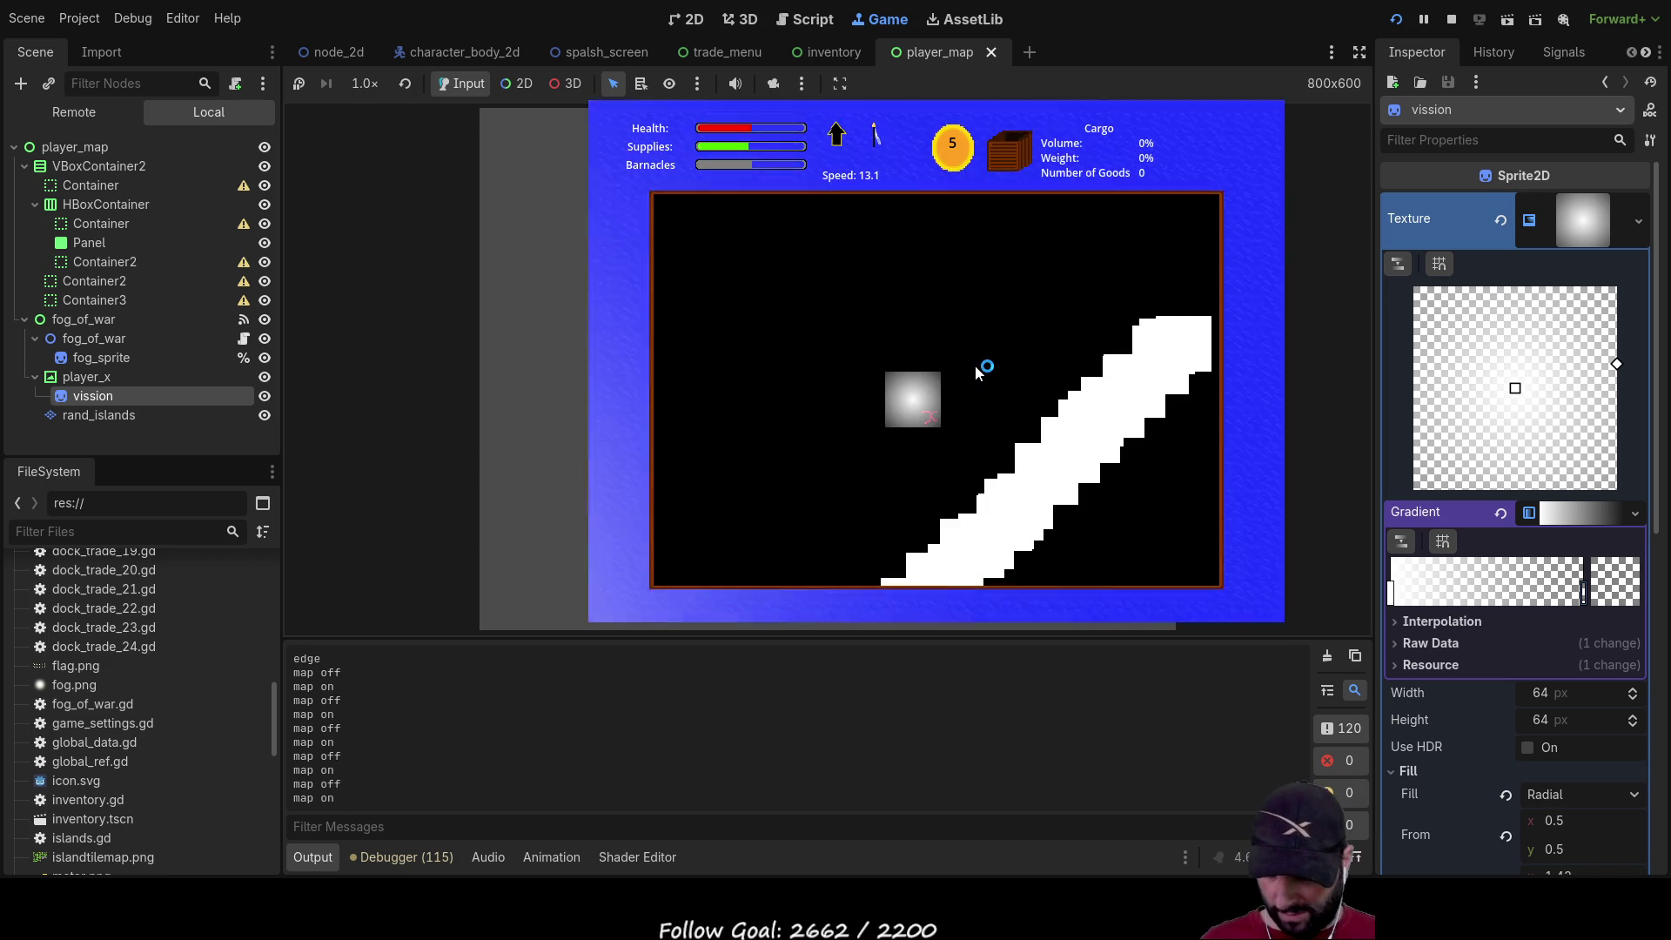
pyautogui.press('m')
pyautogui.press('m')
pyautogui.press('m')
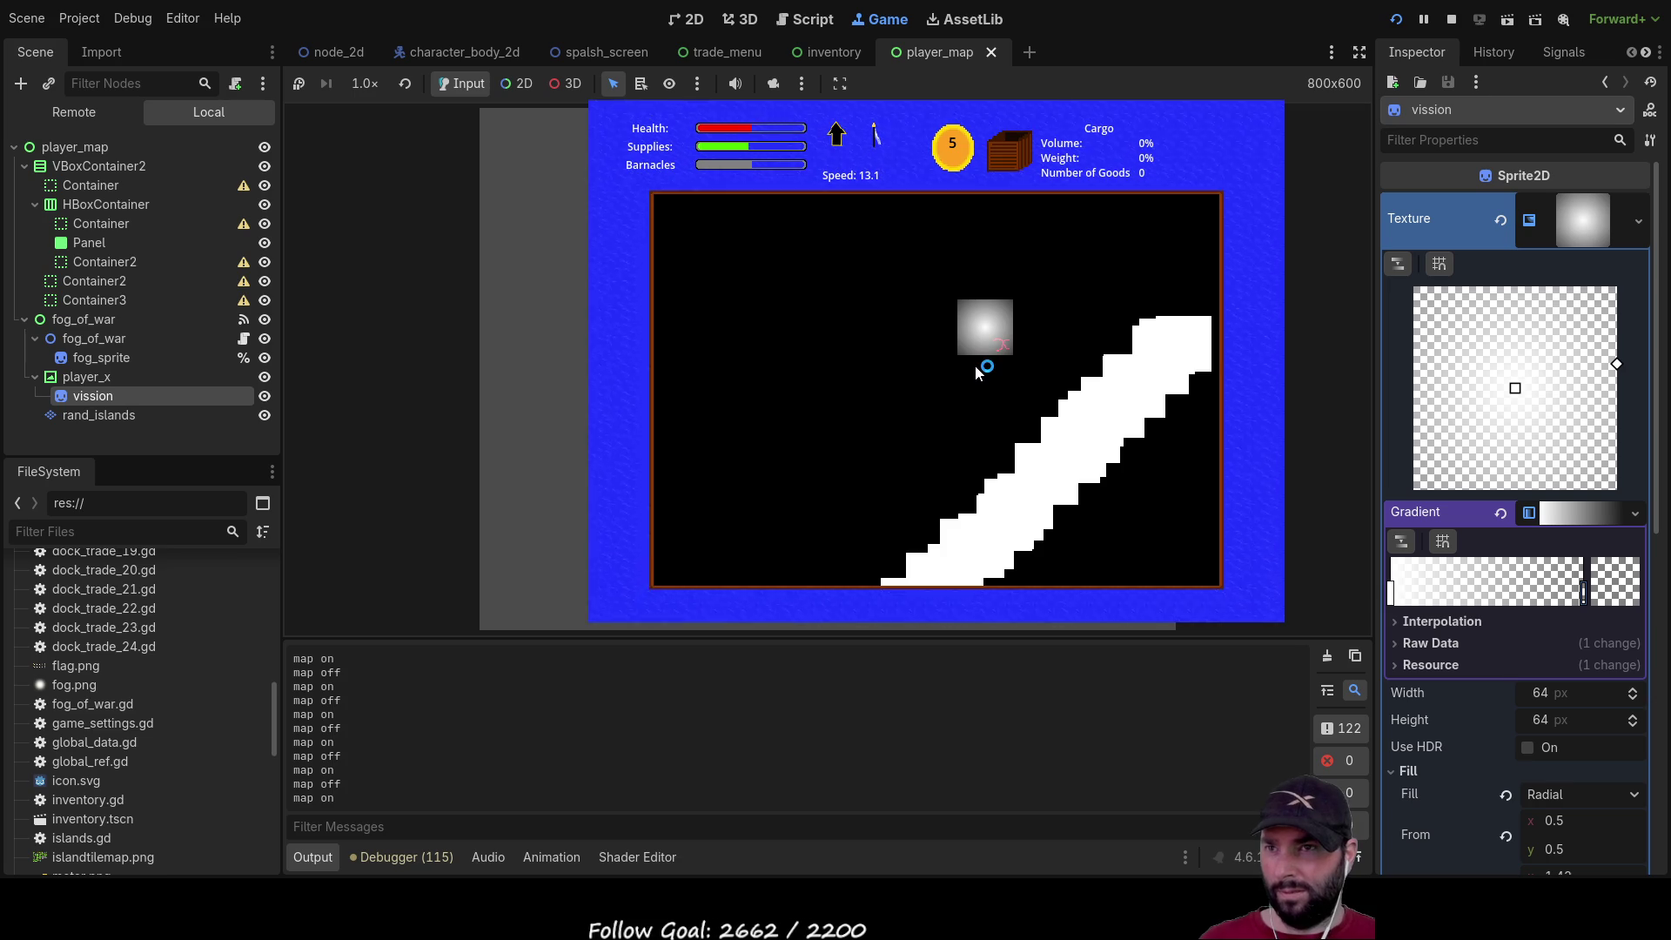
pyautogui.press('m')
pyautogui.press('m')
pyautogui.press('m')
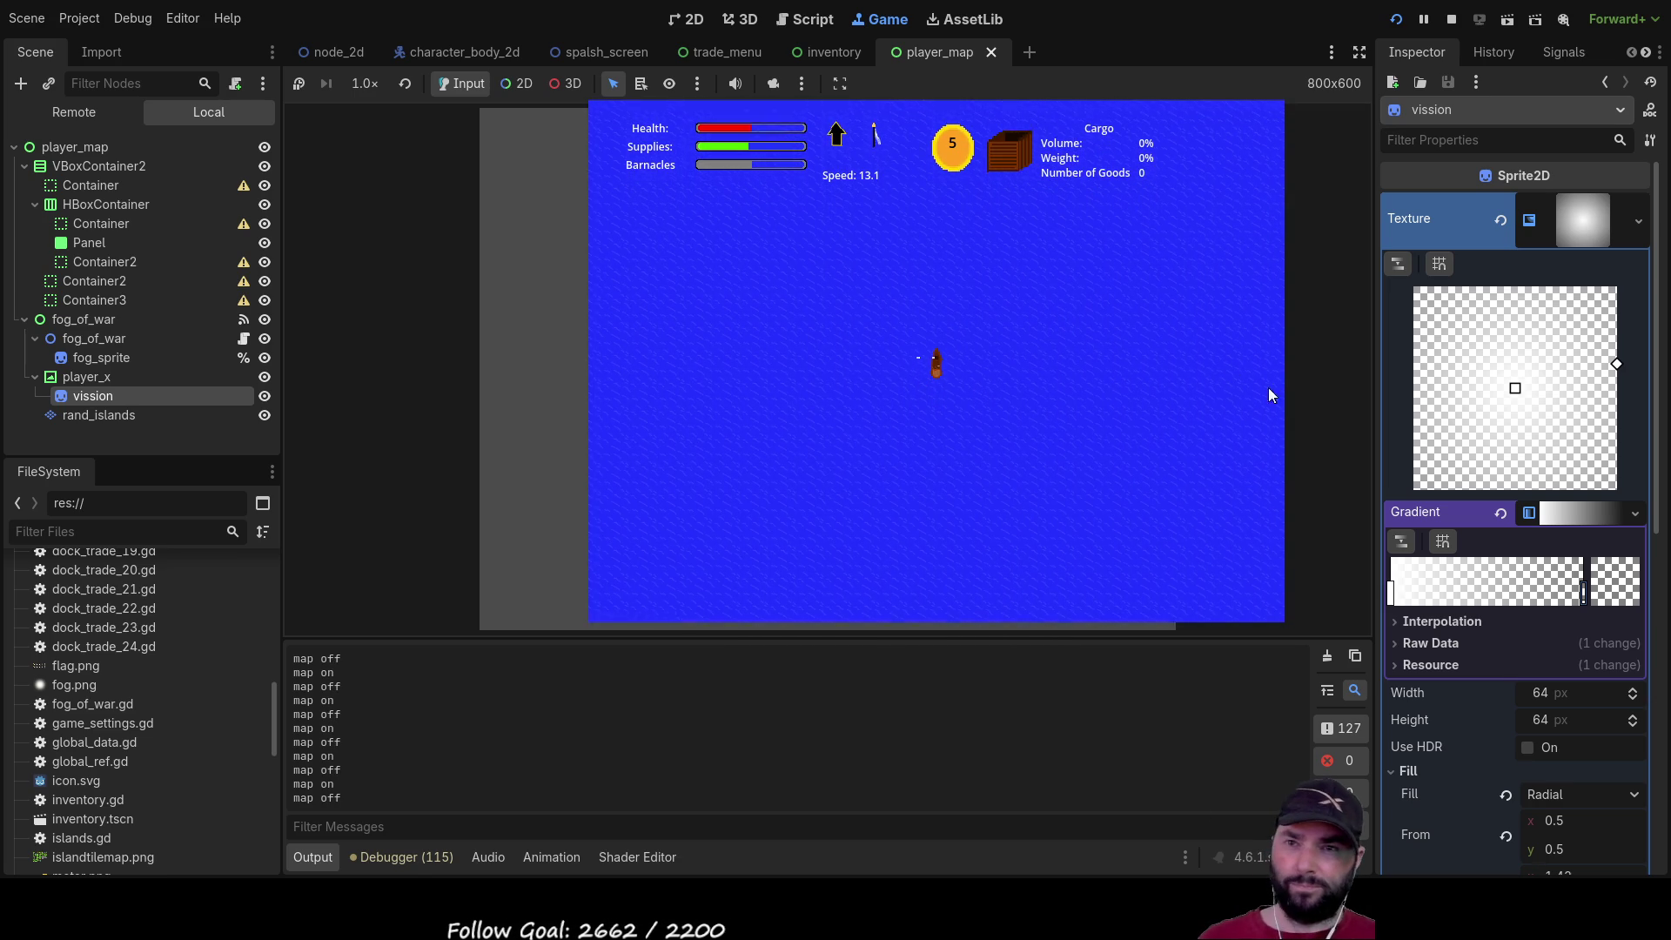
# Add two new stops to the vision gradient and shift them leftward
pyautogui.click(1409, 590)
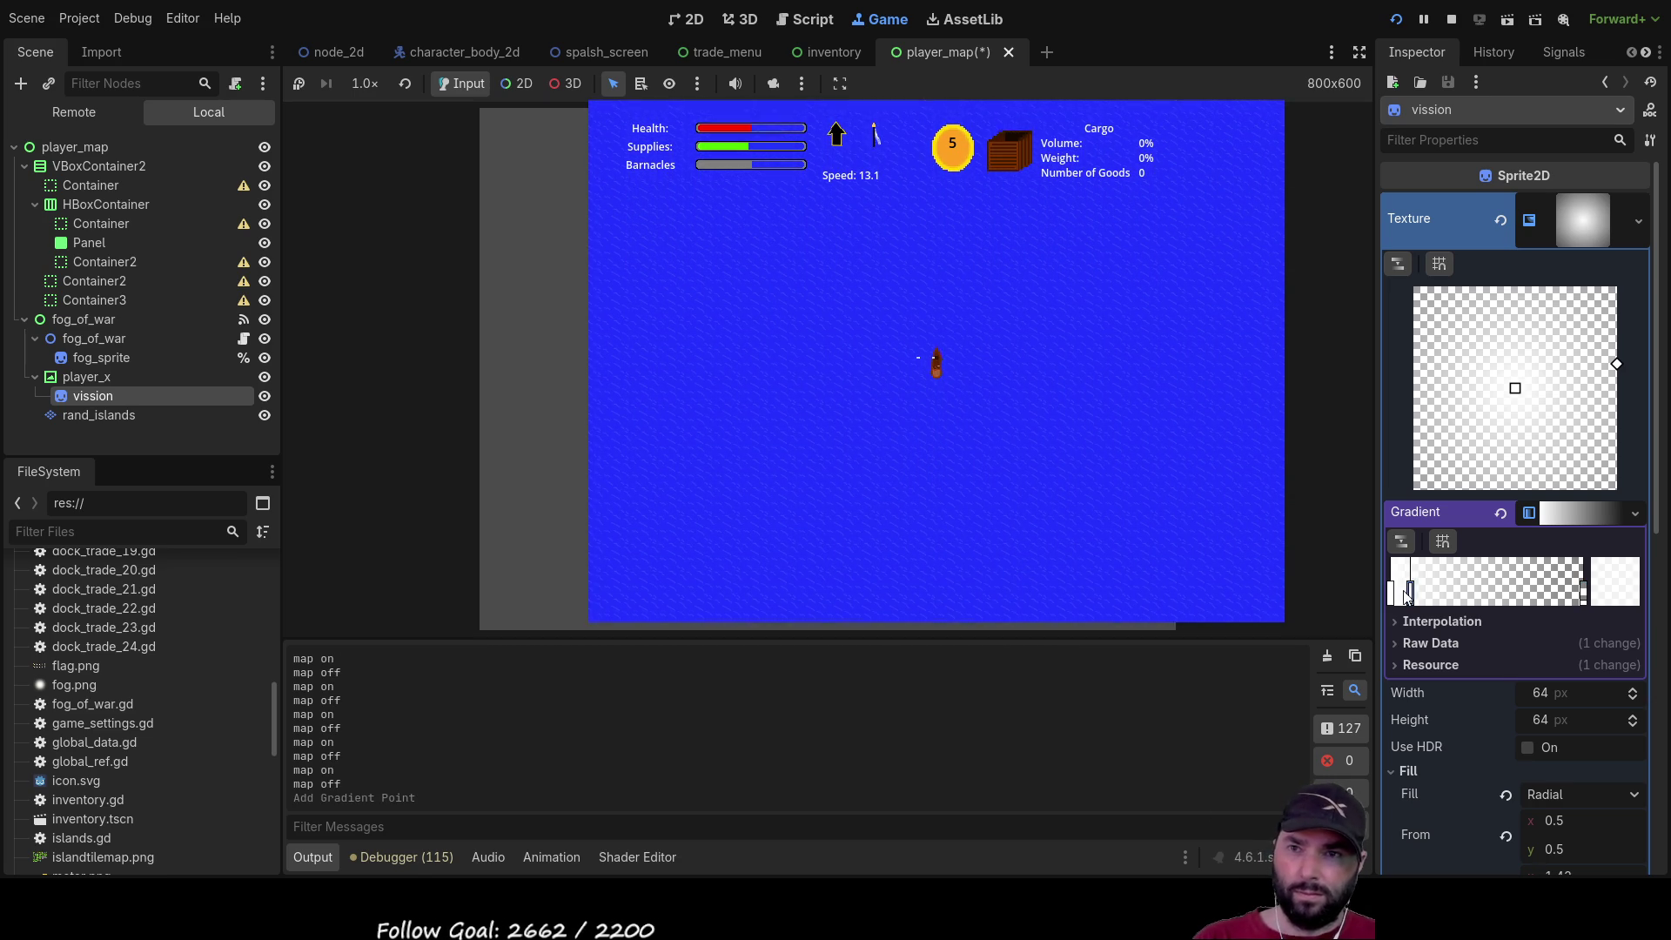
pyautogui.moveTo(1412, 597); pyautogui.dragTo(1358, 595)
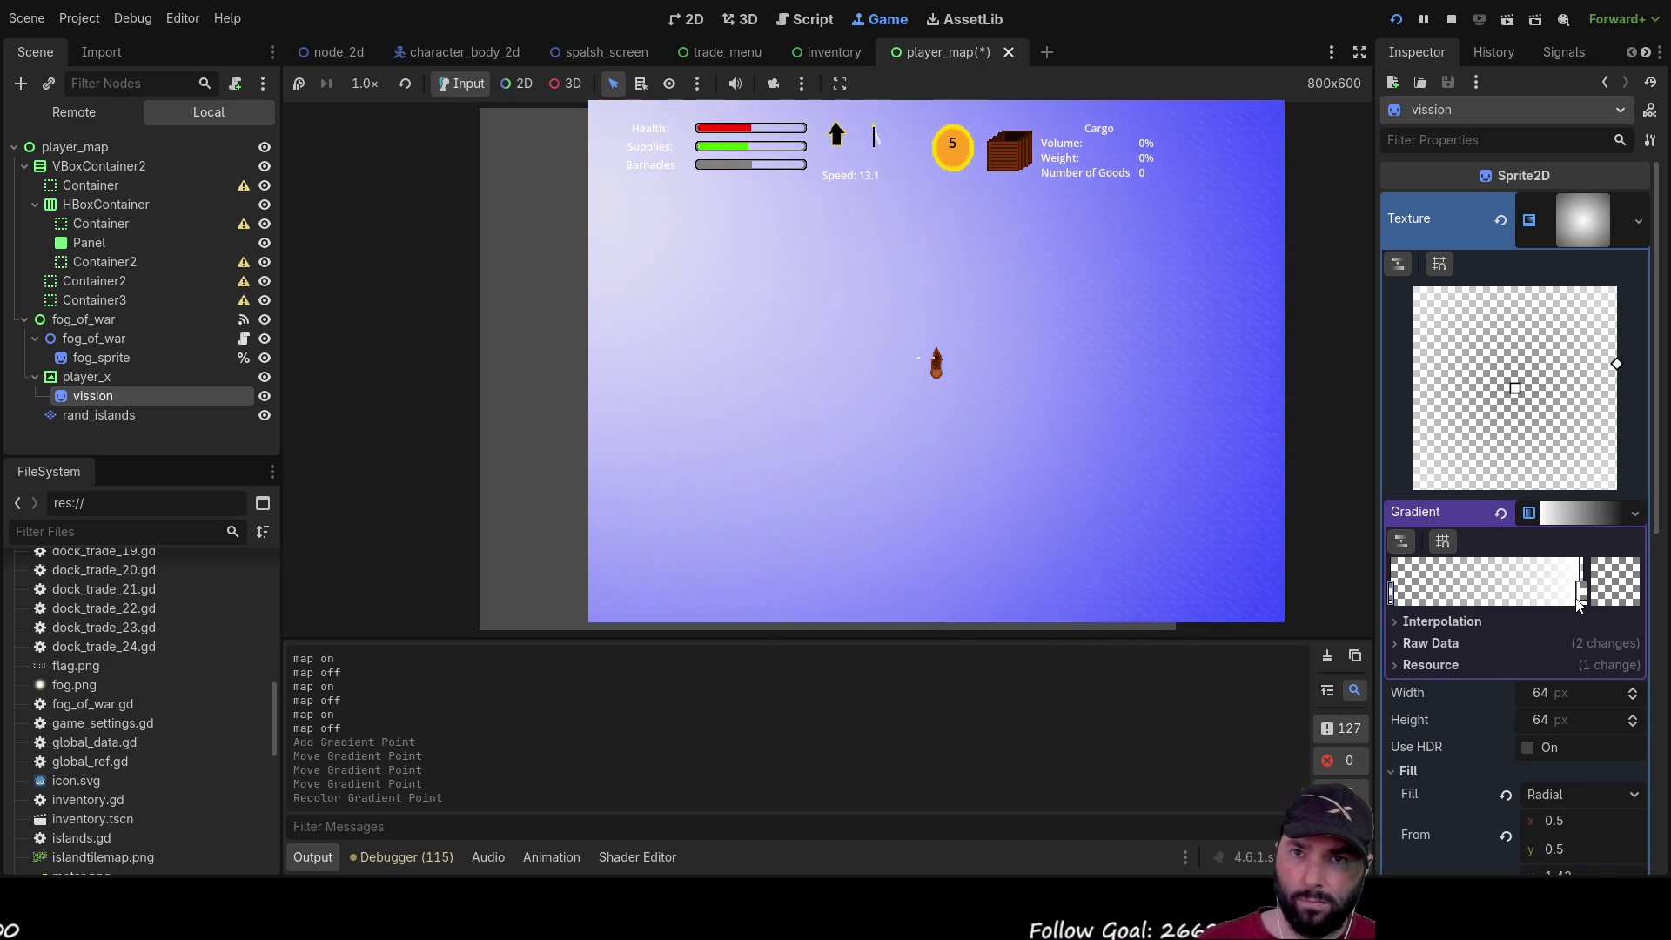
pyautogui.click(1535, 600)
pyautogui.moveTo(1535, 601)
pyautogui.mouseDown()
pyautogui.moveTo(1471, 601)
pyautogui.moveTo(1524, 600)
pyautogui.mouseUp()
# Remove the extra middle stop, move the remaining stop to the gradient's end, and reopen the fog map
pyautogui.click(1585, 598)
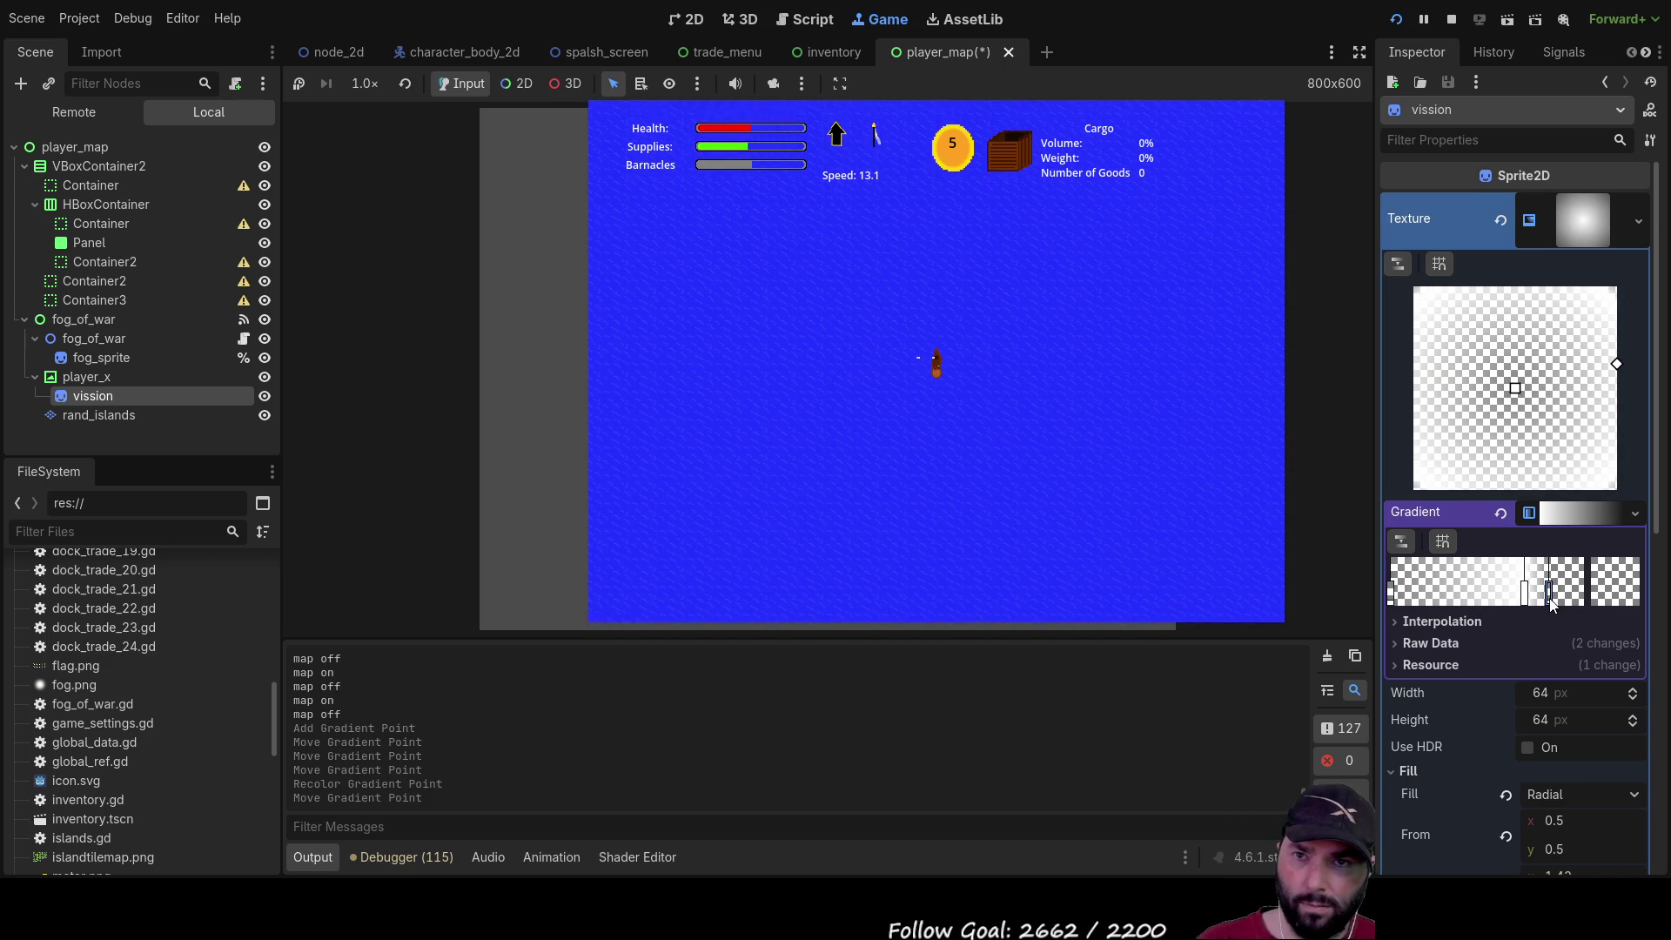
pyautogui.click(1526, 599)
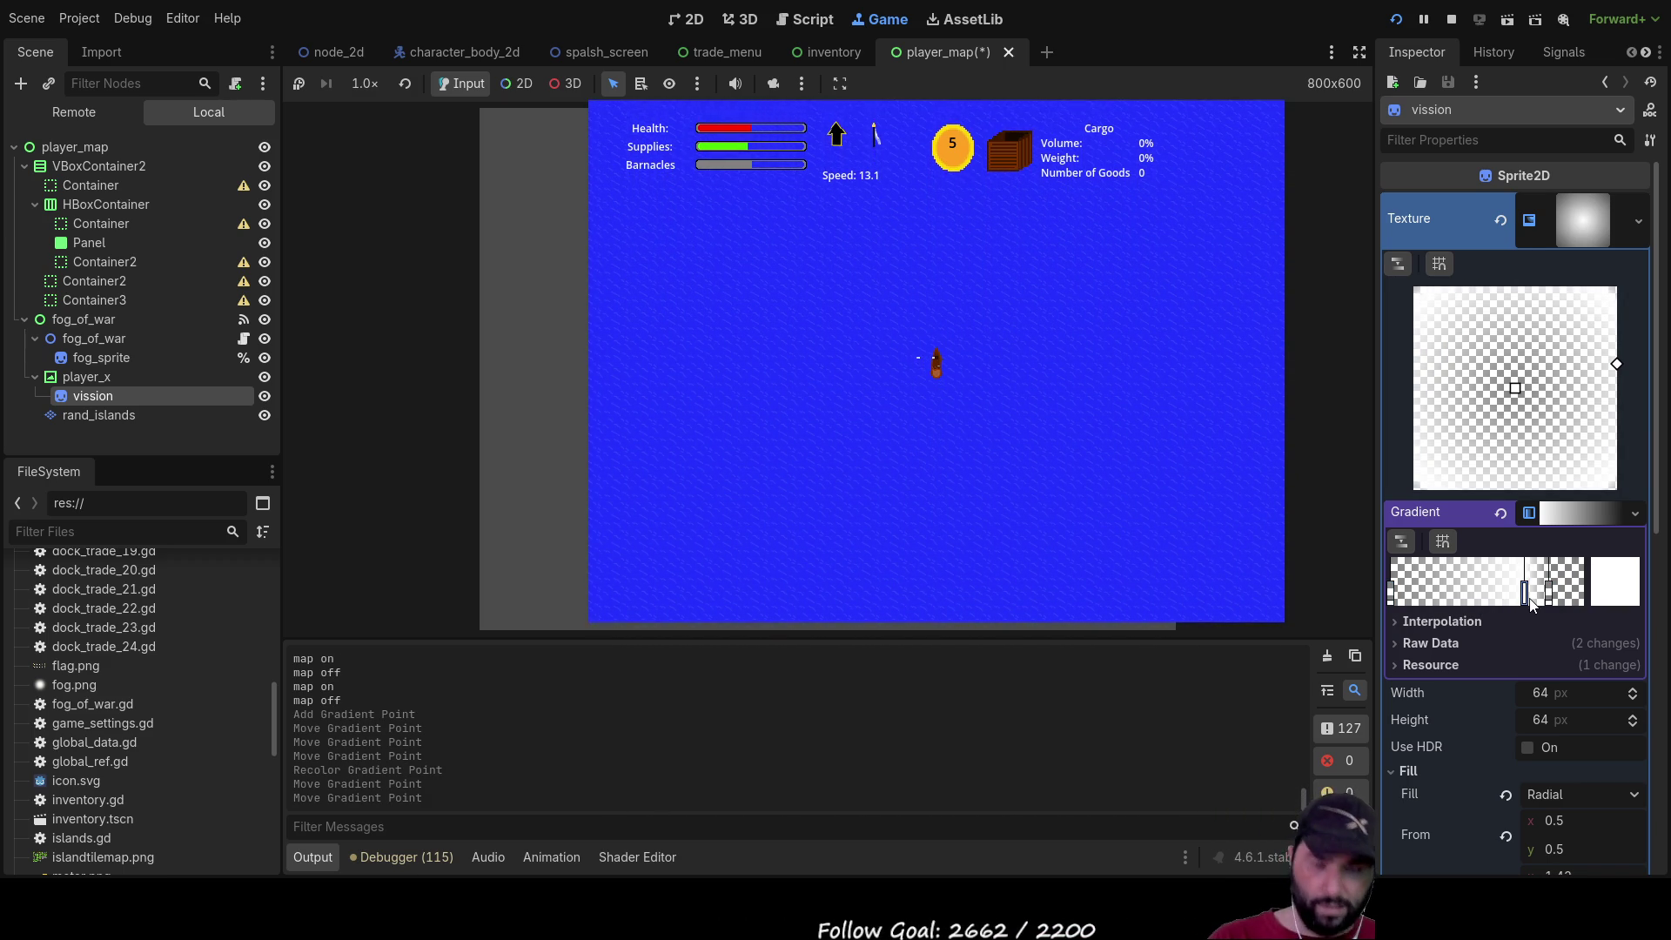
pyautogui.rightClick(1529, 598)
pyautogui.moveTo(1548, 598); pyautogui.dragTo(1605, 602)
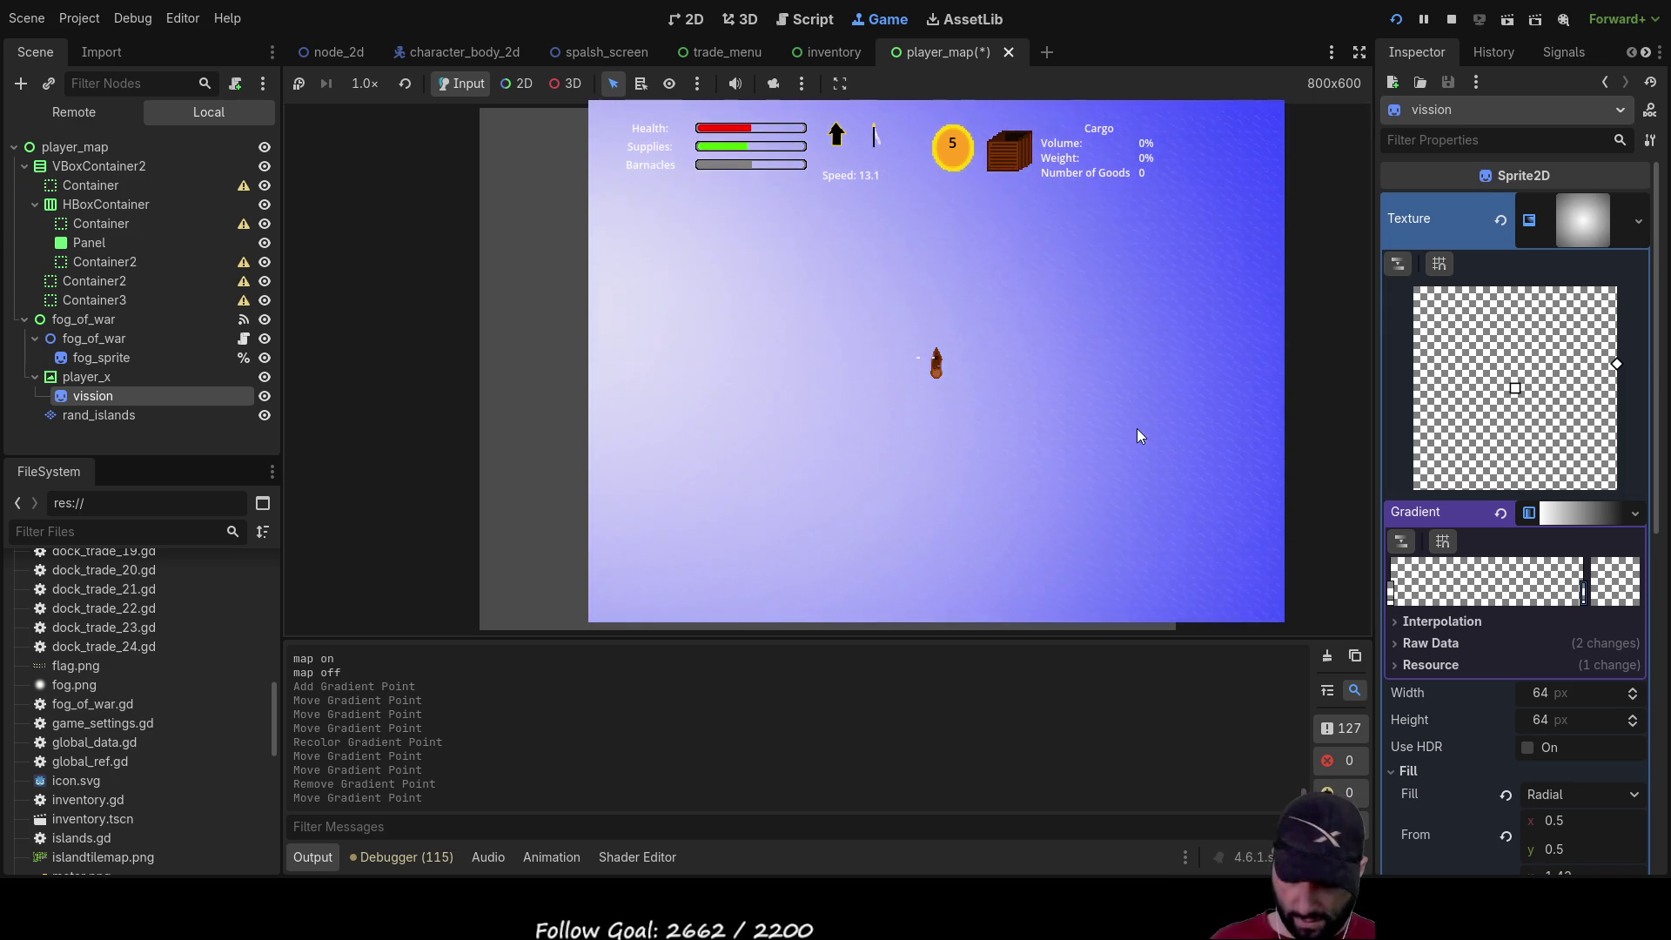
pyautogui.press('m')
pyautogui.press('m')
pyautogui.press('m')
pyautogui.press('m')
pyautogui.press('m')
pyautogui.press('m')
pyautogui.press('m')
pyautogui.press('m')
pyautogui.press('m')
pyautogui.press('m')
pyautogui.press('m')
pyautogui.press('m')
pyautogui.press('m')
pyautogui.press('m')
pyautogui.press('m')
pyautogui.press('m')
pyautogui.press('m')
pyautogui.press('m')
pyautogui.press('m')
pyautogui.press('m')
pyautogui.press('m')
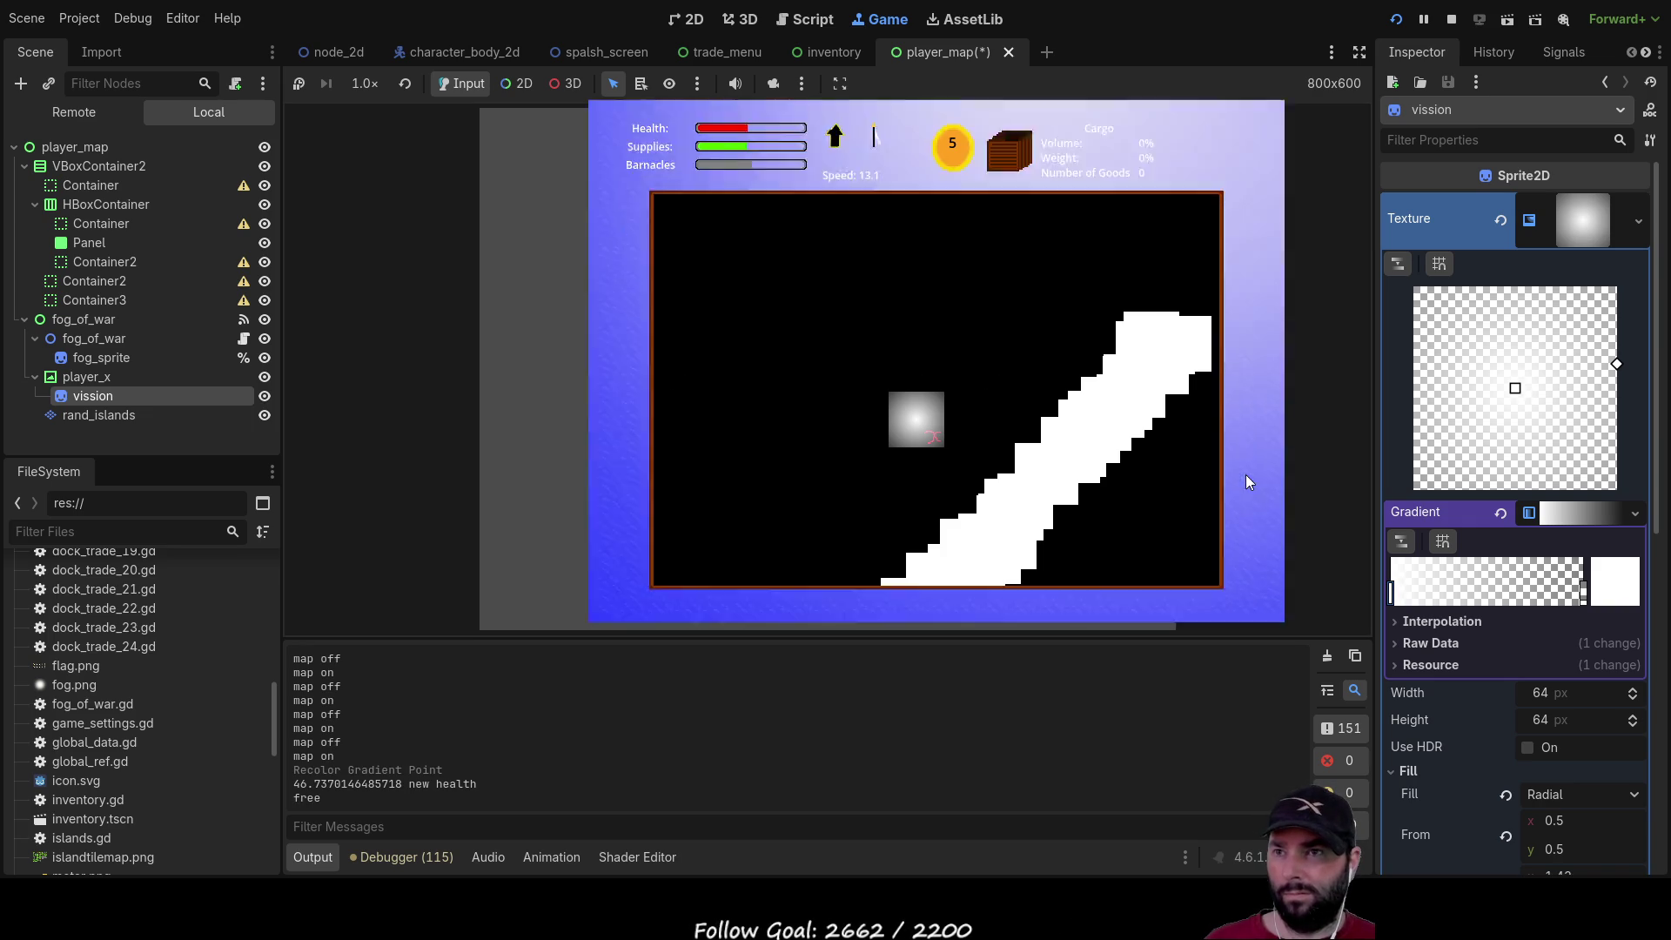
# Check the fog map, then drag the gradient stops toward the middle and the far end
pyautogui.press('m')
pyautogui.press('m')
pyautogui.press('m')
pyautogui.press('m')
pyautogui.press('m')
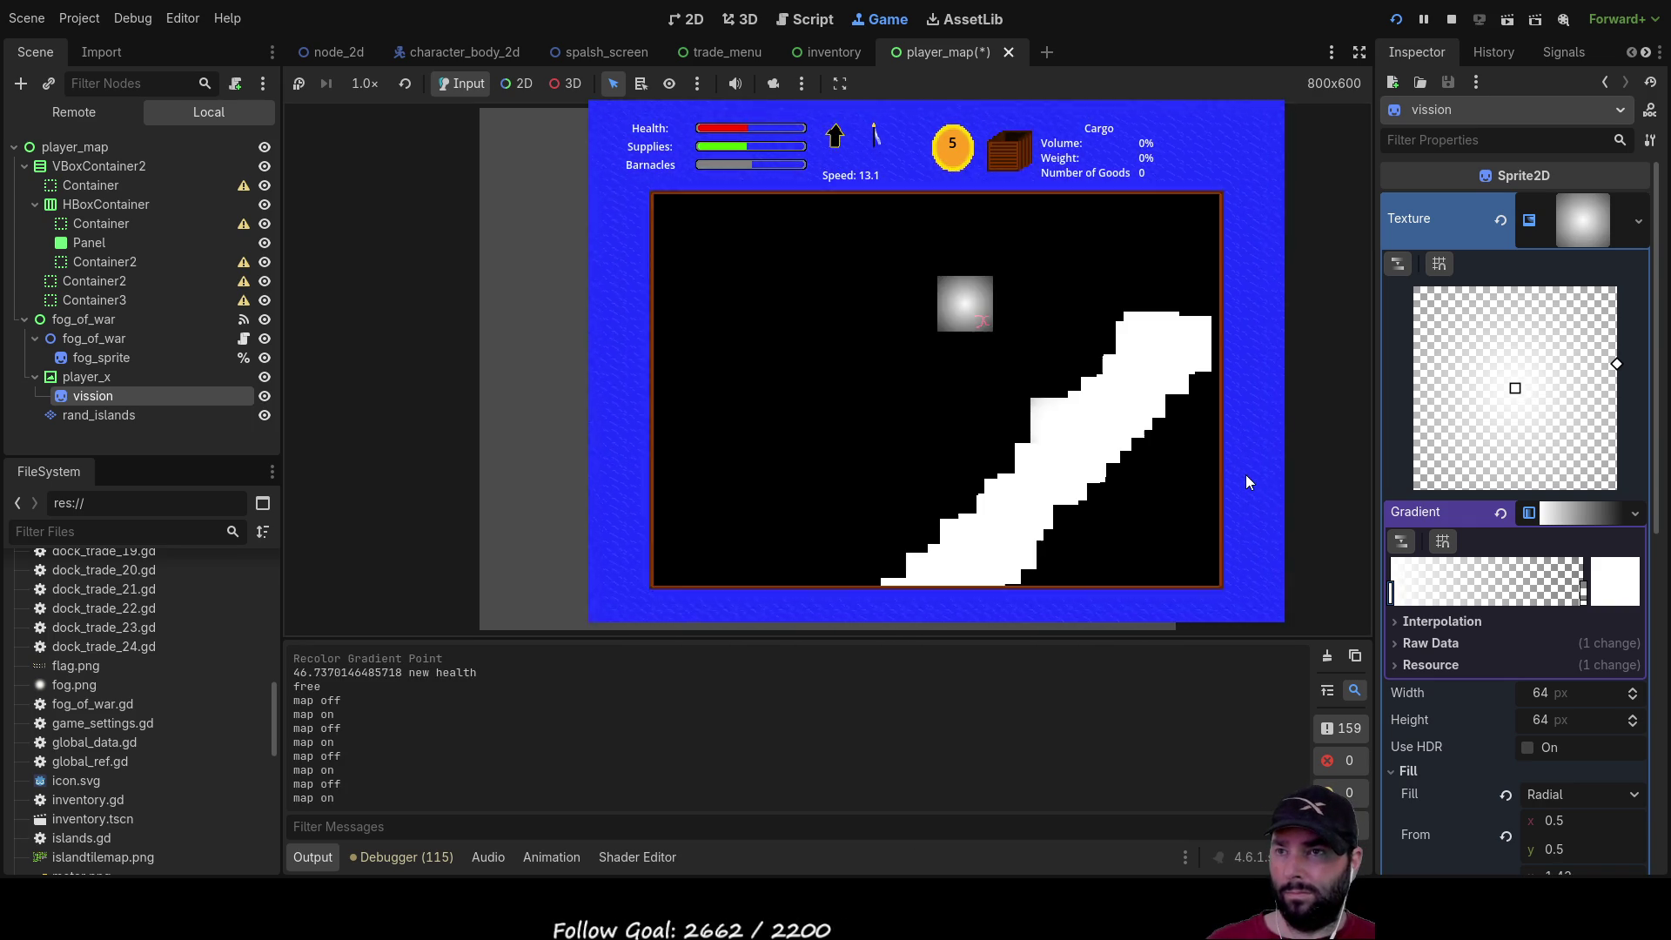
pyautogui.press('m')
pyautogui.press('m')
pyautogui.press('m')
pyautogui.press('m')
pyautogui.press('m')
pyautogui.press('m')
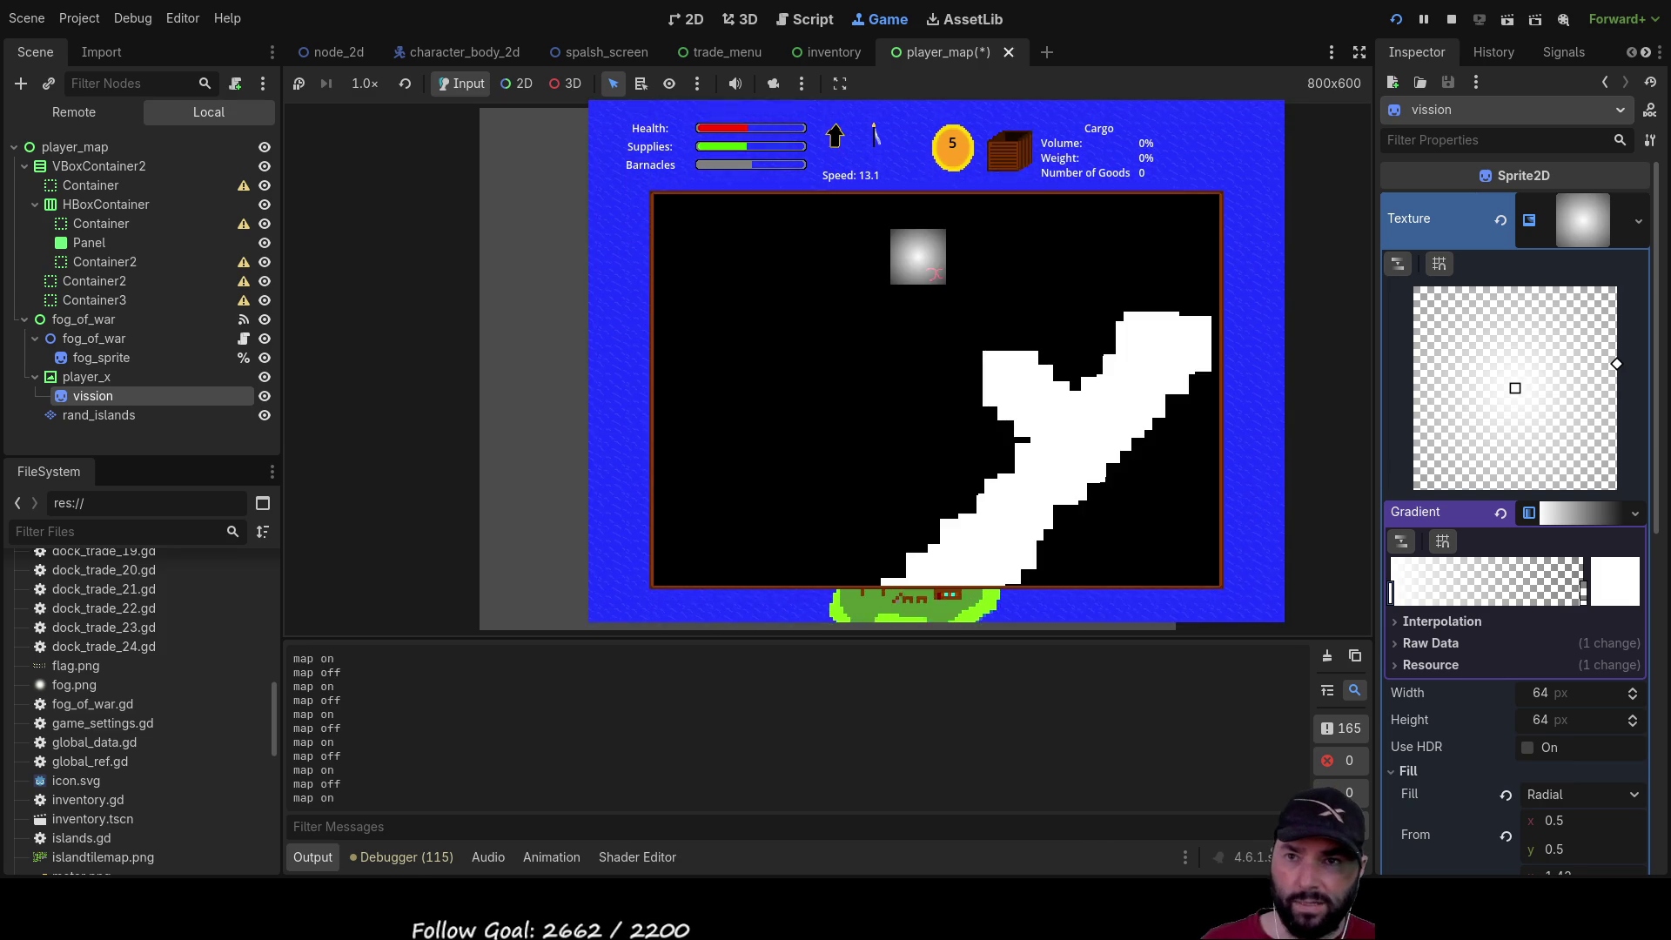
pyautogui.moveTo(1392, 592)
pyautogui.mouseDown()
pyautogui.moveTo(1536, 593)
pyautogui.moveTo(1320, 599)
pyautogui.mouseUp()
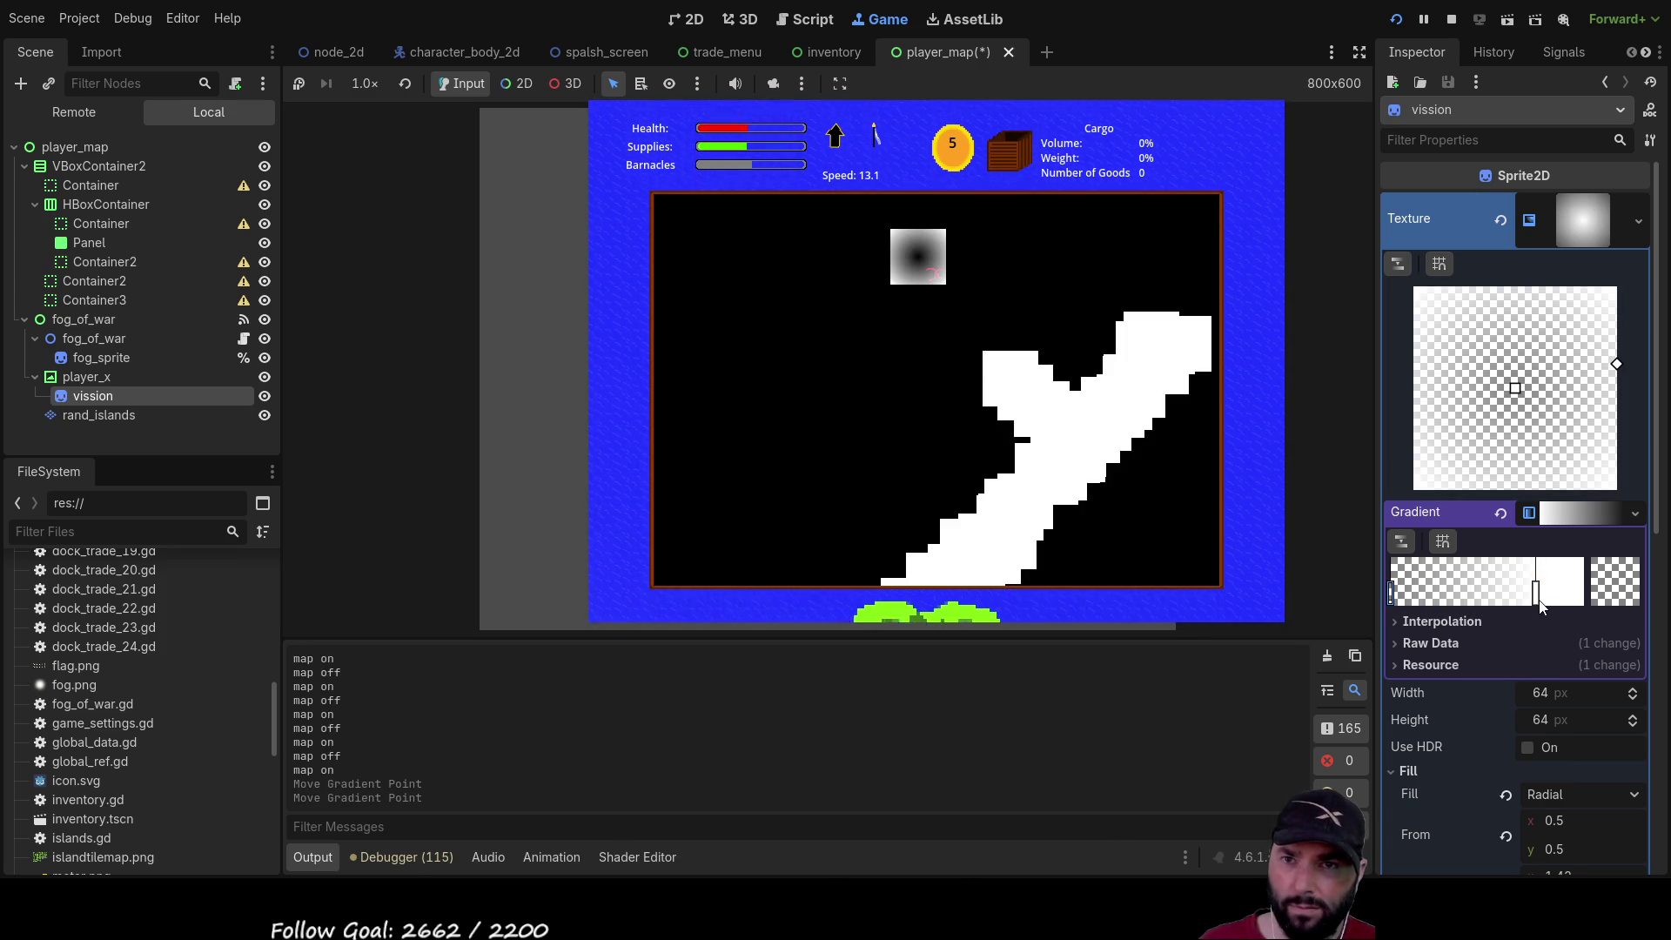
pyautogui.moveTo(1537, 594); pyautogui.dragTo(1584, 599)
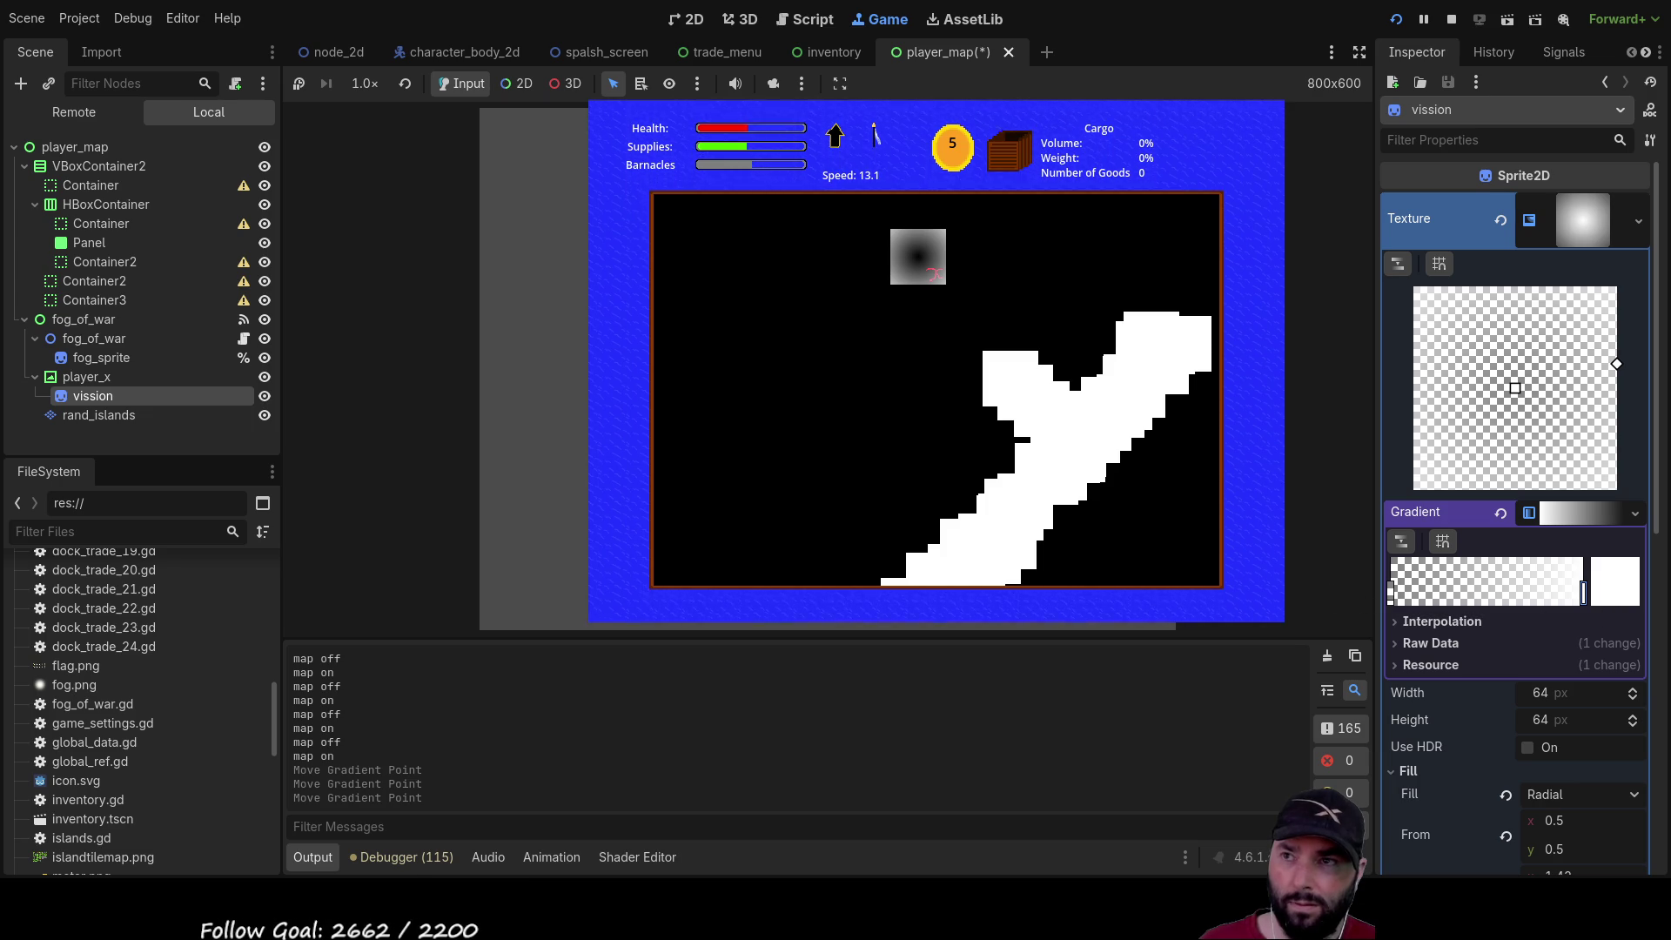
pyautogui.click(773, 83)
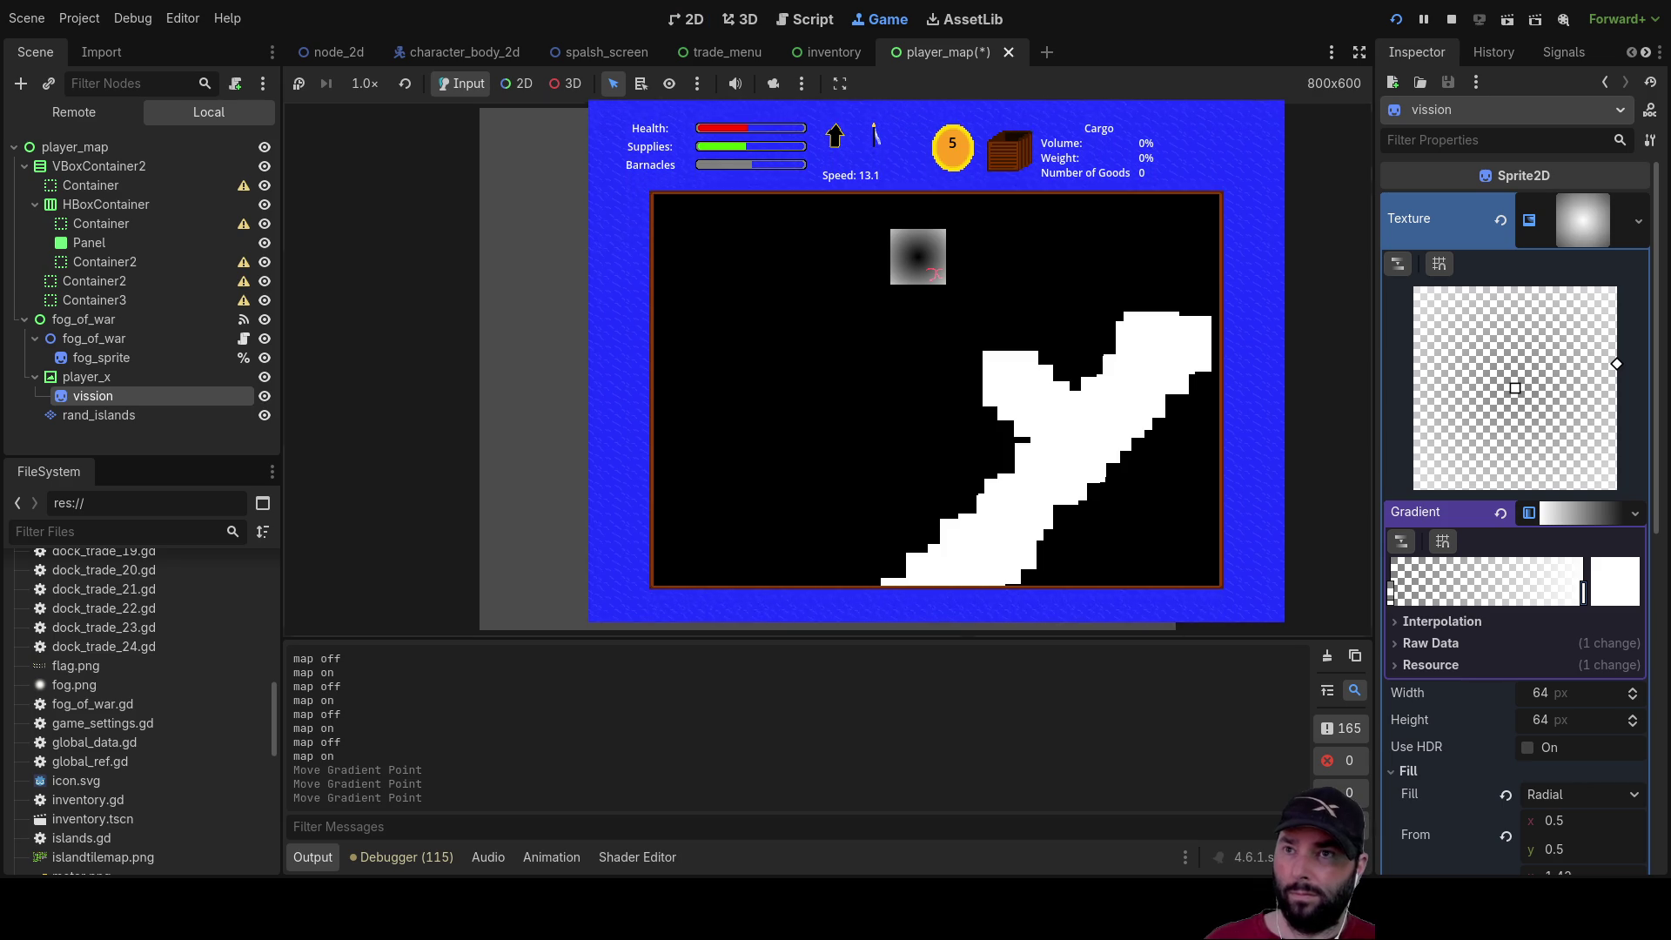
# Toggle the in-game map several times while sailing to check the revealed trail
pyautogui.press('m')
pyautogui.press('m')
pyautogui.press('m')
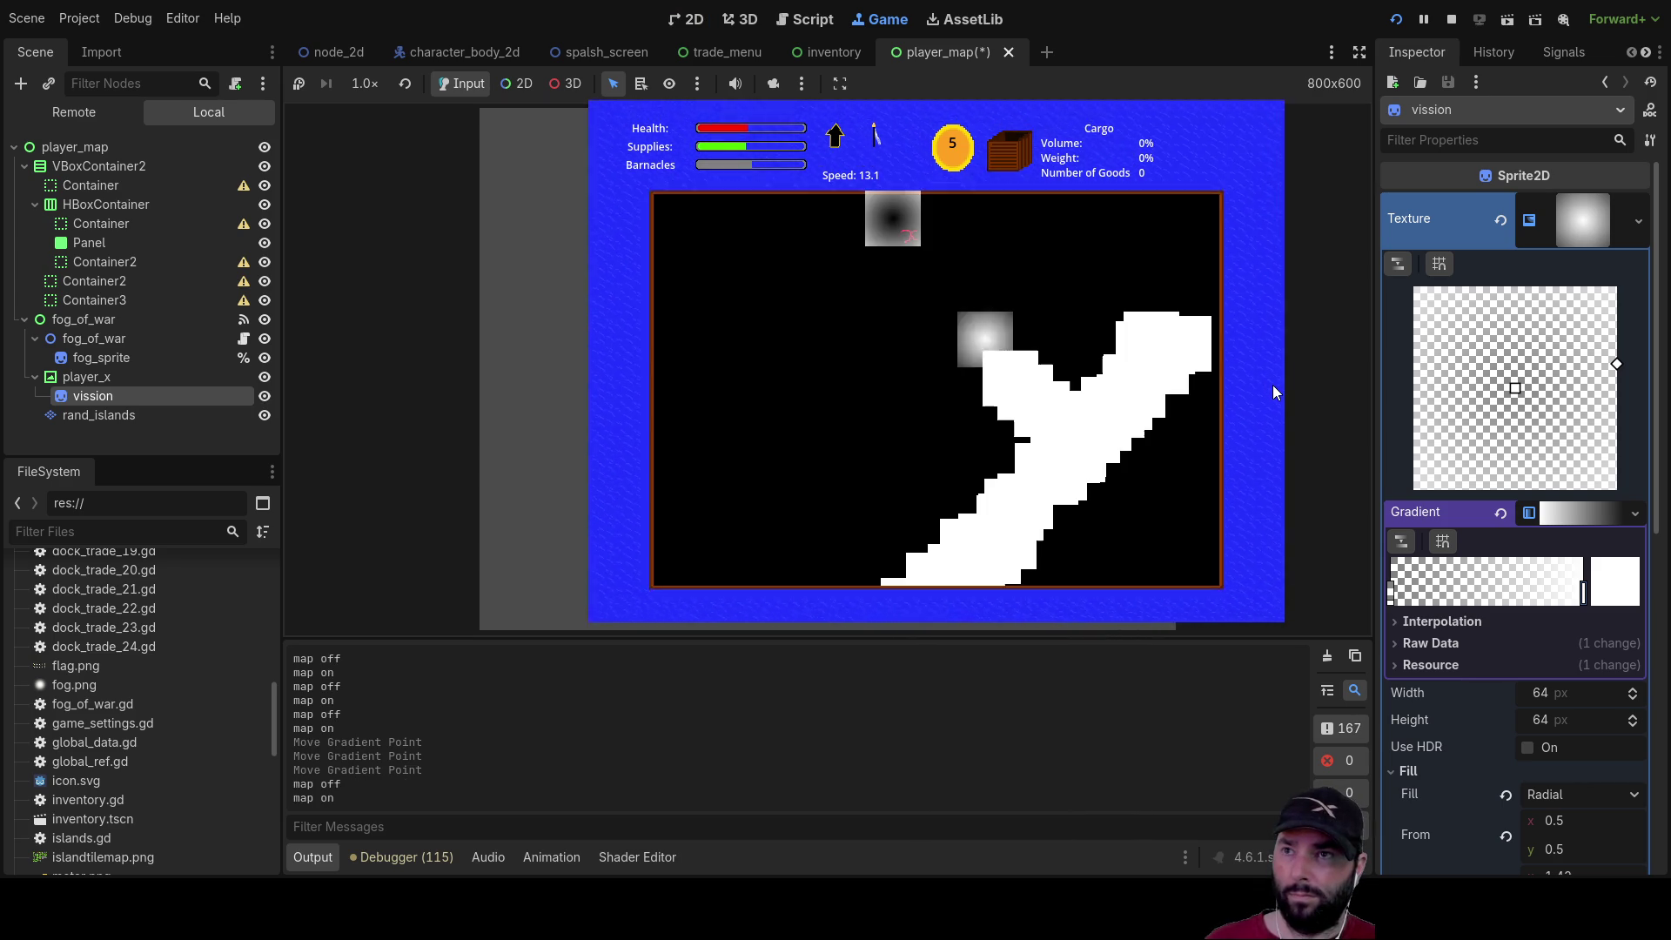
pyautogui.press('m')
pyautogui.press('m')
pyautogui.press('m')
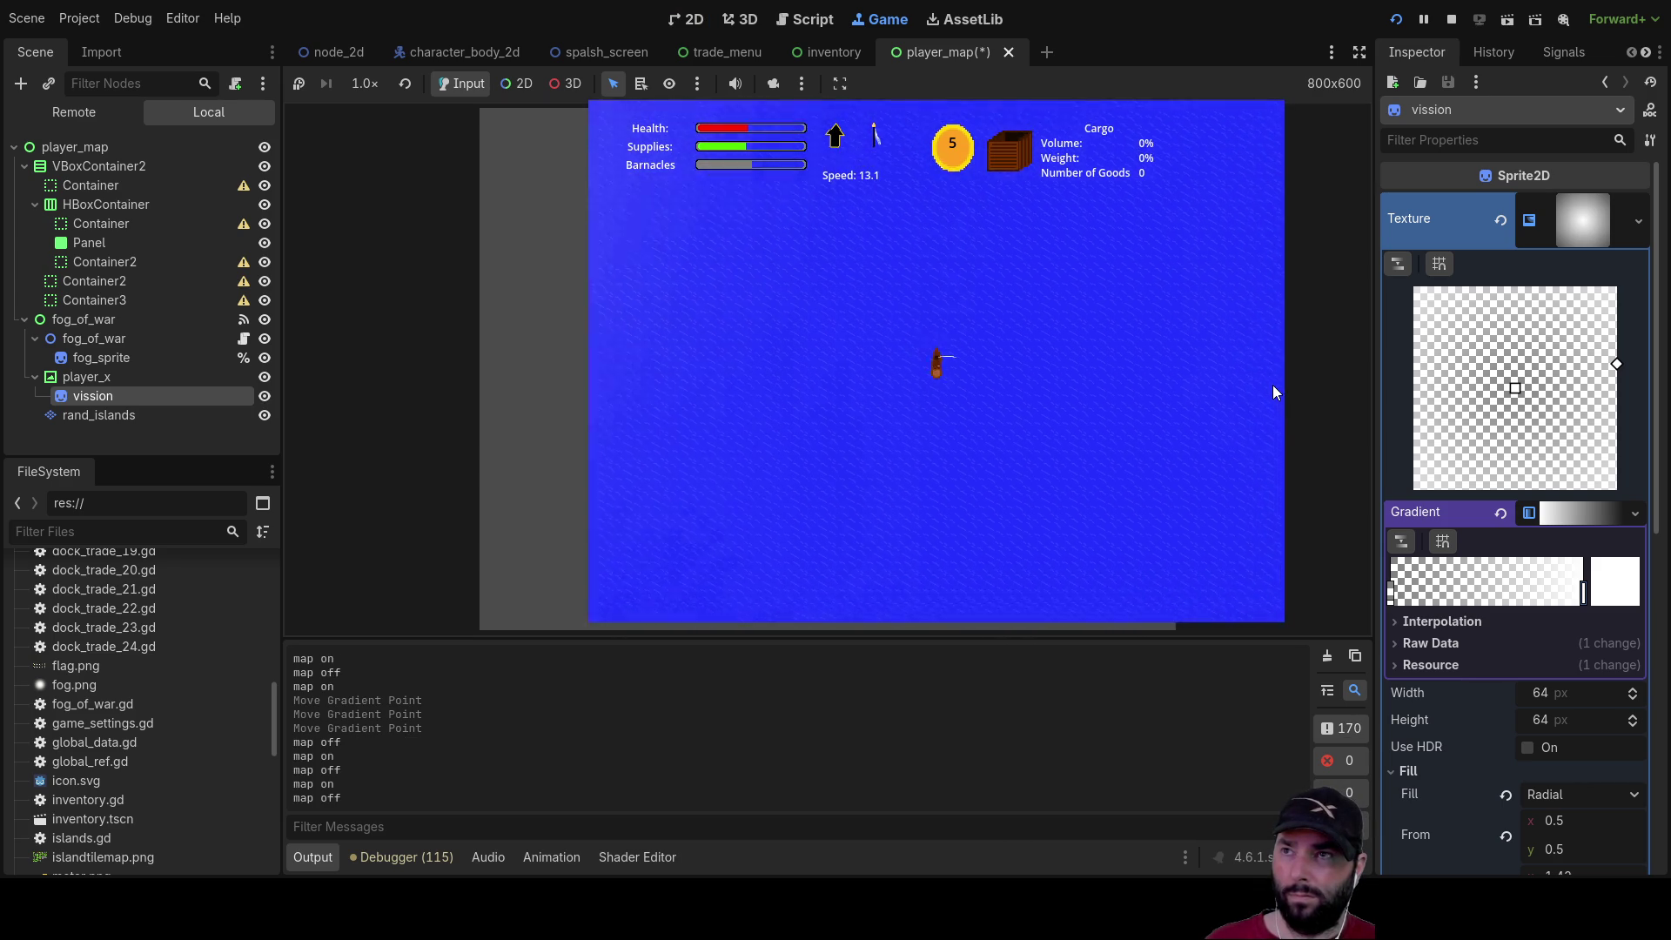
pyautogui.press('m')
pyautogui.press('m')
pyautogui.press('m')
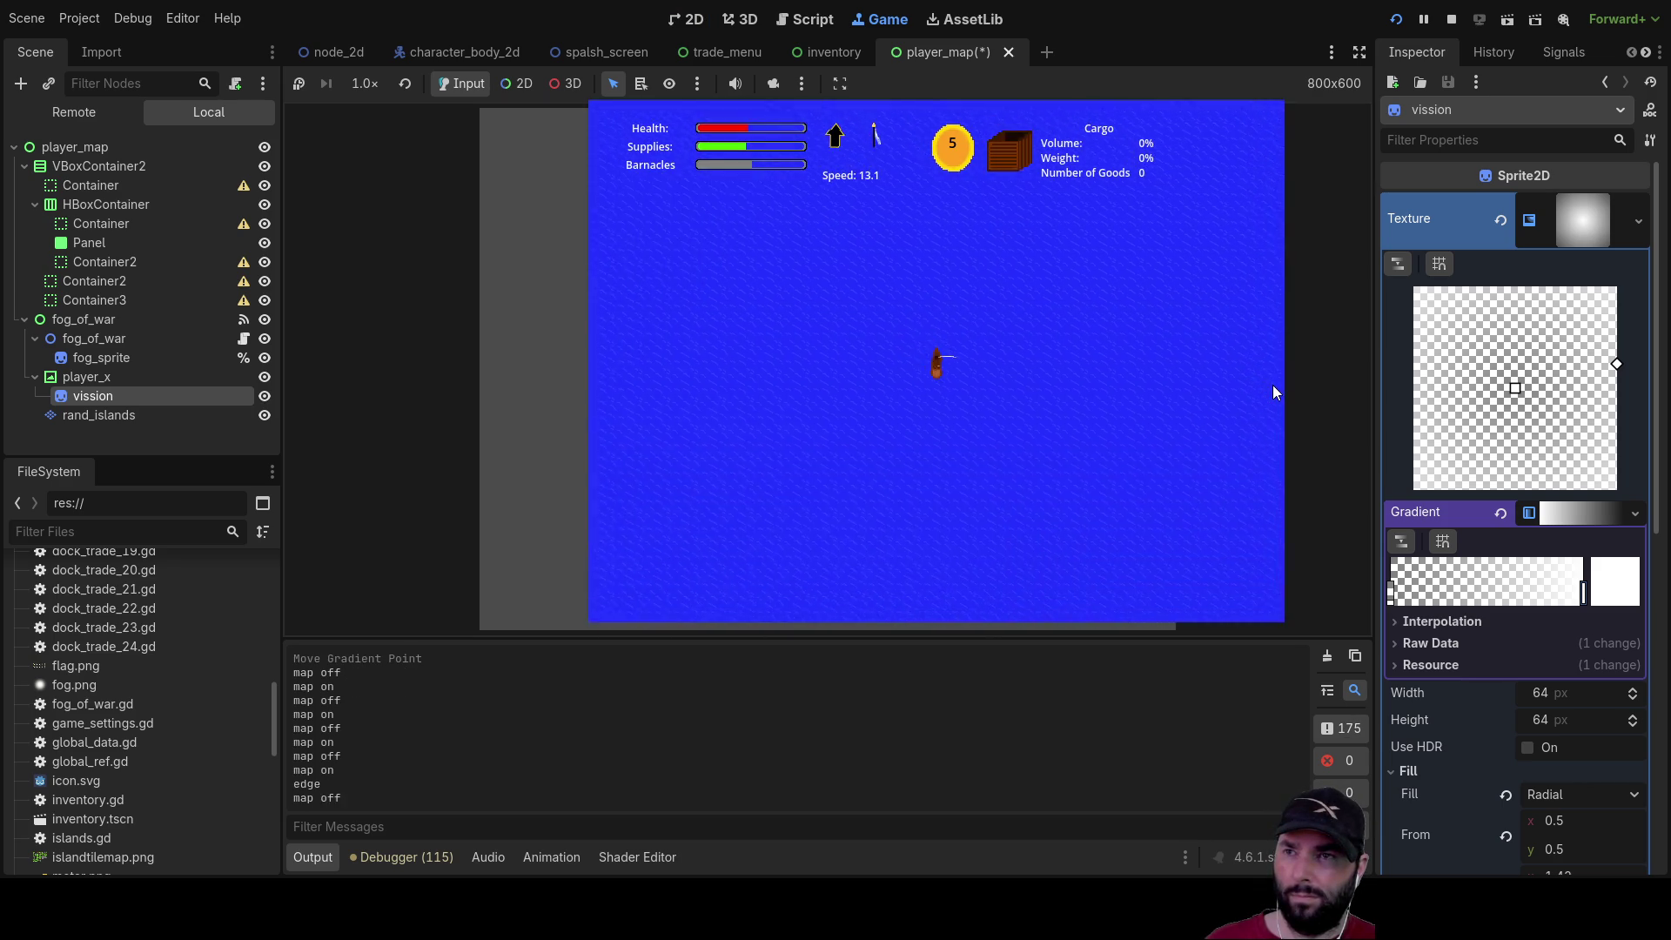
pyautogui.press('m')
pyautogui.press('m')
pyautogui.press('m')
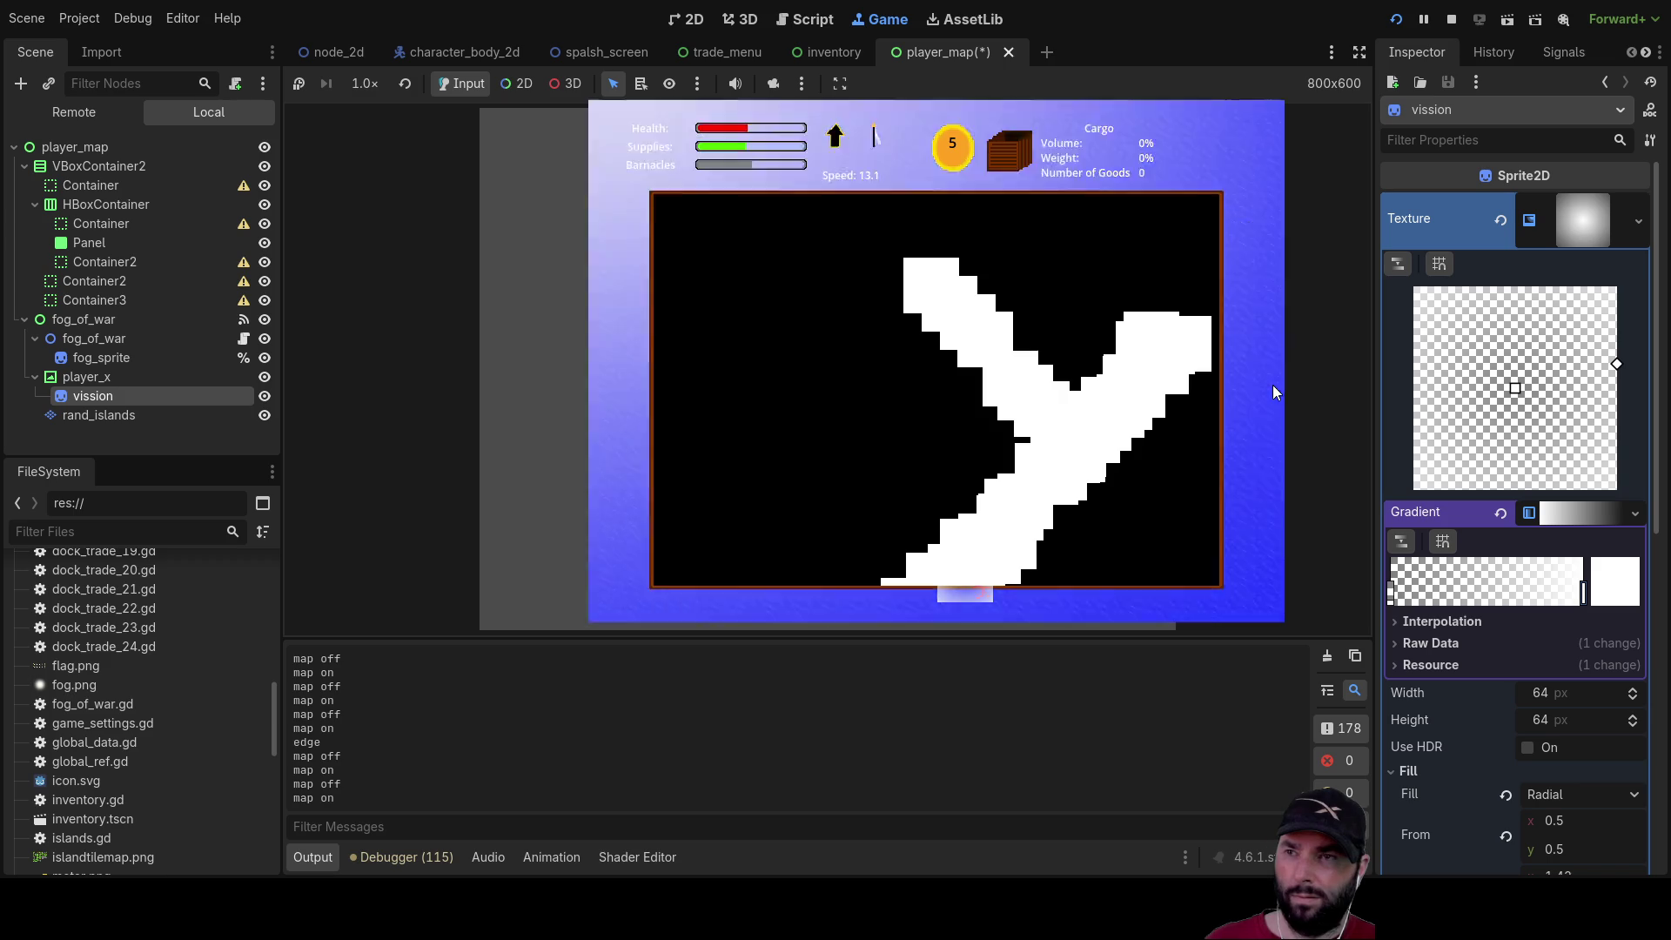
pyautogui.press('m')
pyautogui.press('m')
pyautogui.press('m')
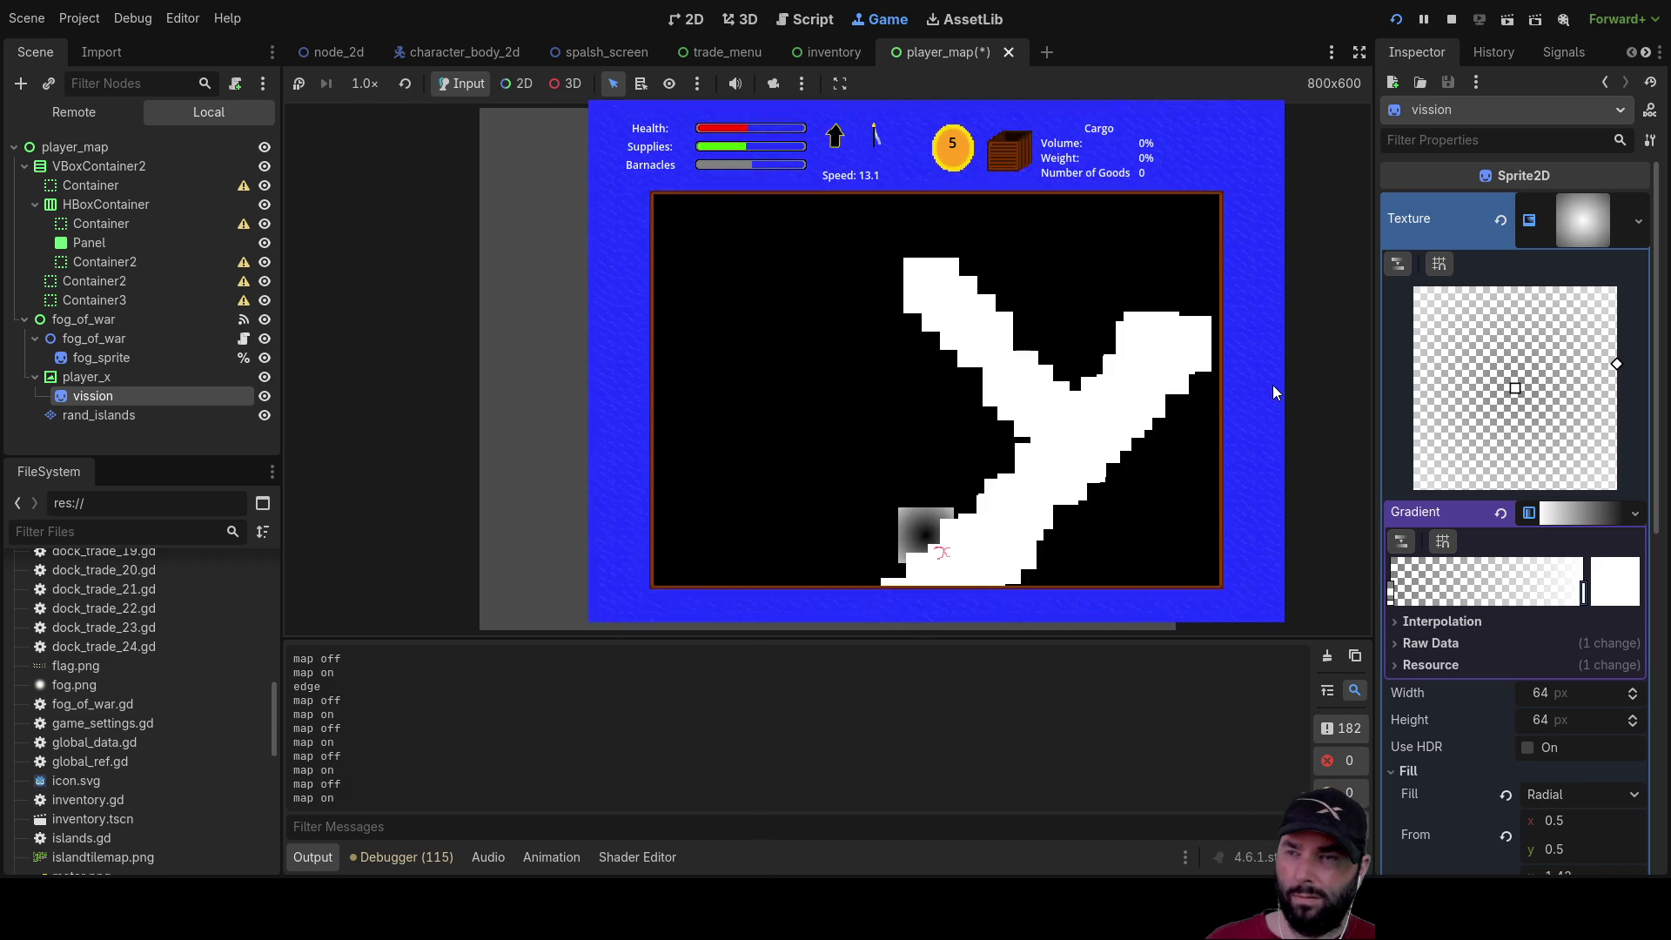
pyautogui.press('m')
pyautogui.press('m')
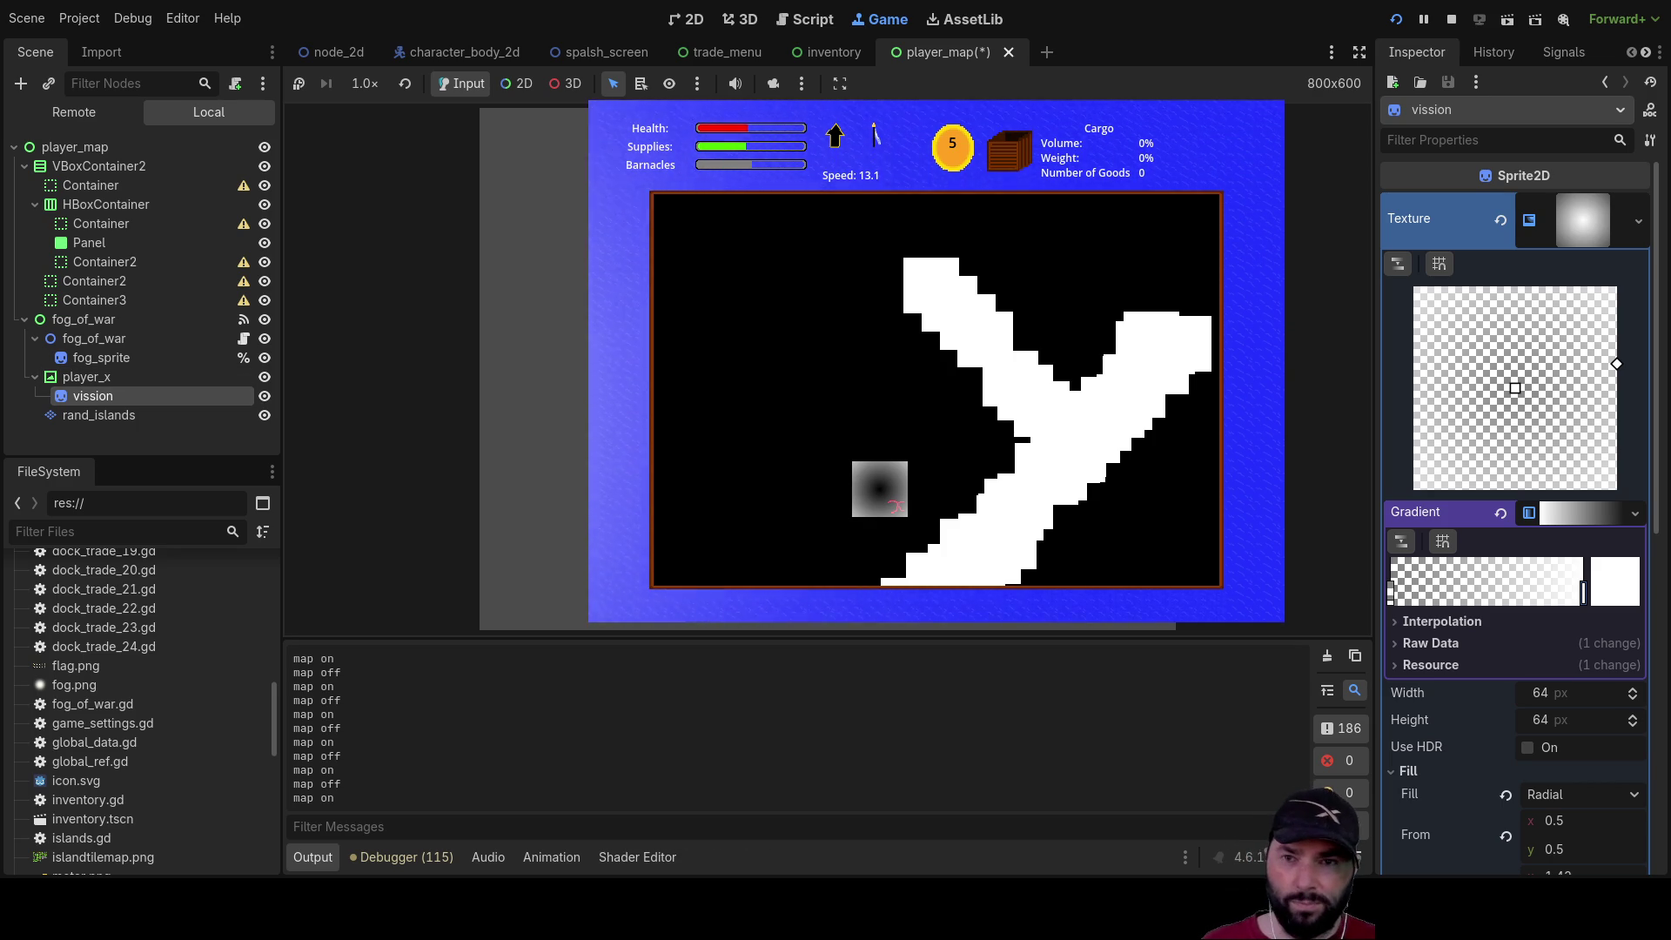
# Expand the vission sprite's Visibility section in the Inspector
pyautogui.scroll(-5, 1515, 522)
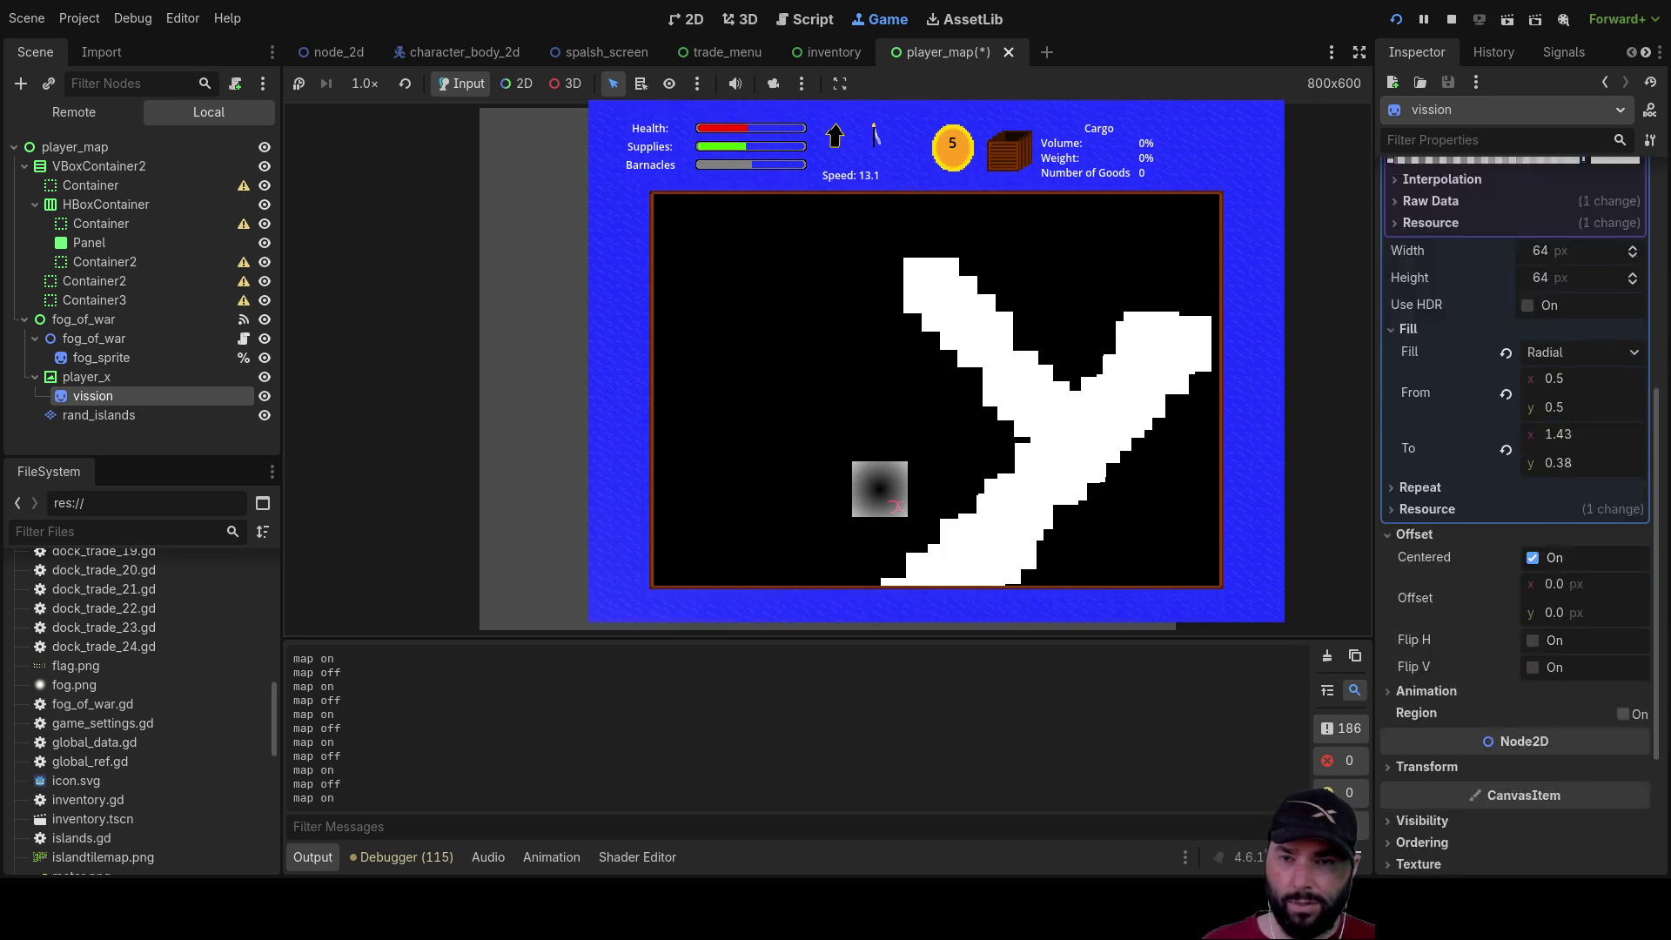
pyautogui.scroll(-3, 1514, 513)
pyautogui.click(1391, 606)
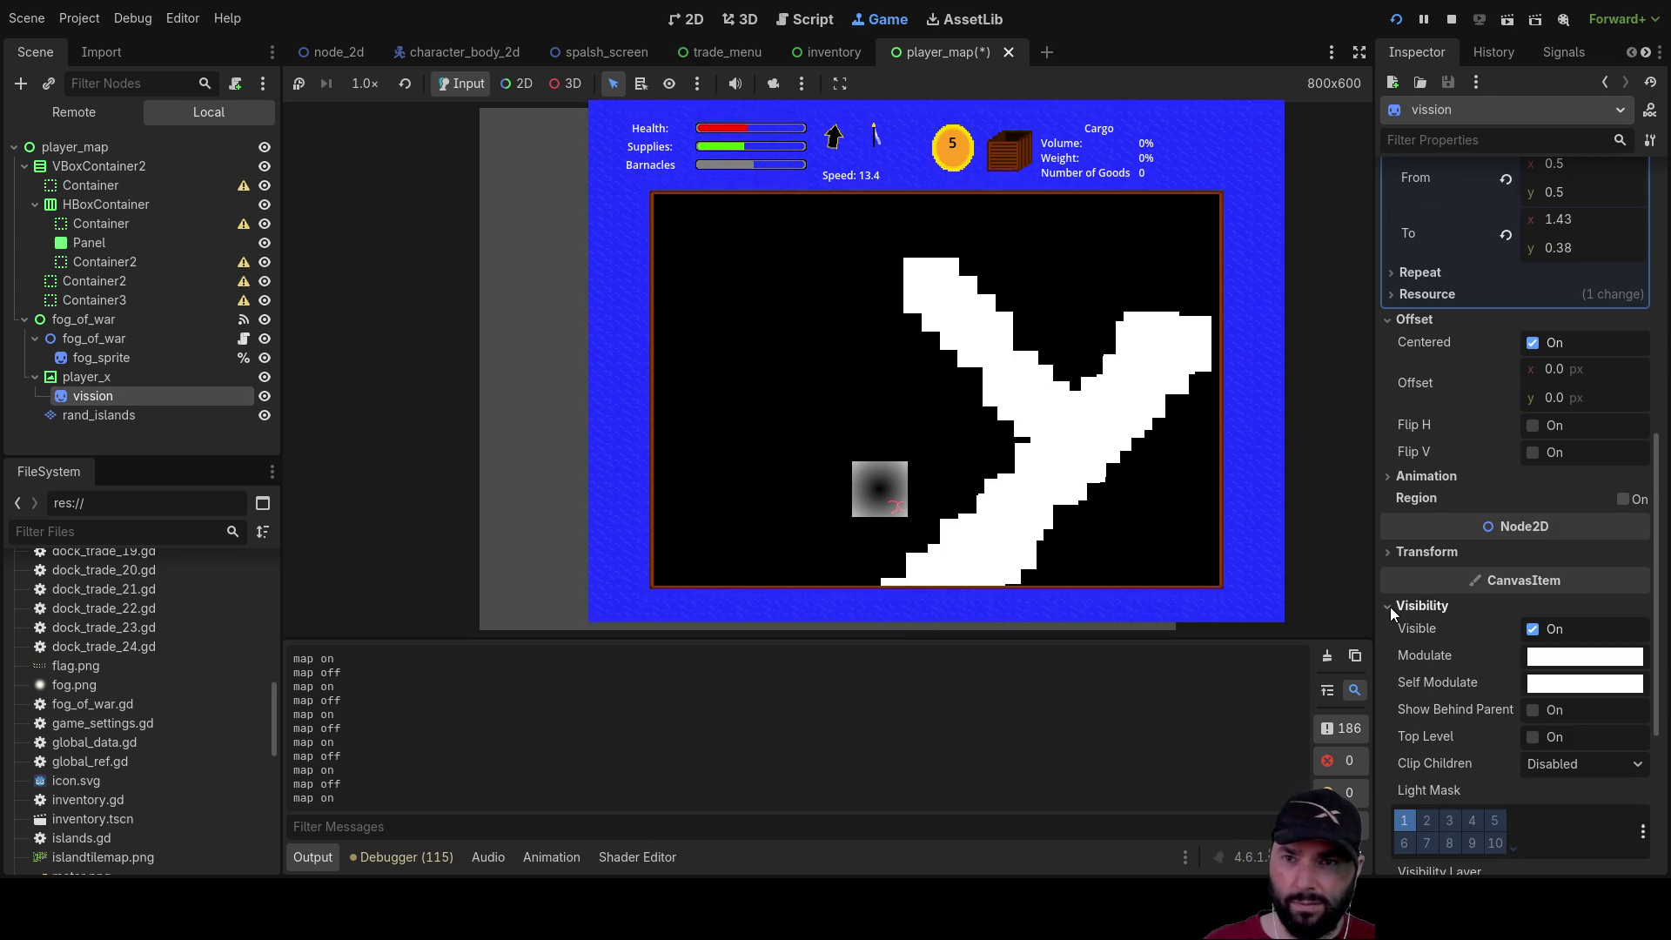
# Under Ordering, set the vission sprite's Z Index to -2 and fog_sprite's Z Index to 1
pyautogui.click(1391, 604)
pyautogui.click(1393, 627)
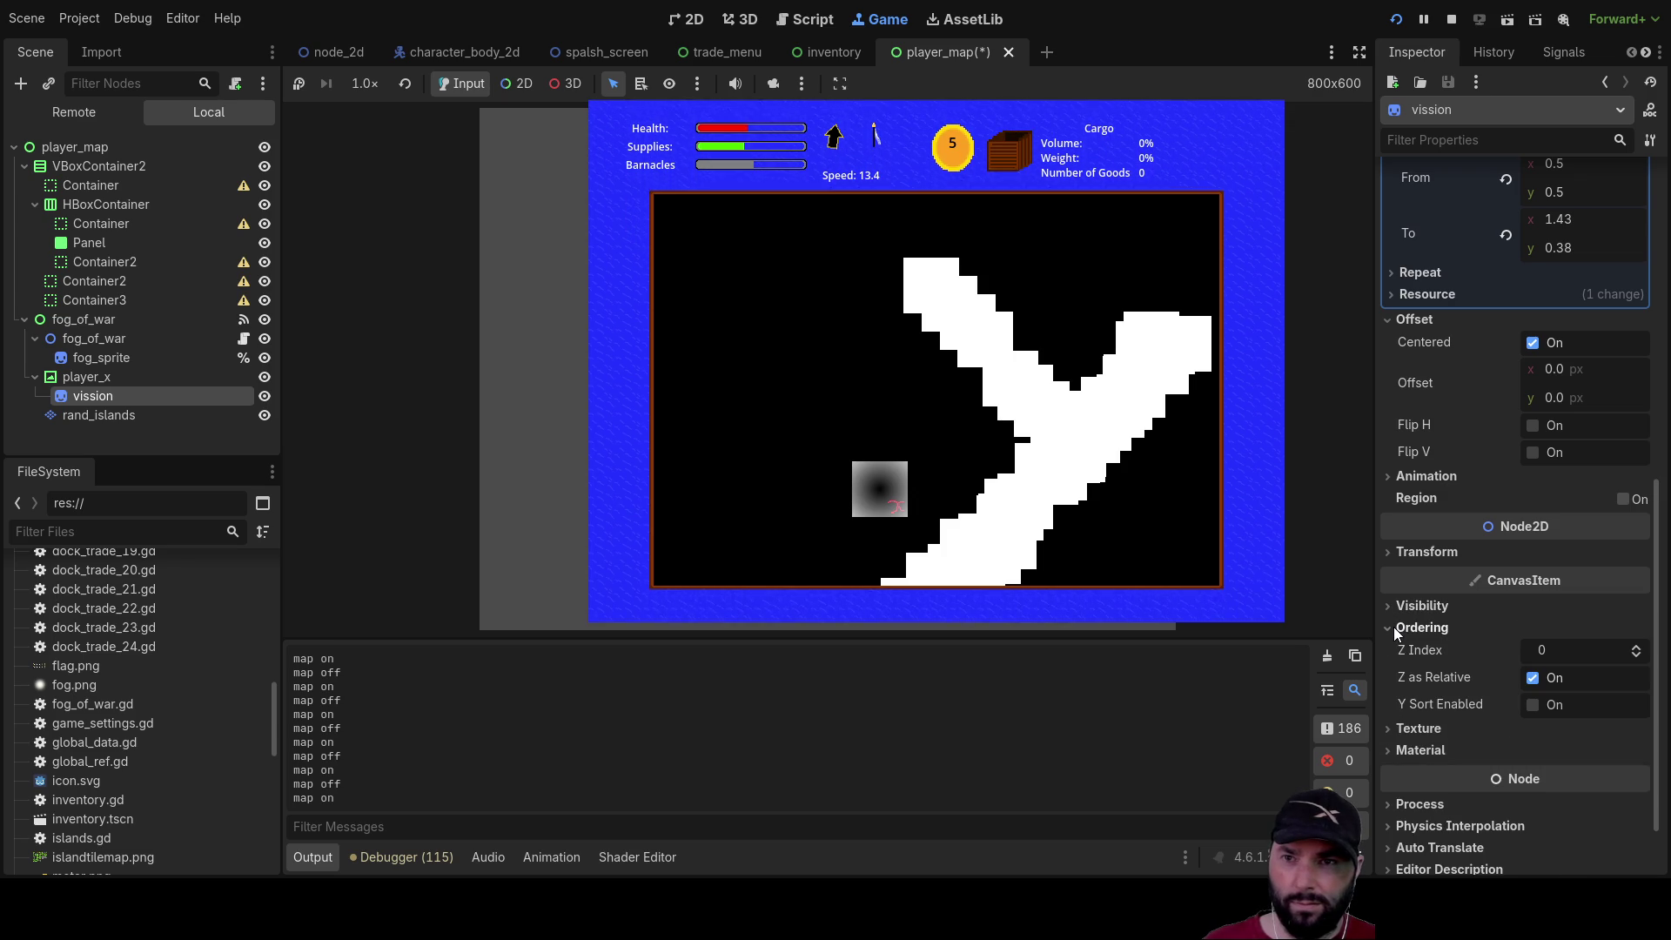
pyautogui.click(1639, 661)
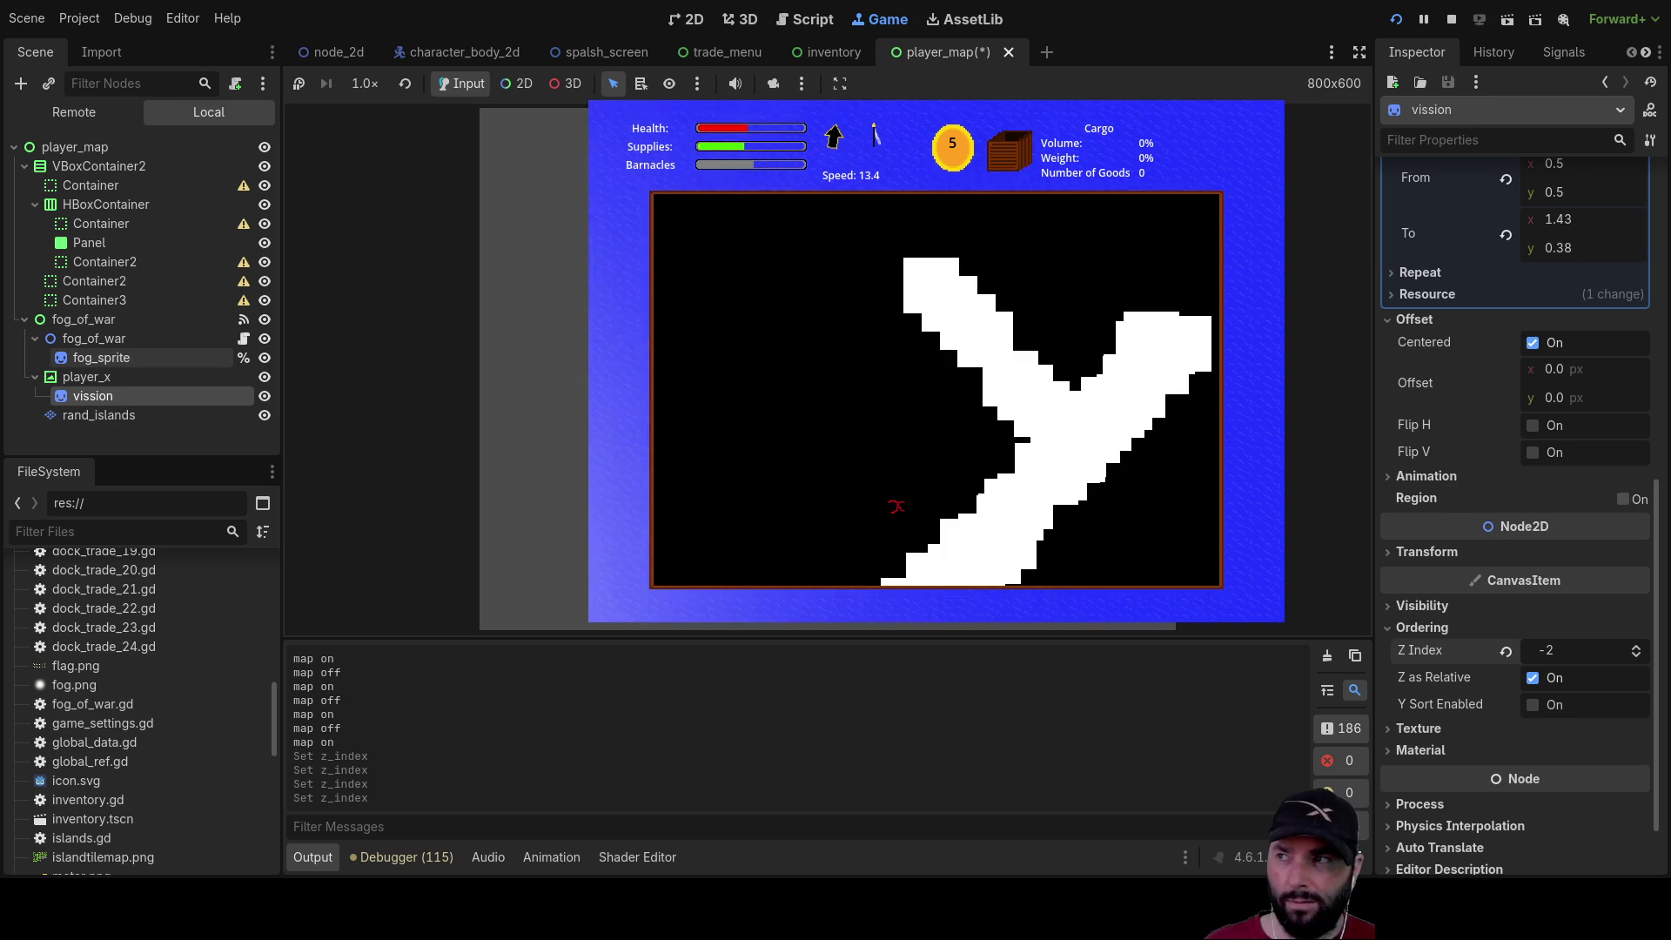
pyautogui.click(101, 358)
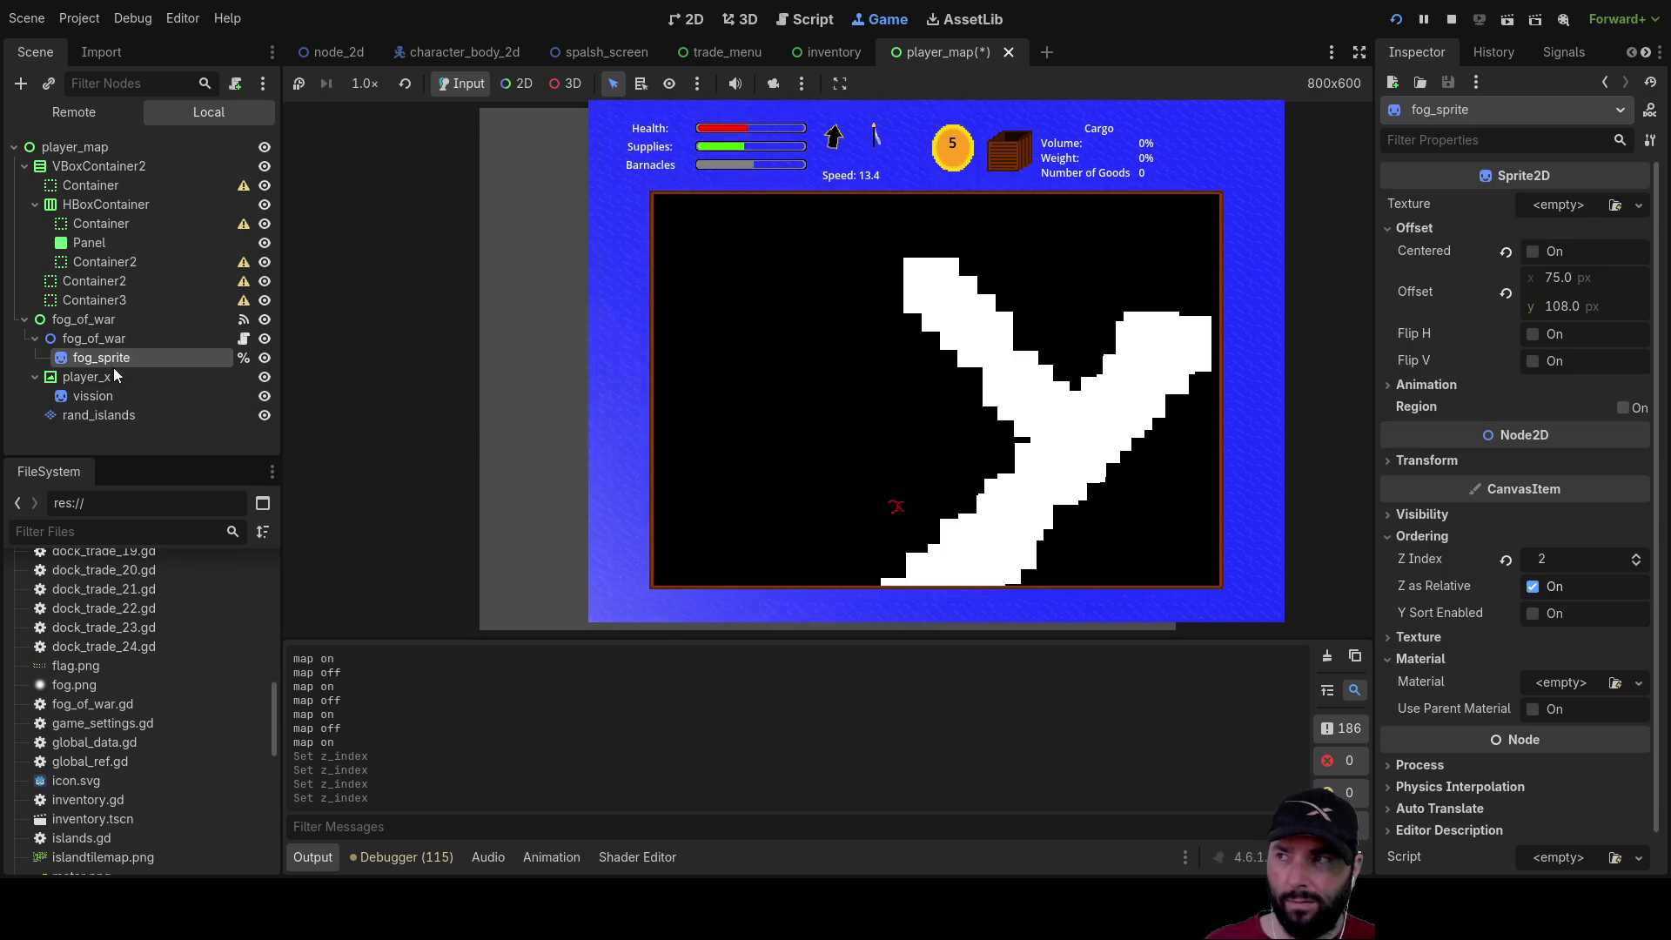
pyautogui.click(1638, 566)
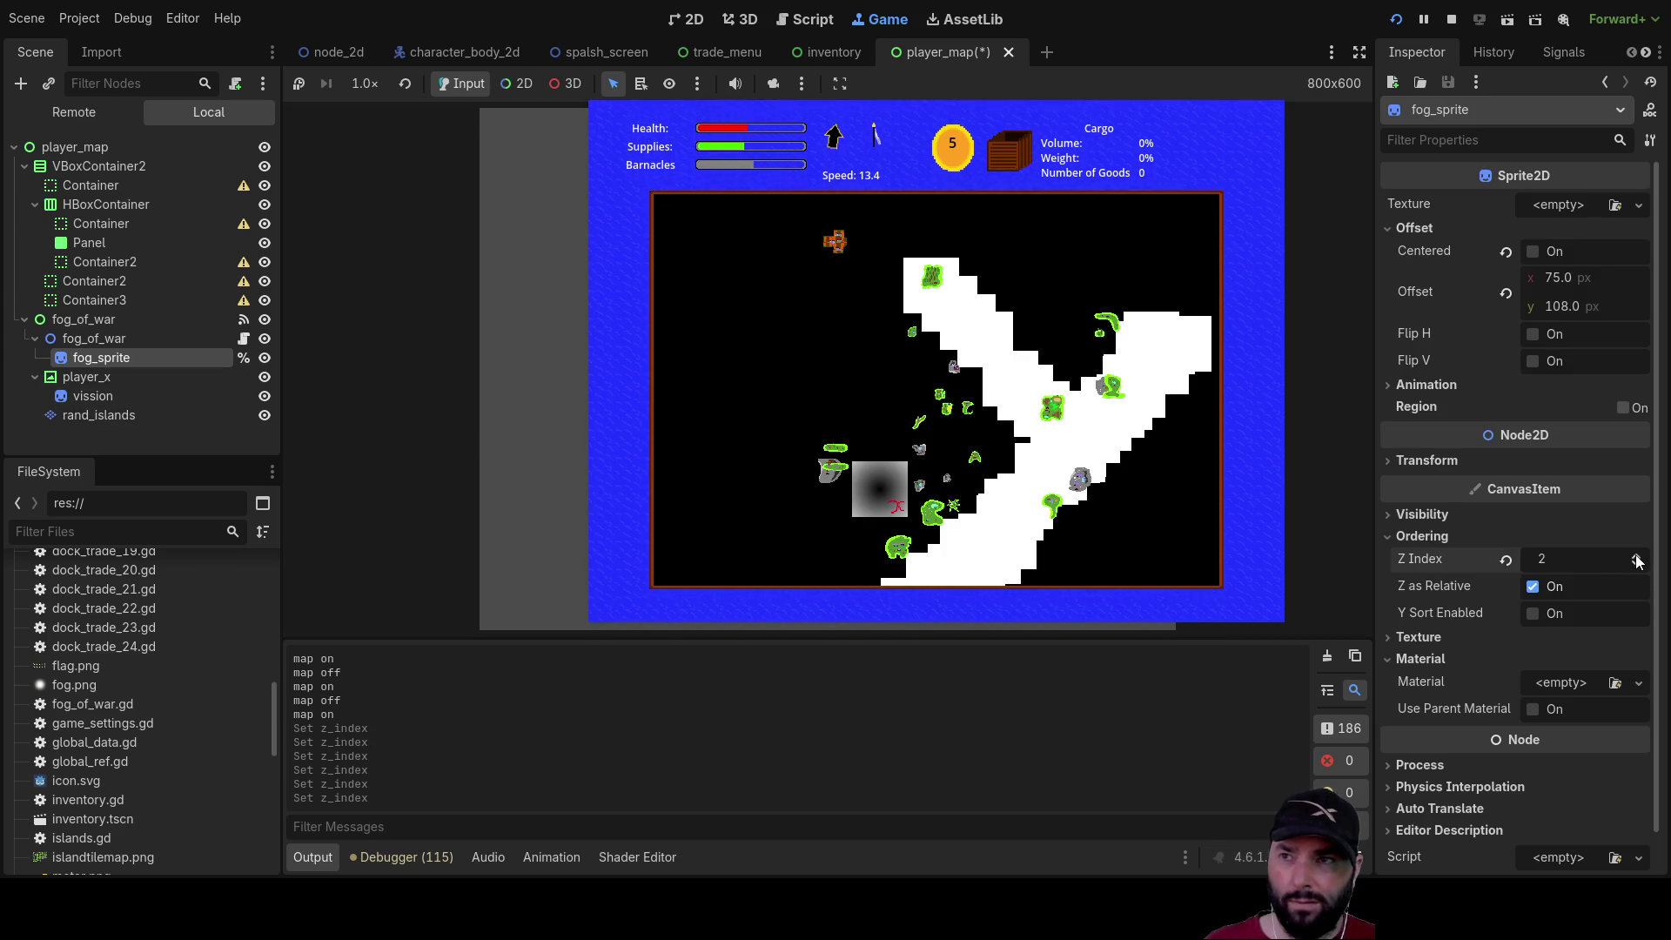
pyautogui.click(1637, 567)
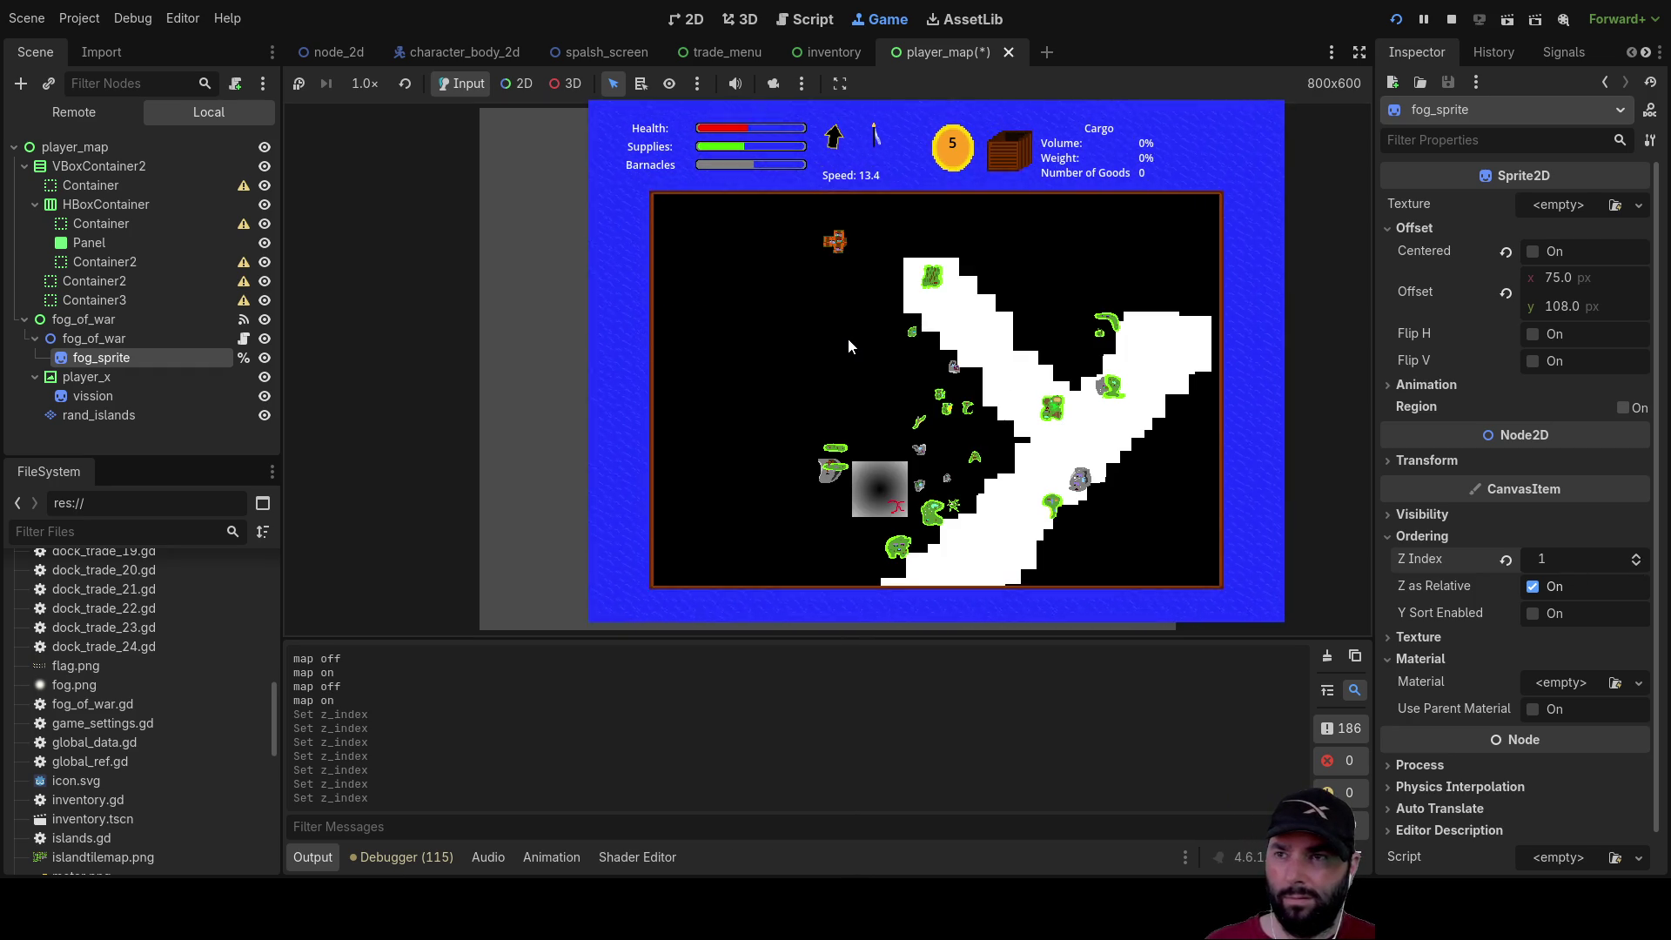
# Toggle the in-game map with M to check that the islands show through the fog, then reselect vission
pyautogui.press('m')
pyautogui.press('m')
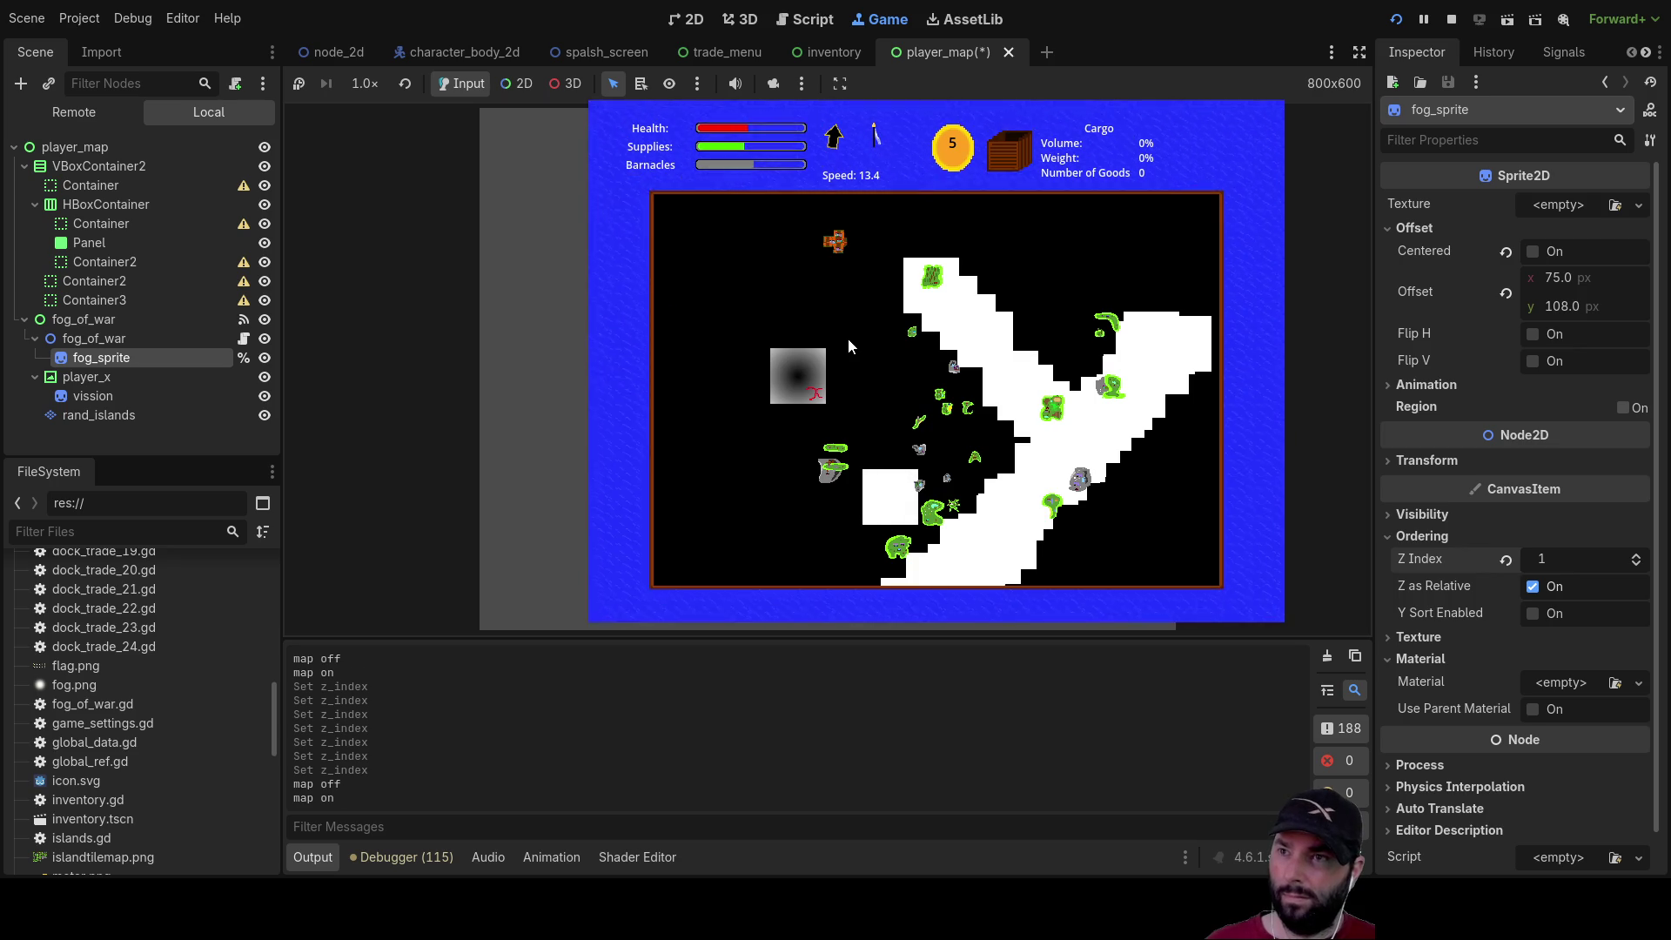
pyautogui.press('m')
pyautogui.press('m')
pyautogui.press('m')
pyautogui.press('m')
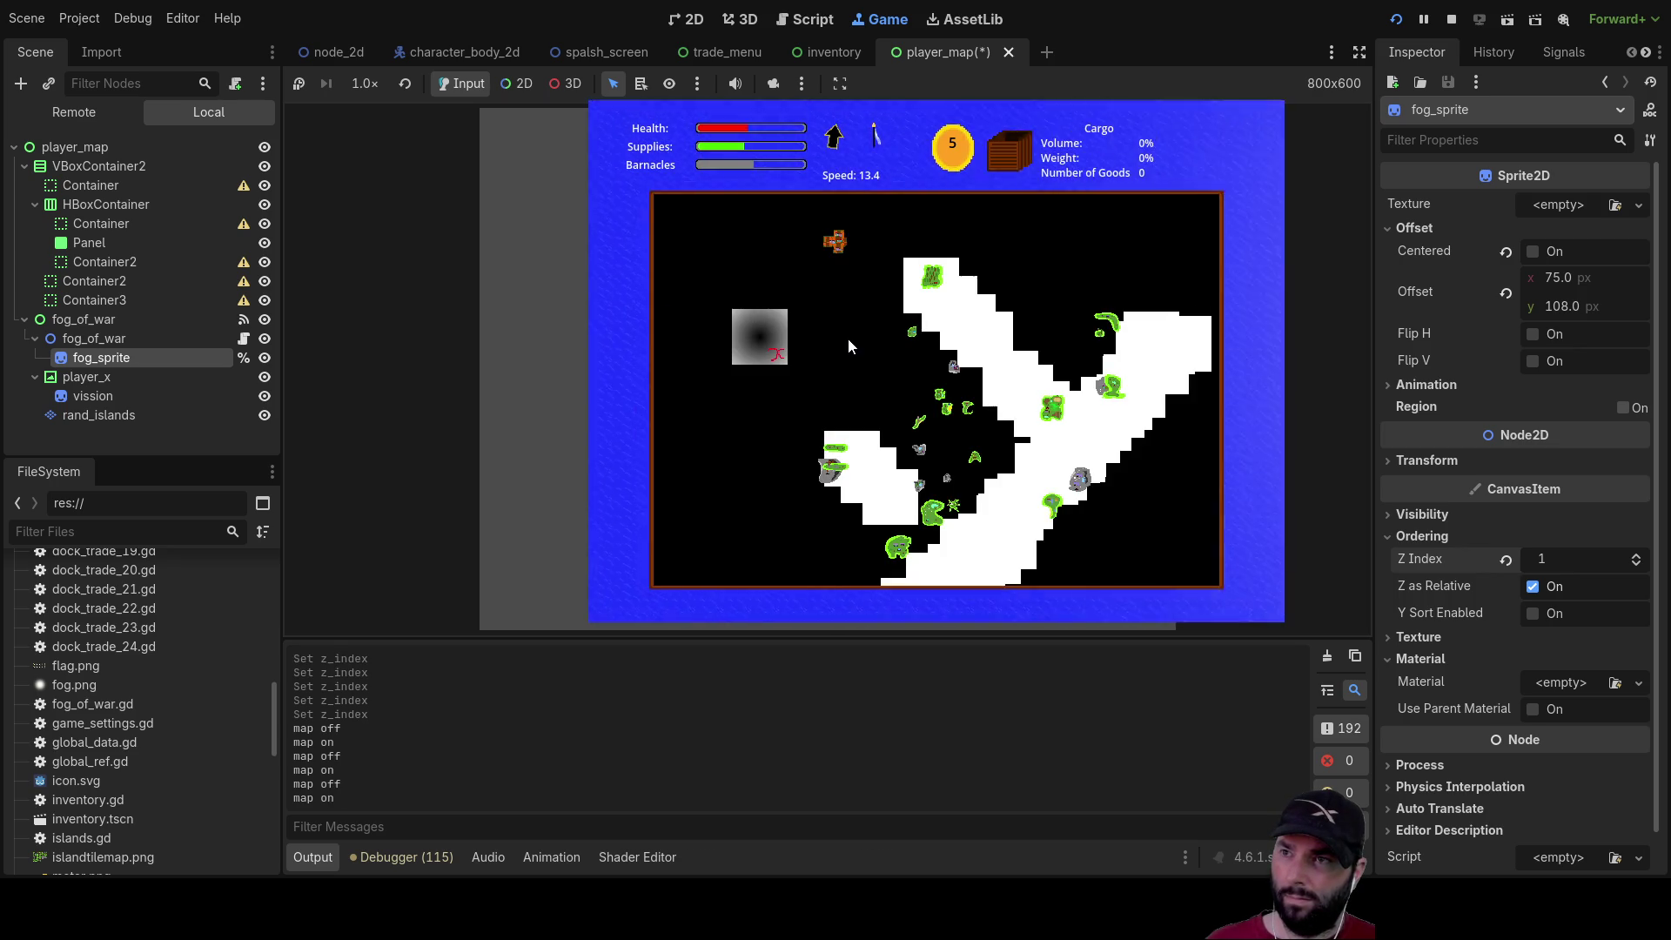
pyautogui.press('m')
pyautogui.press('m')
pyautogui.press('m')
pyautogui.press('m')
pyautogui.press('m')
pyautogui.press('m')
pyautogui.press('m')
pyautogui.press('m')
pyautogui.press('m')
pyautogui.press('m')
pyautogui.press('m')
pyautogui.press('m')
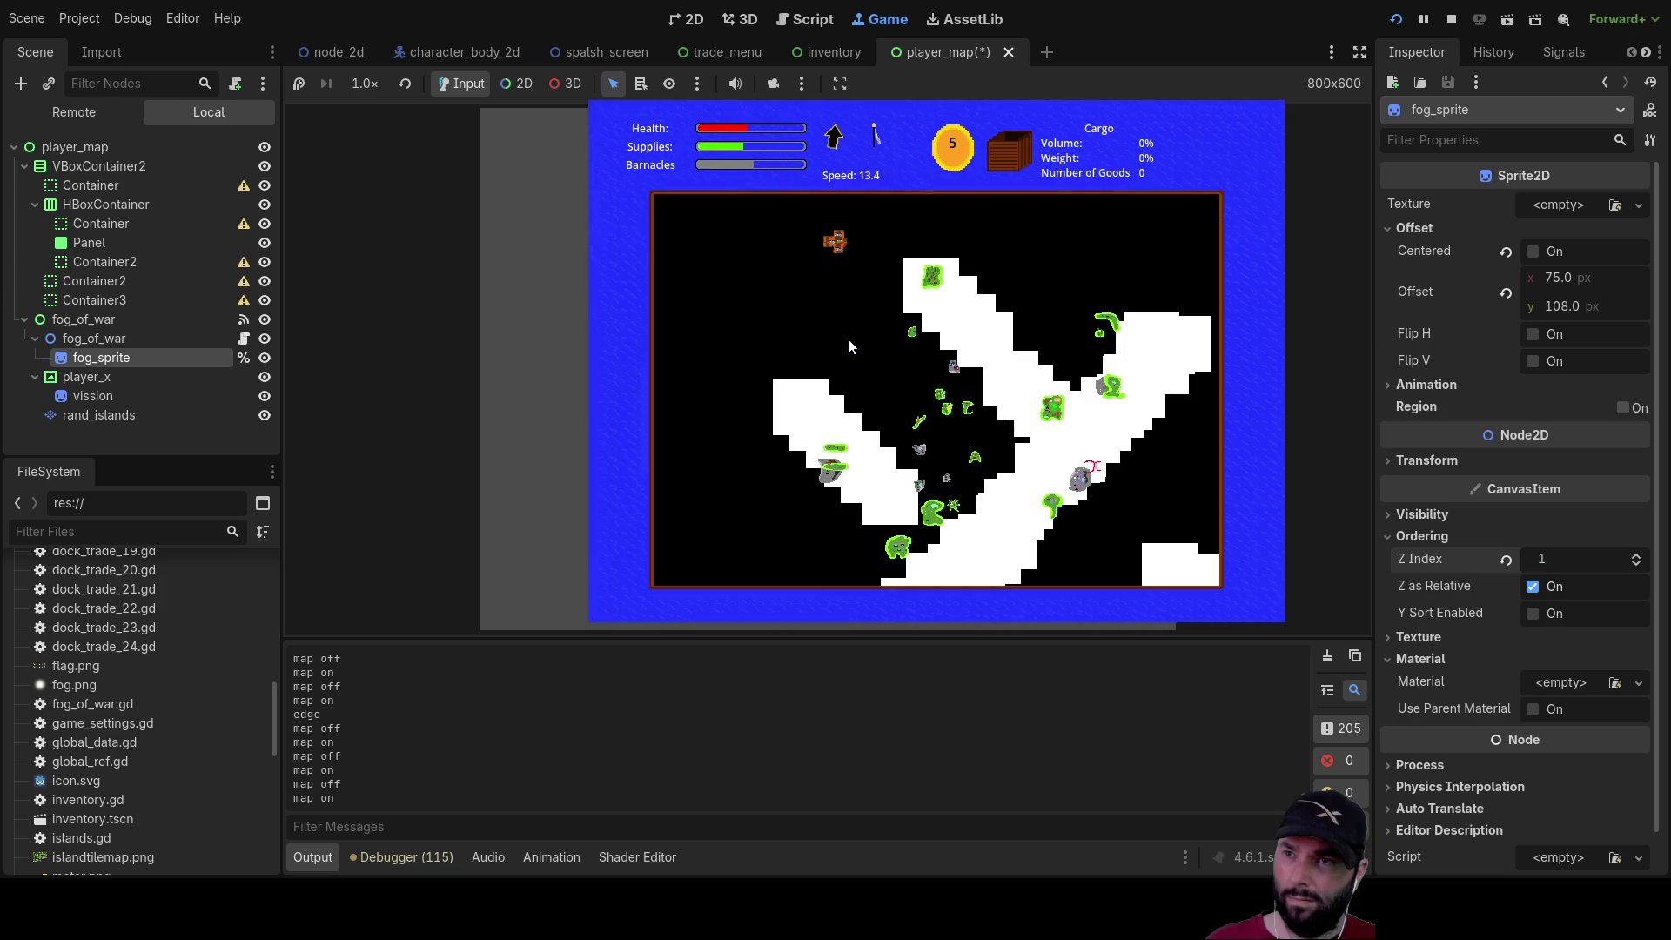
pyautogui.press('m')
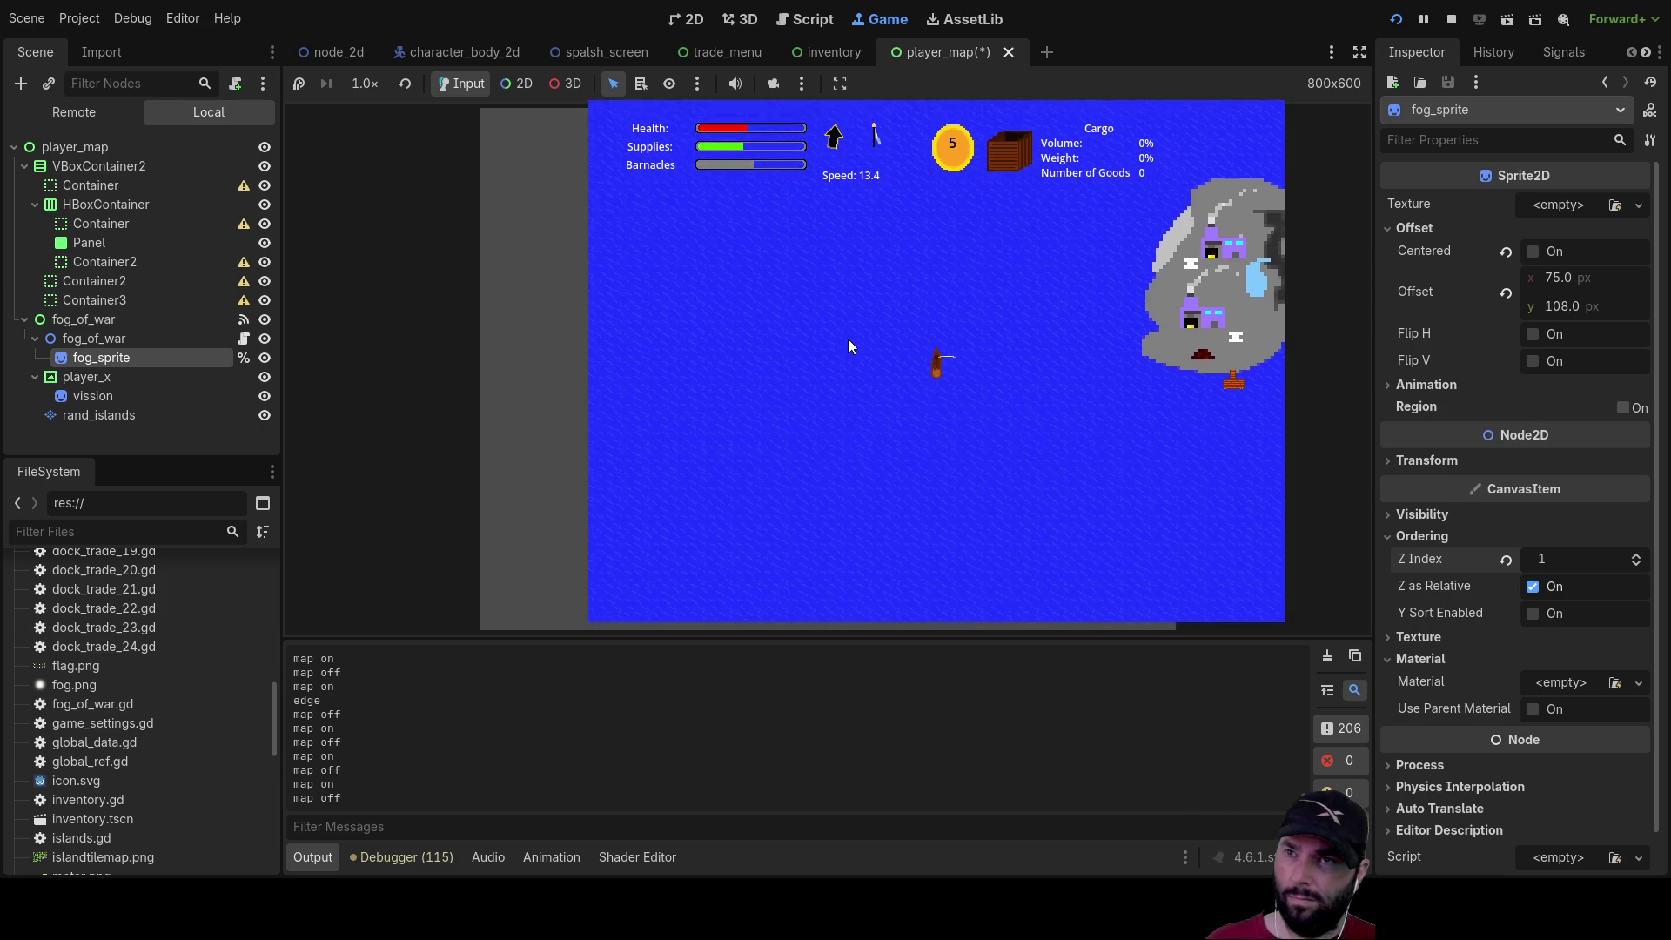
pyautogui.press('m')
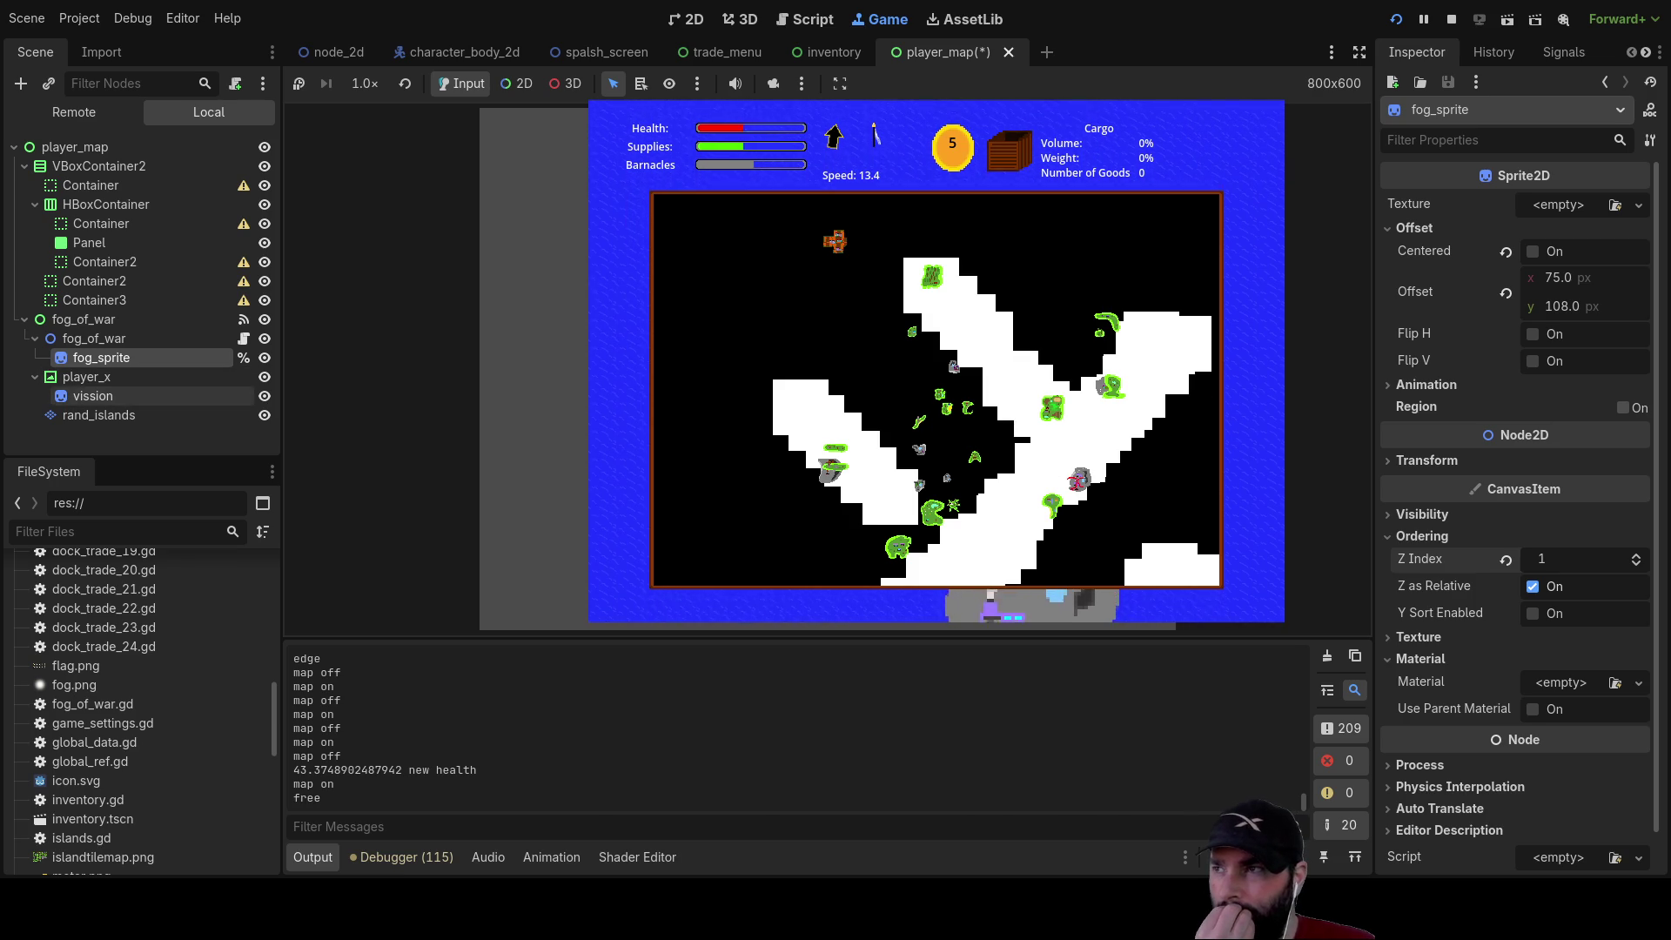
pyautogui.click(96, 397)
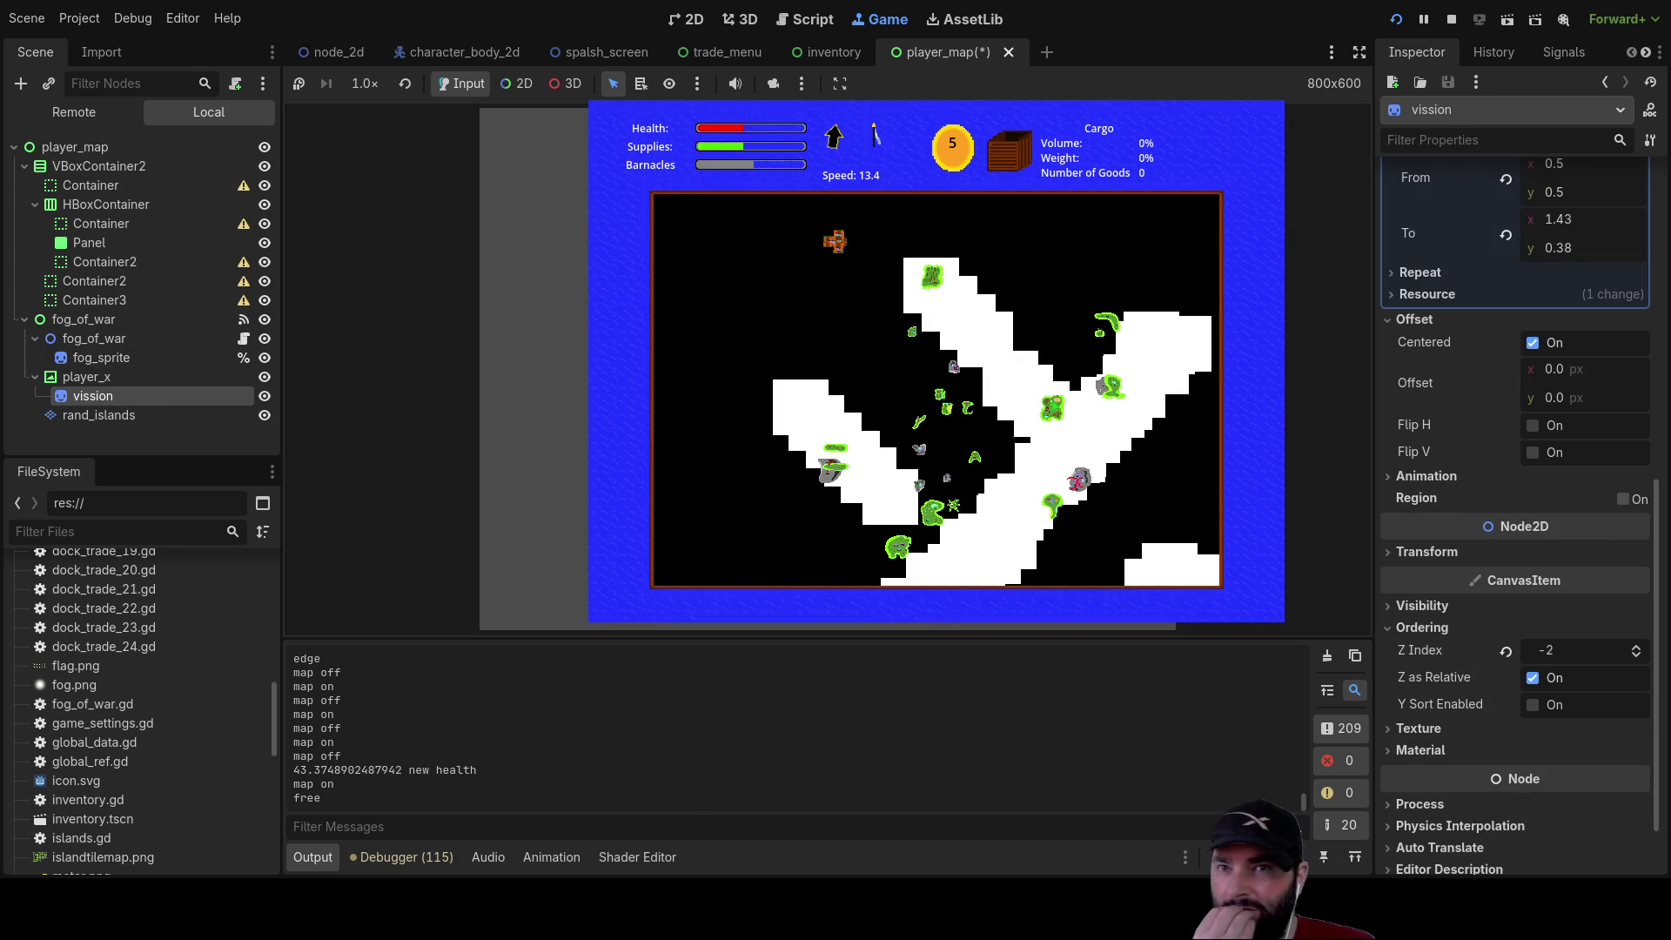
# Step the vission sprite's Z Index up from -2 to 0
pyautogui.click(101, 358)
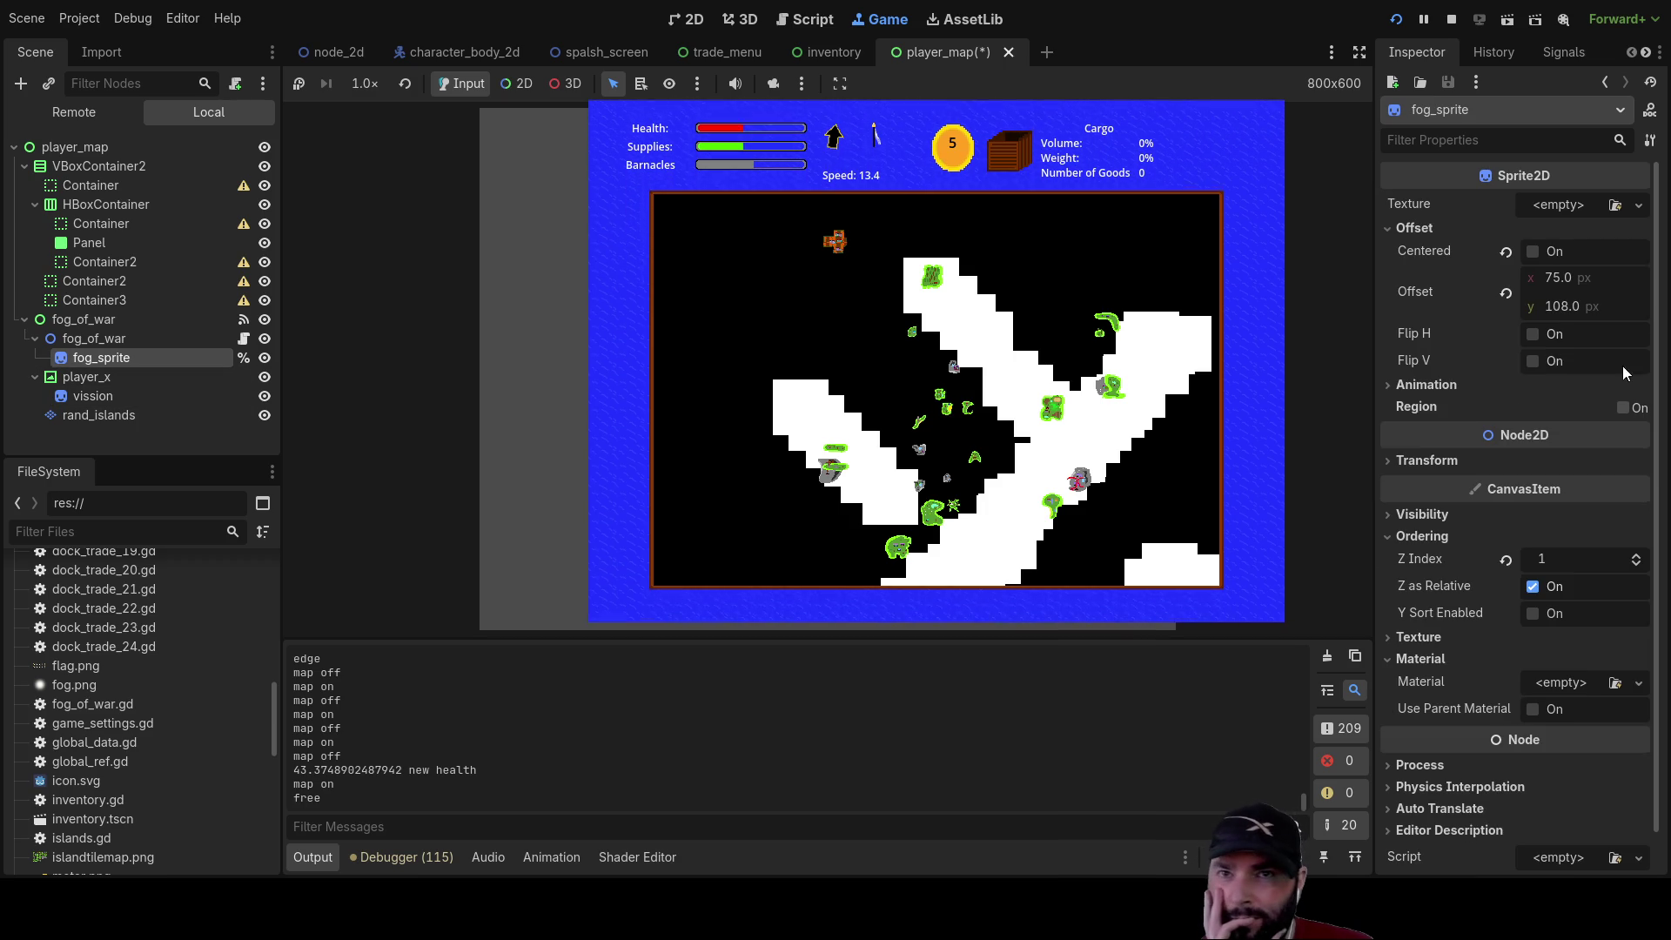
pyautogui.click(112, 393)
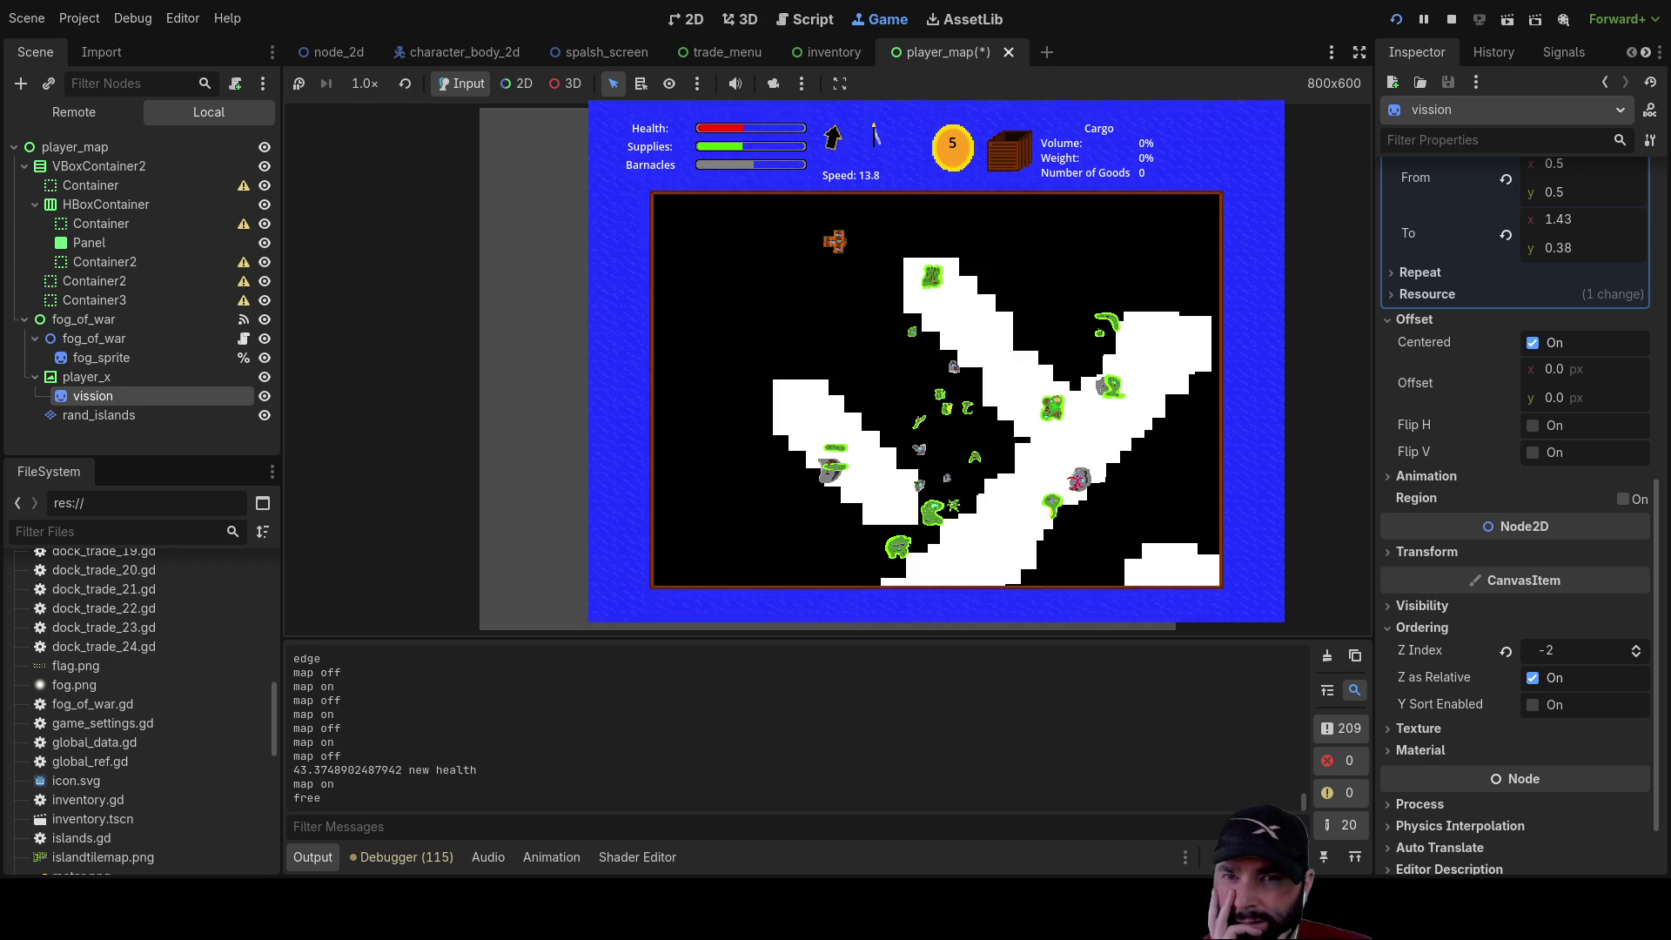
pyautogui.click(1636, 648)
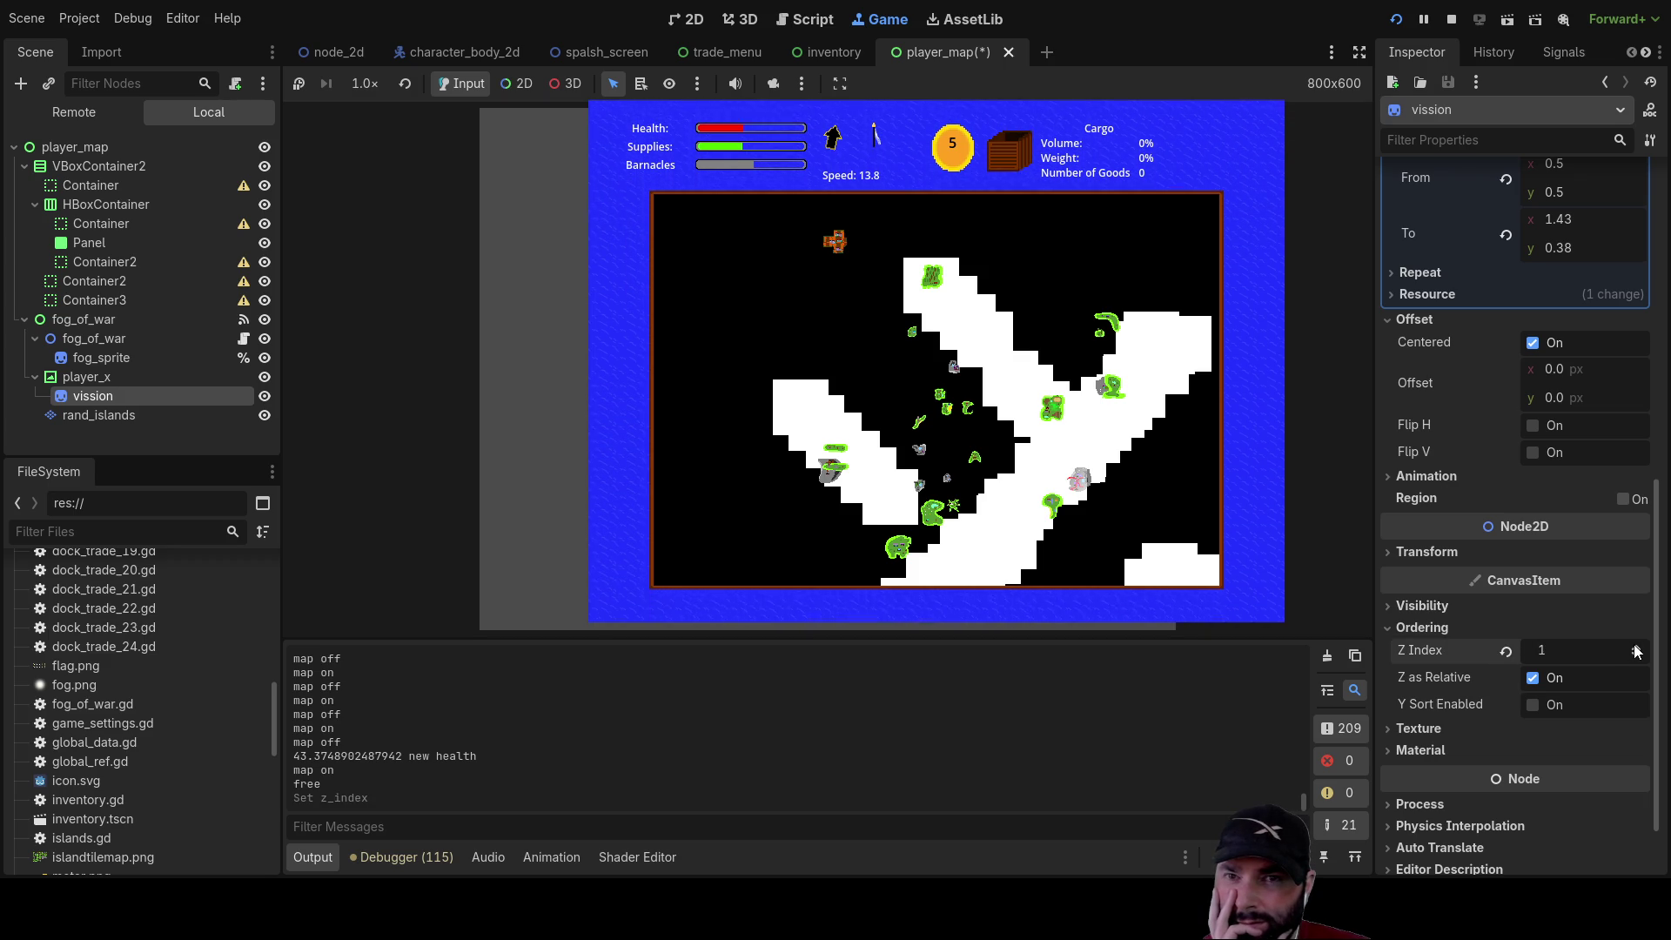
pyautogui.click(1637, 648)
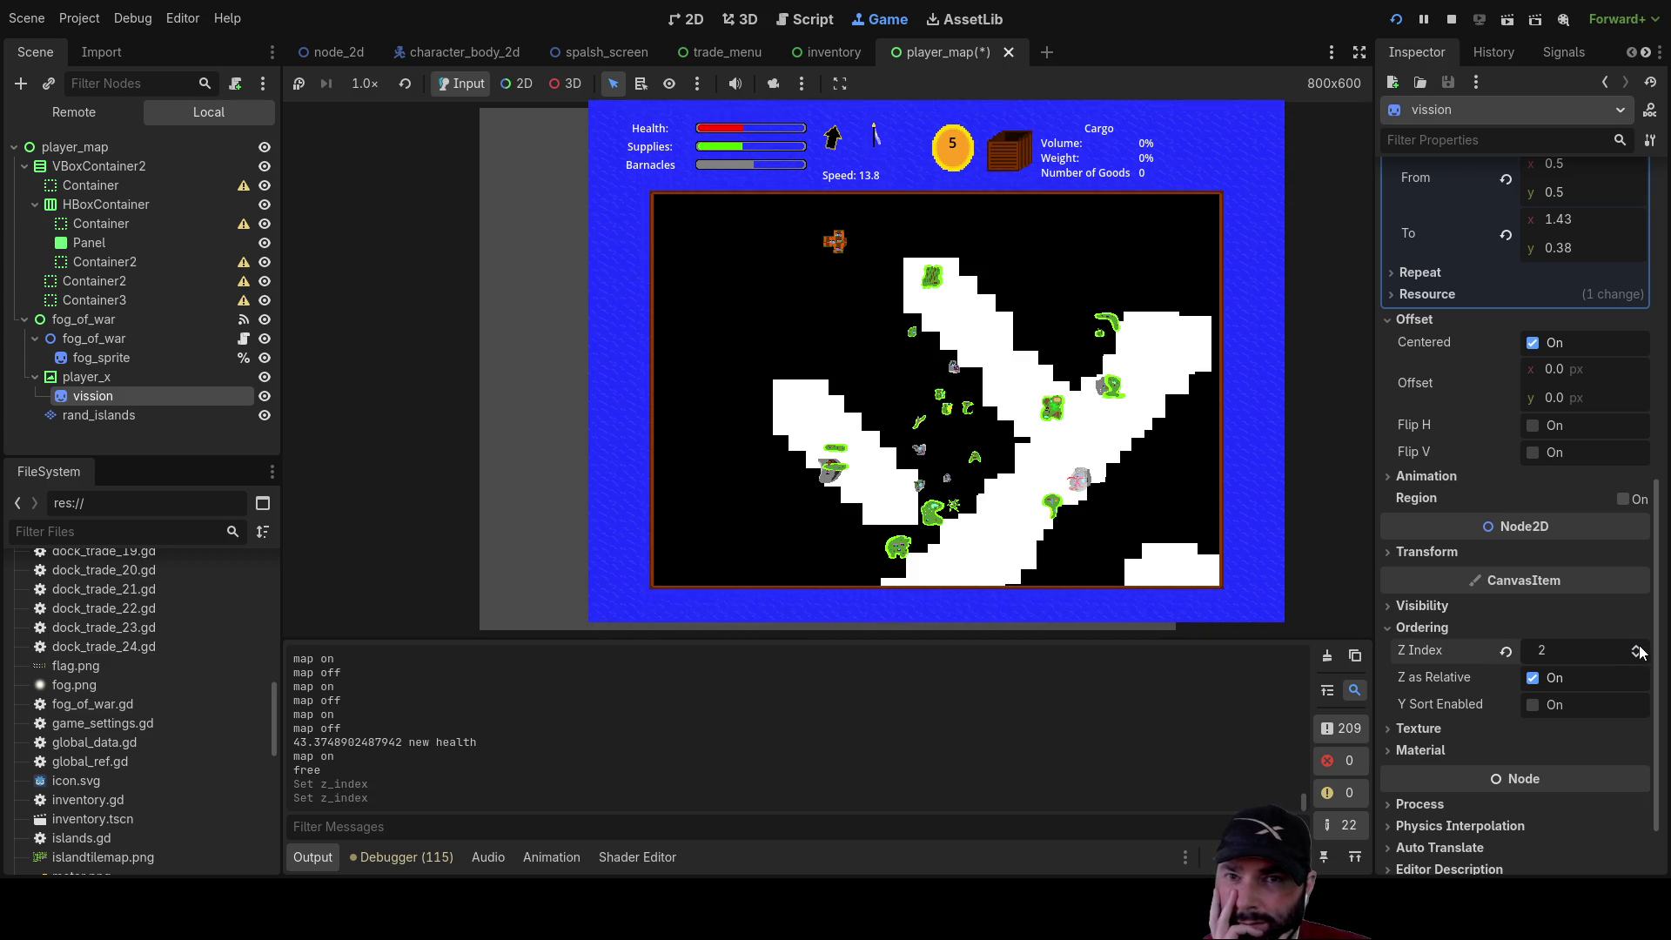
pyautogui.click(1638, 648)
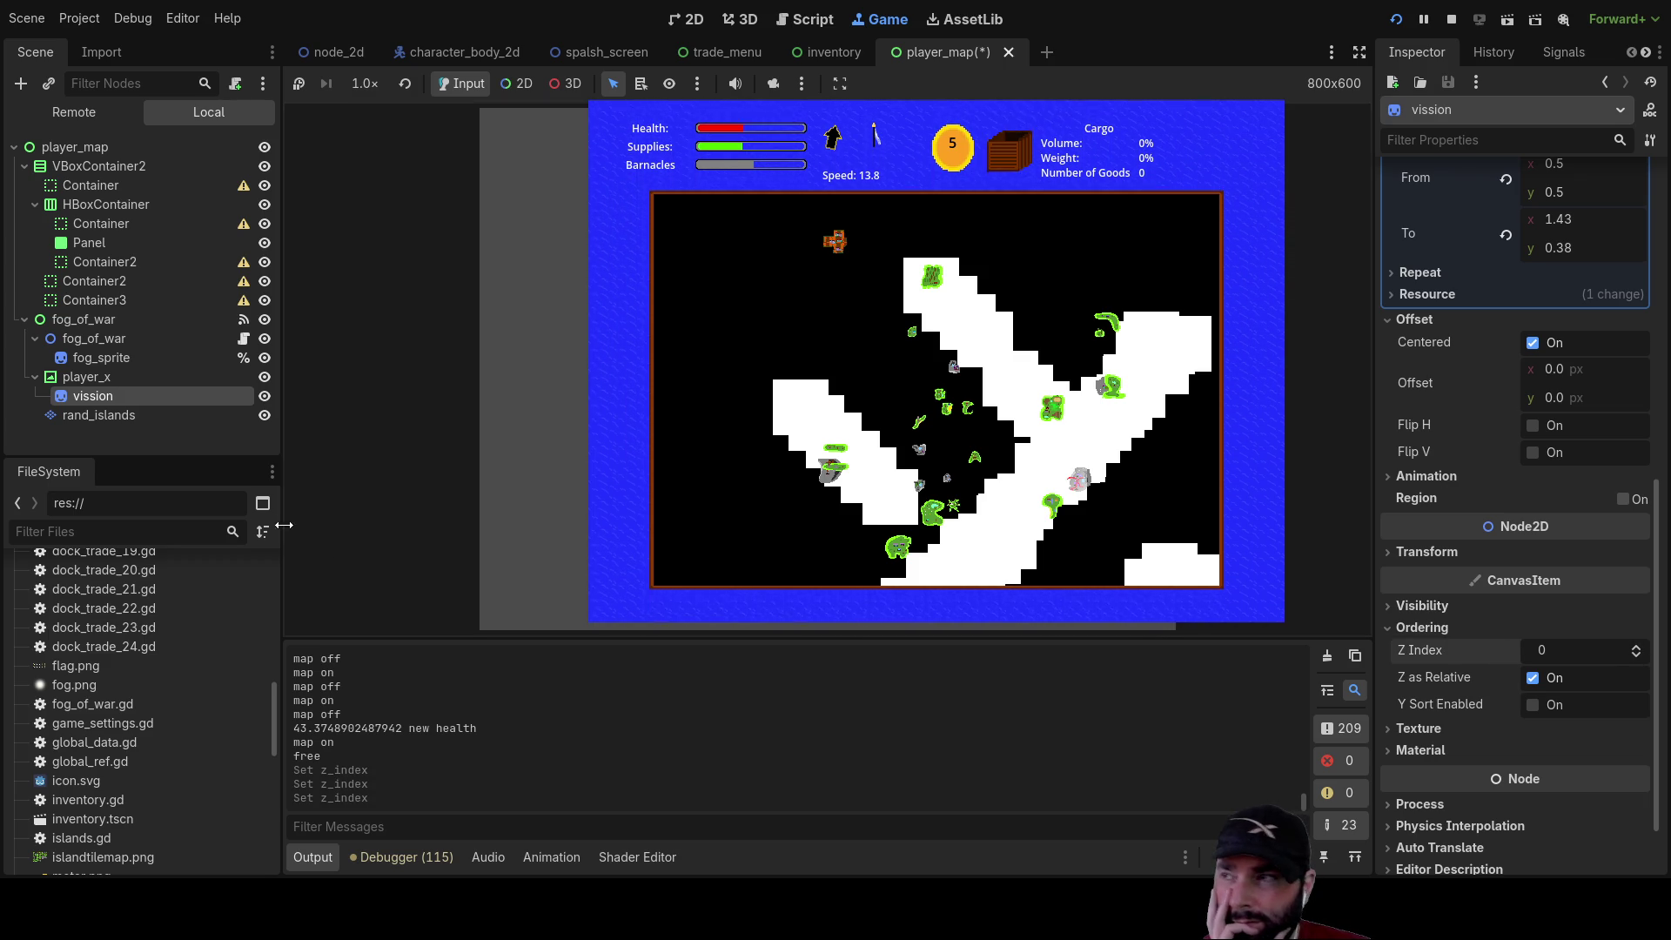
# Raise fog_sprite's Z Index to 2, expand its Texture settings, then reselect vission
pyautogui.click(139, 358)
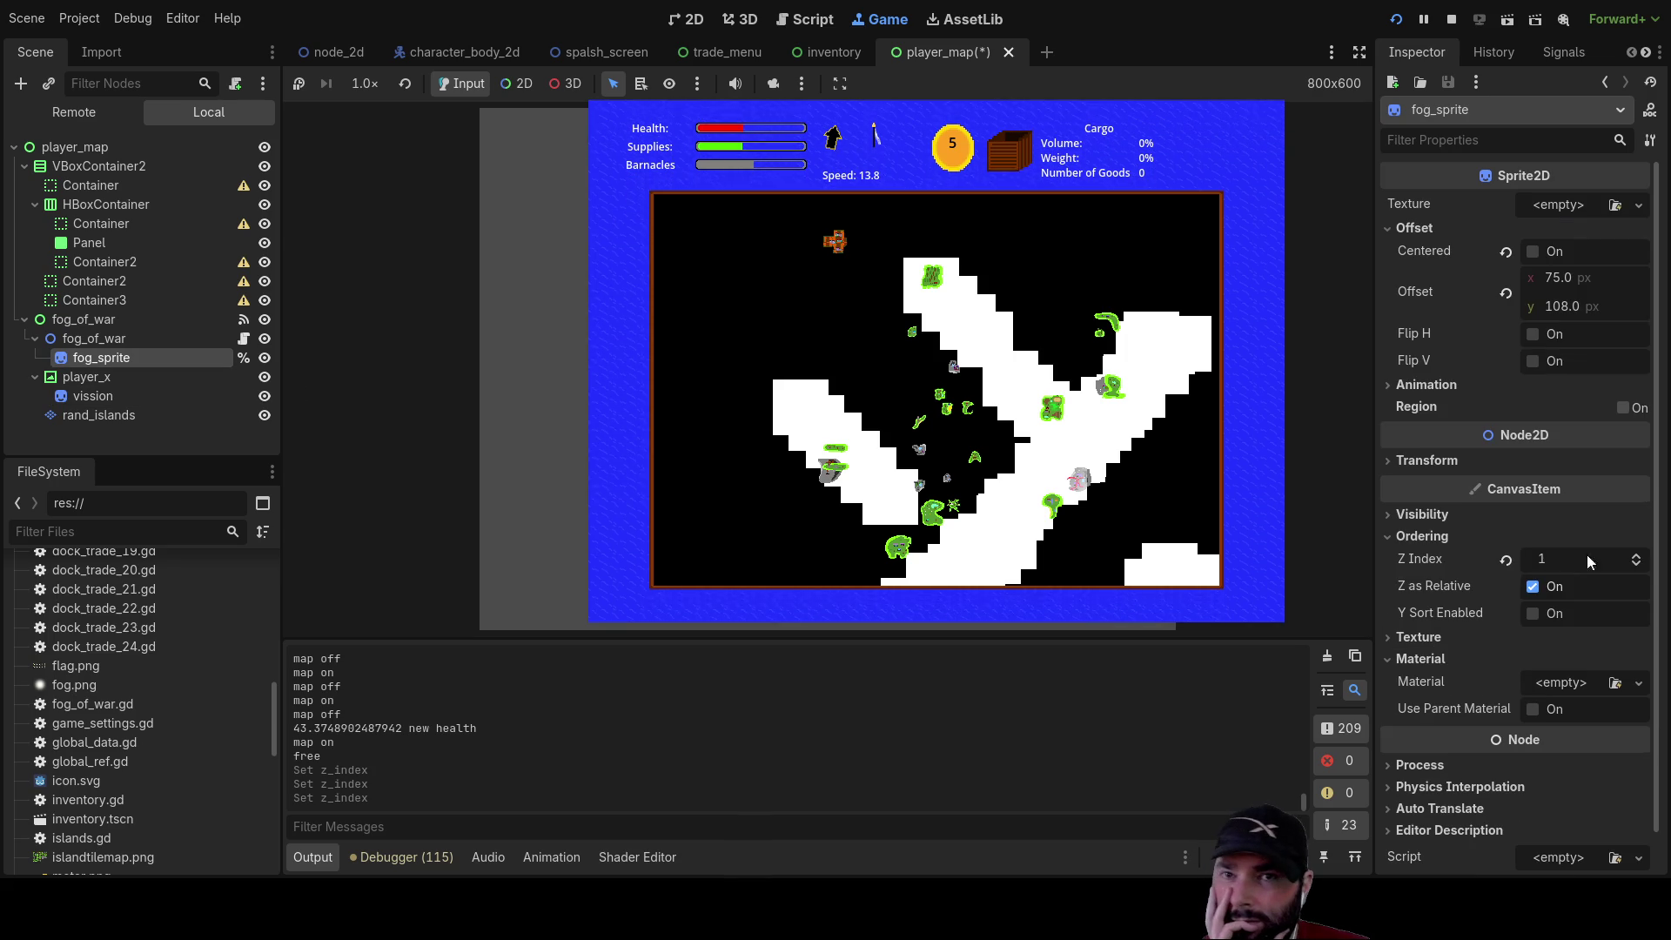
pyautogui.click(1637, 558)
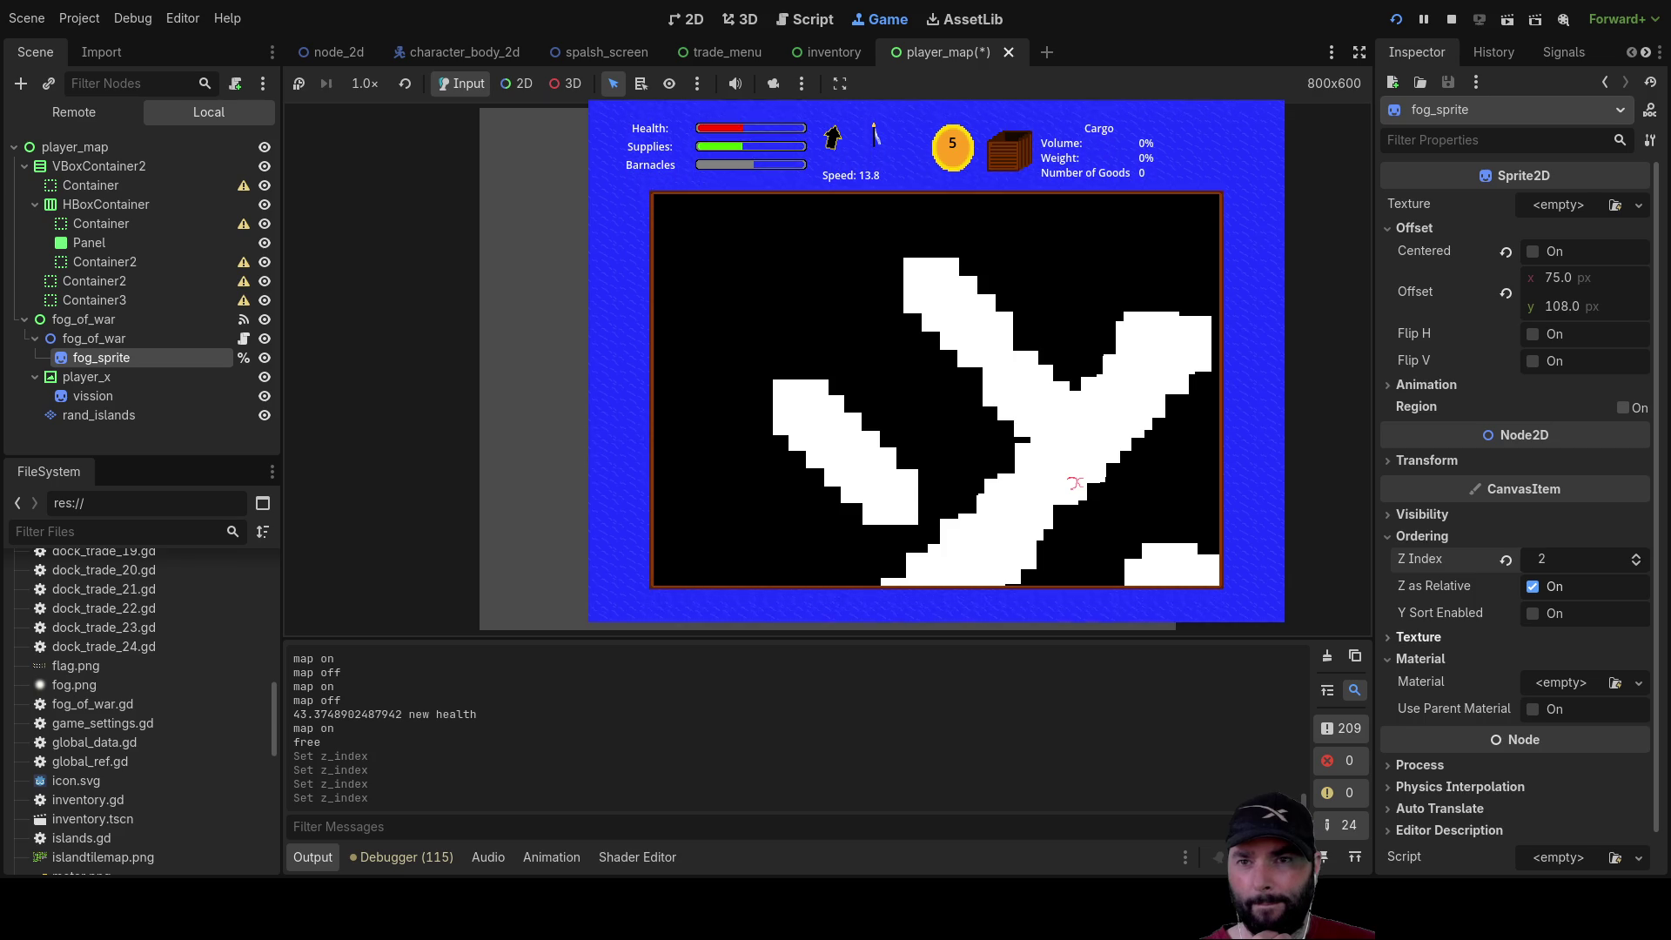
pyautogui.click(1406, 639)
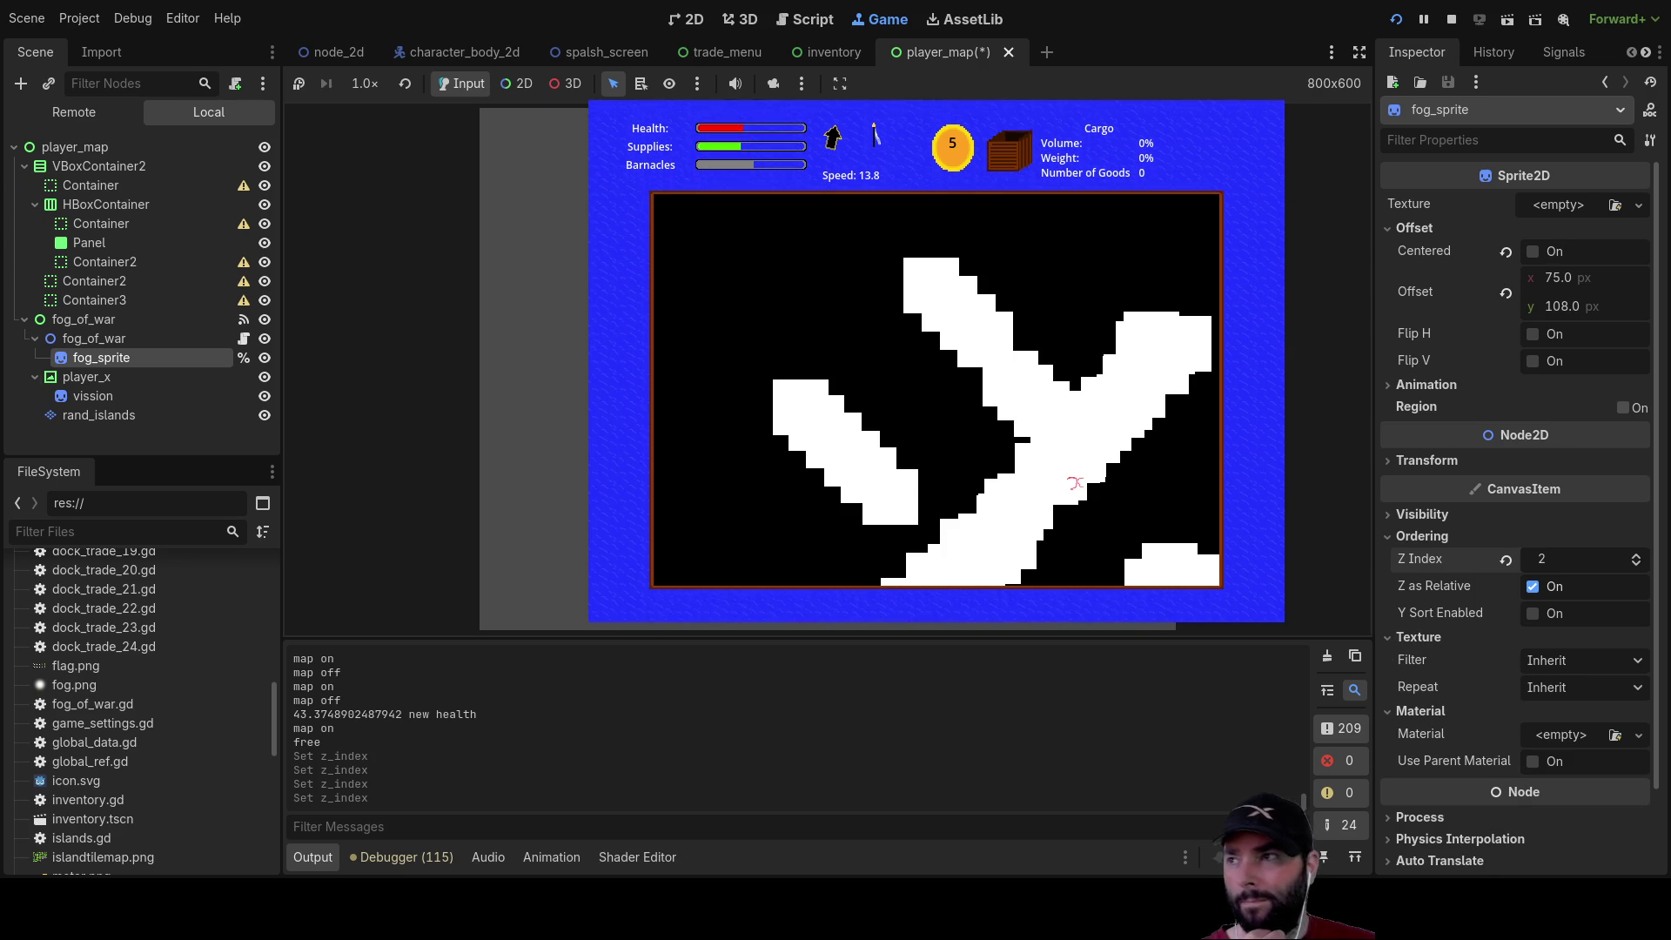
pyautogui.click(93, 396)
# Drag the vision gradient's stops so the white stop sits at the start, shrinking the spot
pyautogui.scroll(5, 1484, 313)
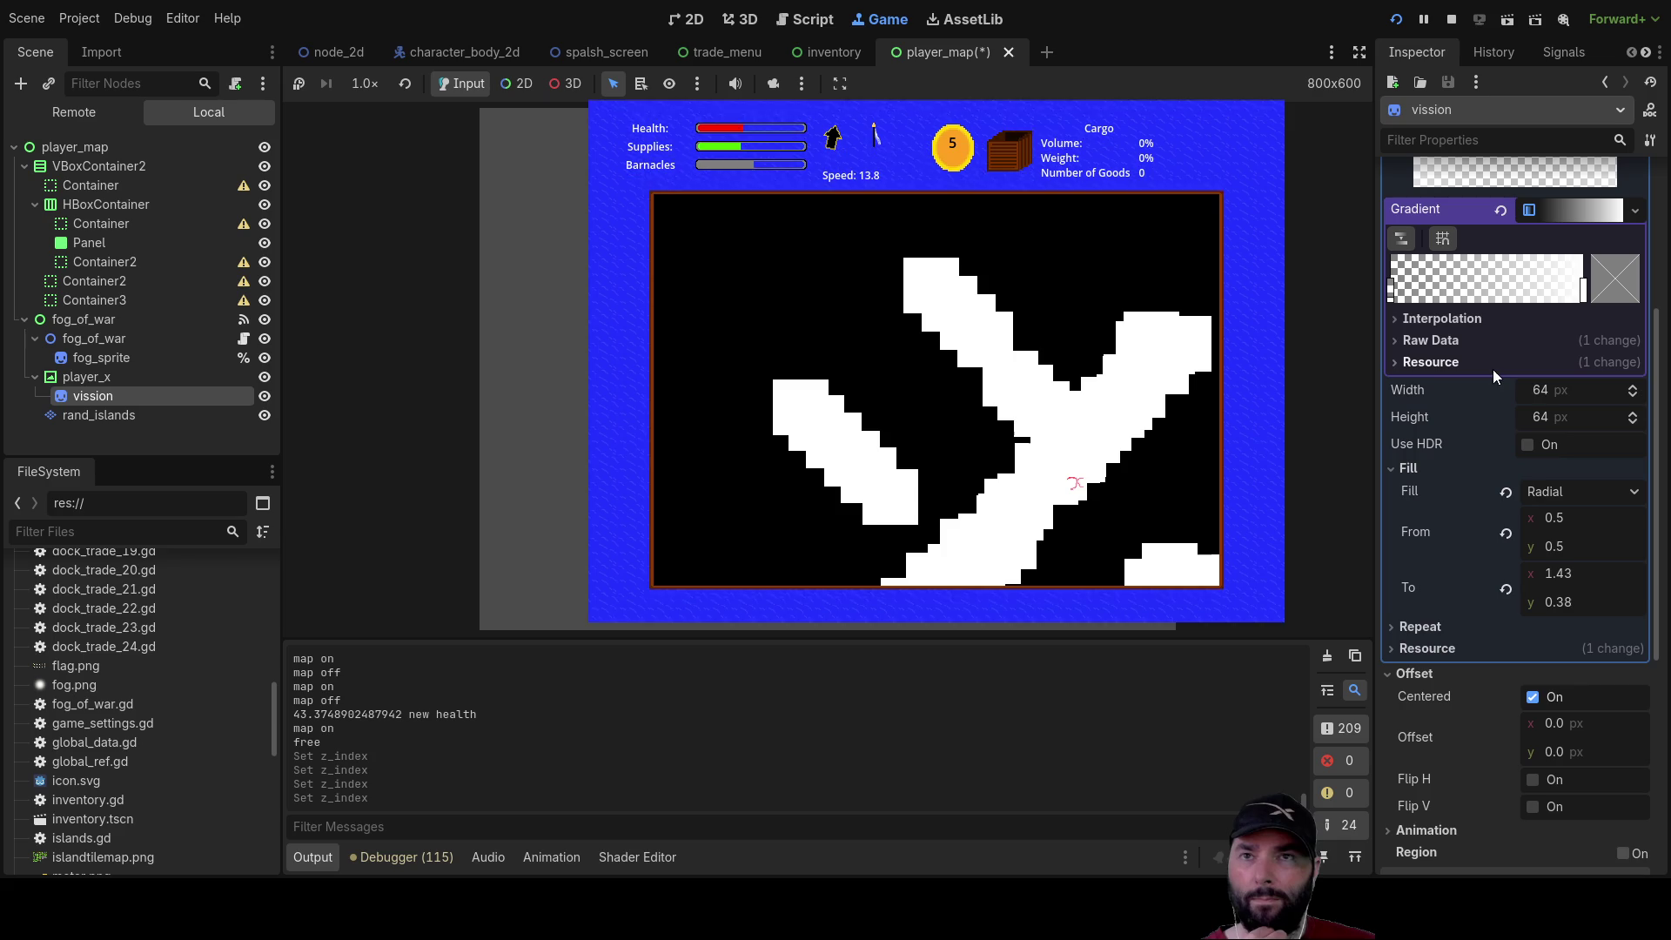
pyautogui.scroll(4, 1545, 419)
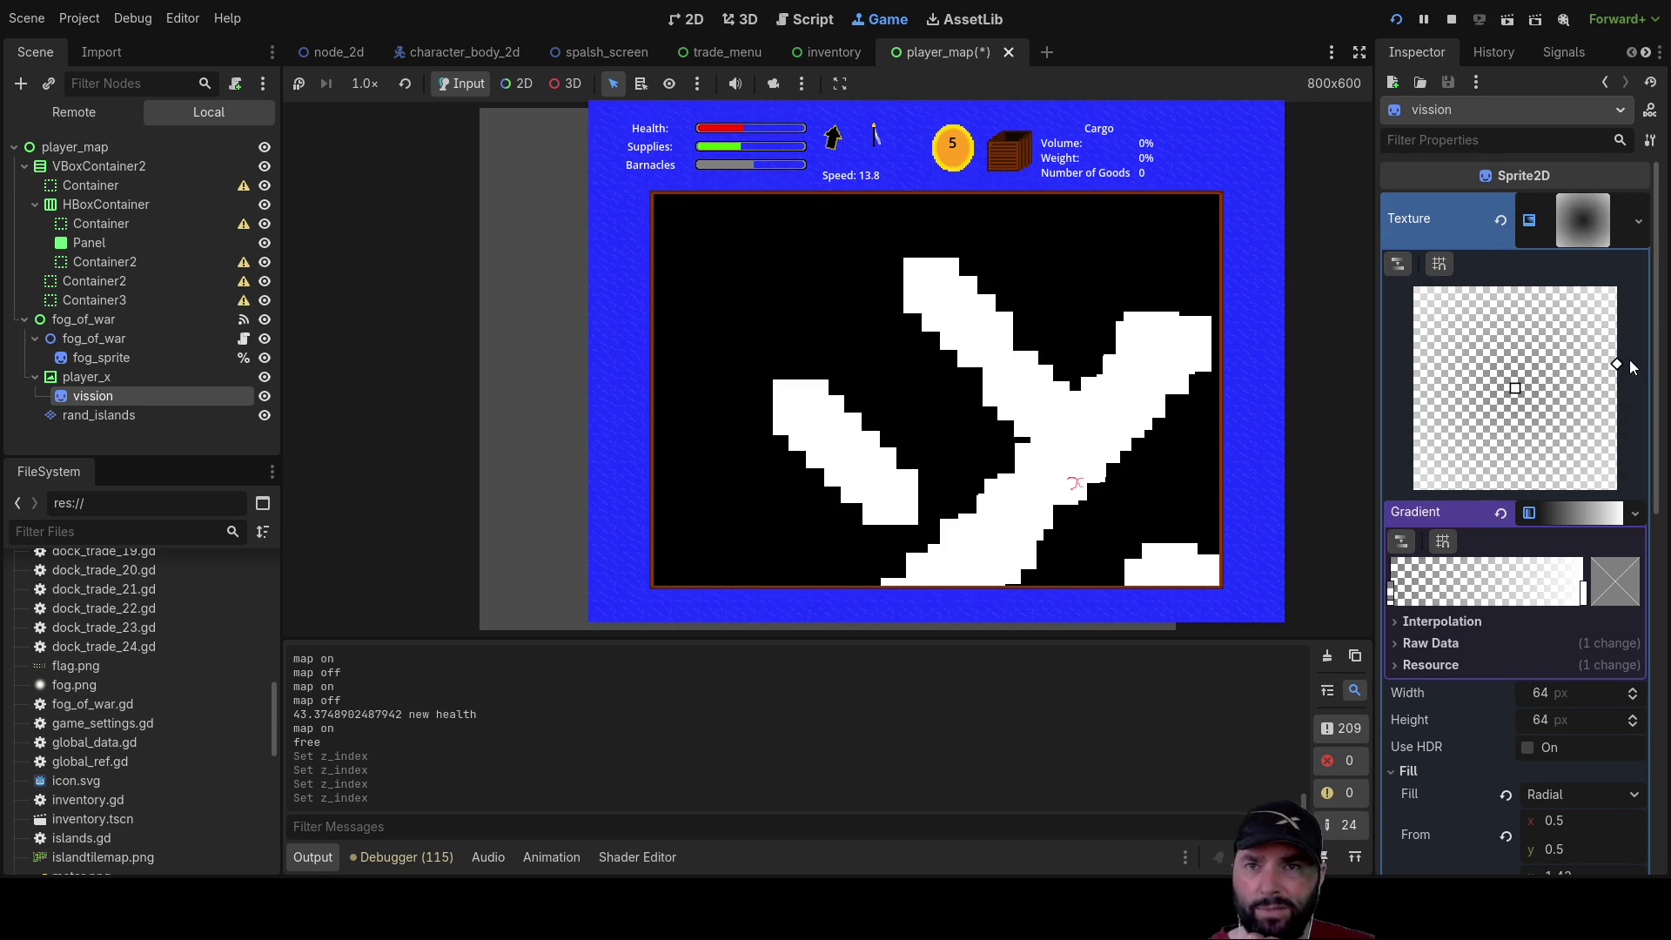
pyautogui.moveTo(1617, 367)
pyautogui.mouseDown()
pyautogui.moveTo(1554, 380)
pyautogui.moveTo(1593, 347)
pyautogui.moveTo(1570, 352)
pyautogui.mouseUp()
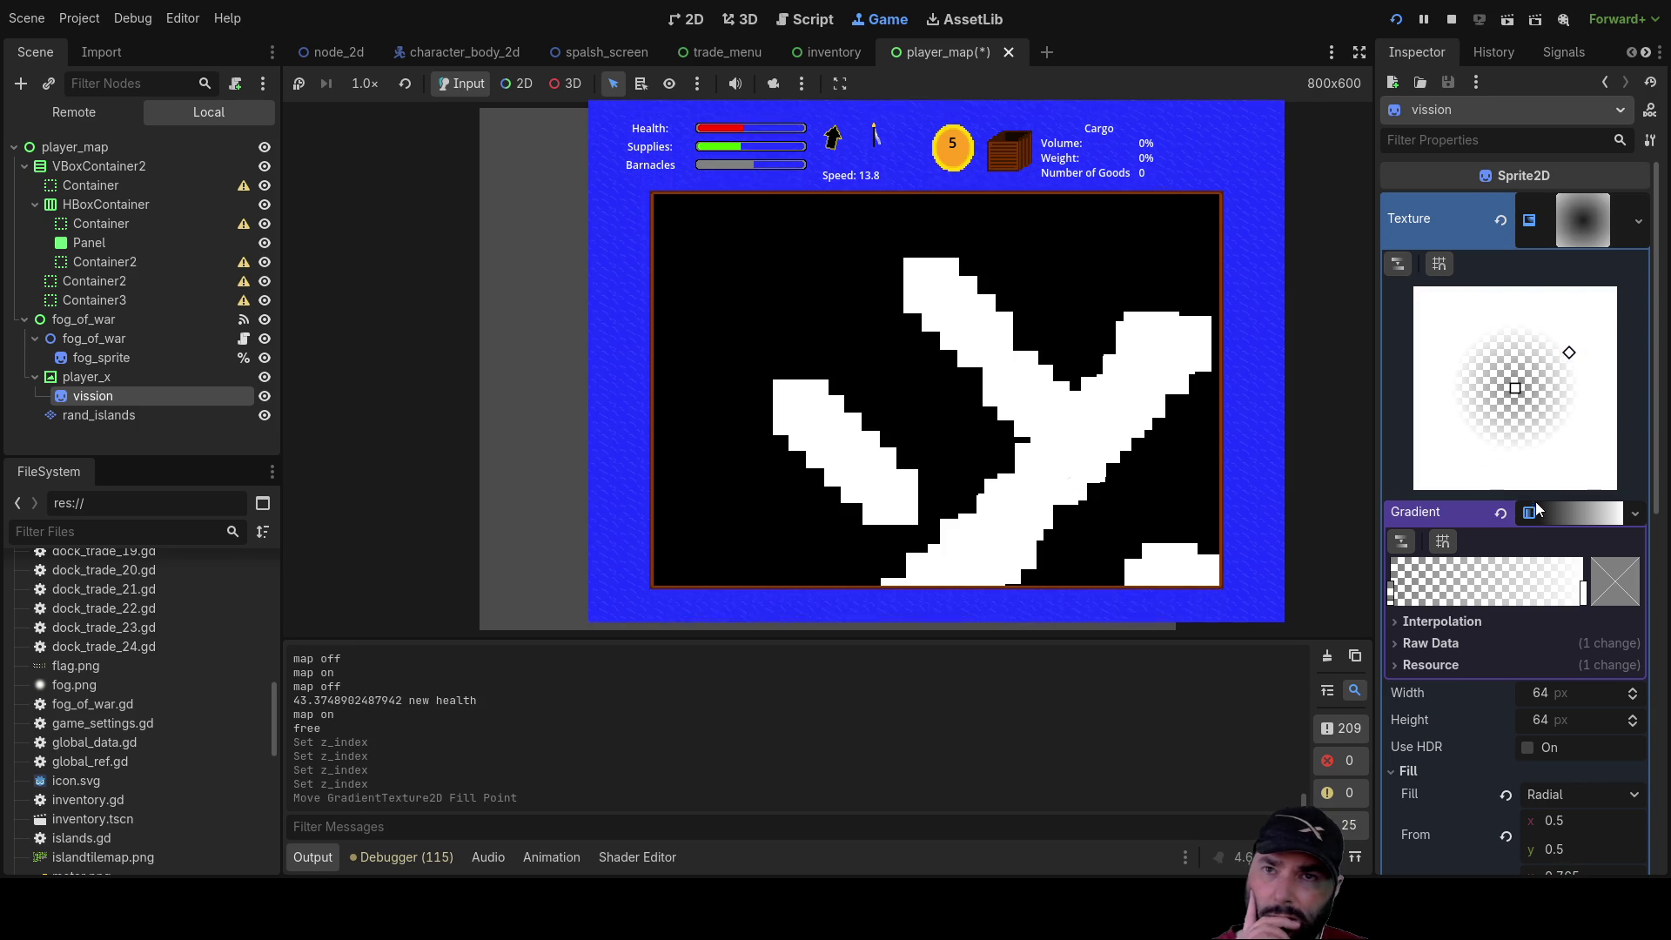
pyautogui.moveTo(1584, 595)
pyautogui.mouseDown()
pyautogui.moveTo(1460, 594)
pyautogui.moveTo(1584, 595)
pyautogui.mouseUp()
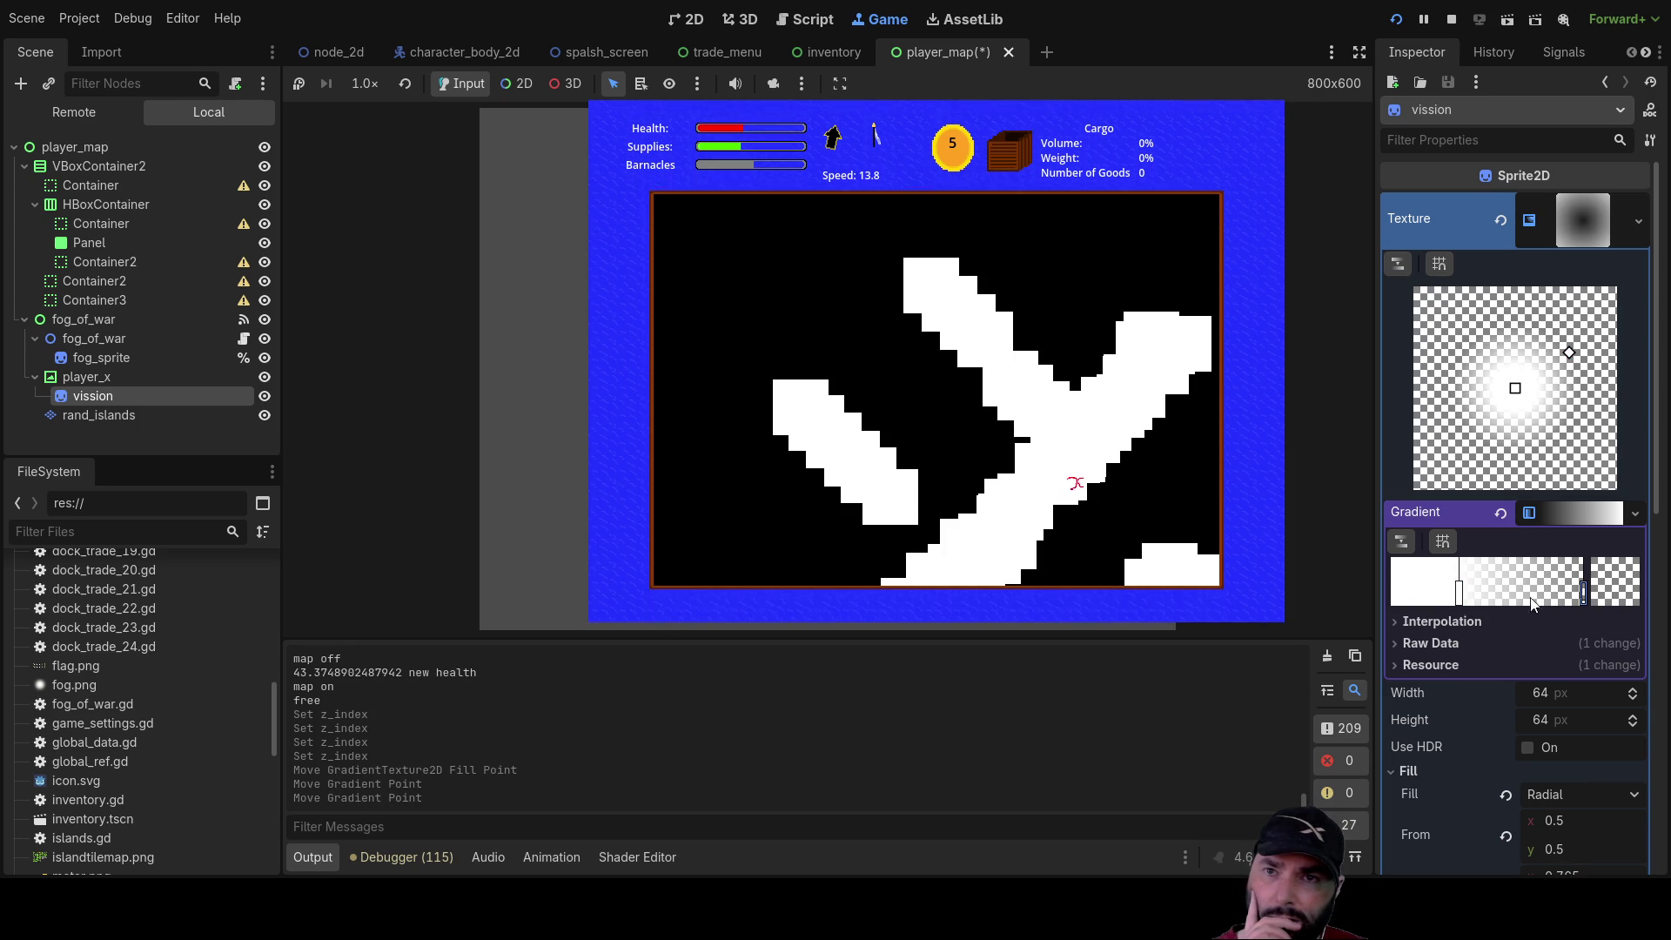
pyautogui.moveTo(1463, 595); pyautogui.dragTo(1358, 599)
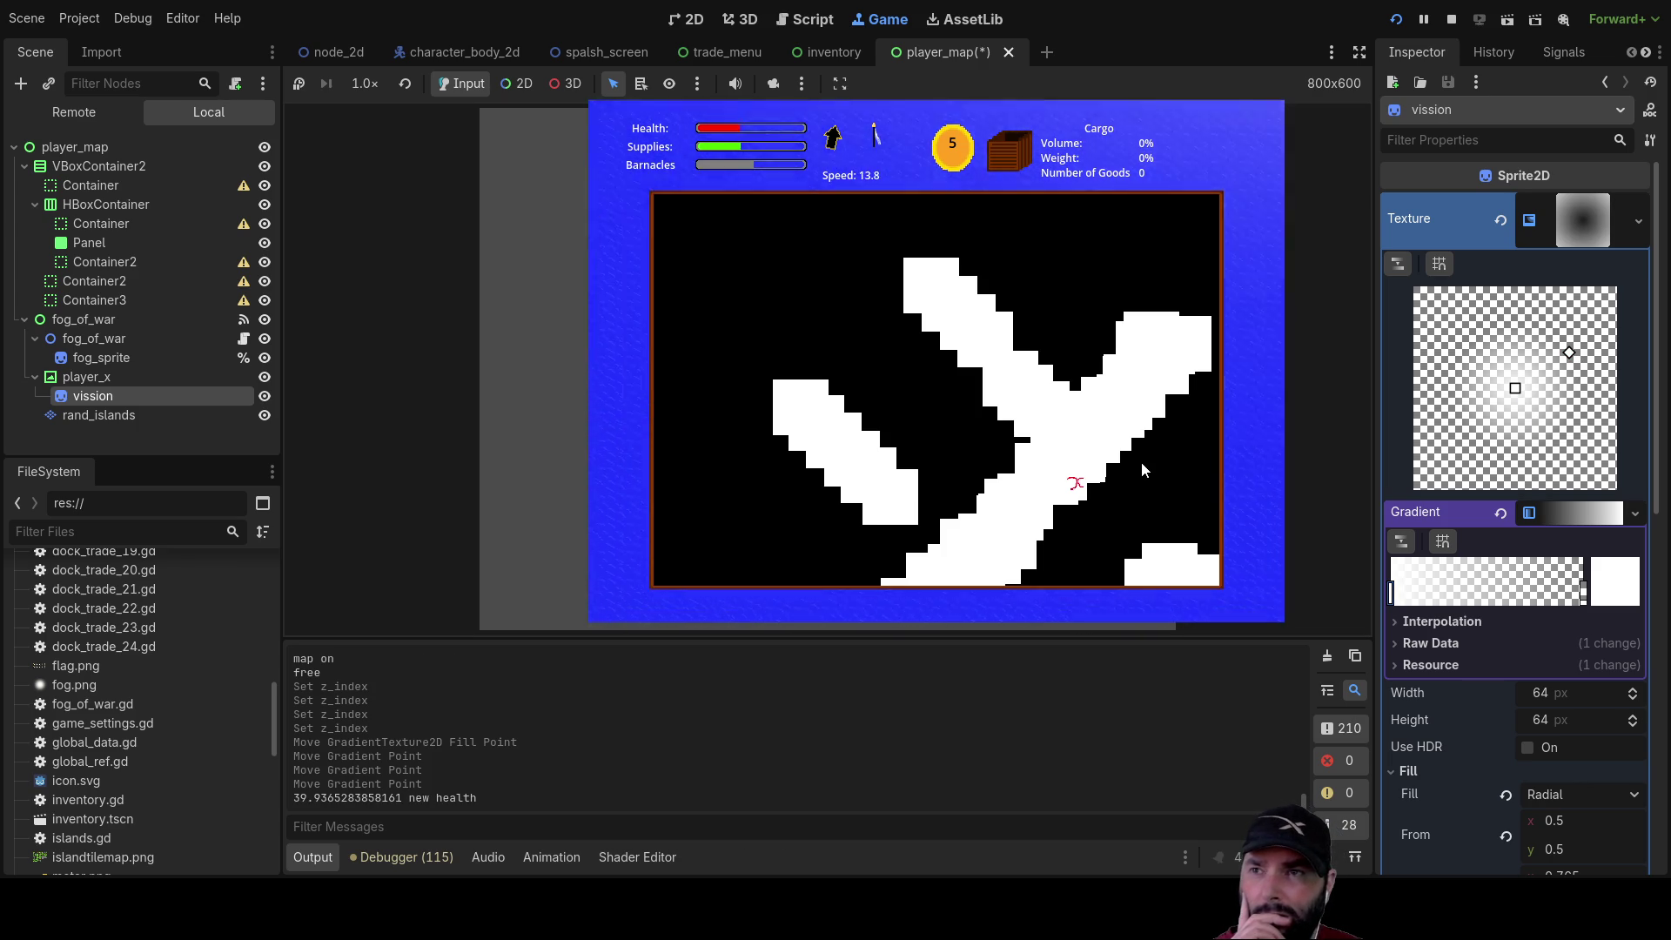
# Toggle the fog map with M to check the softer spot, then stop the game with F8
pyautogui.press('m')
pyautogui.press('m')
pyautogui.press('m')
pyautogui.press('m')
pyautogui.press('m')
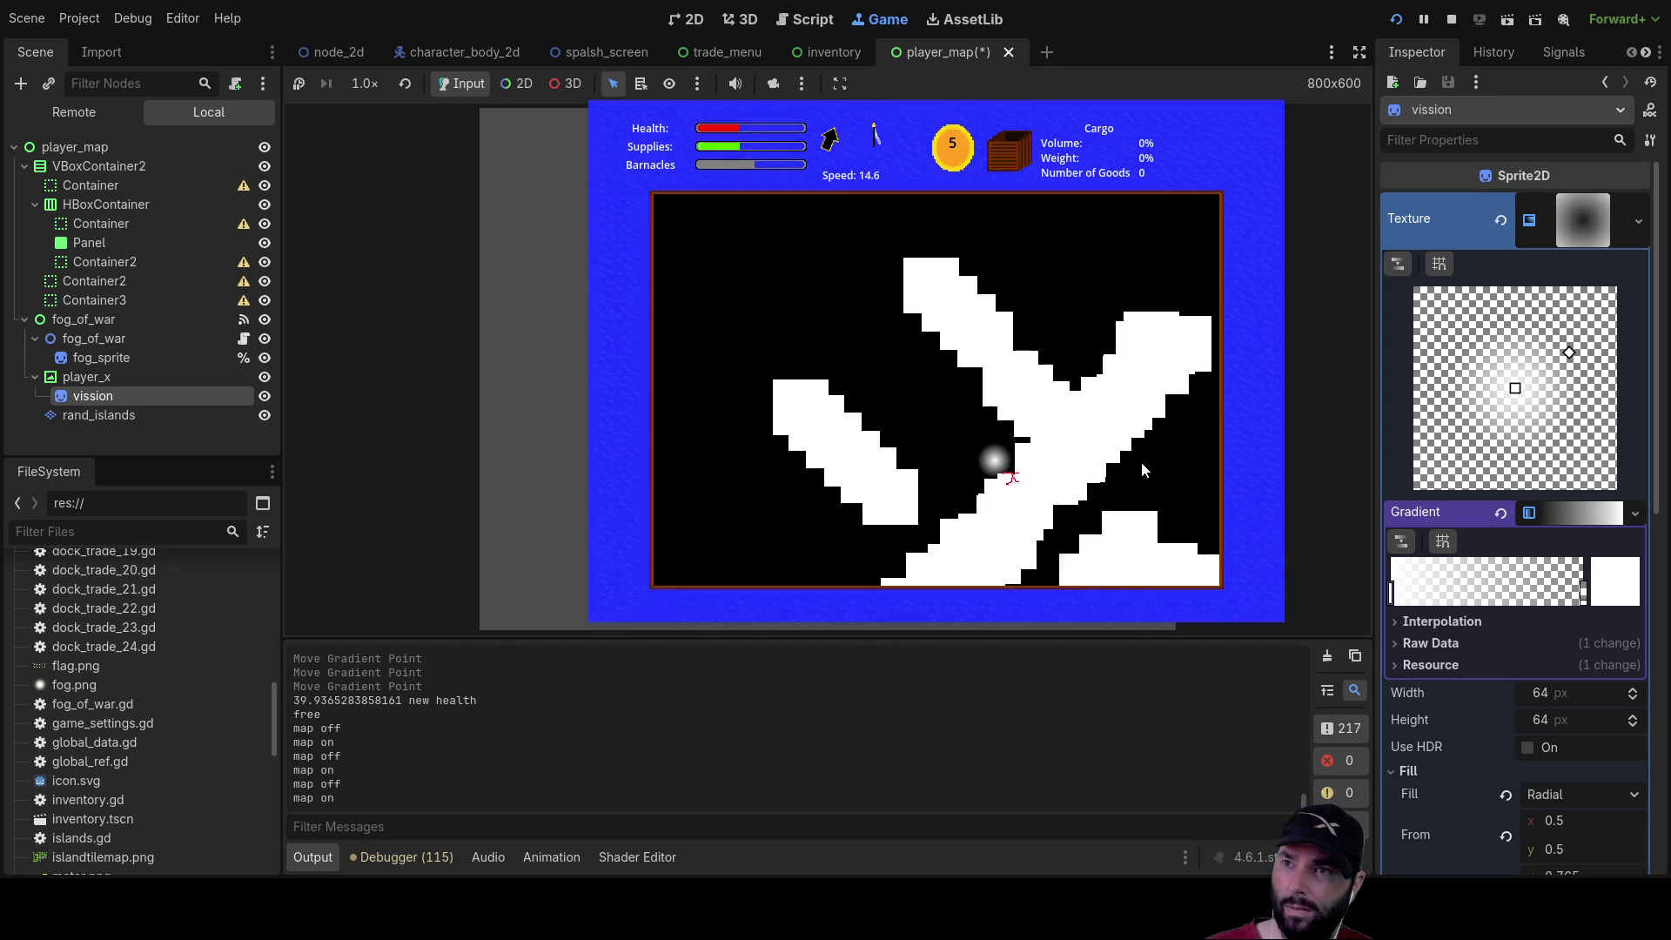
pyautogui.press('m')
pyautogui.press('m')
pyautogui.press('m')
pyautogui.press('m')
pyautogui.press('m')
pyautogui.press('m')
pyautogui.press('m')
pyautogui.press('F8')
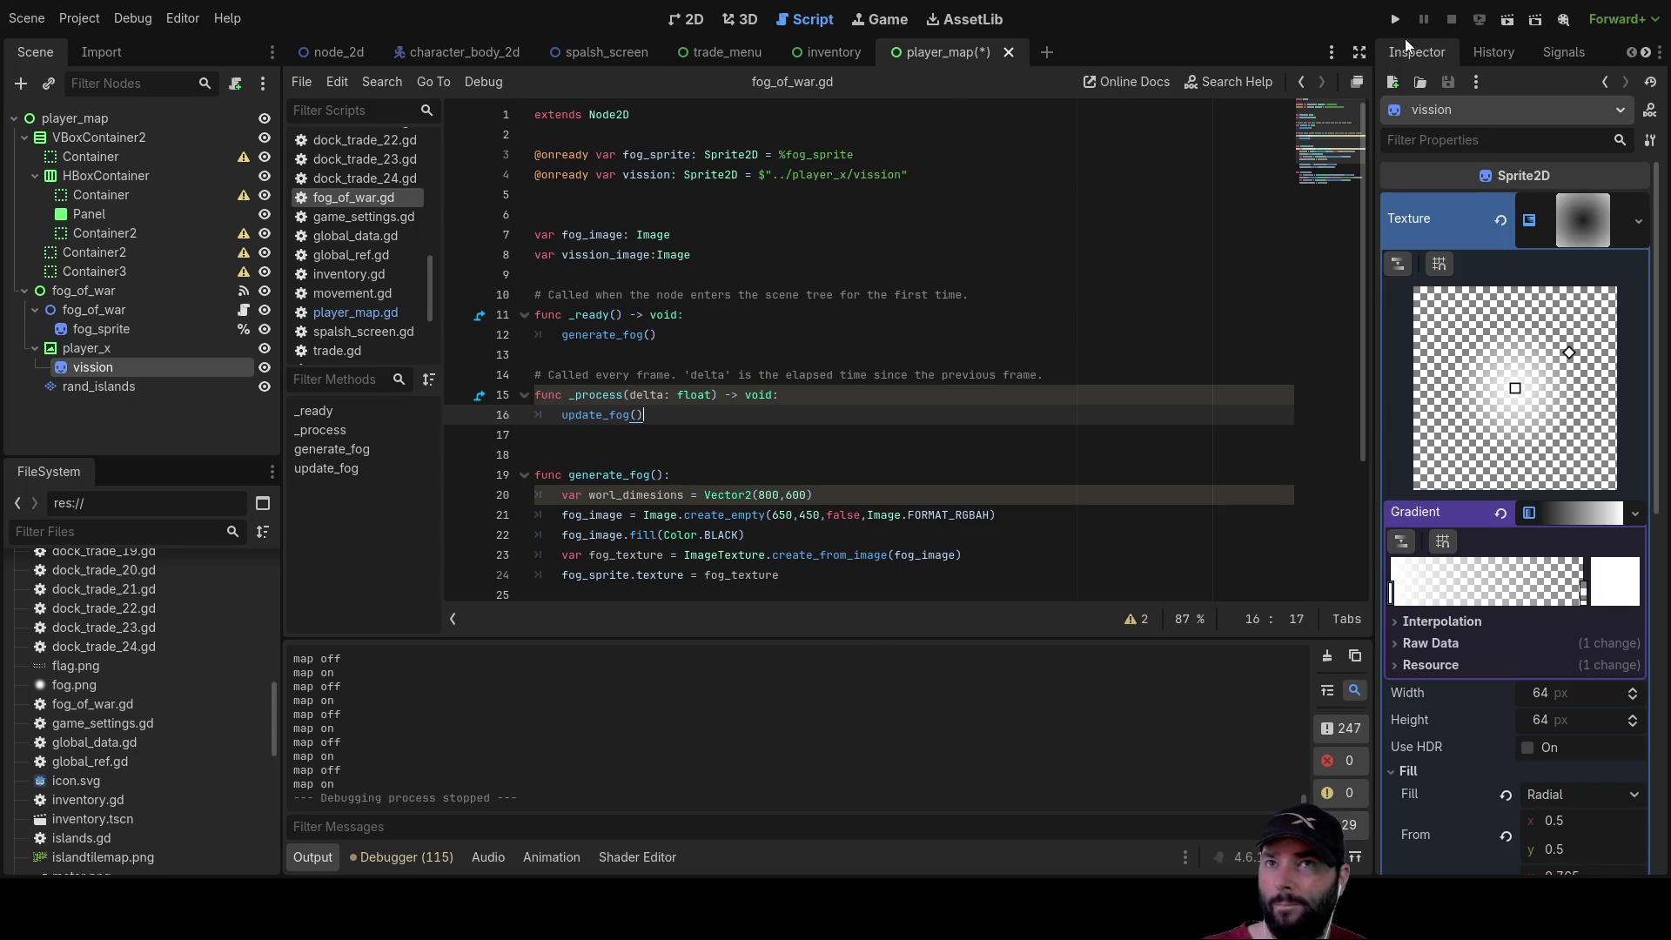
# Run the project, start playing from the menu, and open the fog map
pyautogui.click(1401, 21)
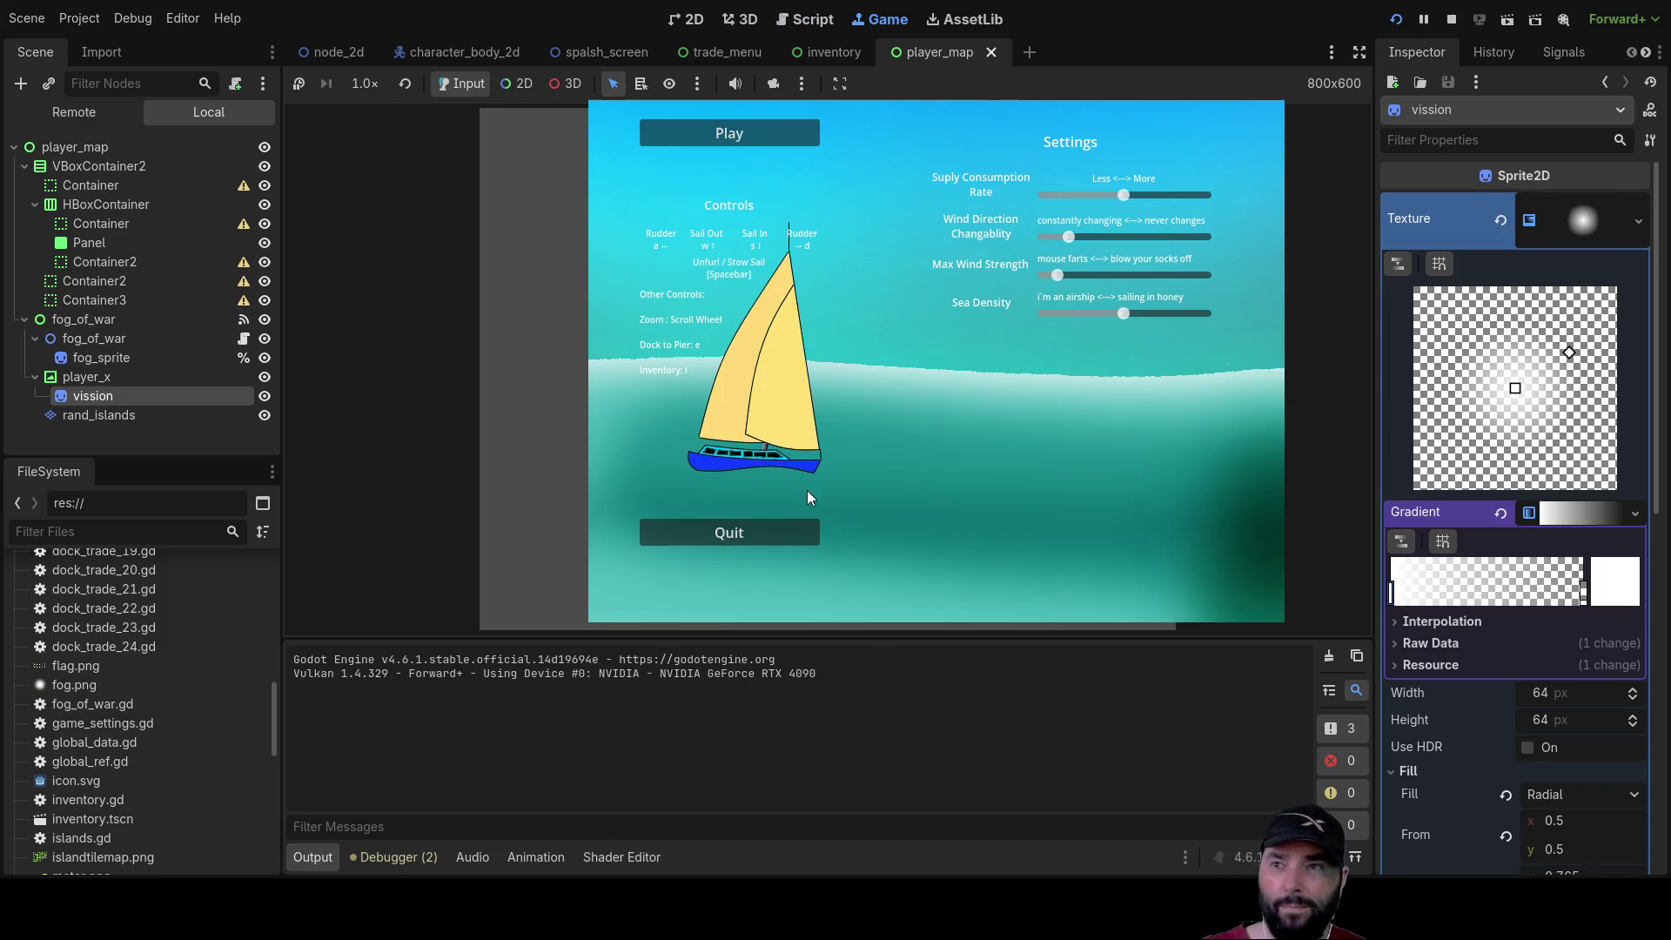
pyautogui.click(756, 134)
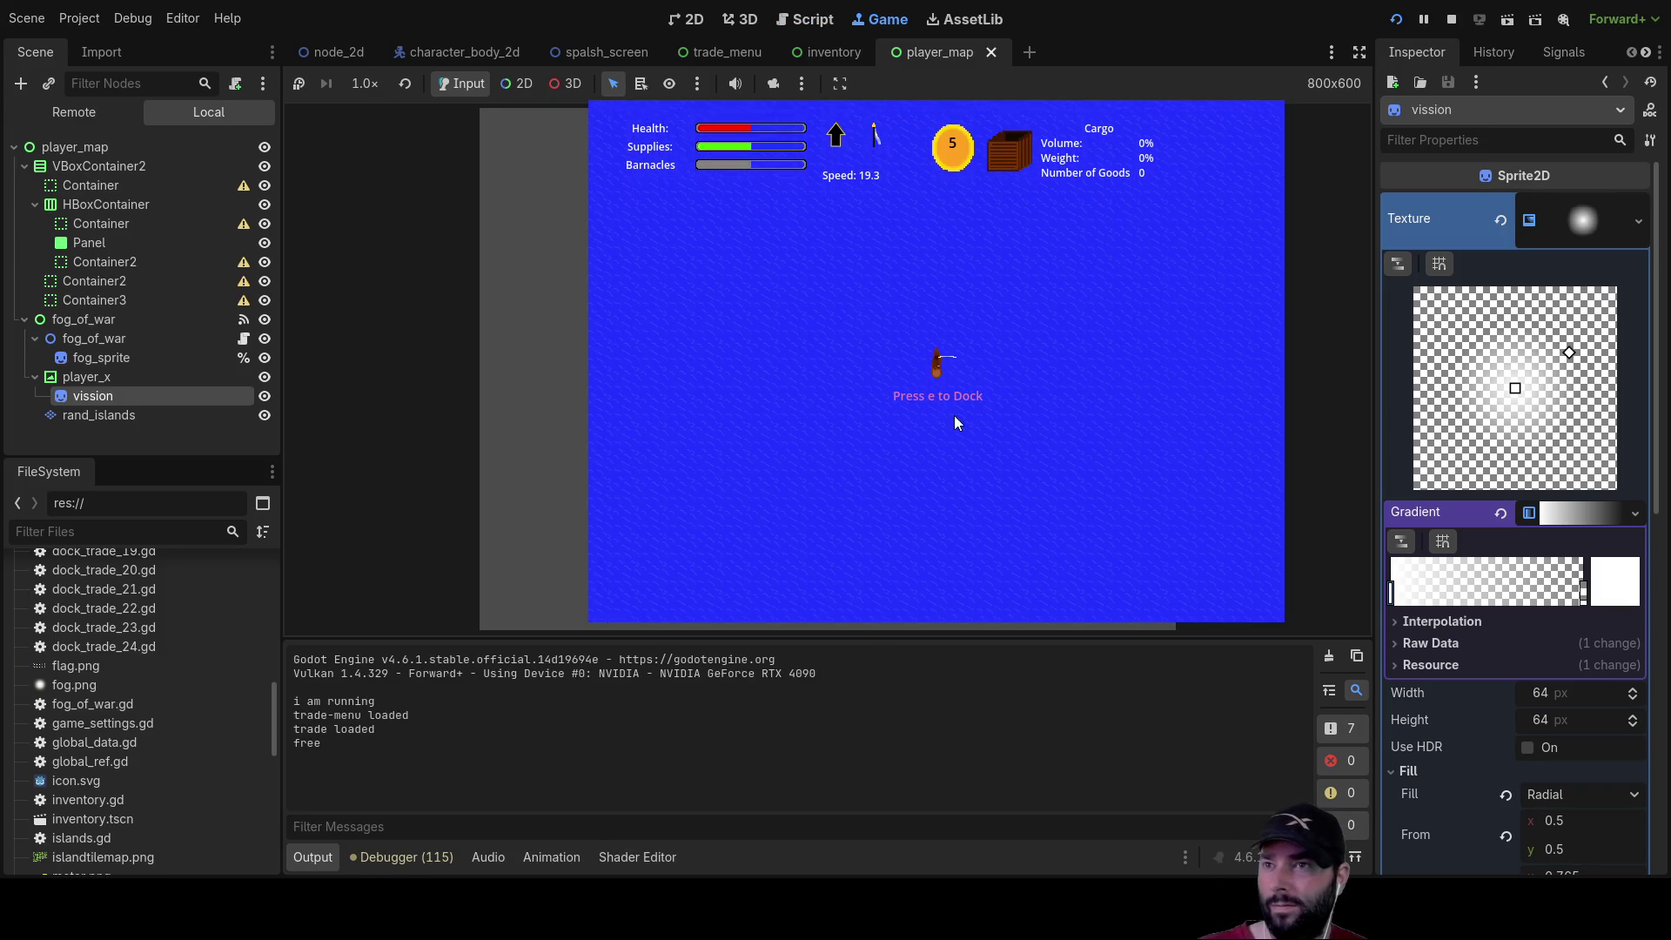
pyautogui.press('m')
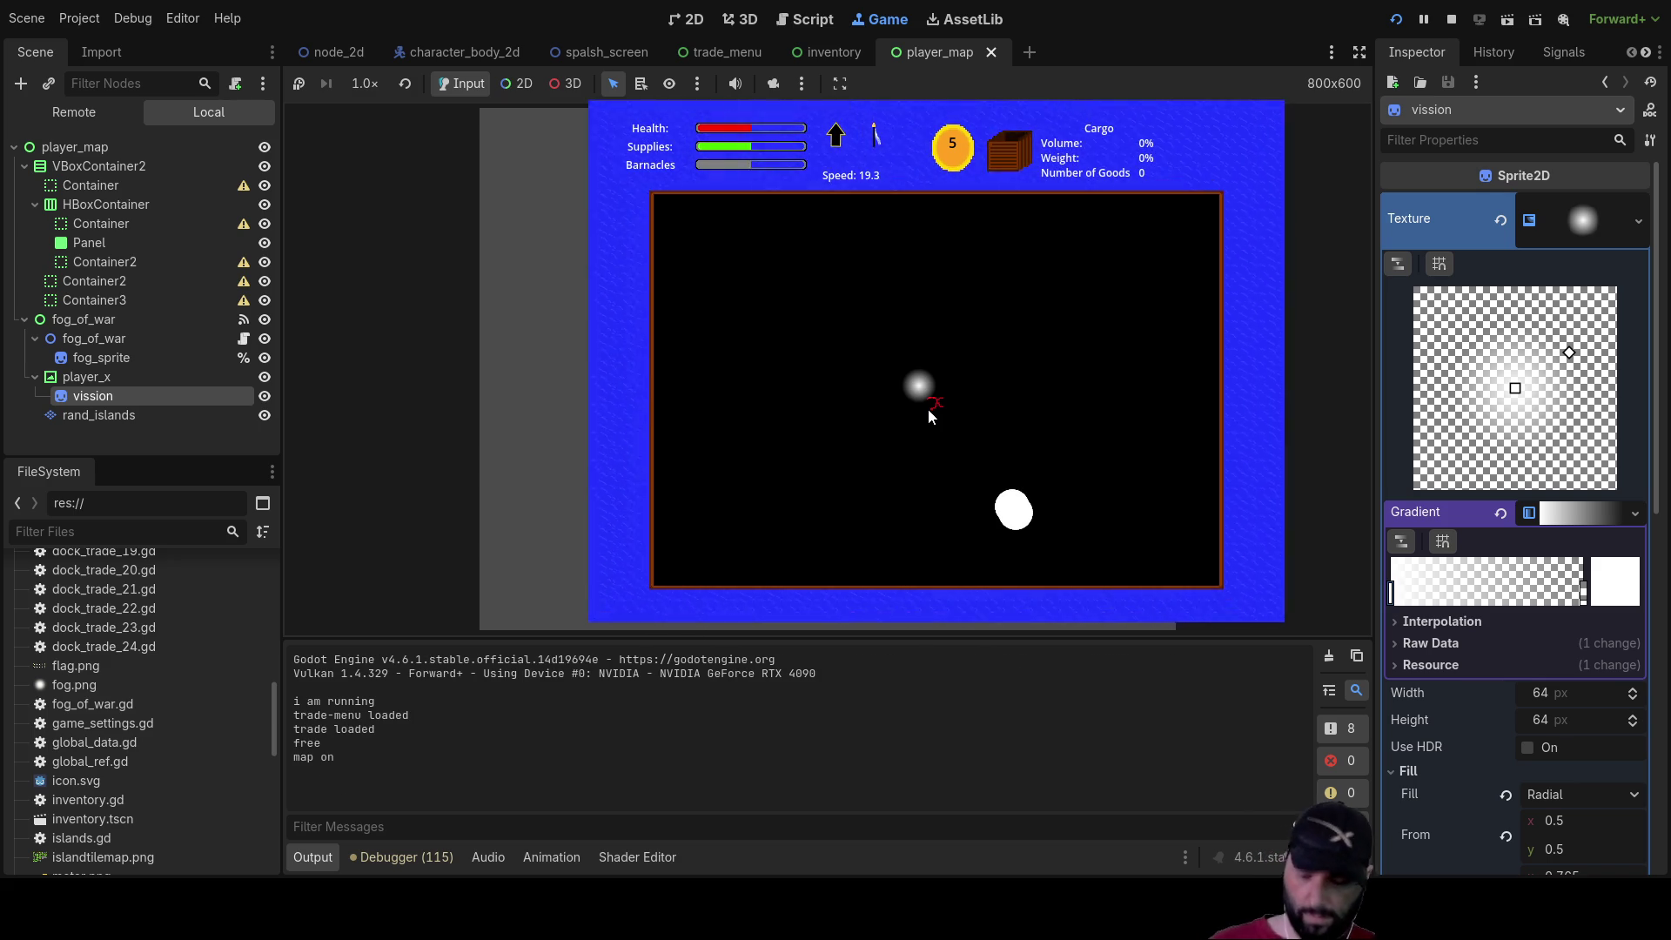
pyautogui.press('m')
pyautogui.press('m')
pyautogui.press('m')
pyautogui.press('m')
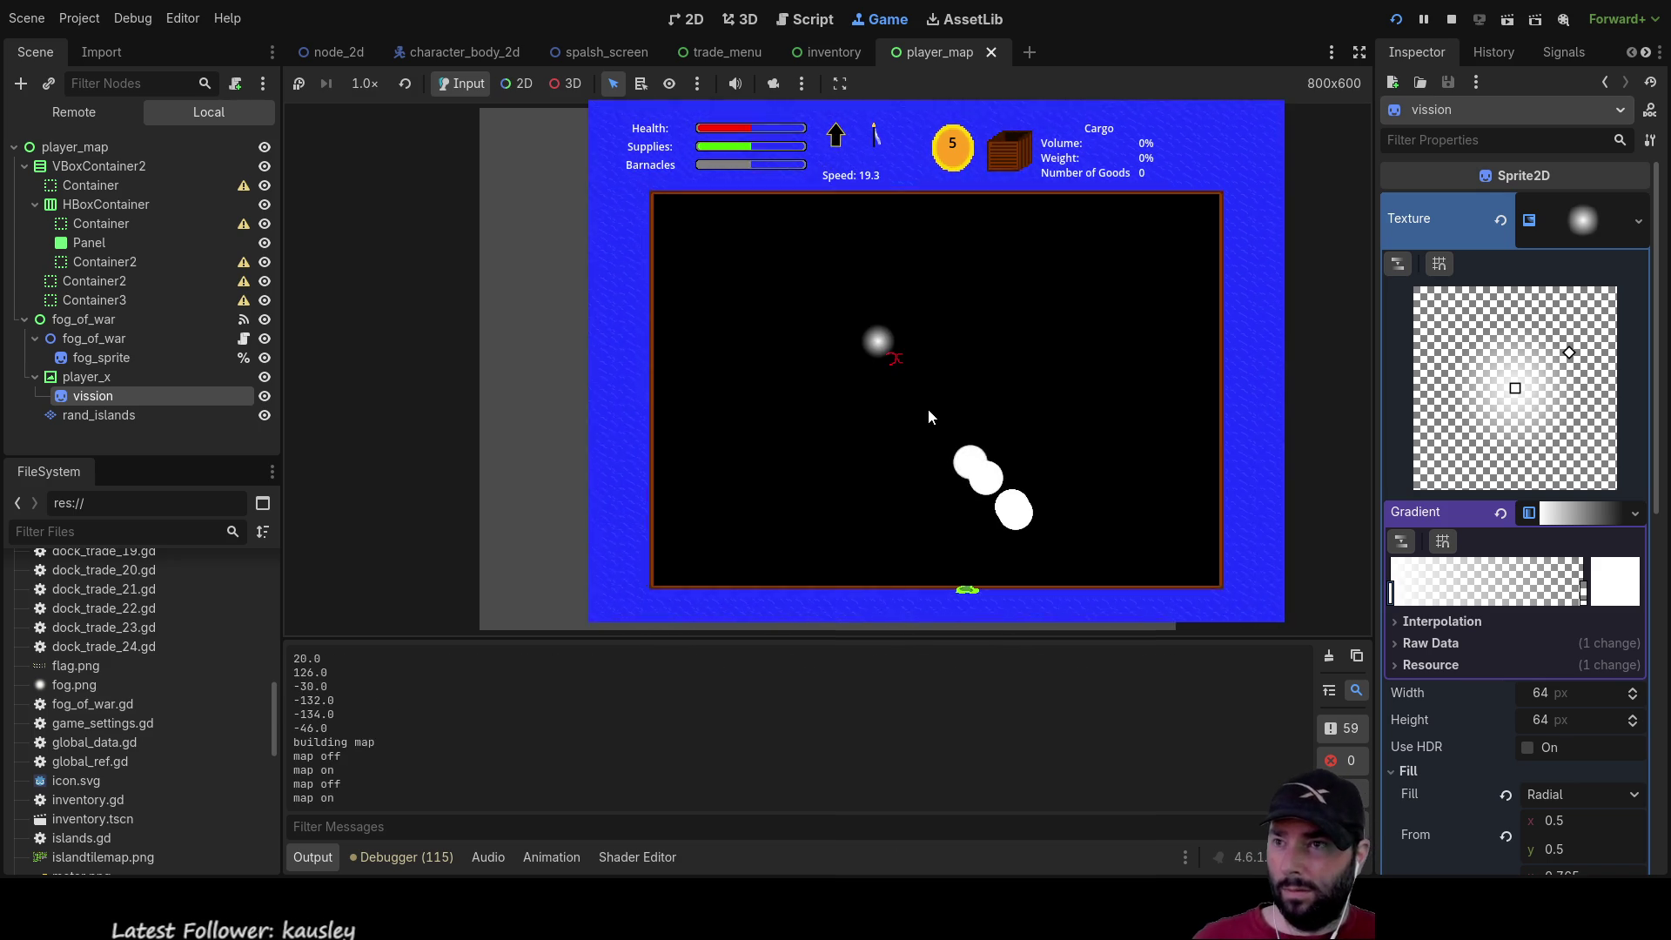
pyautogui.press('m')
pyautogui.press('m')
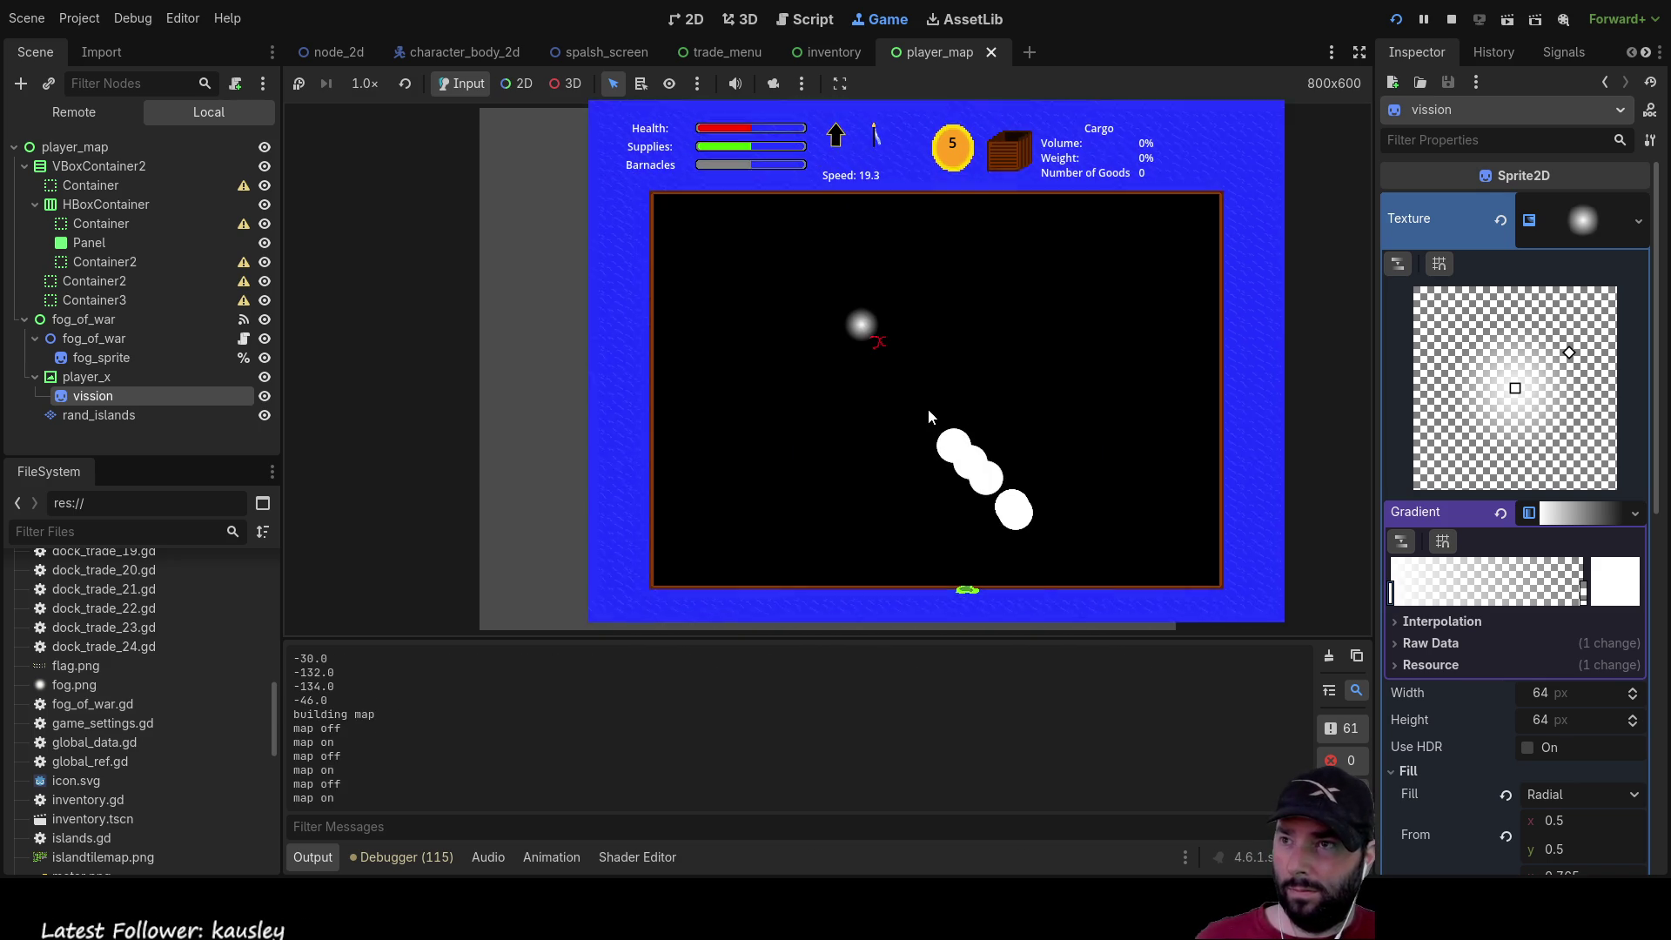
# Sail around and keep toggling the fog map to watch new round trails get revealed
pyautogui.press('m')
pyautogui.press('m')
pyautogui.press('m')
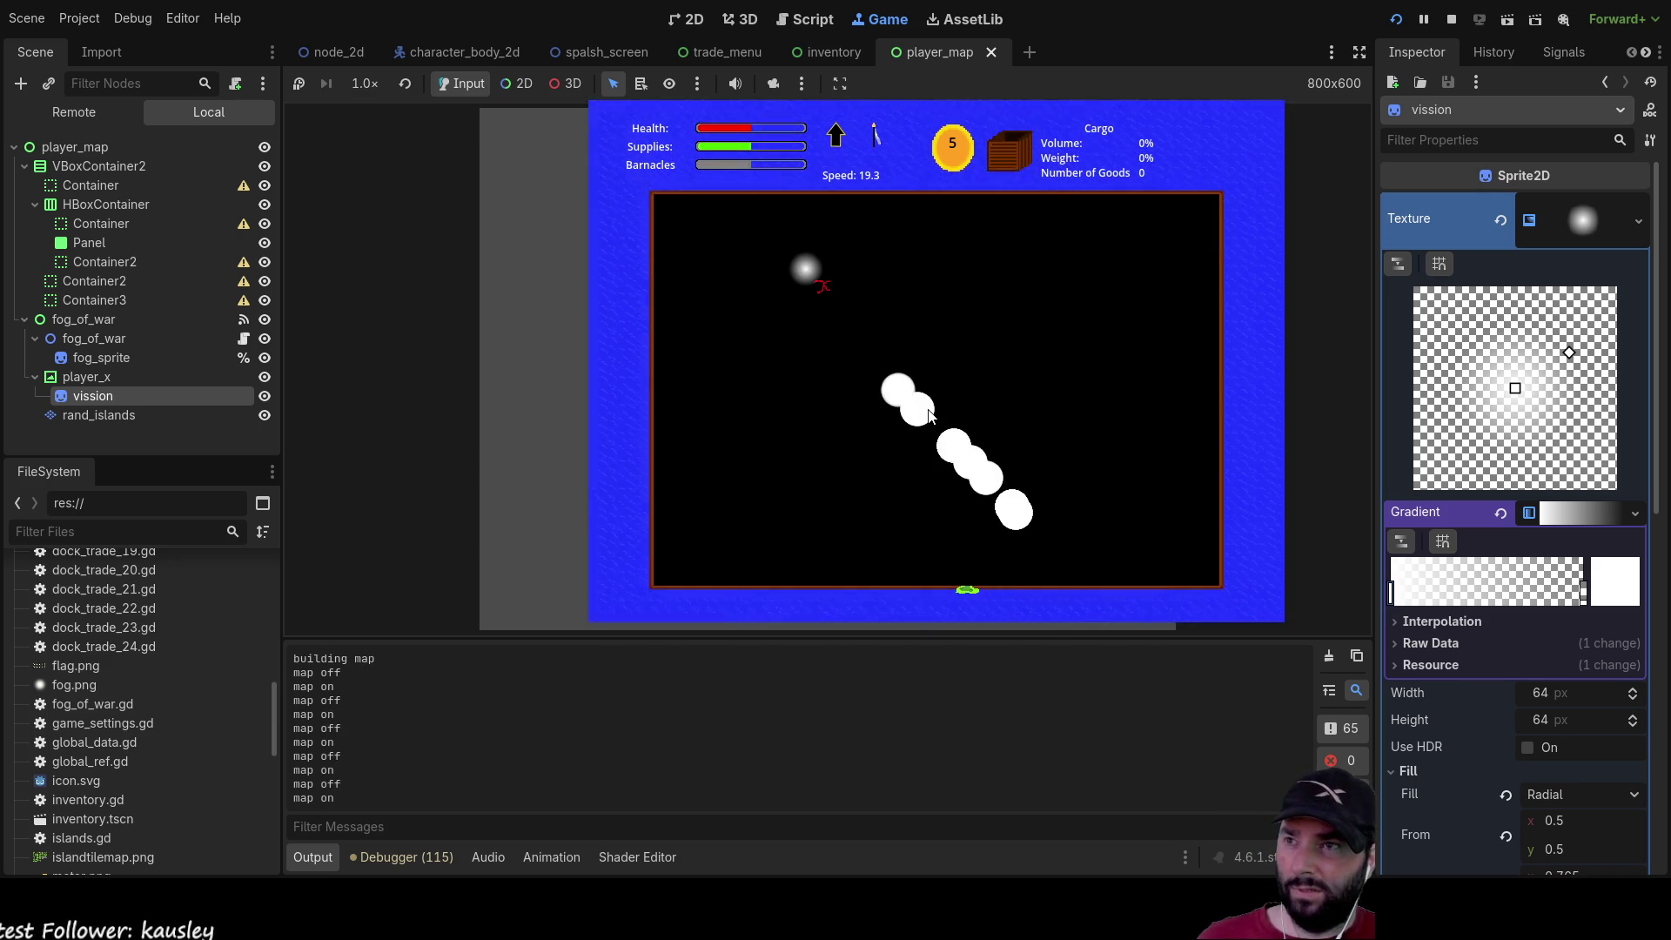
pyautogui.press('m')
pyautogui.press('m')
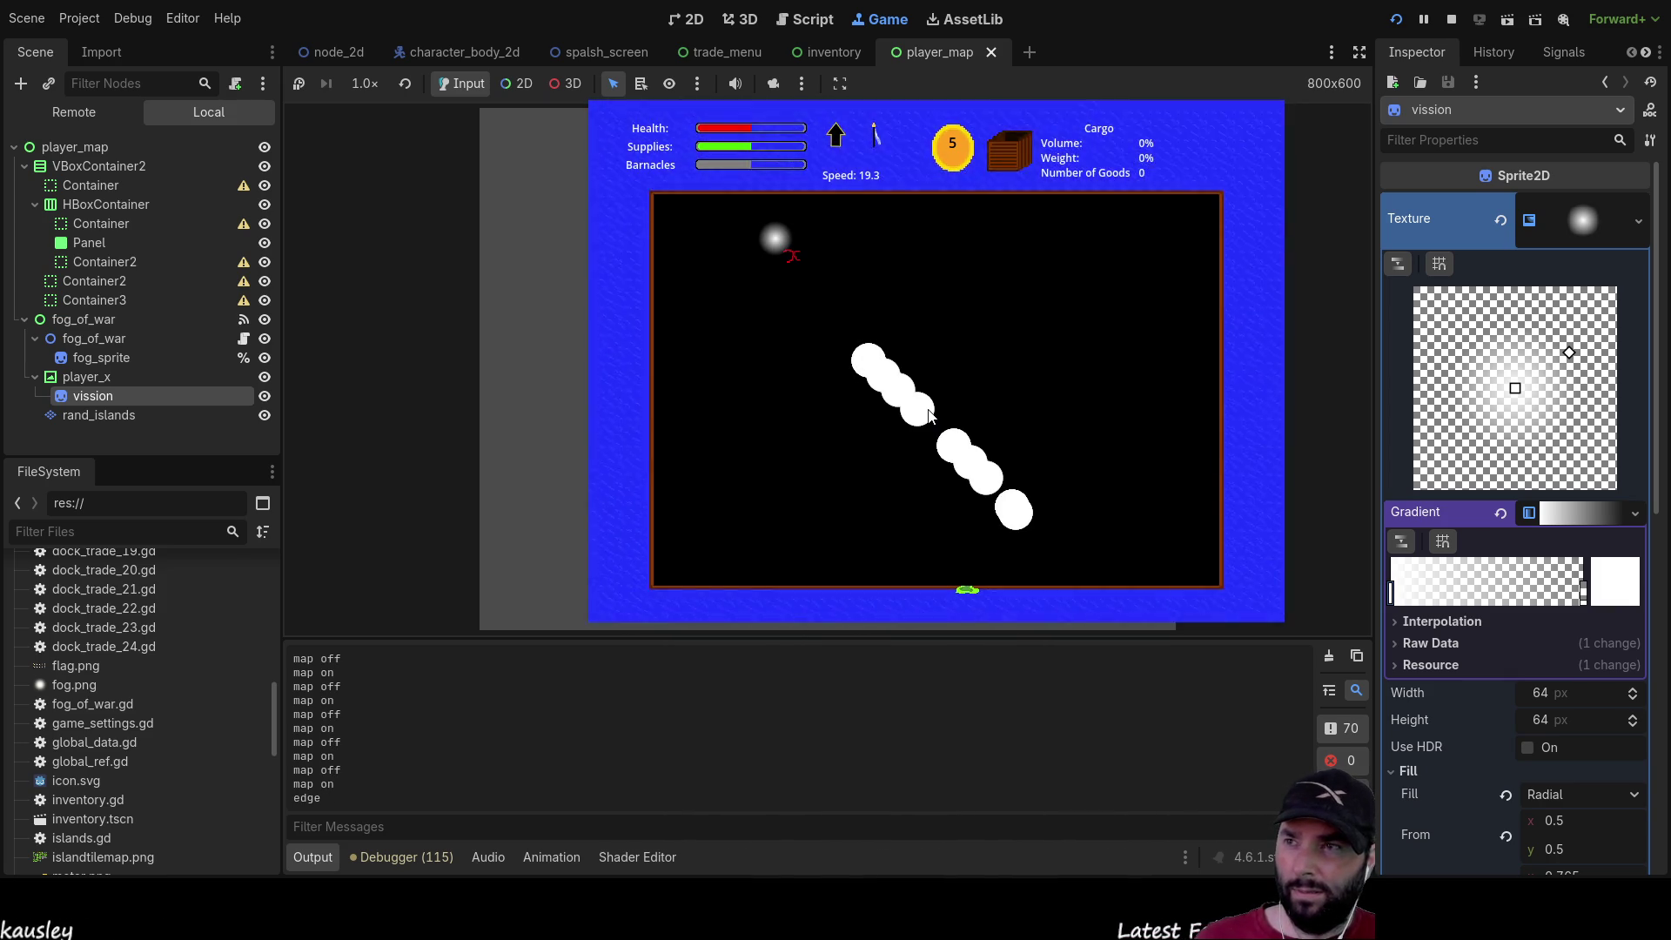
pyautogui.press('m')
pyautogui.press('m')
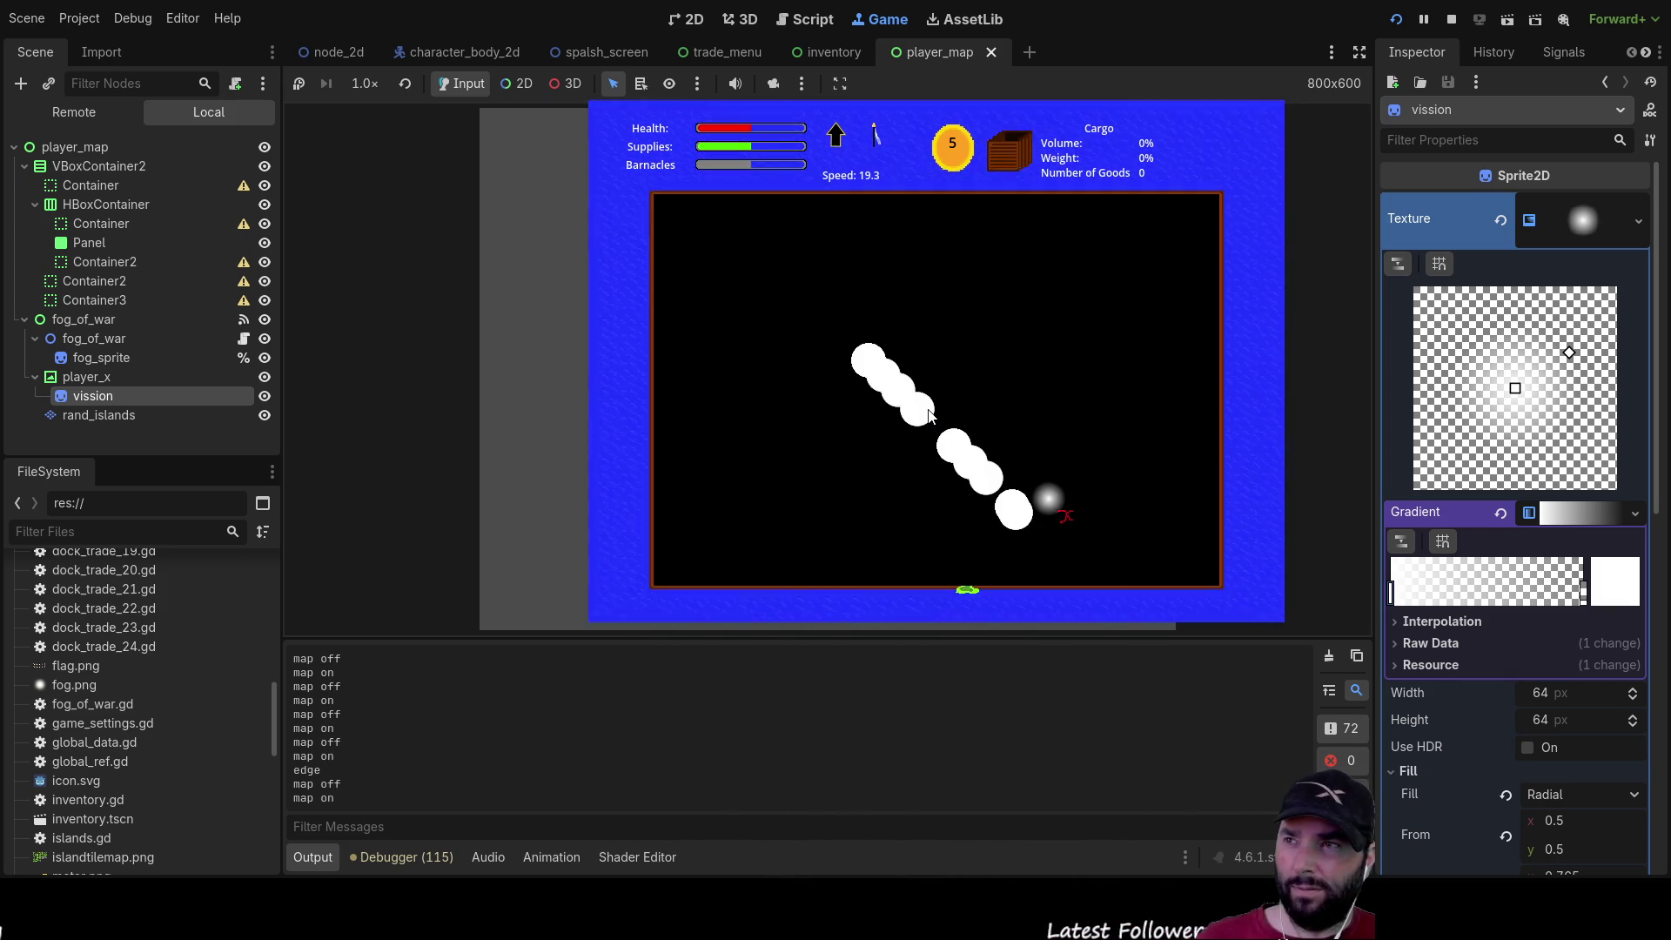
pyautogui.press('m')
pyautogui.press('m')
pyautogui.press('m')
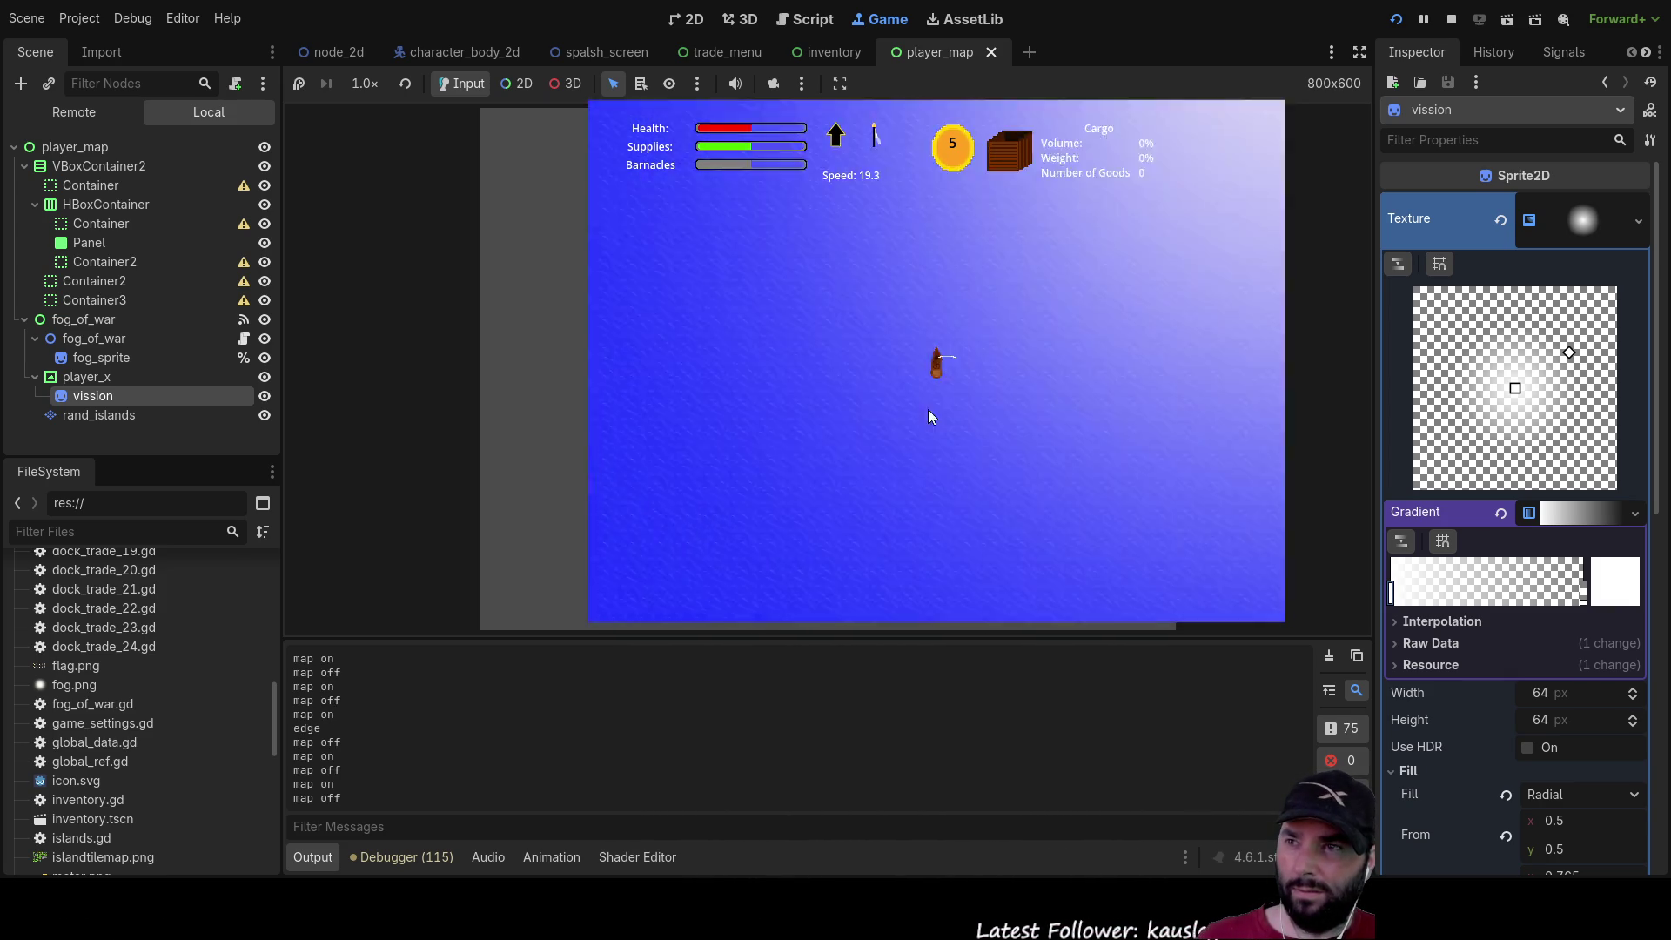
pyautogui.press('m')
pyautogui.press('m')
pyautogui.press('m')
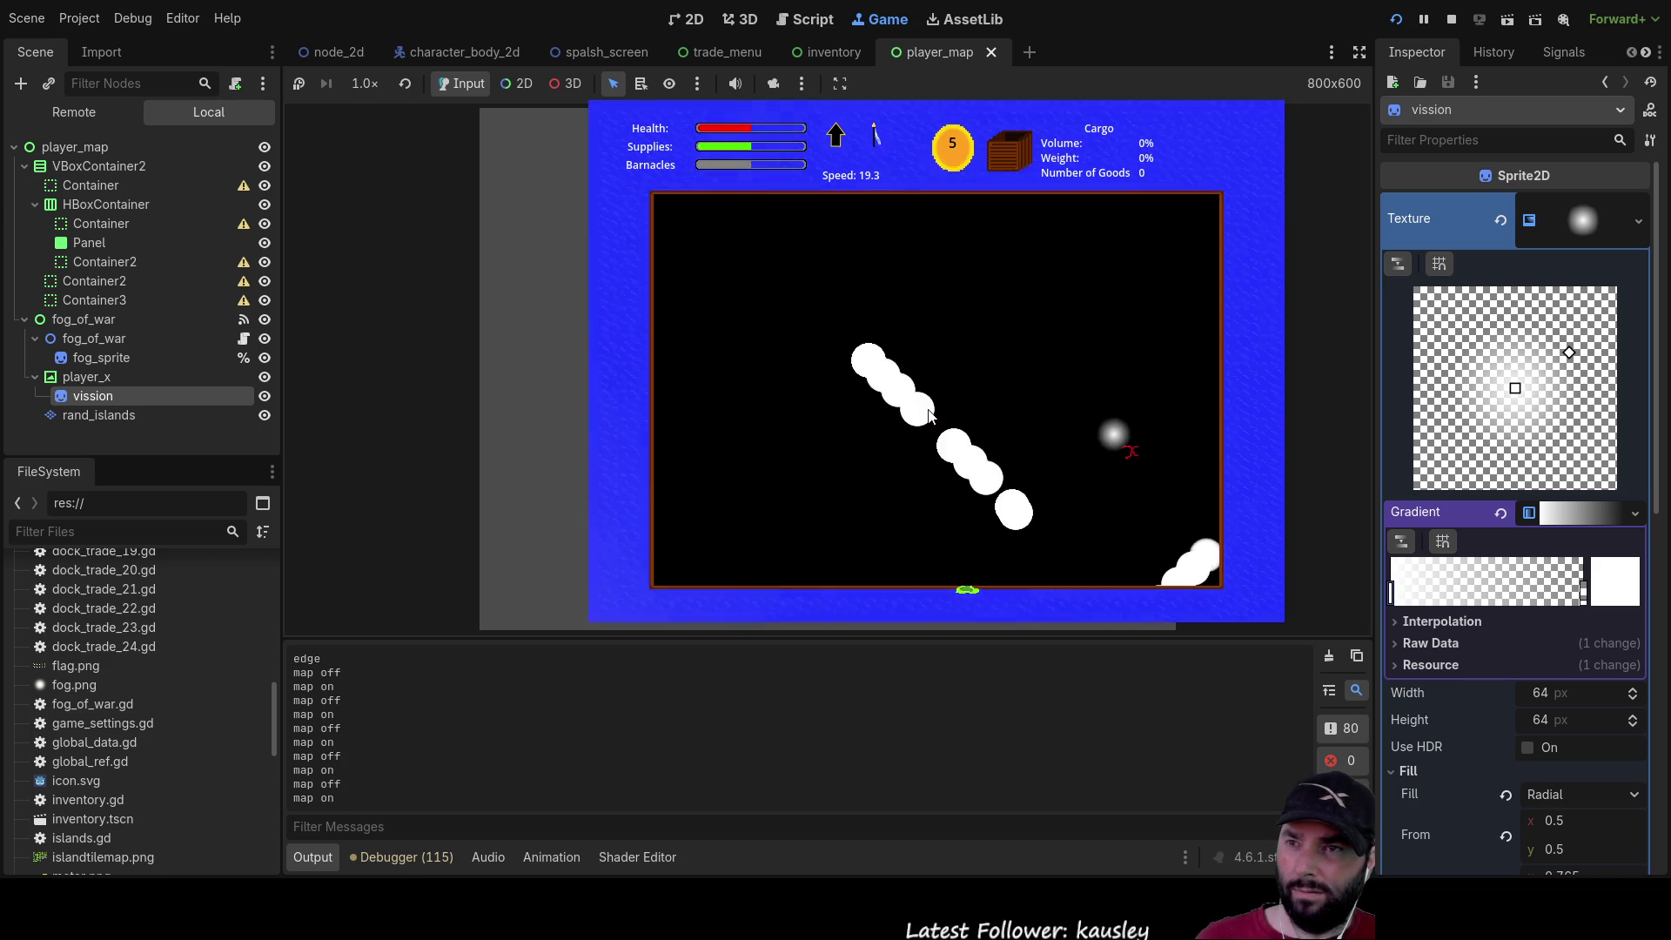
pyautogui.press('m')
pyautogui.press('m')
pyautogui.press('m')
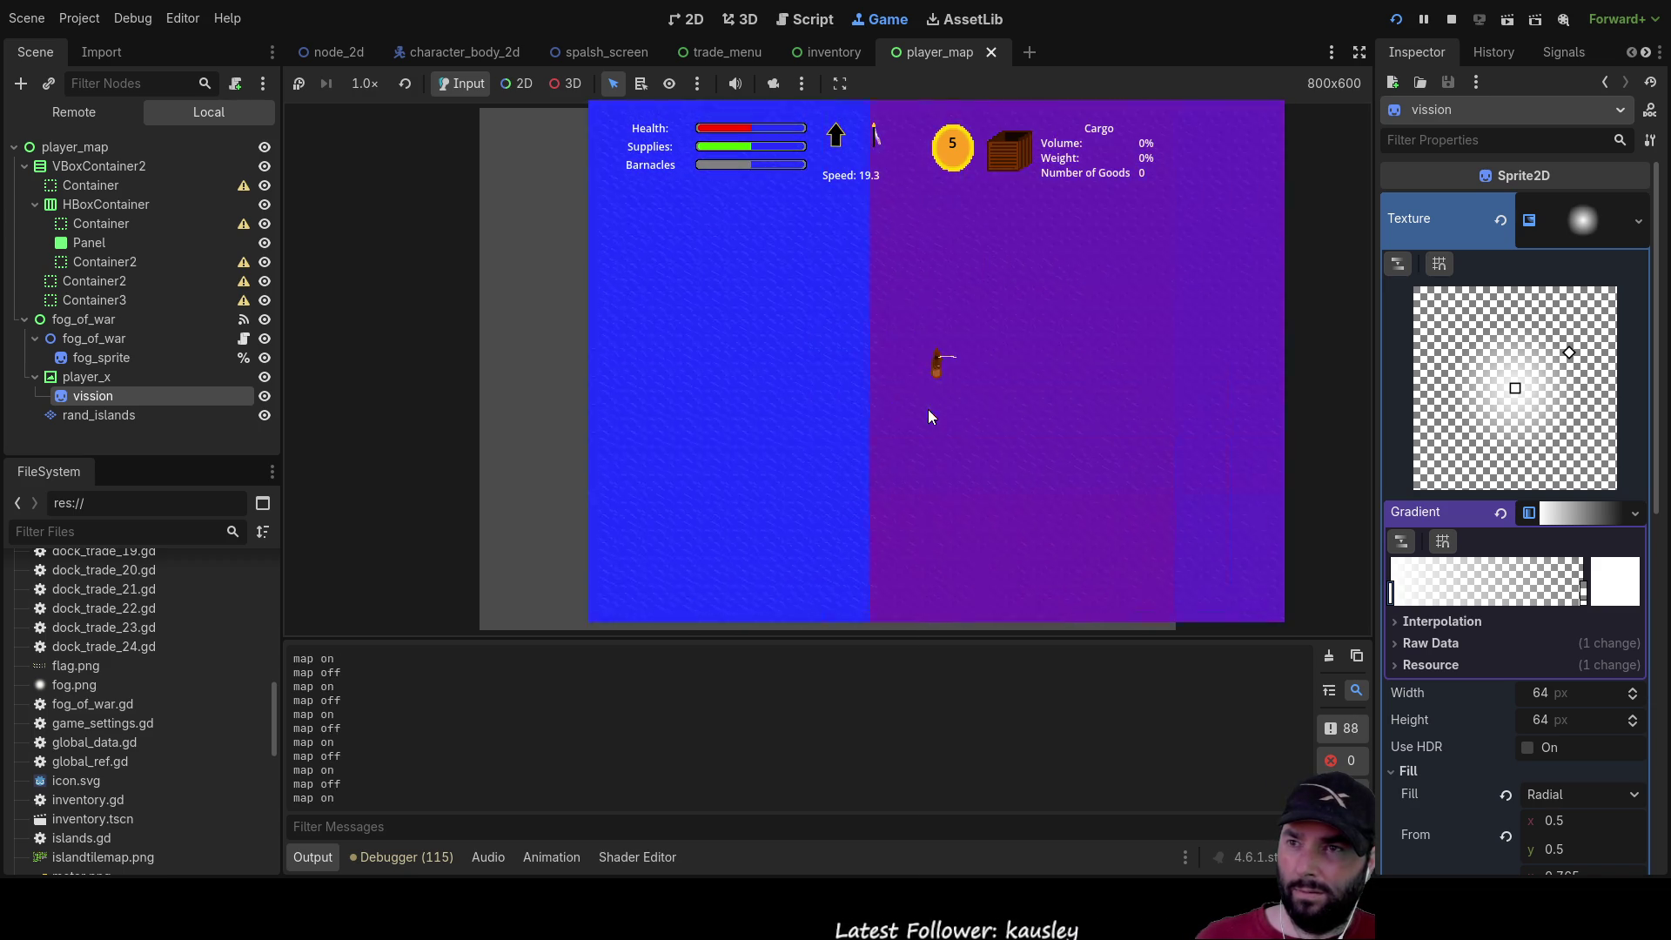
pyautogui.press('m')
pyautogui.press('m')
pyautogui.press('m')
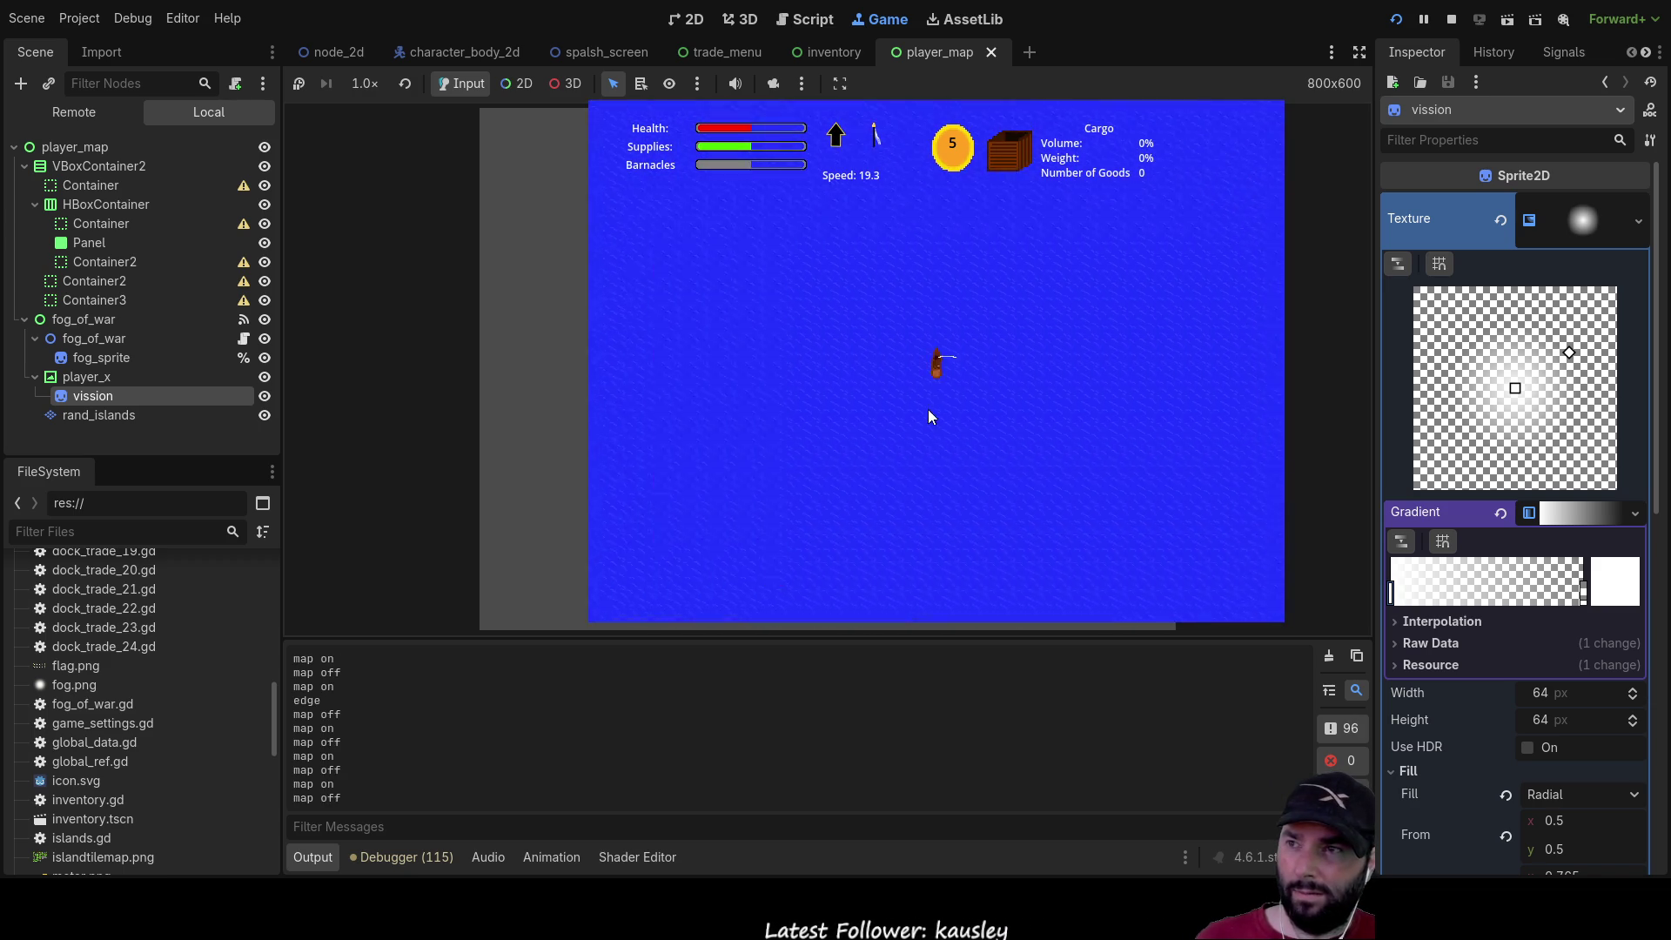
pyautogui.press('m')
pyautogui.press('m')
pyautogui.press('m')
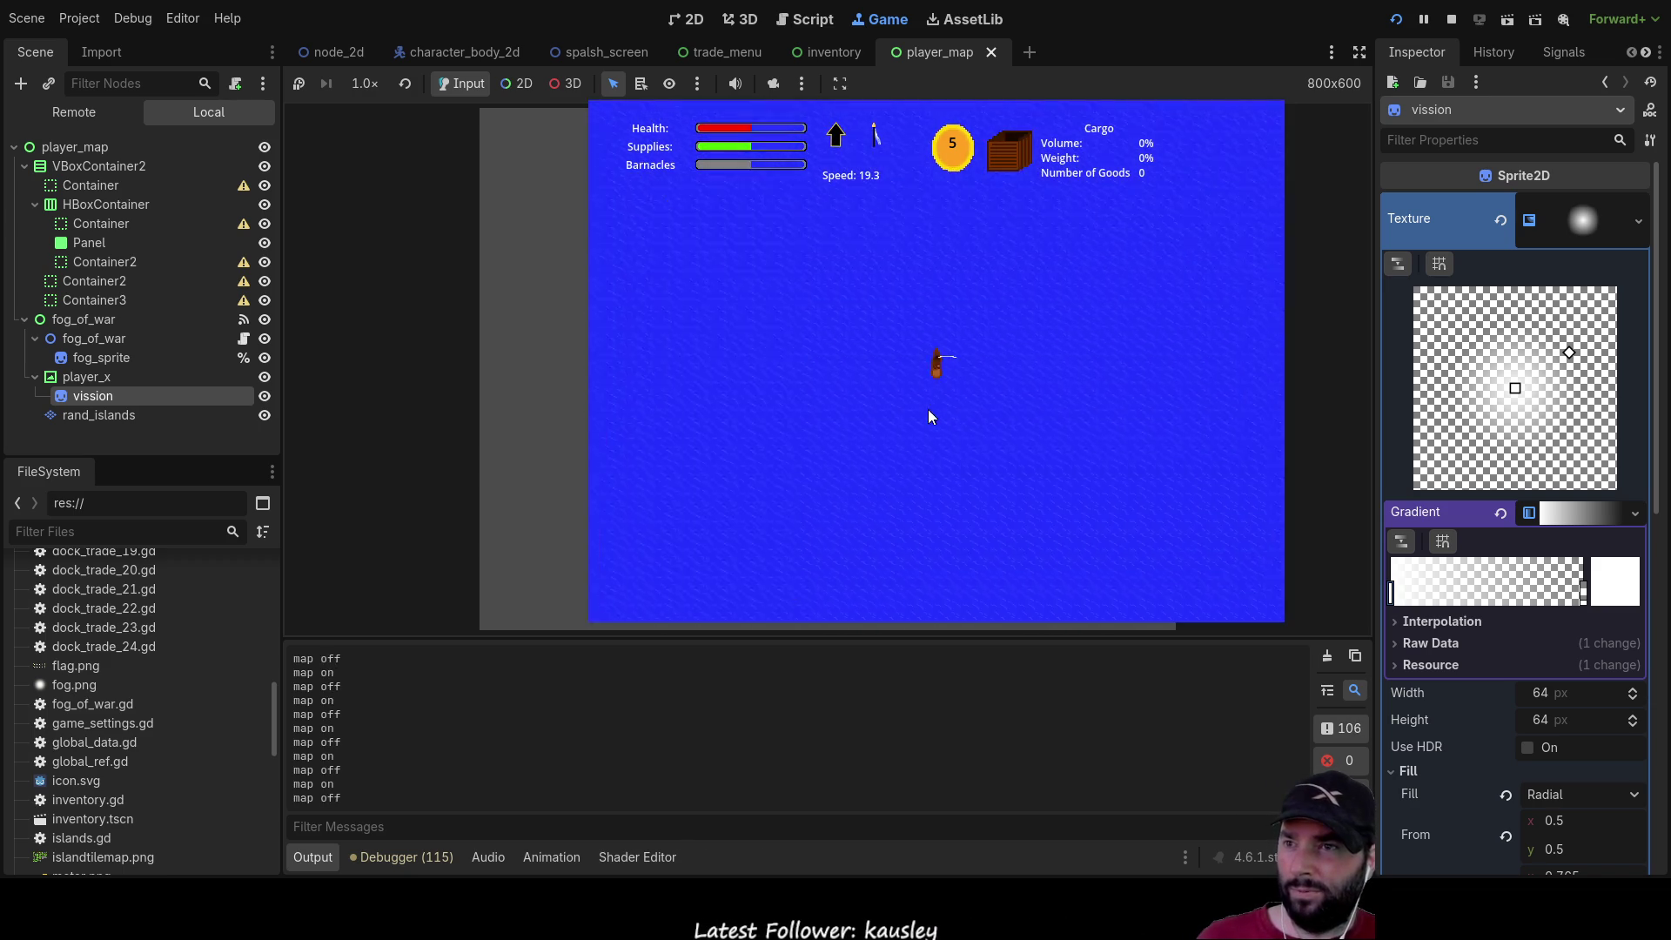
pyautogui.press('m')
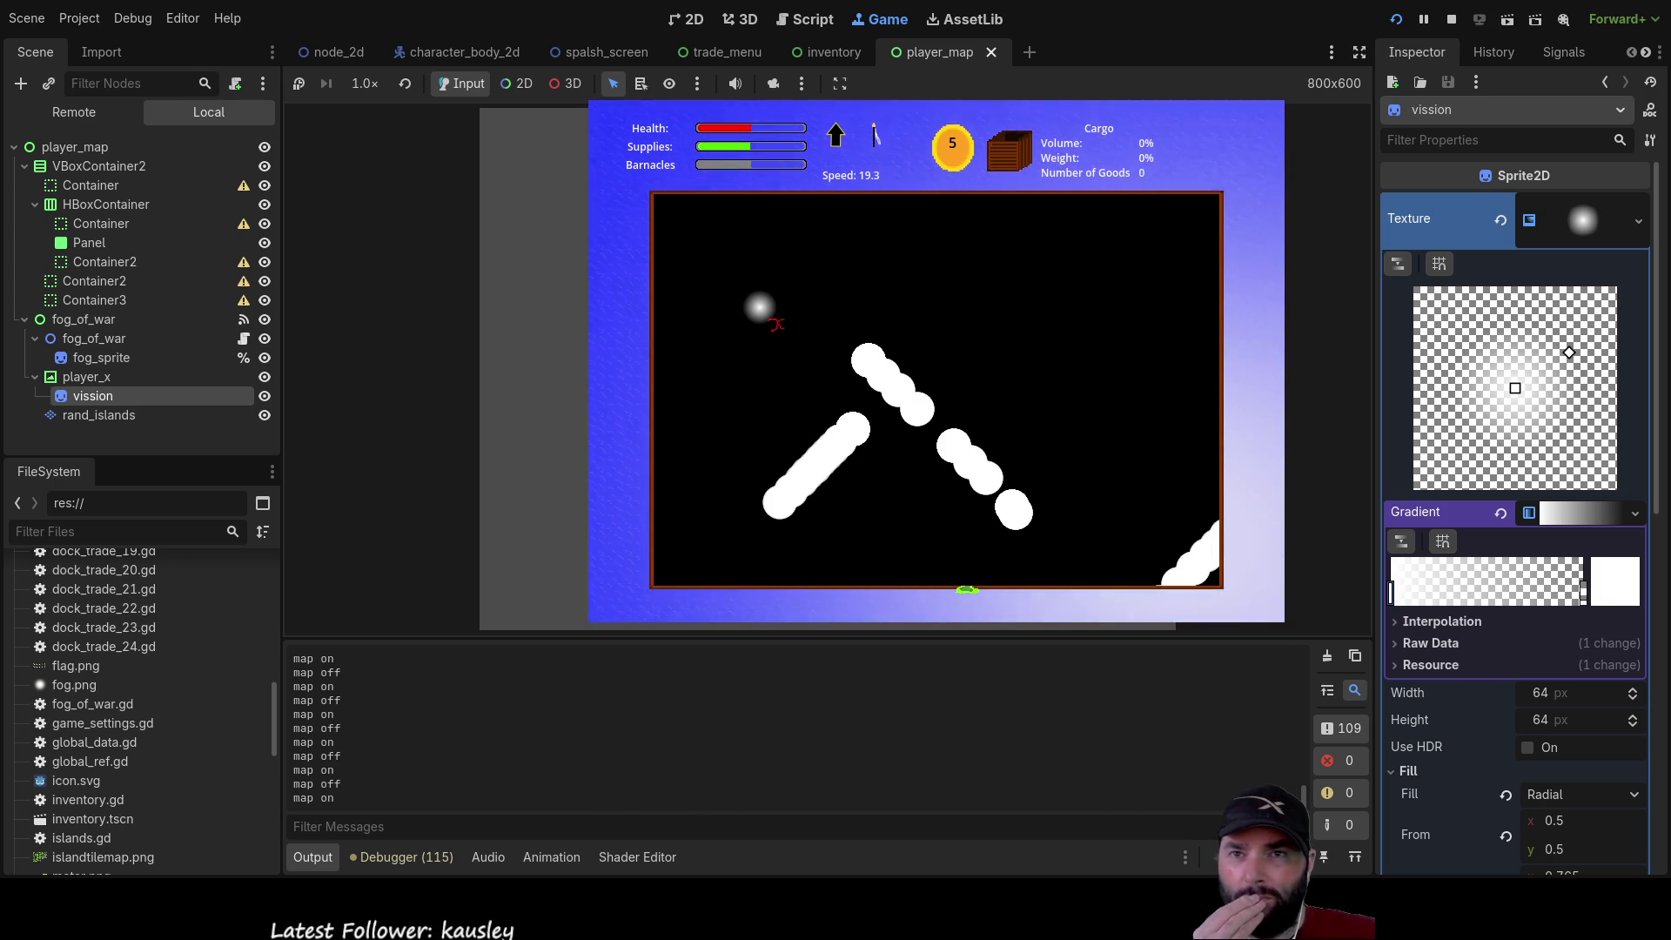
# Slide the vision gradient stops to the start for a white-to-transparent fade, check the map, and collapse Texture
pyautogui.moveTo(1583, 592)
pyautogui.mouseDown()
pyautogui.moveTo(1393, 601)
pyautogui.moveTo(1583, 599)
pyautogui.mouseUp()
pyautogui.moveTo(1448, 596); pyautogui.dragTo(1365, 592)
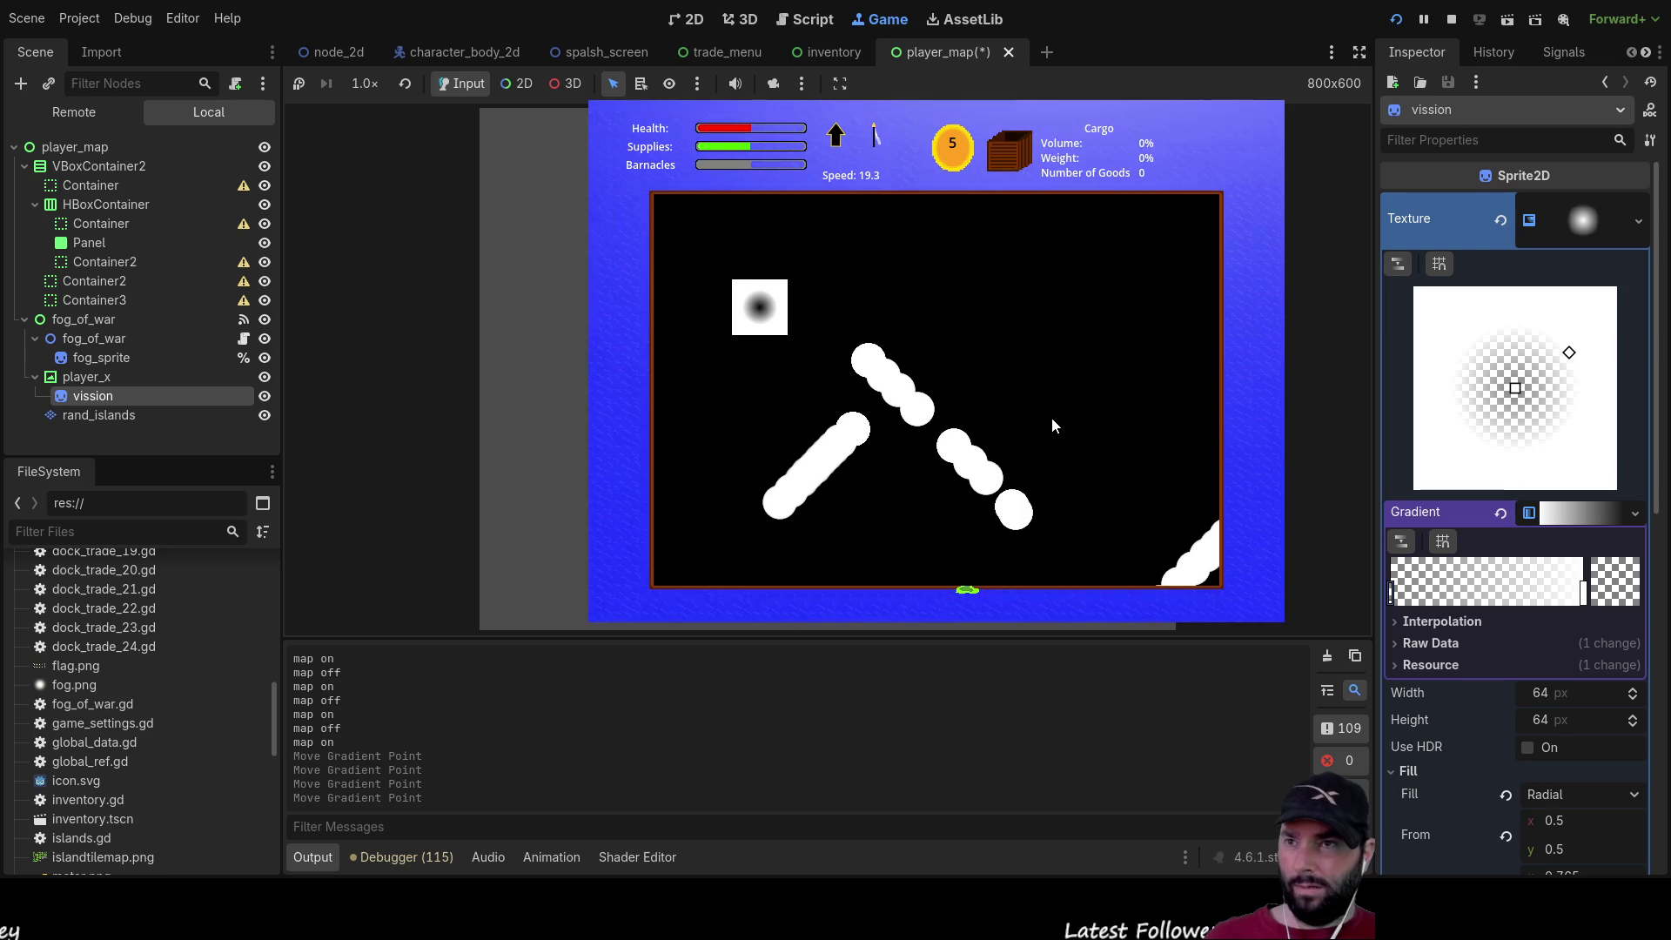
pyautogui.press('m')
pyautogui.press('m')
pyautogui.press('m')
pyautogui.press('m')
pyautogui.press('m')
pyautogui.press('m')
pyautogui.press('m')
pyautogui.press('m')
pyautogui.press('m')
pyautogui.press('m')
pyautogui.press('m')
pyautogui.press('m')
pyautogui.press('m')
pyautogui.press('m')
pyautogui.press('m')
pyautogui.press('m')
pyautogui.press('m')
pyautogui.press('m')
pyautogui.press('m')
pyautogui.press('m')
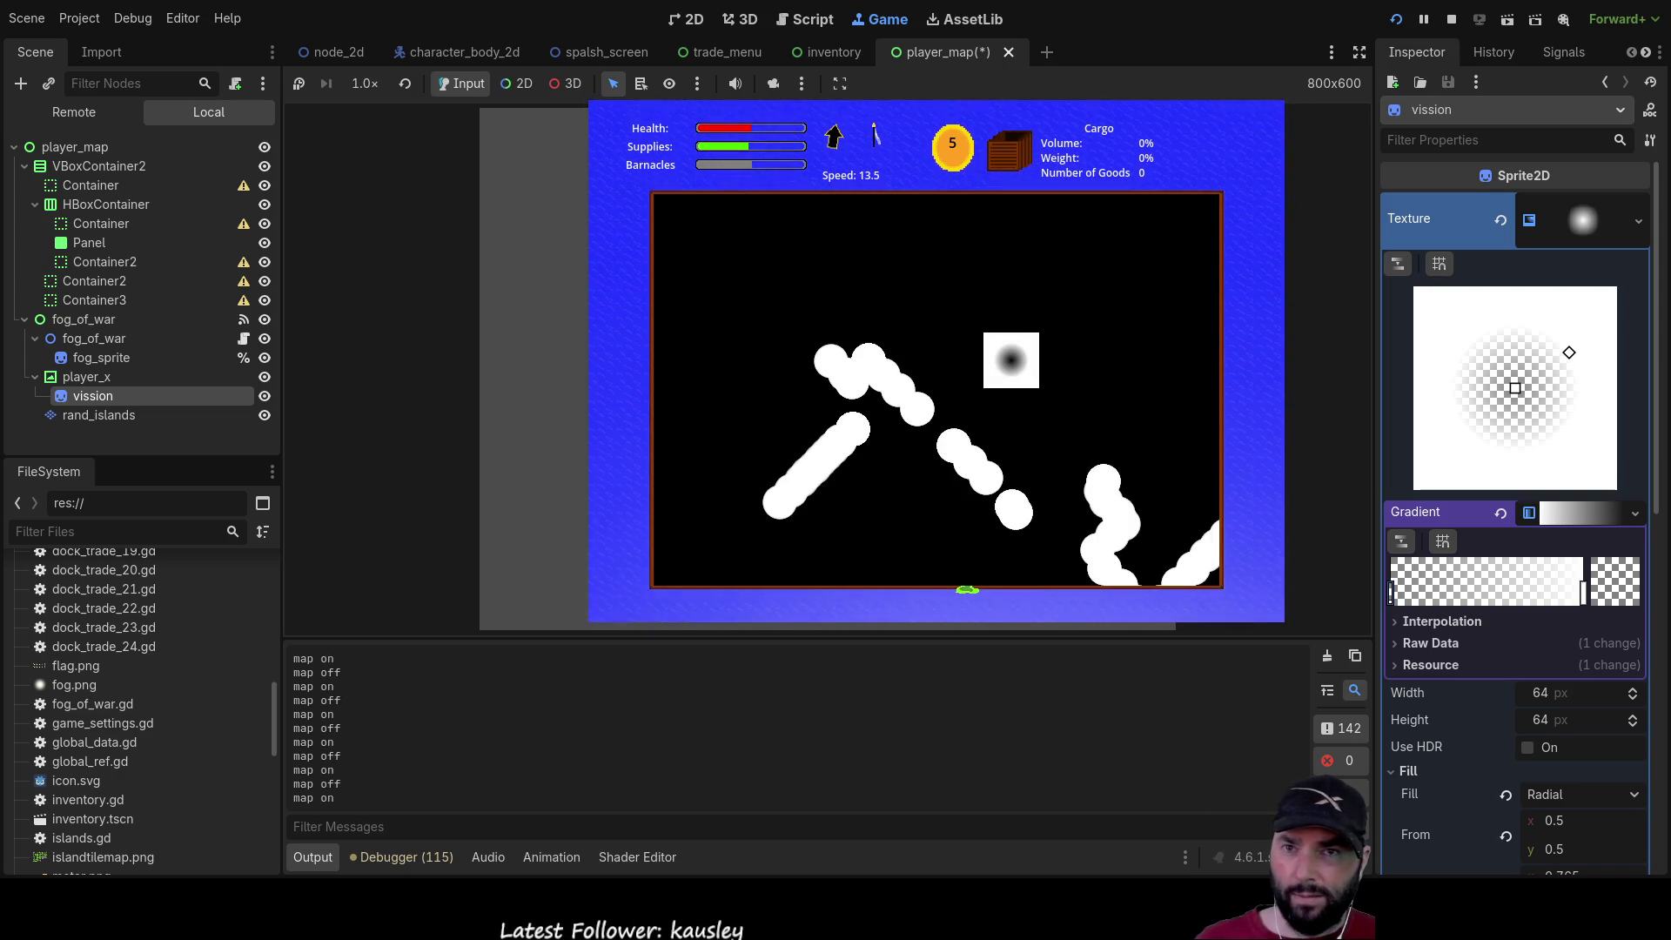
pyautogui.moveTo(1584, 582)
pyautogui.mouseDown()
pyautogui.moveTo(1376, 593)
pyautogui.moveTo(1583, 595)
pyautogui.mouseUp()
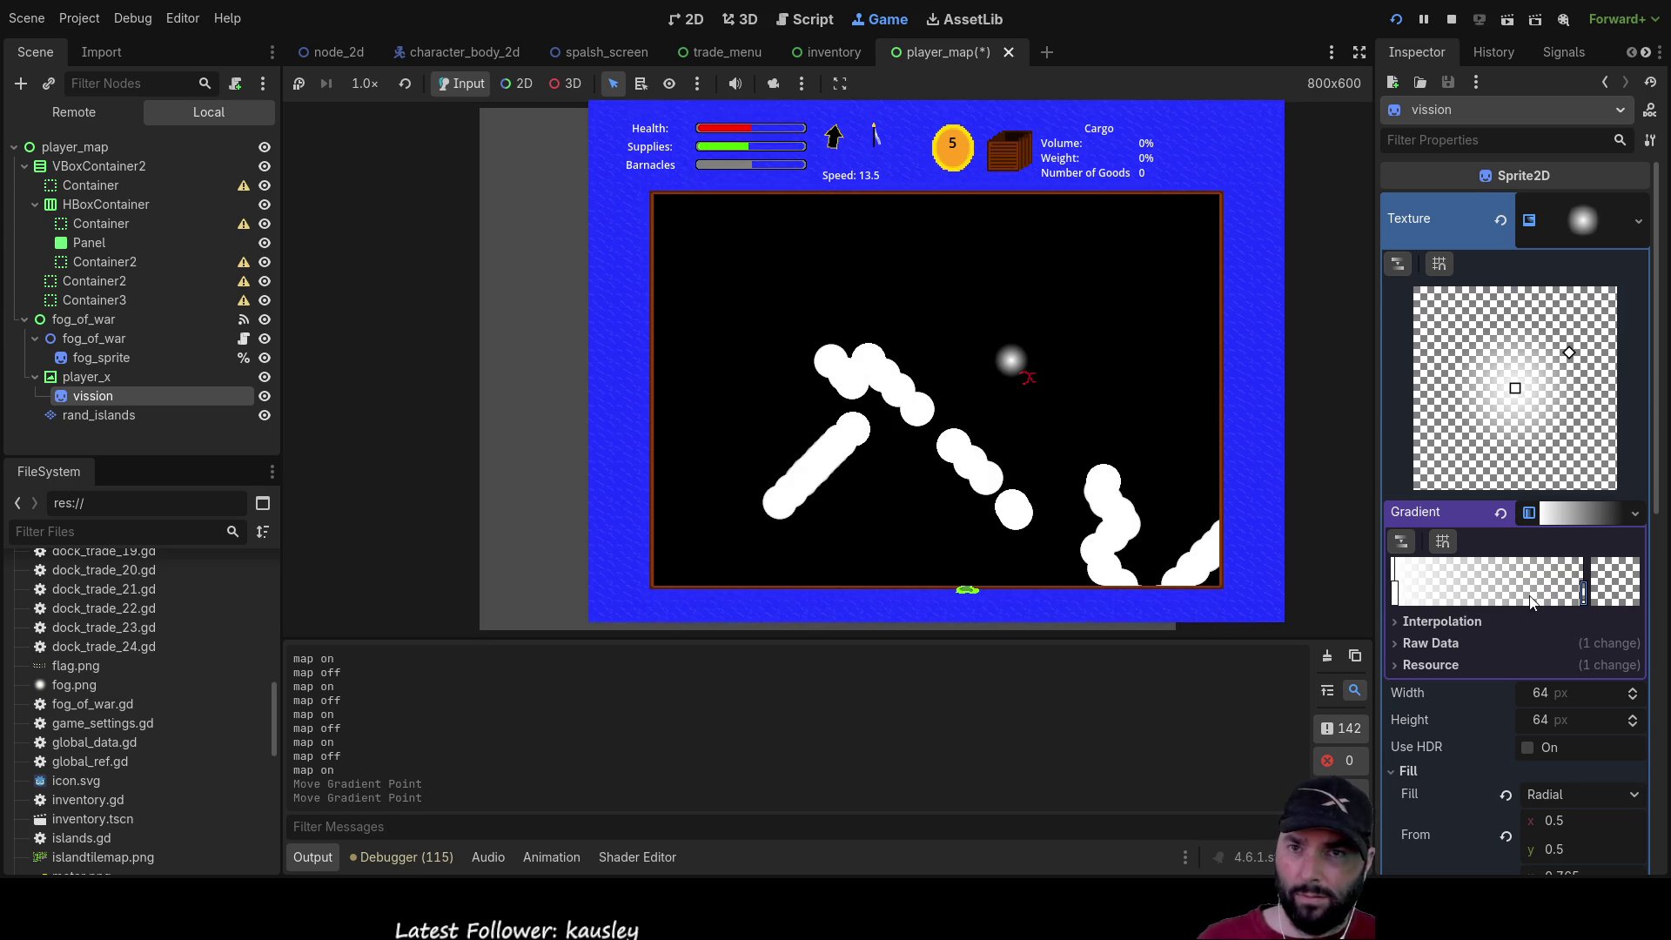
pyautogui.click(1395, 593)
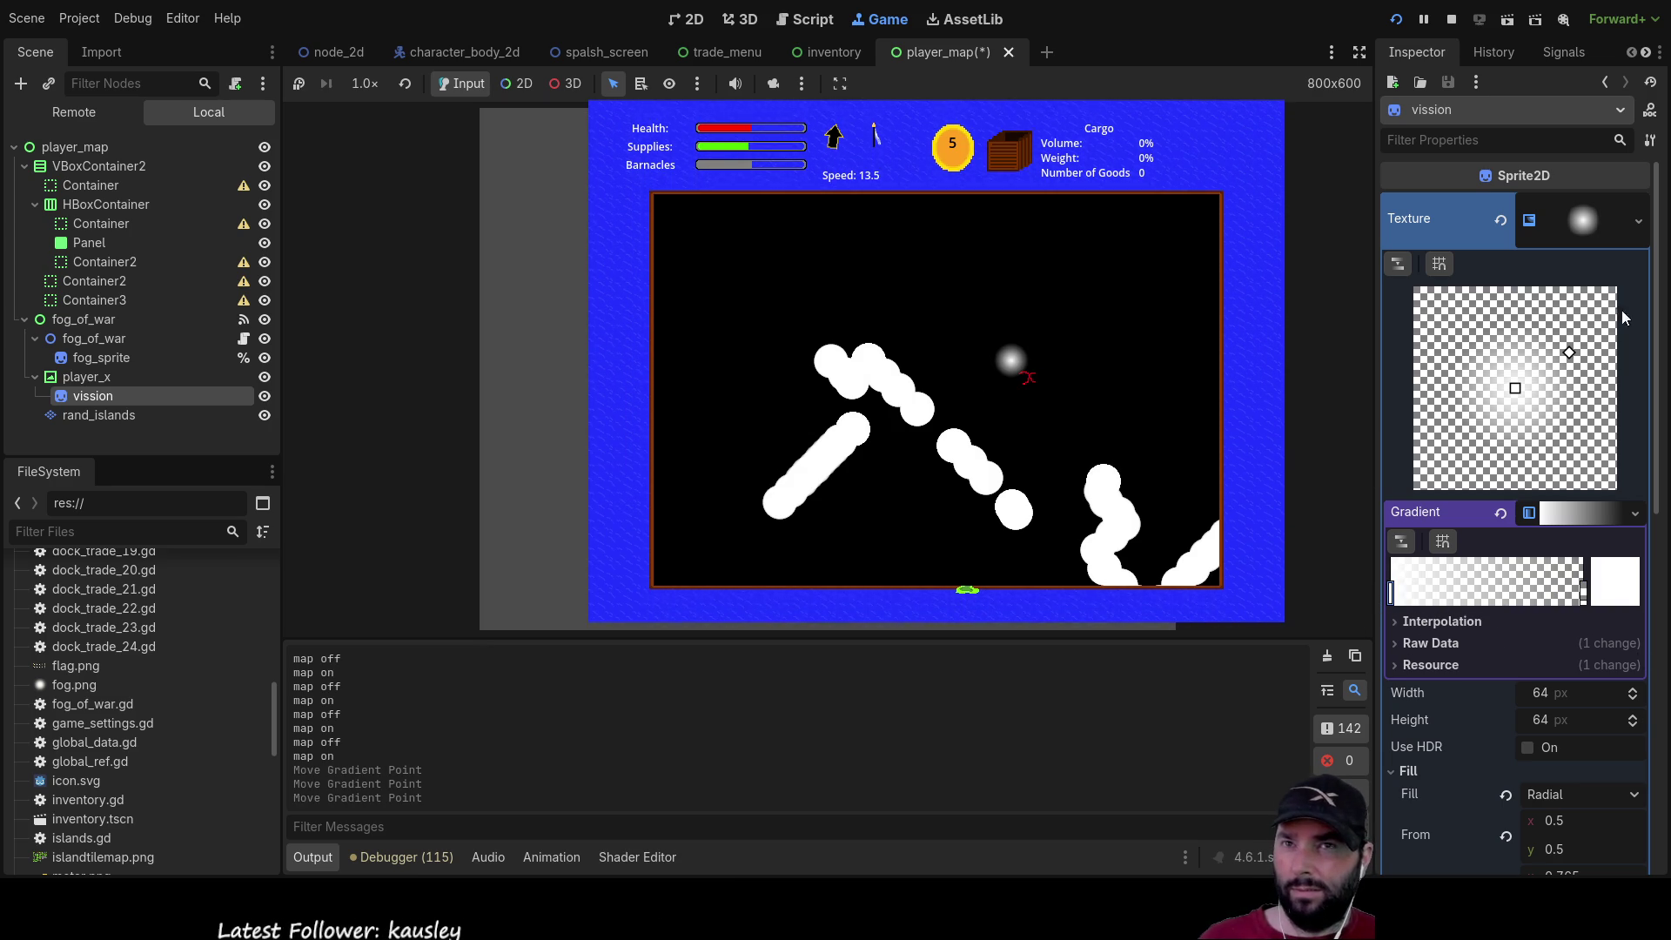
pyautogui.click(1616, 228)
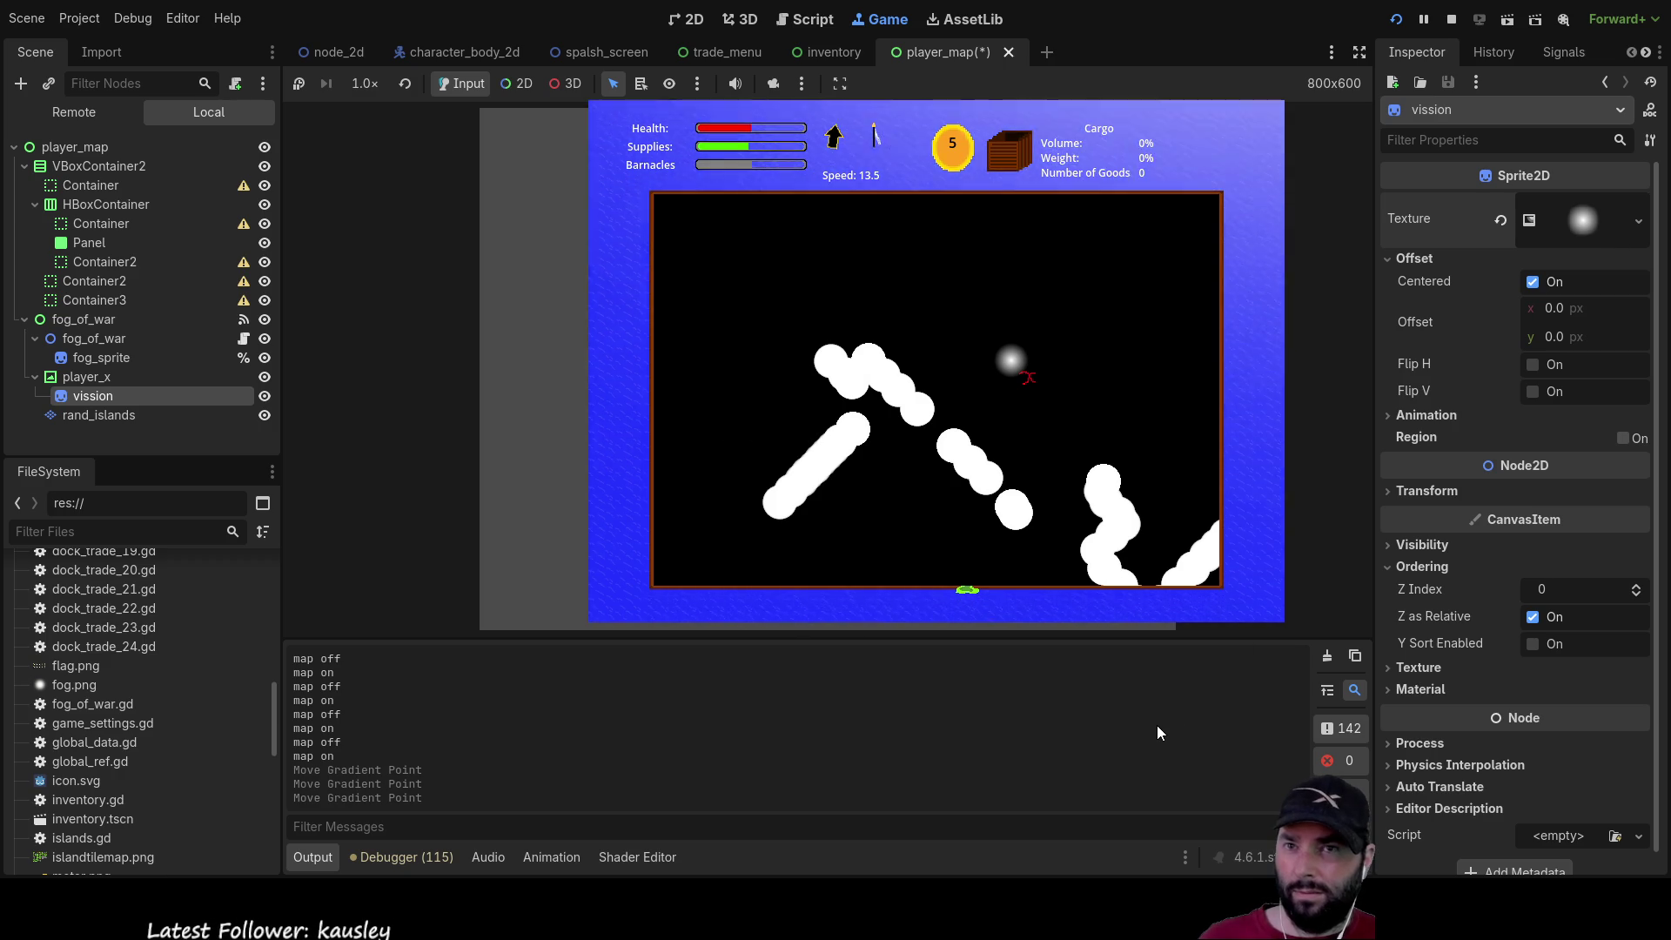
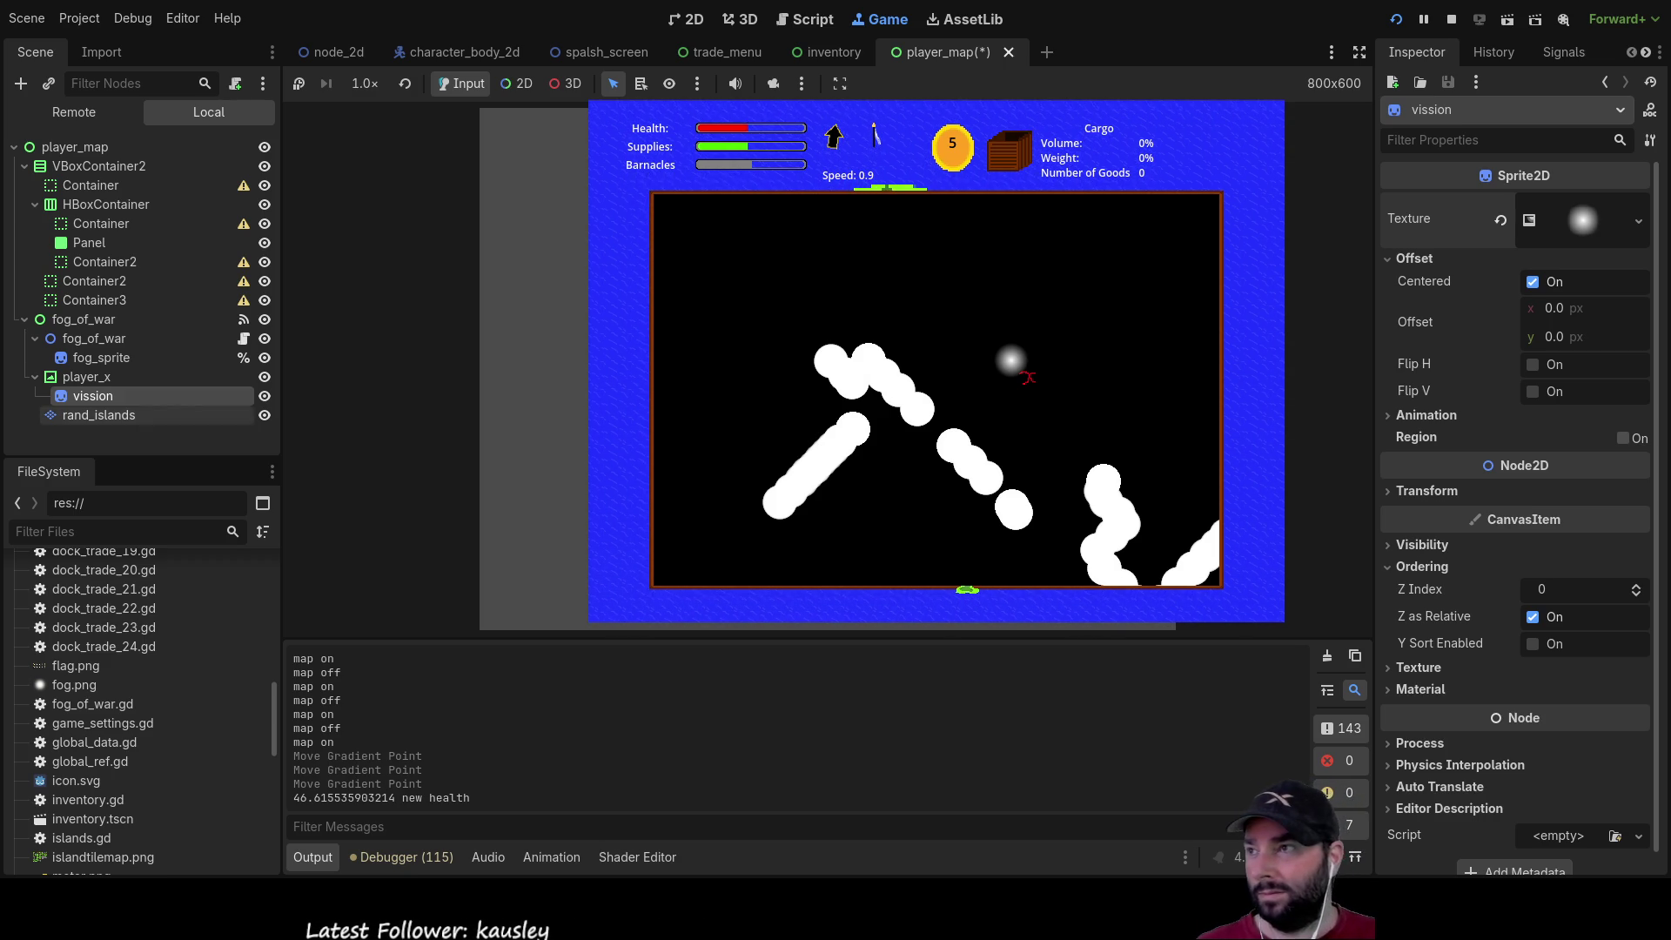
# Select the fog_sprite node and assign it a new material in the Inspector's Material slot
pyautogui.click(99, 358)
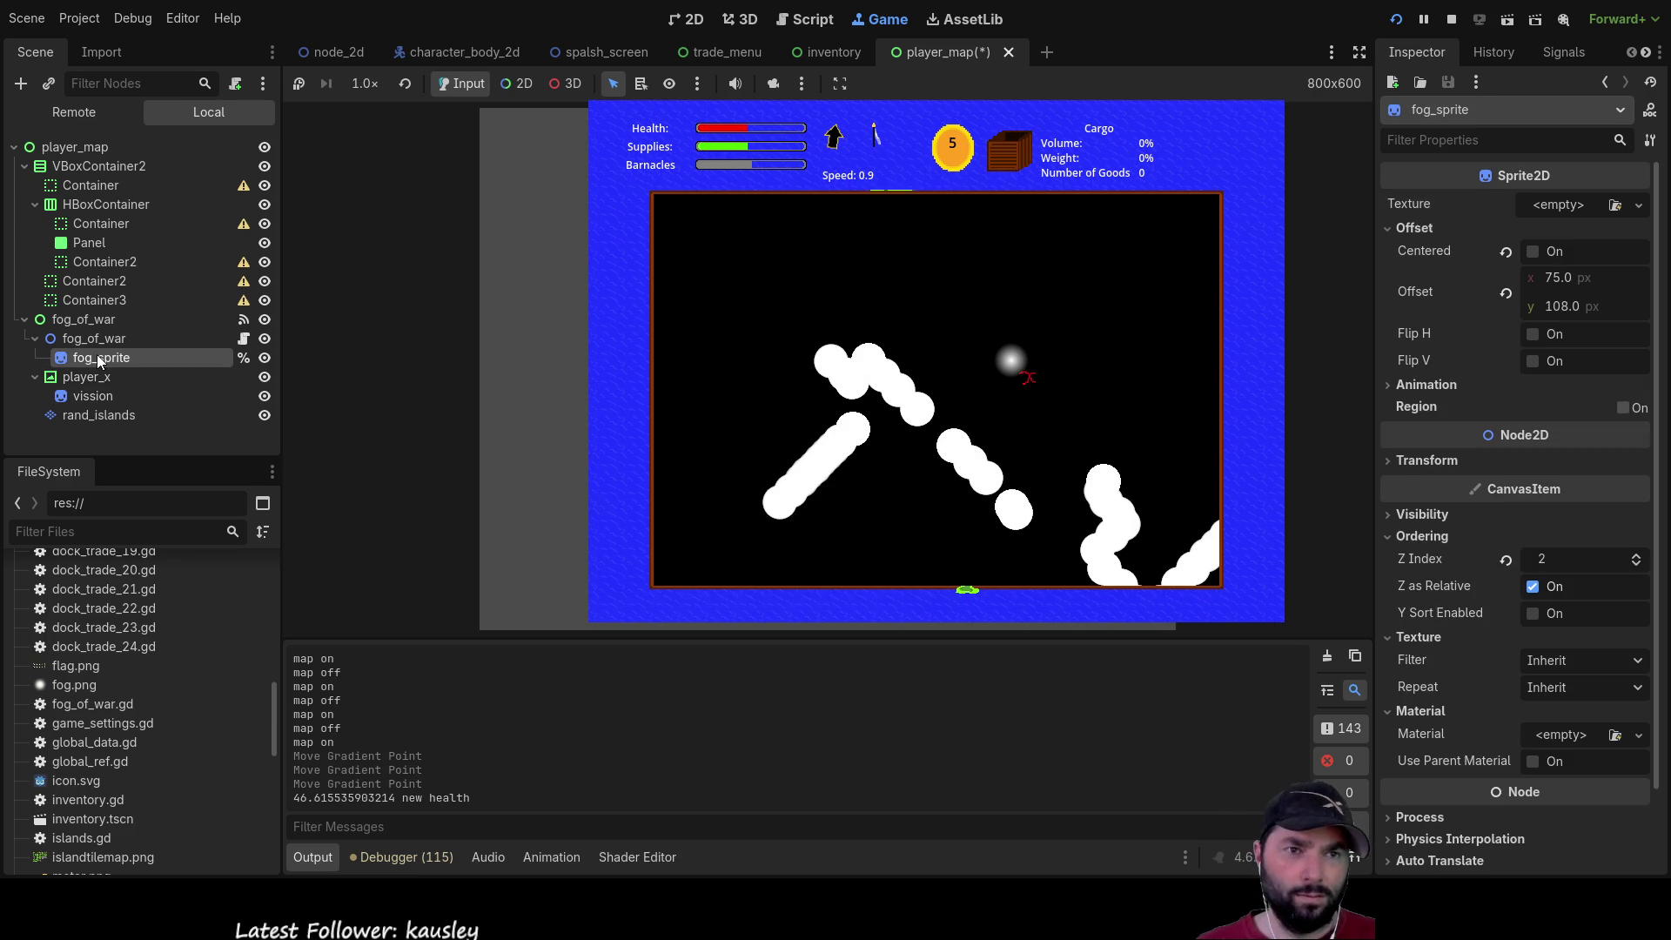
pyautogui.click(1163, 448)
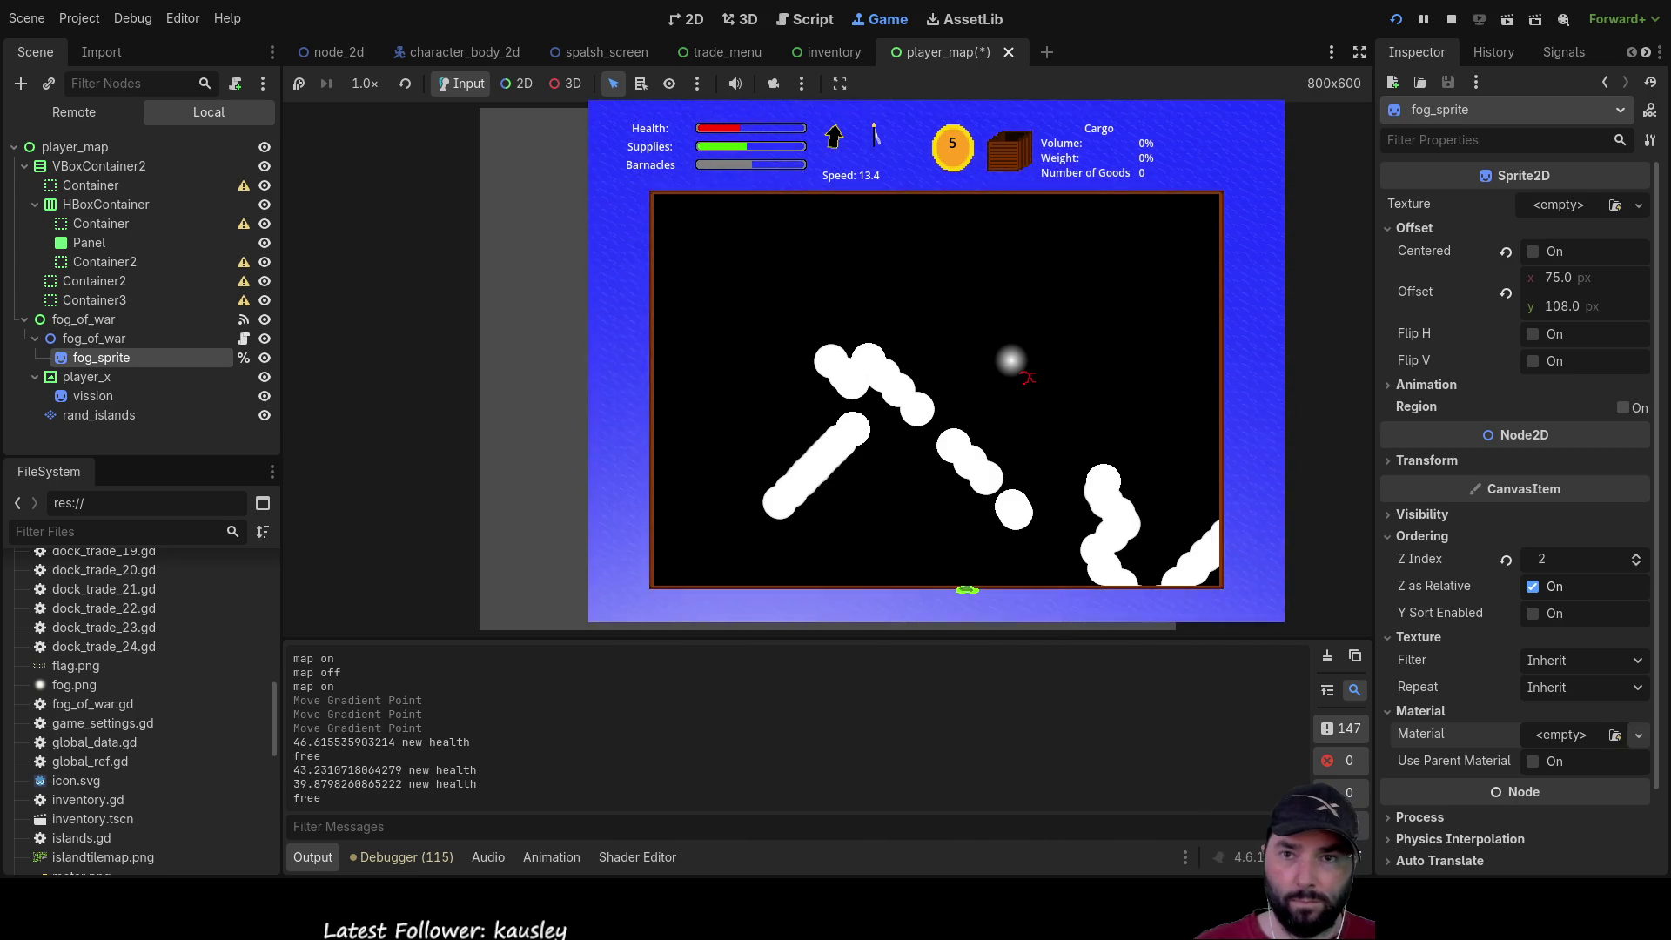
pyautogui.click(1550, 801)
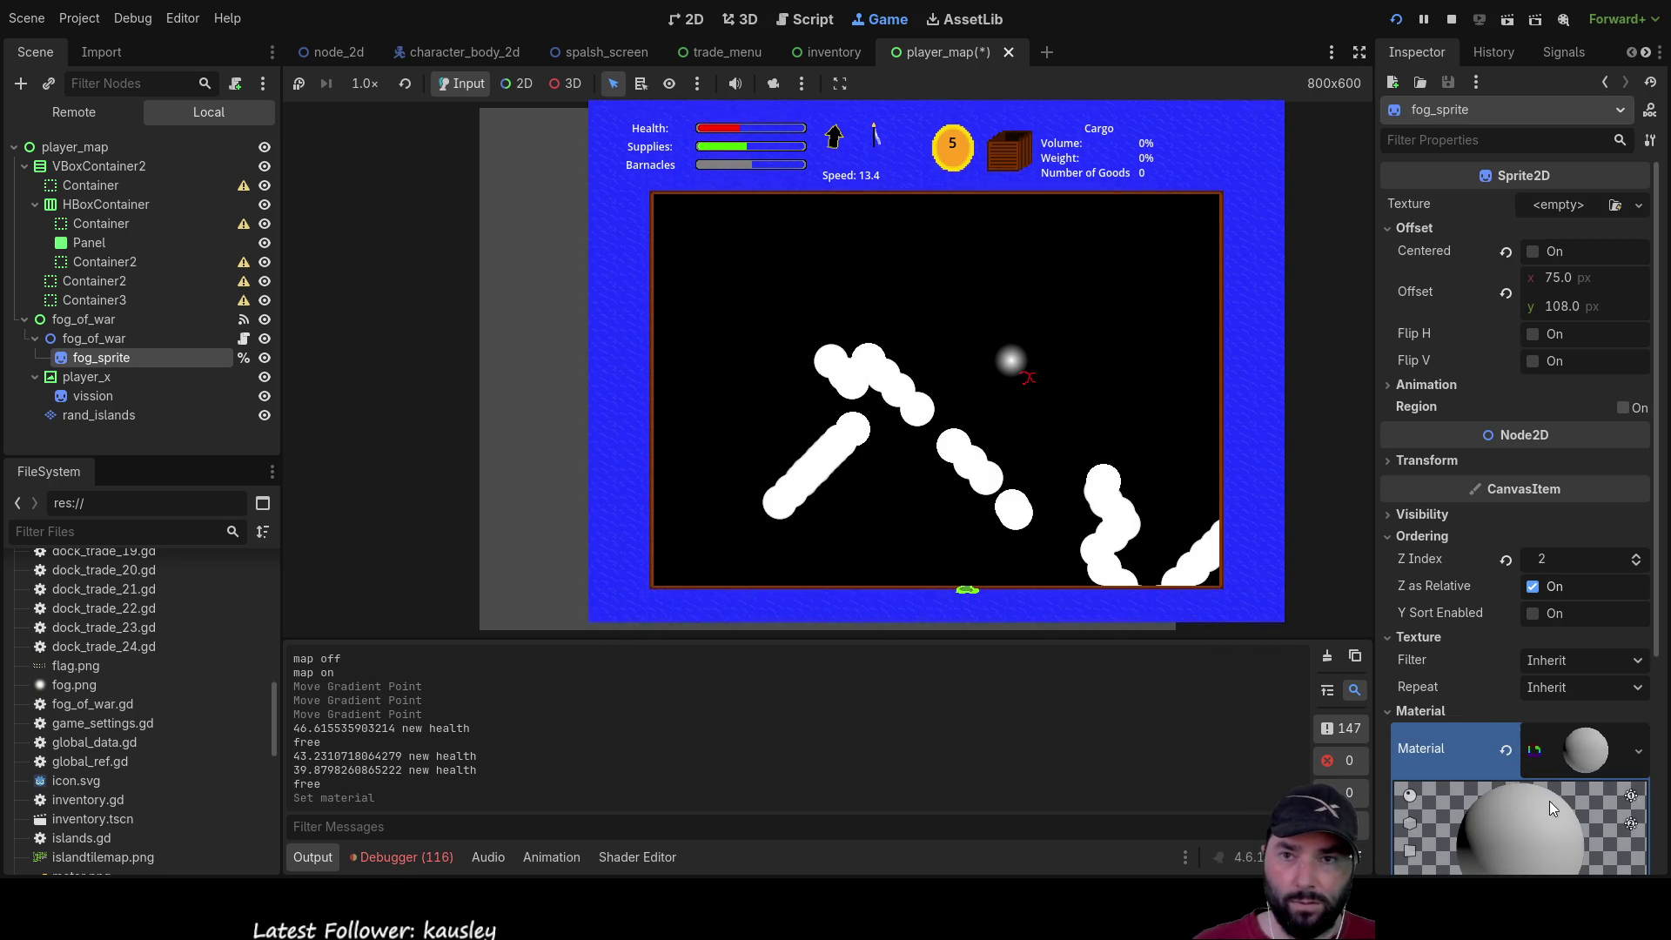
# Create fog_of_war.gdshader in the material's Shader slot and open it in an enlarged Shader Editor
pyautogui.scroll(-3, 1429, 621)
pyautogui.scroll(-1, 1429, 622)
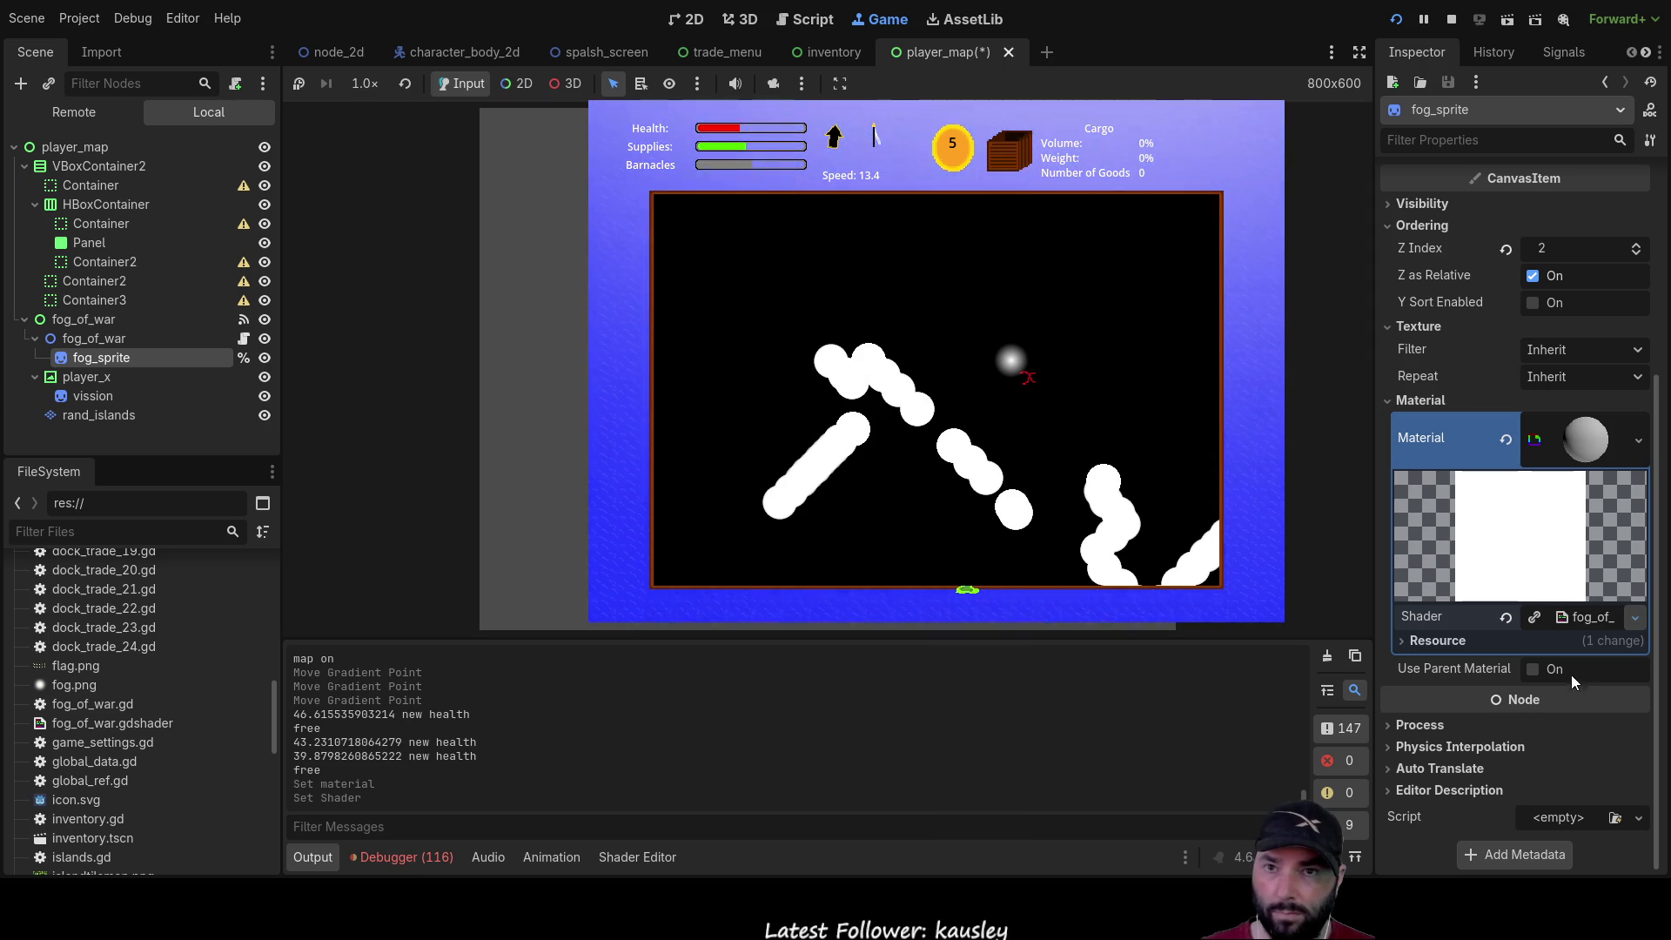
pyautogui.click(1582, 616)
pyautogui.moveTo(708, 576)
pyautogui.mouseDown()
pyautogui.moveTo(717, 250)
pyautogui.moveTo(711, 294)
pyautogui.mouseUp()
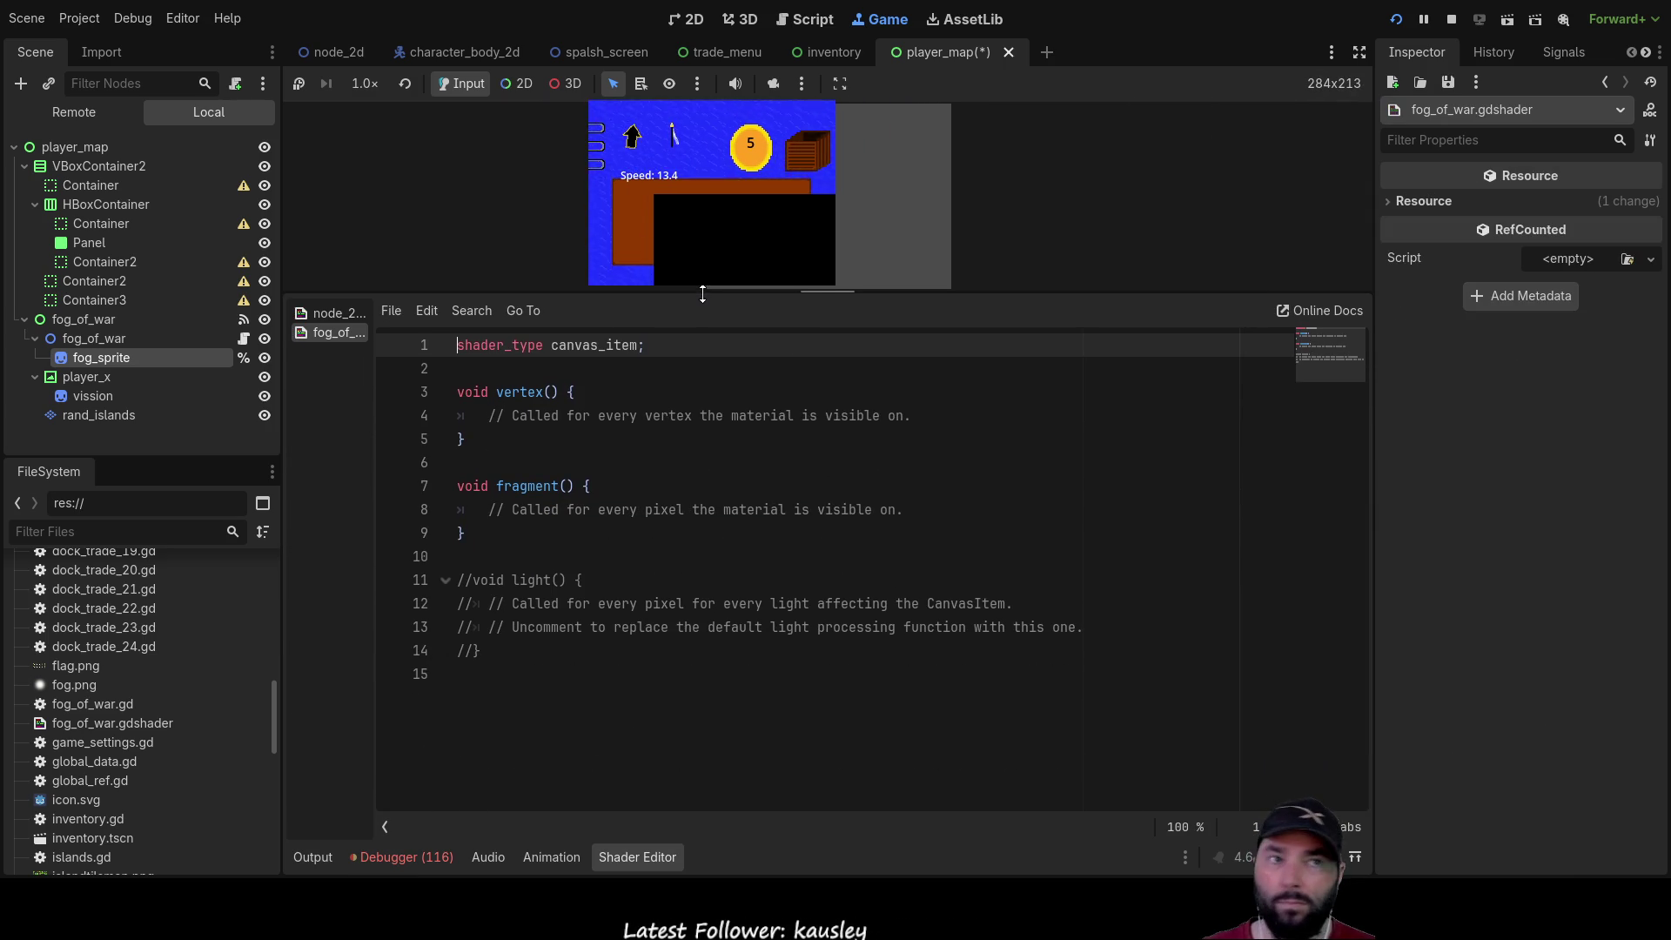
# Stop the running game and delete the default vertex() function from the shader
pyautogui.click(1451, 19)
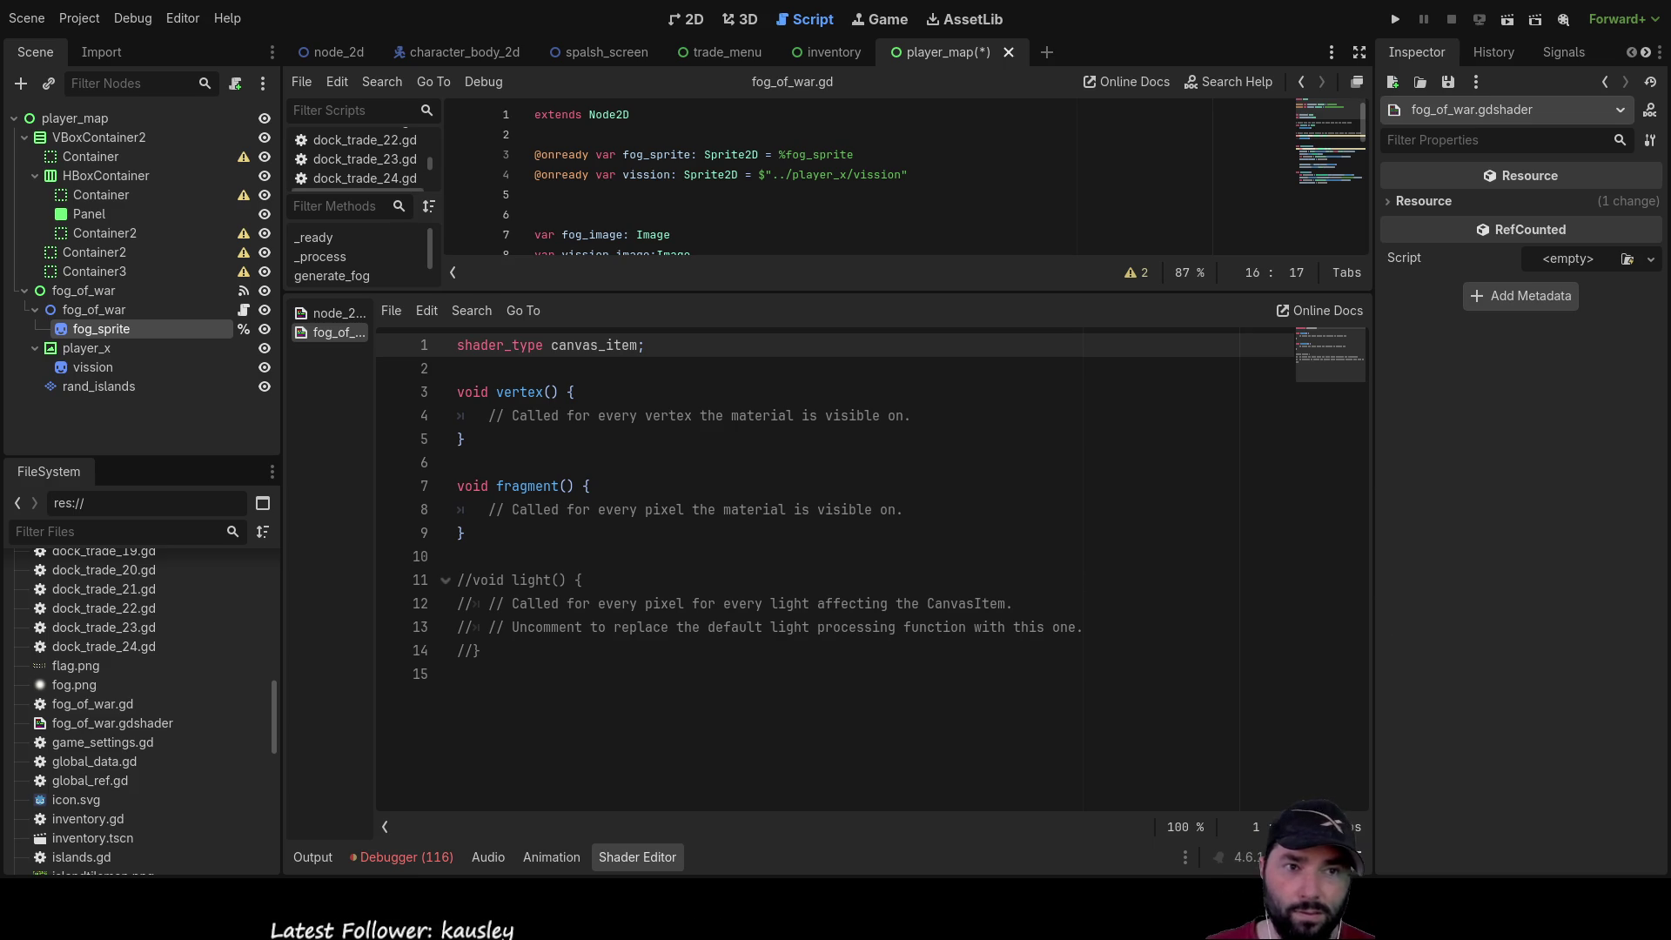
pyautogui.moveTo(467, 439); pyautogui.dragTo(261, 394)
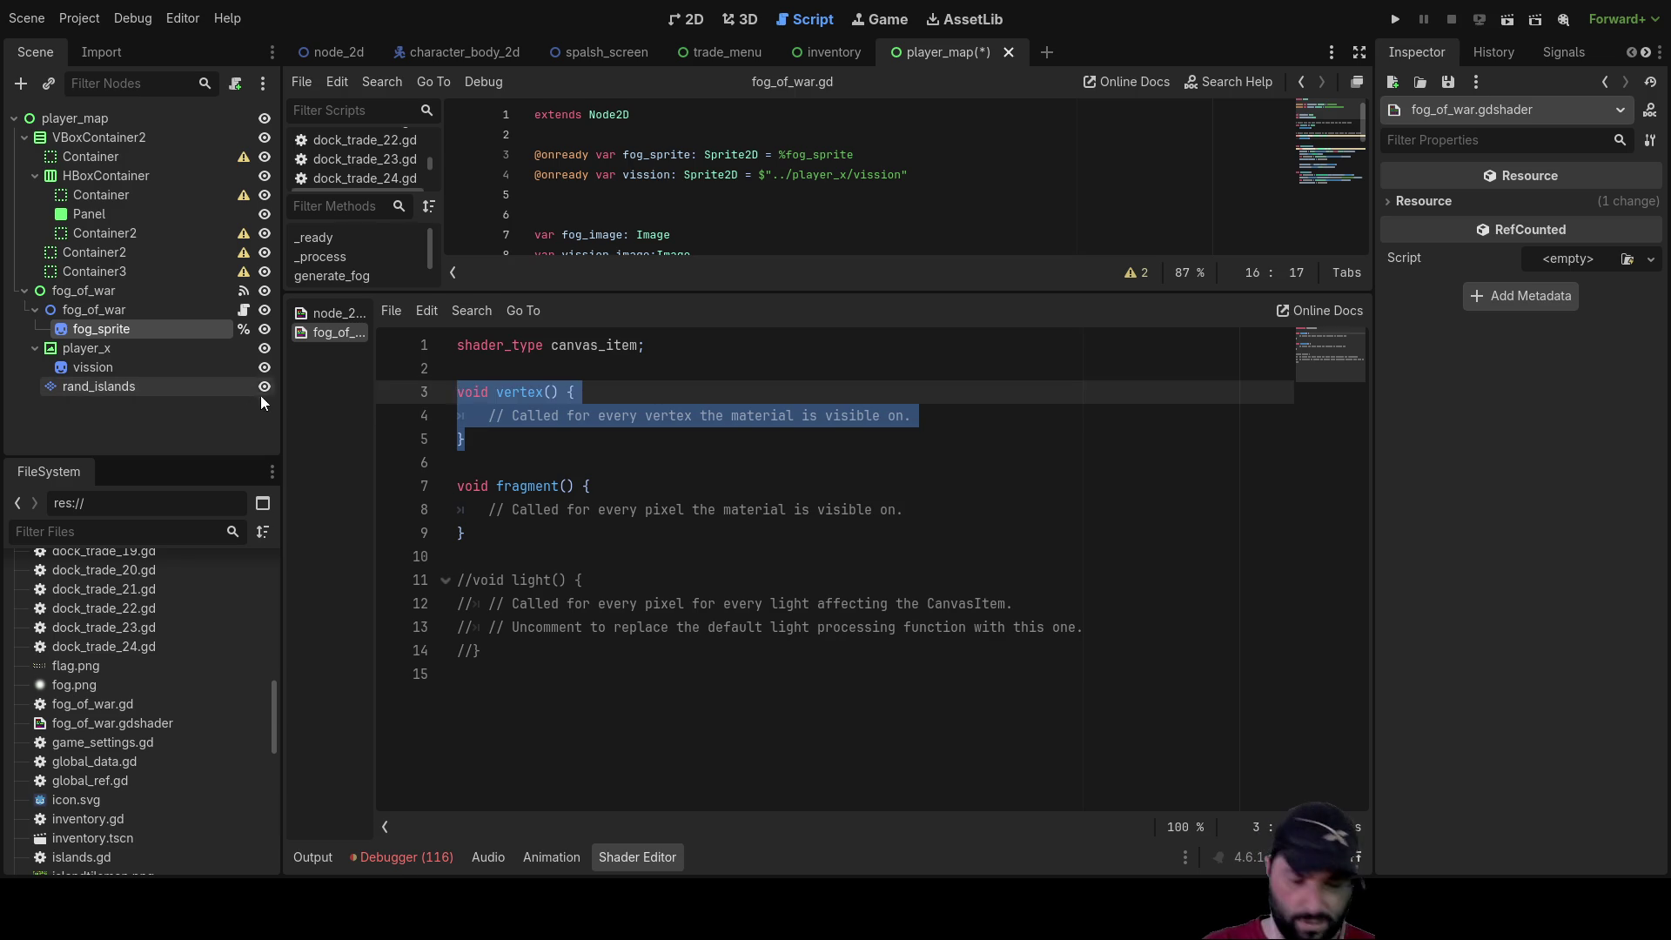
pyautogui.press('BackSpace')
# Open a blank line inside fragment() before its closing brace for new code
pyautogui.click(486, 462)
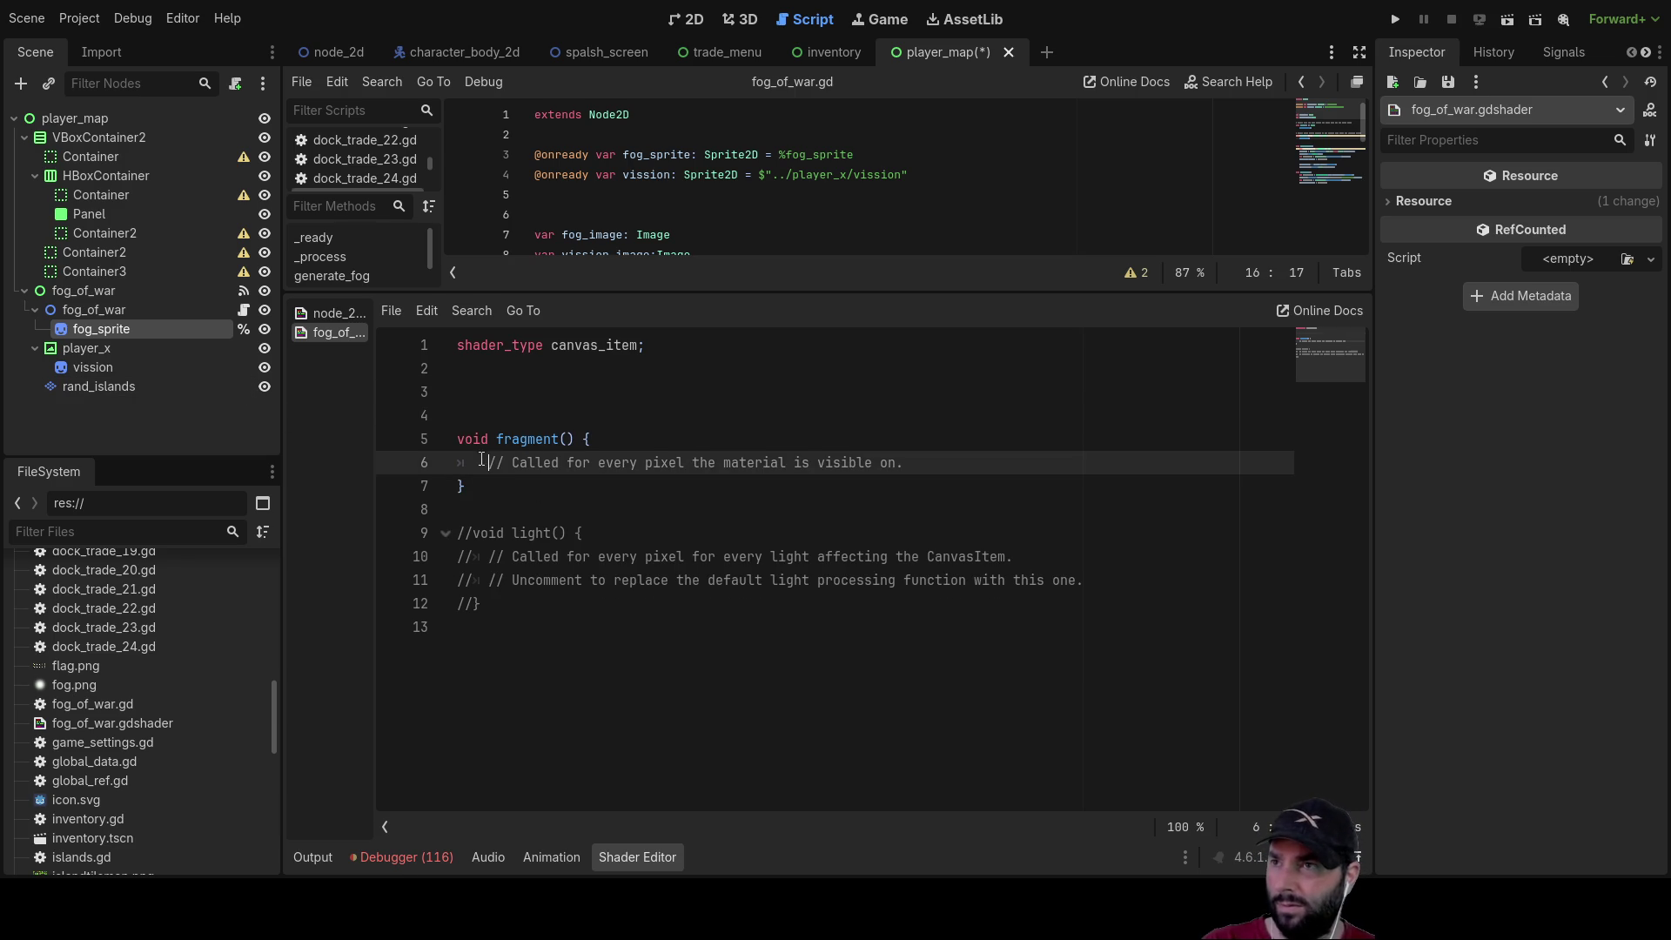
pyautogui.press('Up')
pyautogui.press('Down')
pyautogui.press('Return')
pyautogui.press('Up')
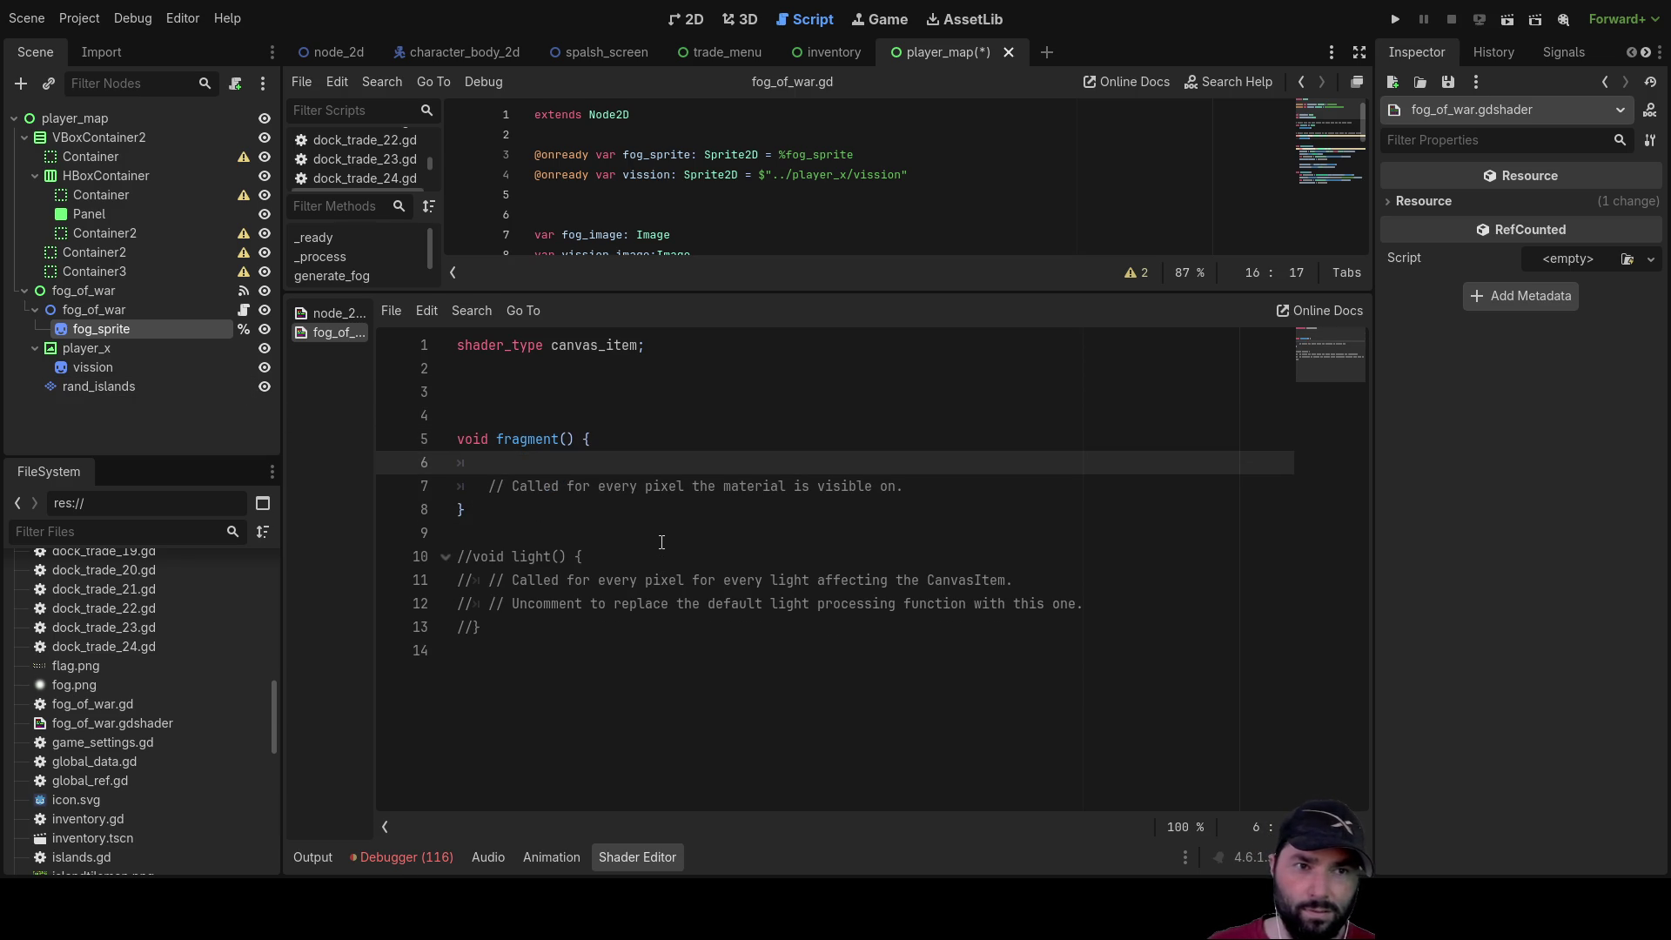
pyautogui.press('Down')
pyautogui.press('Up')
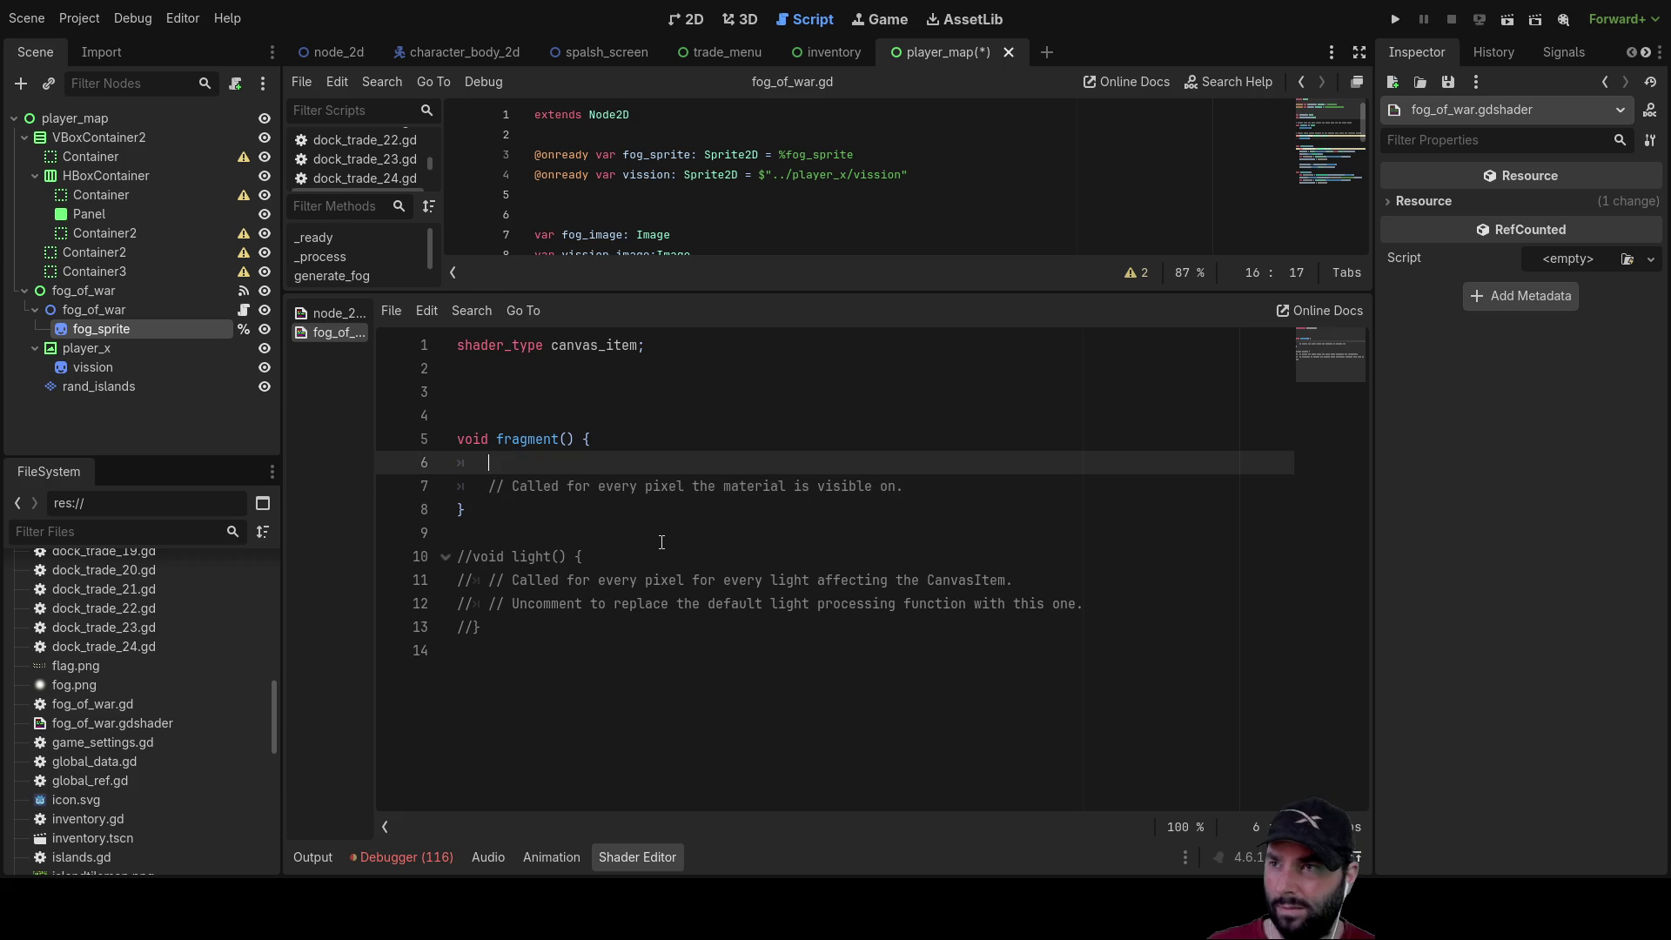
pyautogui.press('BackSpace')
pyautogui.press('Down')
pyautogui.press('Down')
pyautogui.press('Return')
pyautogui.press('Up')
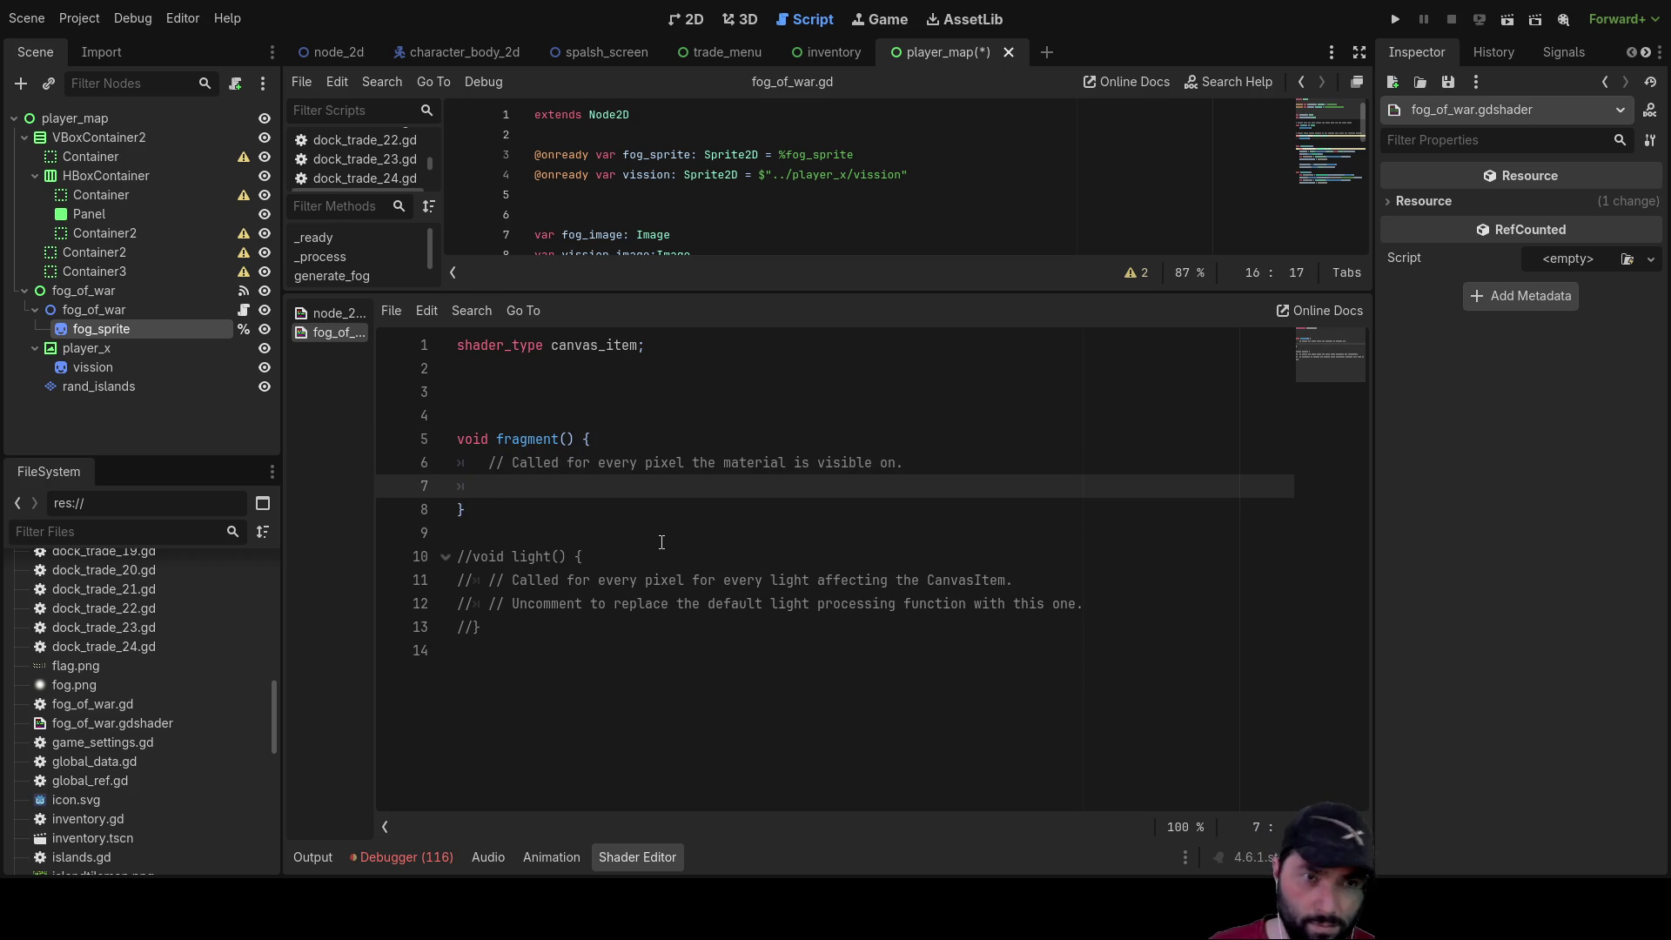
# Write `vec4 t = texture(TEXTURE,UV)` in fragment() and start a new line after it
pyautogui.write('vec')
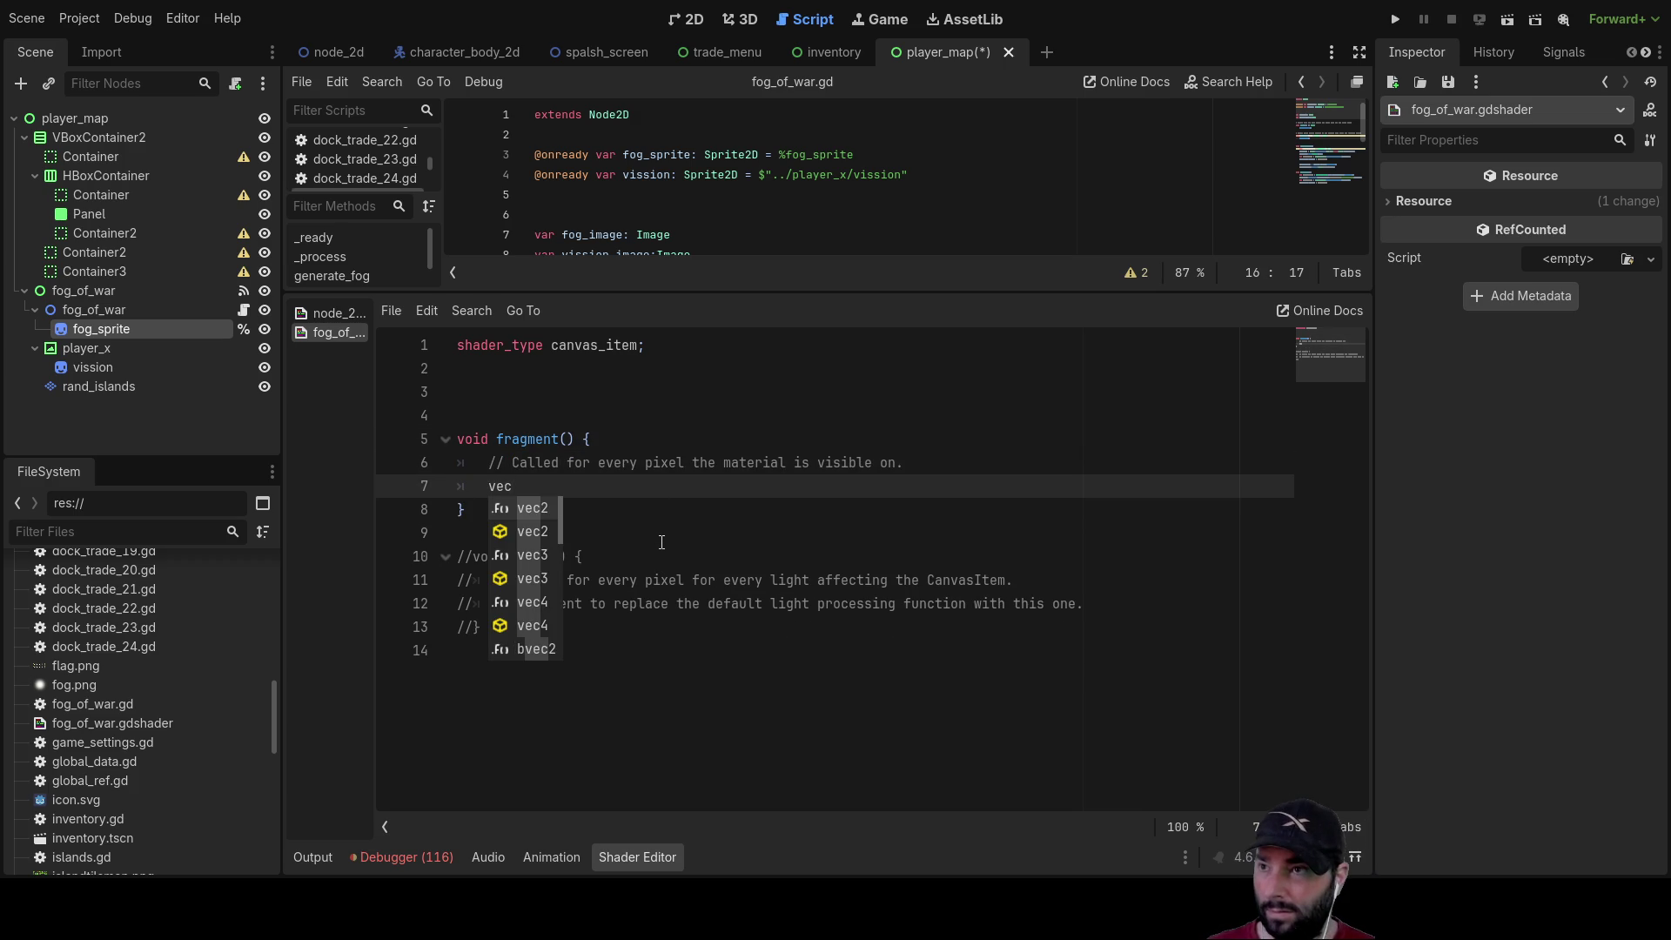
pyautogui.write('4')
pyautogui.press('Return')
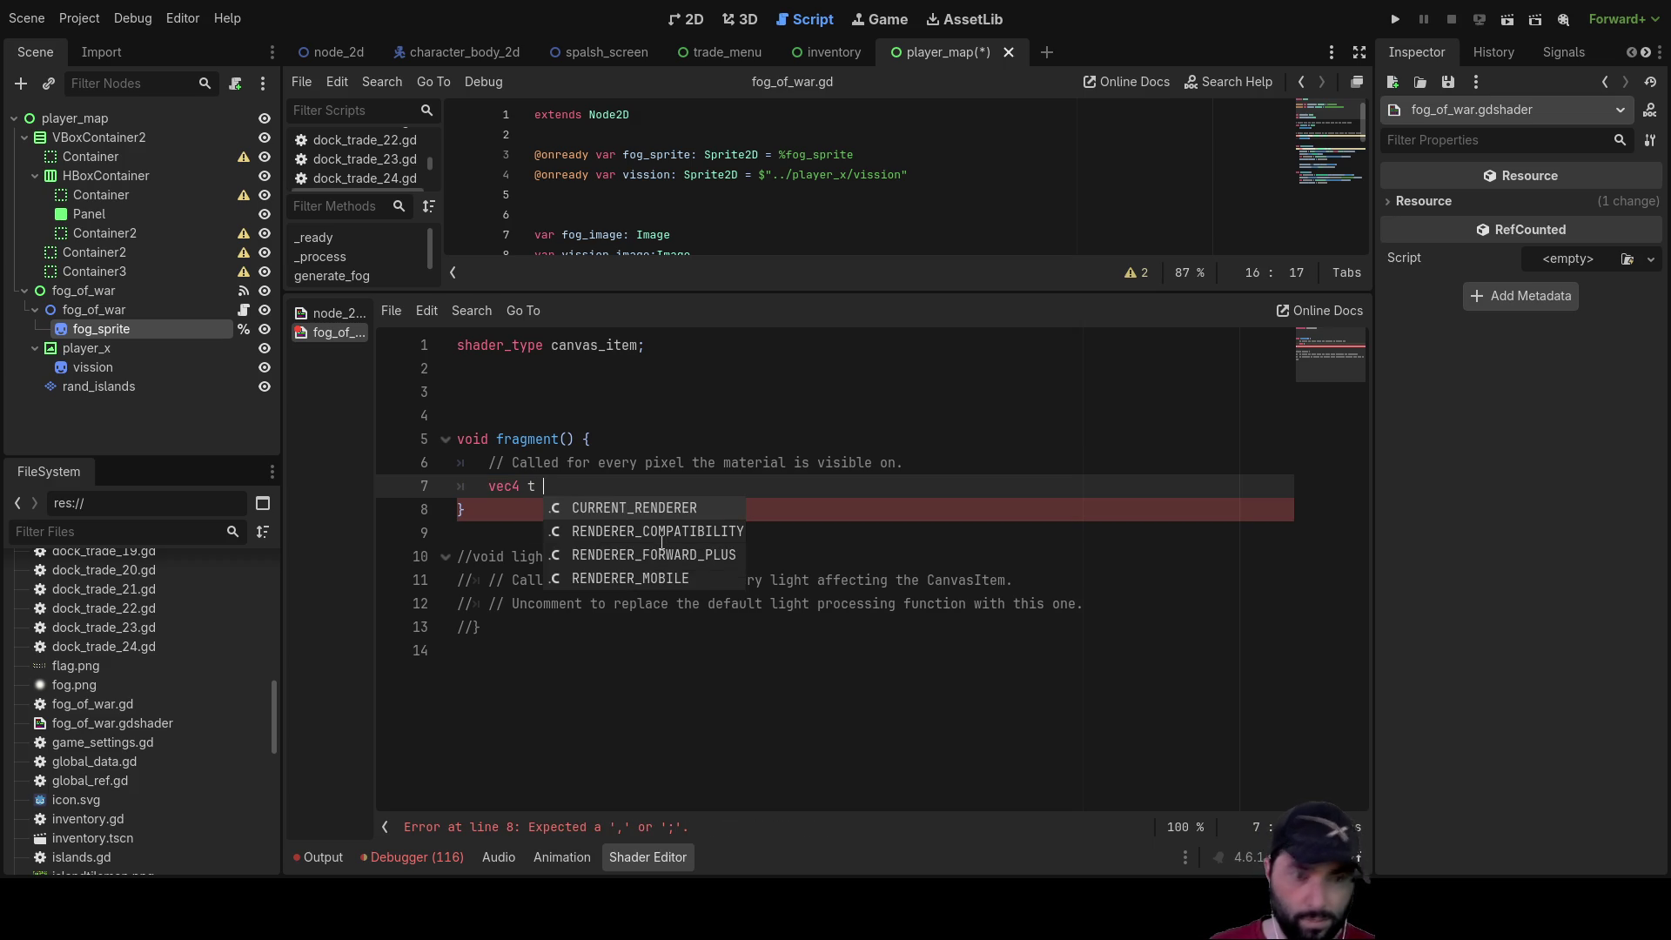
pyautogui.write('= te')
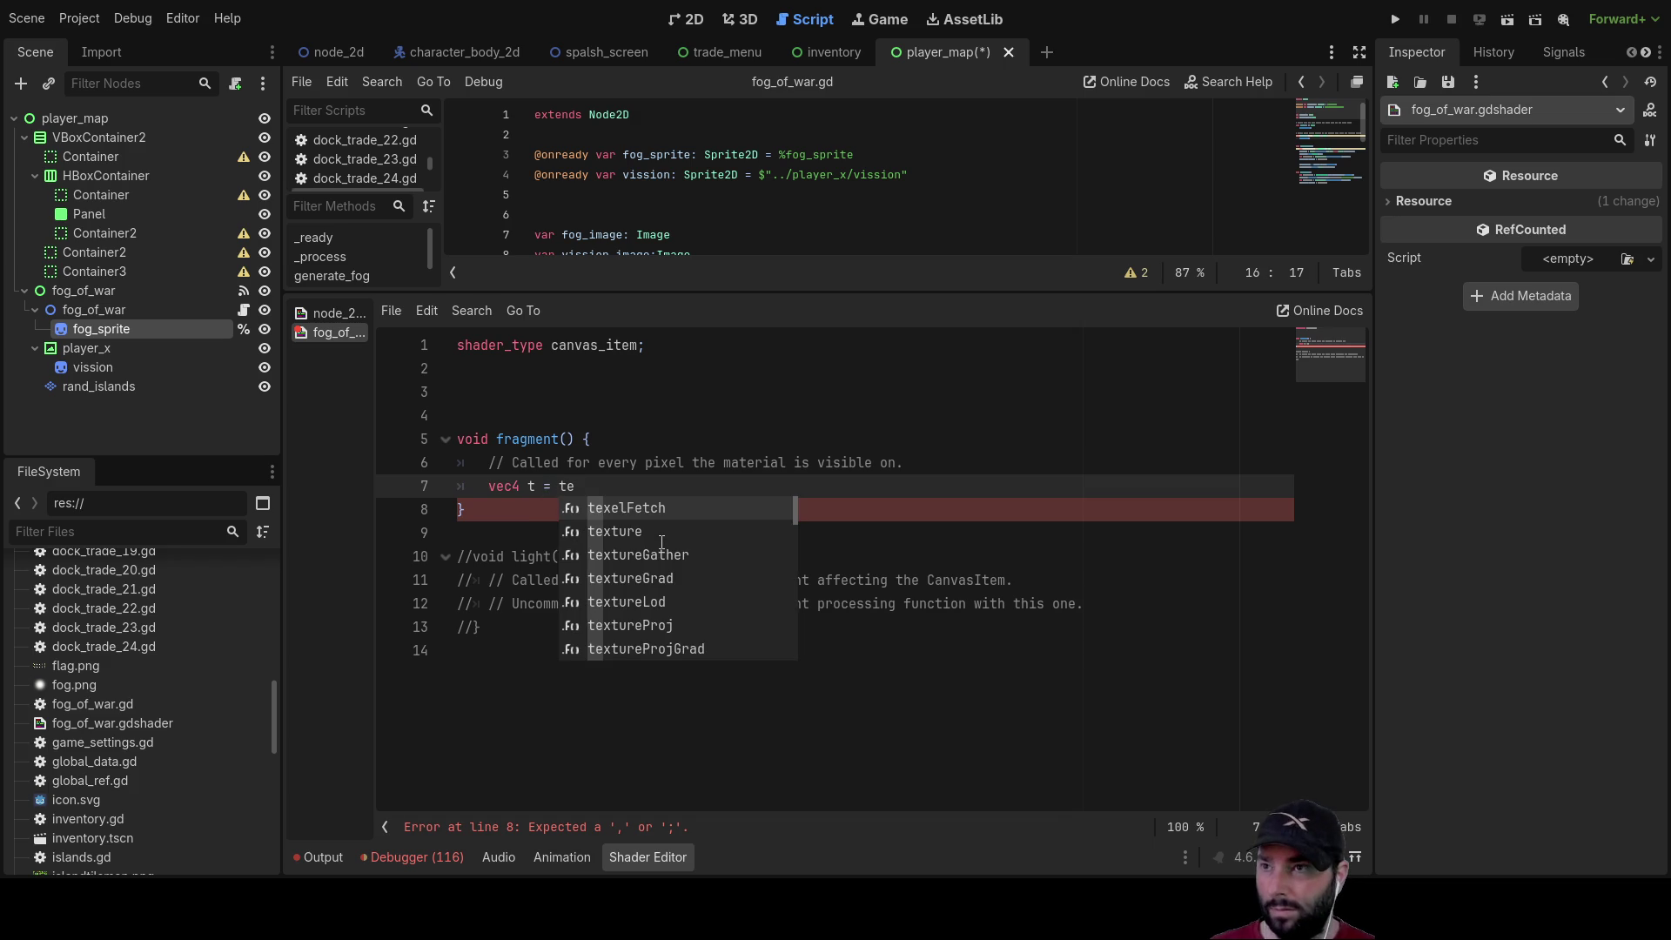
pyautogui.click(662, 532)
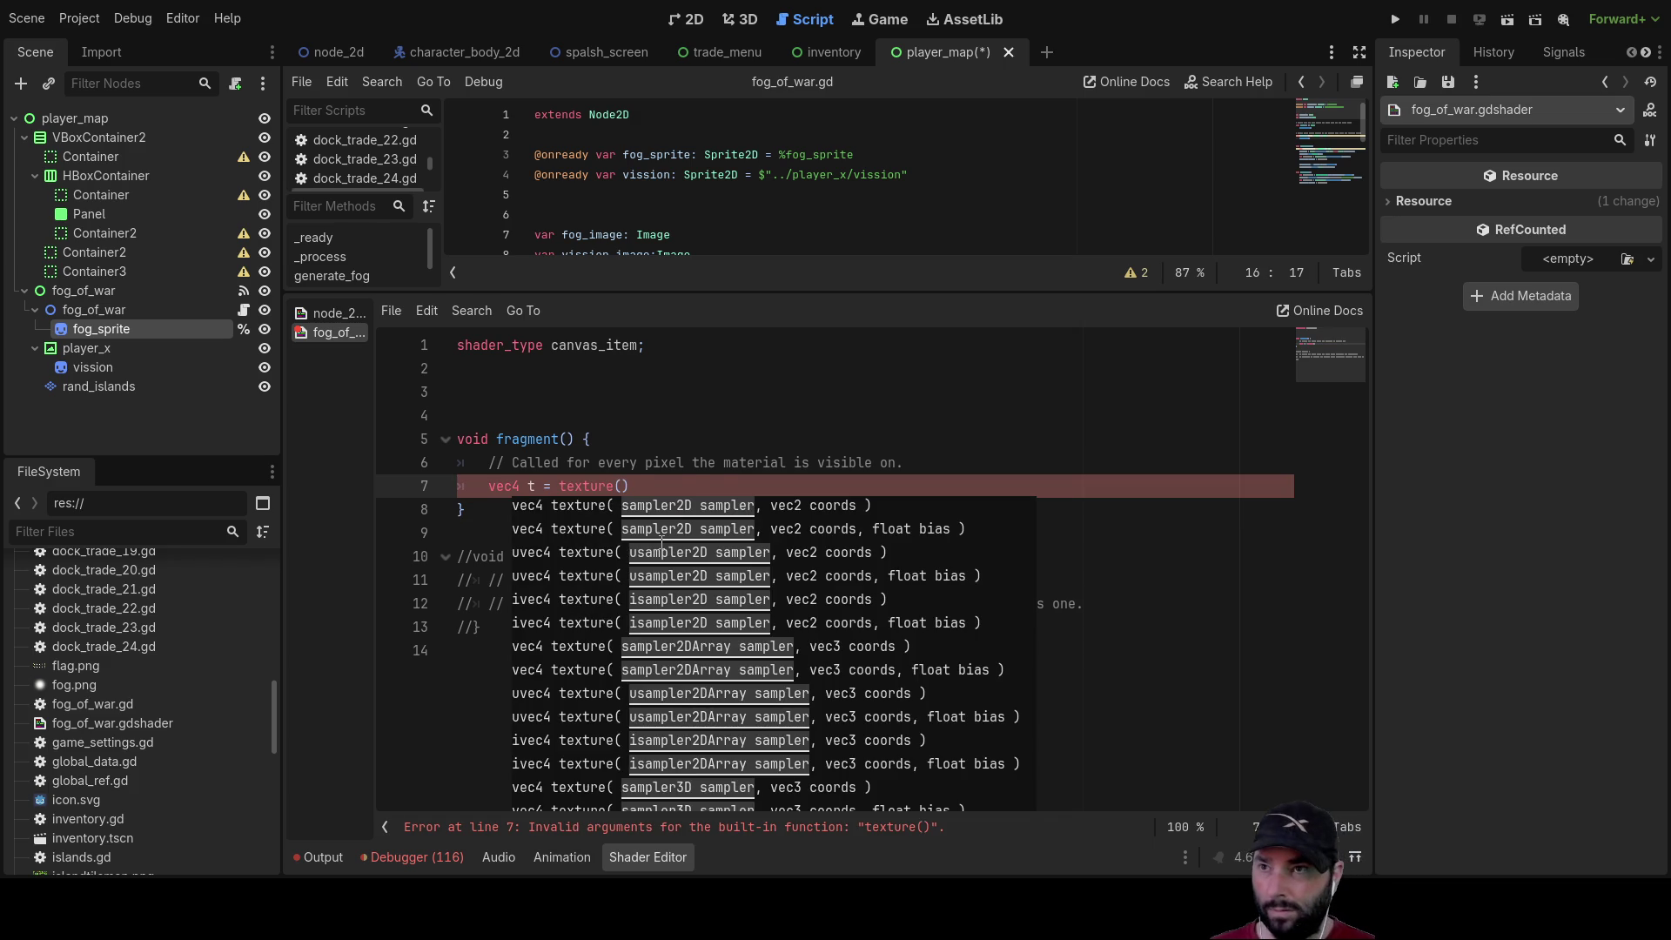
pyautogui.write('(T')
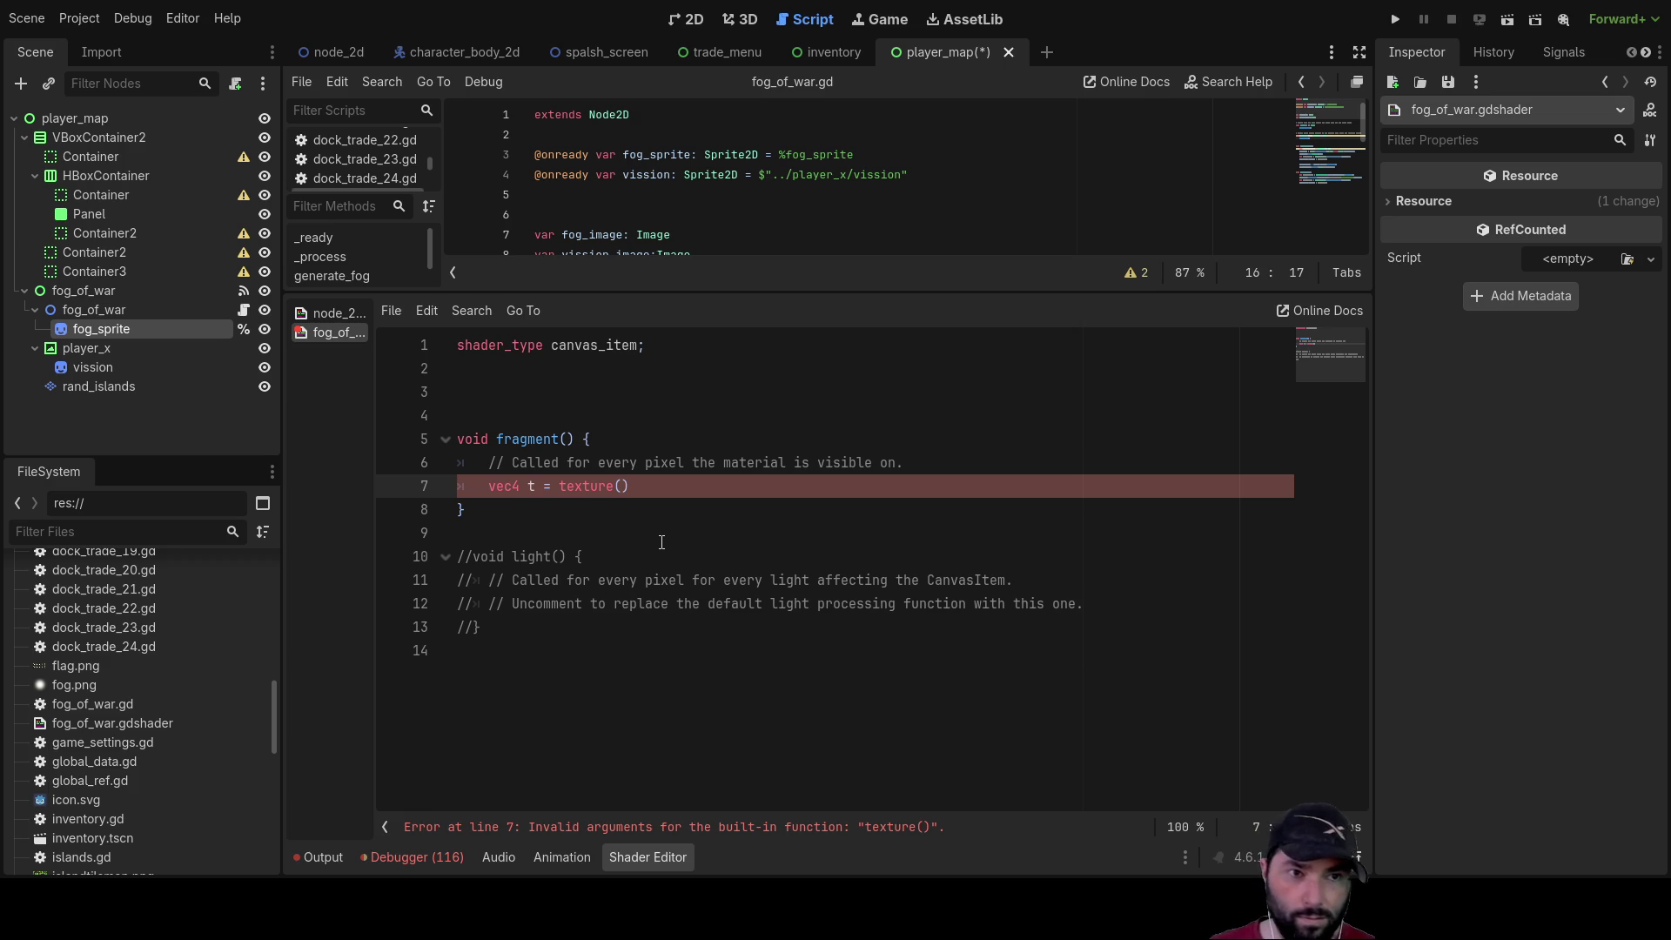
pyautogui.write('EX')
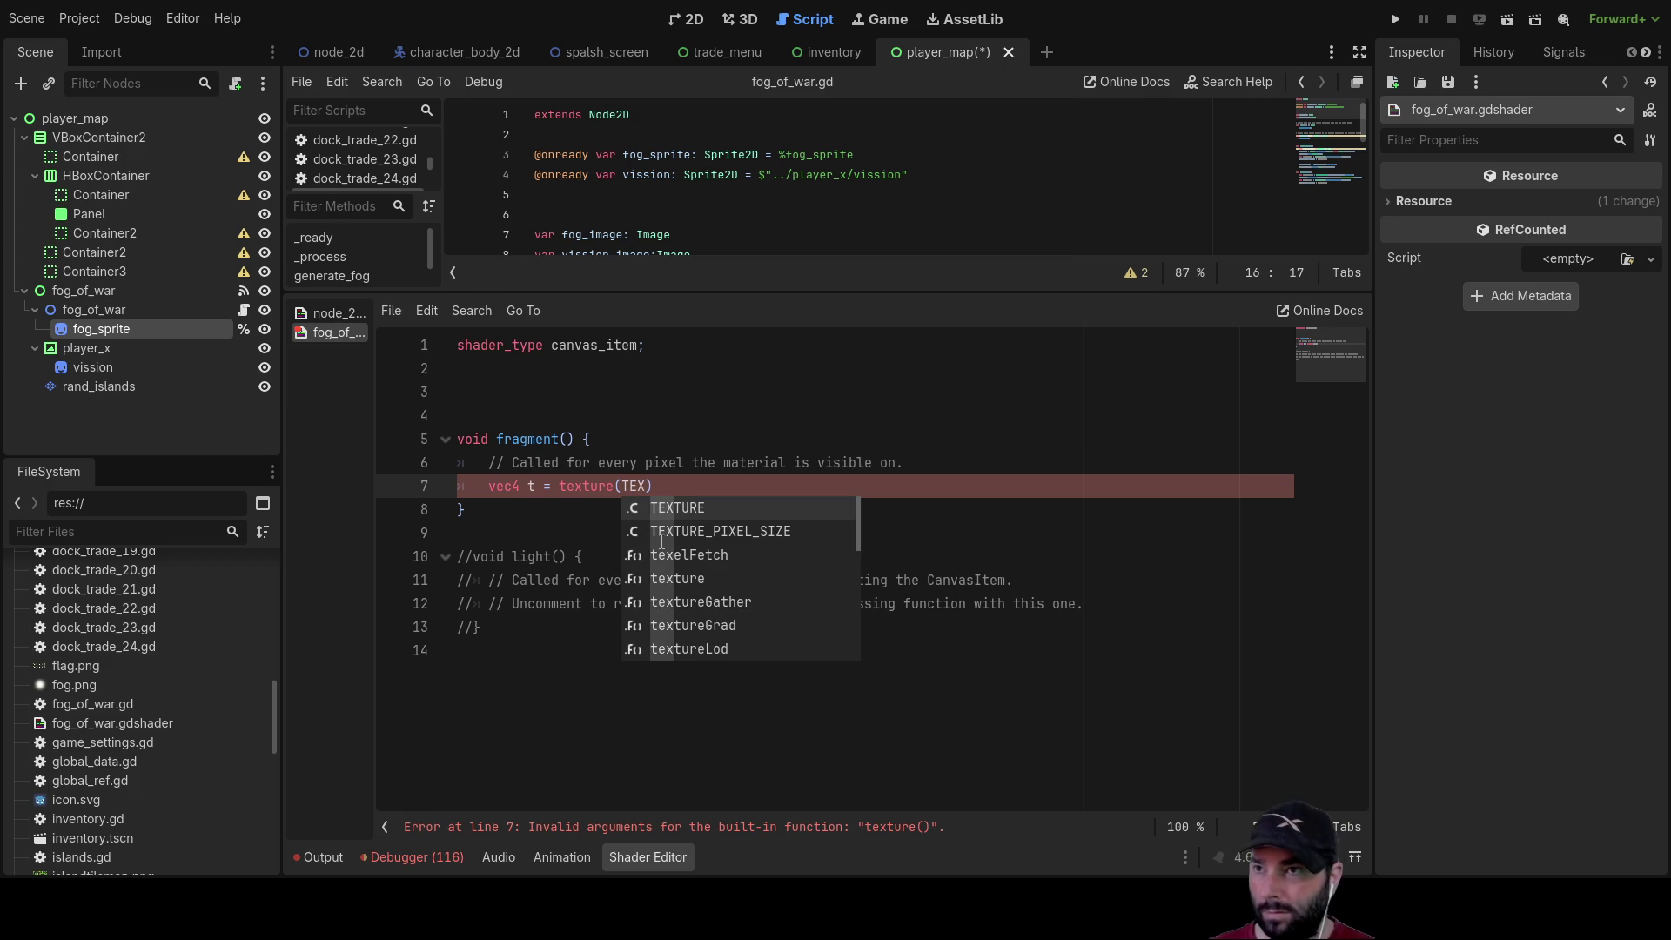
pyautogui.press('Return')
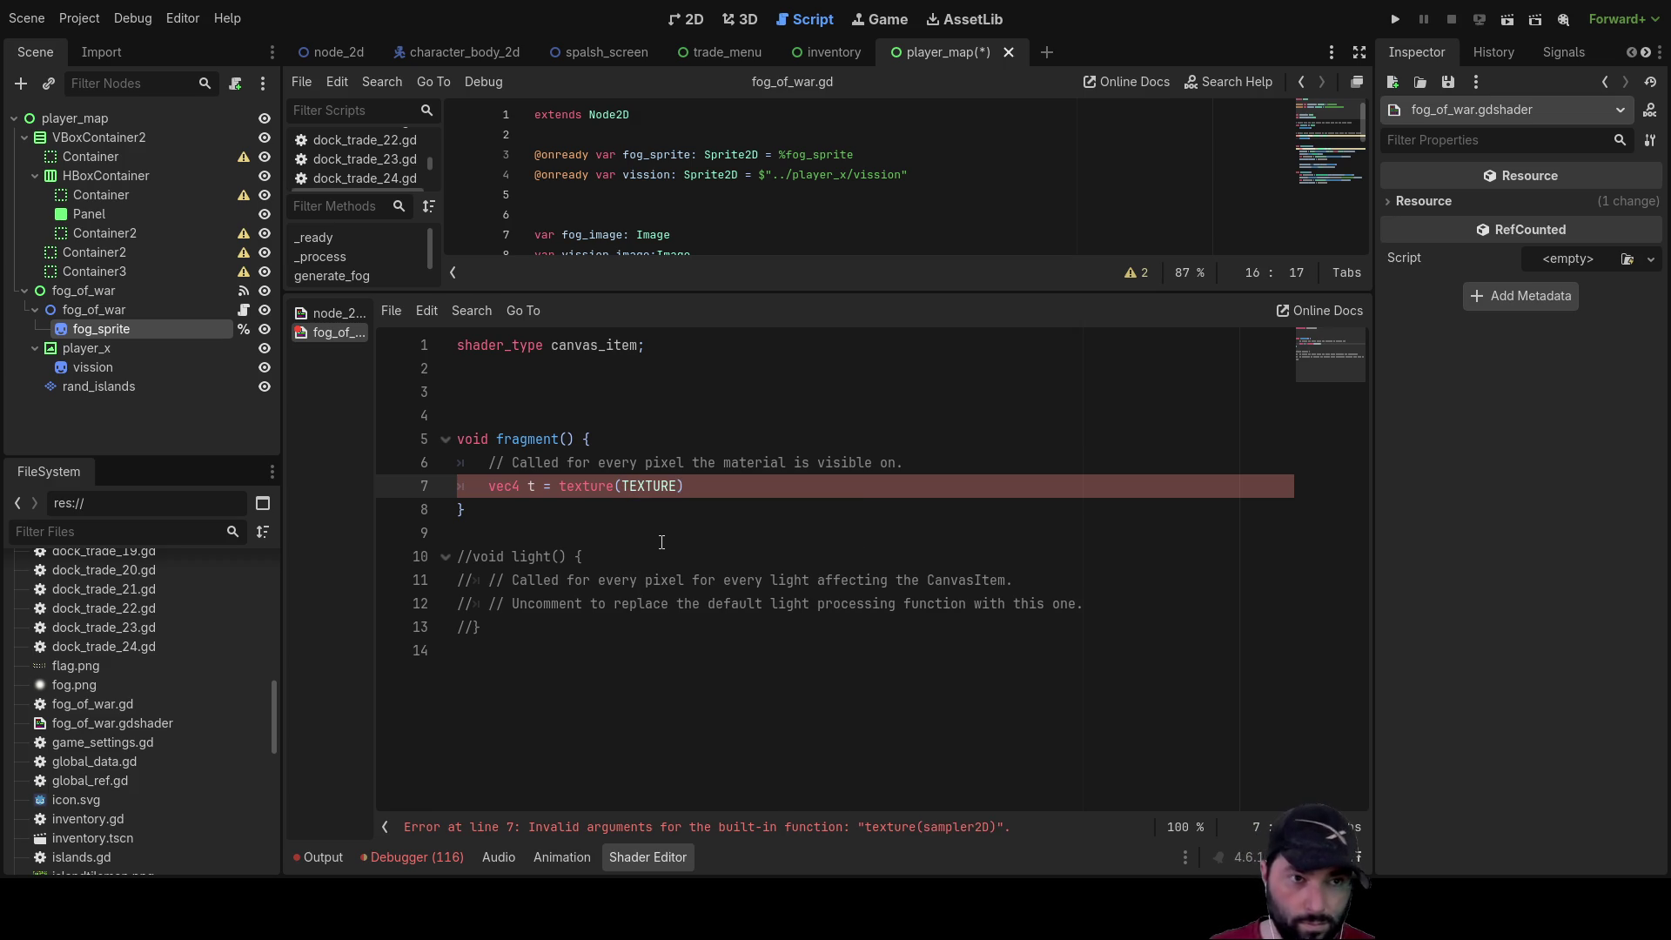
pyautogui.write(',UV')
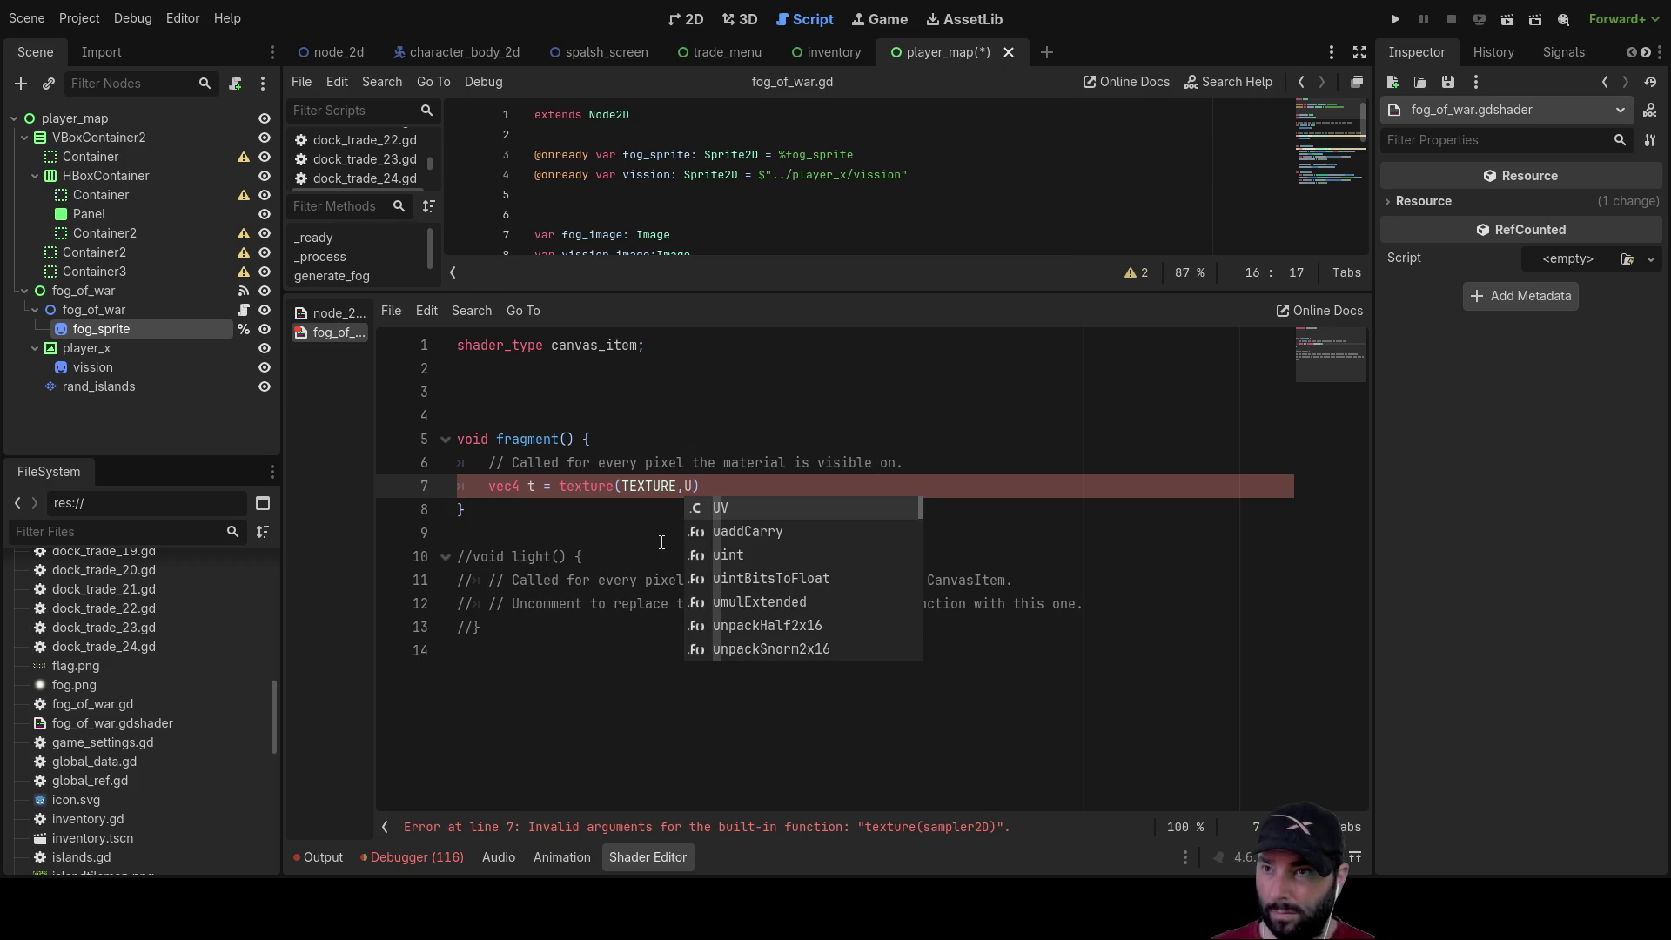
pyautogui.press('Escape')
pyautogui.press('Down')
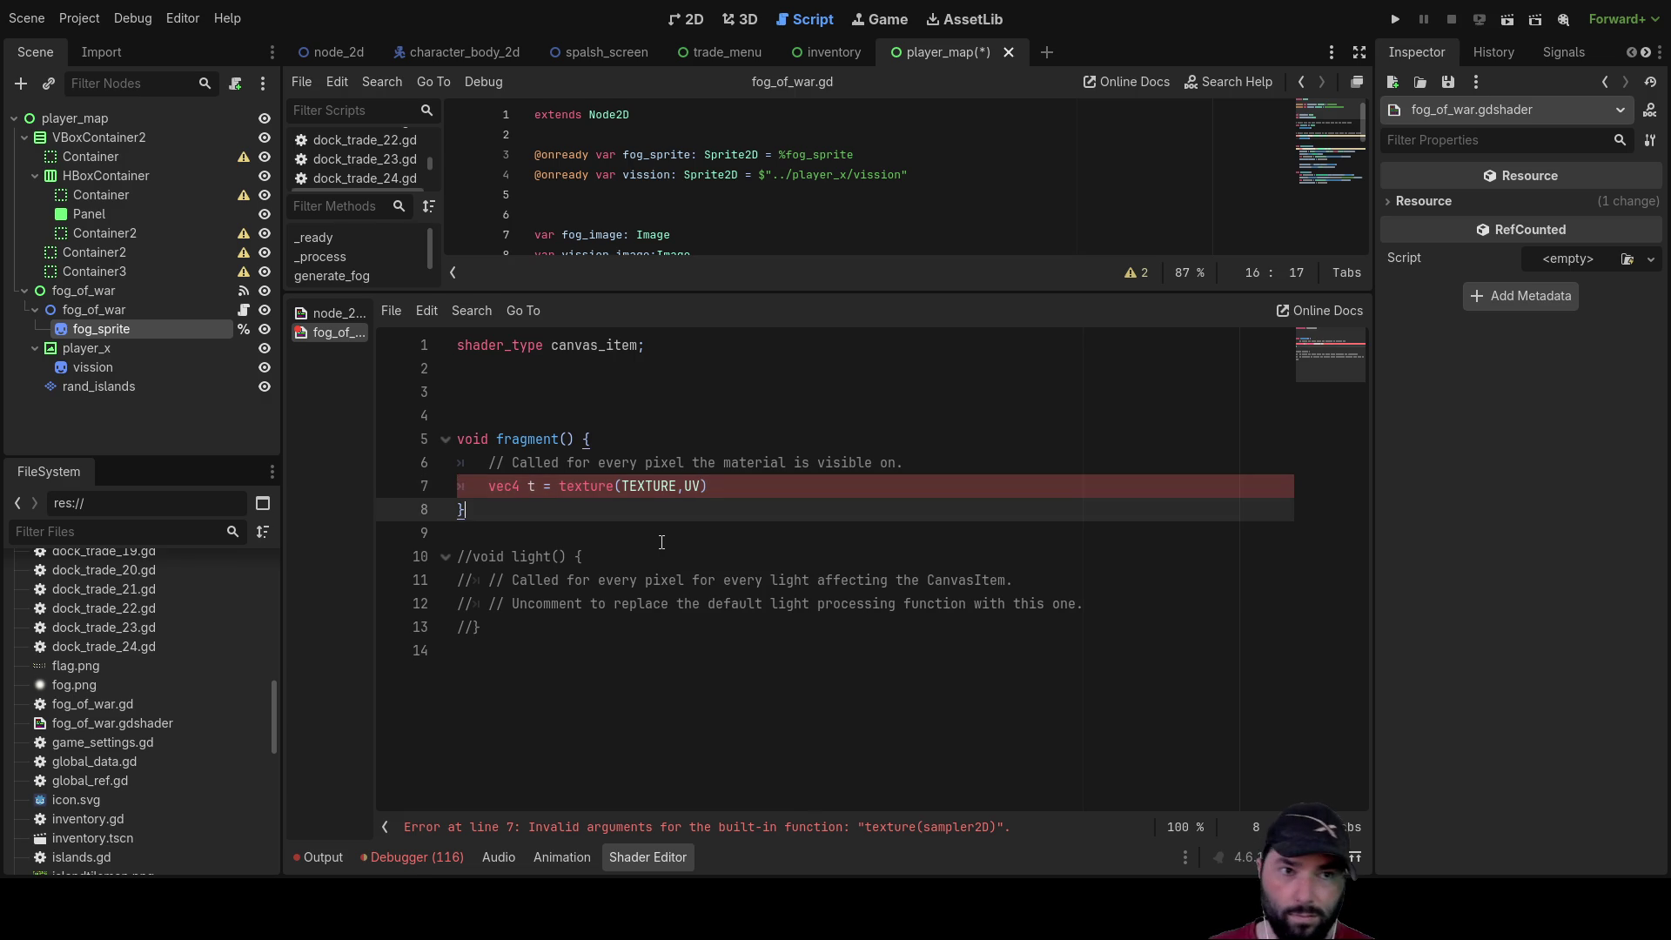
pyautogui.click(667, 546)
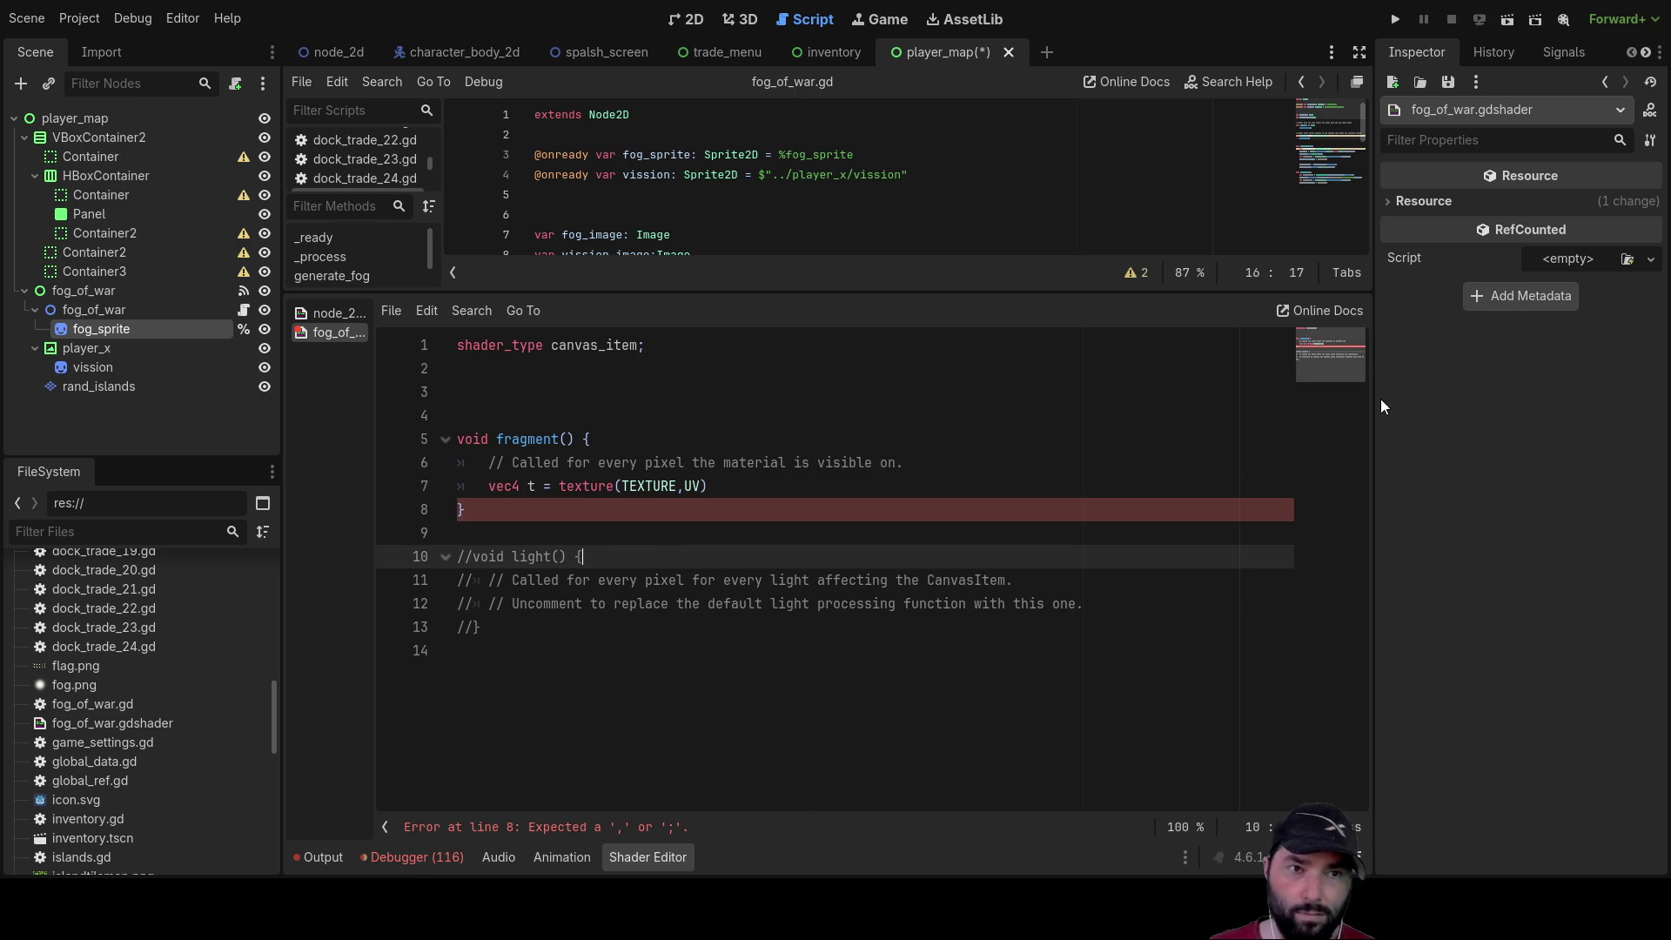
pyautogui.click(533, 508)
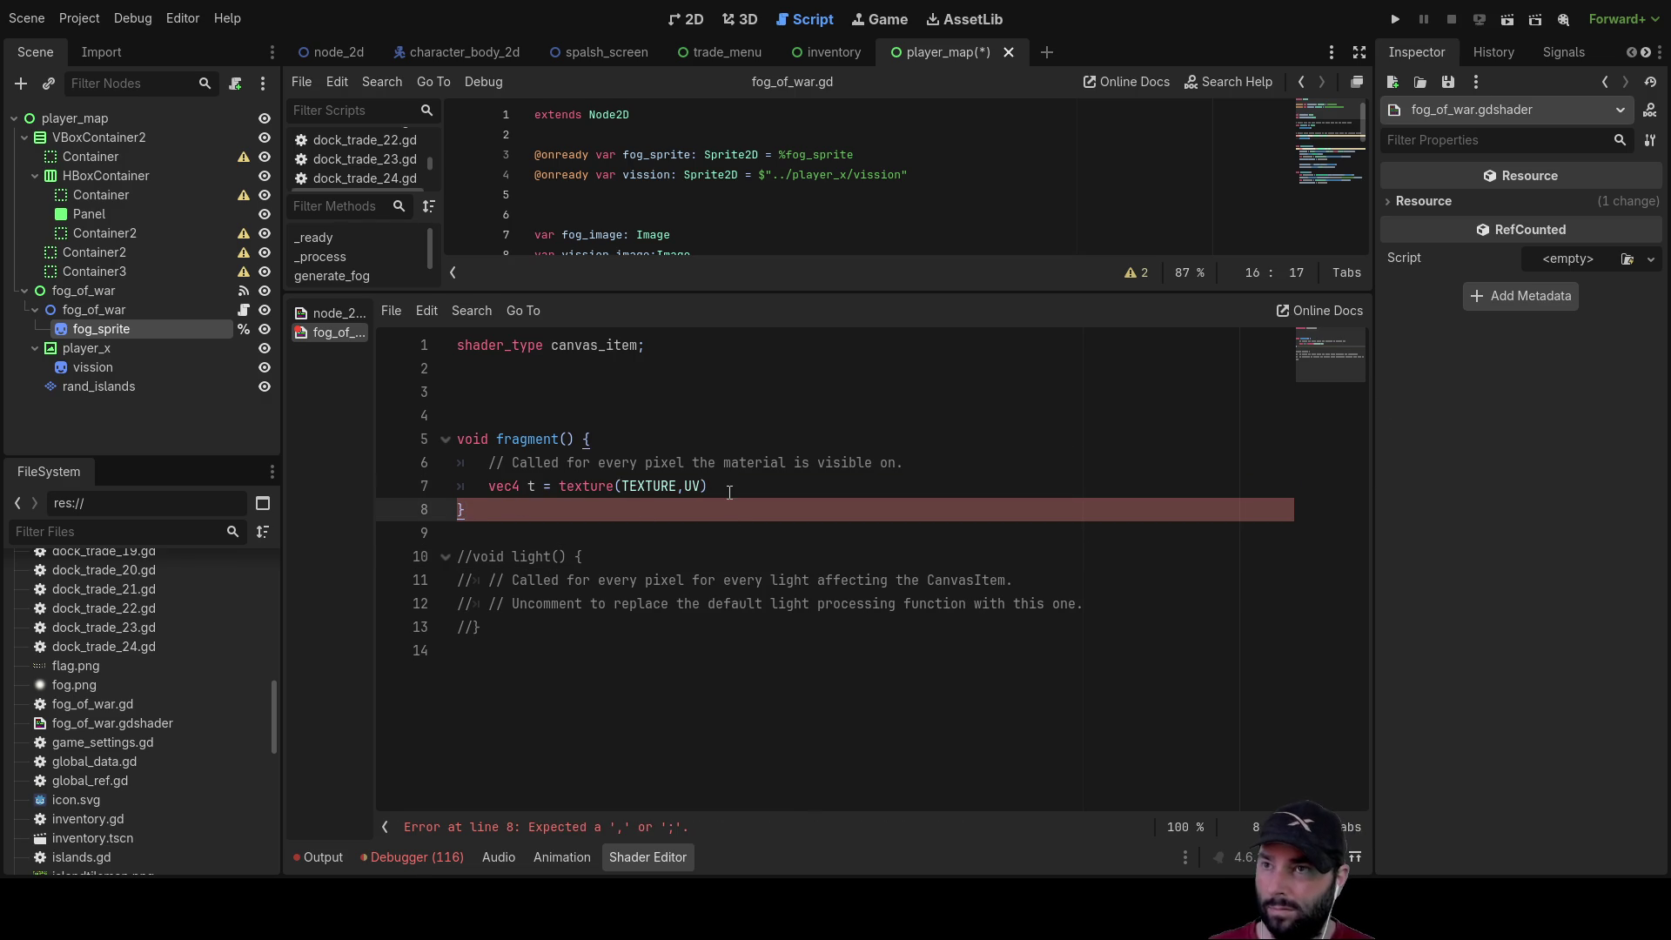
pyautogui.press('Return')
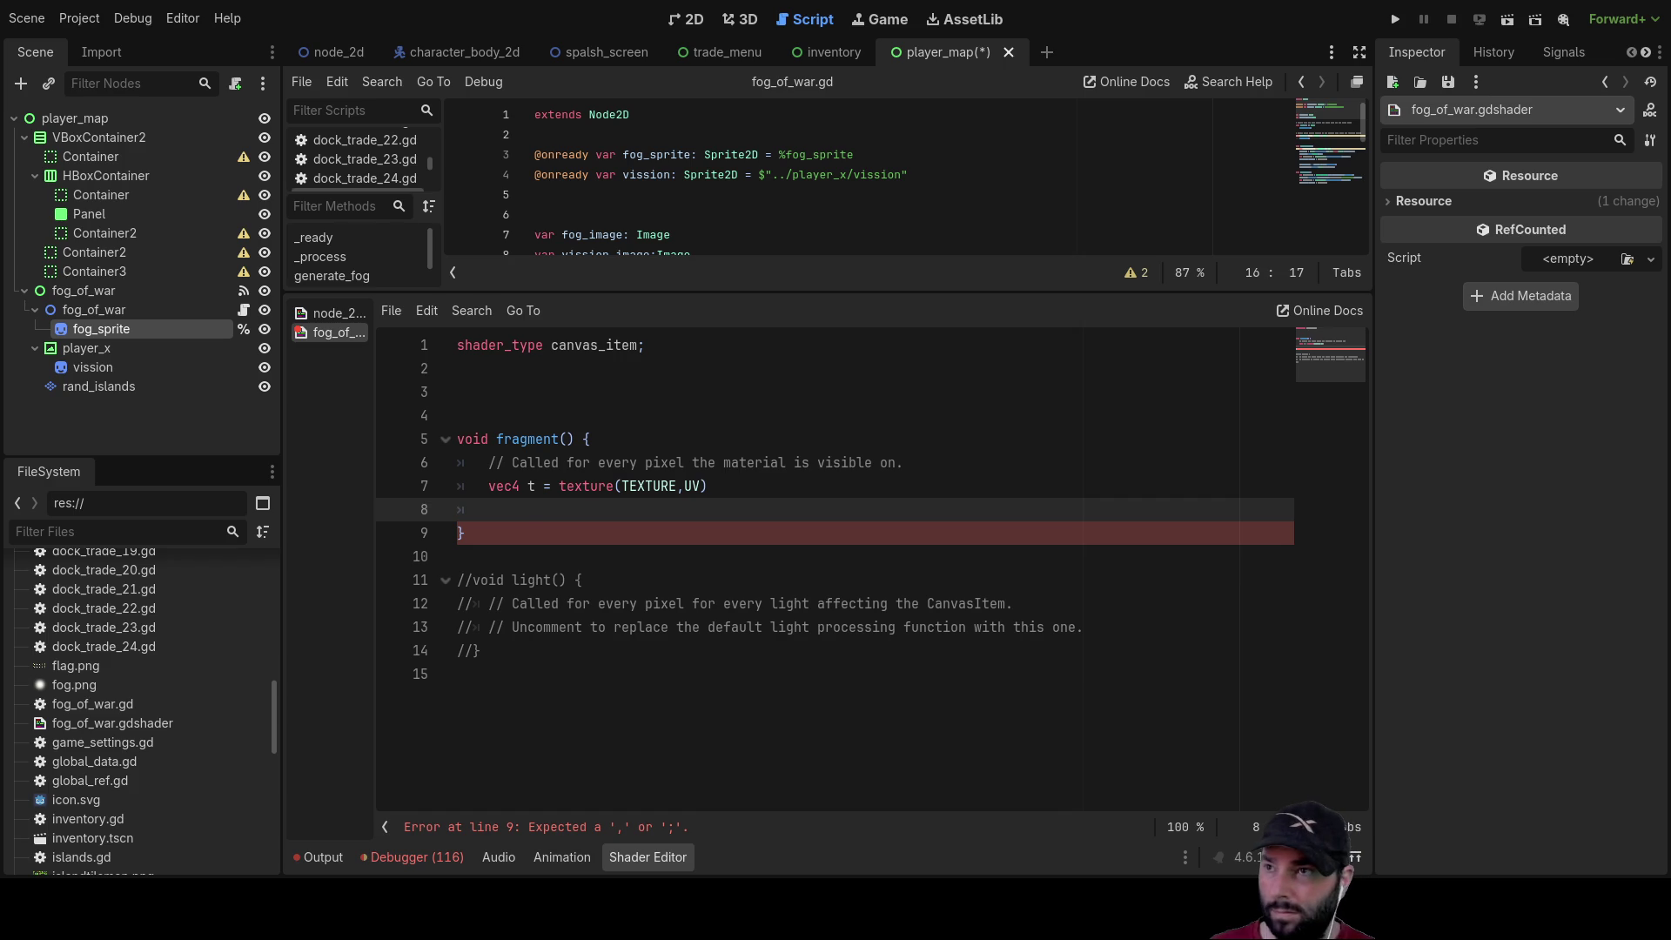
# Add the alpha line subtracting t.r from t.a and `COLOR = t;` to fragment()
pyautogui.write('t.a')
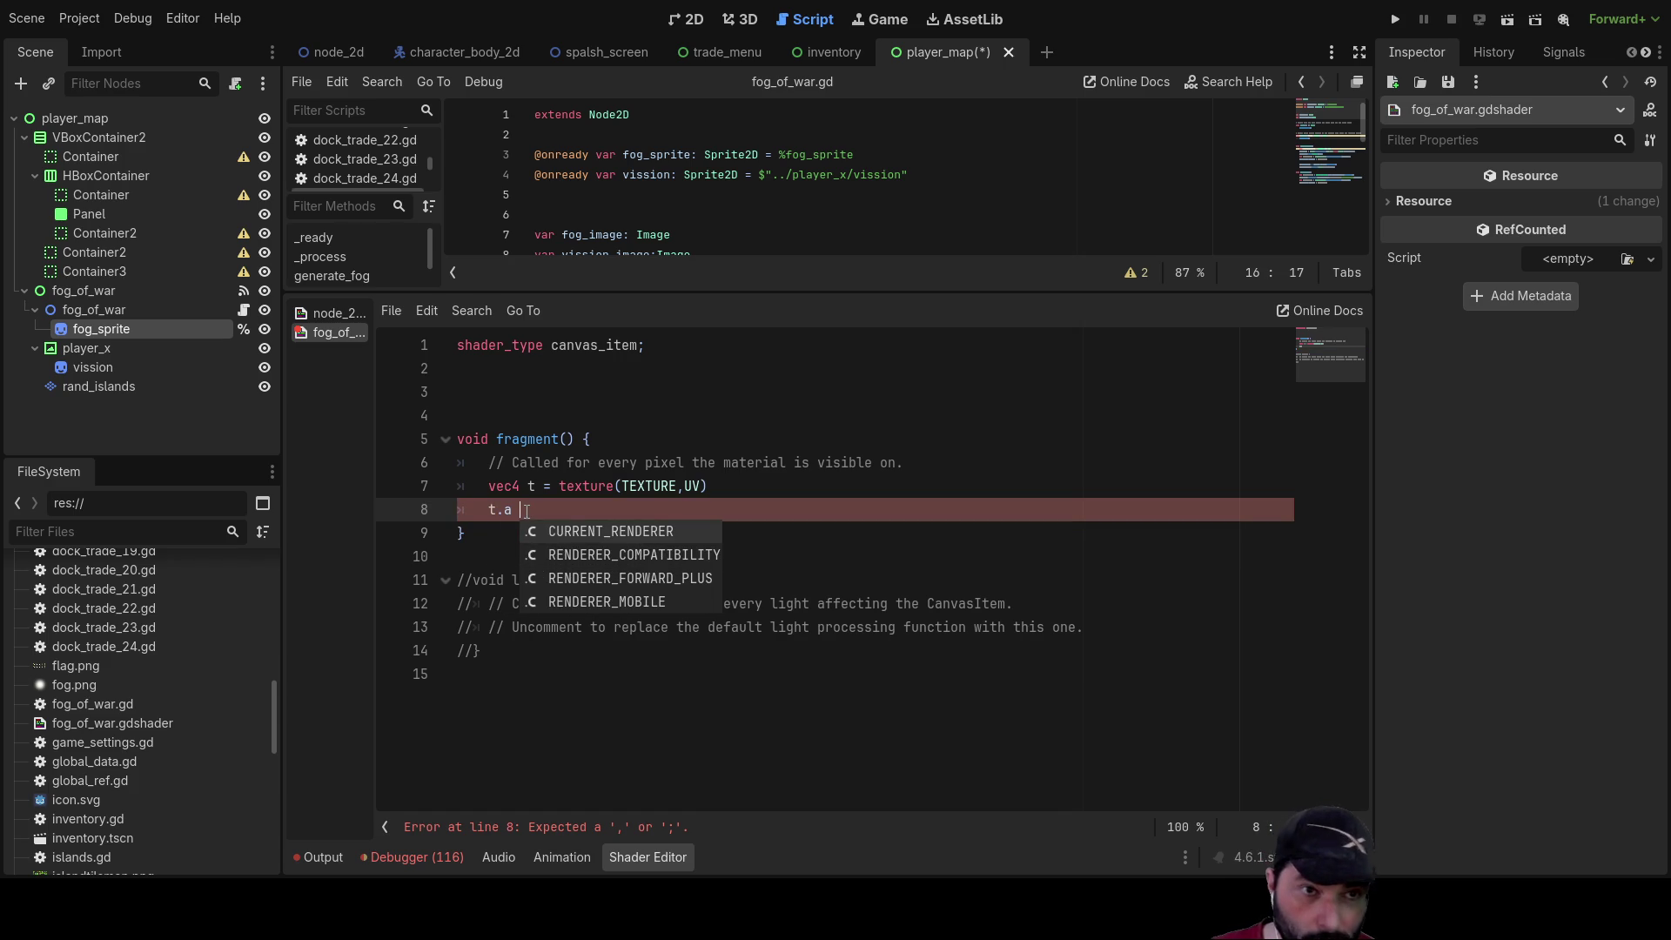
pyautogui.write(' = t.r')
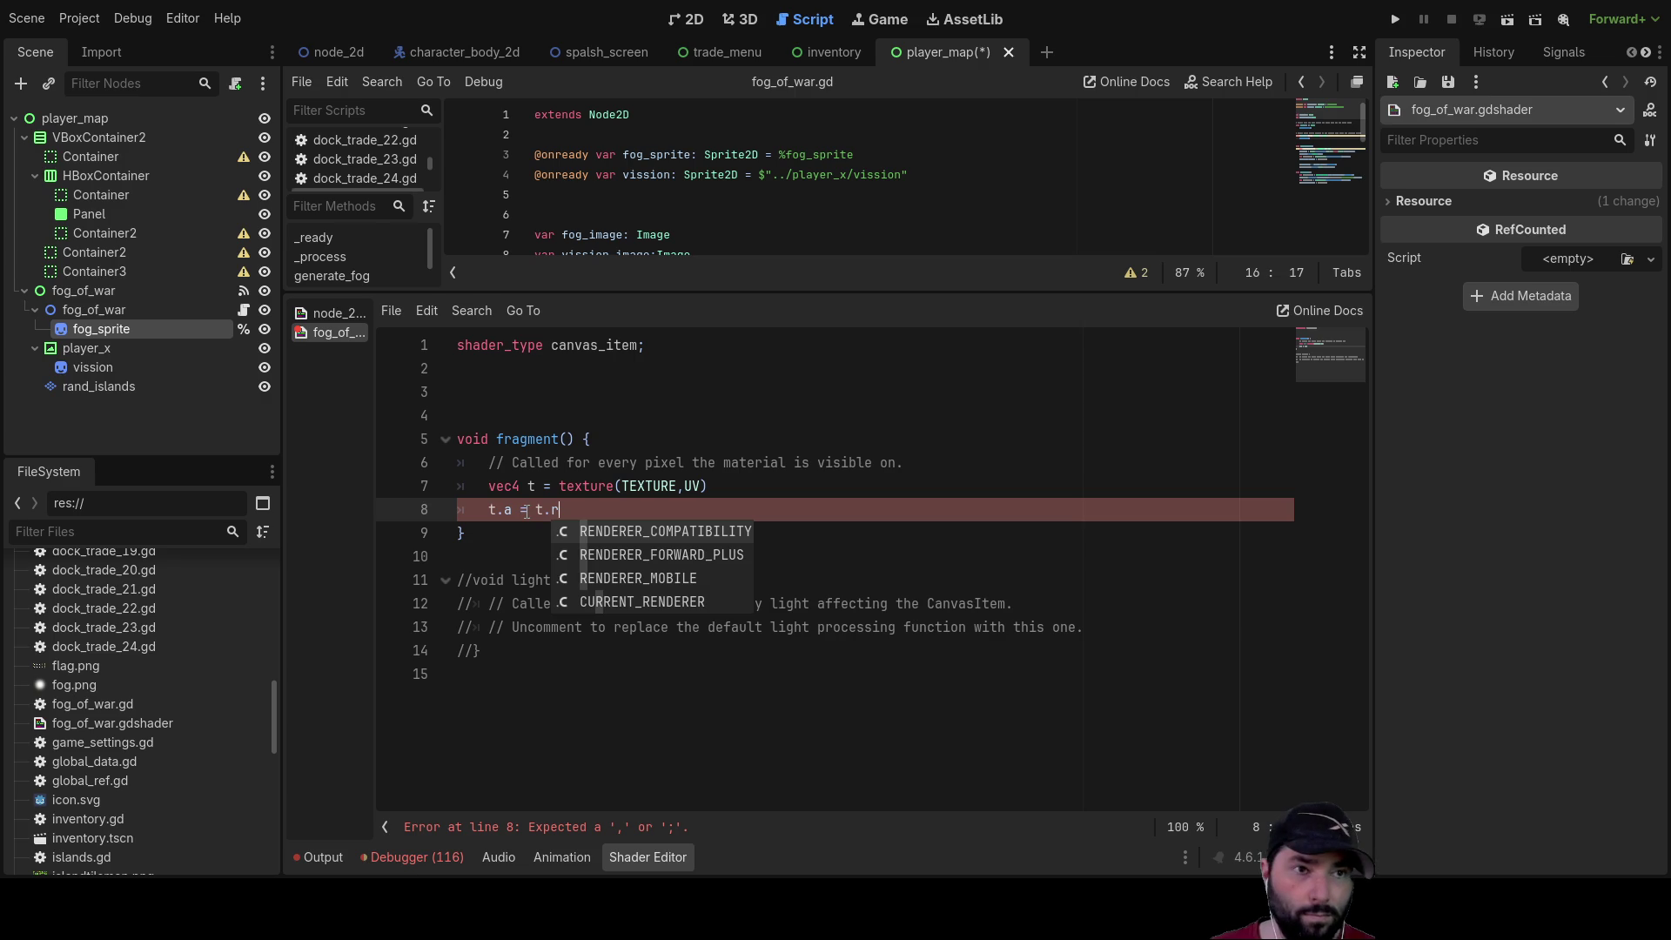
pyautogui.press('Escape')
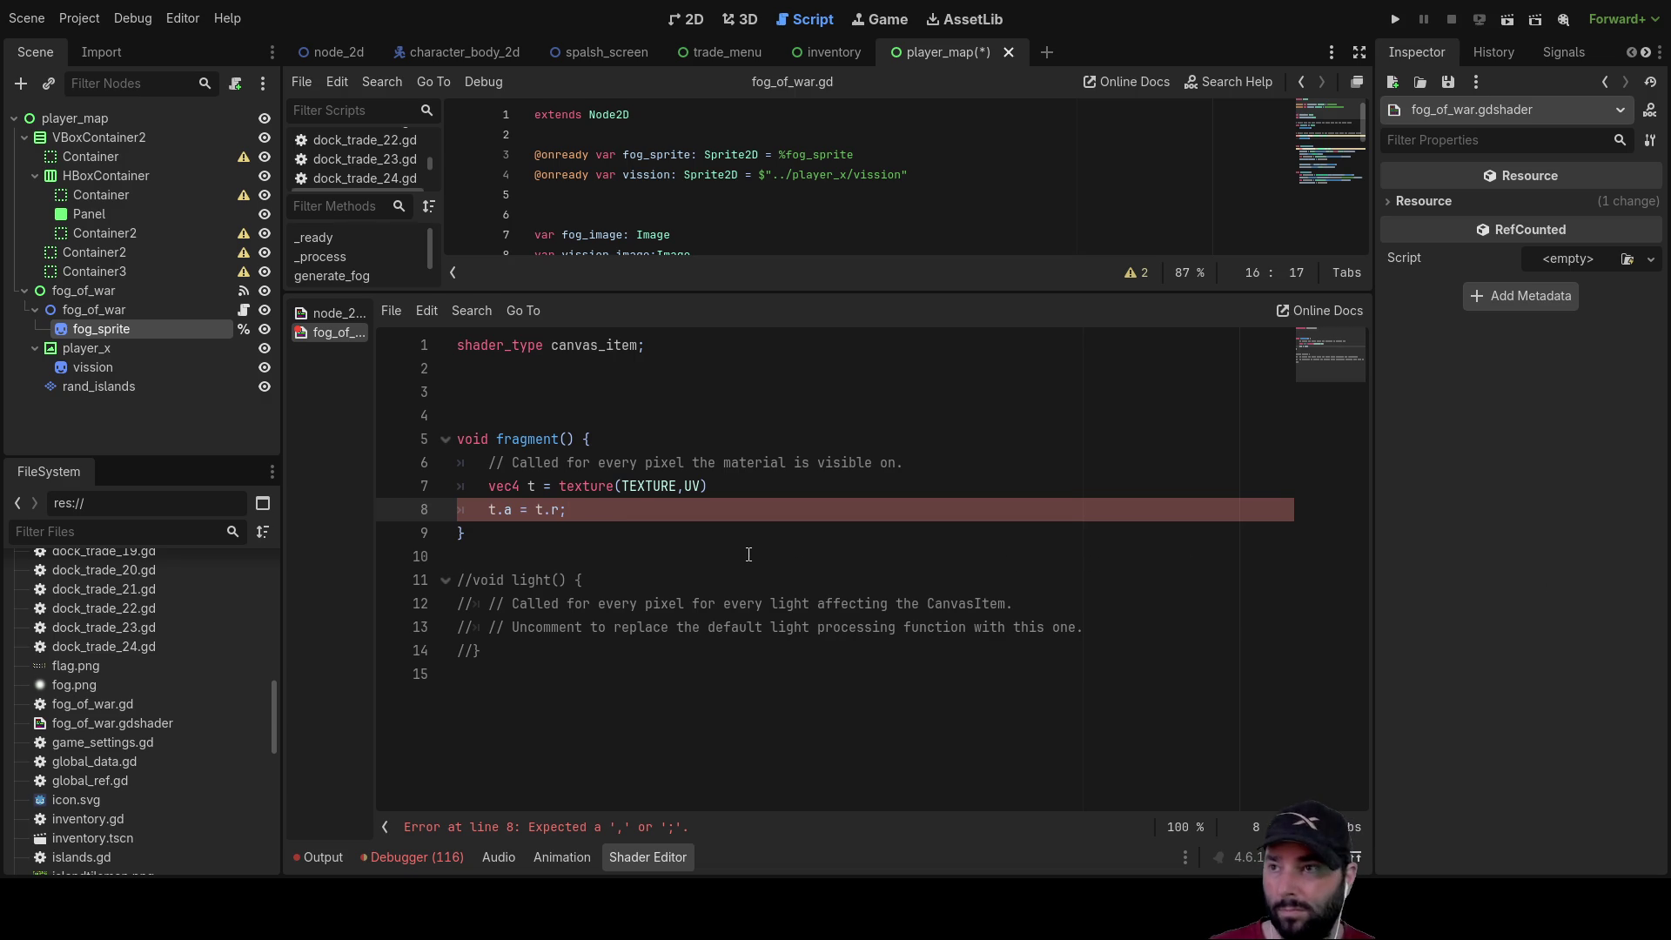
pyautogui.press('Return')
pyautogui.write('col')
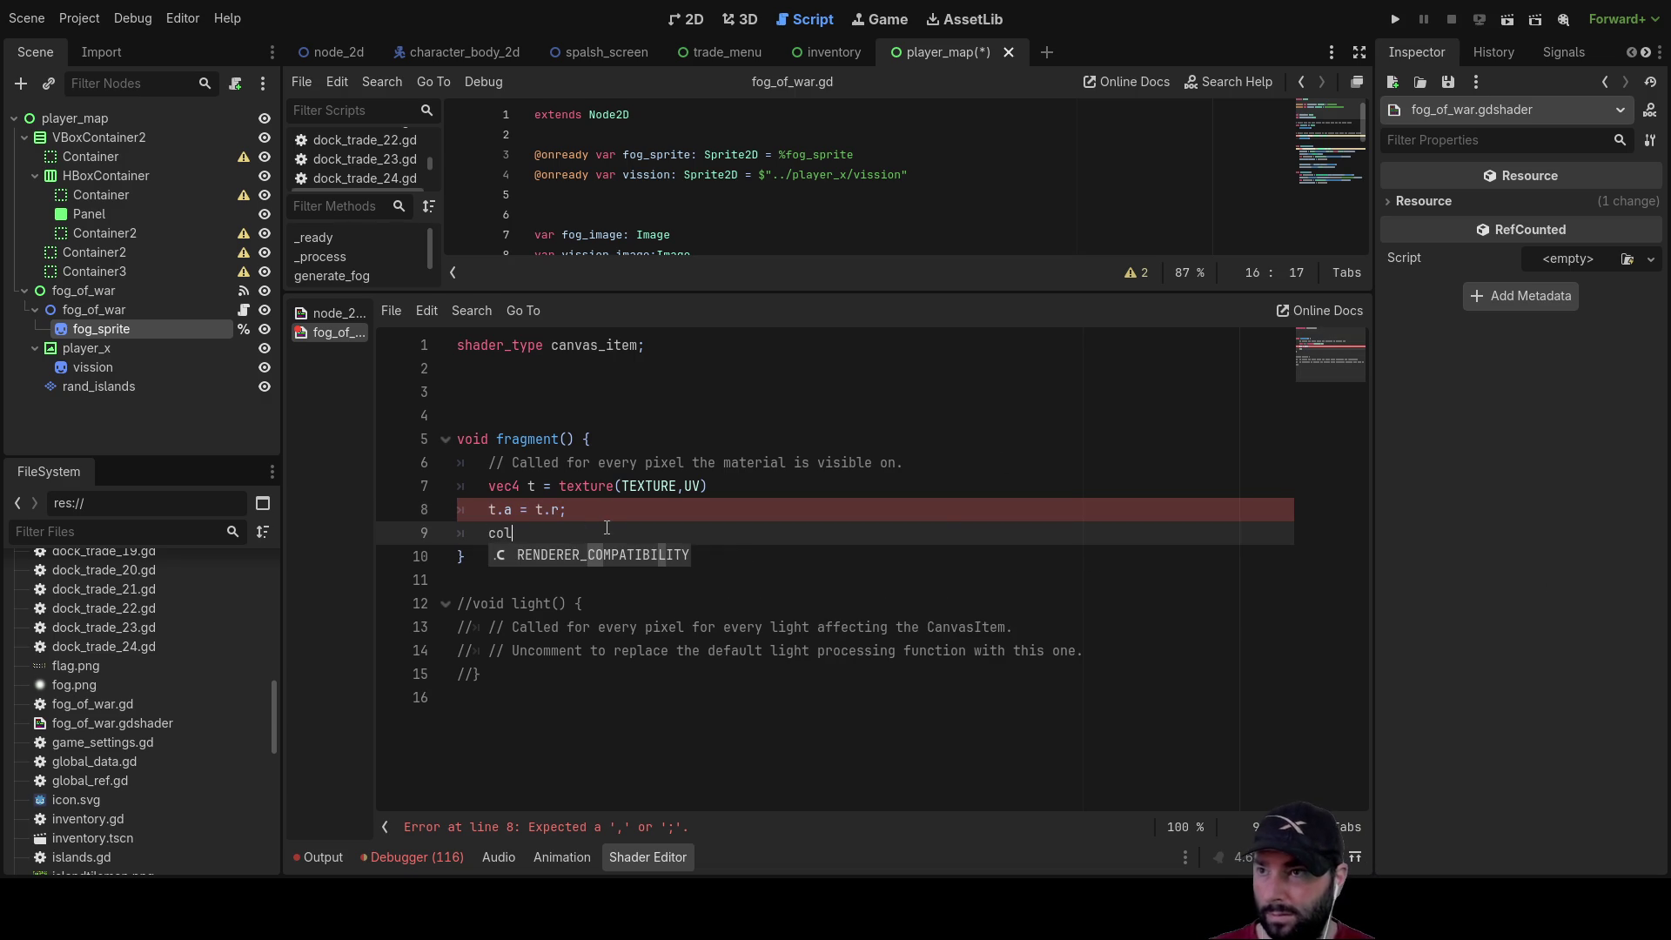
pyautogui.press('BackSpace')
pyautogui.press('BackSpace')
pyautogui.press('BackSpace')
pyautogui.write('COL')
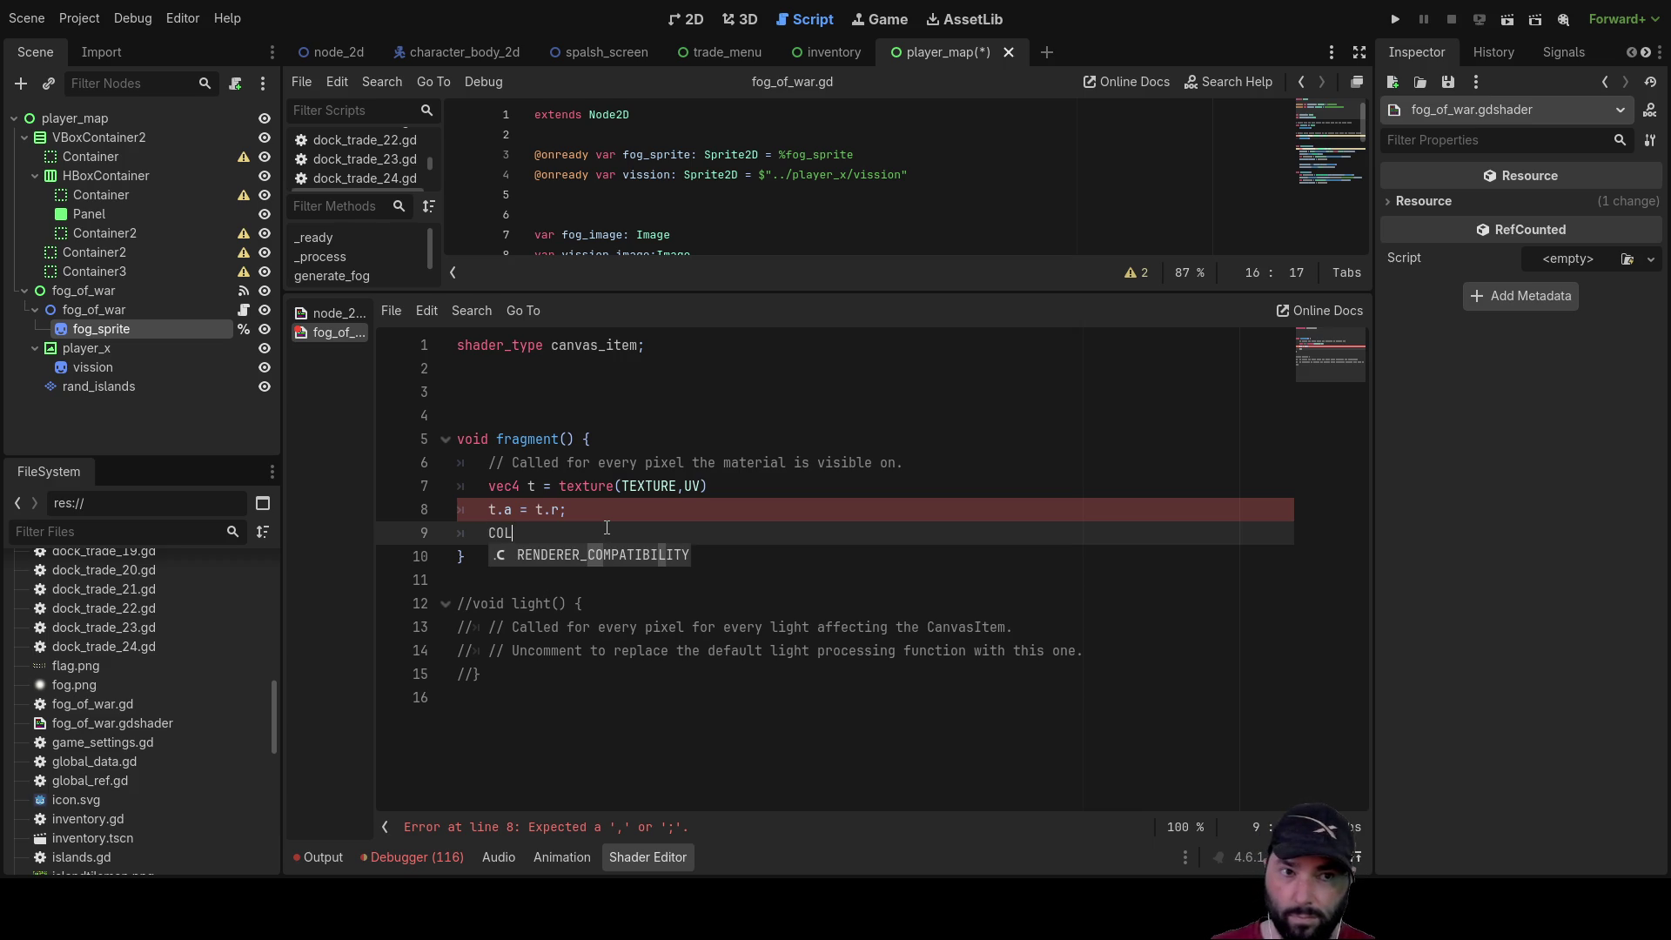
pyautogui.write('OR')
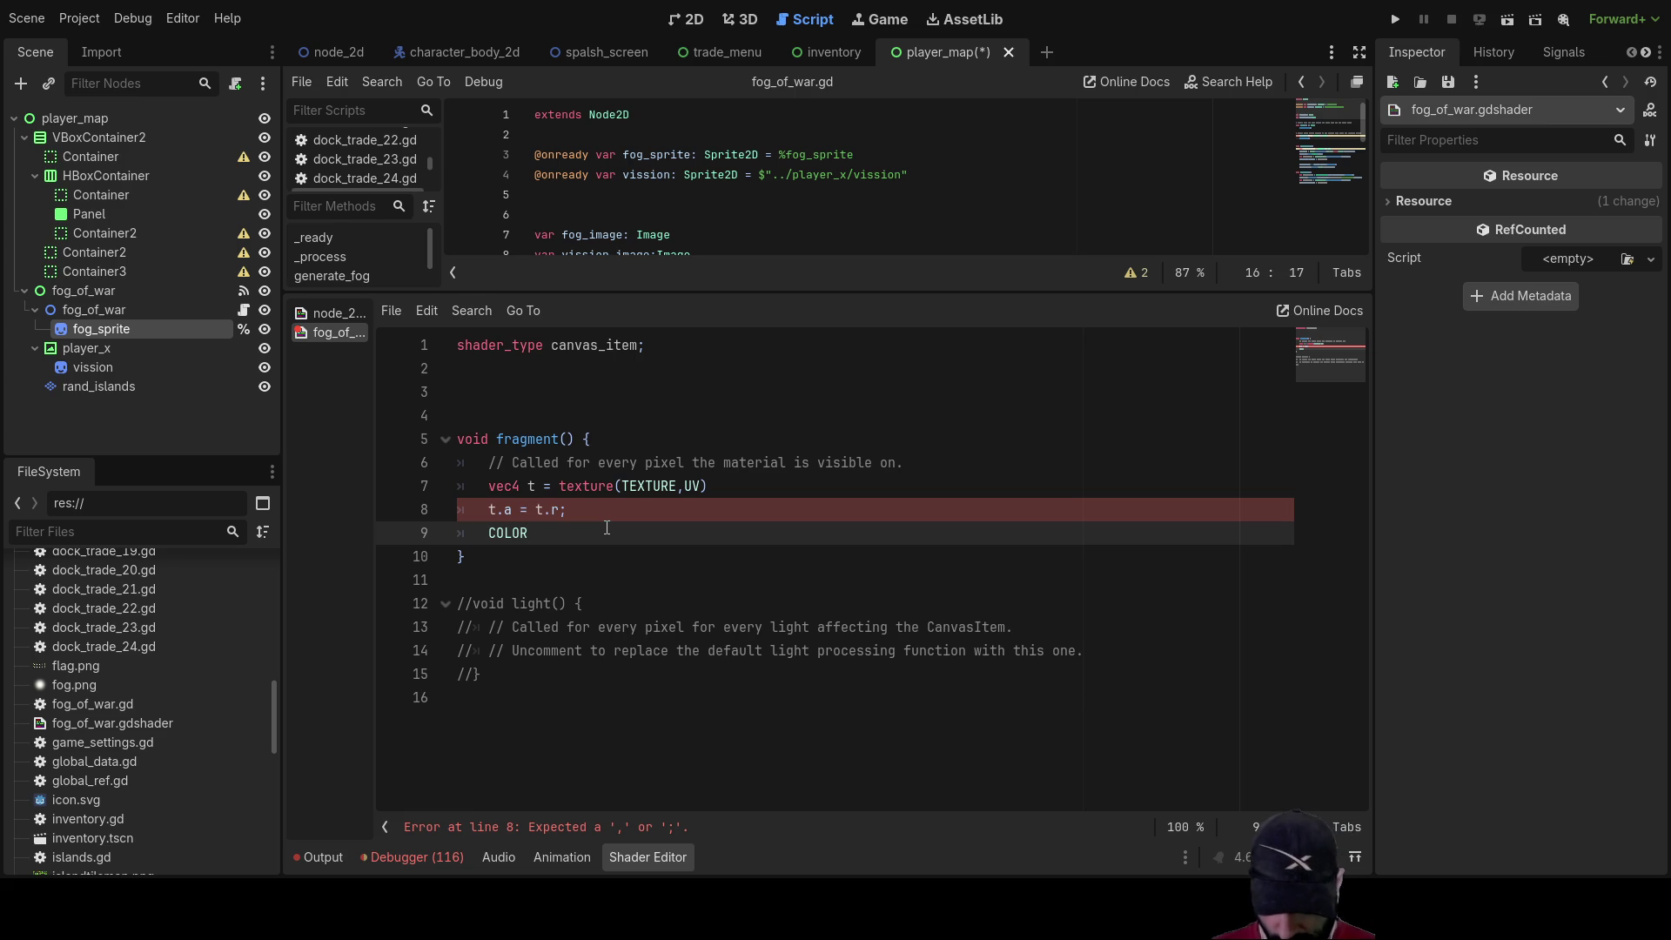
pyautogui.write(' = t')
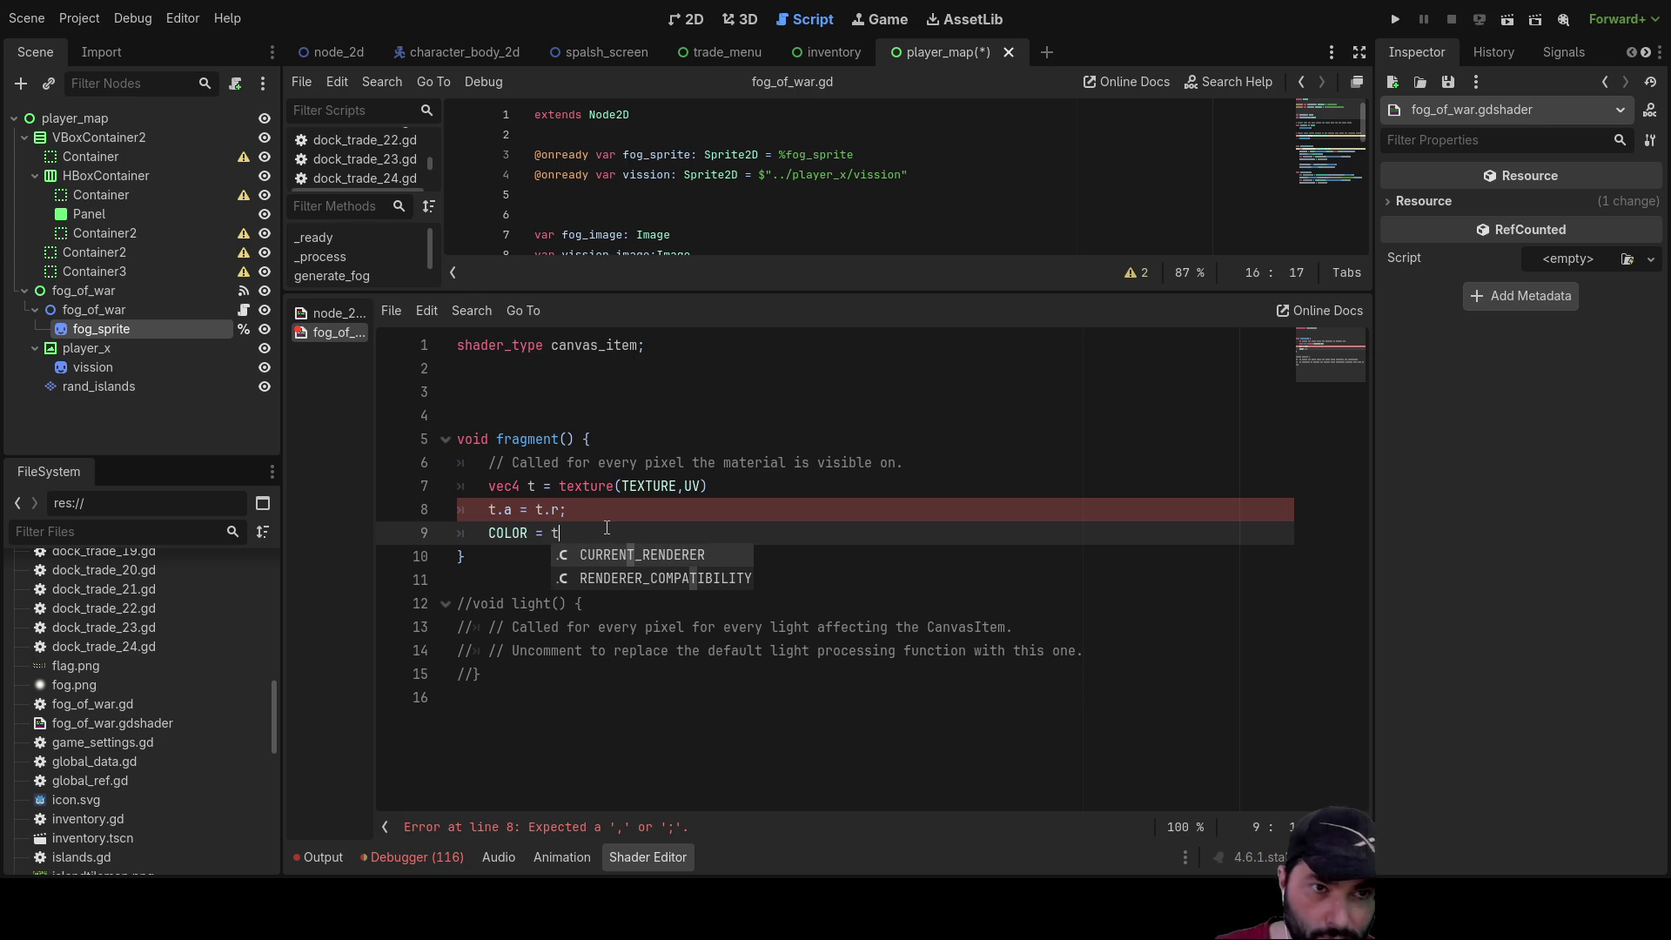
pyautogui.write(';')
pyautogui.press('Up')
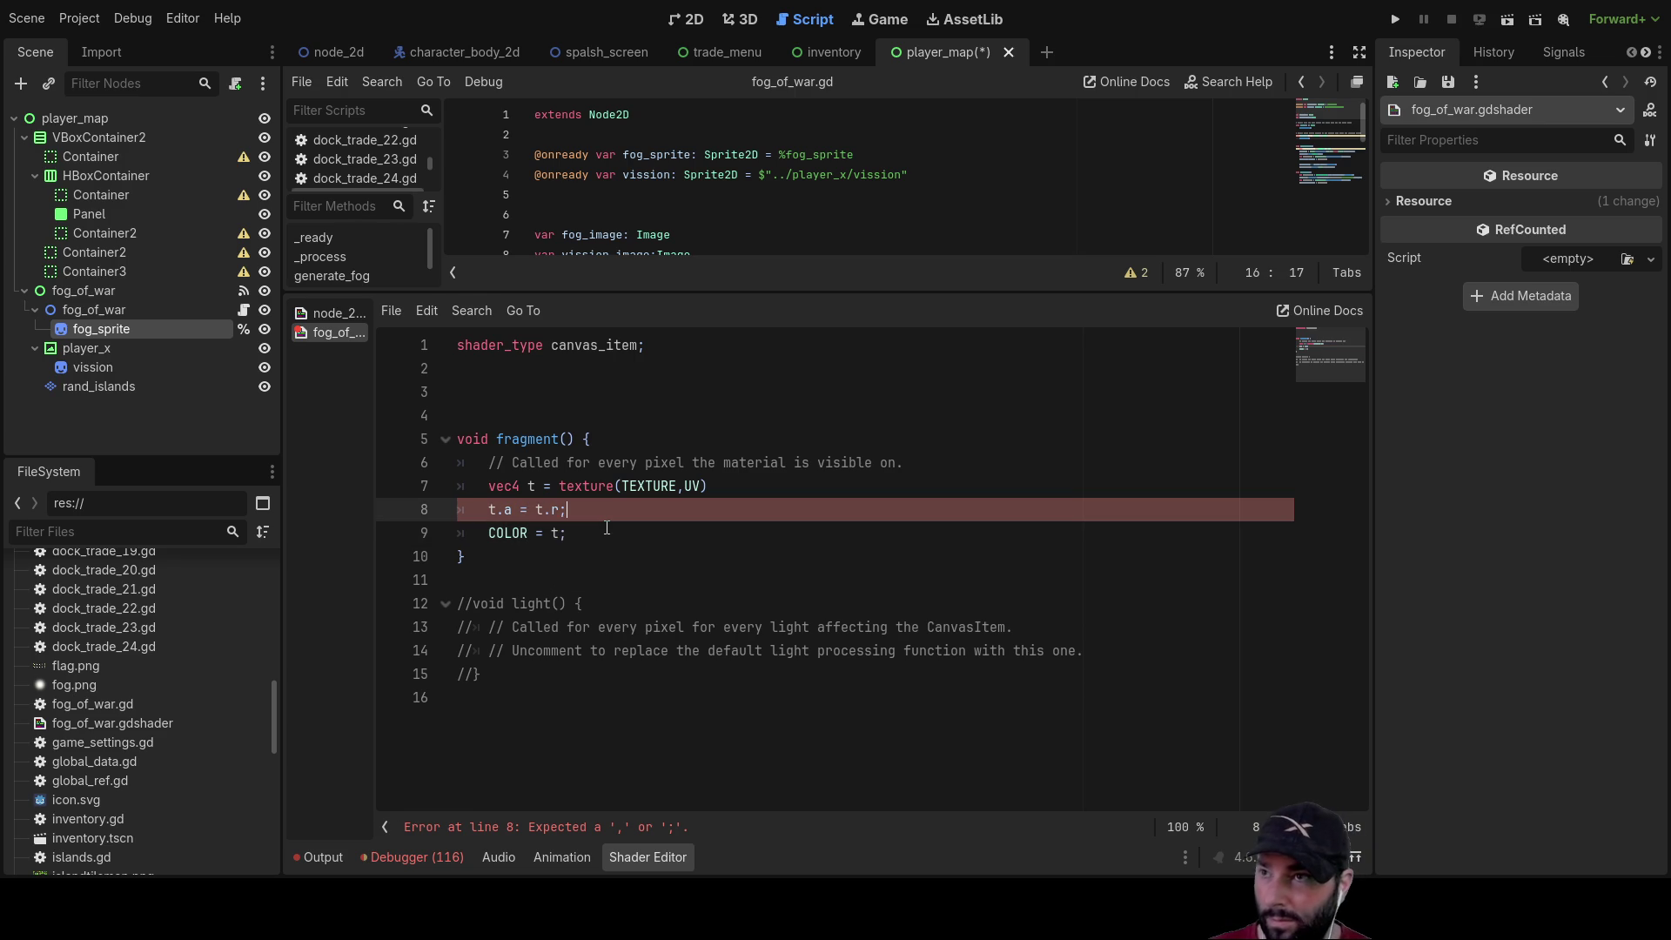
pyautogui.press('Down')
pyautogui.press('Down')
pyautogui.press('Up')
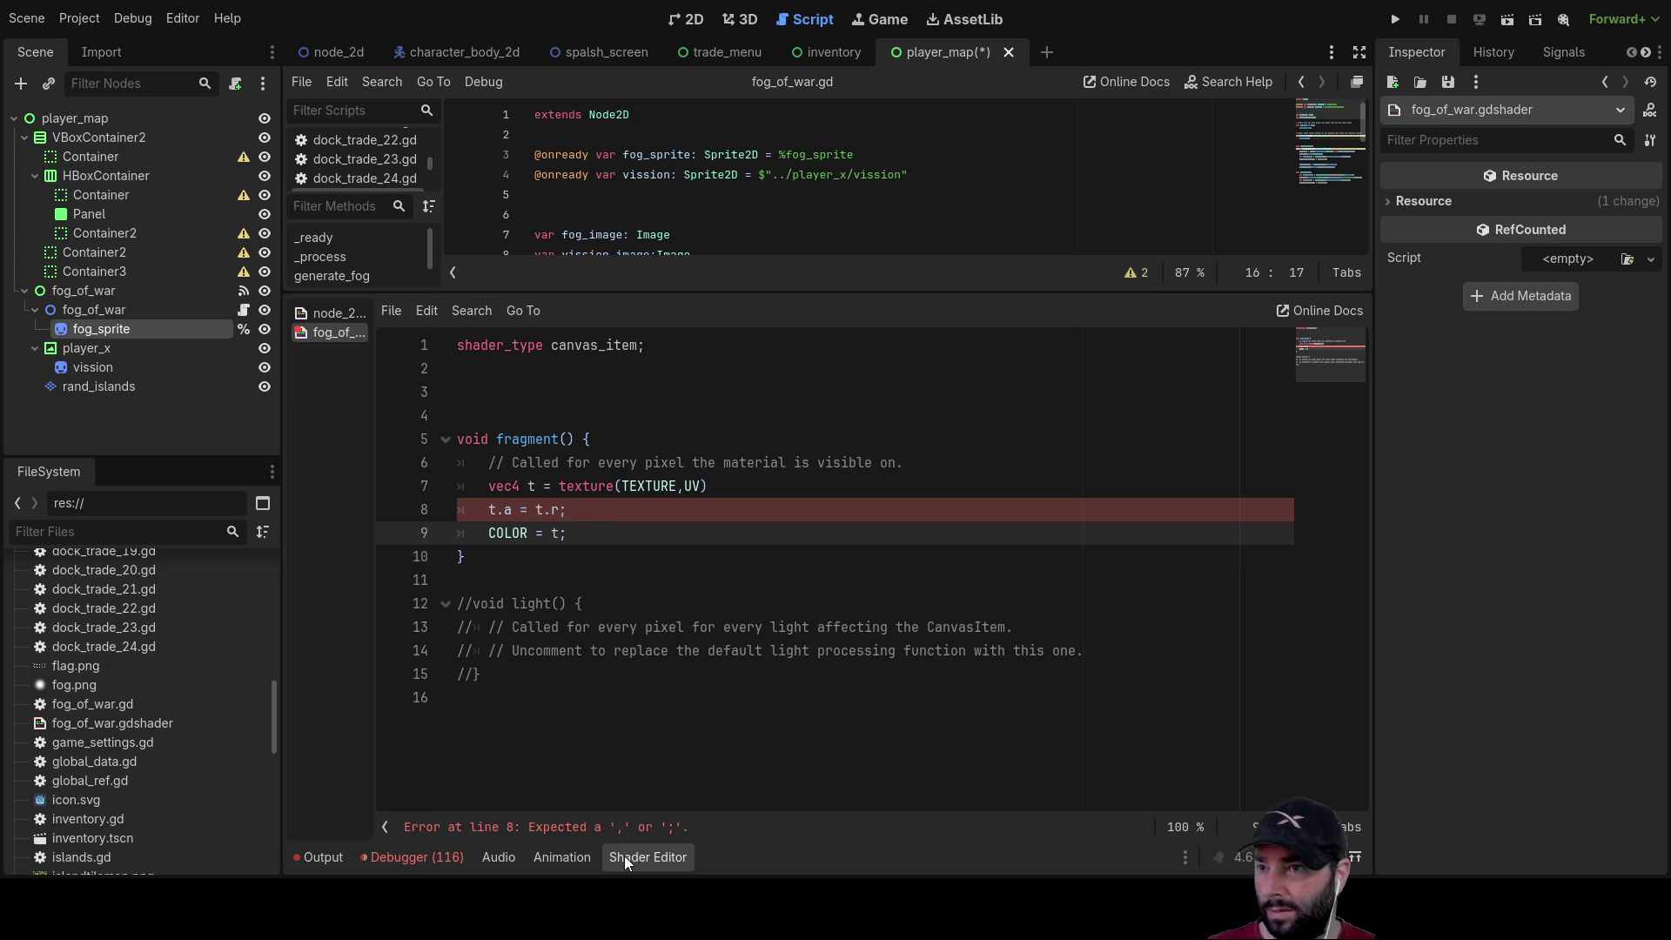
pyautogui.press('Up')
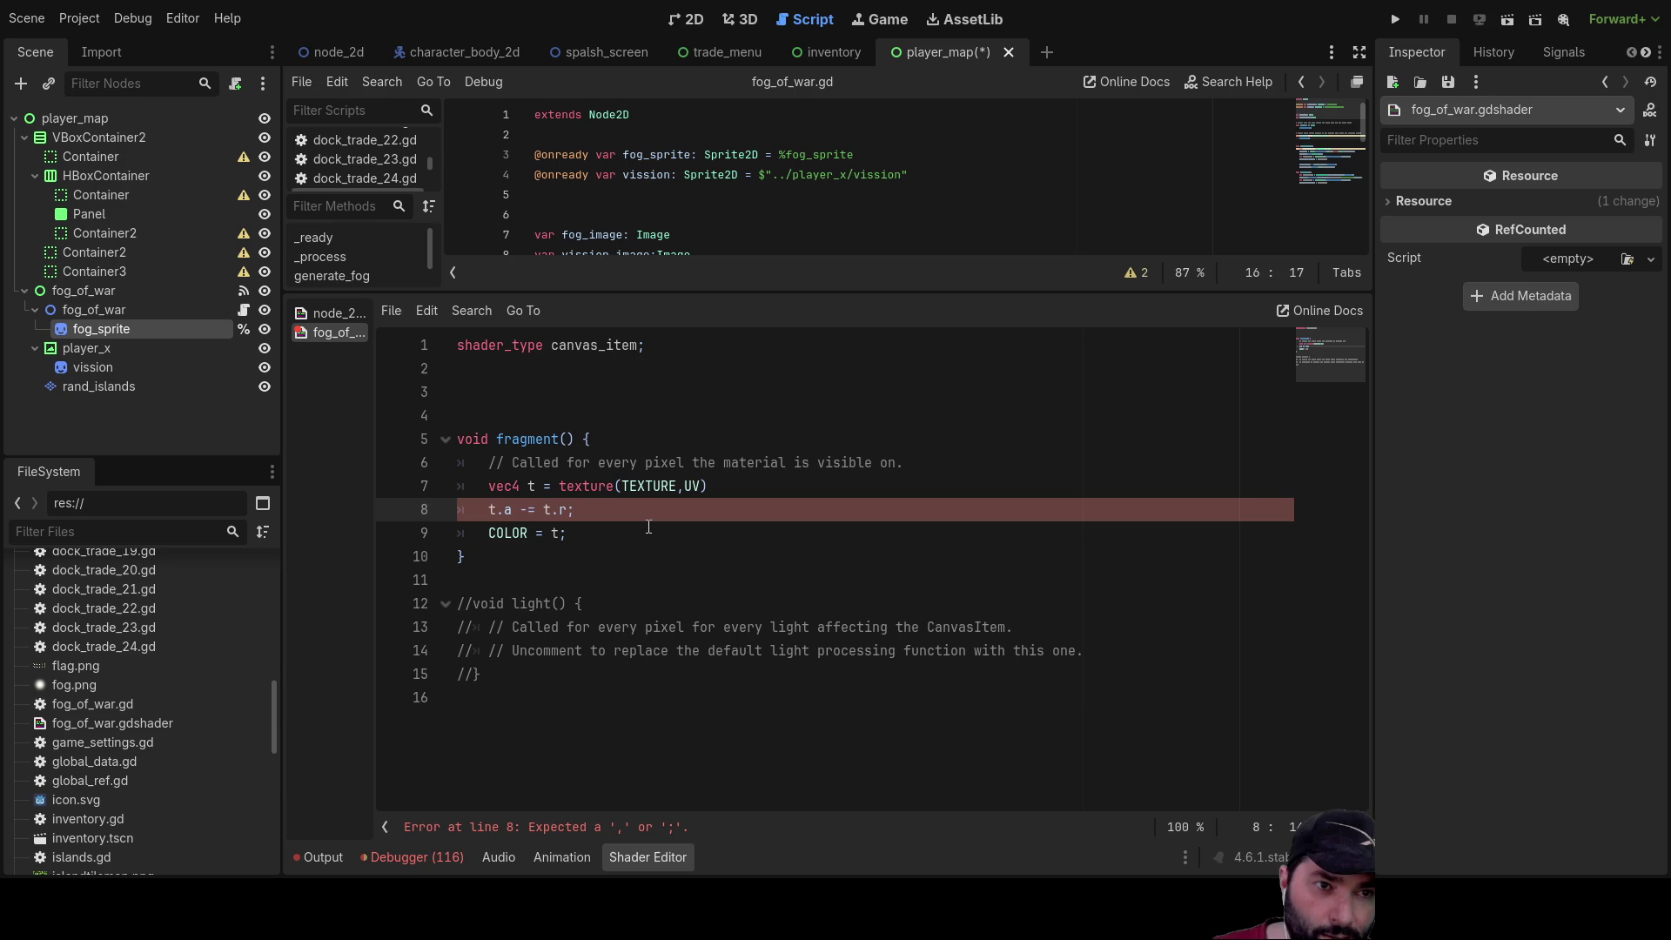
# Add the missing semicolon to the texture line and run the project with F5
pyautogui.press('Up')
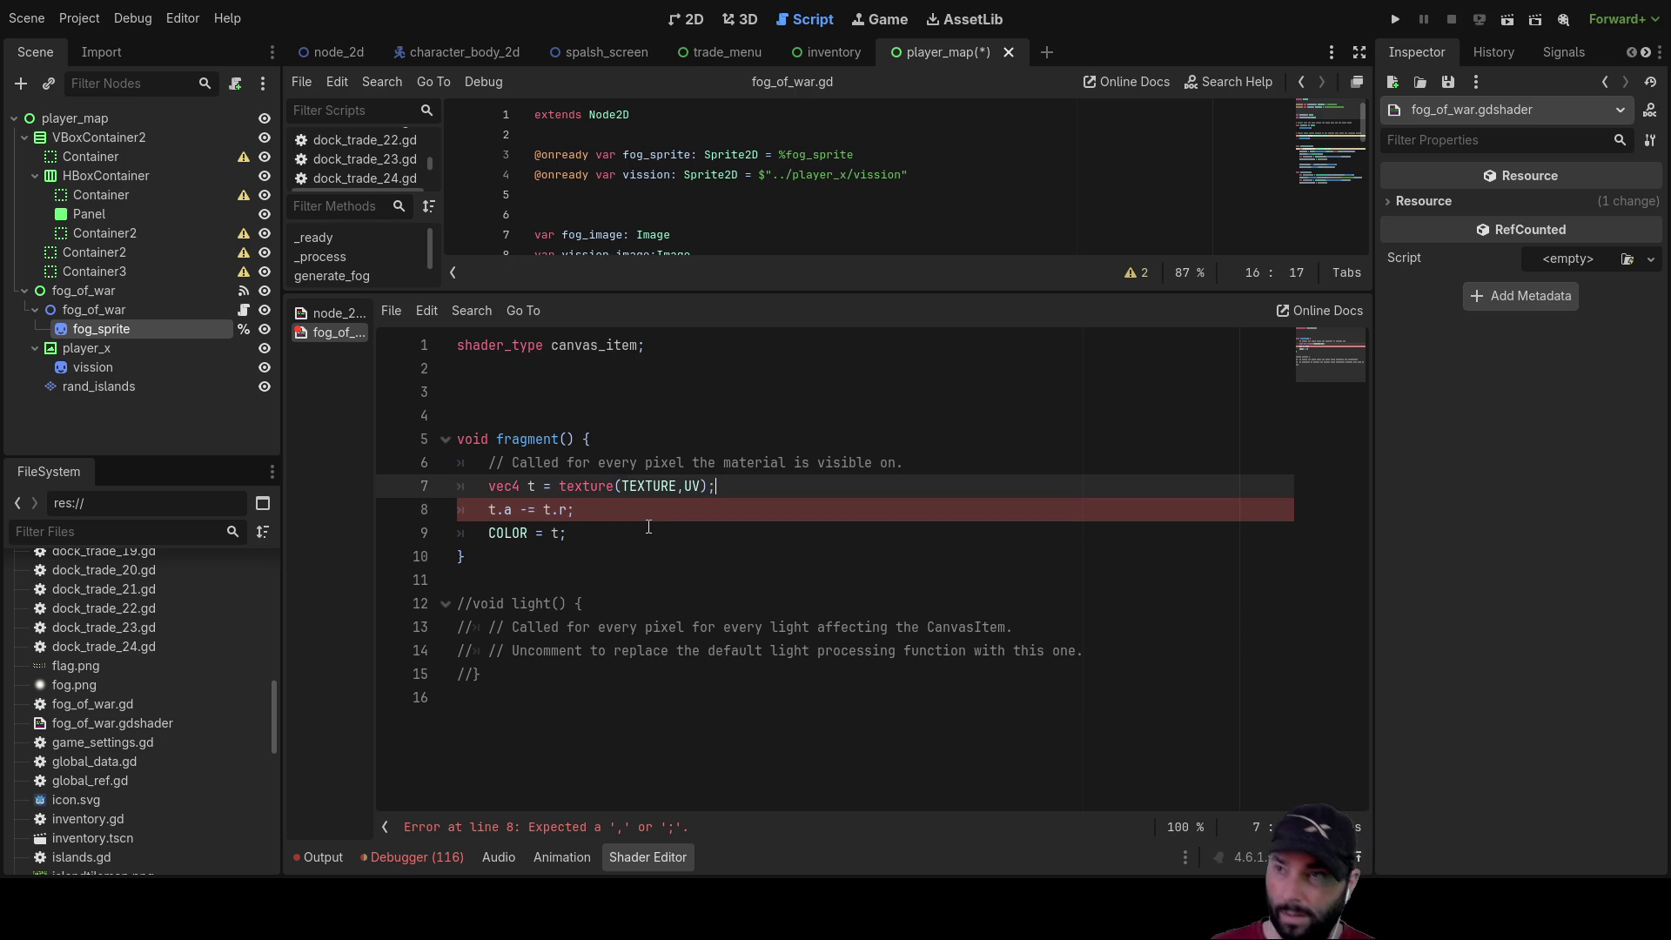
pyautogui.press('Down')
pyautogui.press('Down')
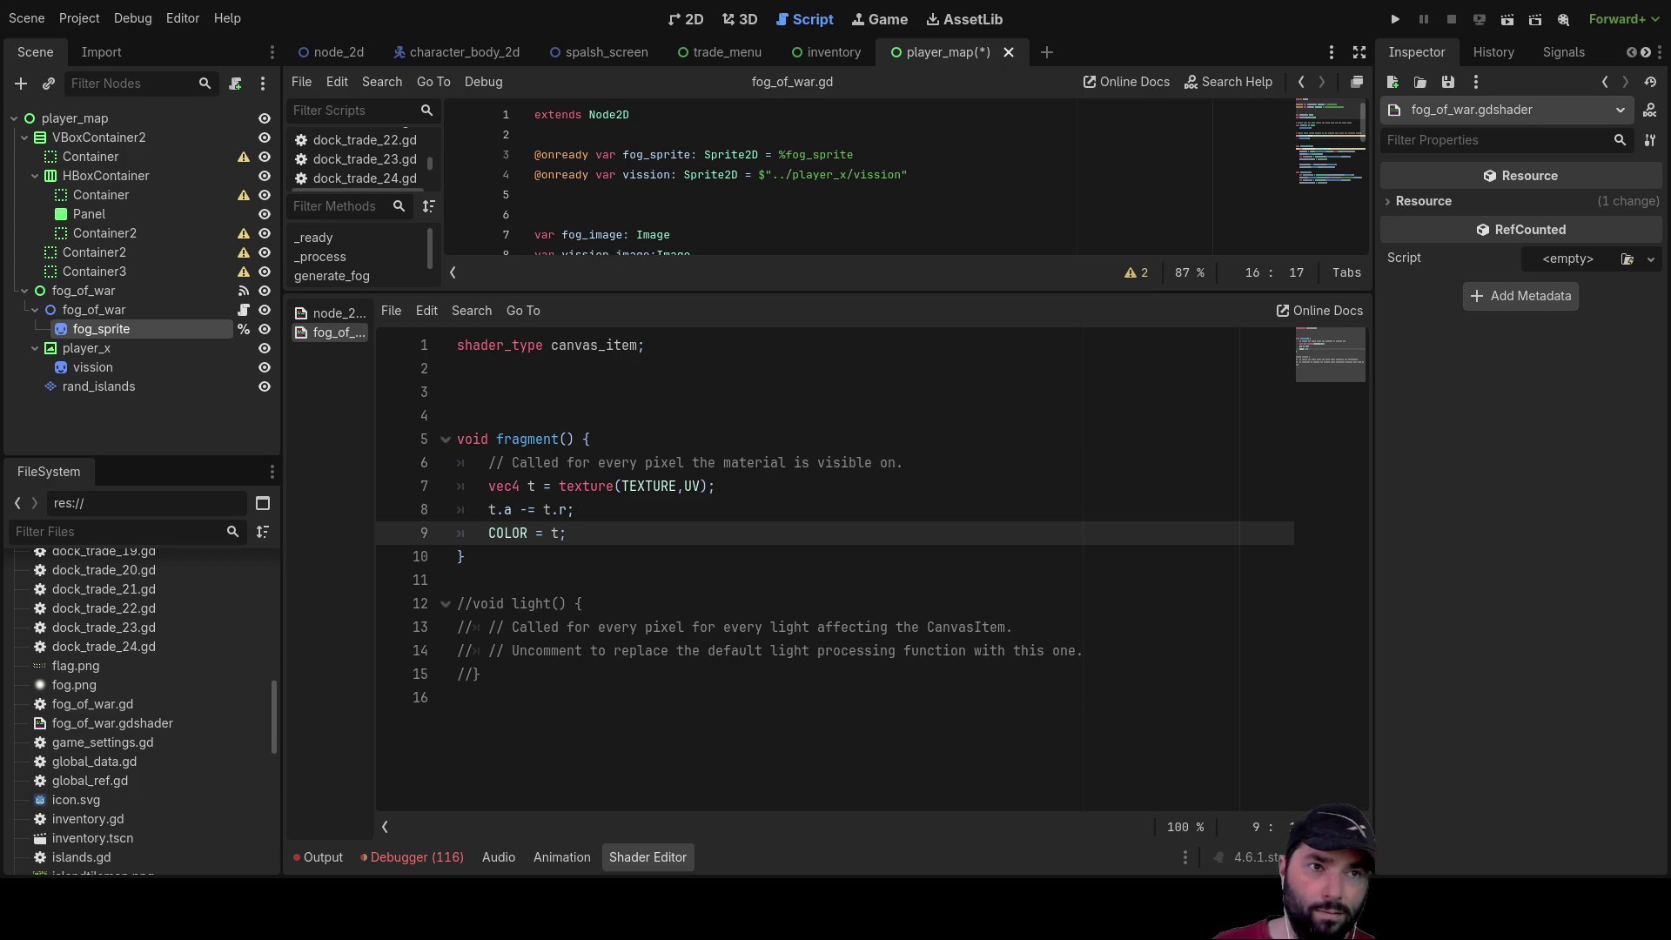
pyautogui.press('Down')
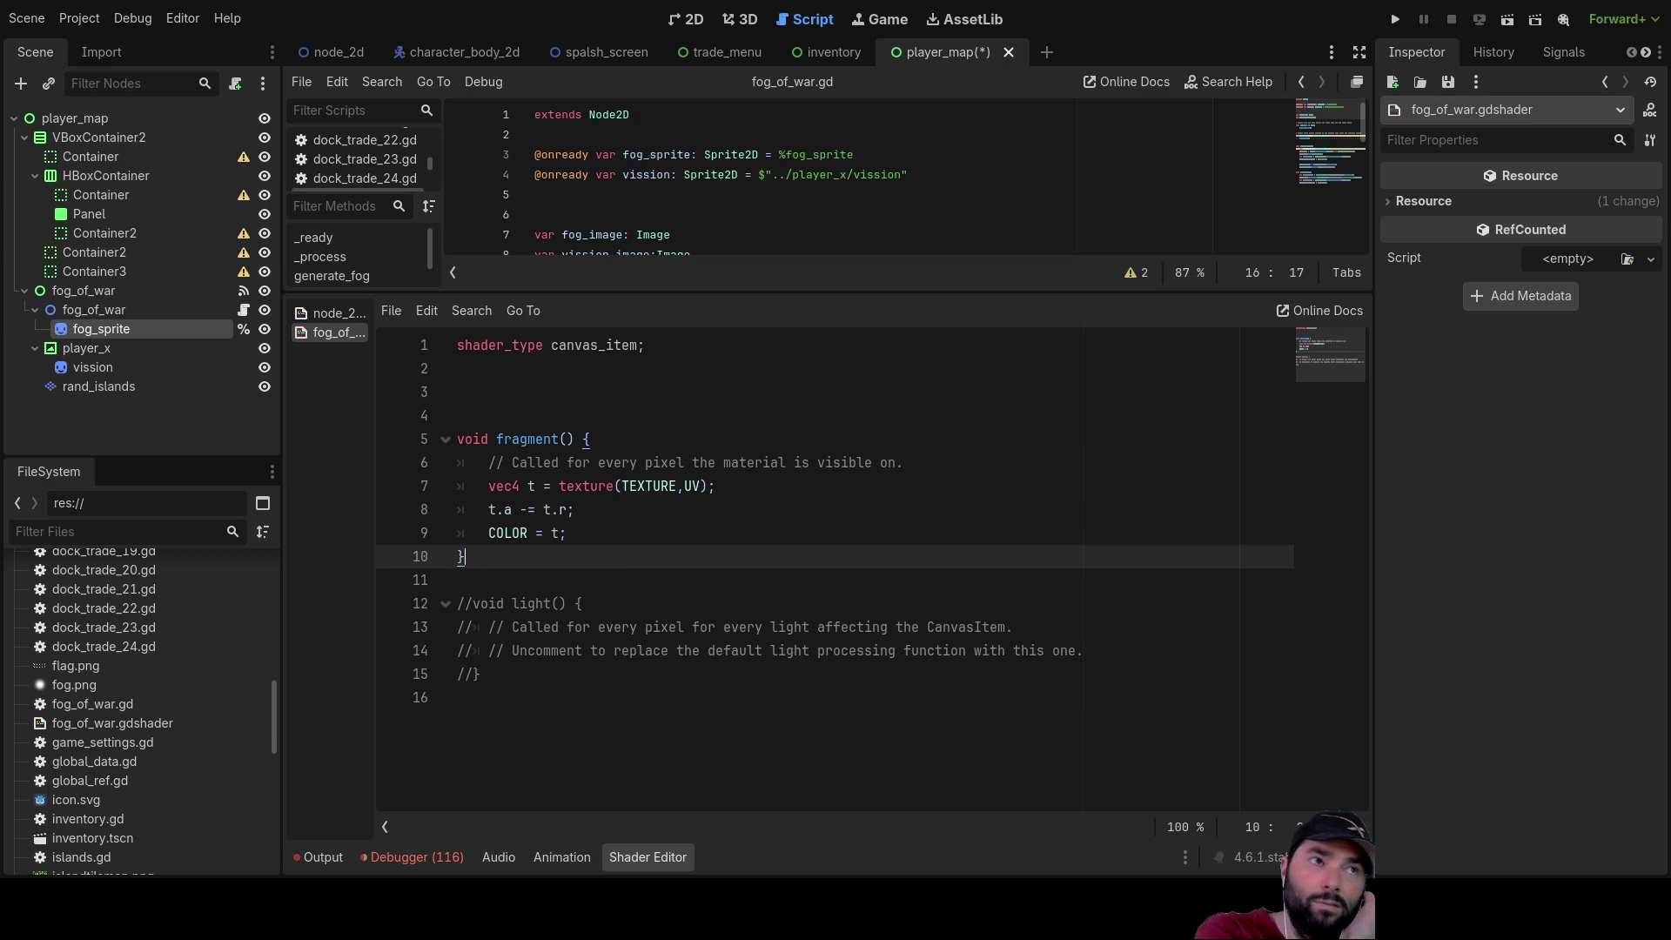
pyautogui.press('F5')
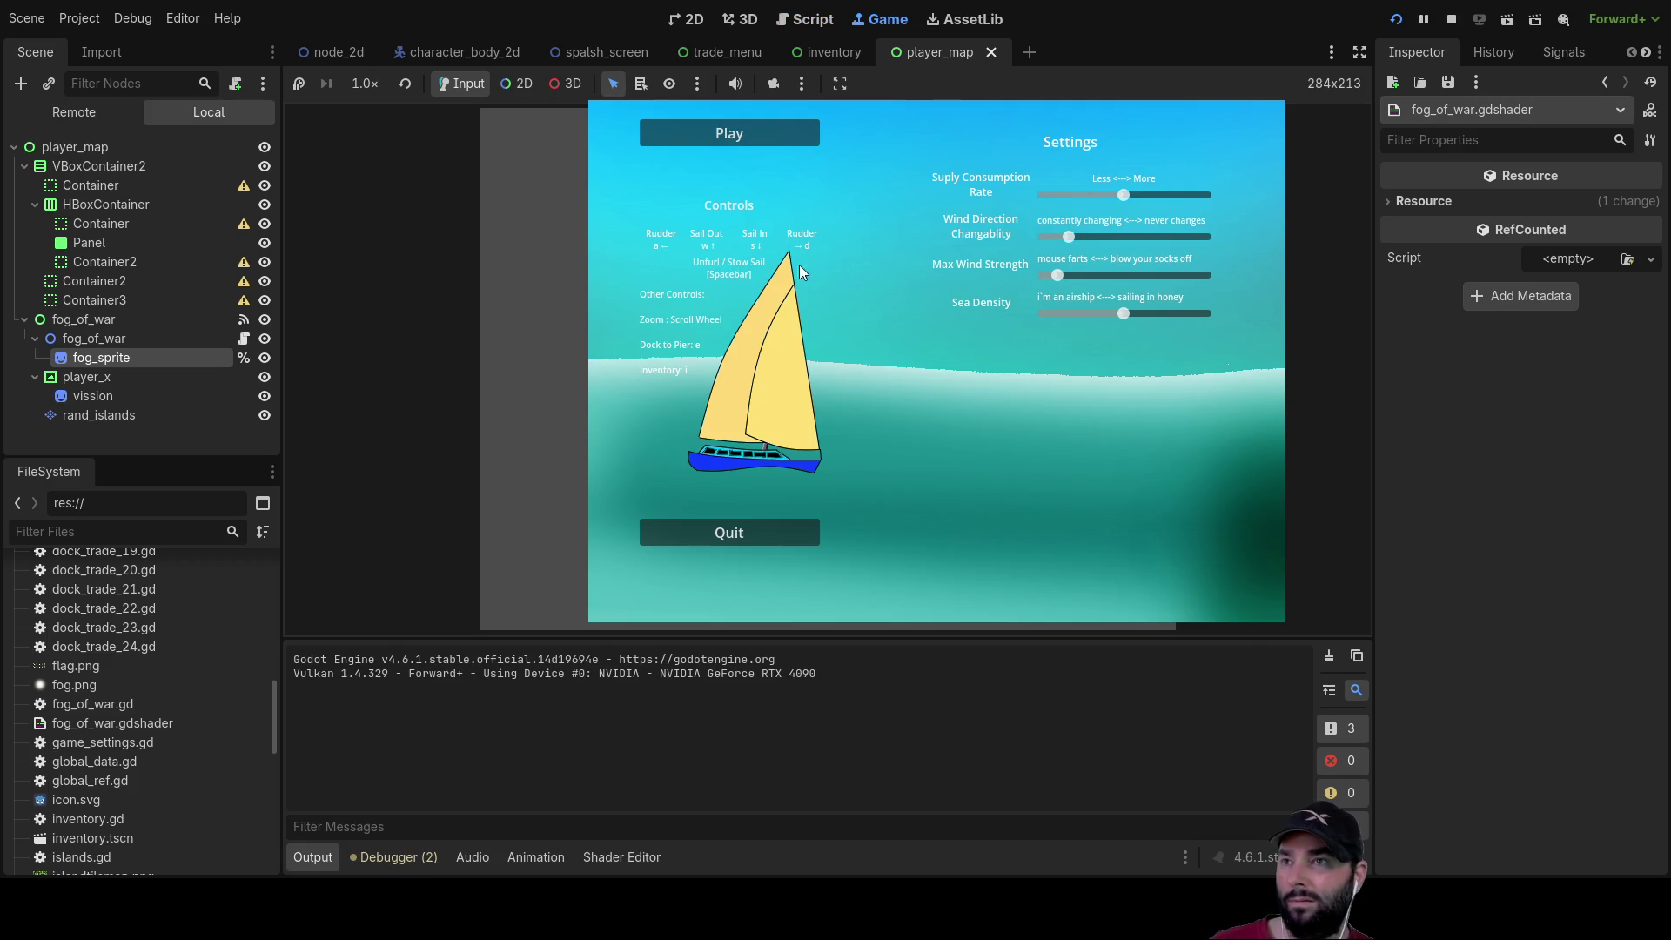
# Start a game from the main menu and toggle the map with M to watch fog clear
pyautogui.click(751, 140)
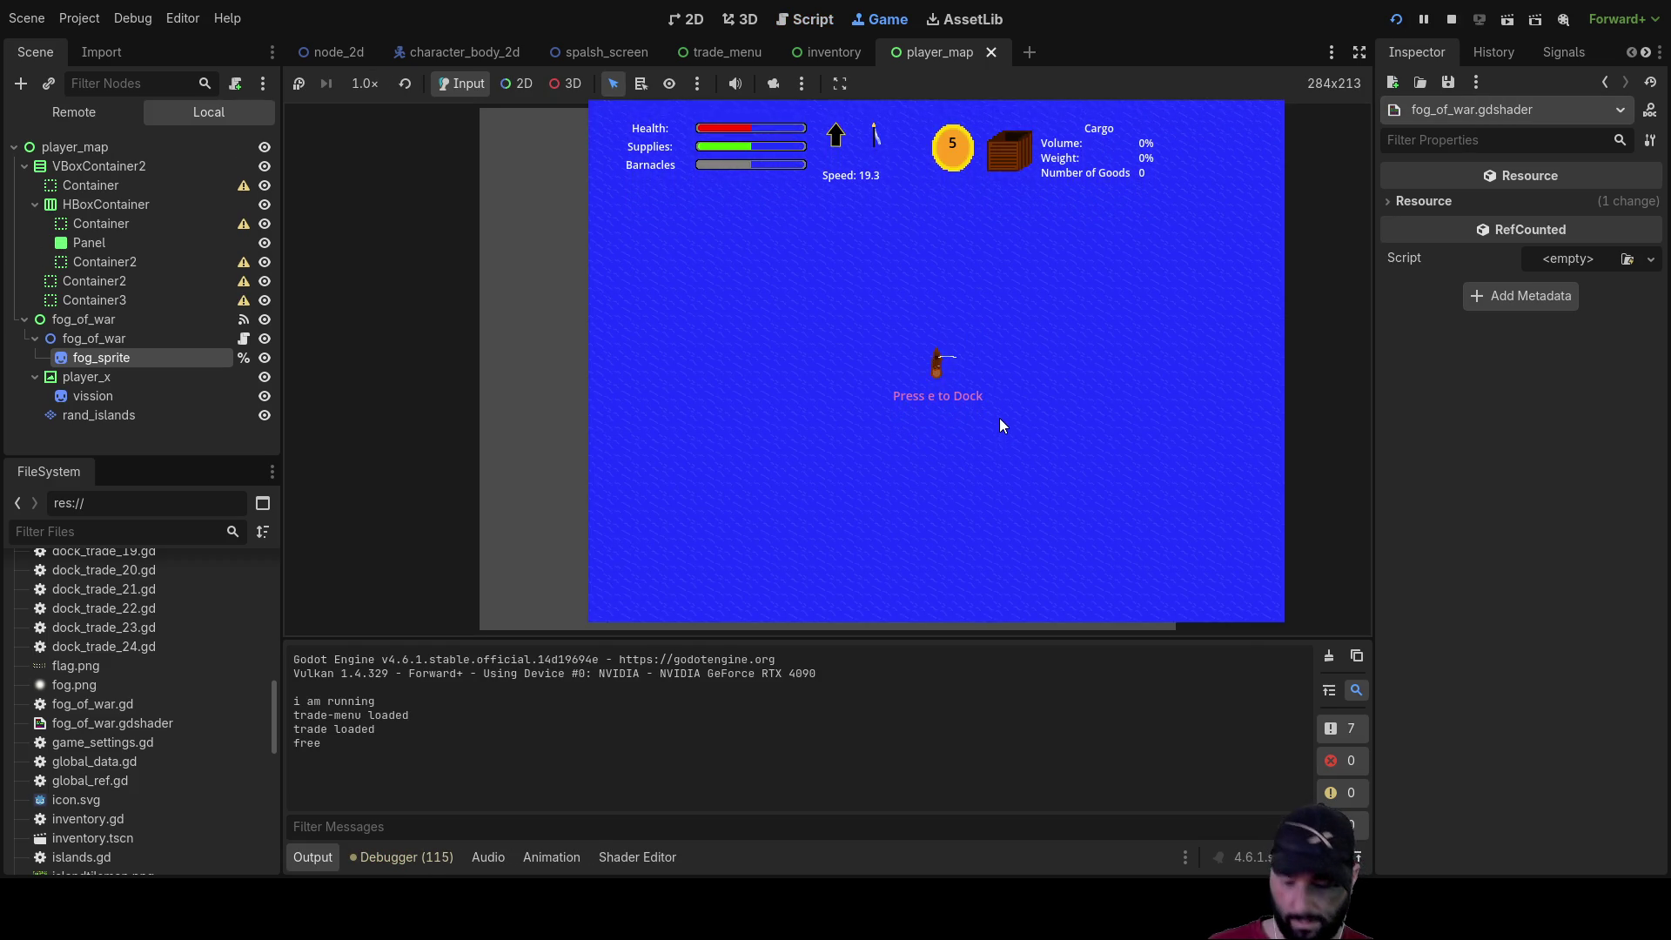
pyautogui.press('m')
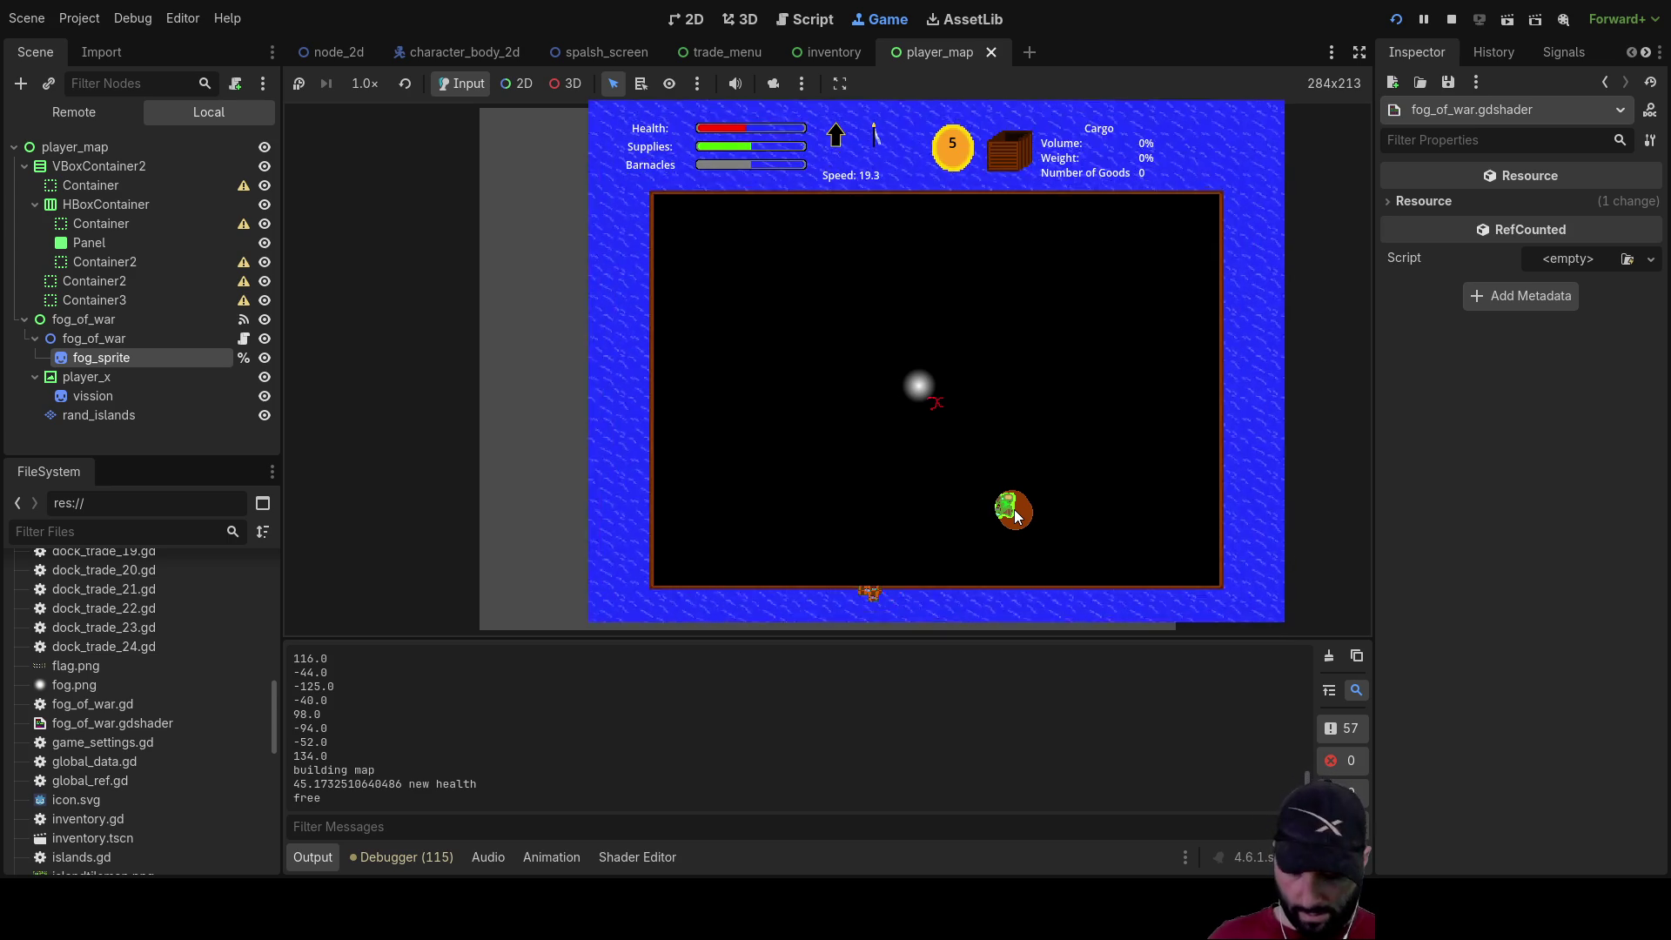
pyautogui.press('m')
pyautogui.press('m')
pyautogui.press('m')
pyautogui.press('m')
pyautogui.press('m')
pyautogui.press('m')
pyautogui.press('m')
pyautogui.press('m')
pyautogui.press('m')
pyautogui.press('m')
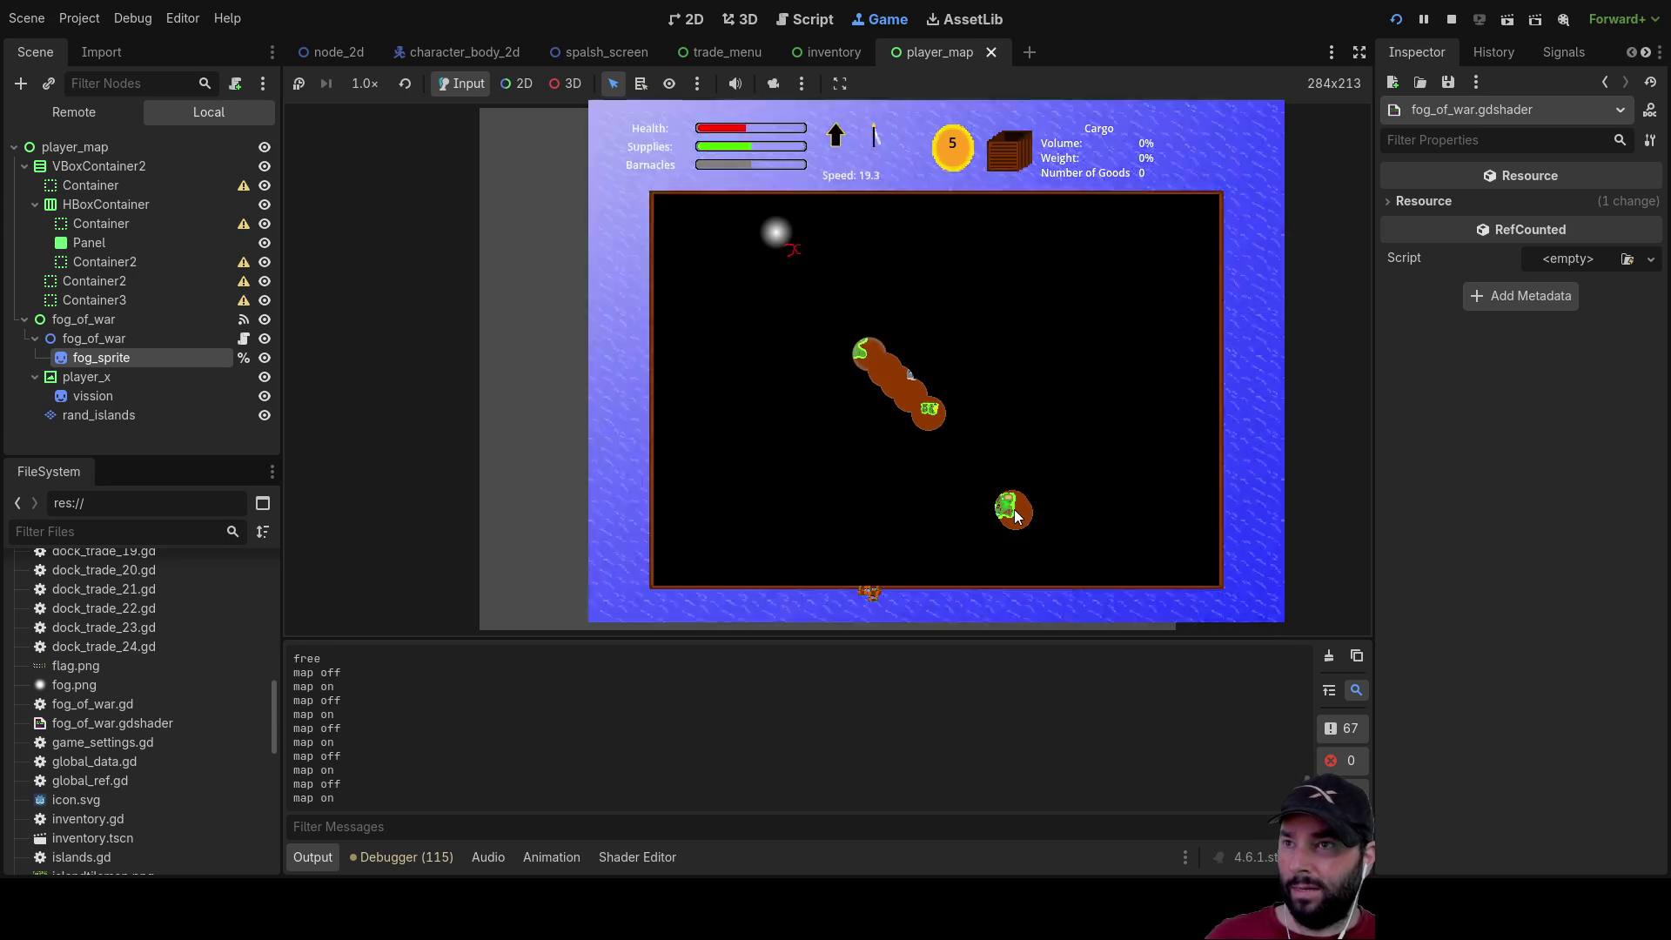
pyautogui.press('m')
pyautogui.press('m')
pyautogui.press('m')
pyautogui.press('m')
pyautogui.press('m')
pyautogui.press('m')
pyautogui.press('m')
pyautogui.press('m')
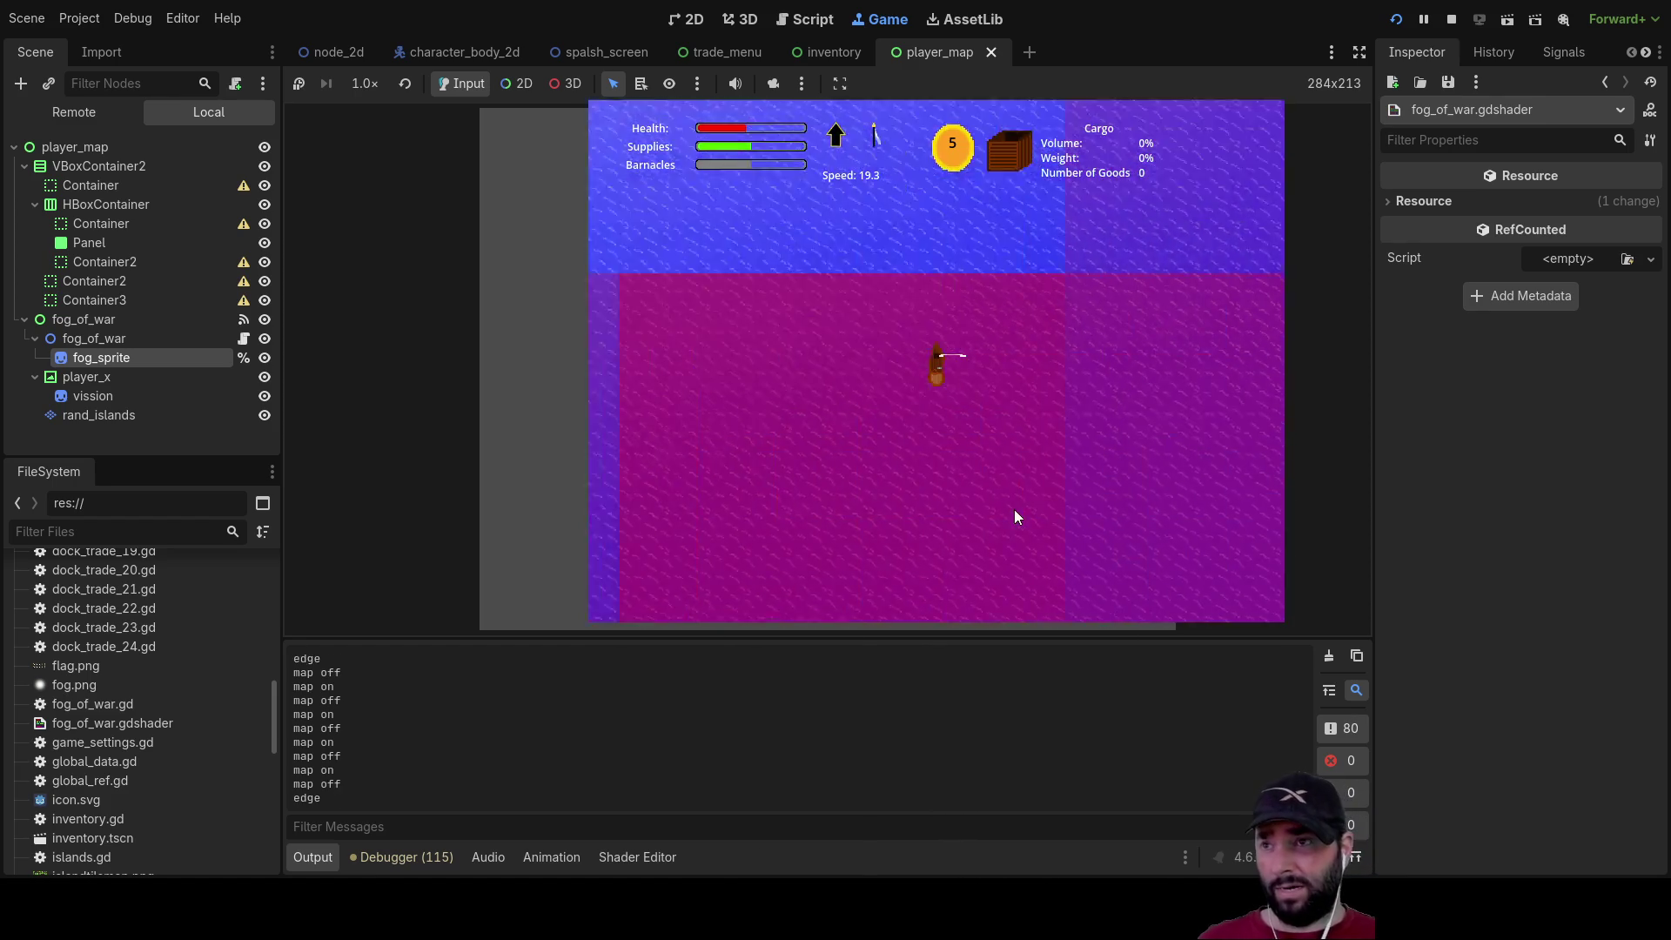
pyautogui.press('m')
pyautogui.press('m')
pyautogui.press('m')
pyautogui.press('m')
pyautogui.press('m')
pyautogui.press('m')
pyautogui.press('m')
pyautogui.press('m')
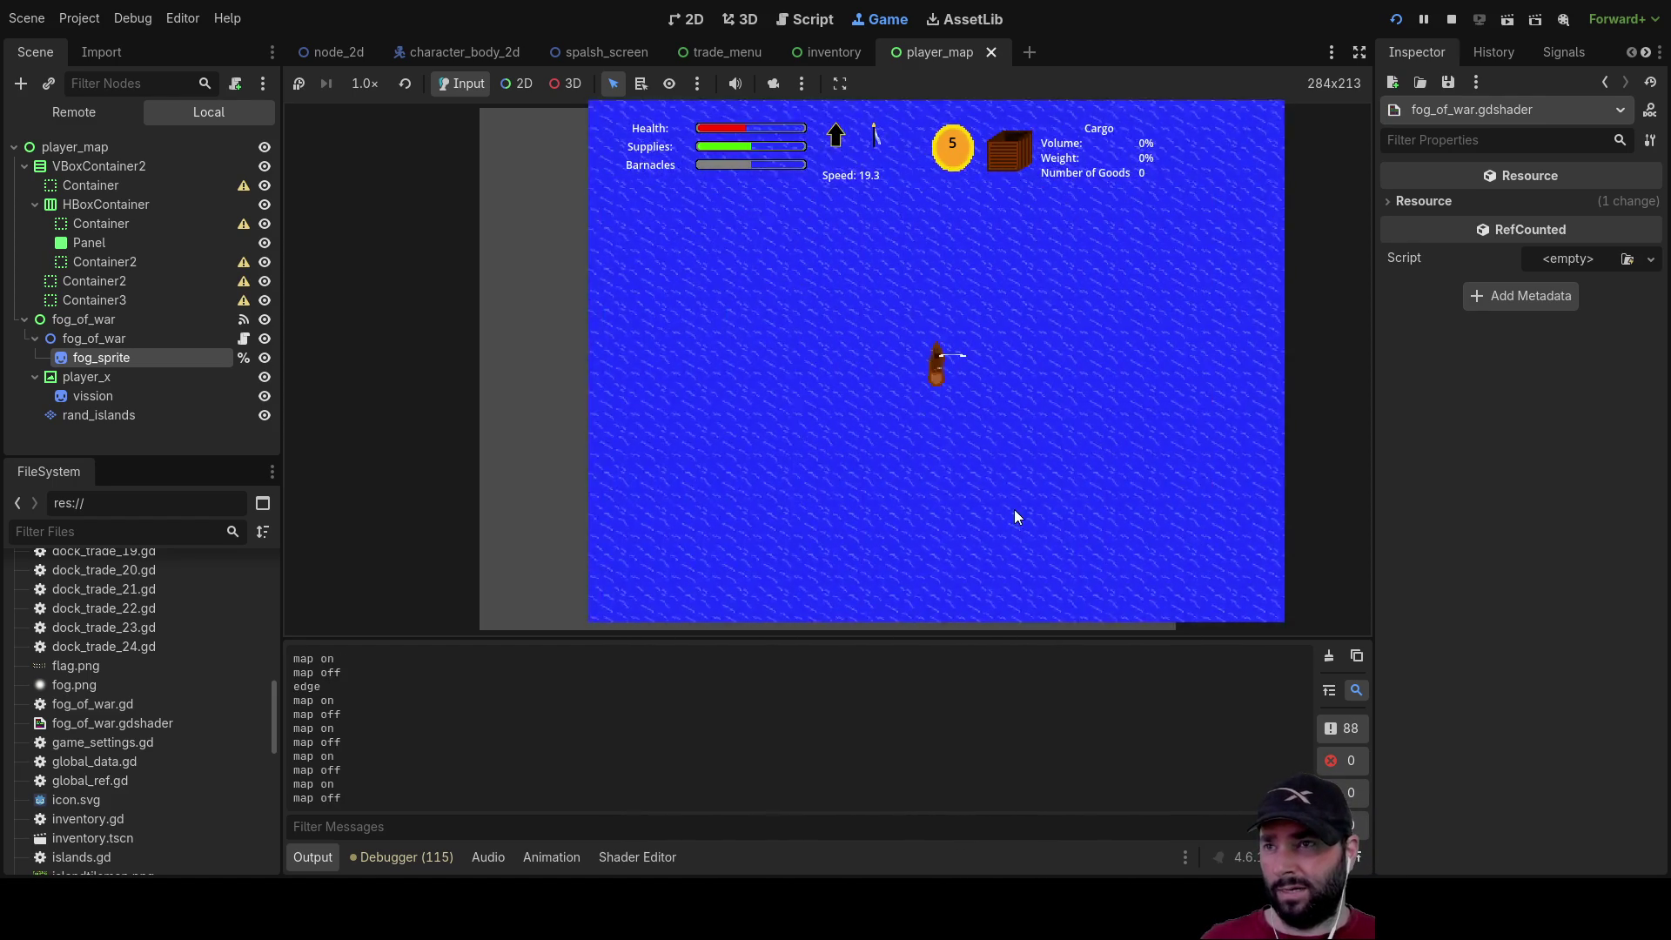
pyautogui.press('m')
pyautogui.press('m')
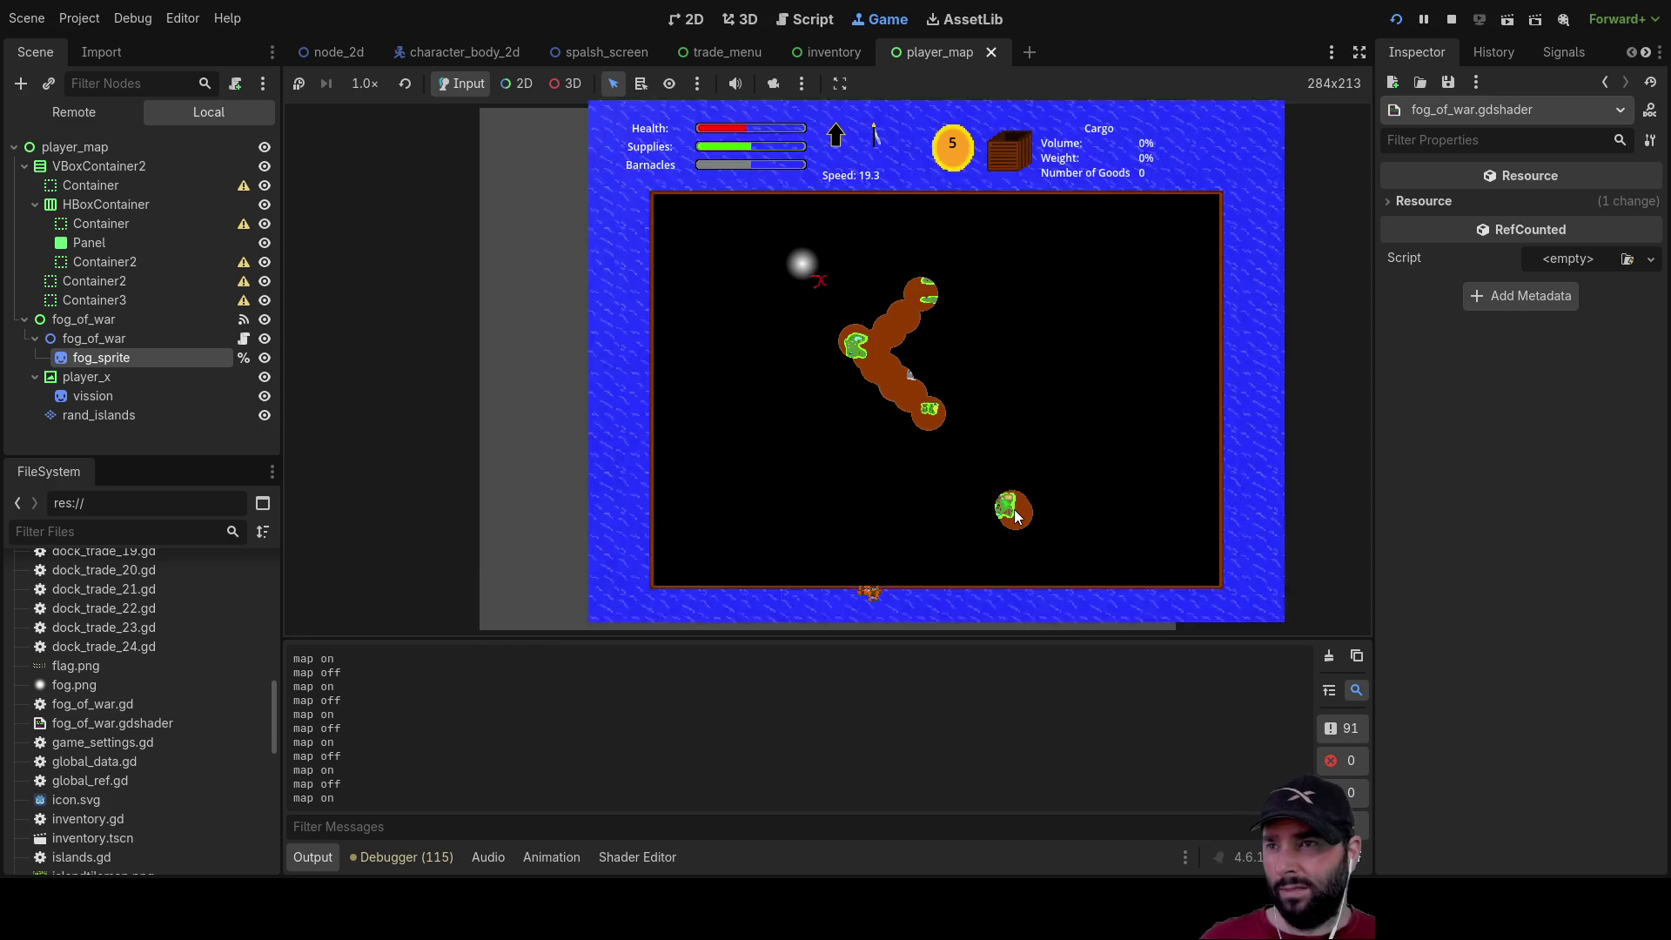
pyautogui.press('m')
pyautogui.press('m')
pyautogui.press('m')
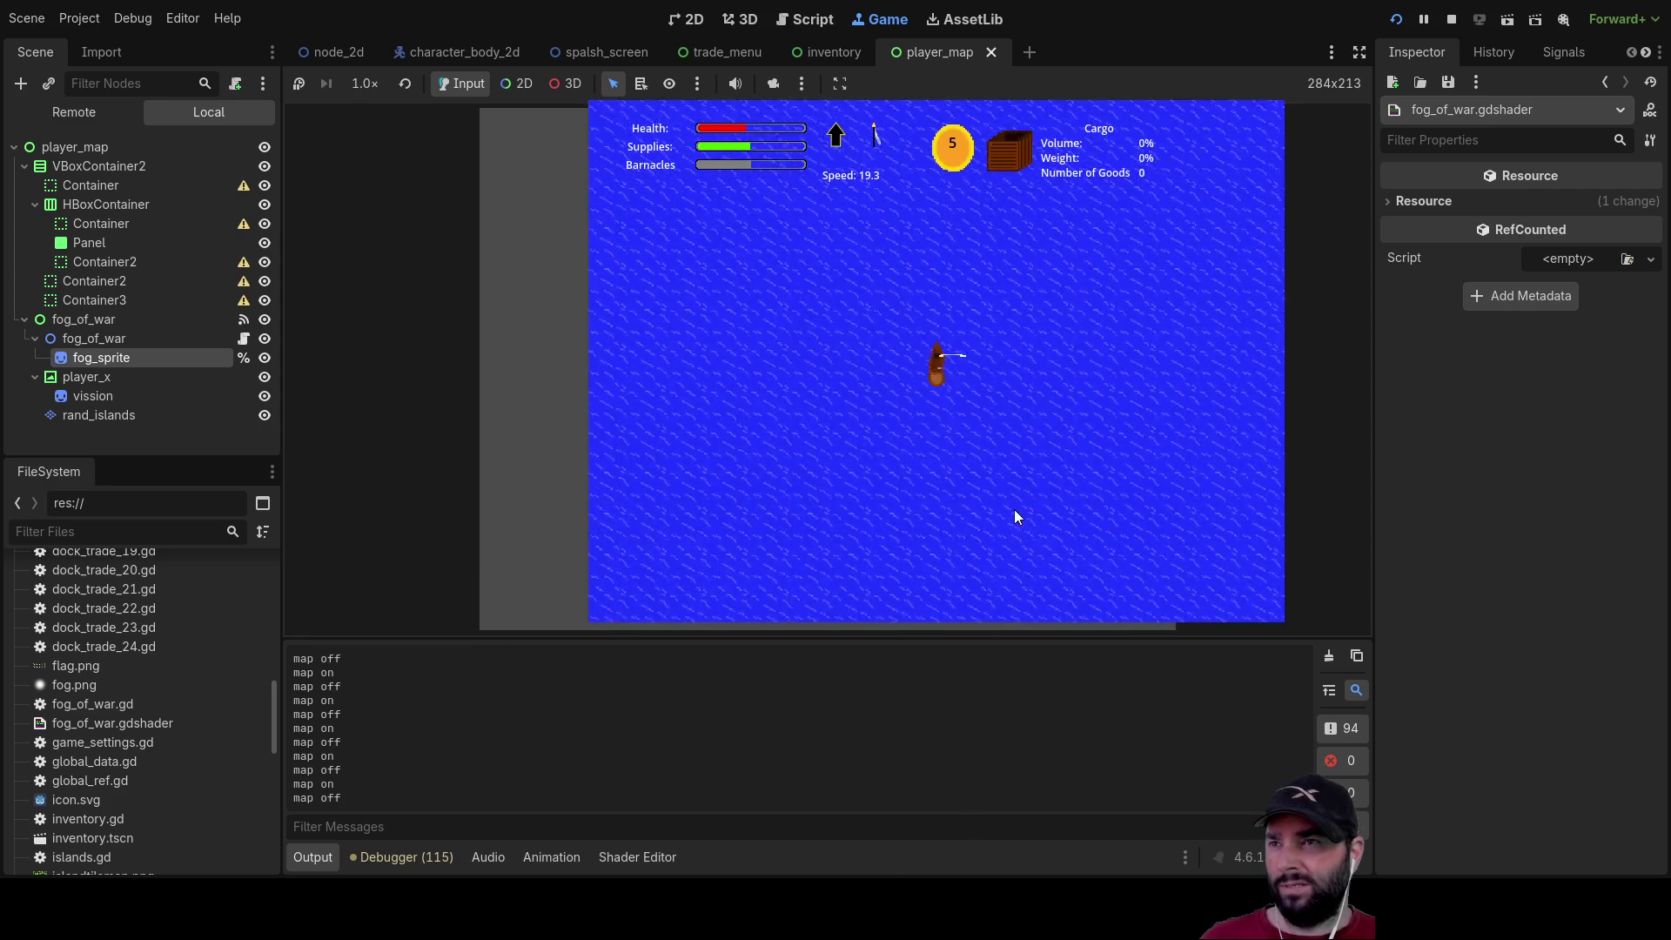
pyautogui.press('m')
pyautogui.press('m')
pyautogui.press('m')
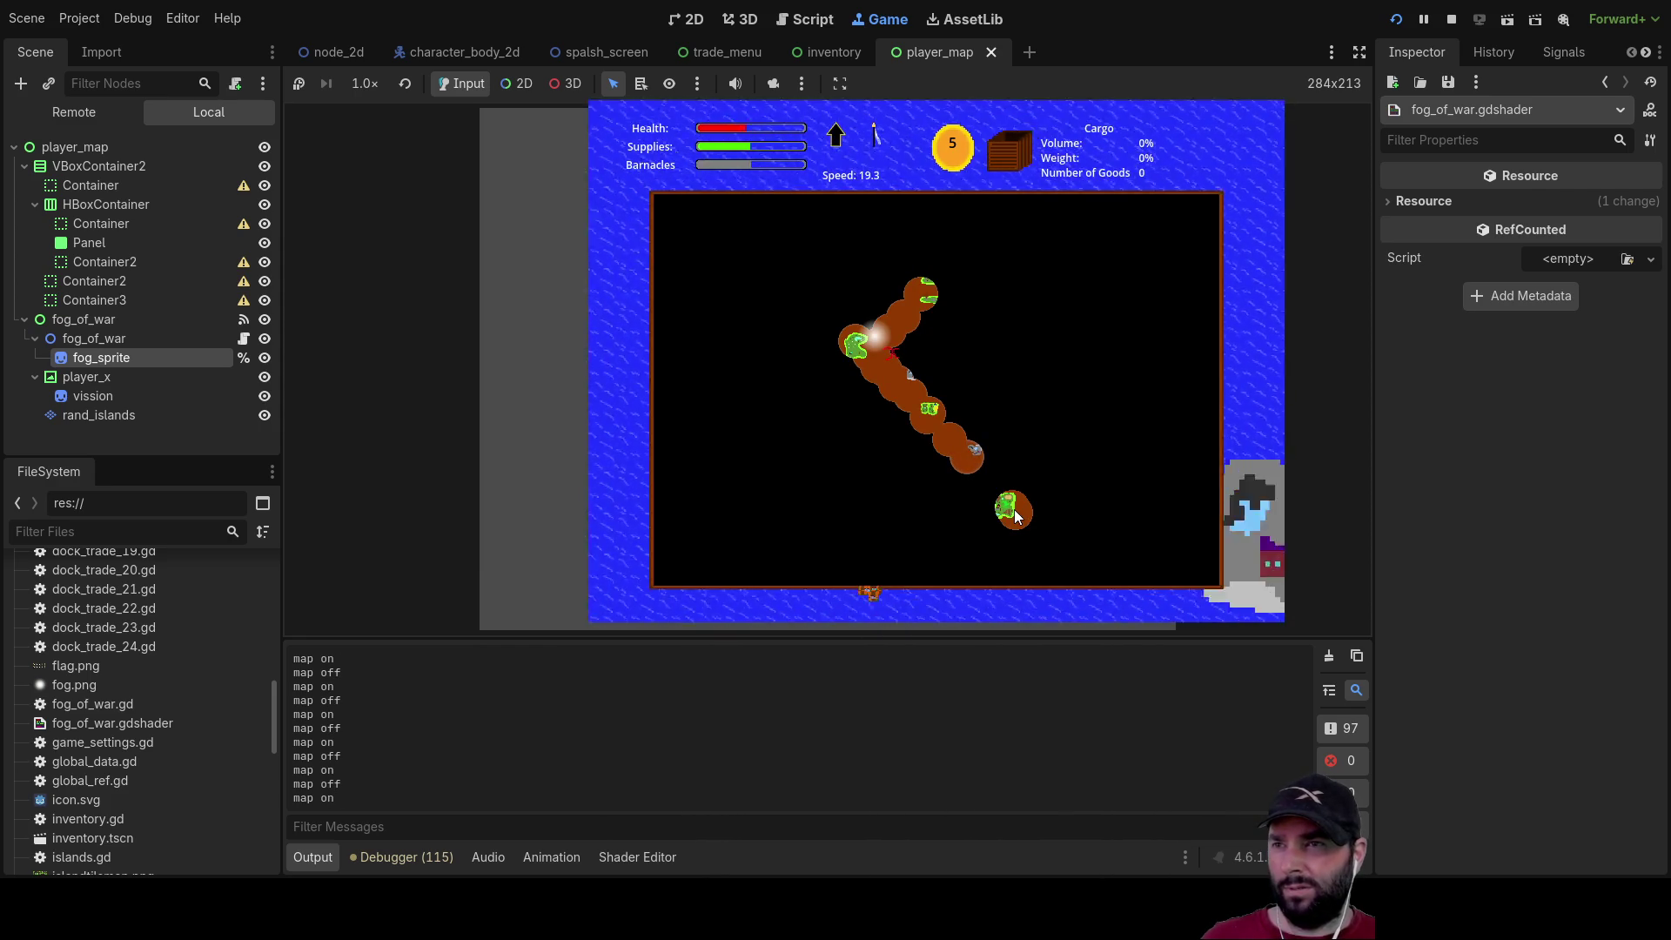
pyautogui.press('m')
pyautogui.press('m')
pyautogui.press('m')
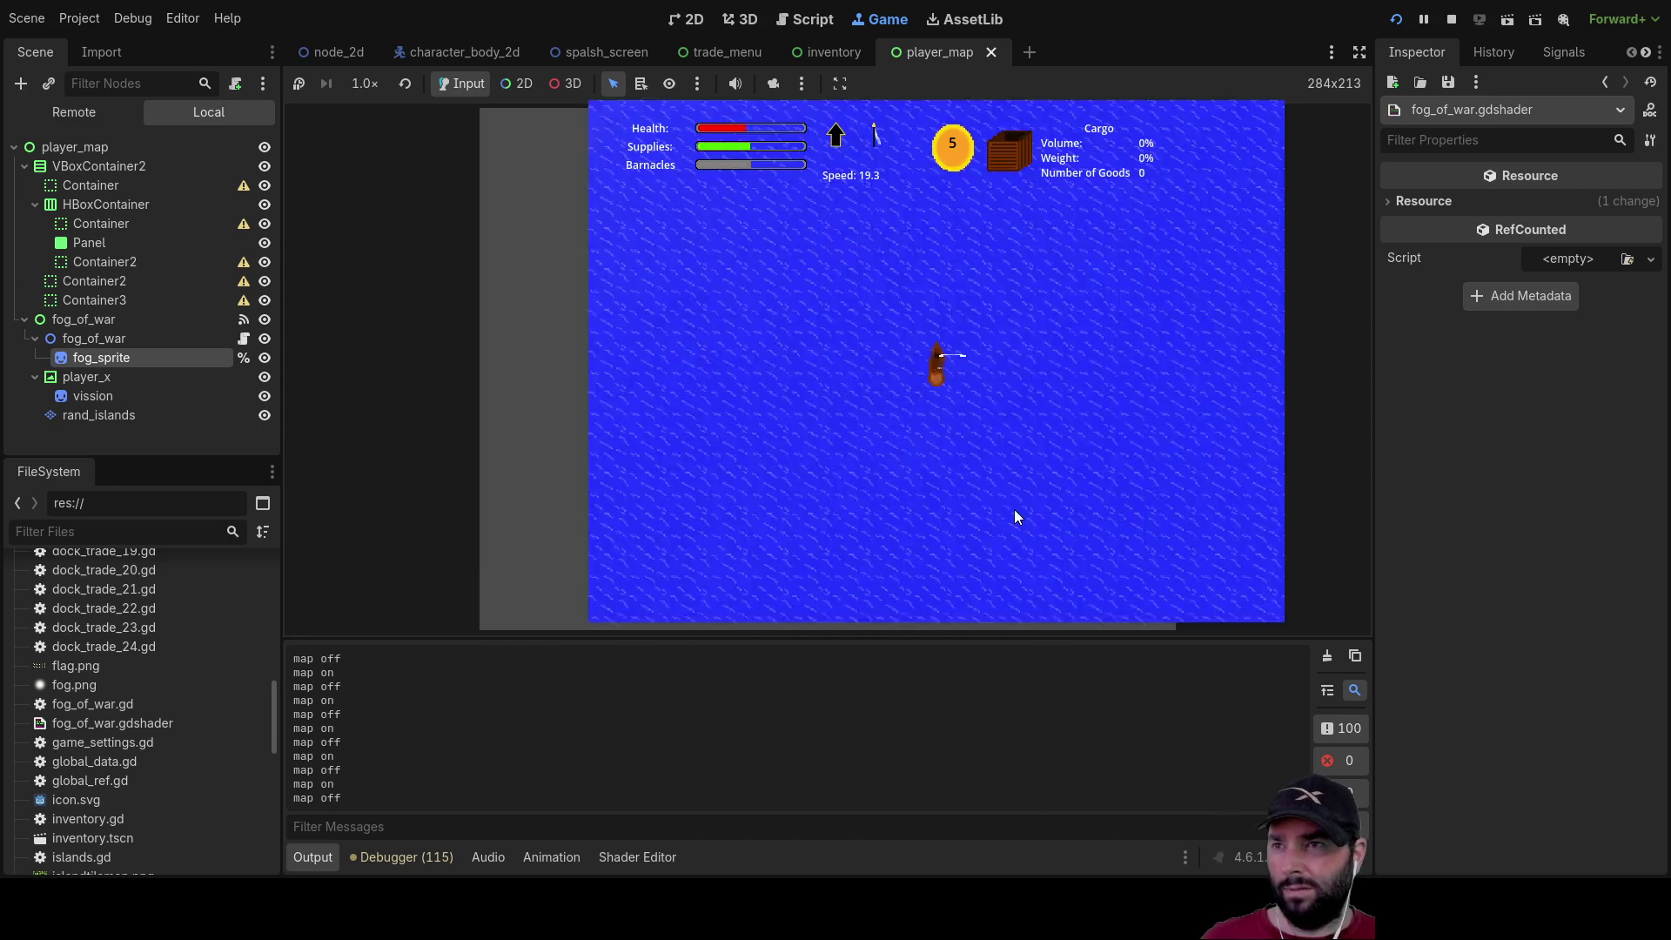
pyautogui.press('m')
pyautogui.press('m')
pyautogui.press('m')
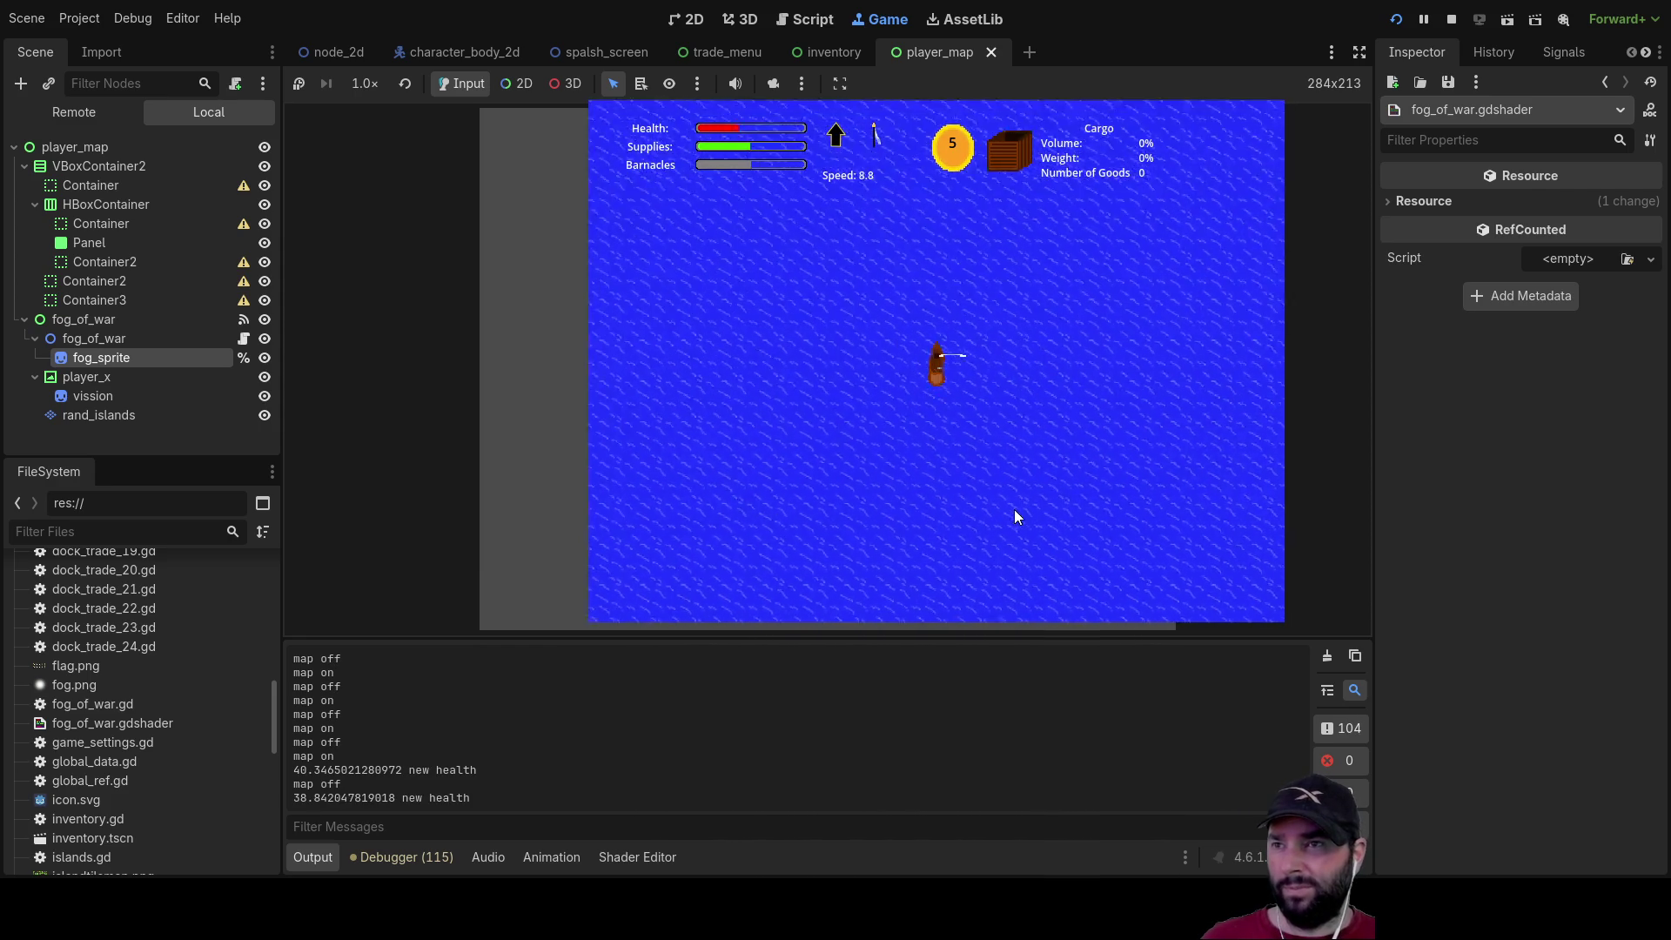
# Keep checking the revealed trail on the map while sailing, steer the boat, then stop the game
pyautogui.press('m')
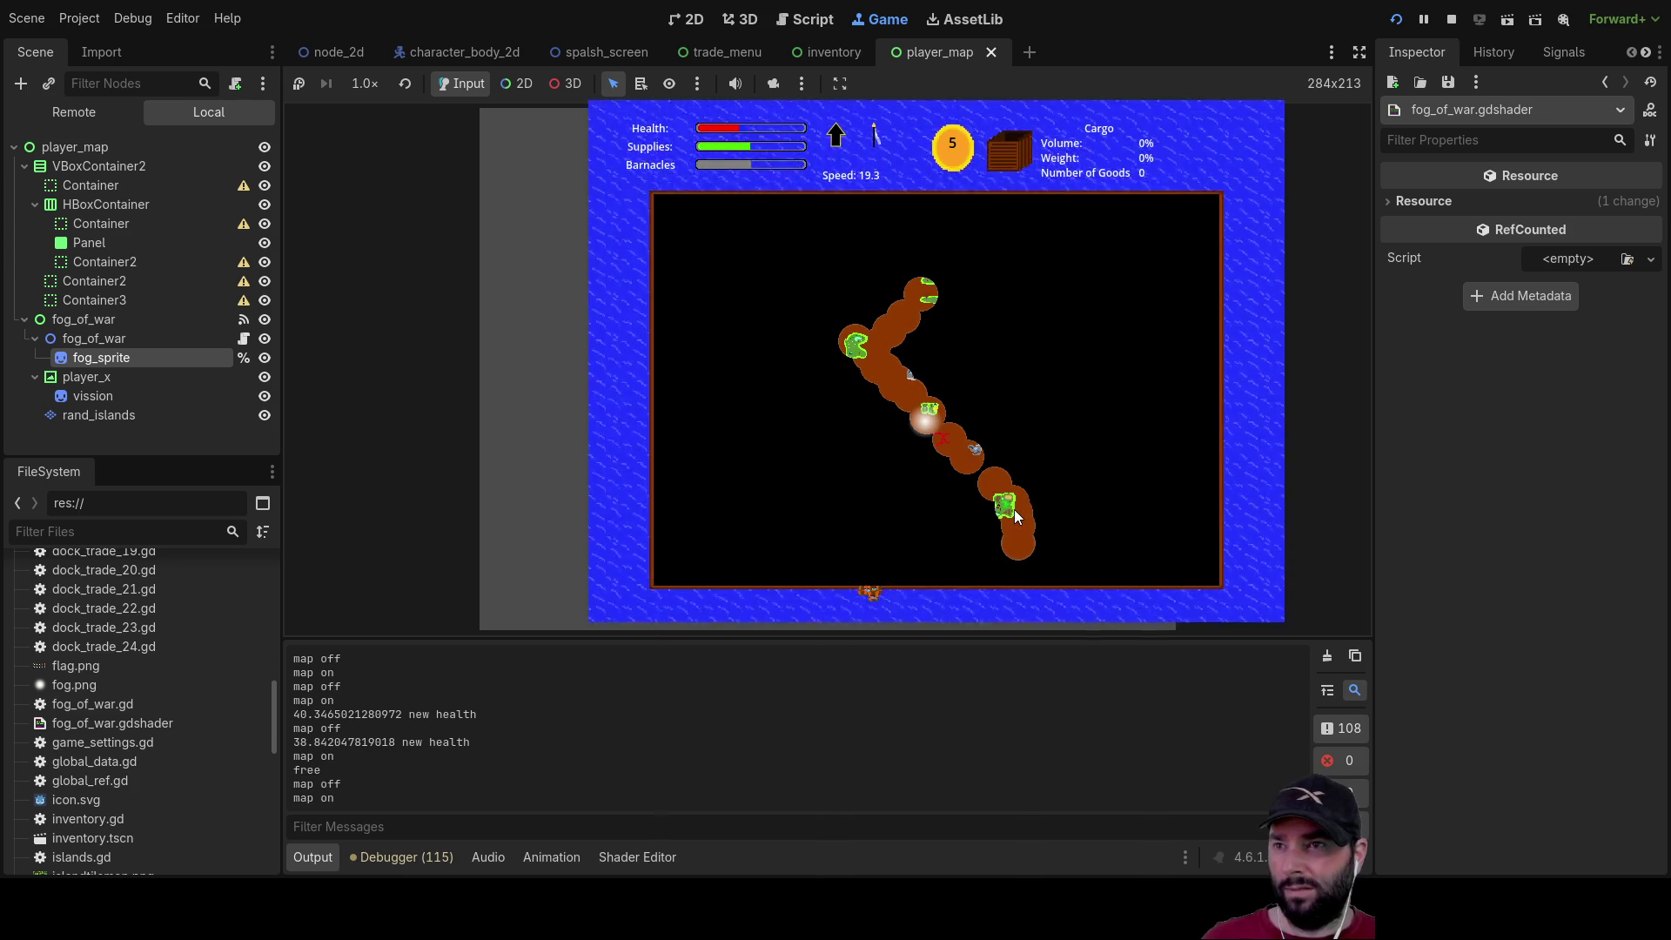
pyautogui.press('m')
pyautogui.press('m')
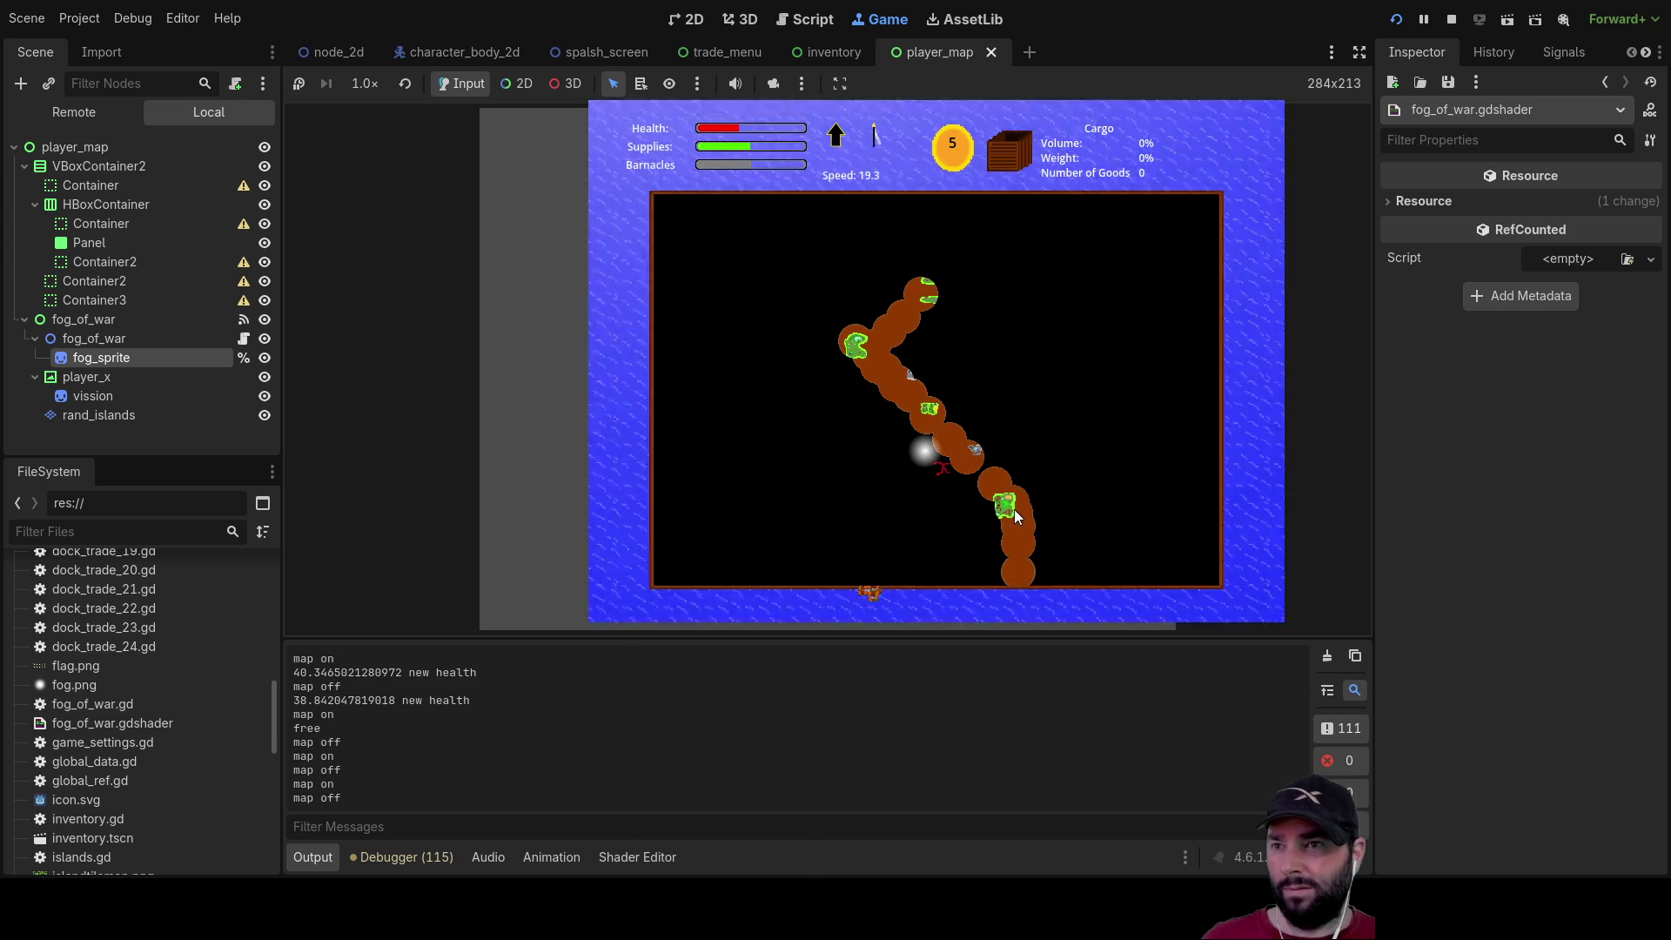
pyautogui.press('m')
pyautogui.press('m')
pyautogui.press('m')
pyautogui.press('m')
pyautogui.press('m')
pyautogui.press('m')
pyautogui.press('m')
pyautogui.press('m')
pyautogui.press('m')
pyautogui.press('m')
pyautogui.press('m')
pyautogui.press('m')
pyautogui.press('m')
pyautogui.press('m')
pyautogui.press('m')
pyautogui.press('m')
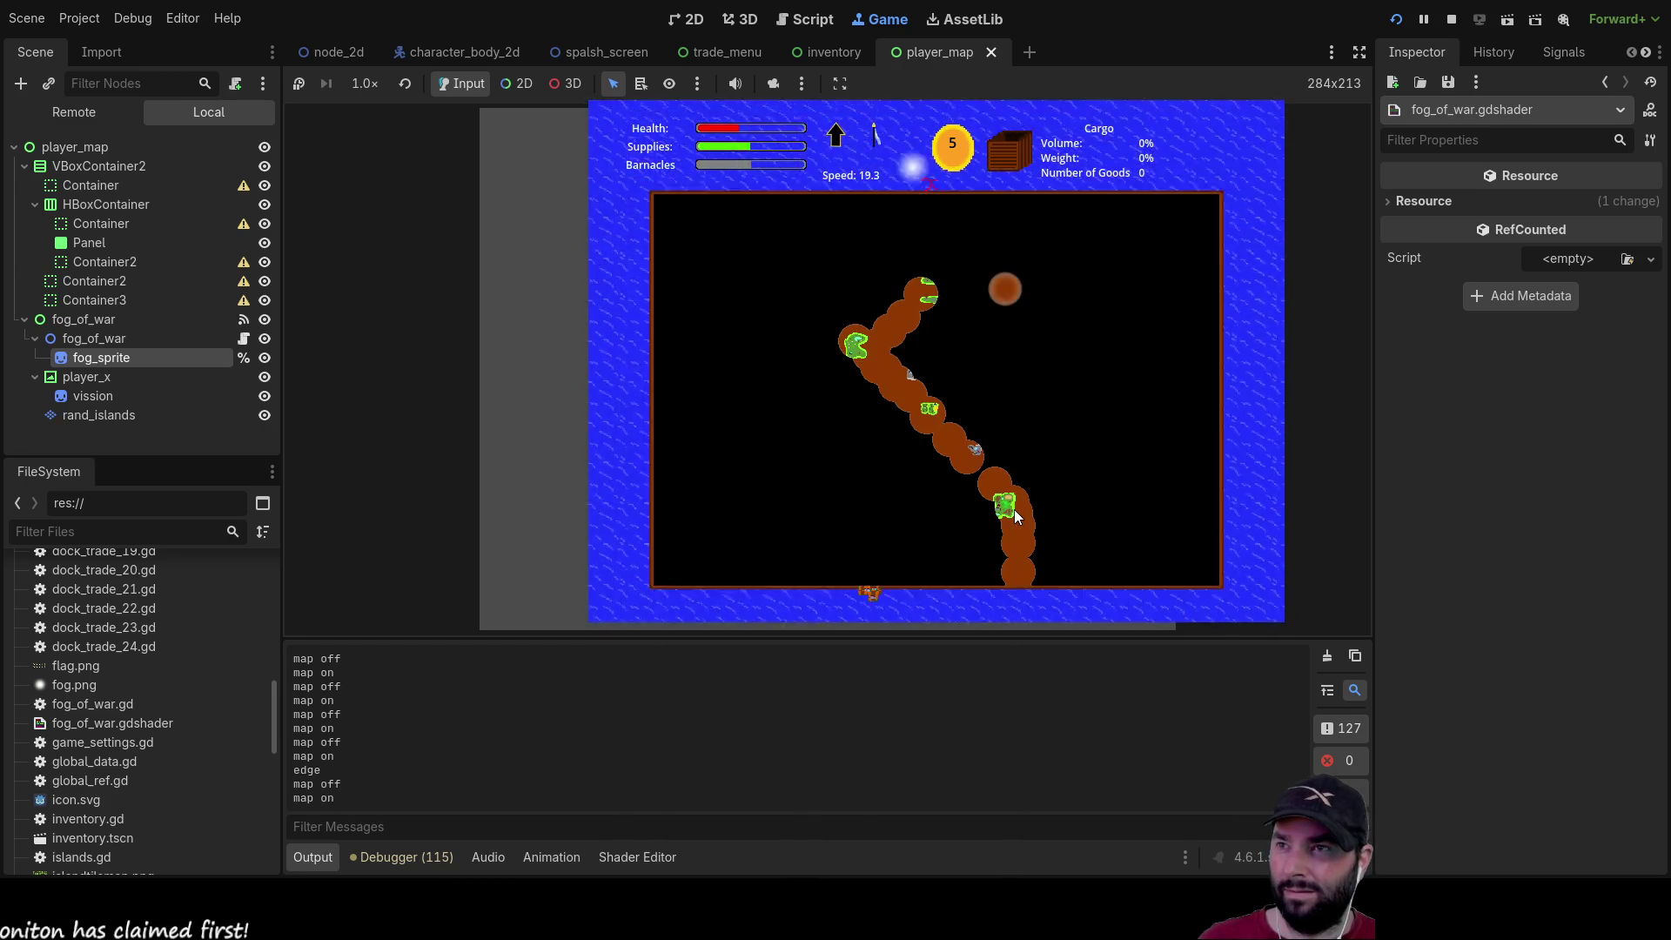
pyautogui.press('m')
pyautogui.press('m')
pyautogui.press('m')
pyautogui.press('m')
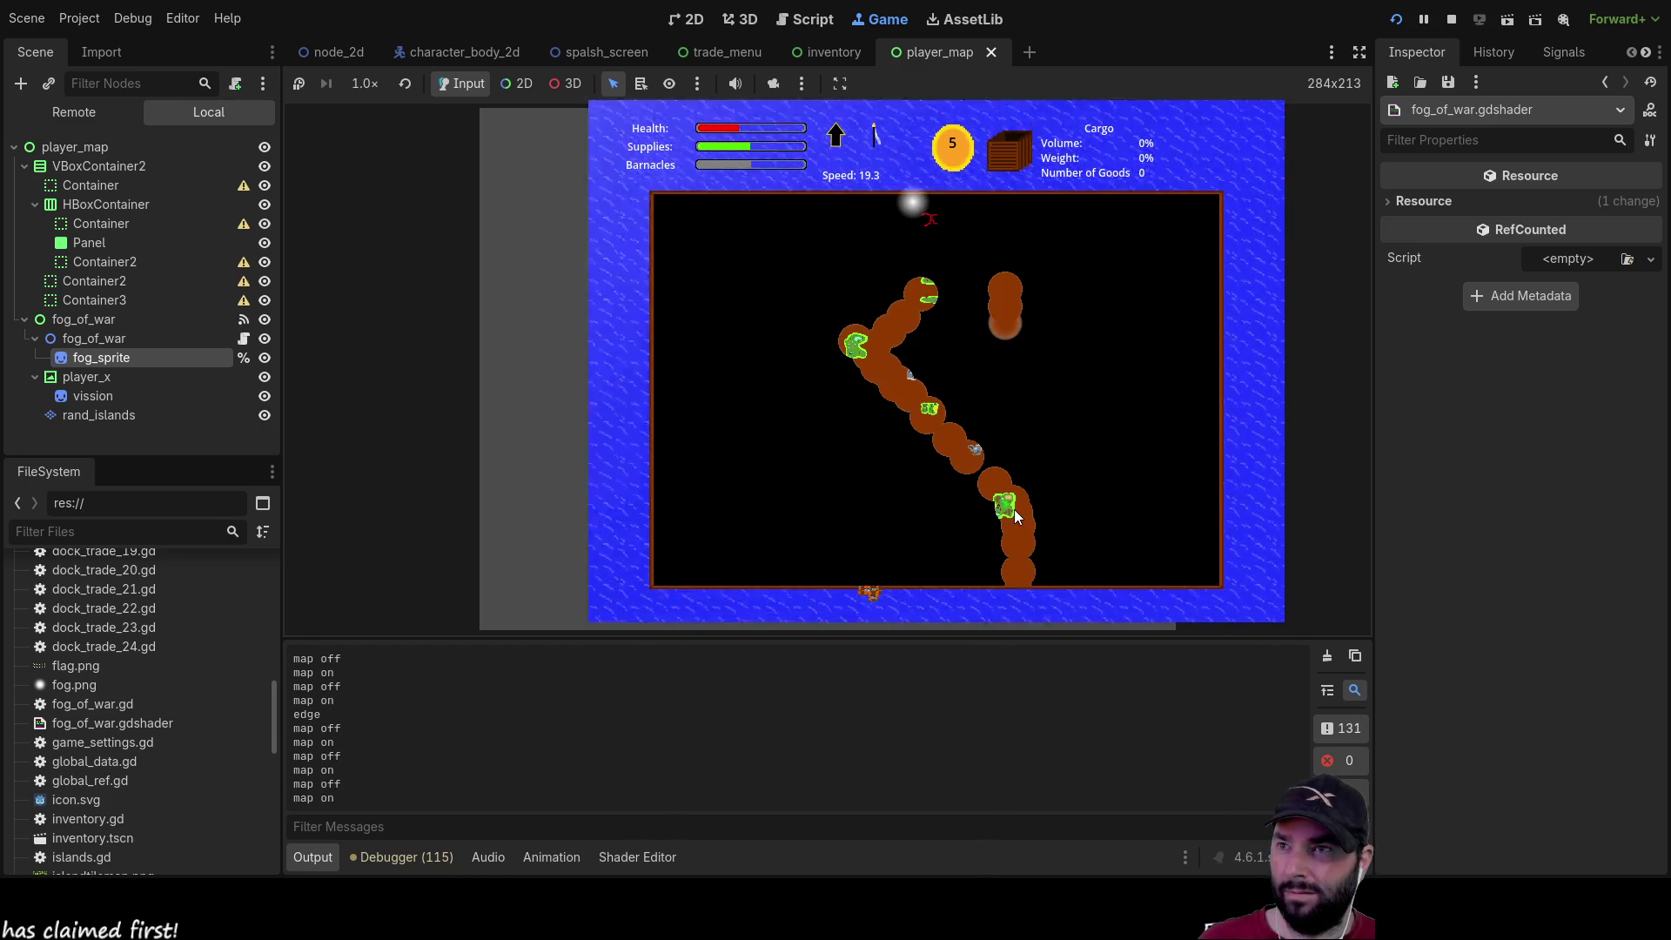
pyautogui.press('m')
pyautogui.press('m')
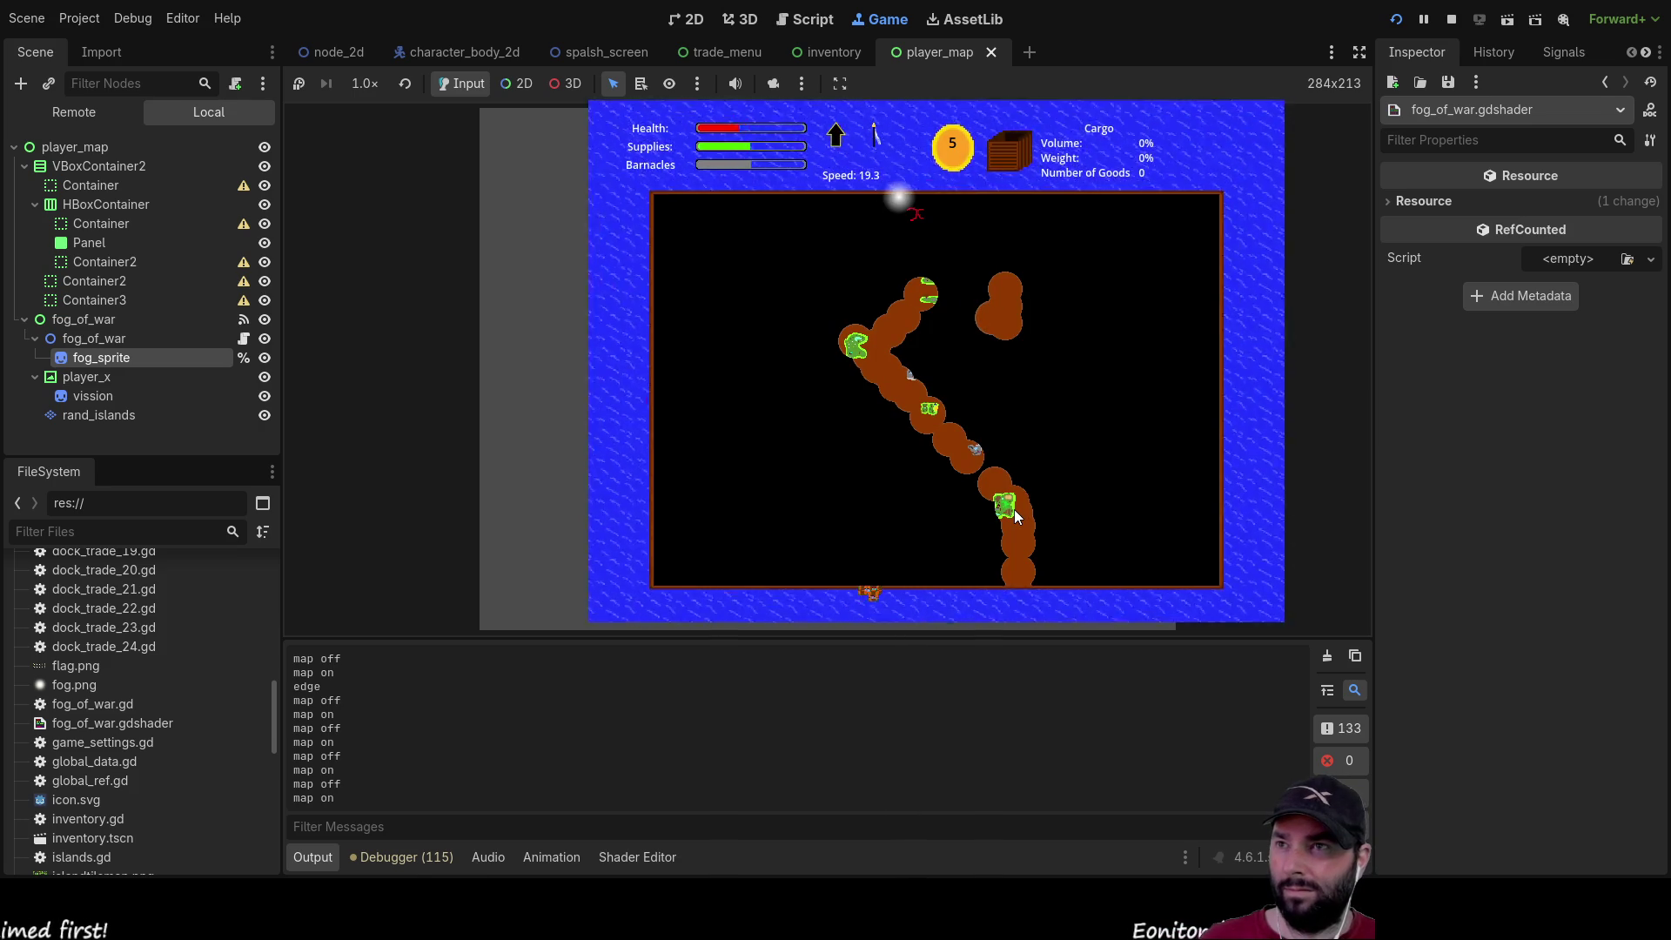
pyautogui.press('m')
pyautogui.press('m')
pyautogui.press('m')
pyautogui.press('m')
pyautogui.press('m')
pyautogui.press('m')
pyautogui.press('m')
pyautogui.press('m')
pyautogui.press('m')
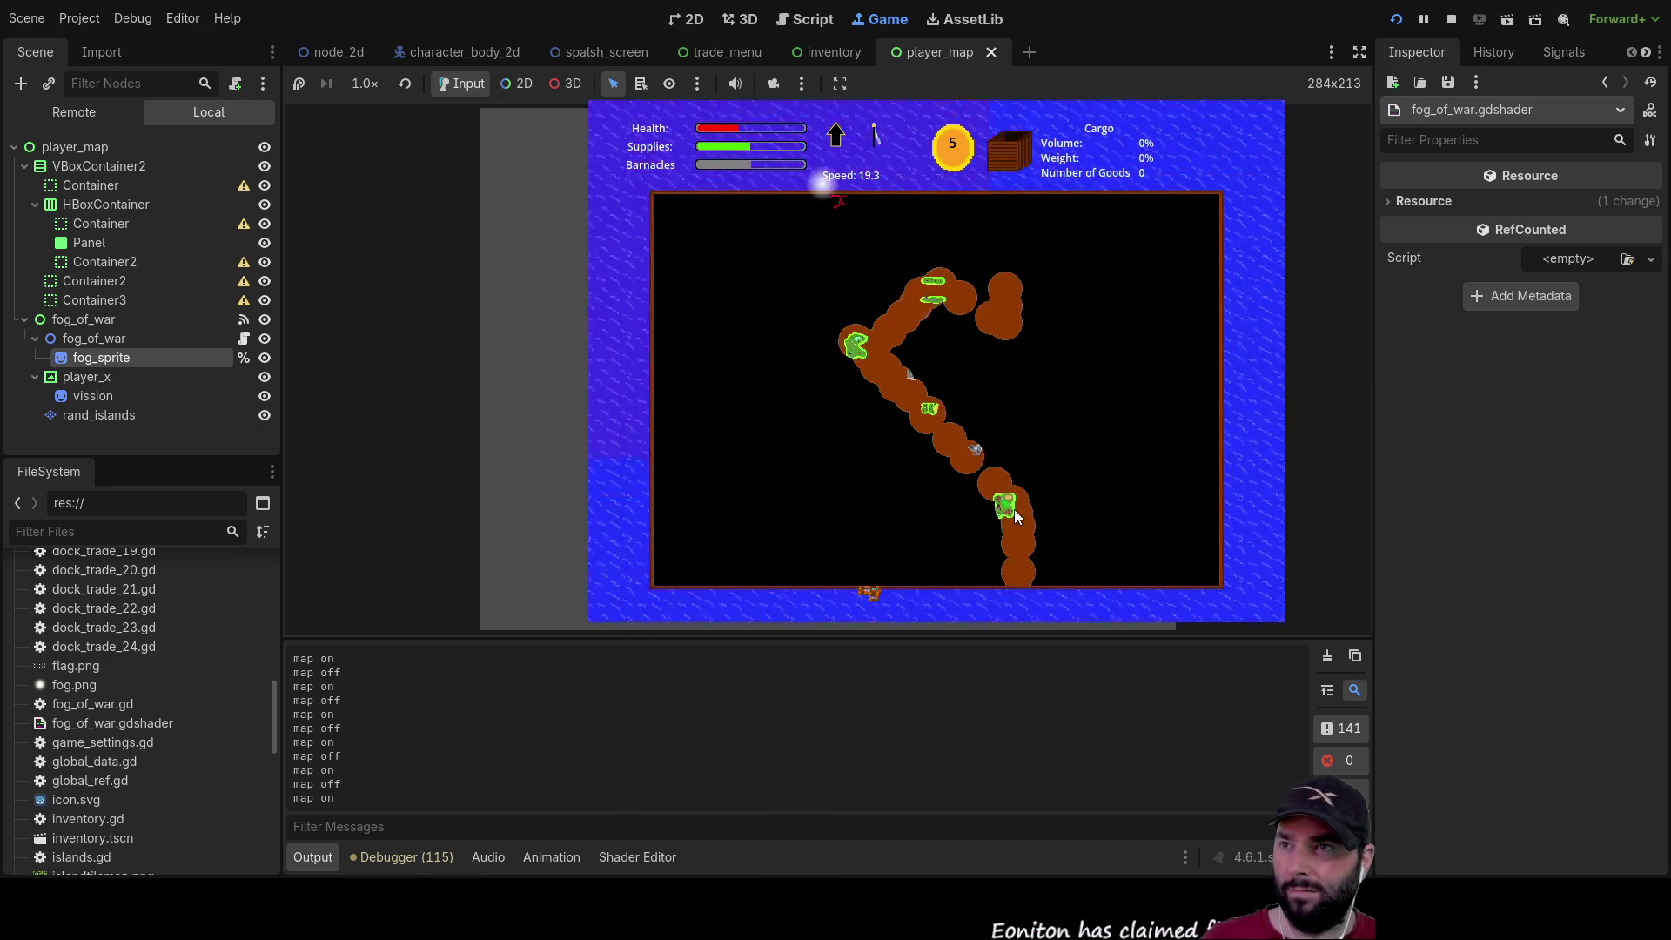
pyautogui.press('m')
pyautogui.press('m')
pyautogui.press('m')
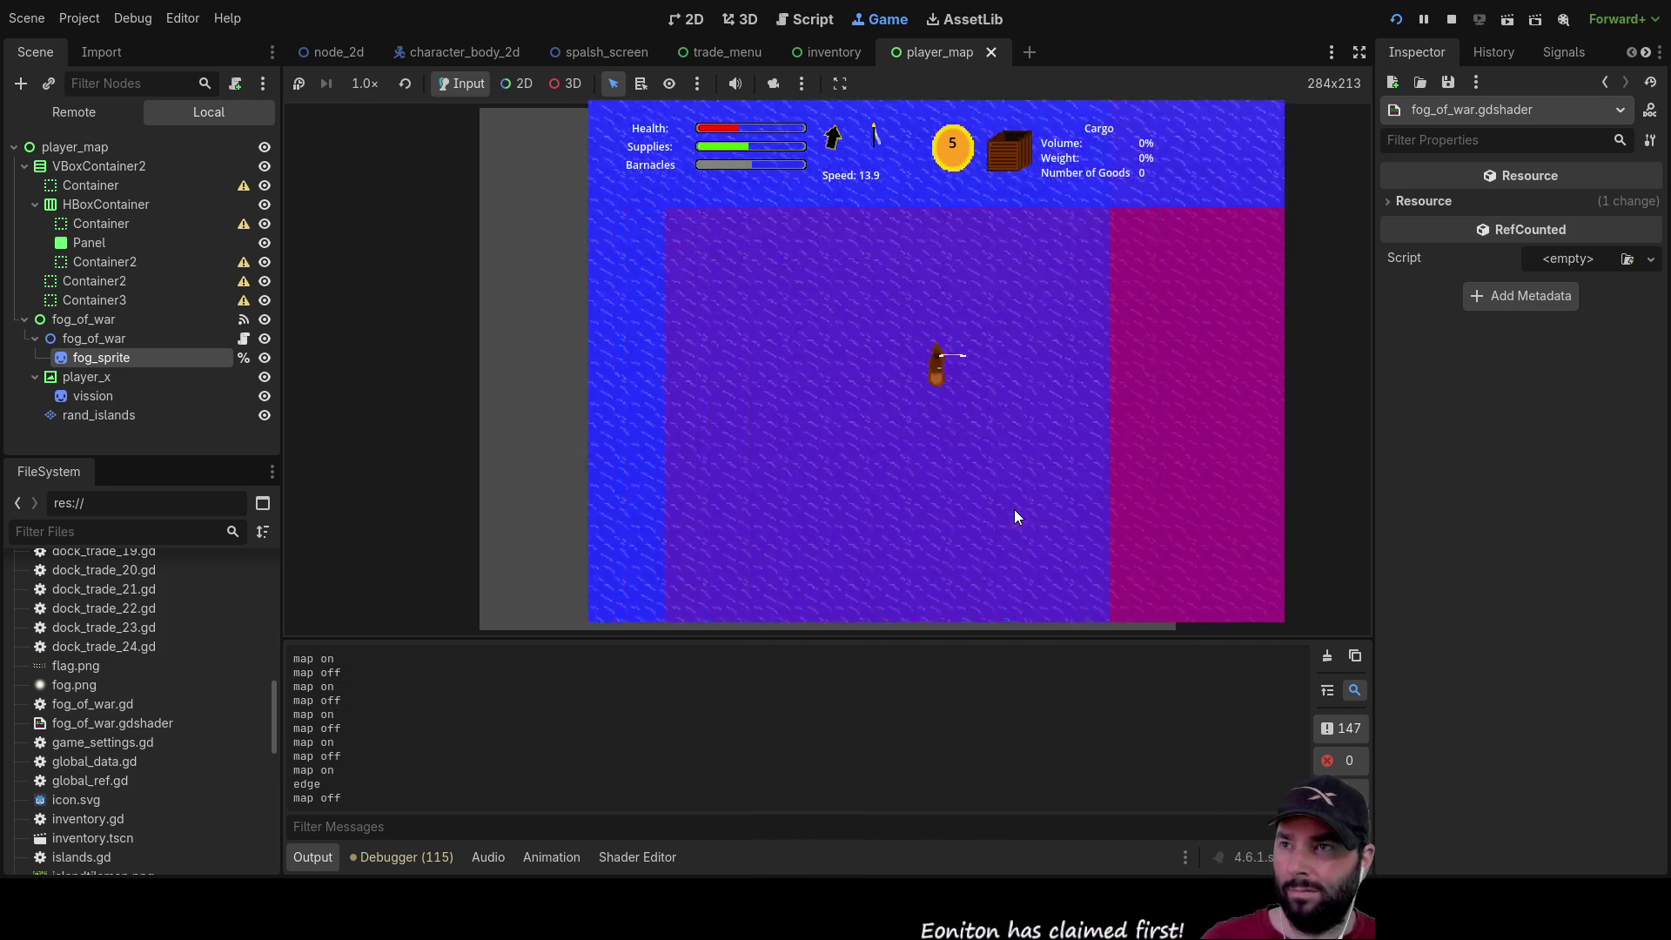
pyautogui.press('m')
pyautogui.press('m')
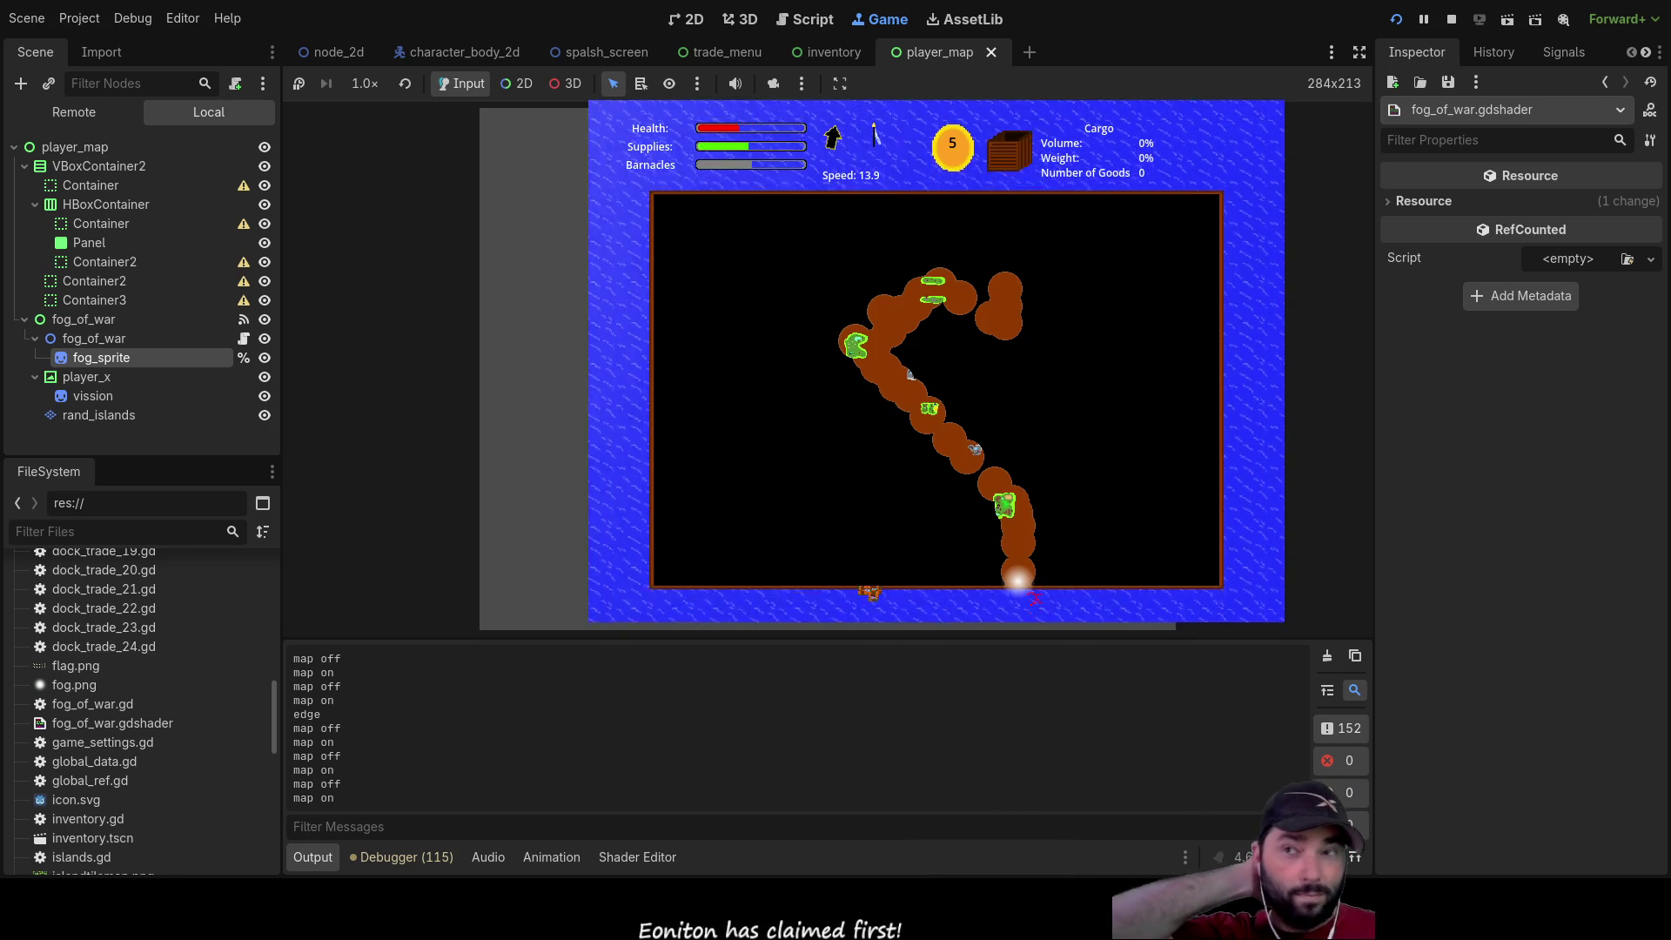
pyautogui.press('m')
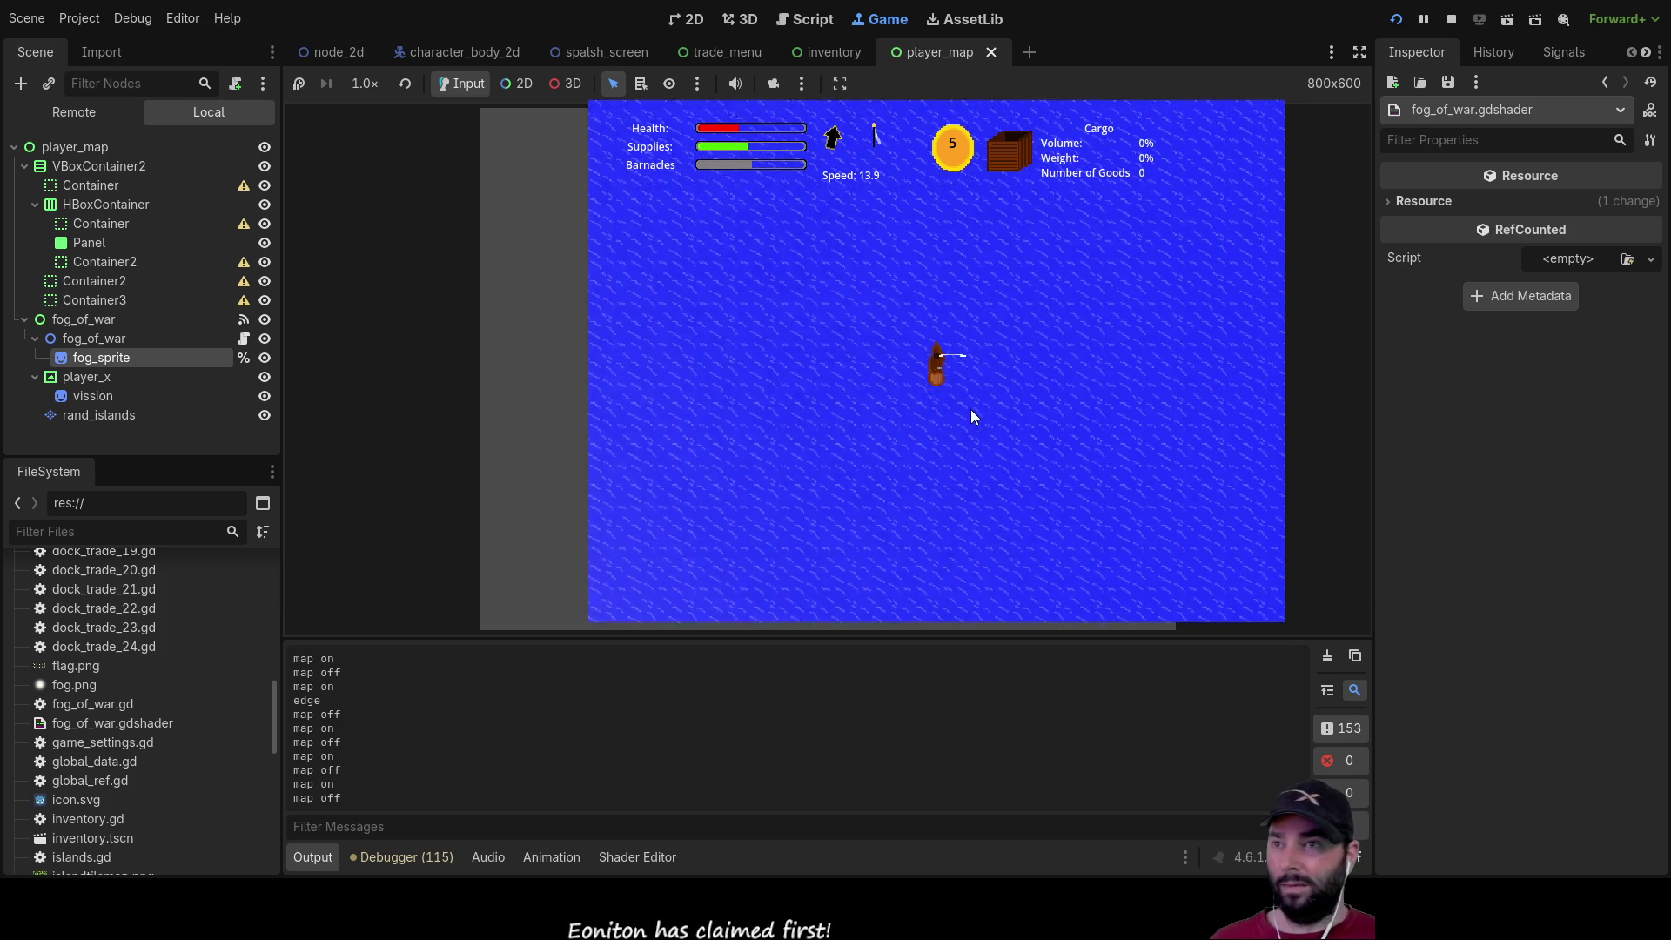
pyautogui.press('a')
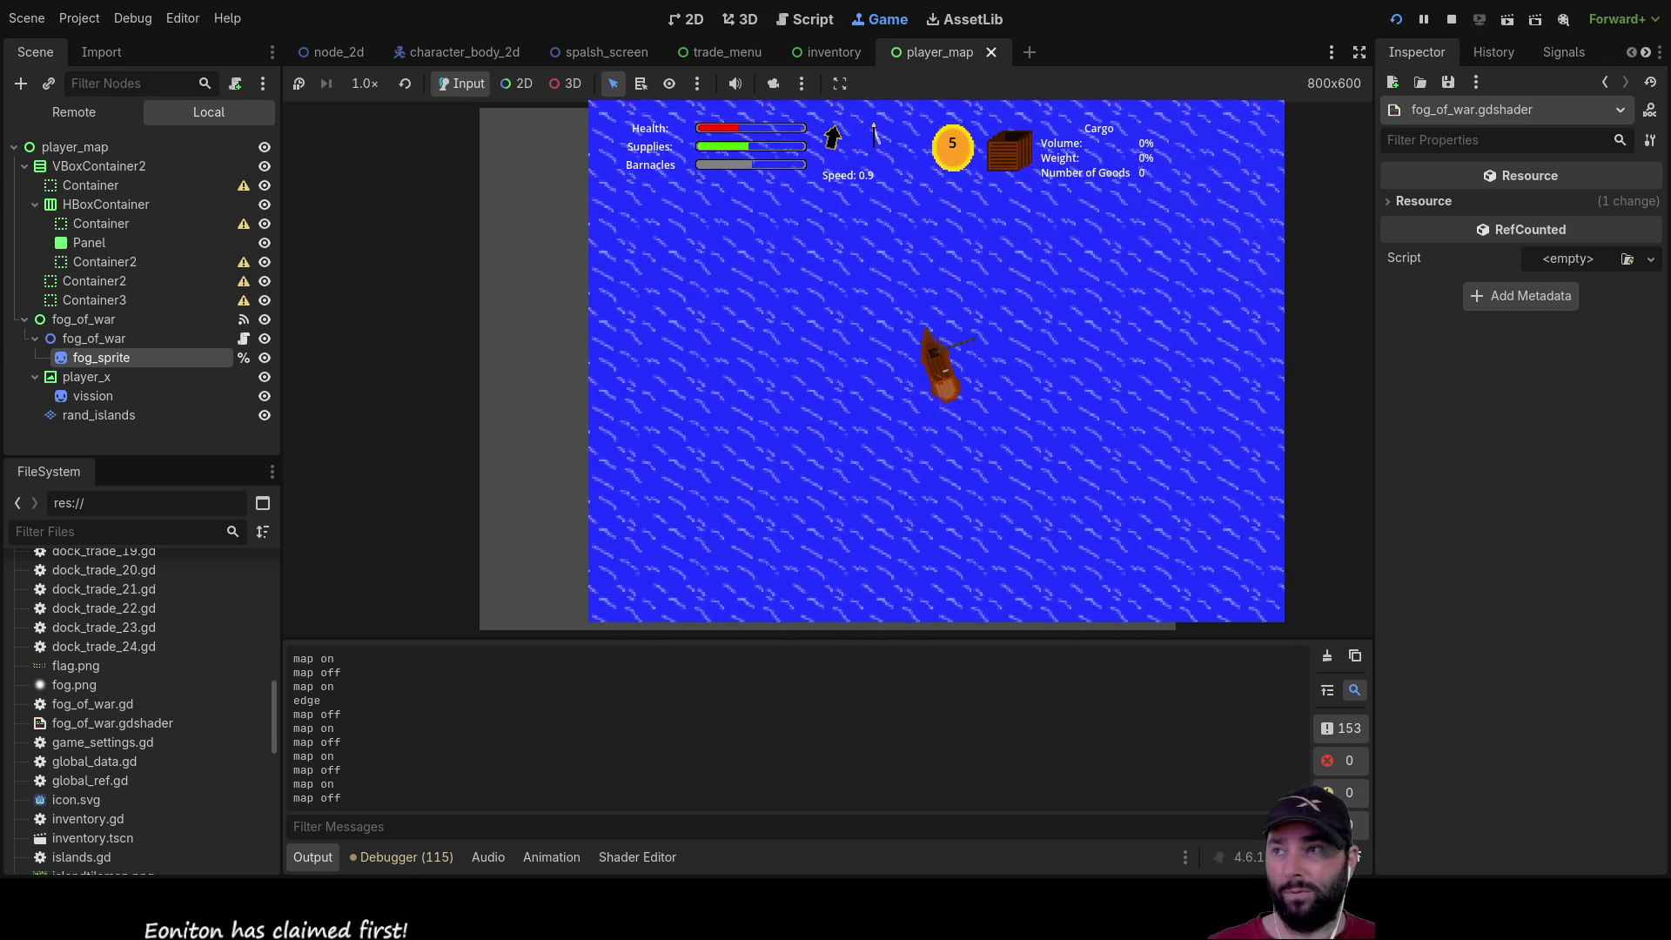
pyautogui.click(1451, 18)
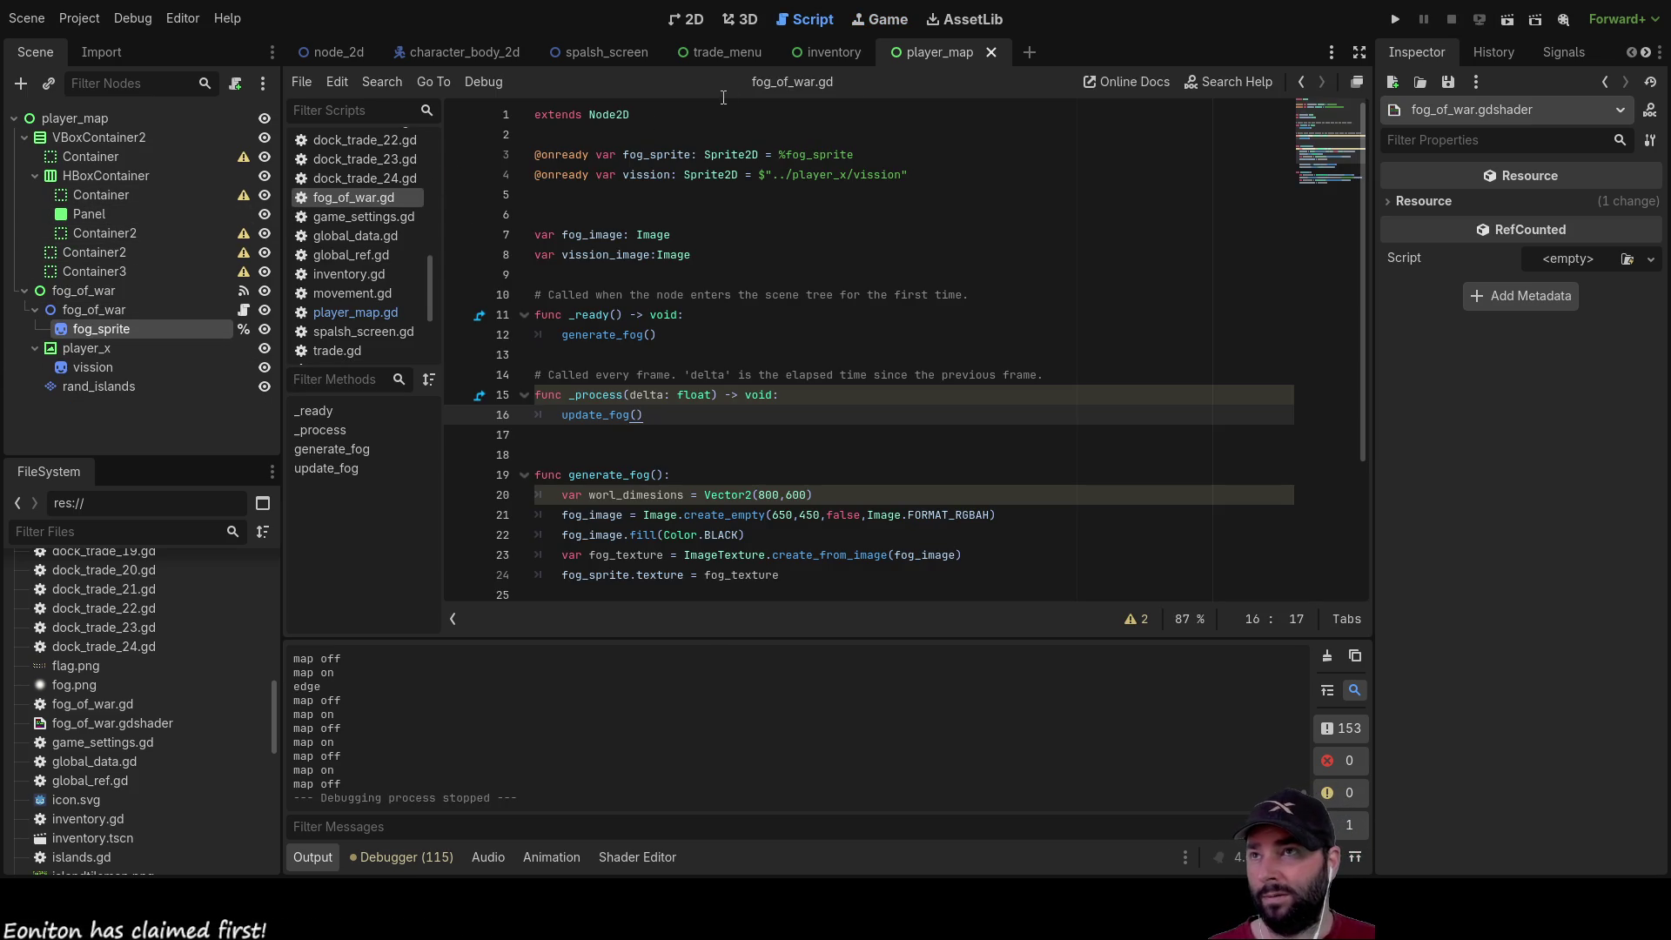
# Open comments.gd and add 'set offset of discoverablity' and '-background colour ?' notes under fow[]
pyautogui.scroll(4, 362, 253)
pyautogui.scroll(9, 364, 254)
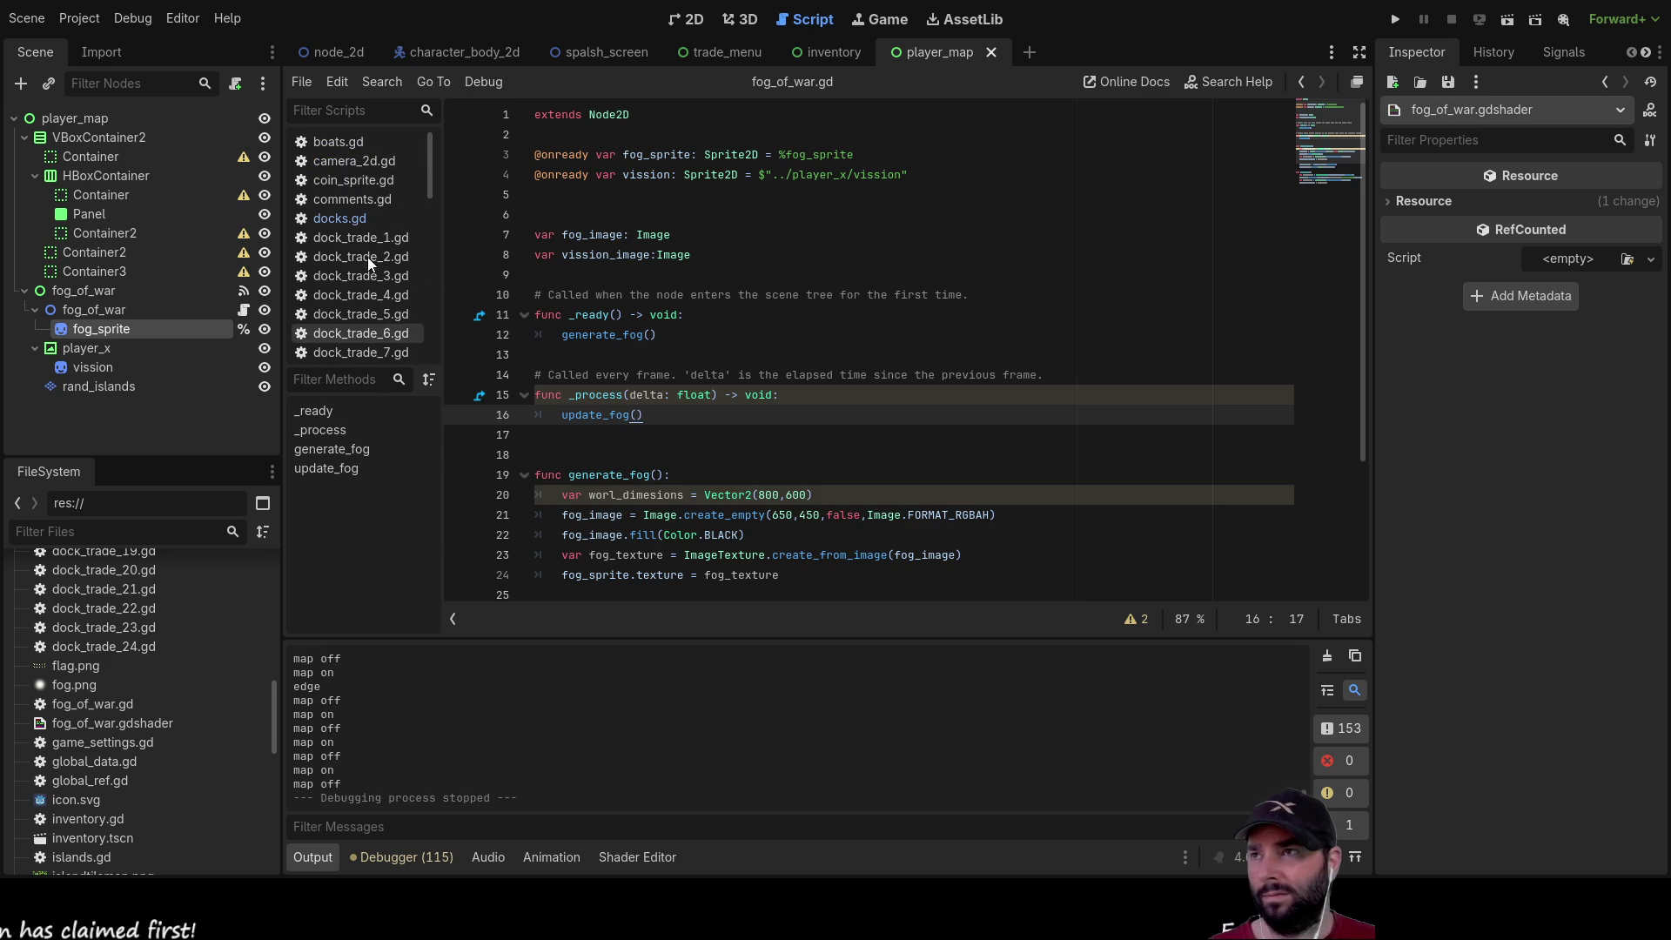
pyautogui.click(367, 199)
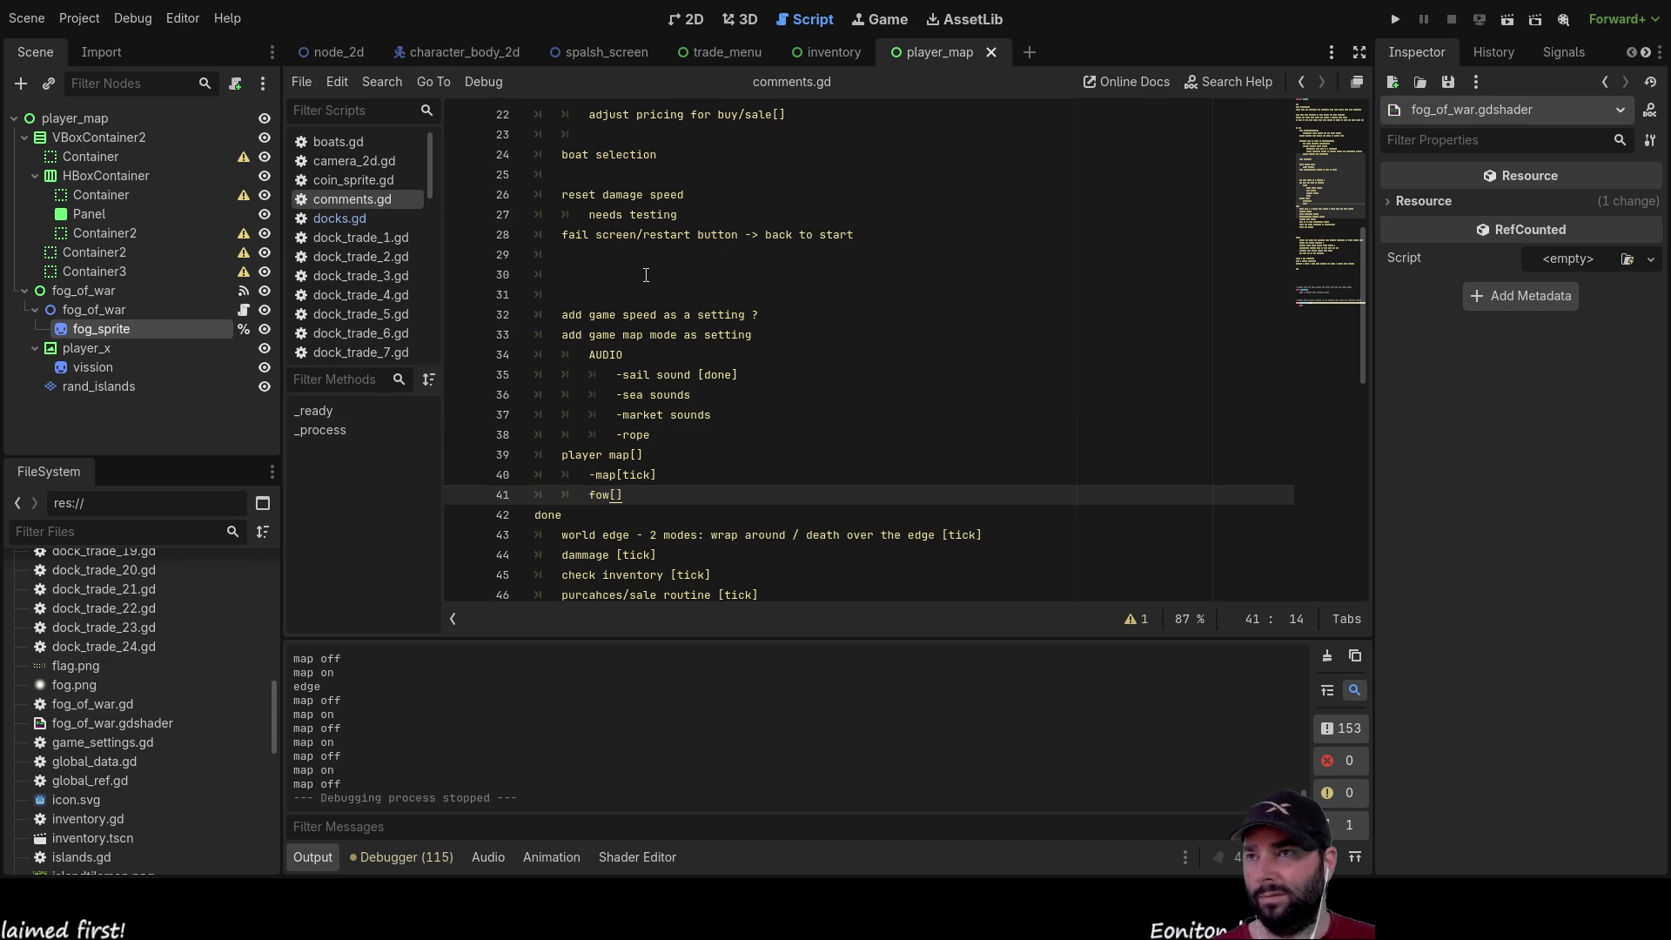
pyautogui.scroll(-2, 648, 275)
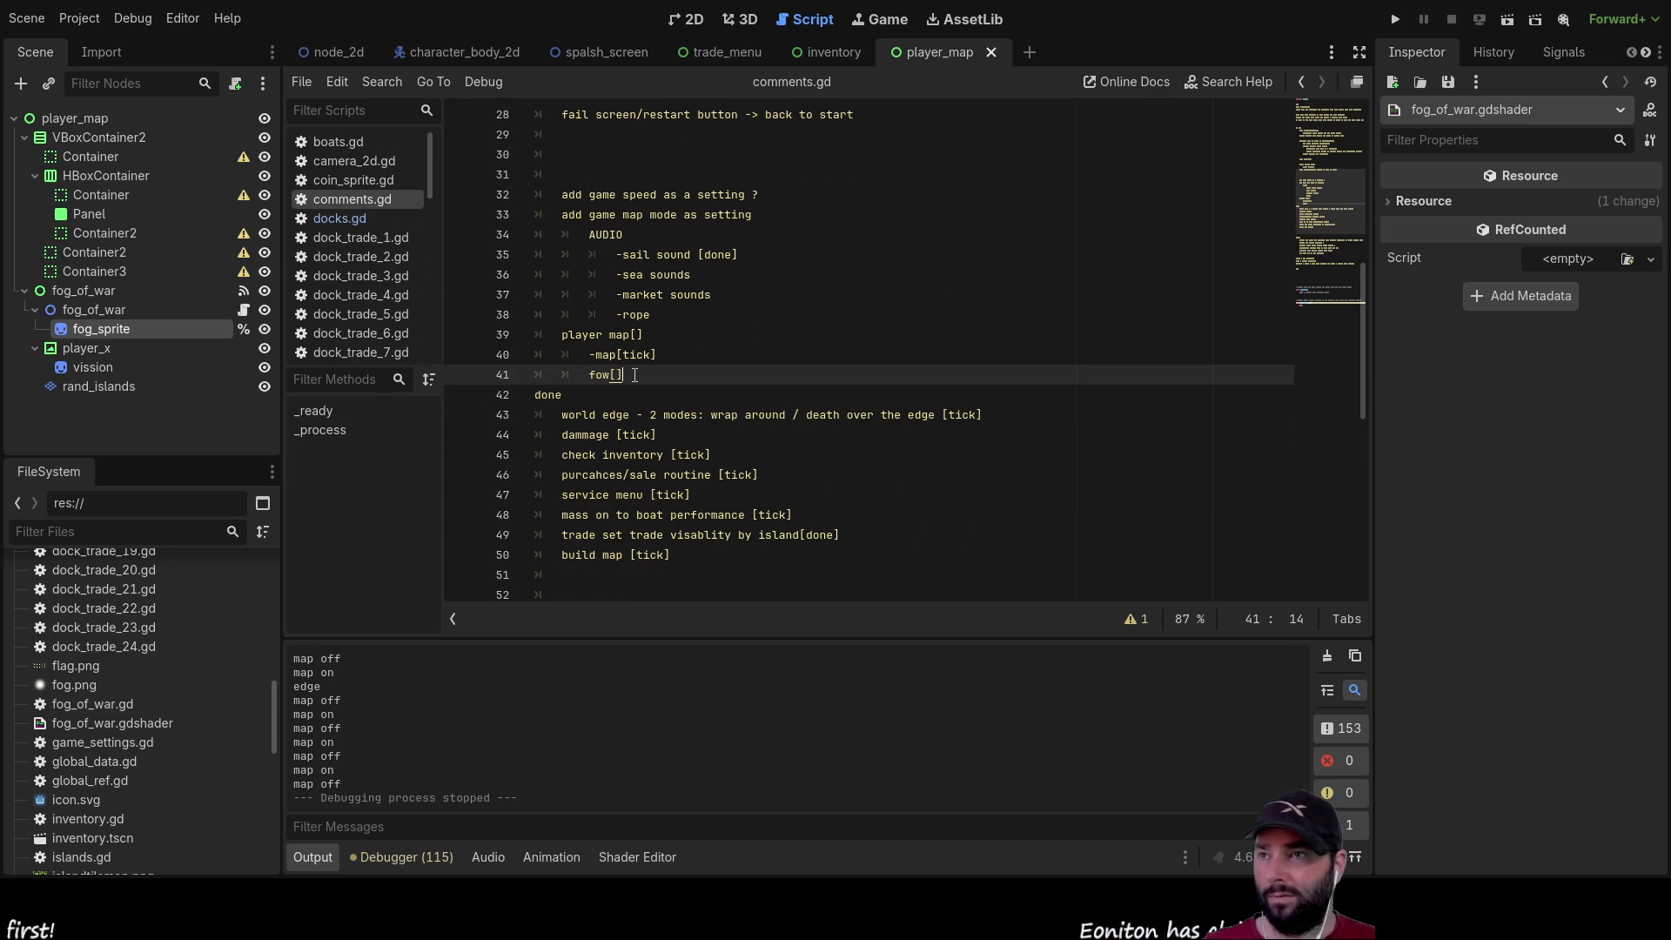
pyautogui.press('Return')
pyautogui.write('-oof')
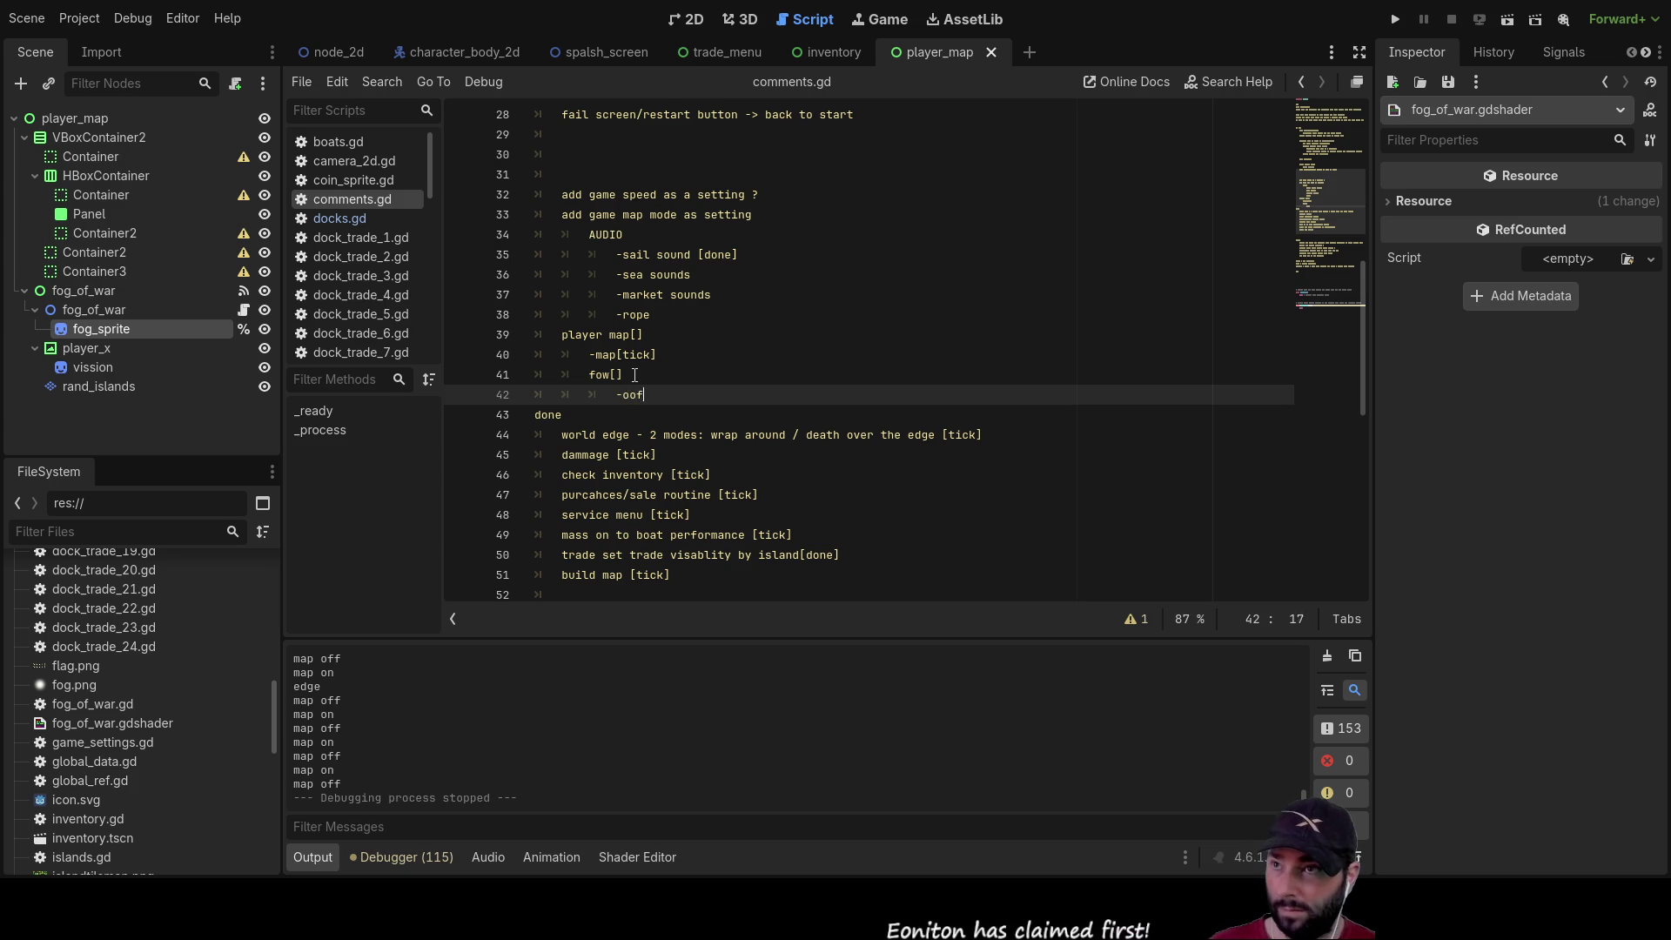
pyautogui.press('BackSpace')
pyautogui.press('BackSpace')
pyautogui.press('BackSpace')
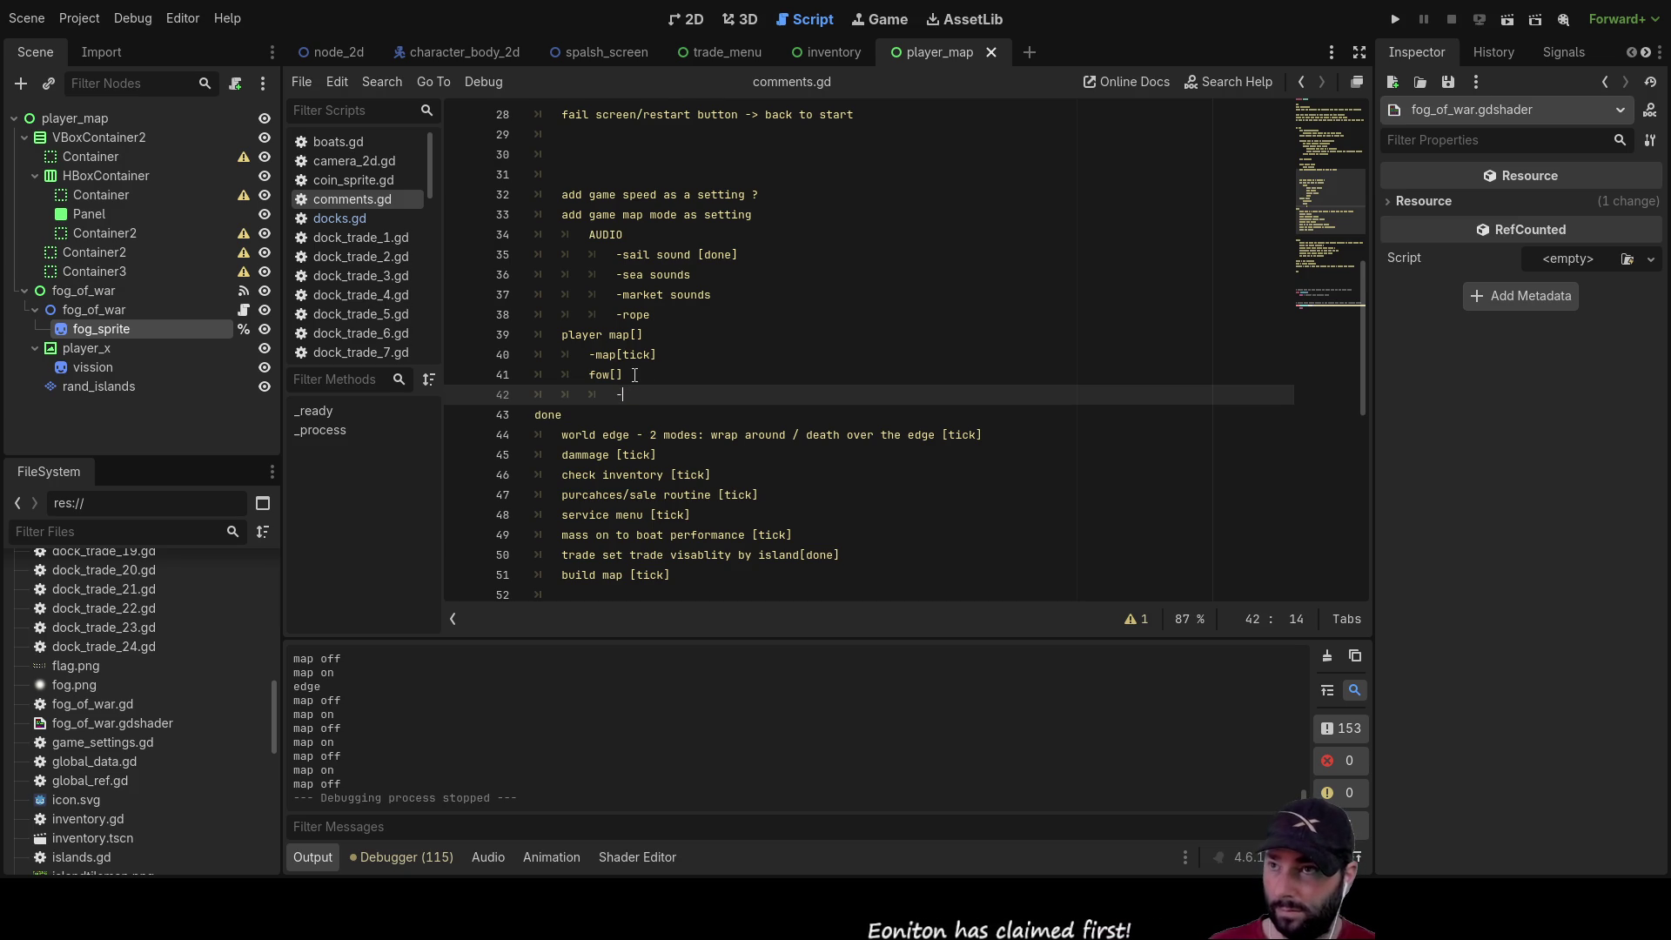
pyautogui.write('set ')
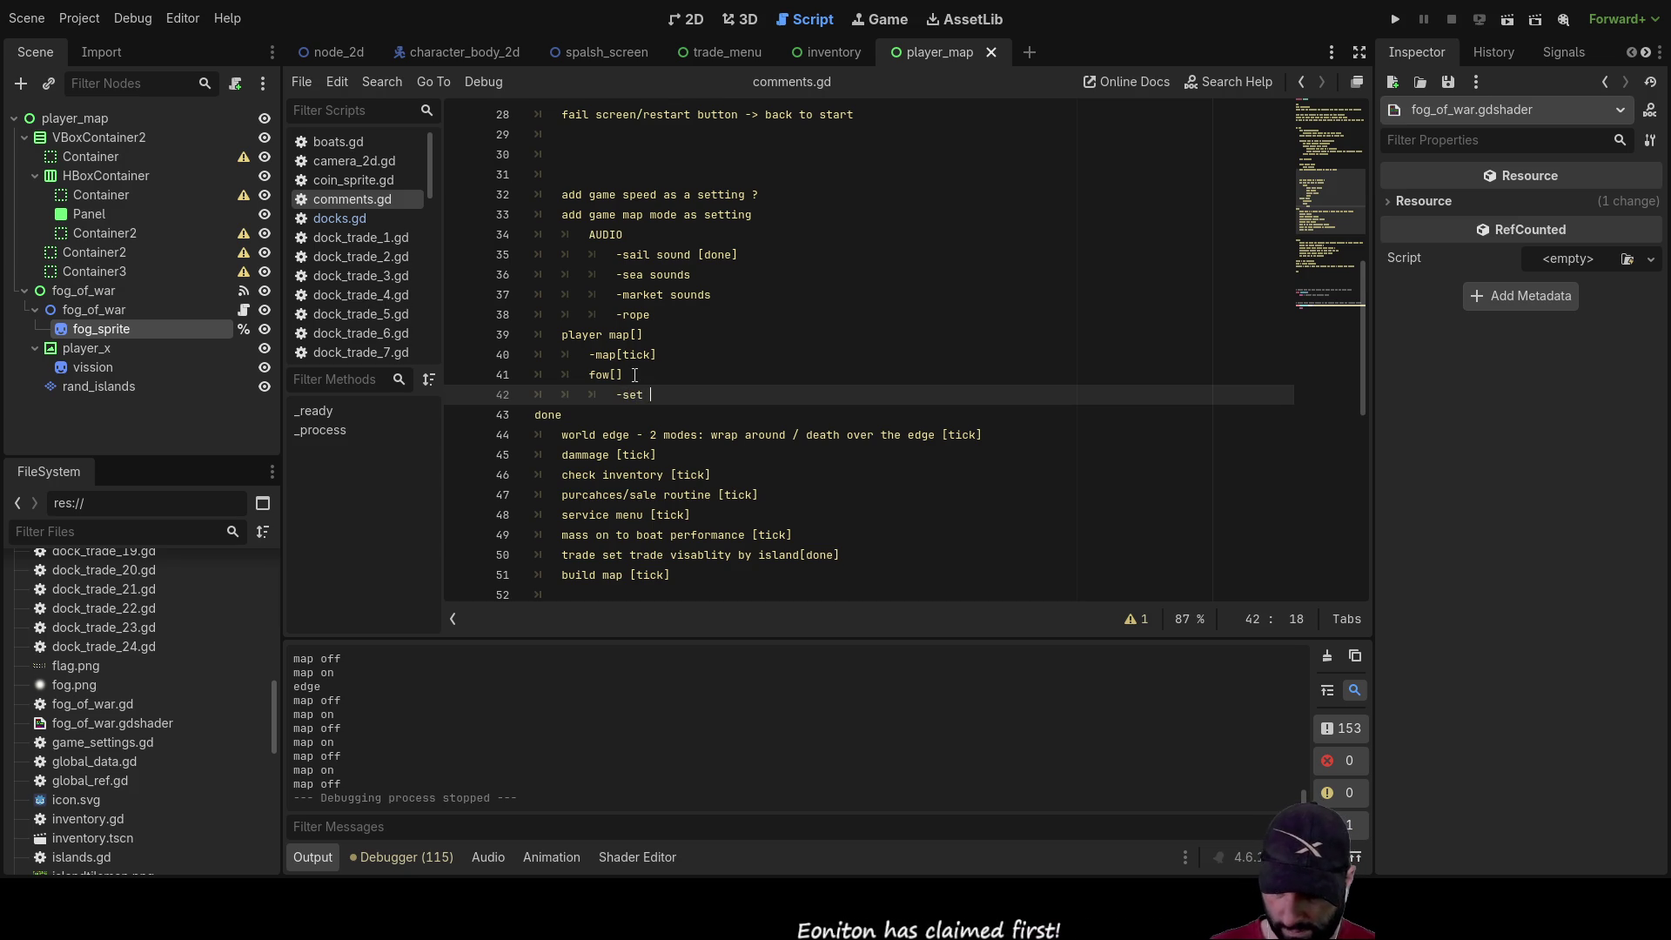
pyautogui.write('offset of')
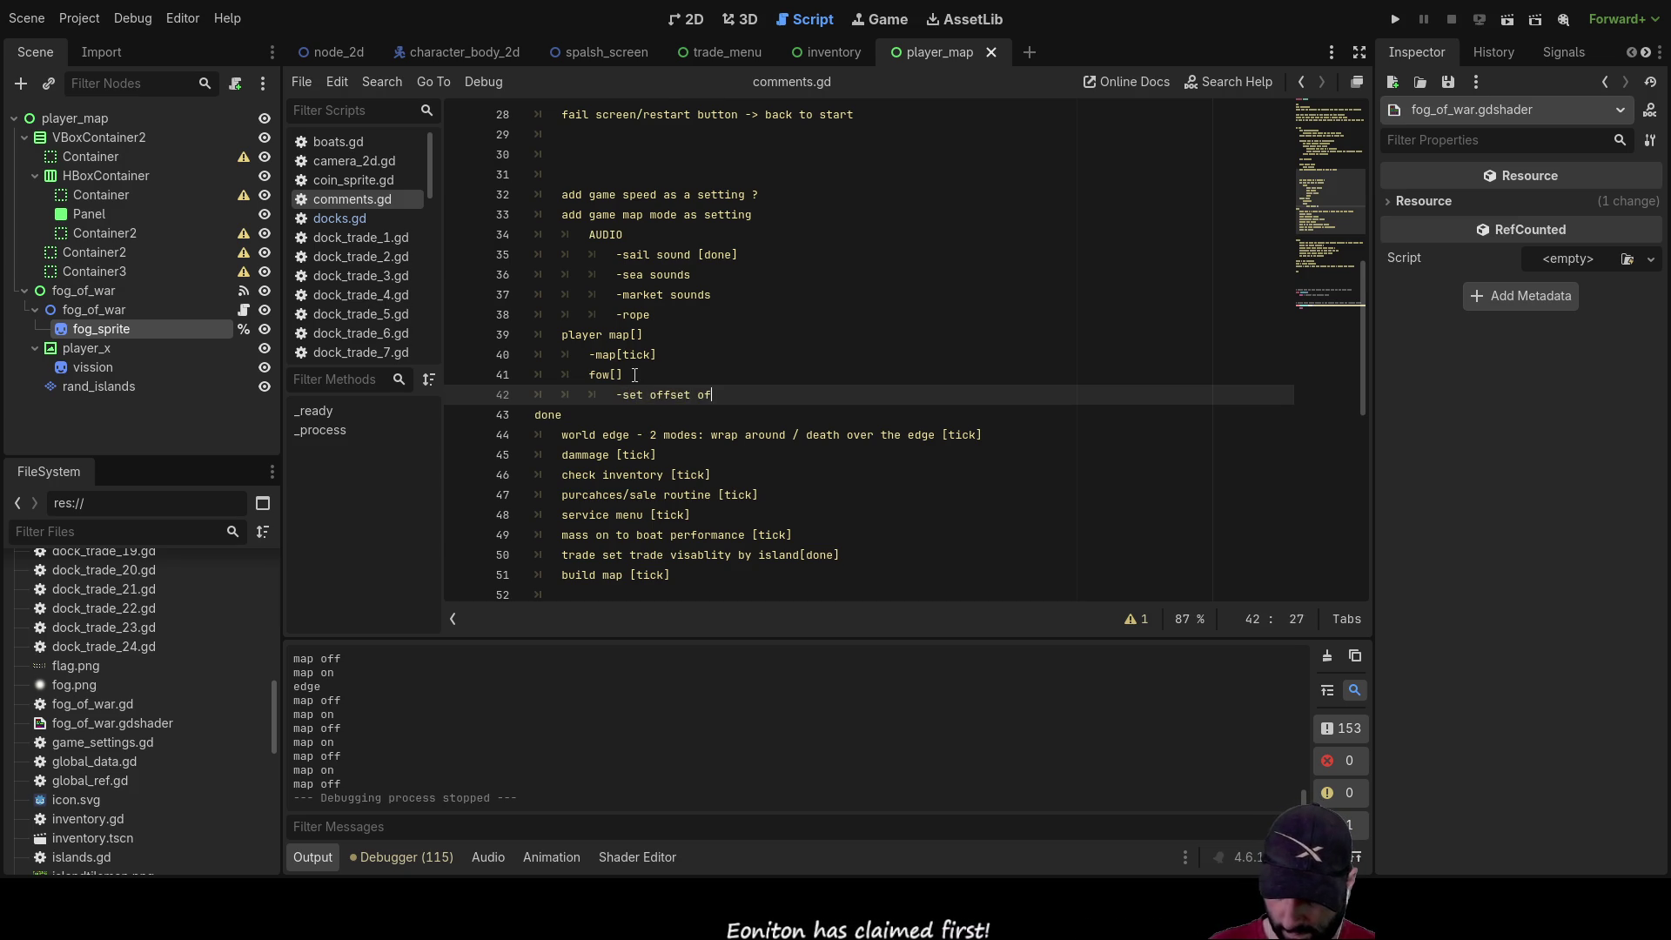
pyautogui.write(' discover')
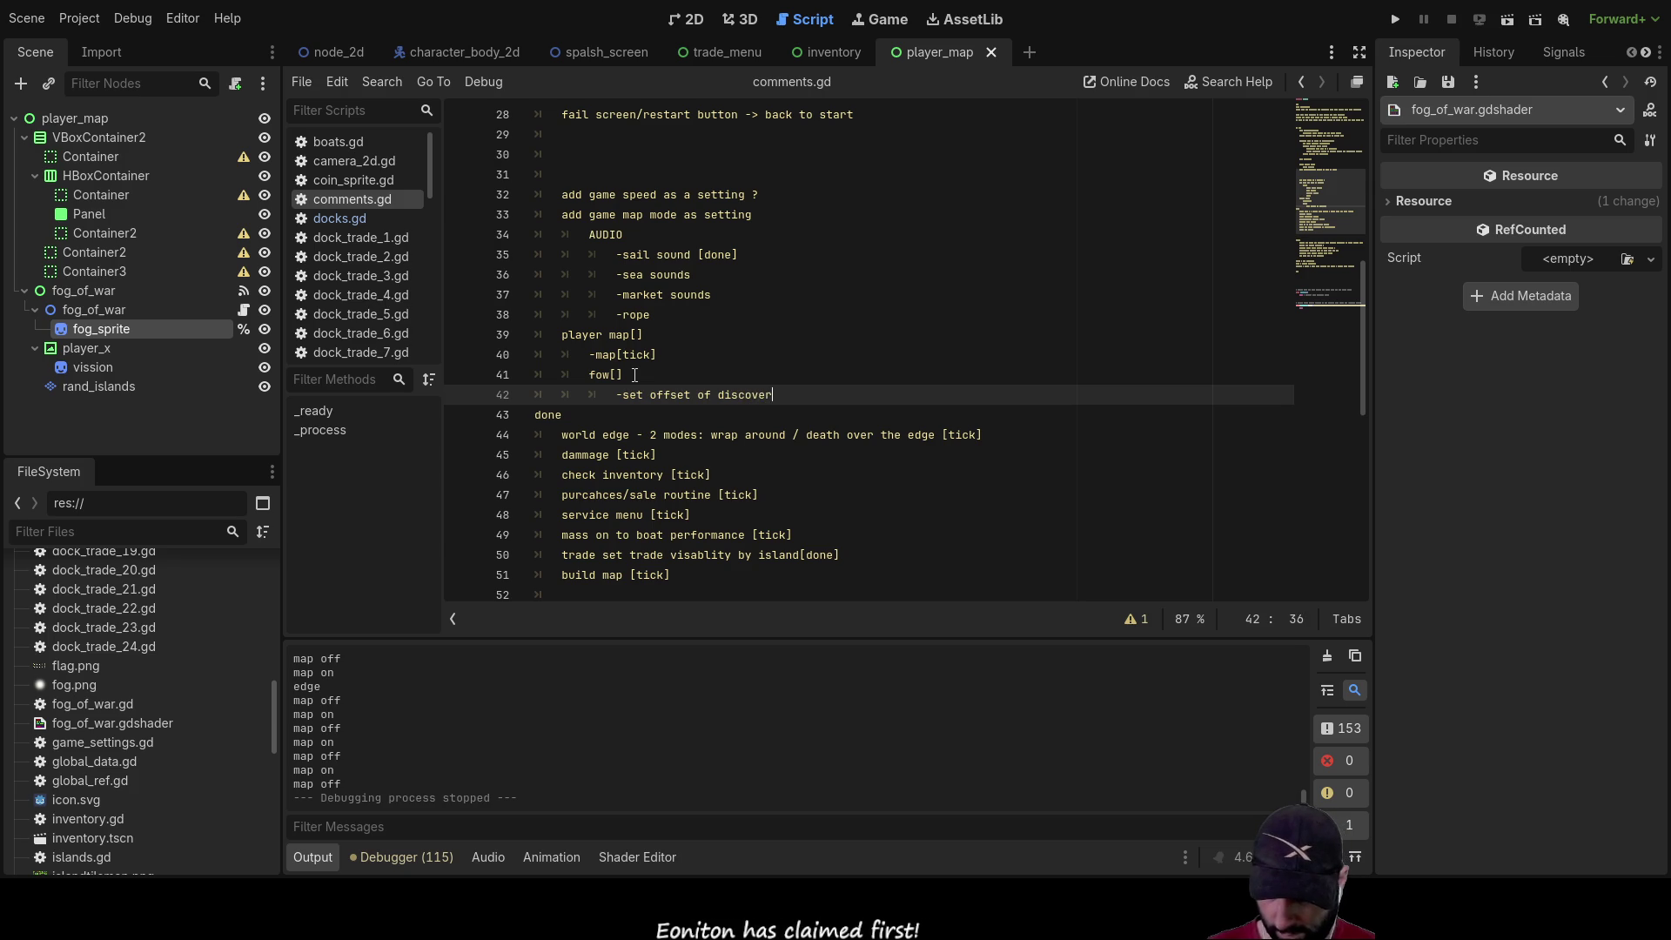
pyautogui.write('ablity')
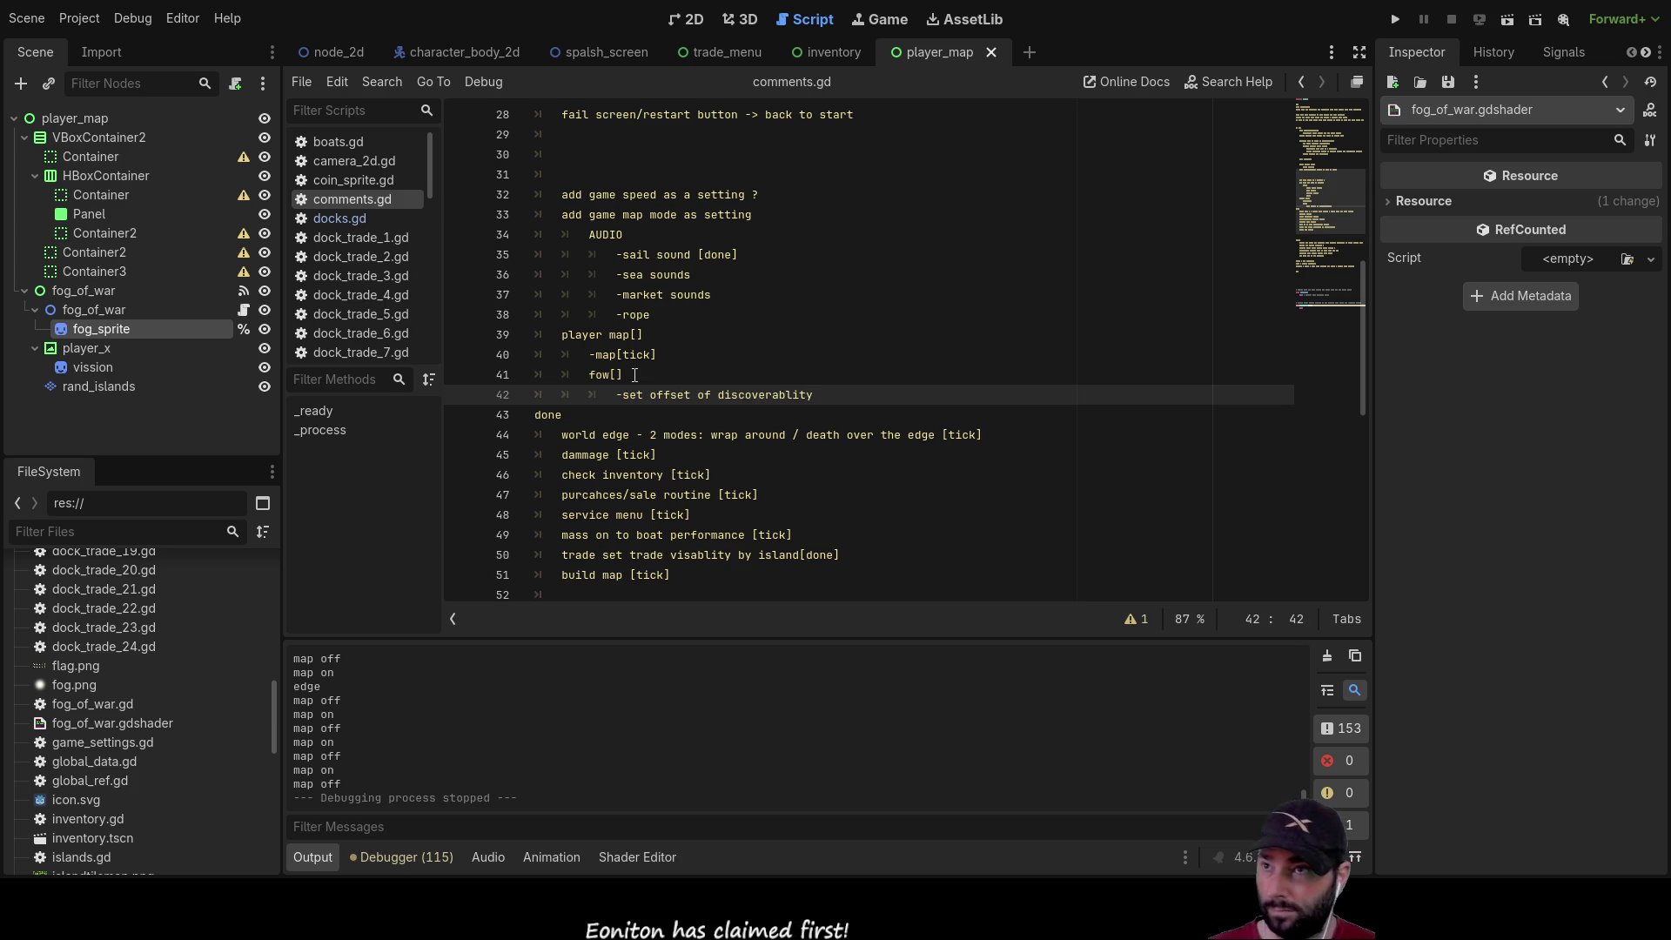
pyautogui.press('Return')
pyautogui.write('-')
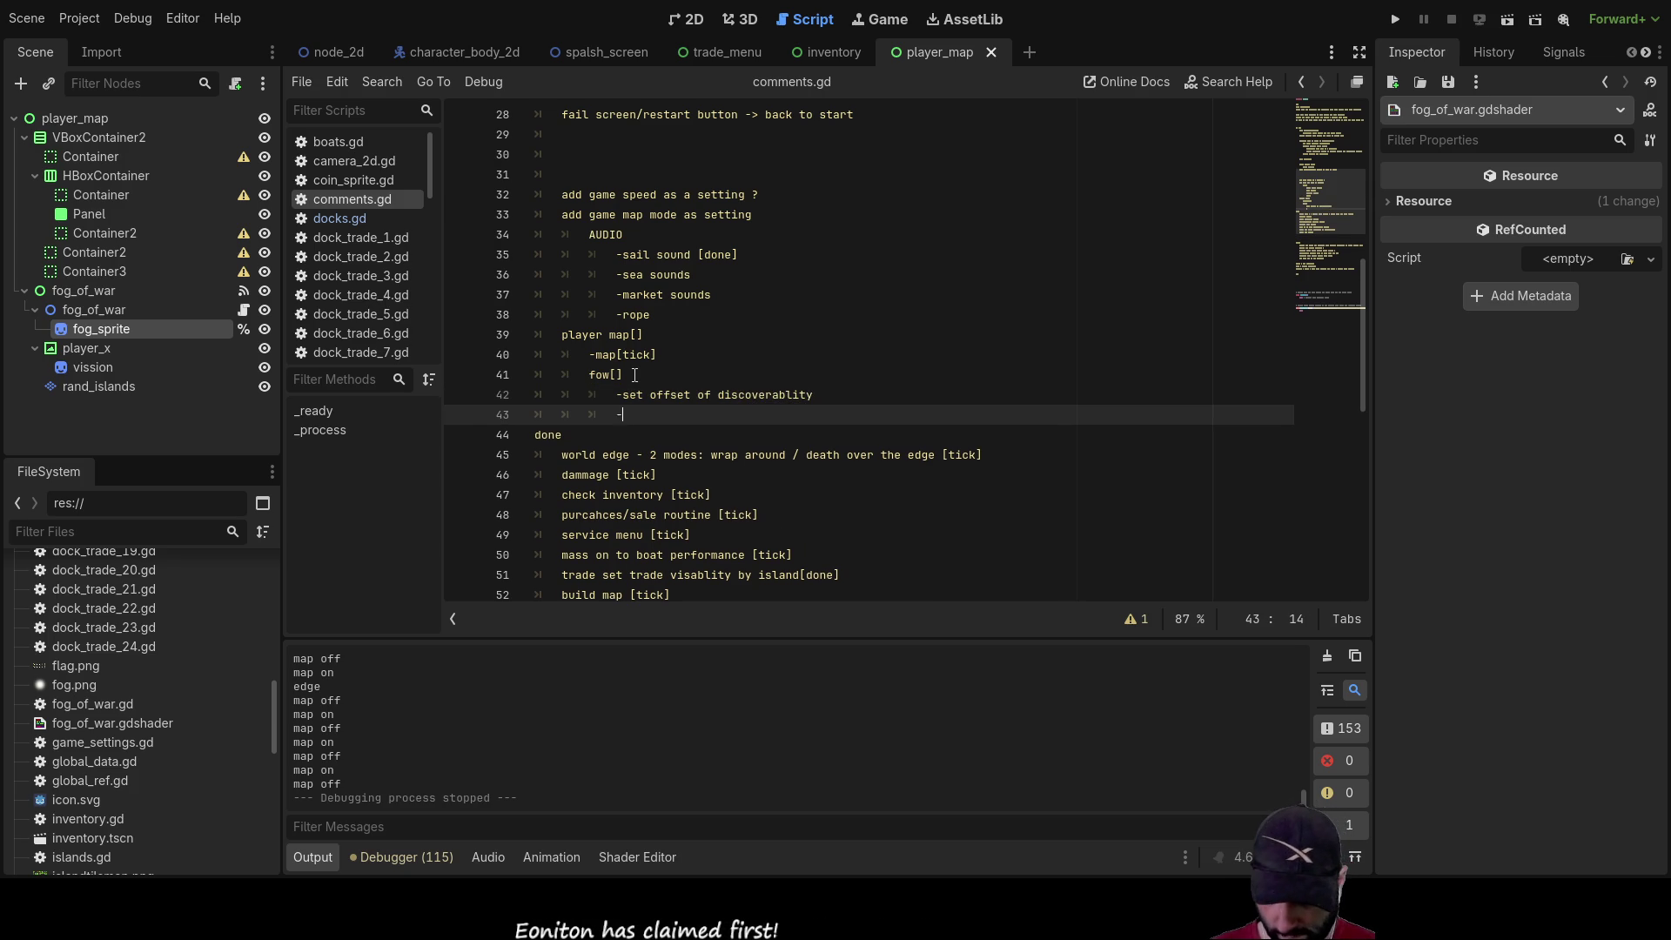
pyautogui.write('backgr')
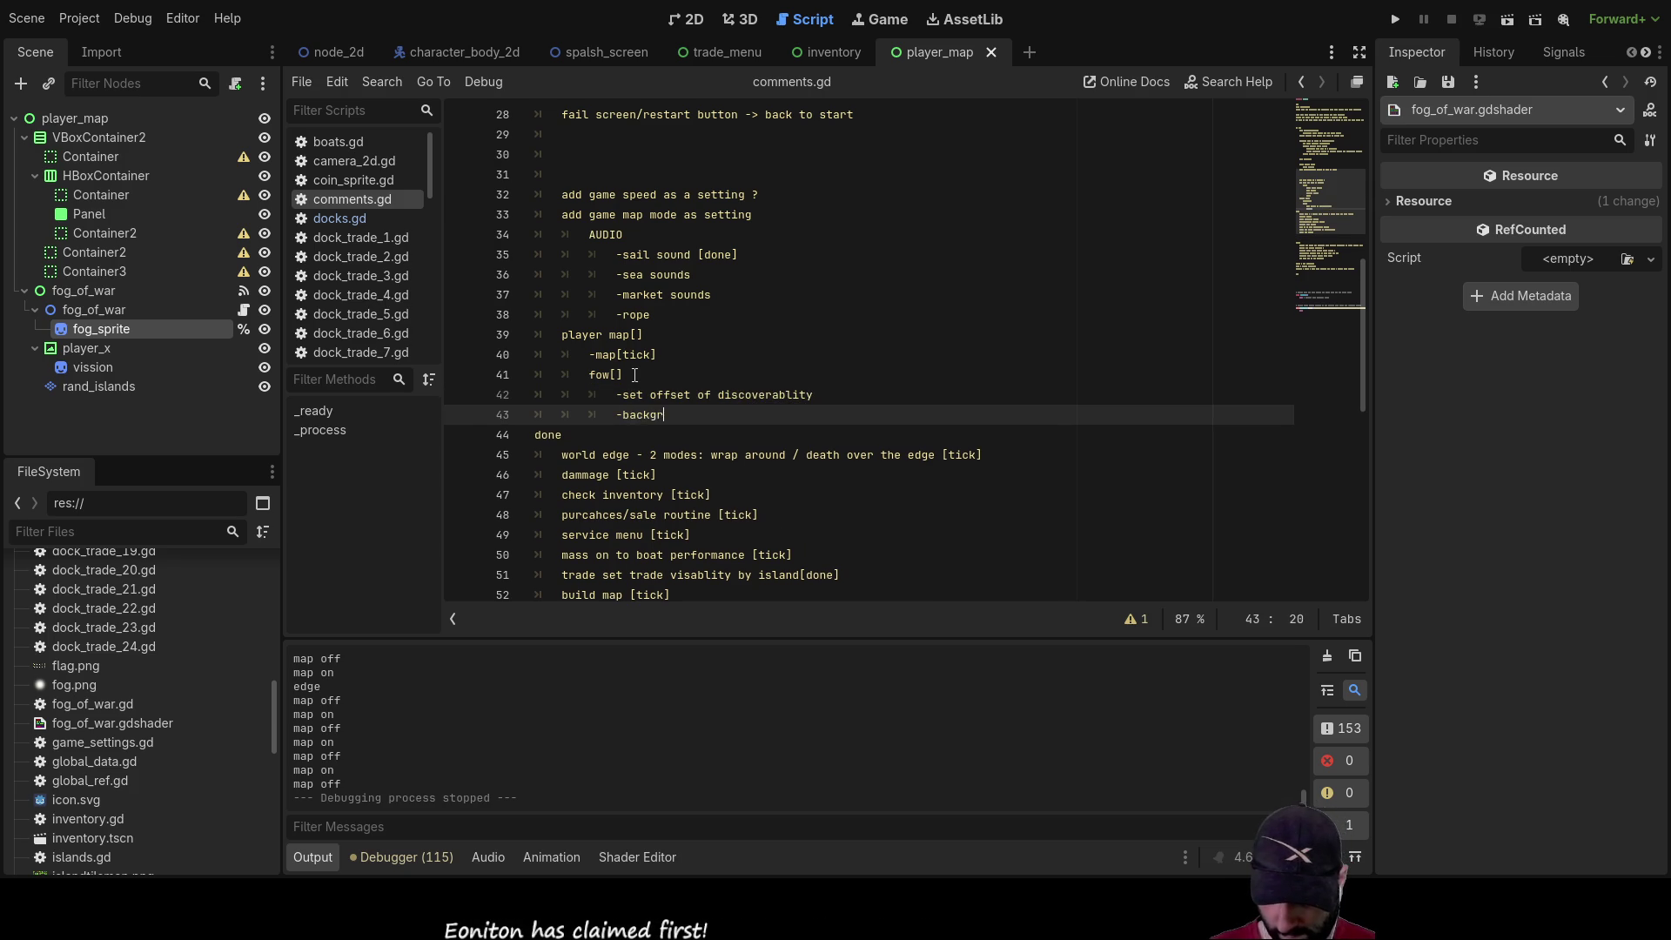
pyautogui.write('ound col')
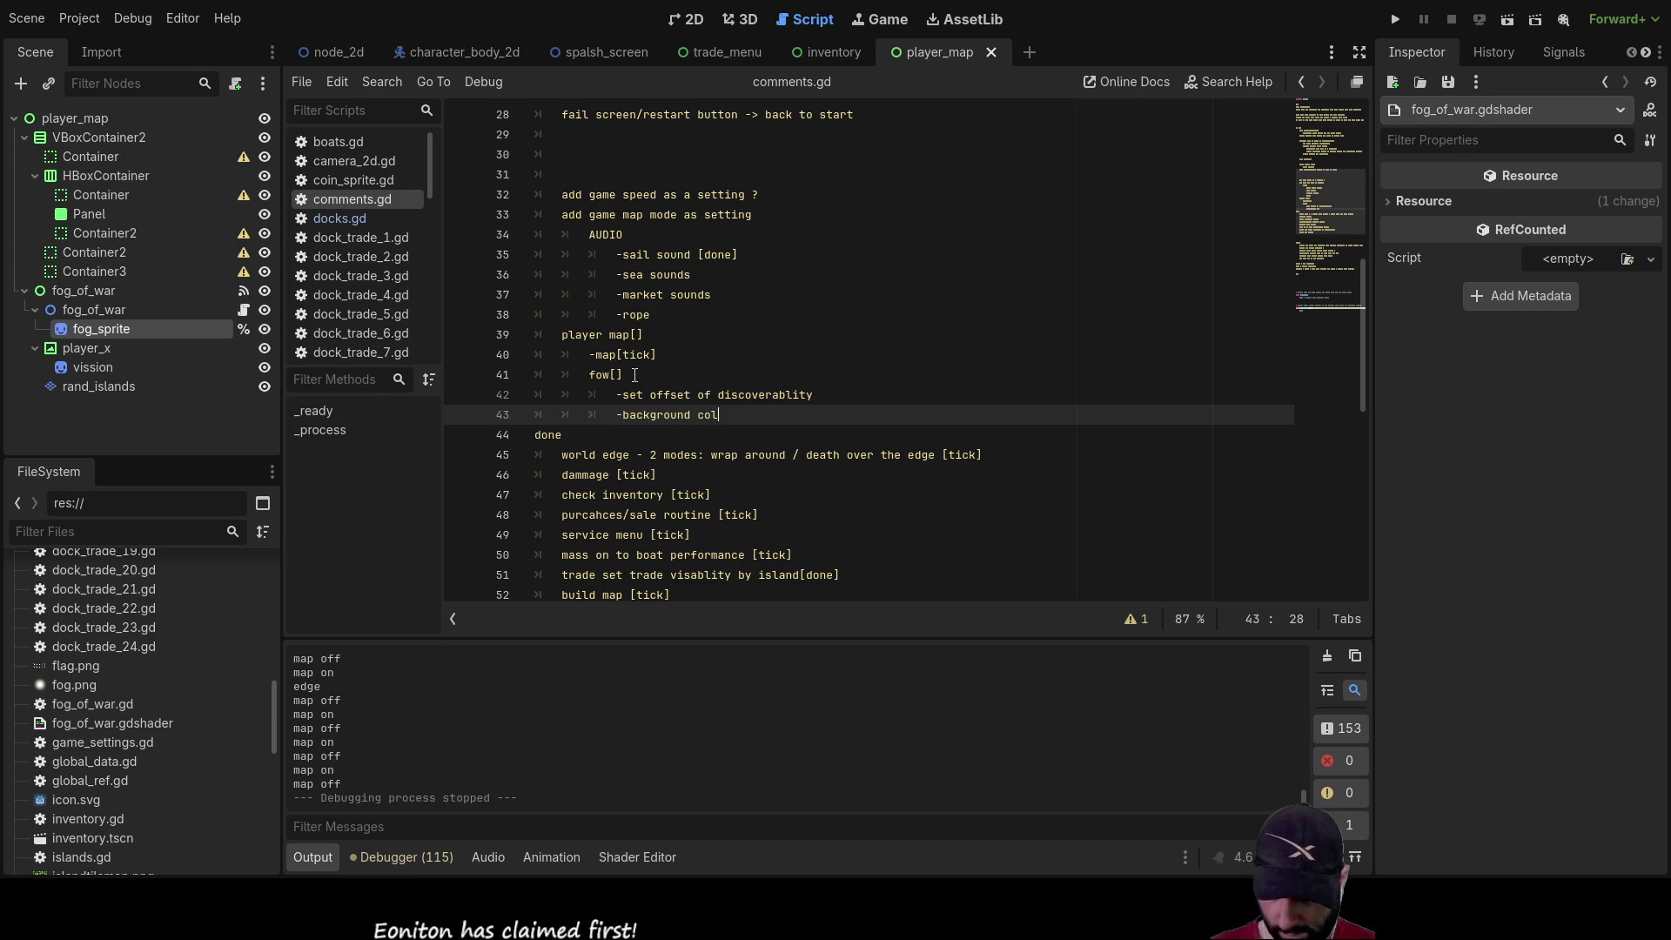
pyautogui.write('our ?')
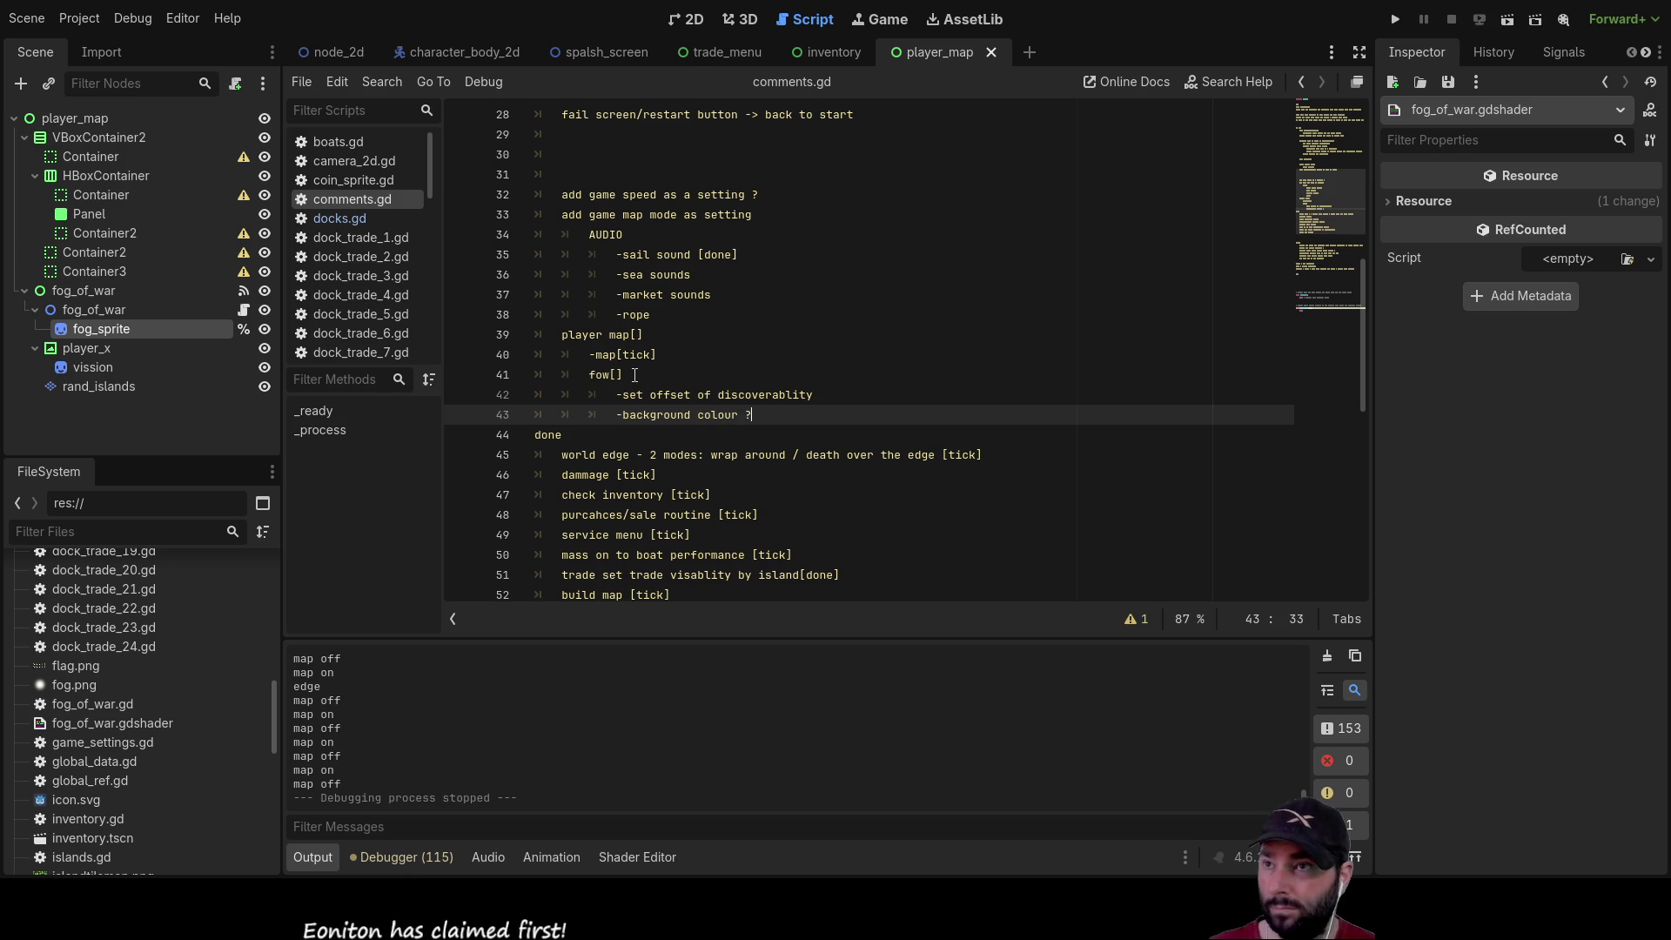
pyautogui.press('Return')
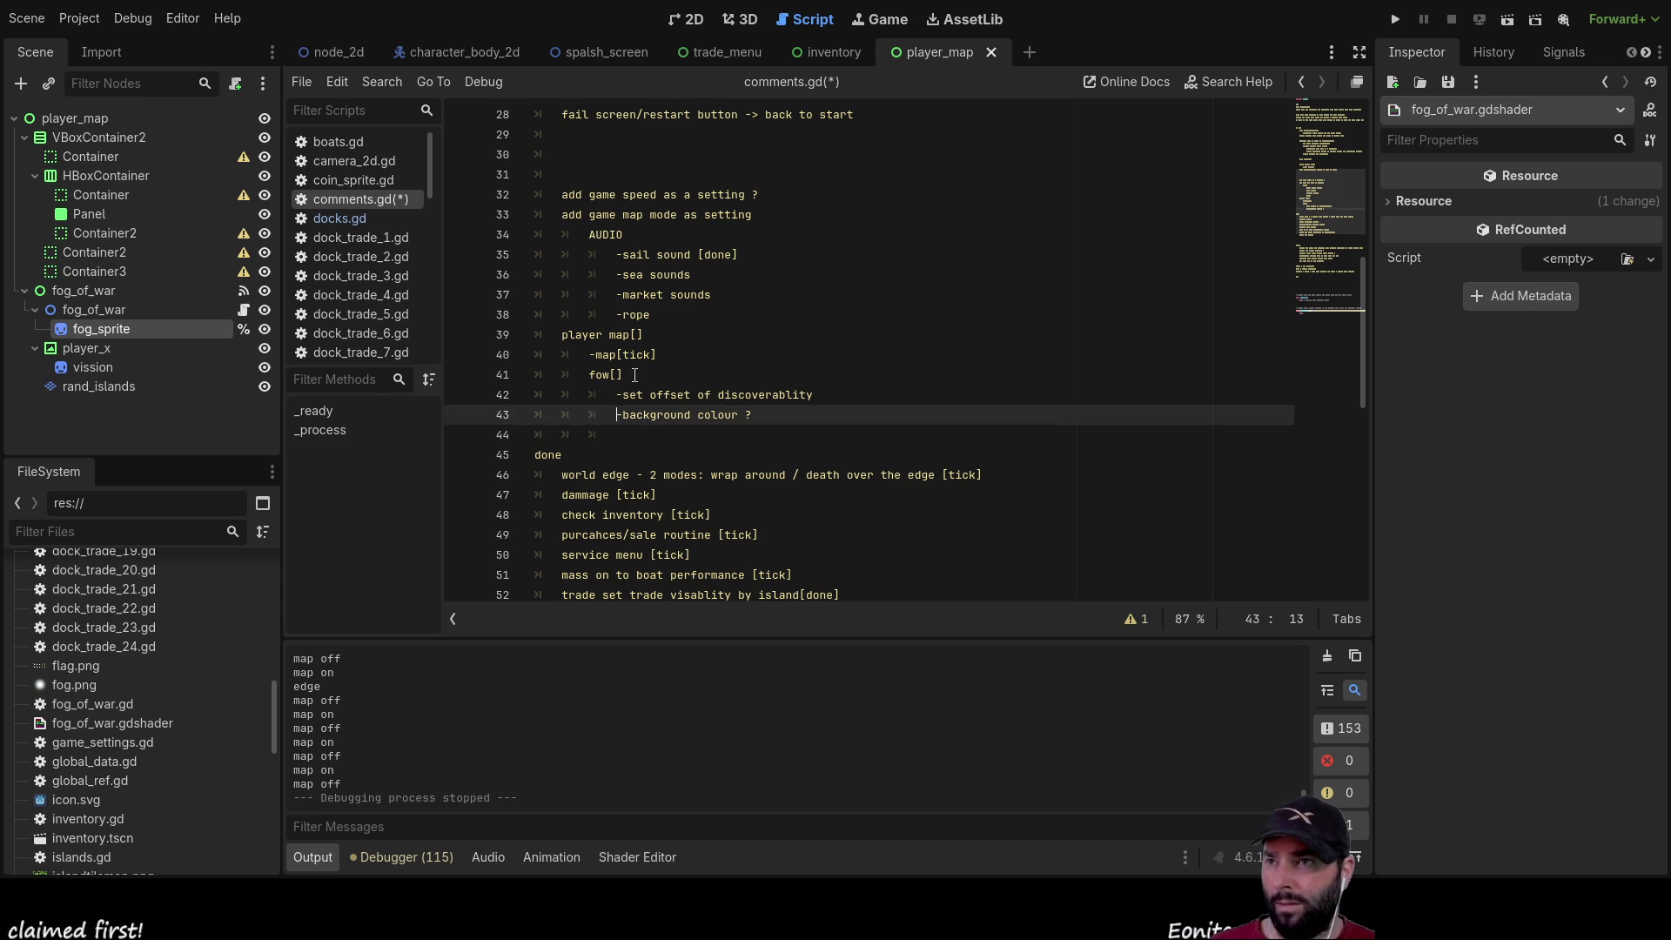
# Insert a 'size of discoverable area' note above the background colour note
pyautogui.press('Up')
pyautogui.press('Return')
pyautogui.press('Up')
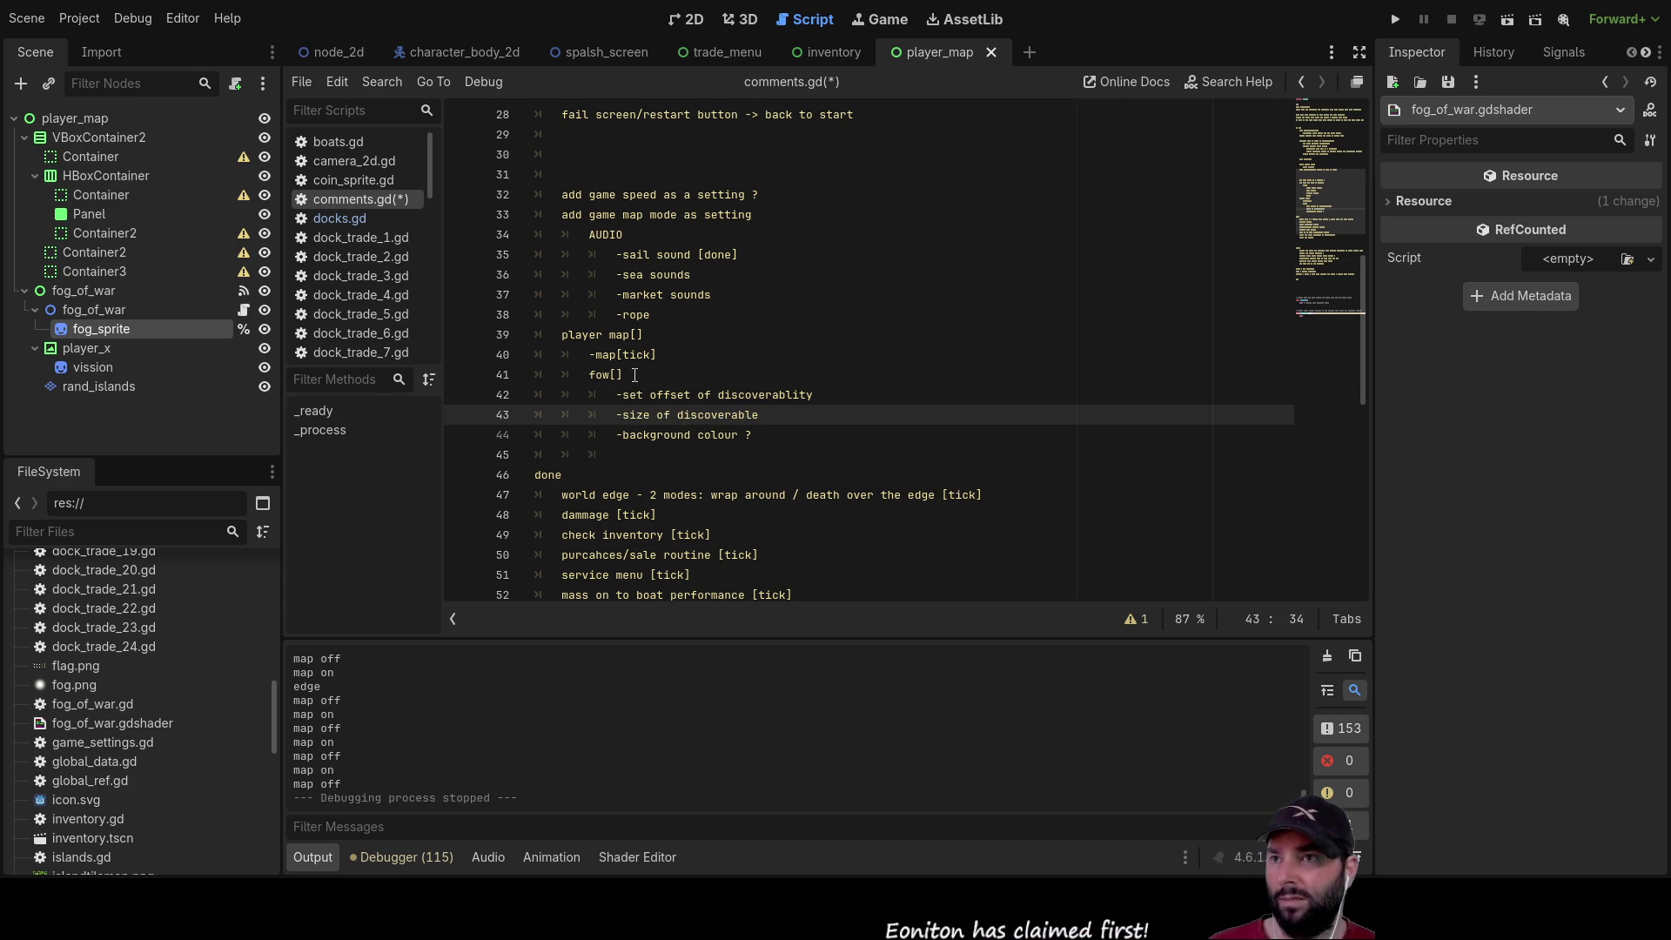
pyautogui.write(' are')
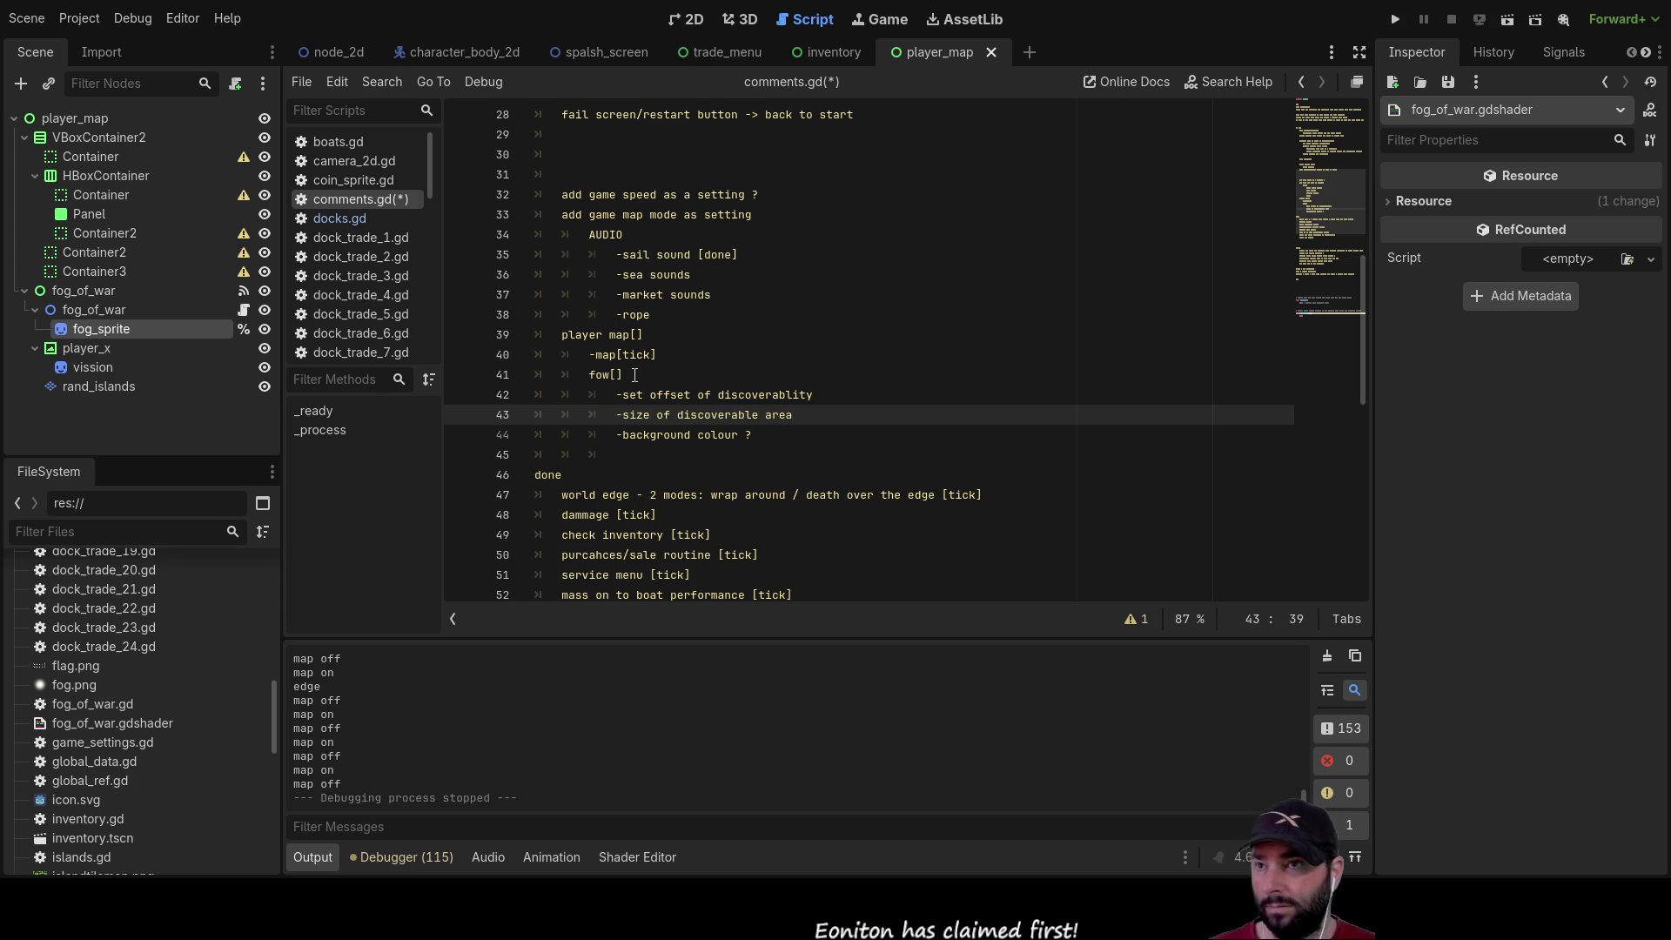
pyautogui.write('a')
pyautogui.press('Down')
pyautogui.press('Down')
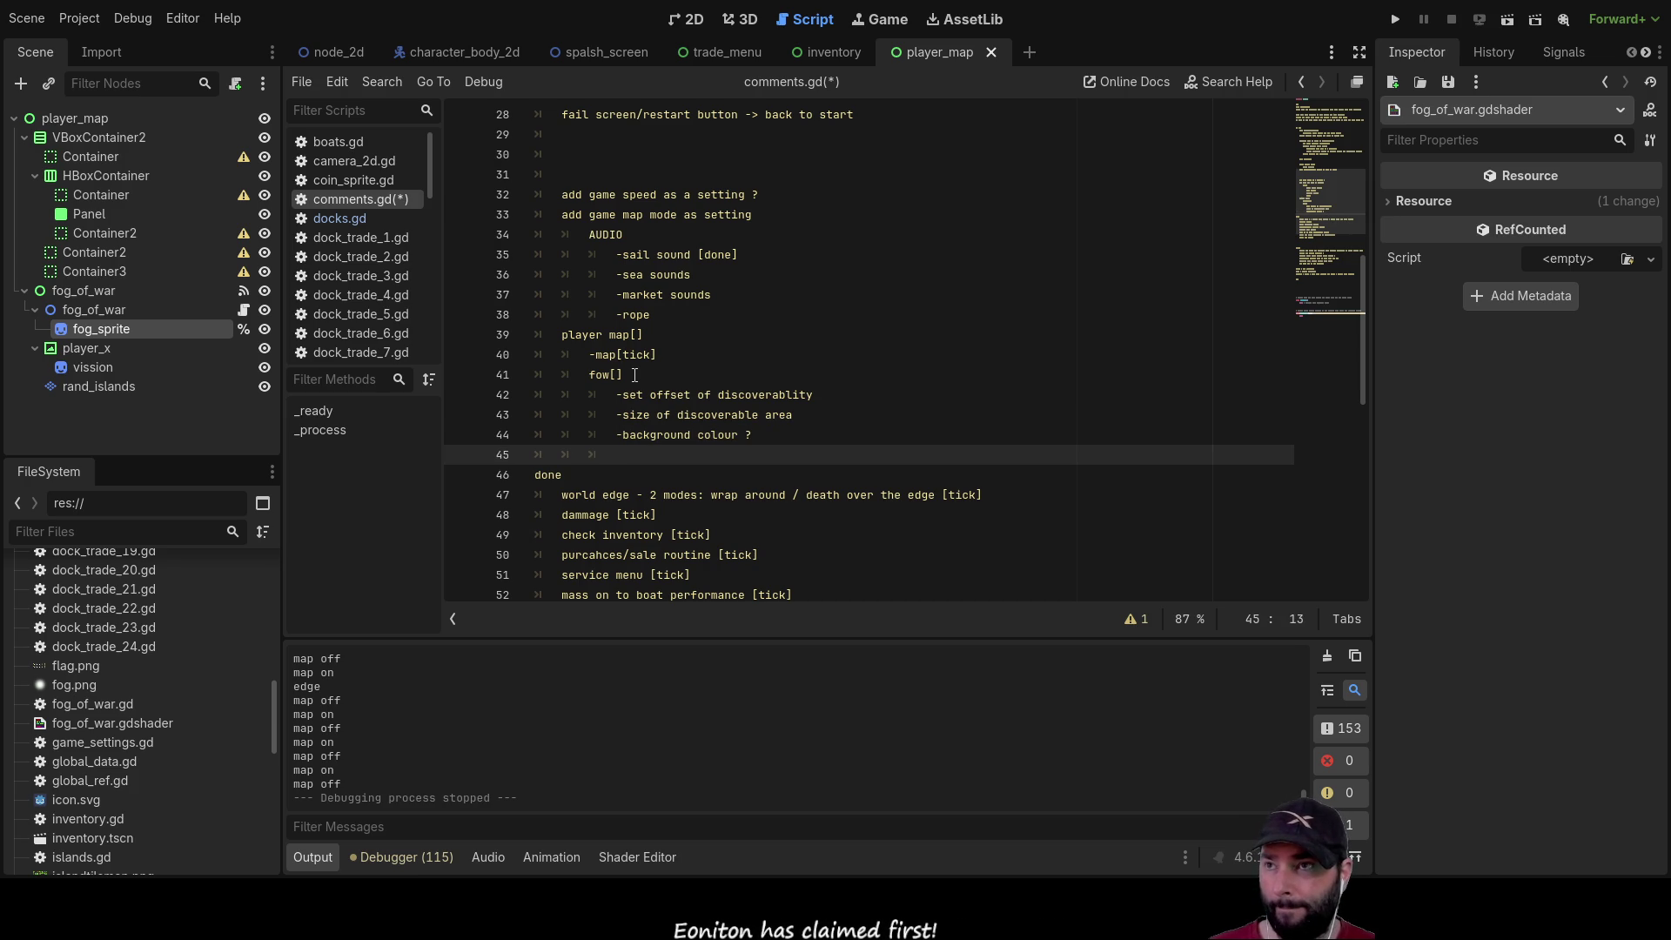
pyautogui.press('Up')
pyautogui.press('Up')
pyautogui.press('Up')
pyautogui.press('Down')
pyautogui.press('Down')
pyautogui.press('Down')
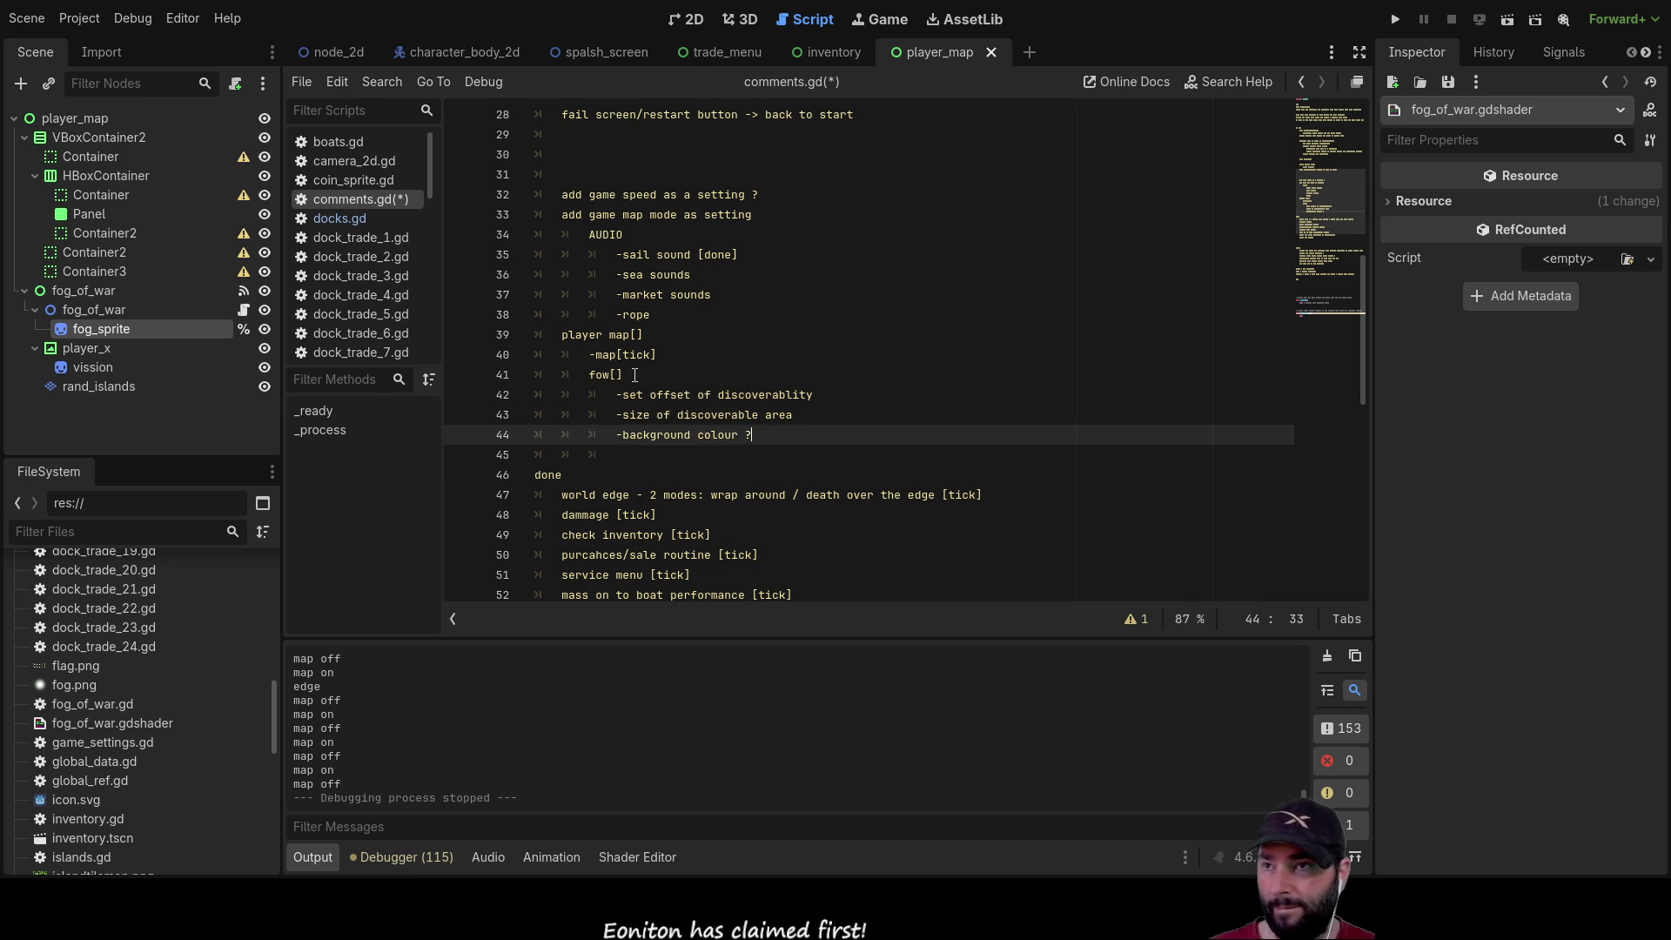
pyautogui.press('Up')
pyautogui.press('Up')
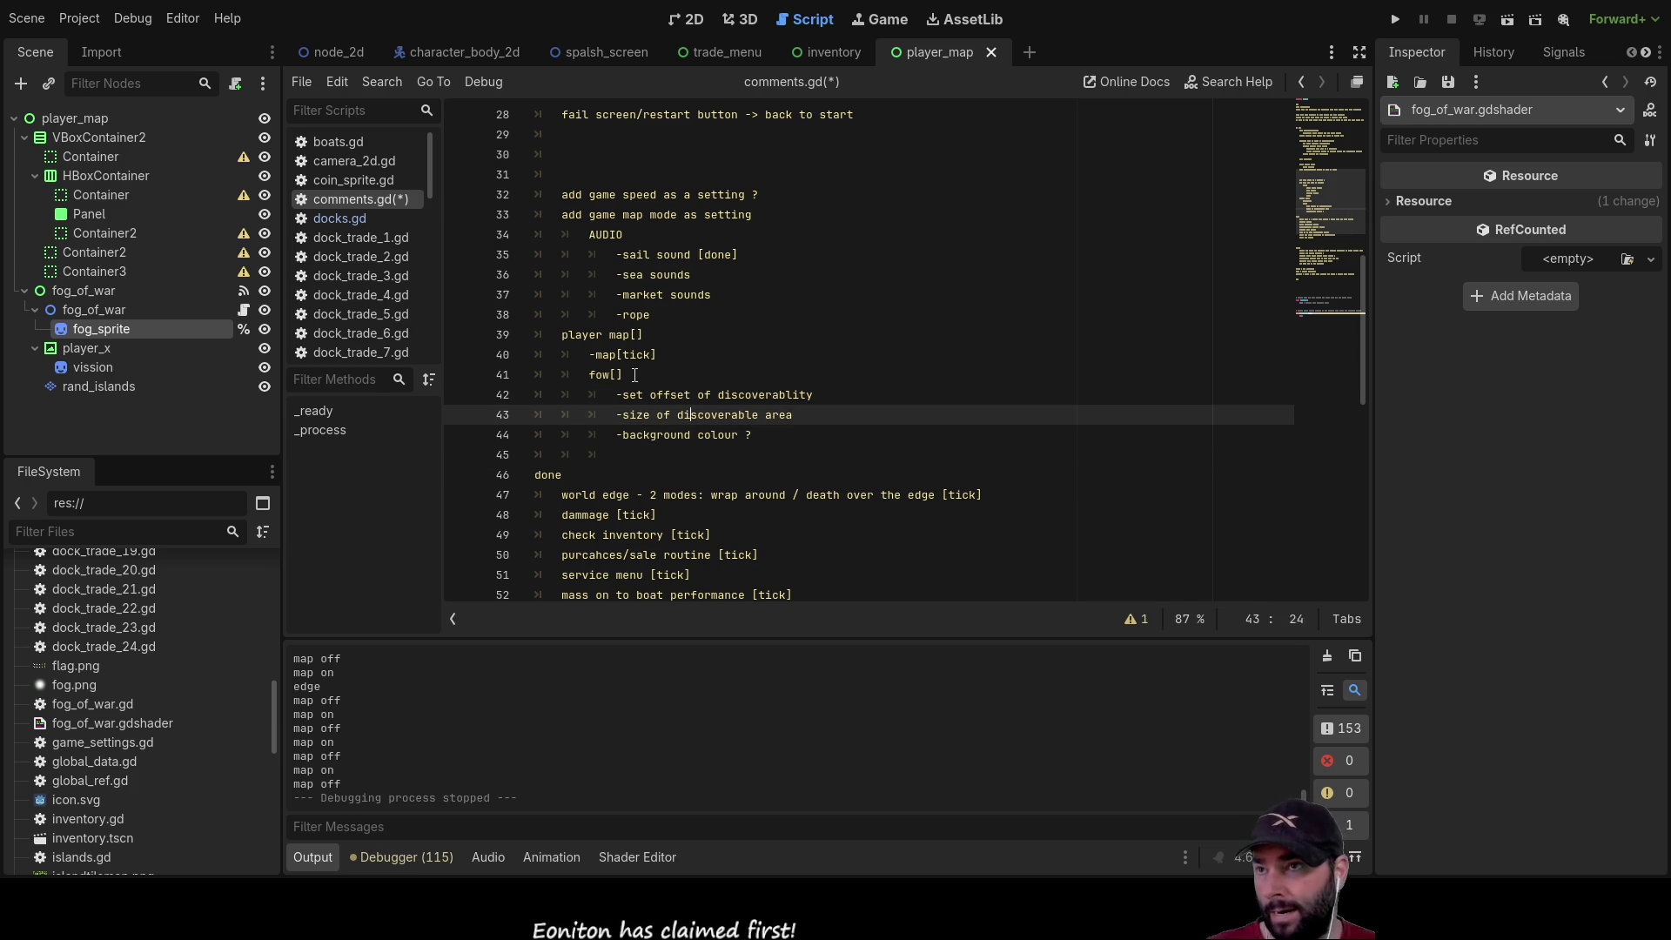
pyautogui.hotkey('ctrl', 'shift', 'Return')
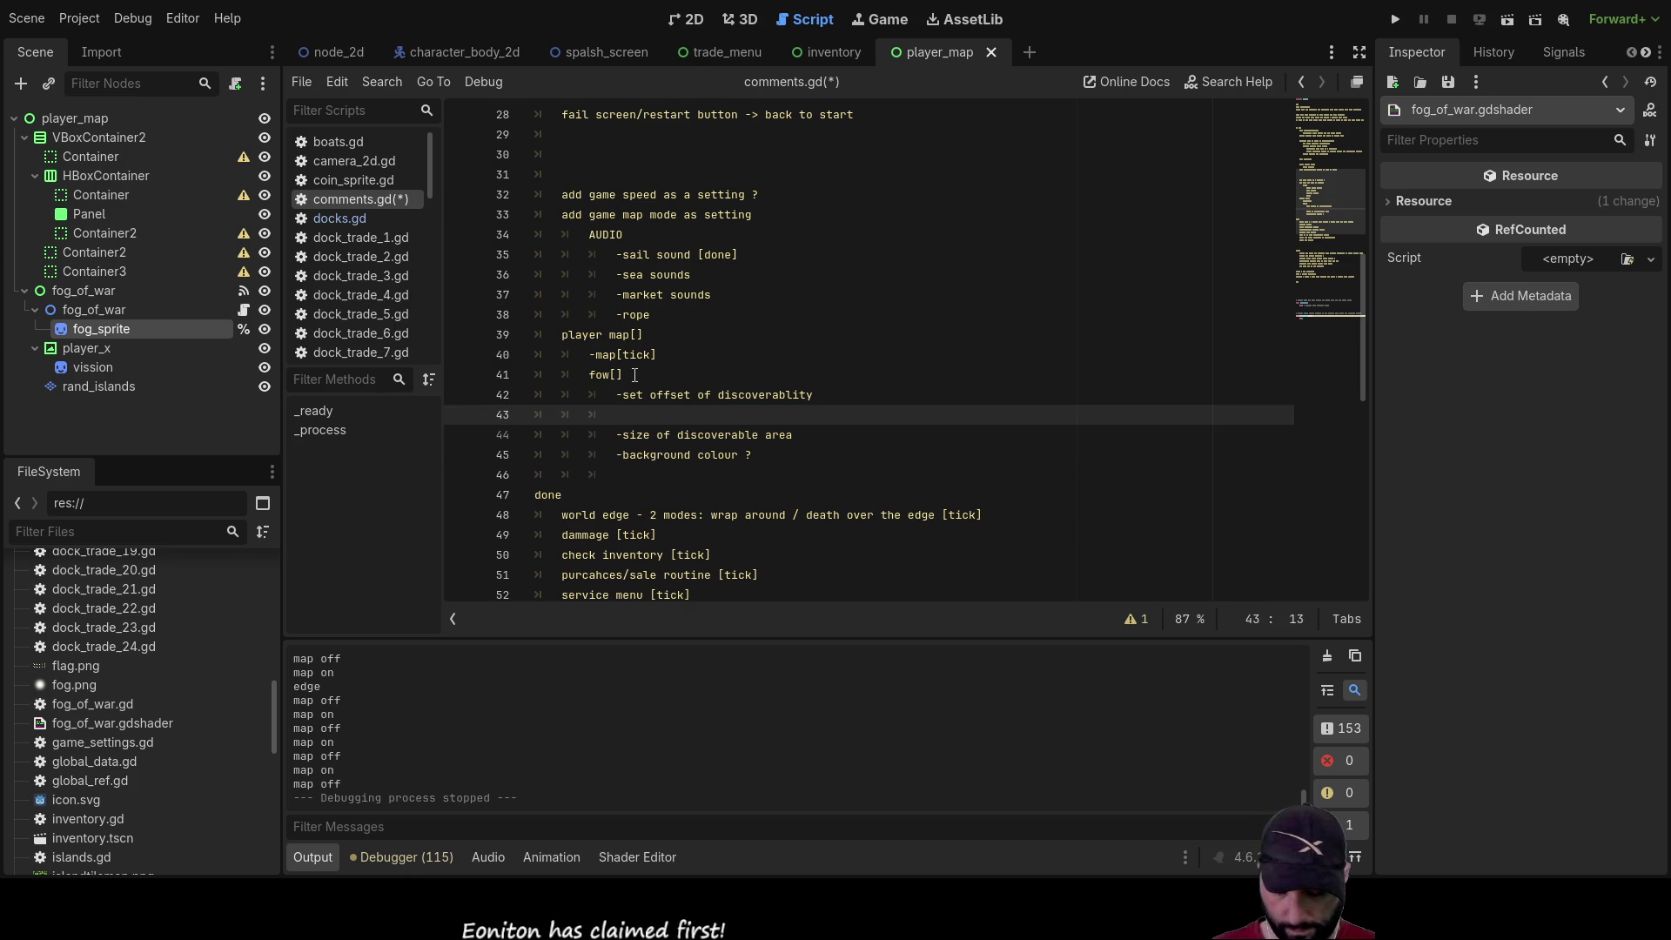
# Type a 'passive map reveal' note on the new line under fow[]
pyautogui.write('-passive')
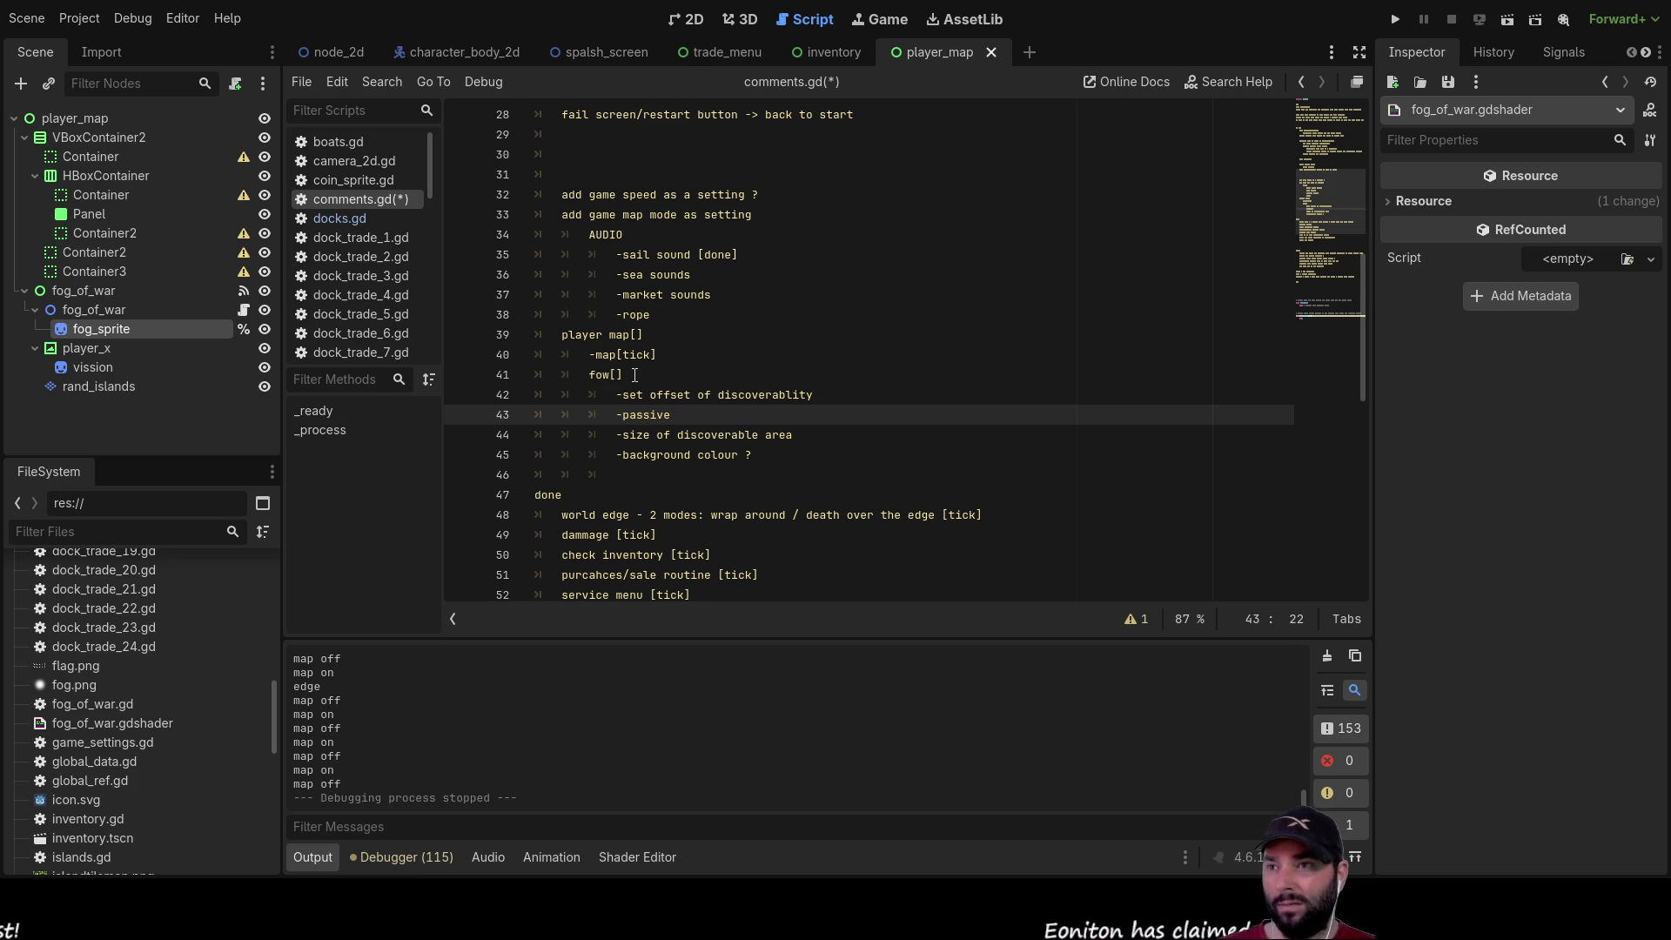
pyautogui.write('map reveal')
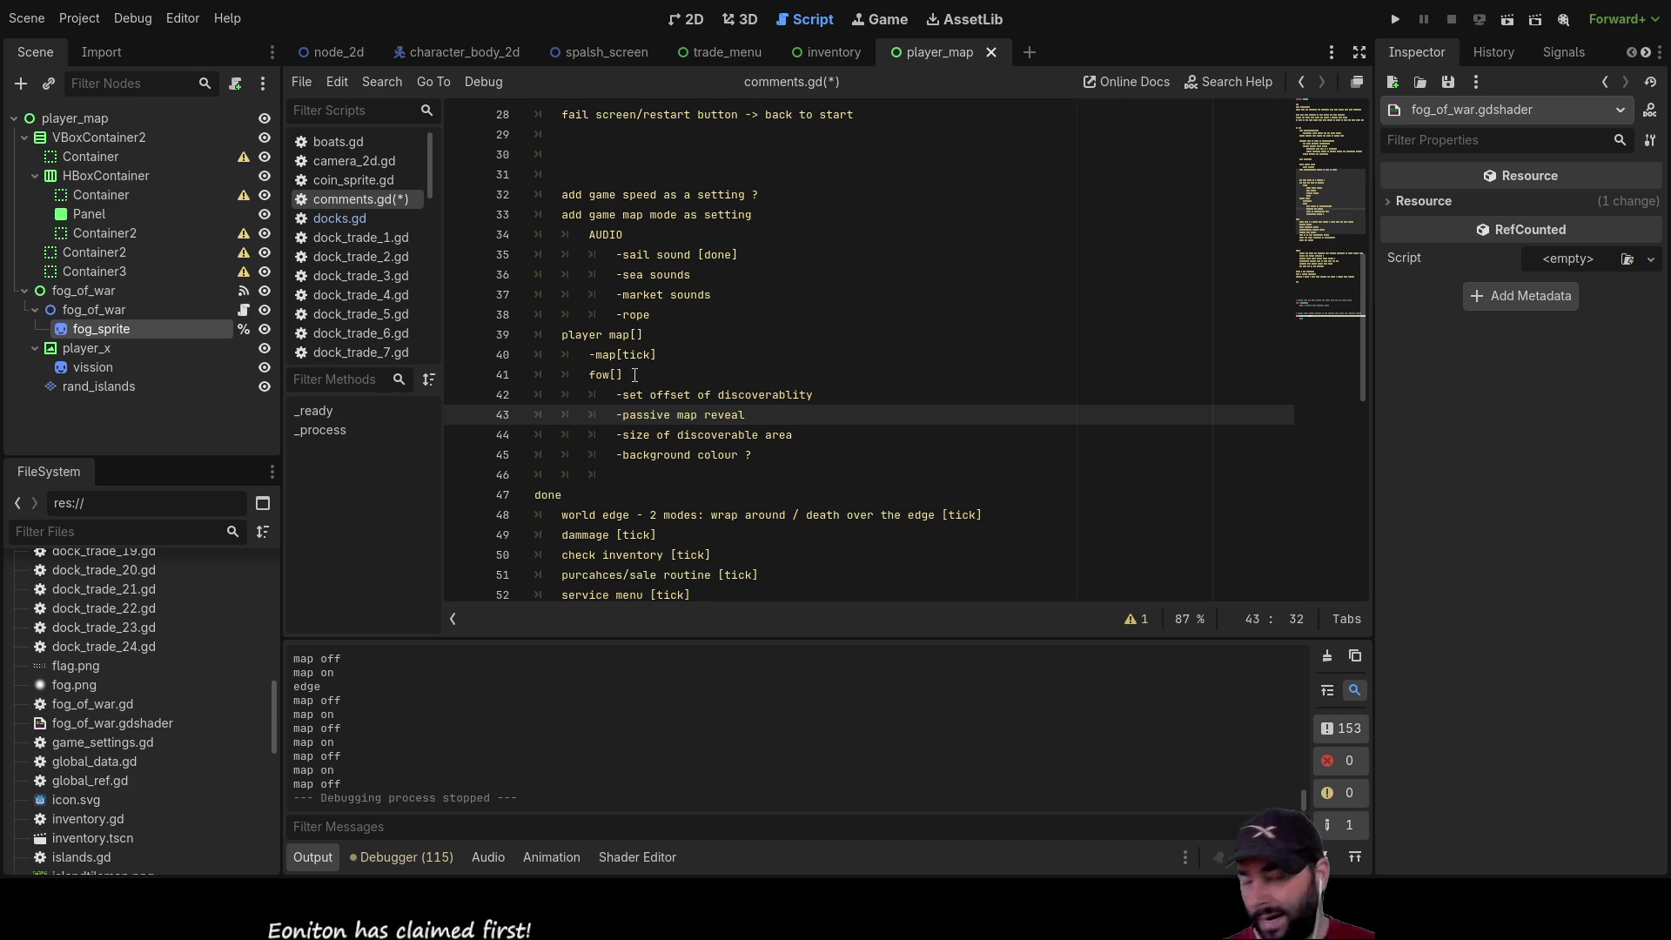
pyautogui.press('Down')
pyautogui.press('Up')
pyautogui.press('Up')
pyautogui.press('Down')
pyautogui.press('Up')
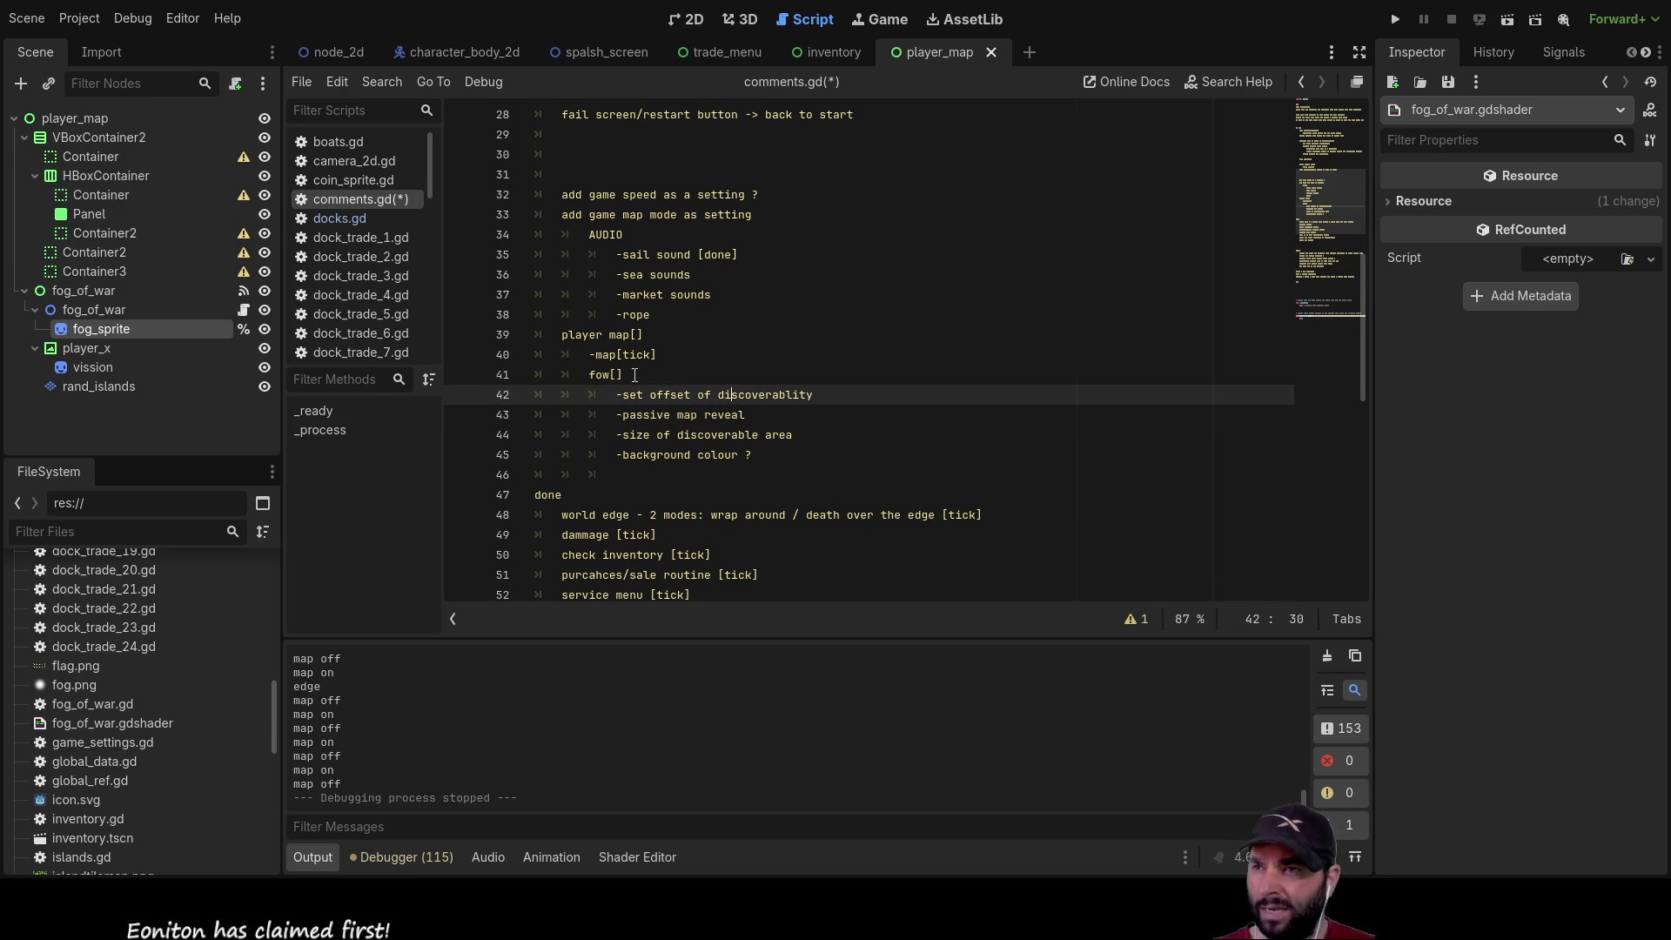
pyautogui.press('Down')
pyautogui.press('Down')
pyautogui.press('Left')
pyautogui.press('Left')
pyautogui.press('Left')
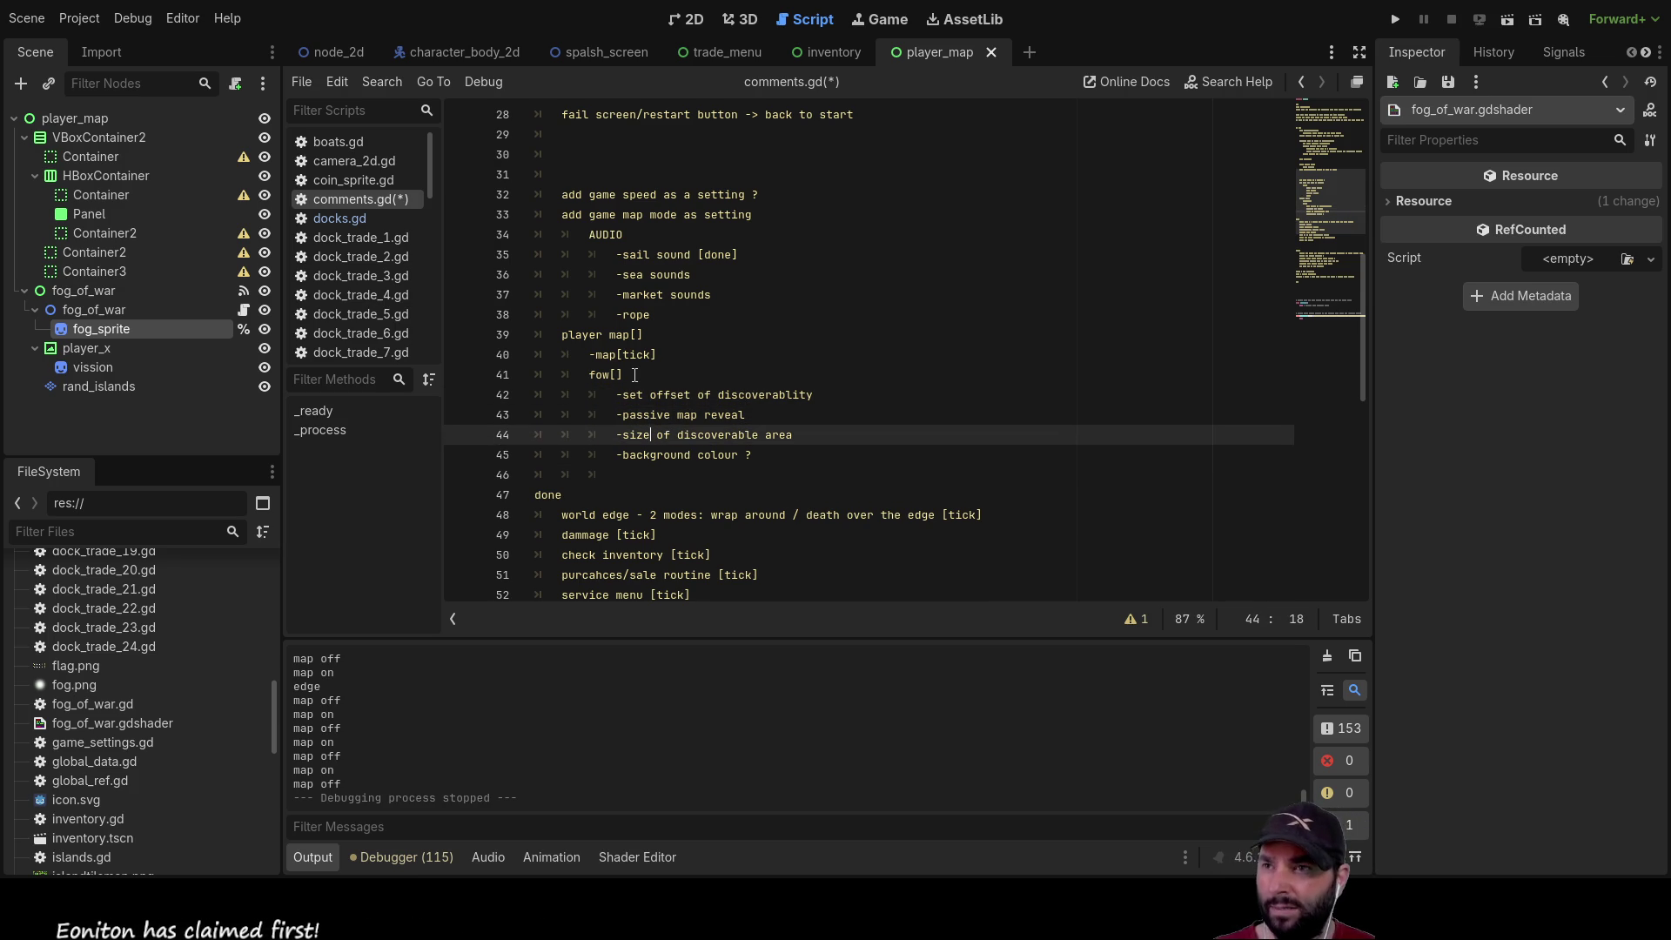
pyautogui.press('Up')
pyautogui.press('Up')
pyautogui.press('Down')
pyautogui.press('Right')
pyautogui.press('Right')
pyautogui.press('End')
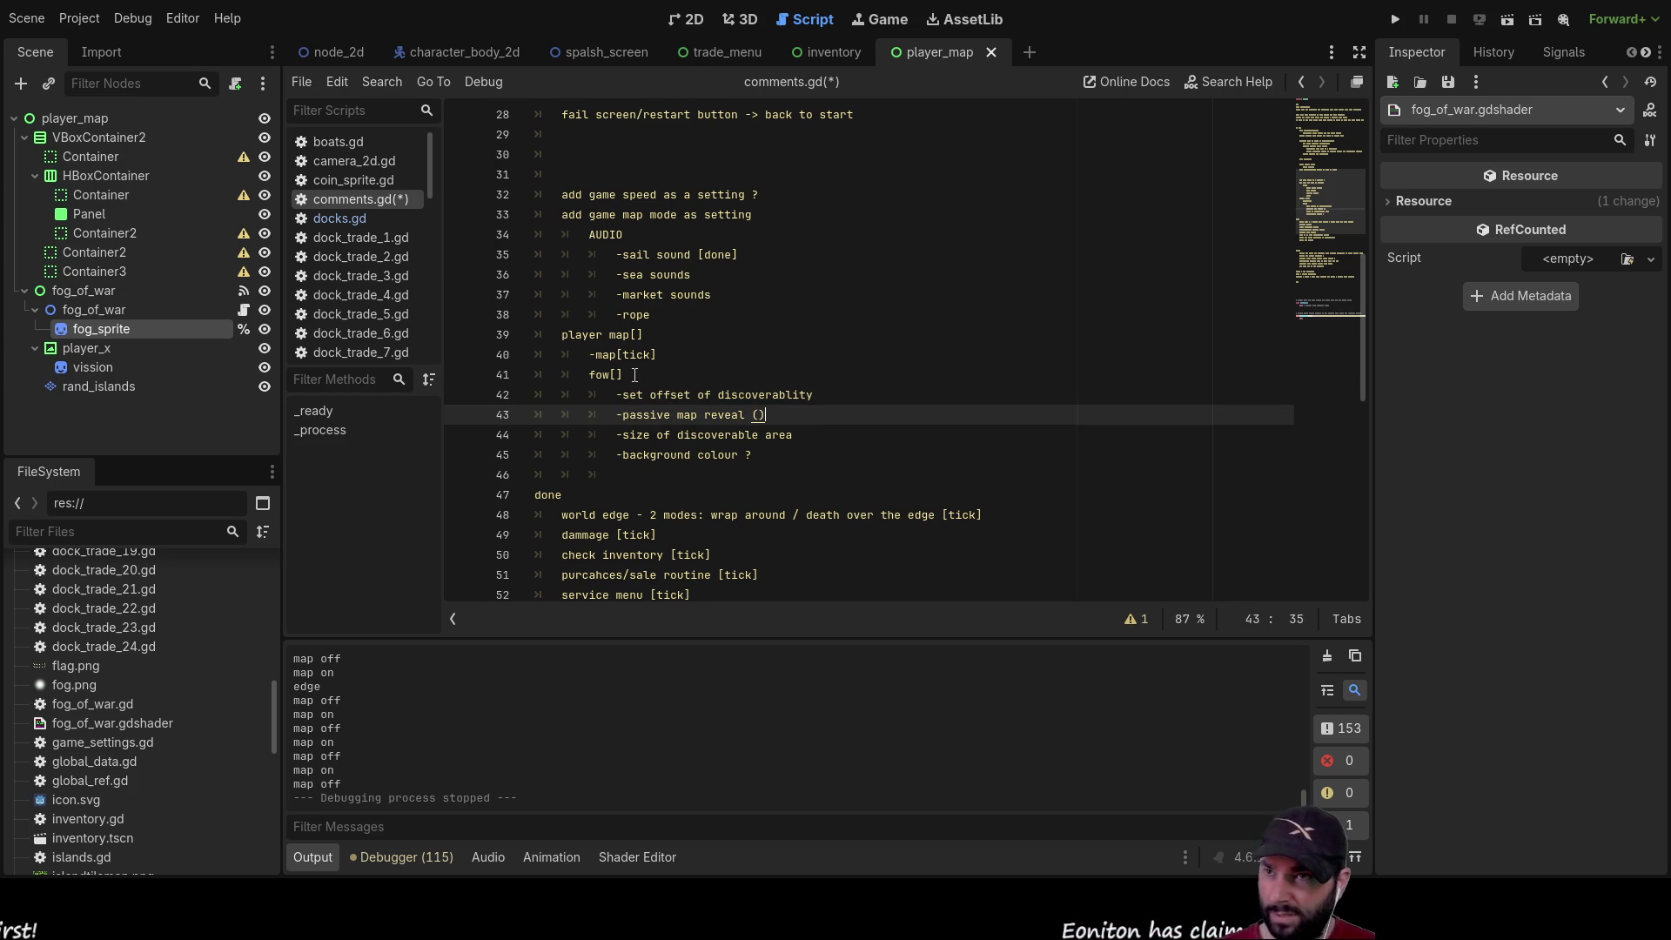
# Append '(tied to map x re-tie to charcter)' to the passive map reveal note
pyautogui.write('(tied to ')
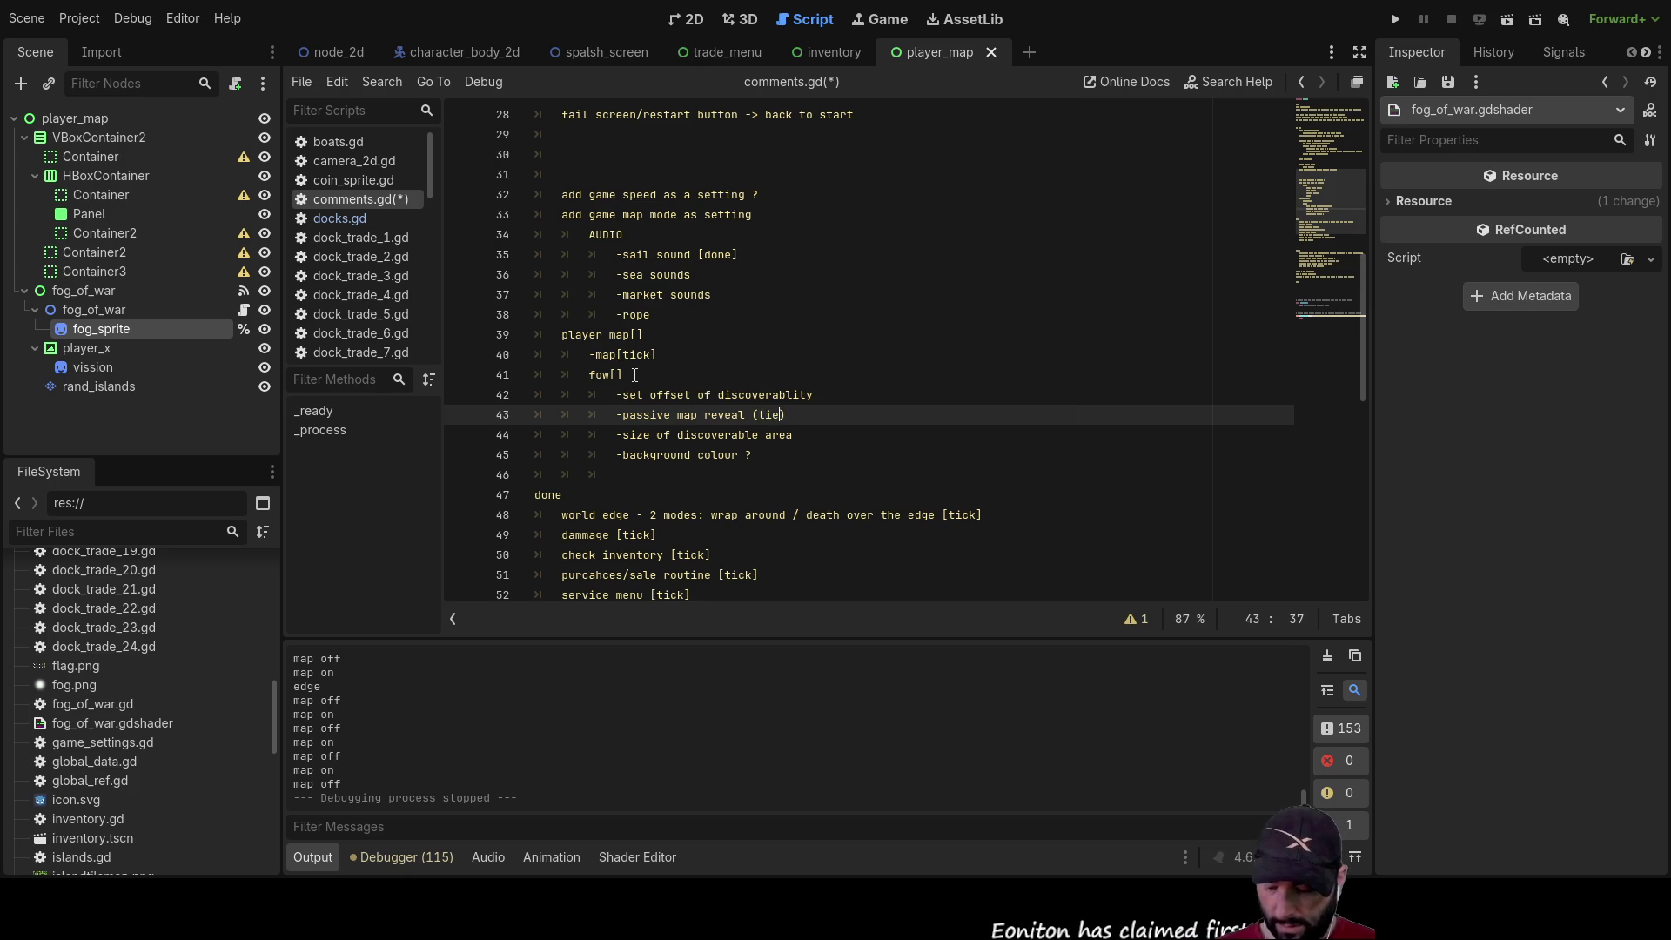
pyautogui.write('map x')
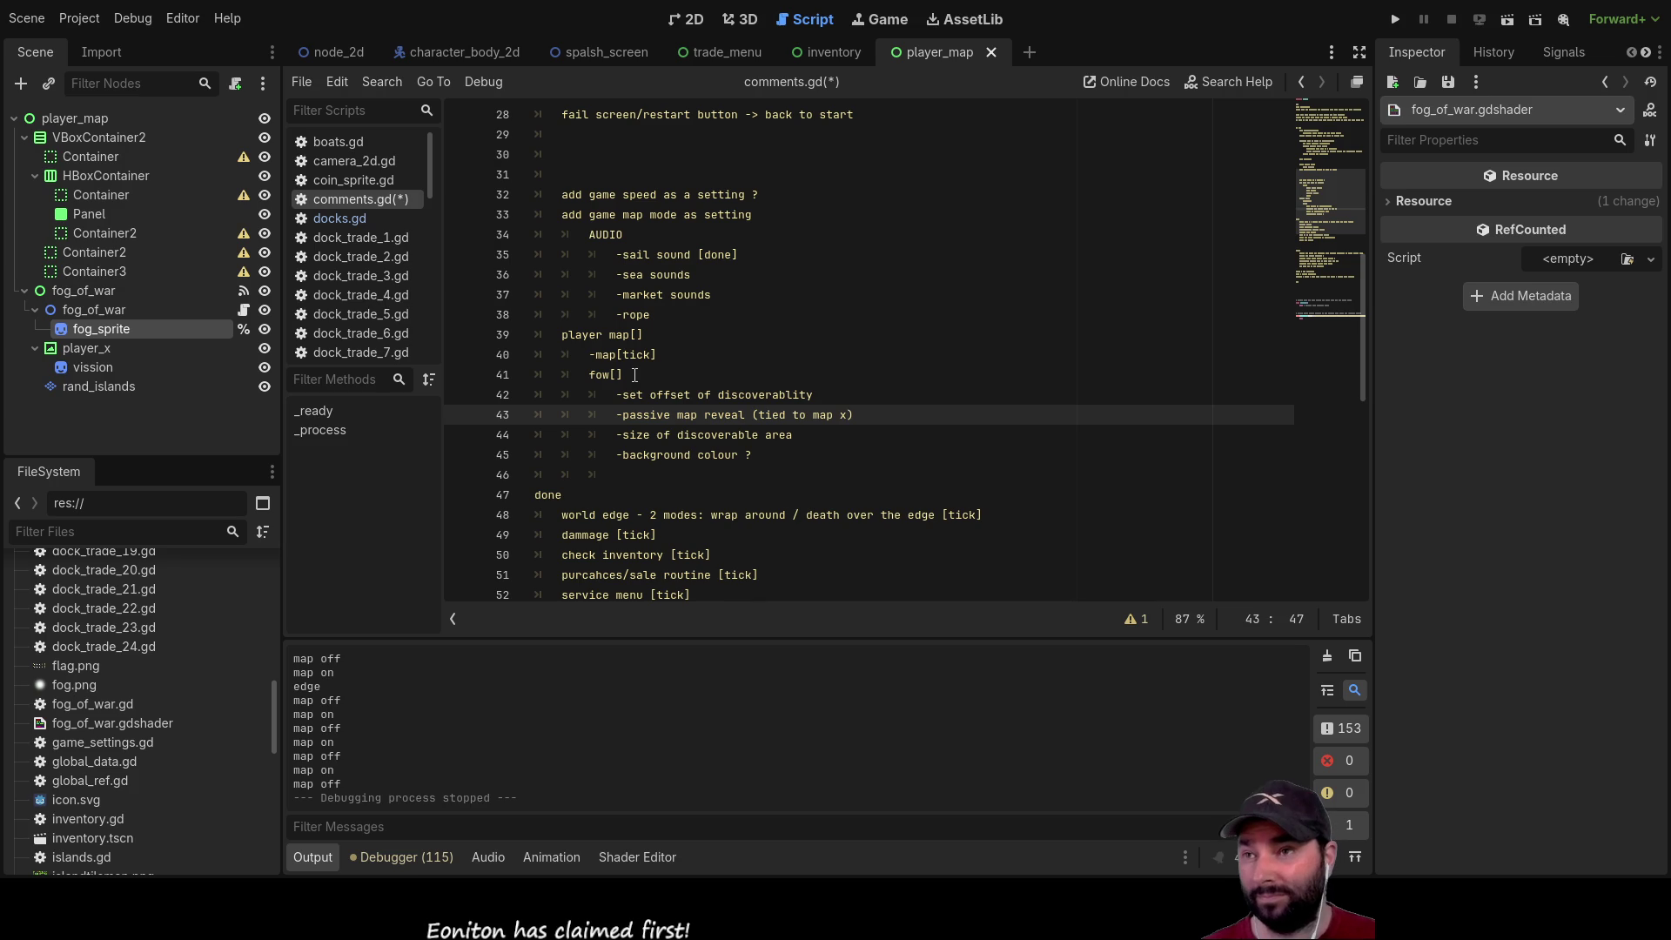
pyautogui.hotkey('ctrl', 'Left')
pyautogui.hotkey('ctrl', 'Left')
pyautogui.hotkey('ctrl', 'Left')
pyautogui.hotkey('ctrl', 'Right')
pyautogui.hotkey('ctrl', 'Right')
pyautogui.hotkey('ctrl', 'Right')
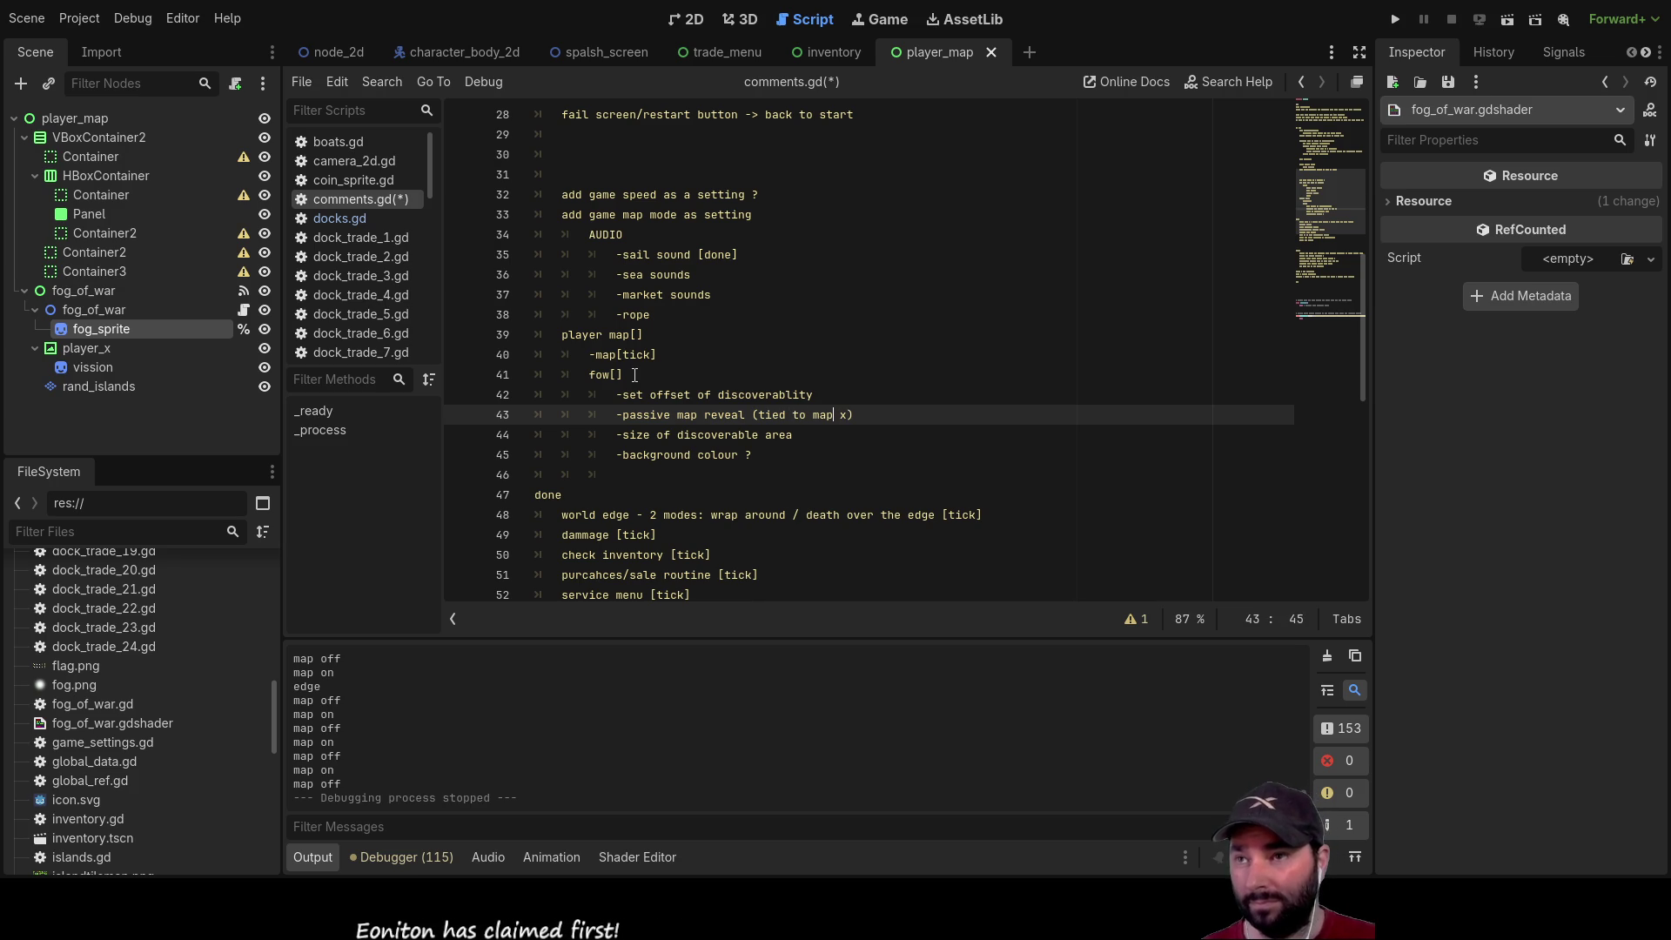
pyautogui.write('re')
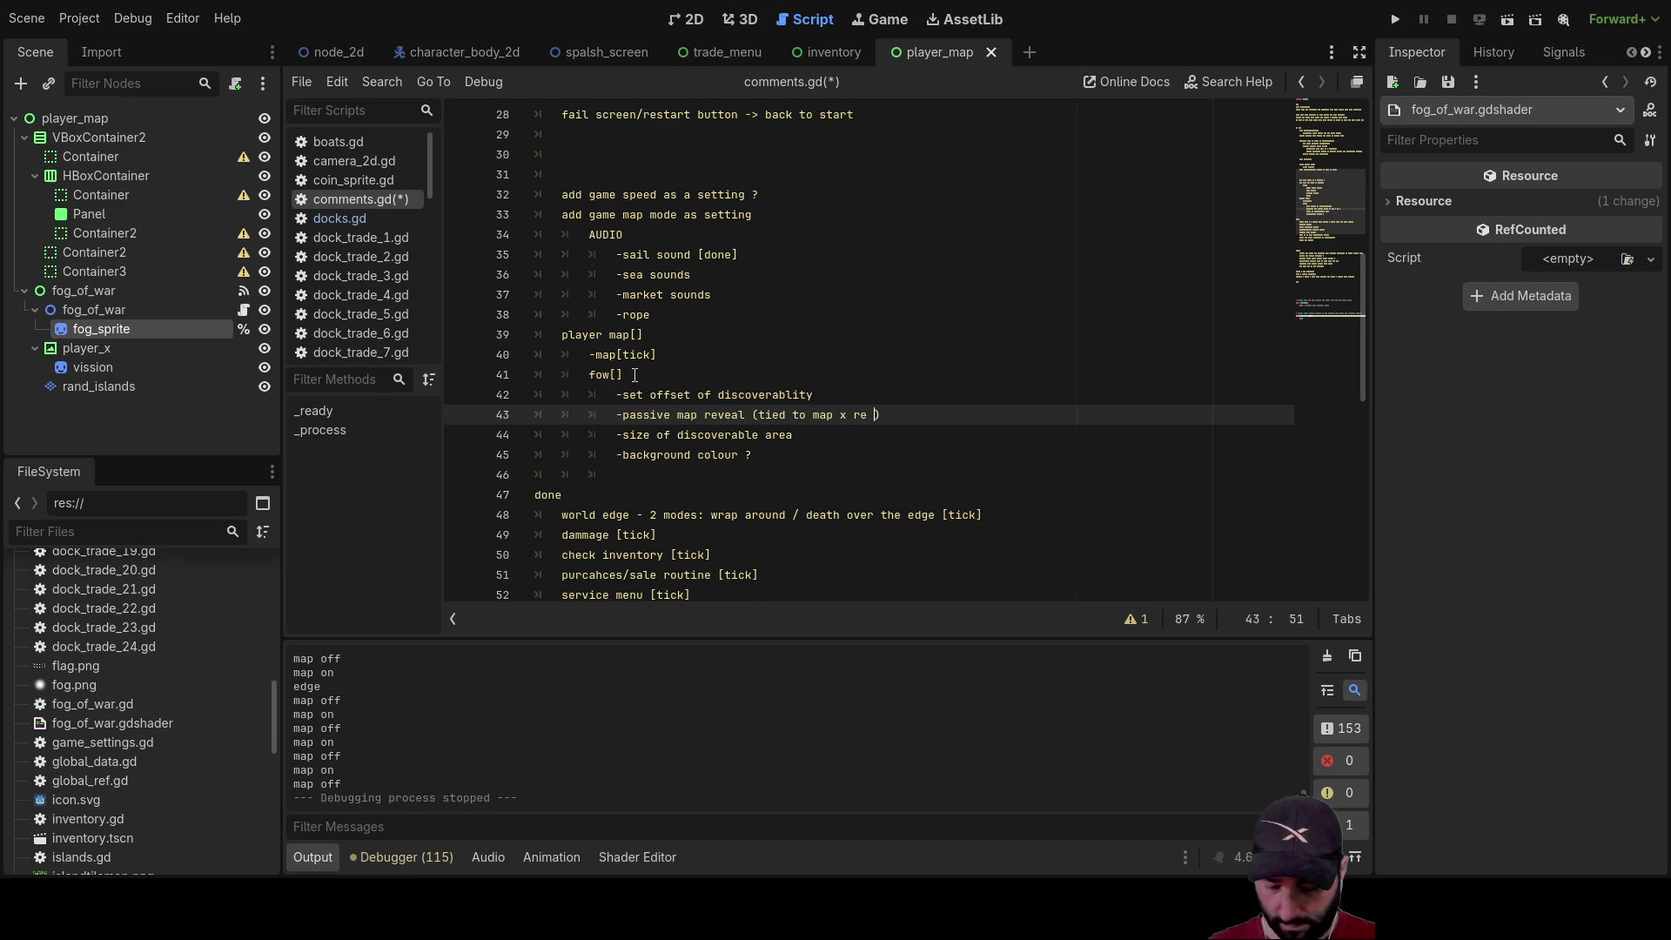
pyautogui.write(' -tie to ')
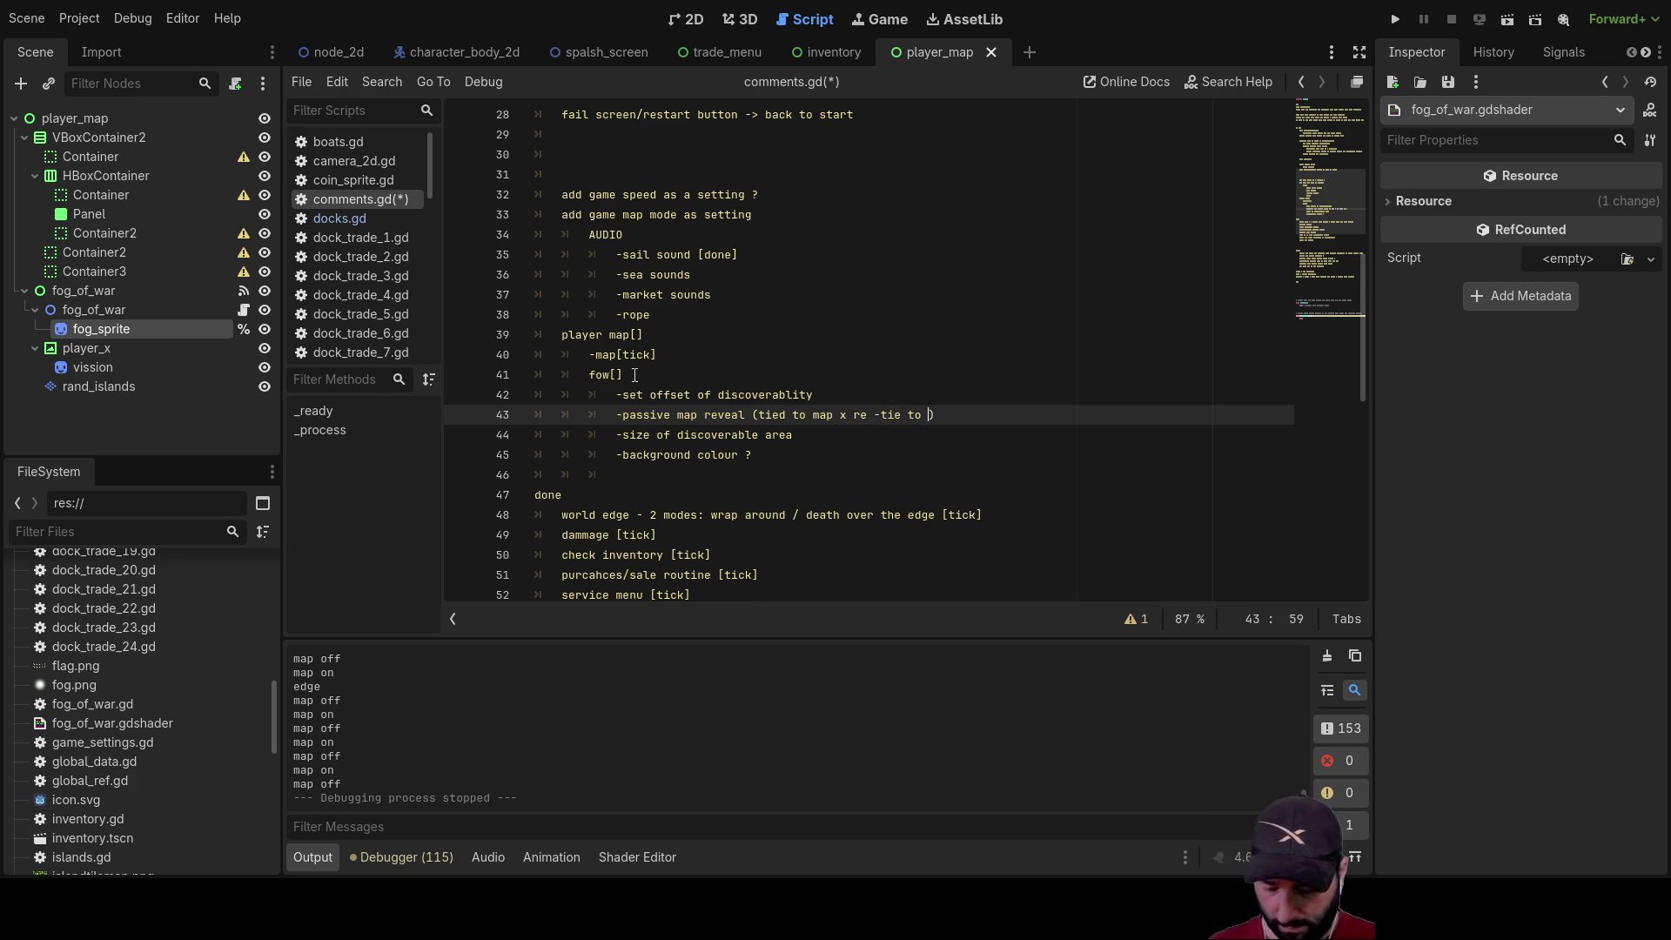
pyautogui.write('charcter')
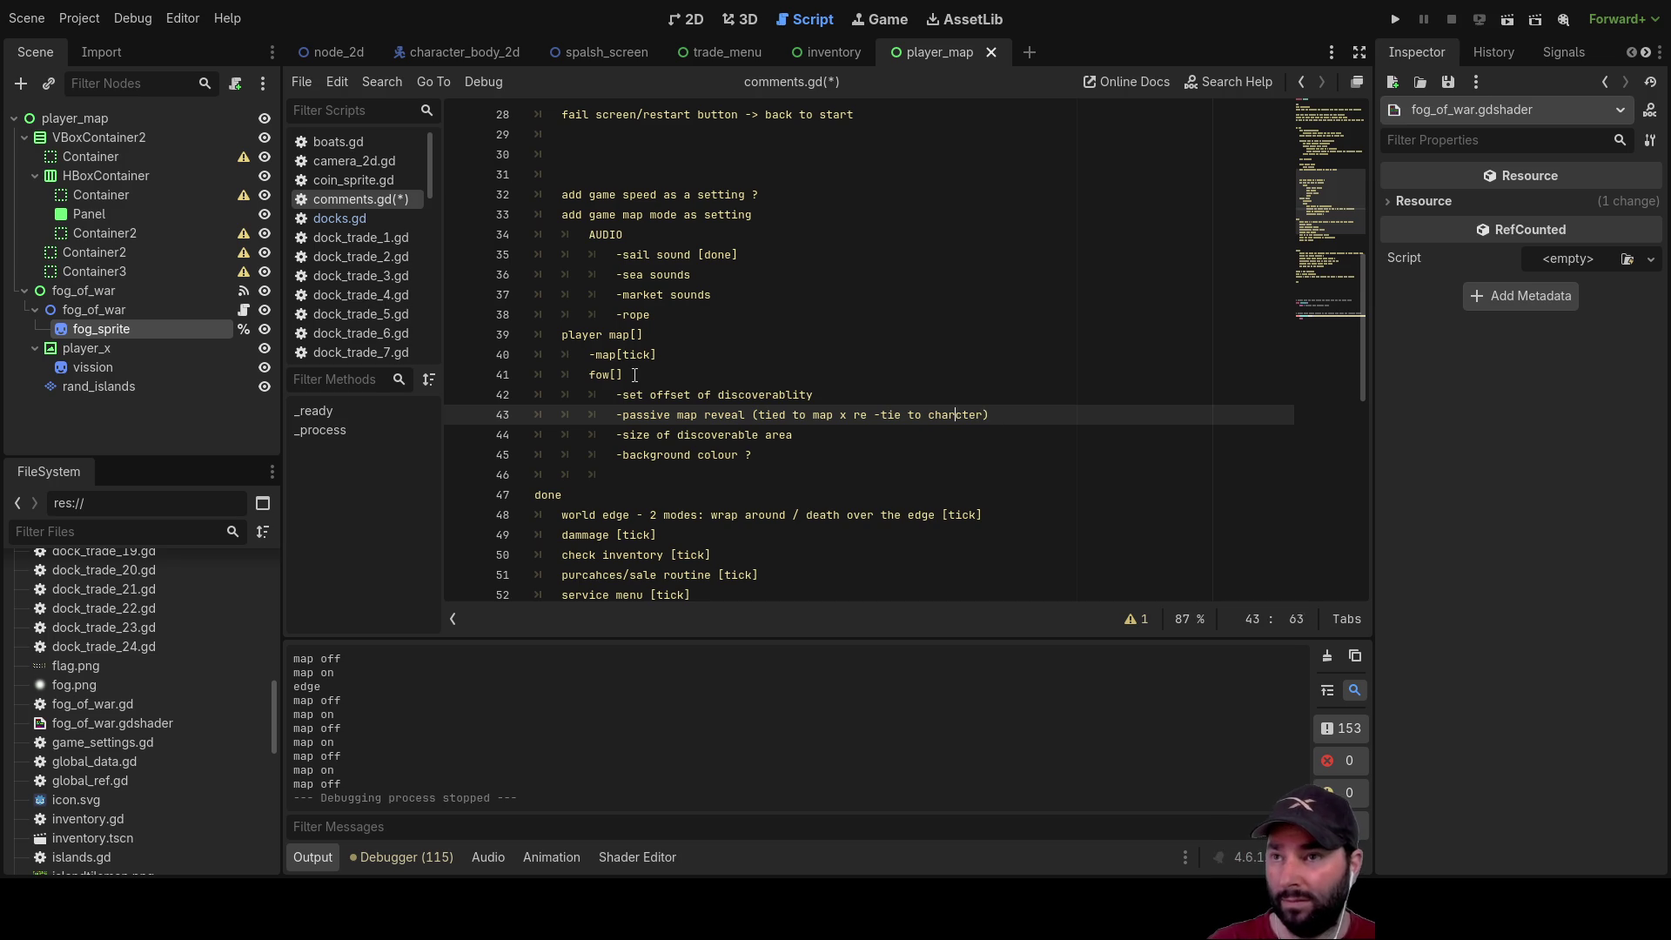
pyautogui.press('Left')
pyautogui.press('Left')
pyautogui.press('BackSpace')
pyautogui.press('Up')
pyautogui.press('Up')
pyautogui.press('Up')
pyautogui.press('Down')
pyautogui.press('Down')
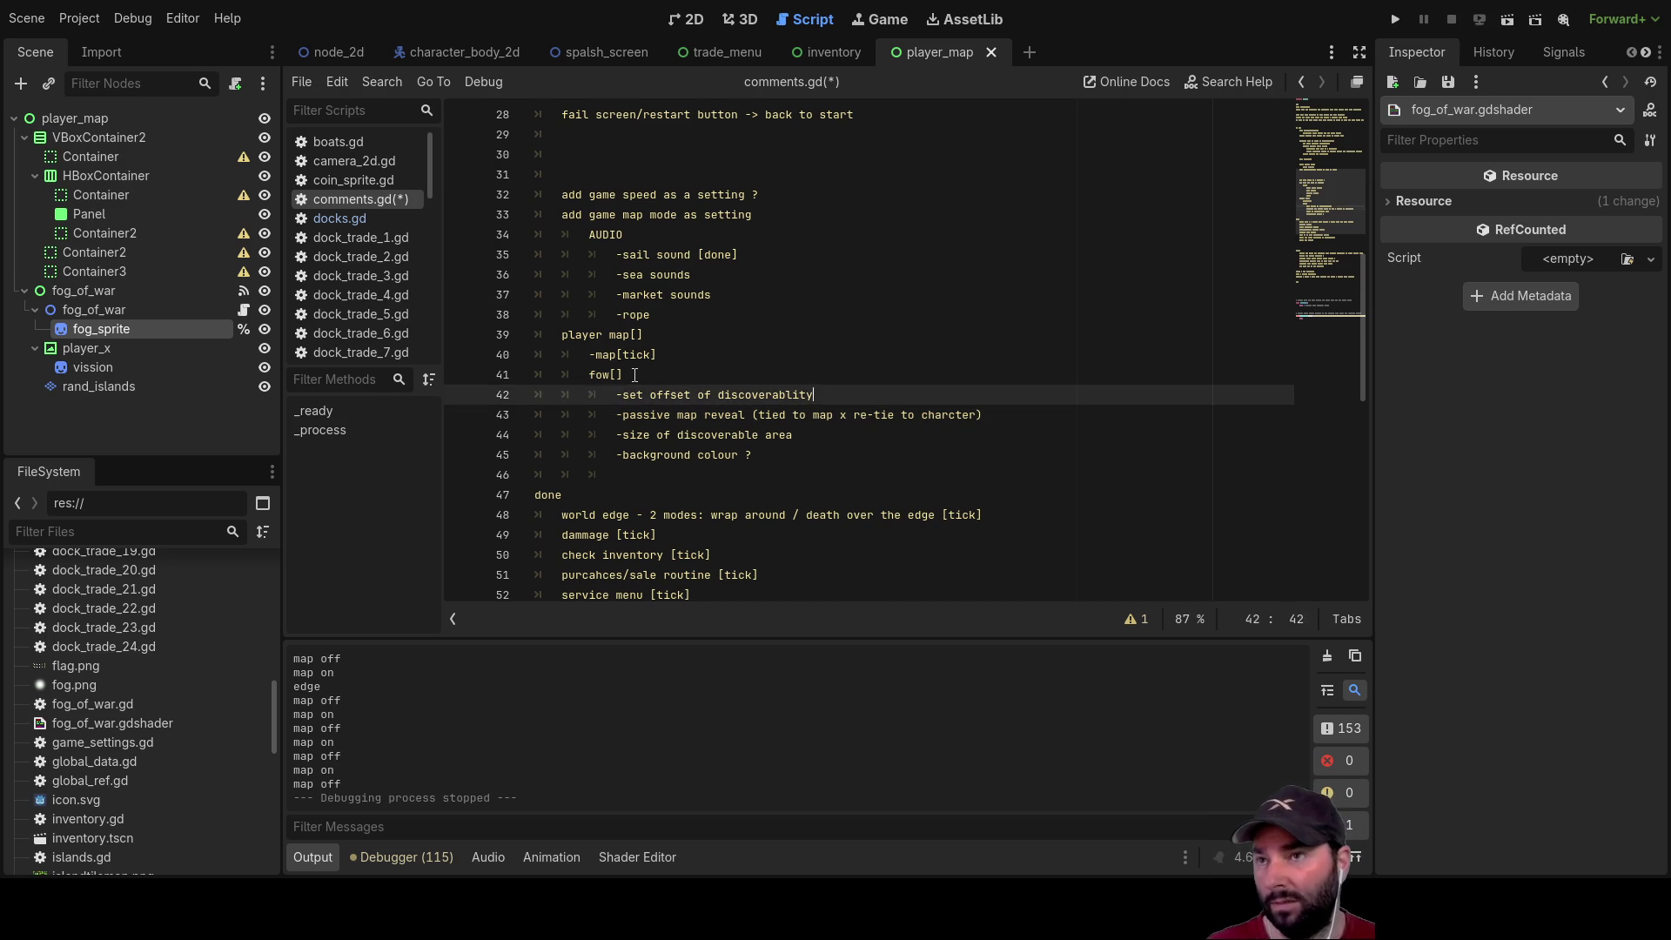
pyautogui.press('Down')
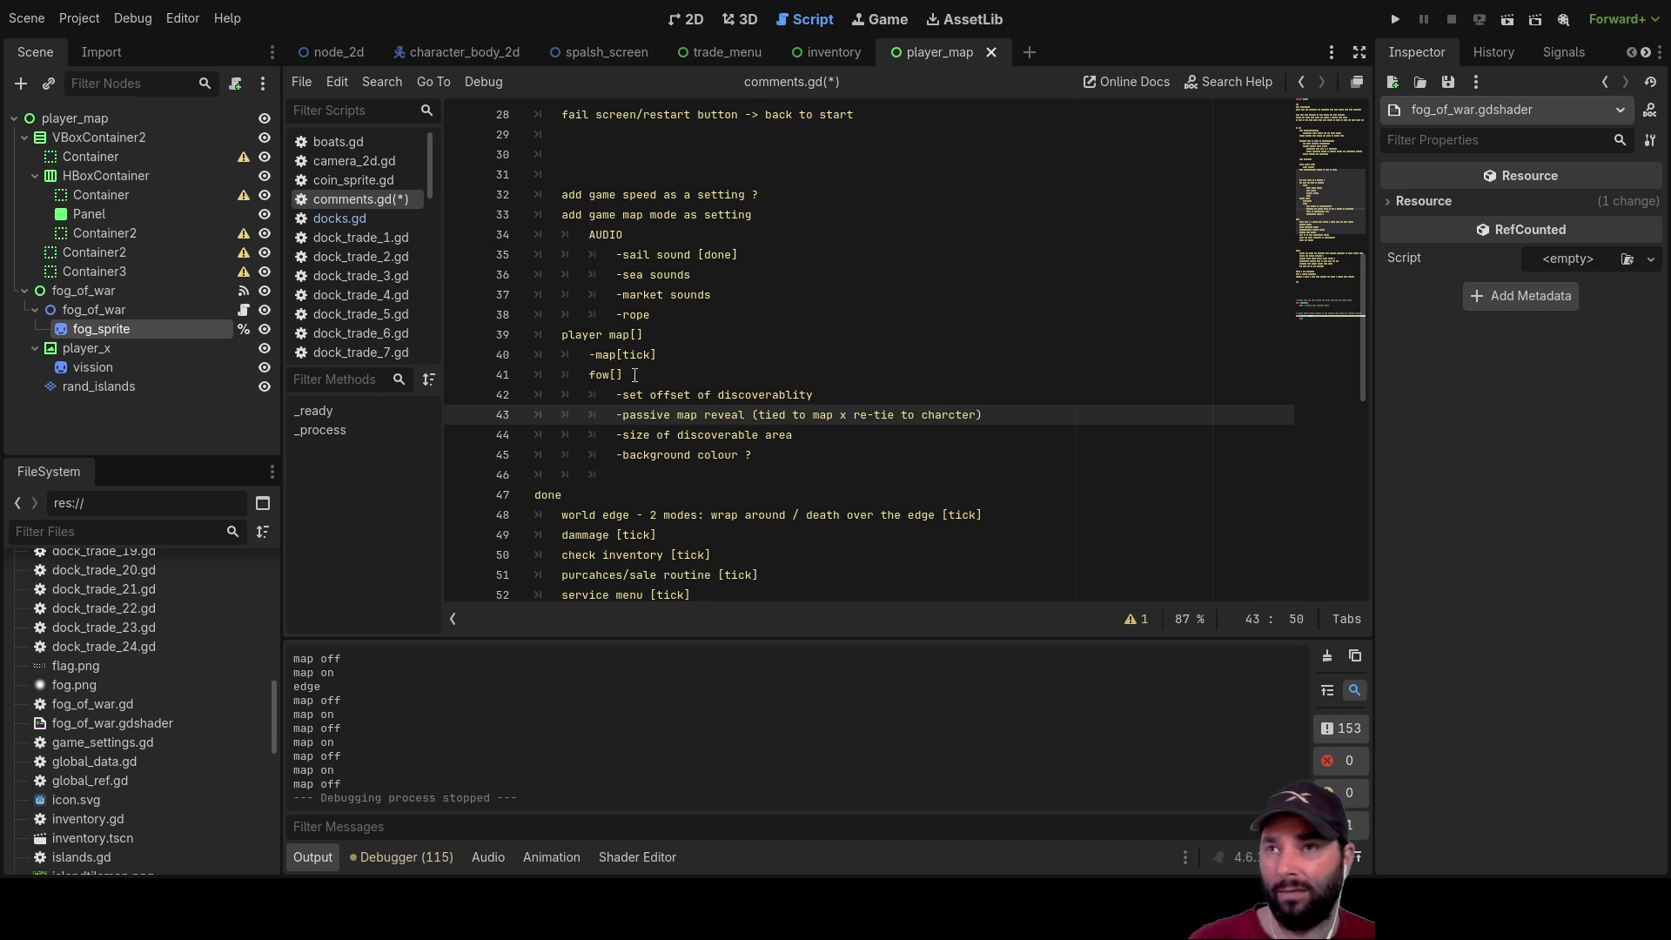
pyautogui.scroll(5, 740, 331)
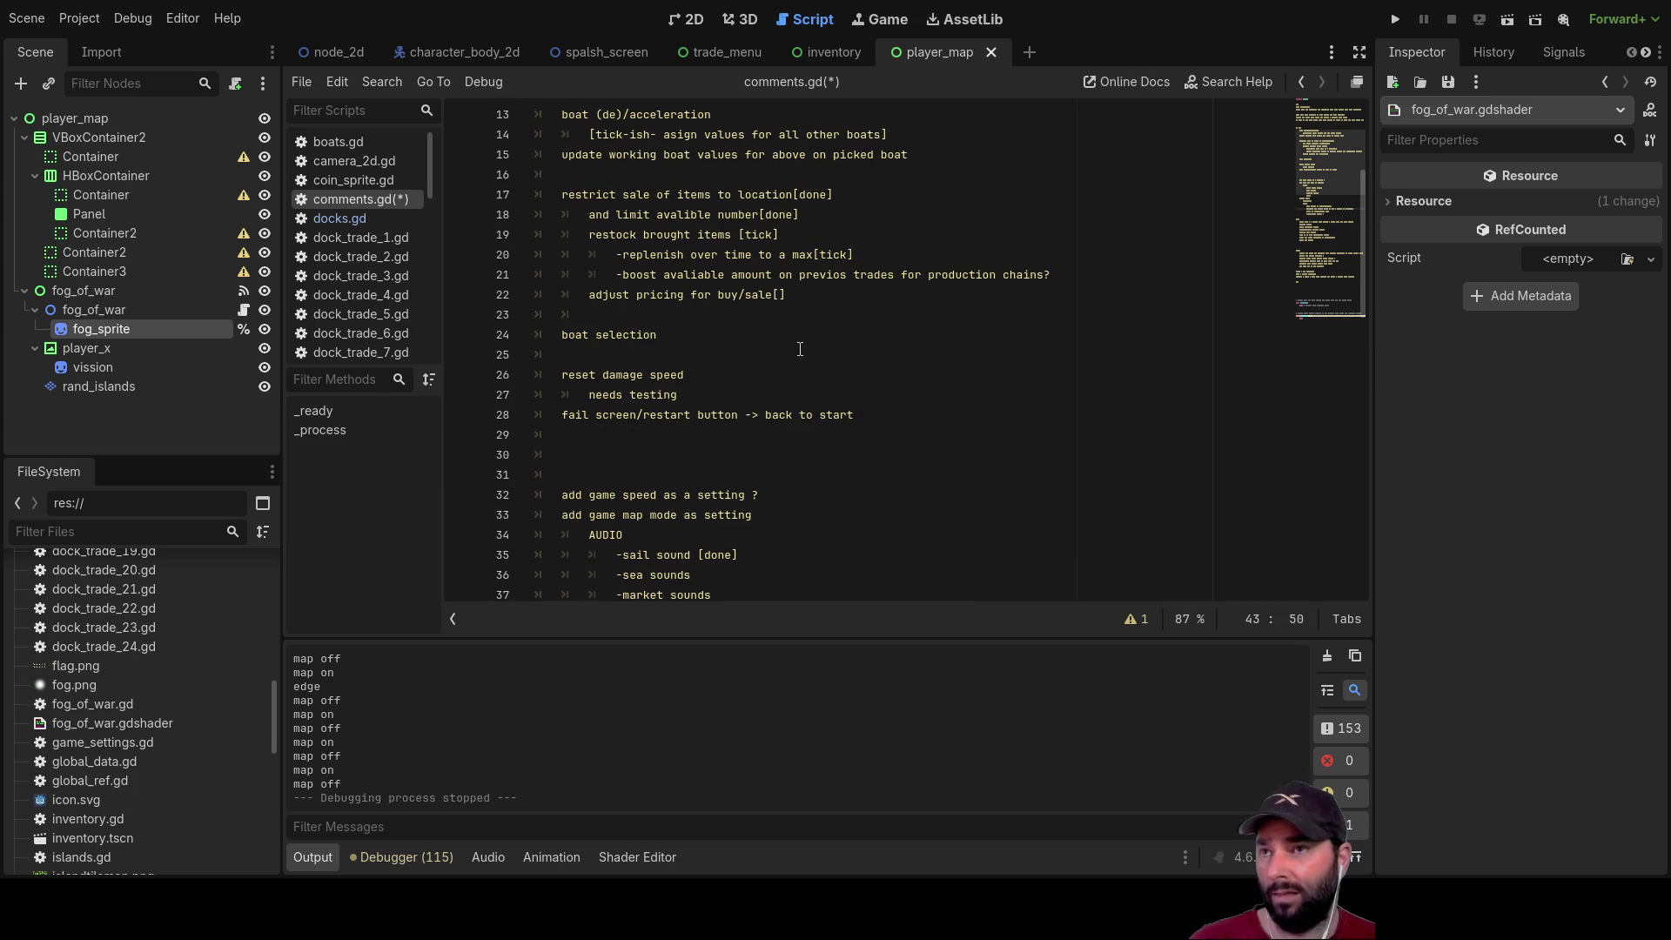
pyautogui.scroll(4, 808, 357)
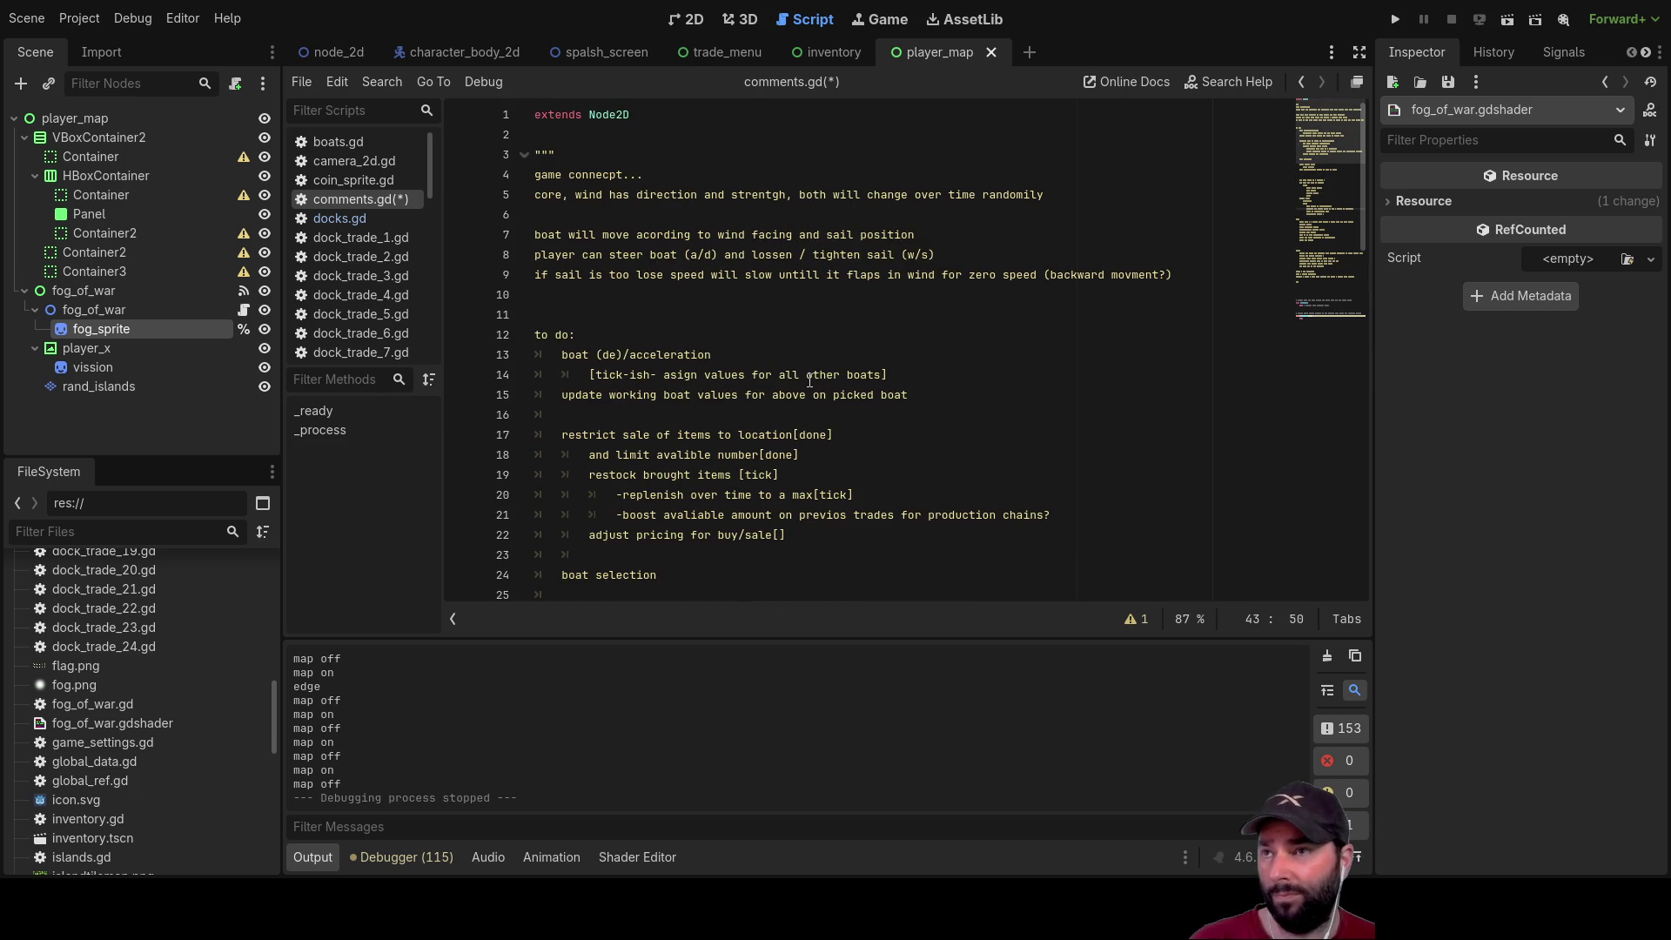
pyautogui.scroll(-7, 811, 381)
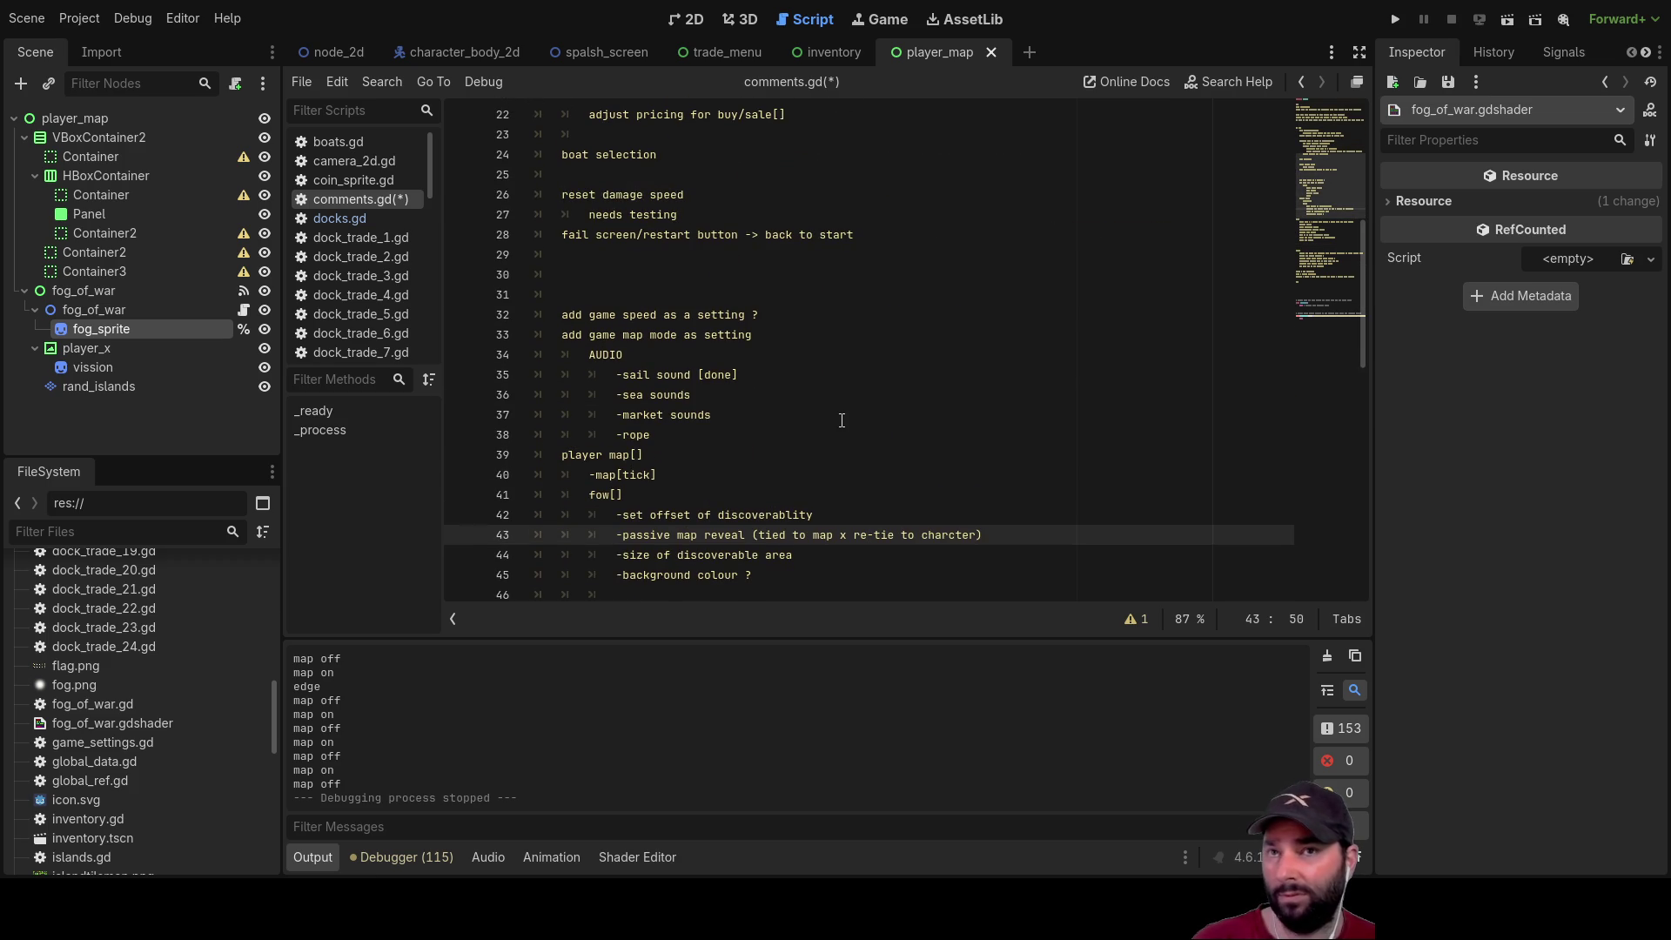
pyautogui.scroll(5, 841, 420)
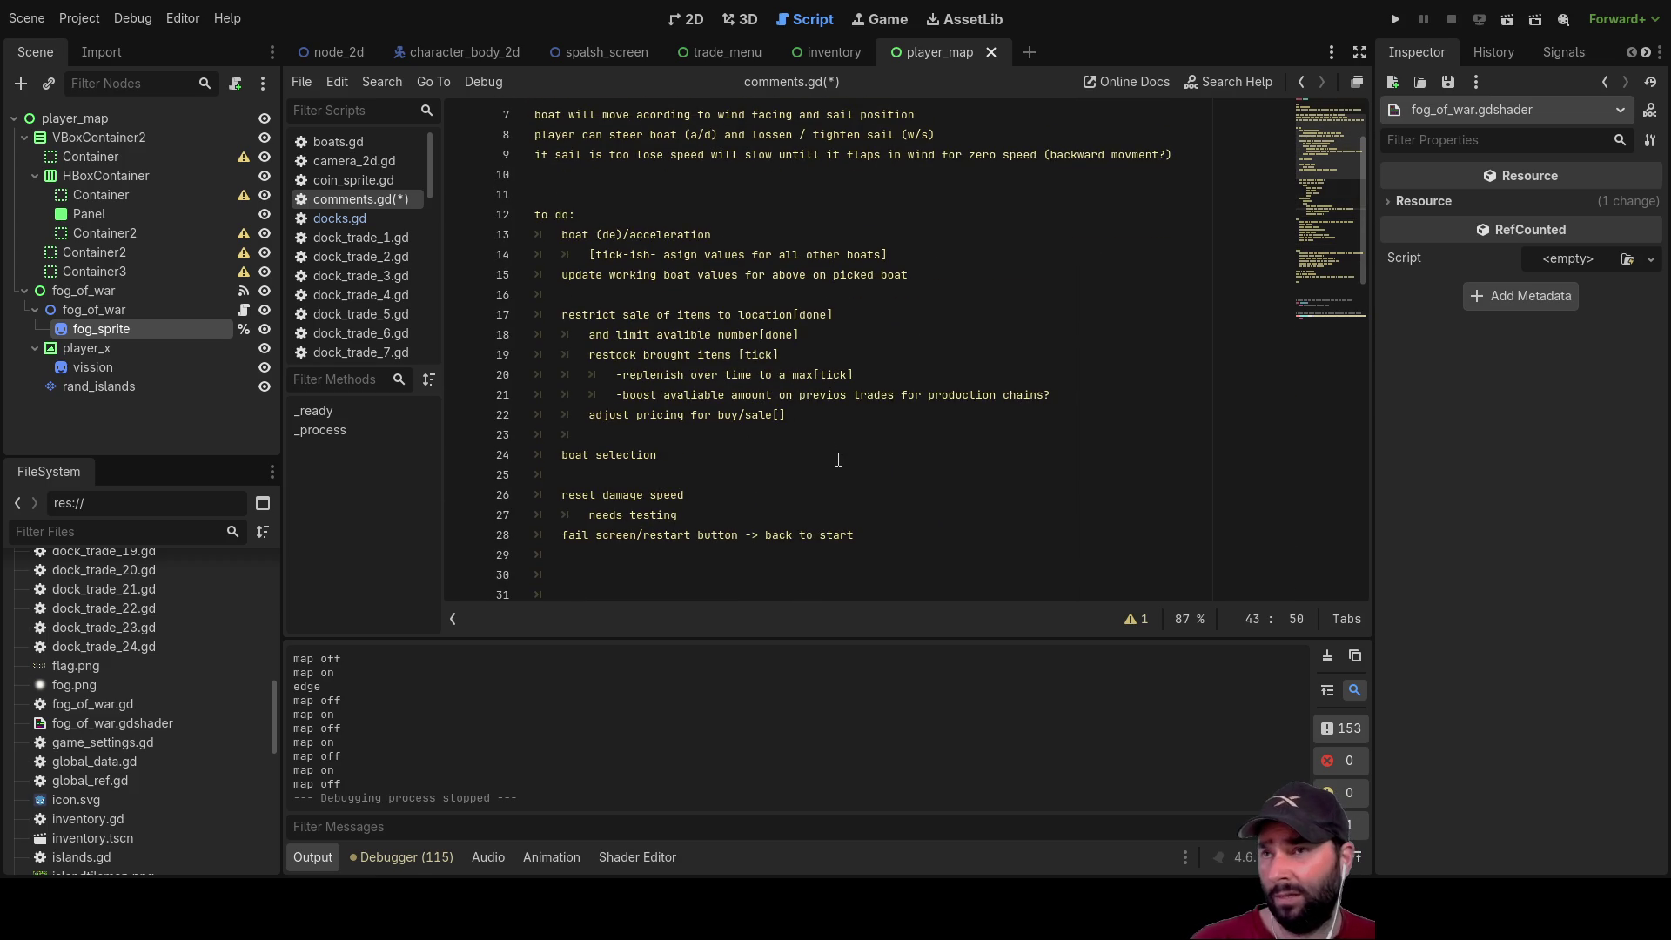
pyautogui.scroll(2, 838, 460)
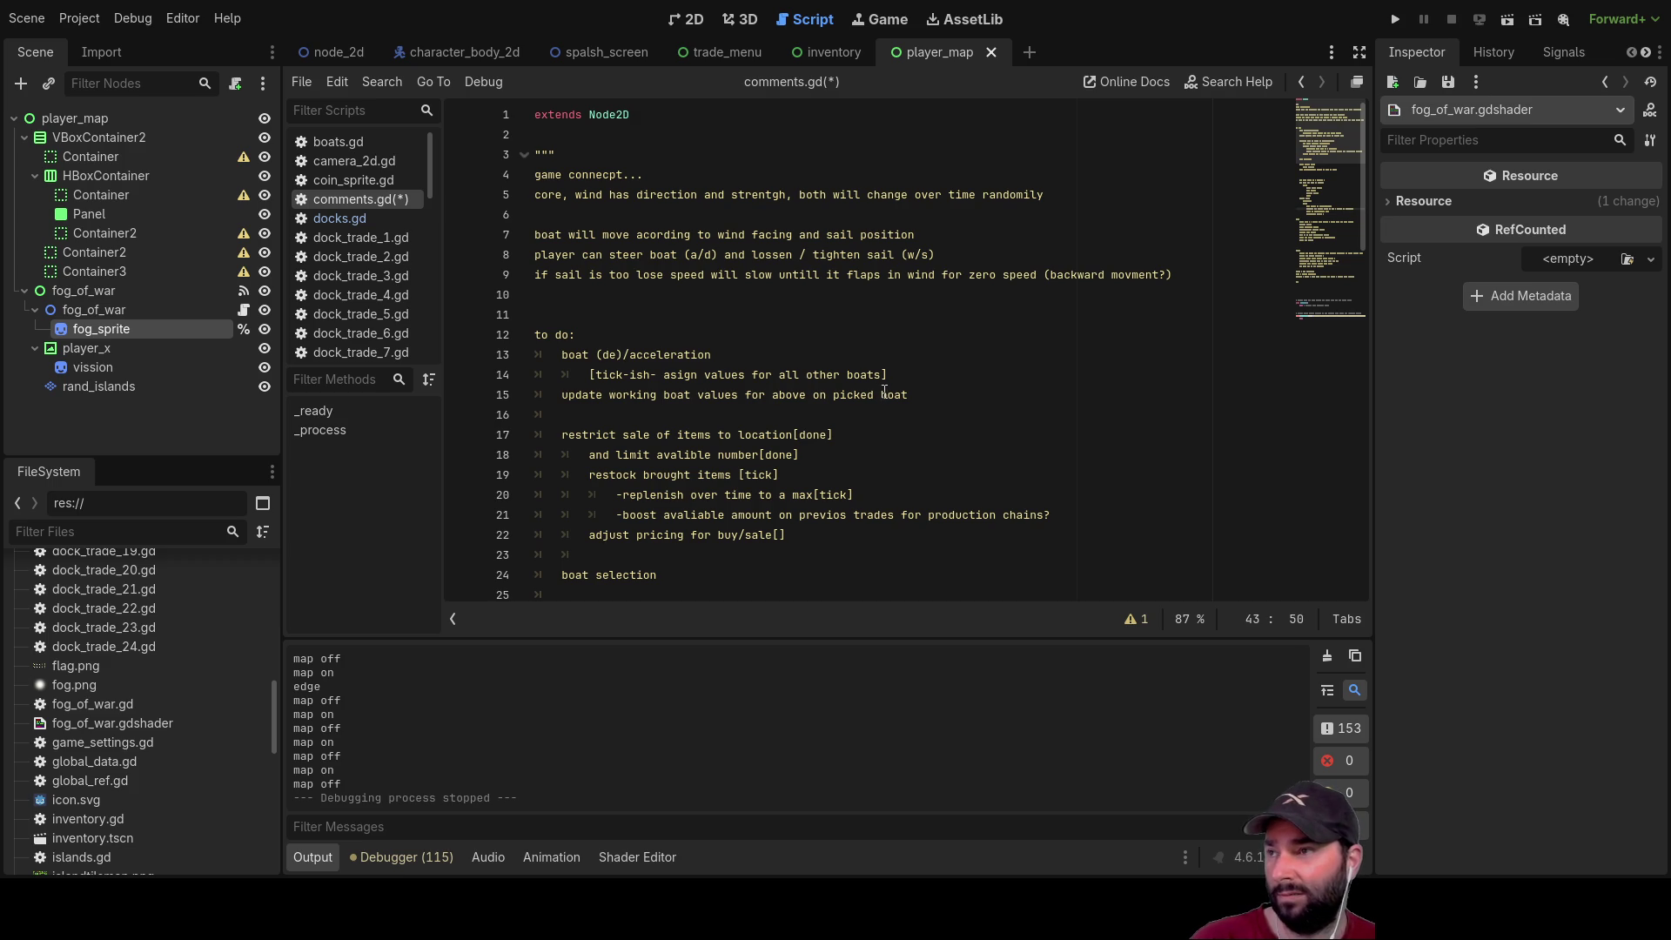
pyautogui.scroll(-4, 899, 411)
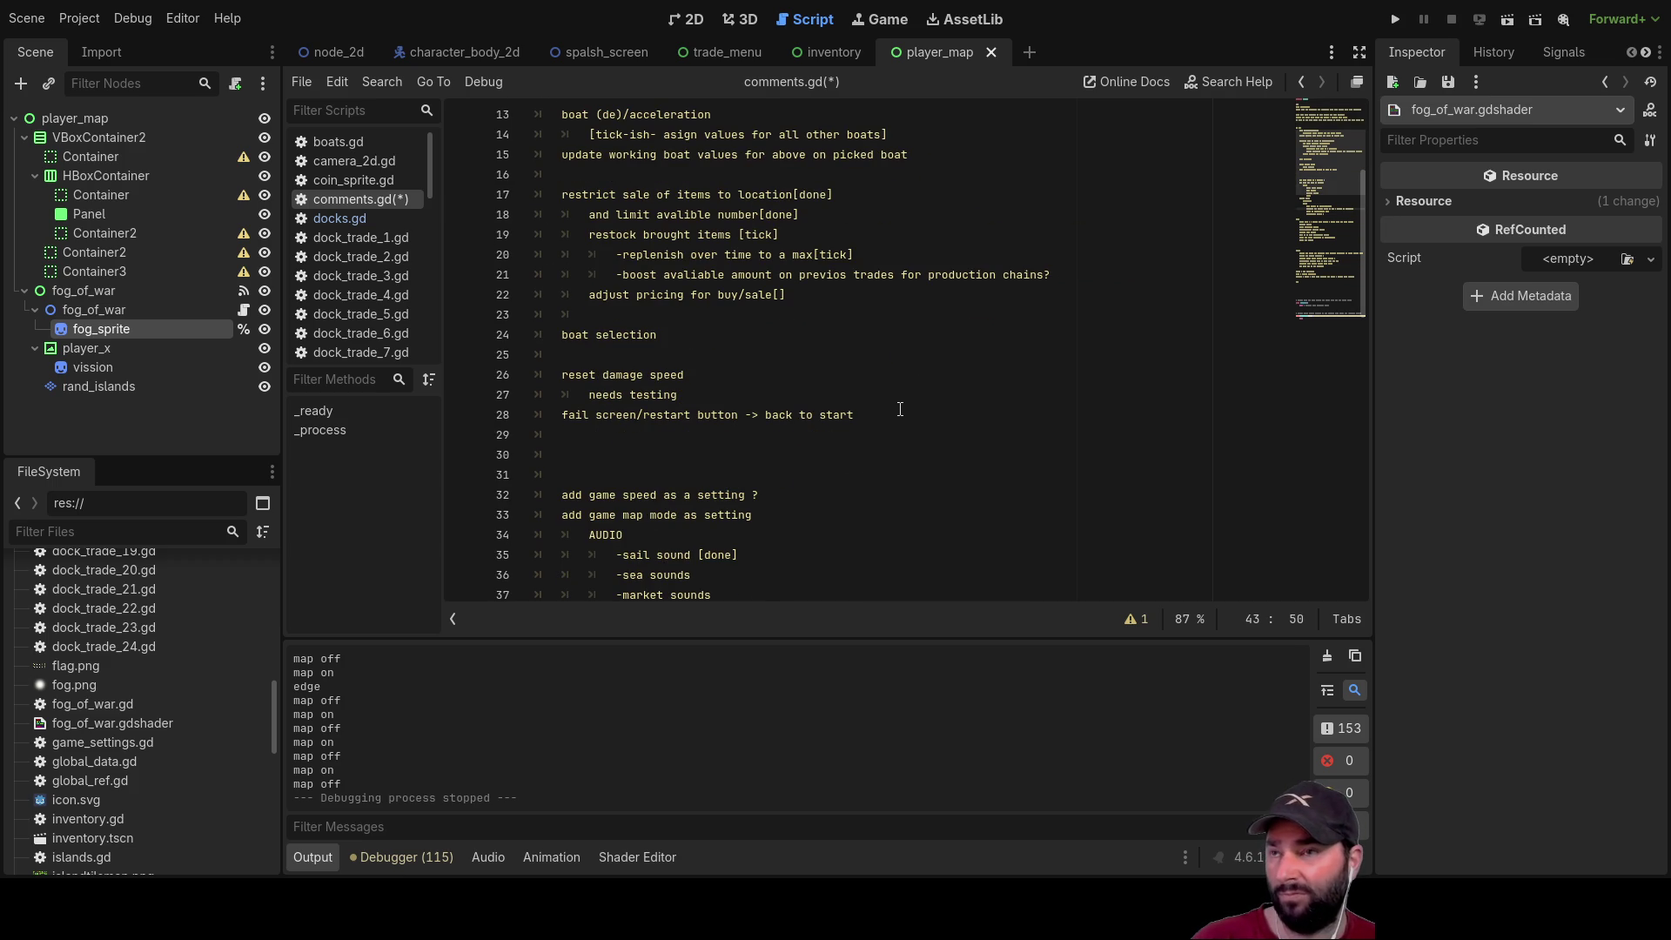
pyautogui.scroll(3, 899, 411)
pyautogui.scroll(1, 875, 411)
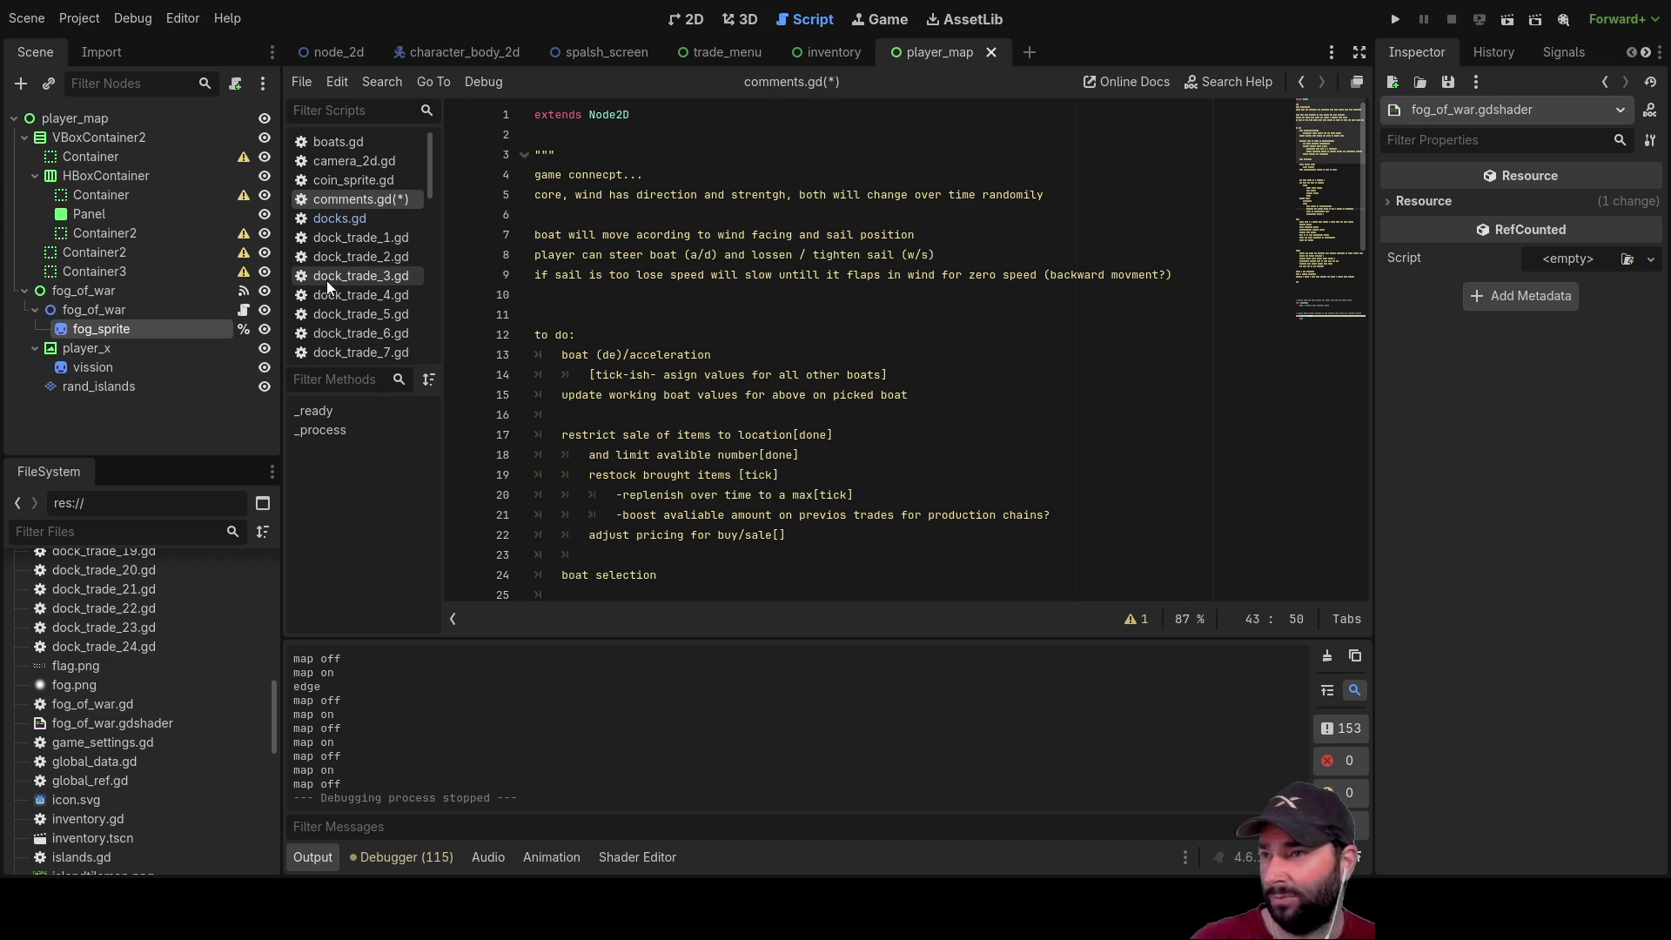
pyautogui.scroll(-1, 431, 184)
pyautogui.scroll(-3, 431, 185)
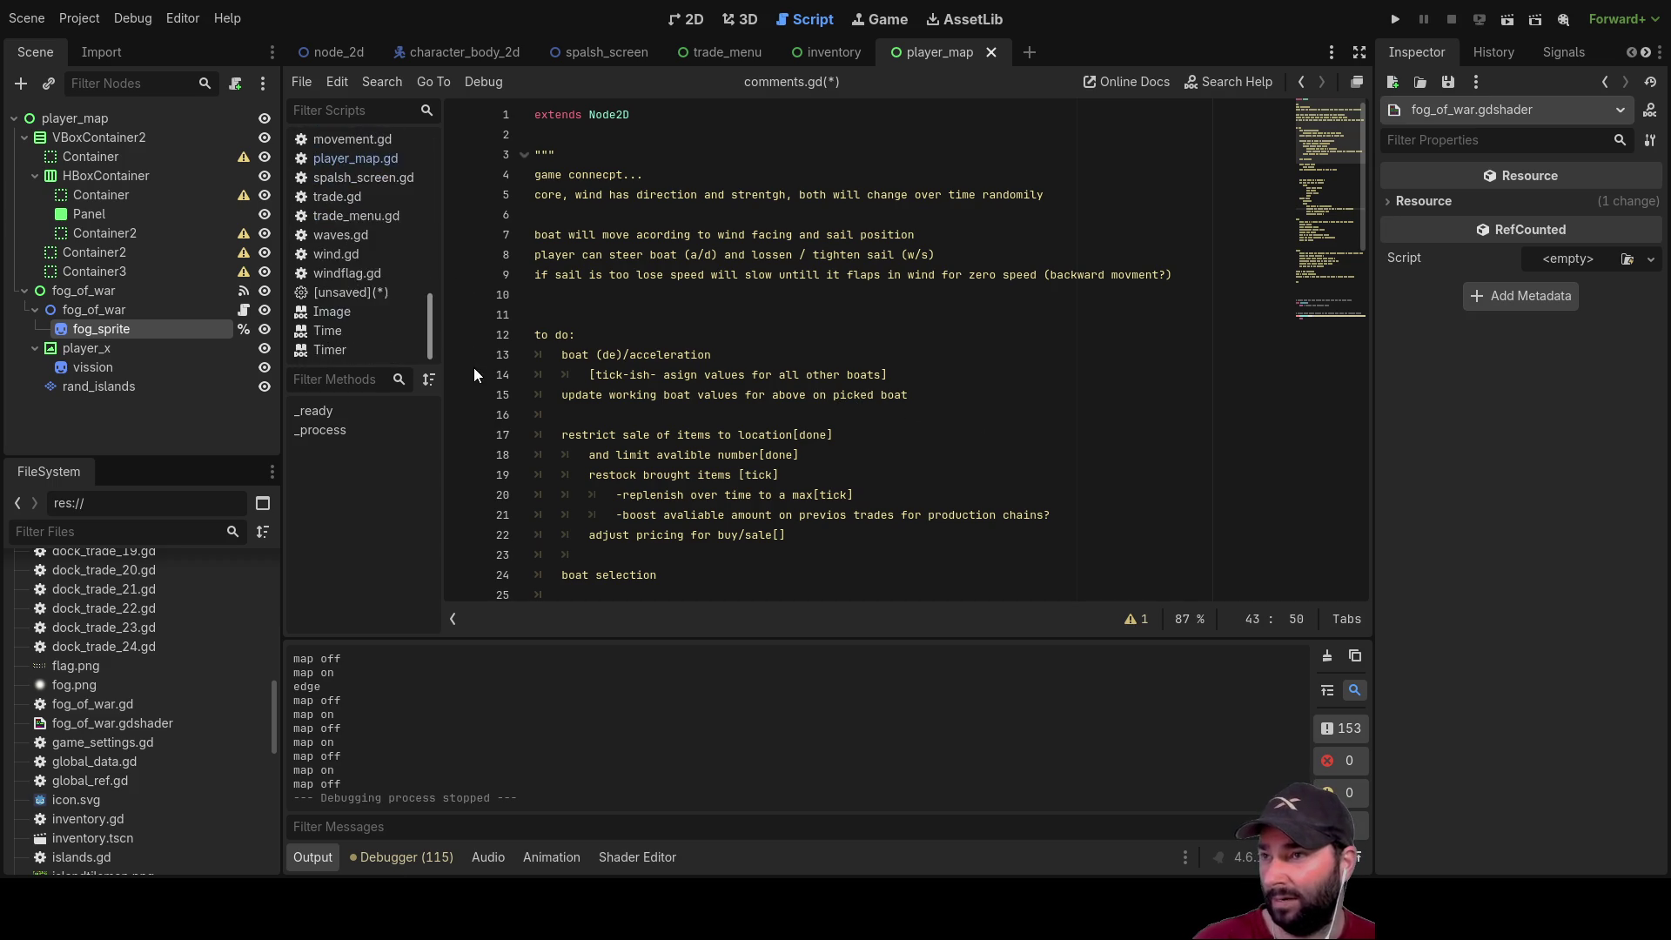
pyautogui.scroll(-8, 862, 457)
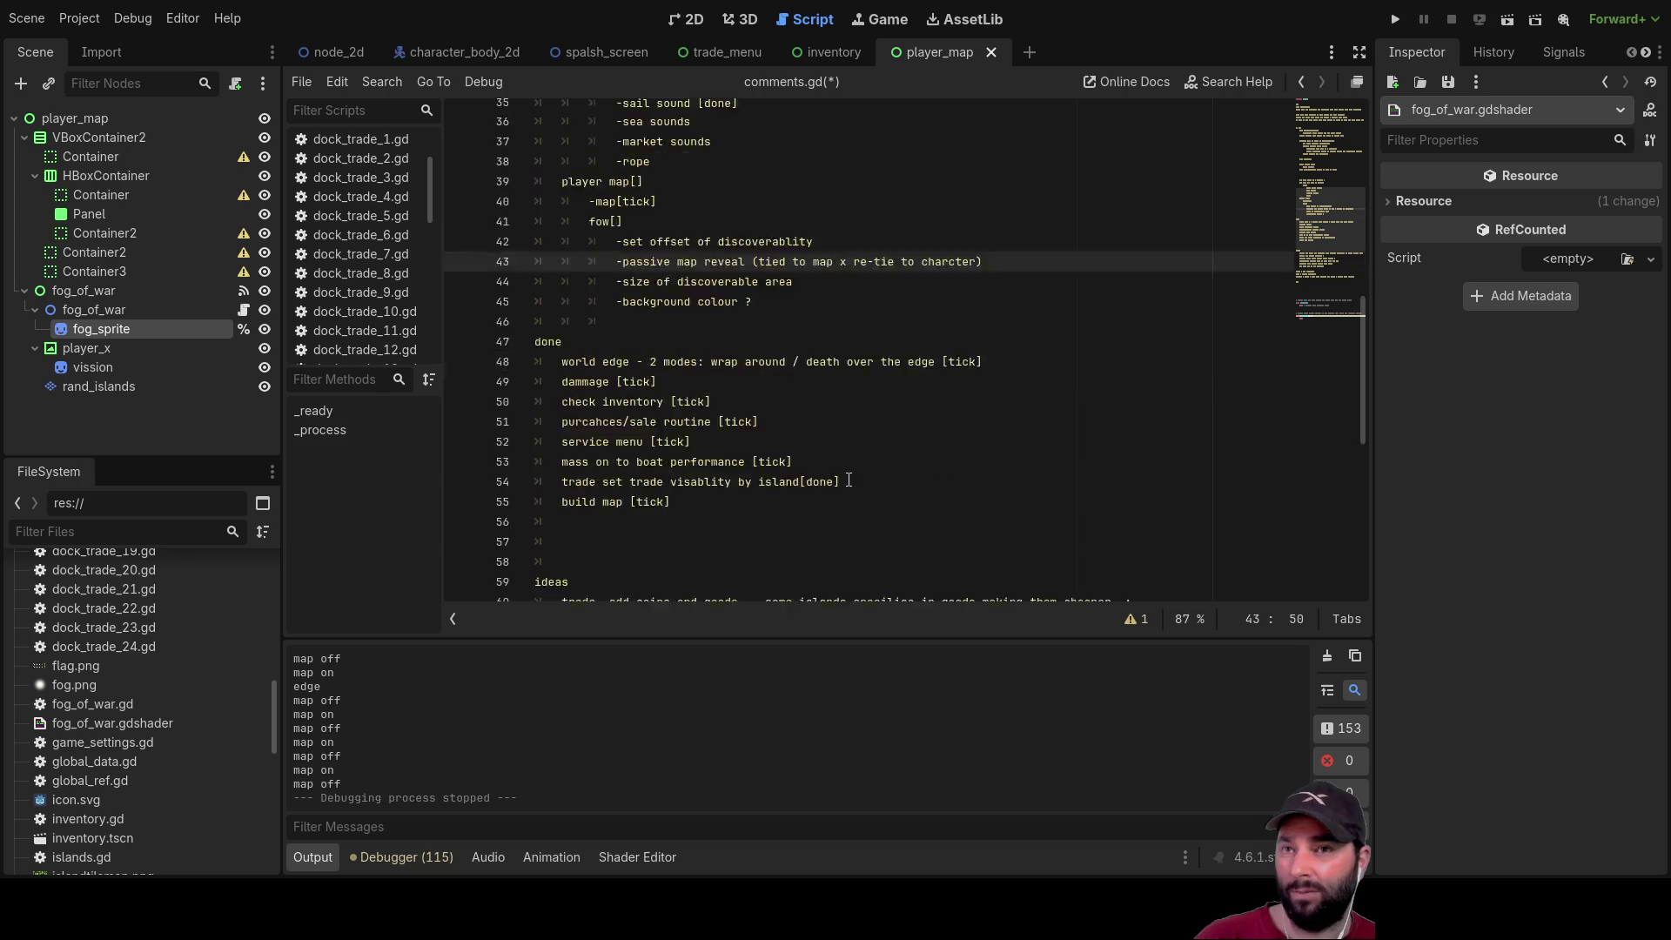
pyautogui.scroll(8, 906, 443)
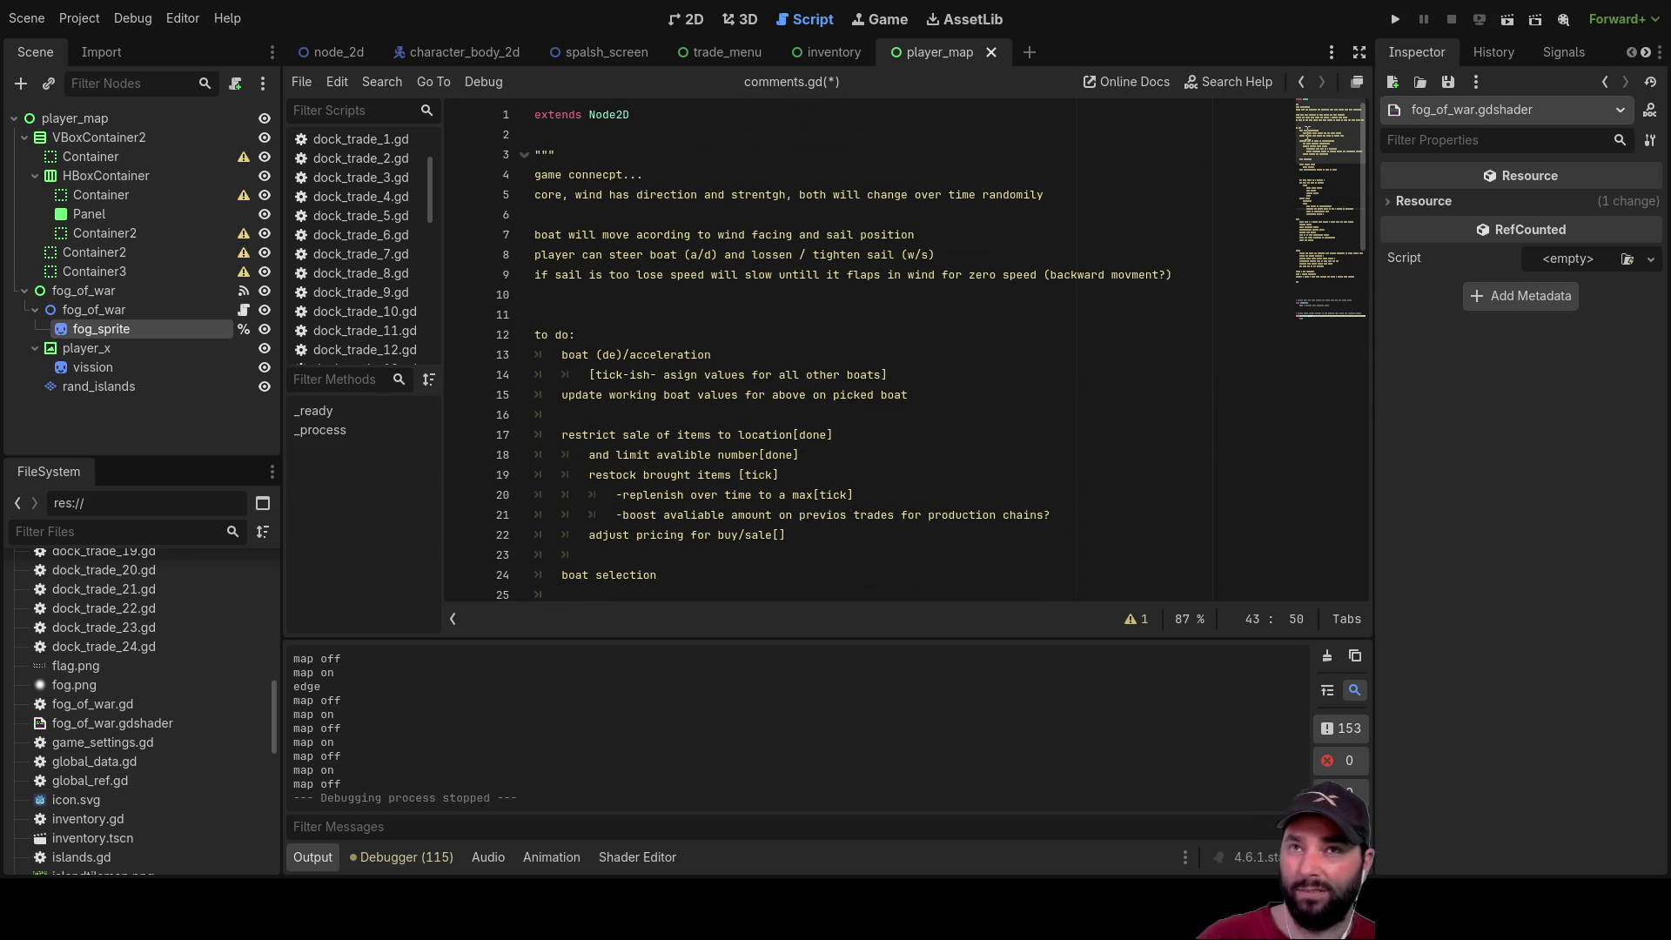
# Run the project, start a game, check the fog map, then dock at the island with E
pyautogui.click(1394, 20)
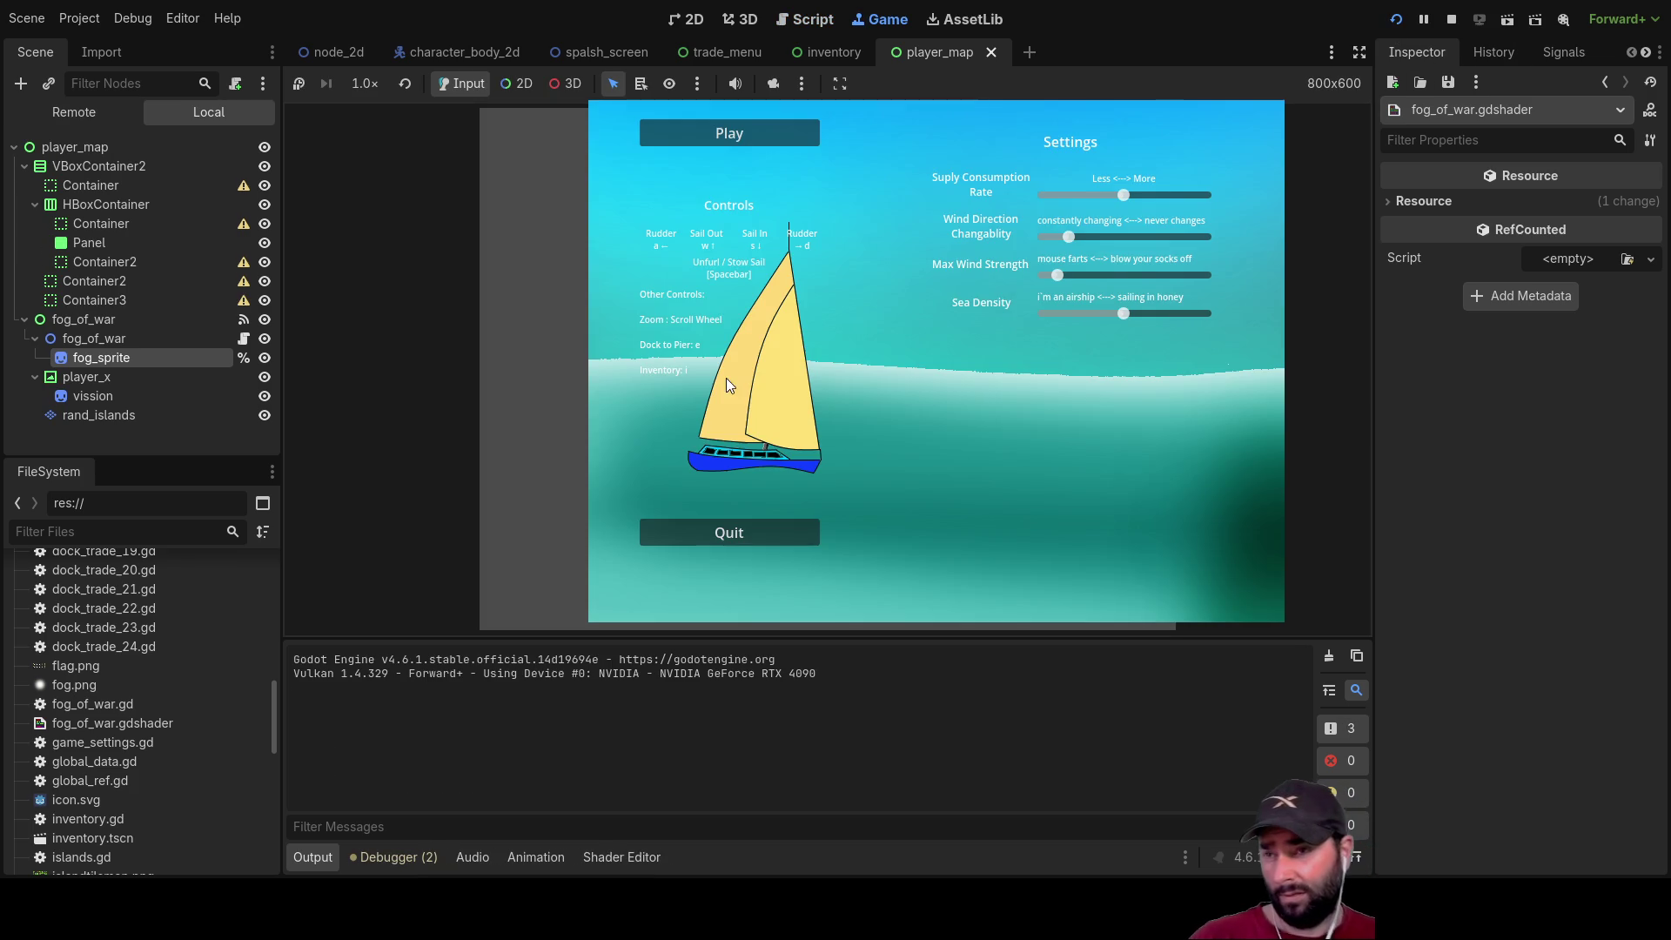
pyautogui.click(740, 139)
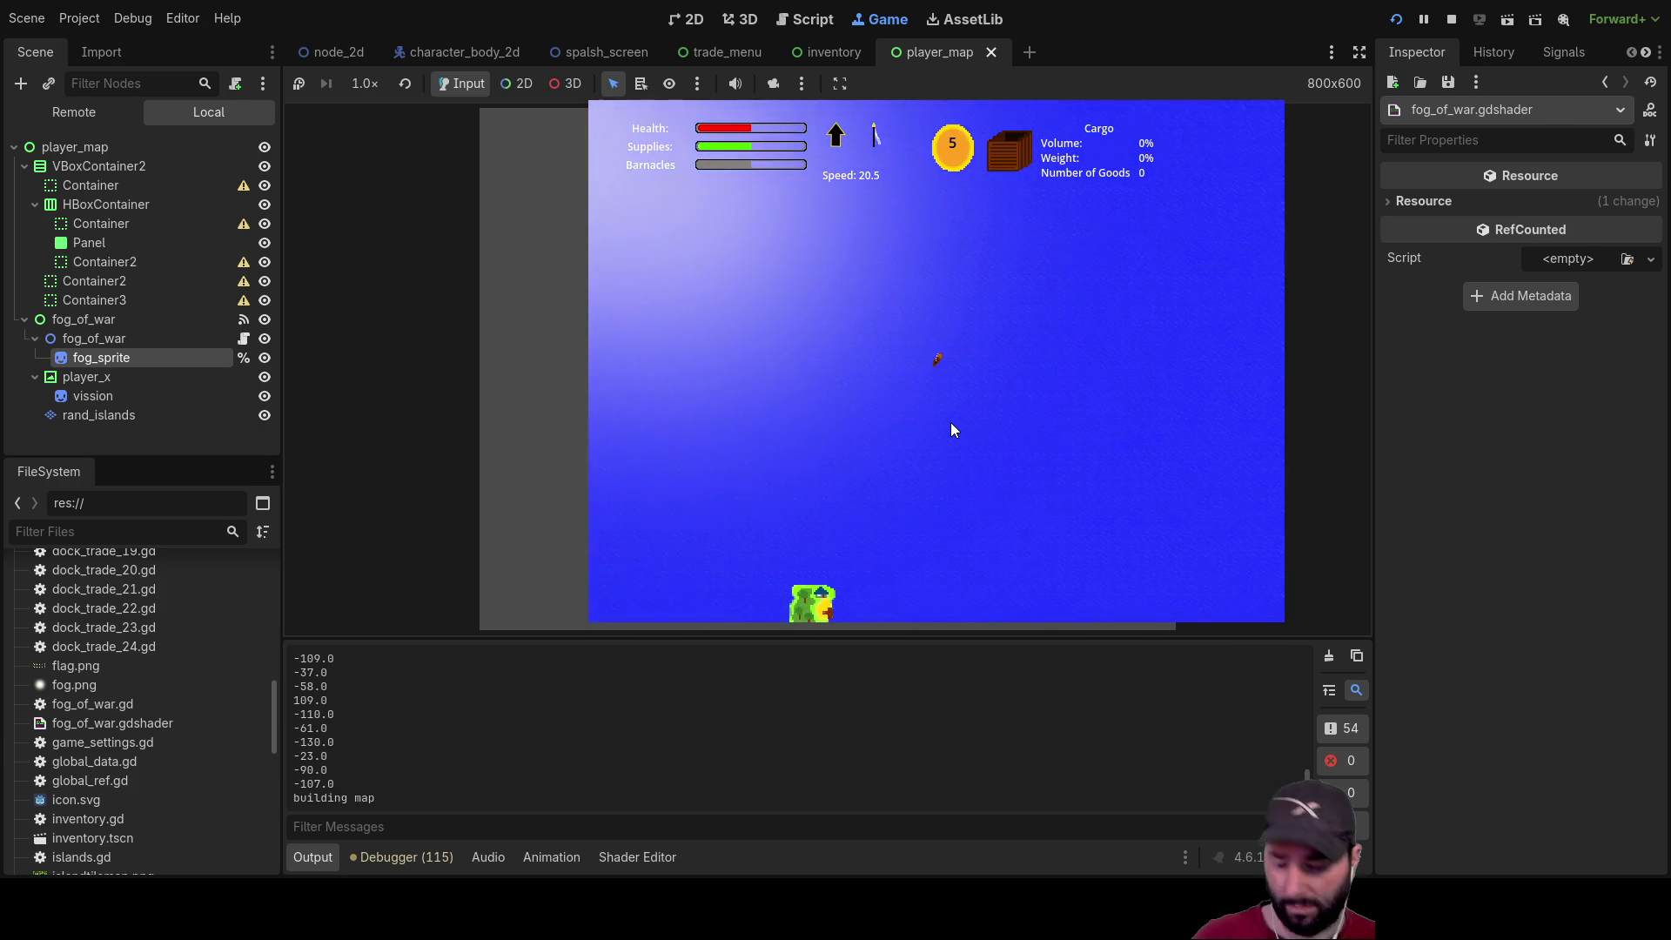
pyautogui.press('m')
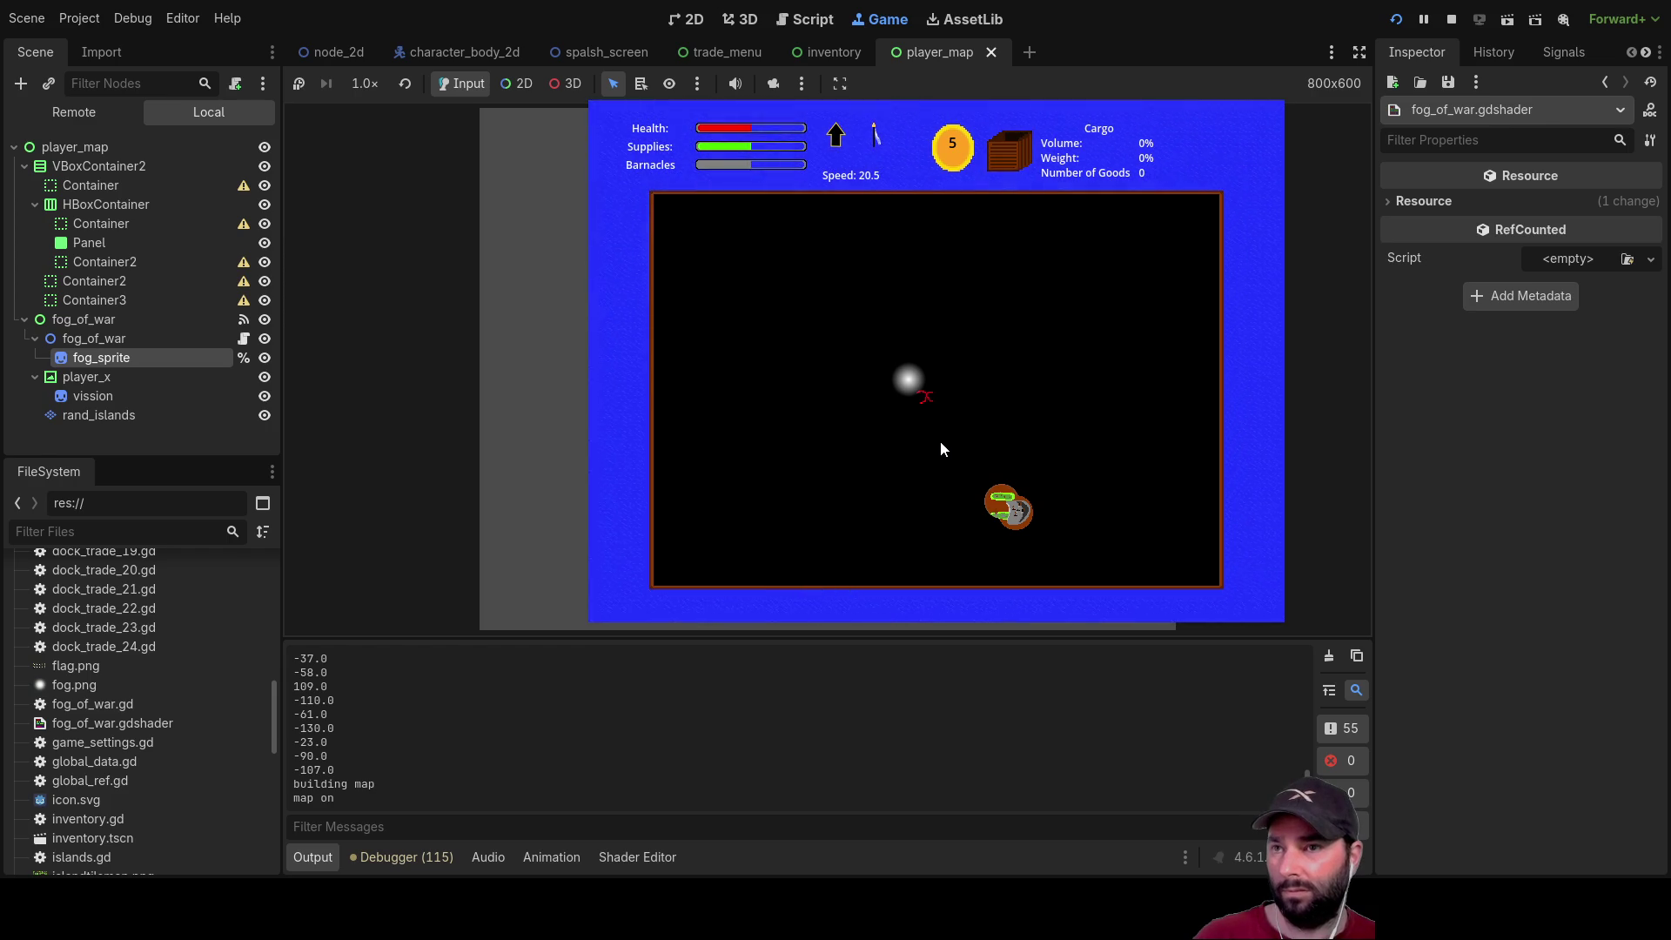
pyautogui.press('m')
pyautogui.press('m')
pyautogui.press('m')
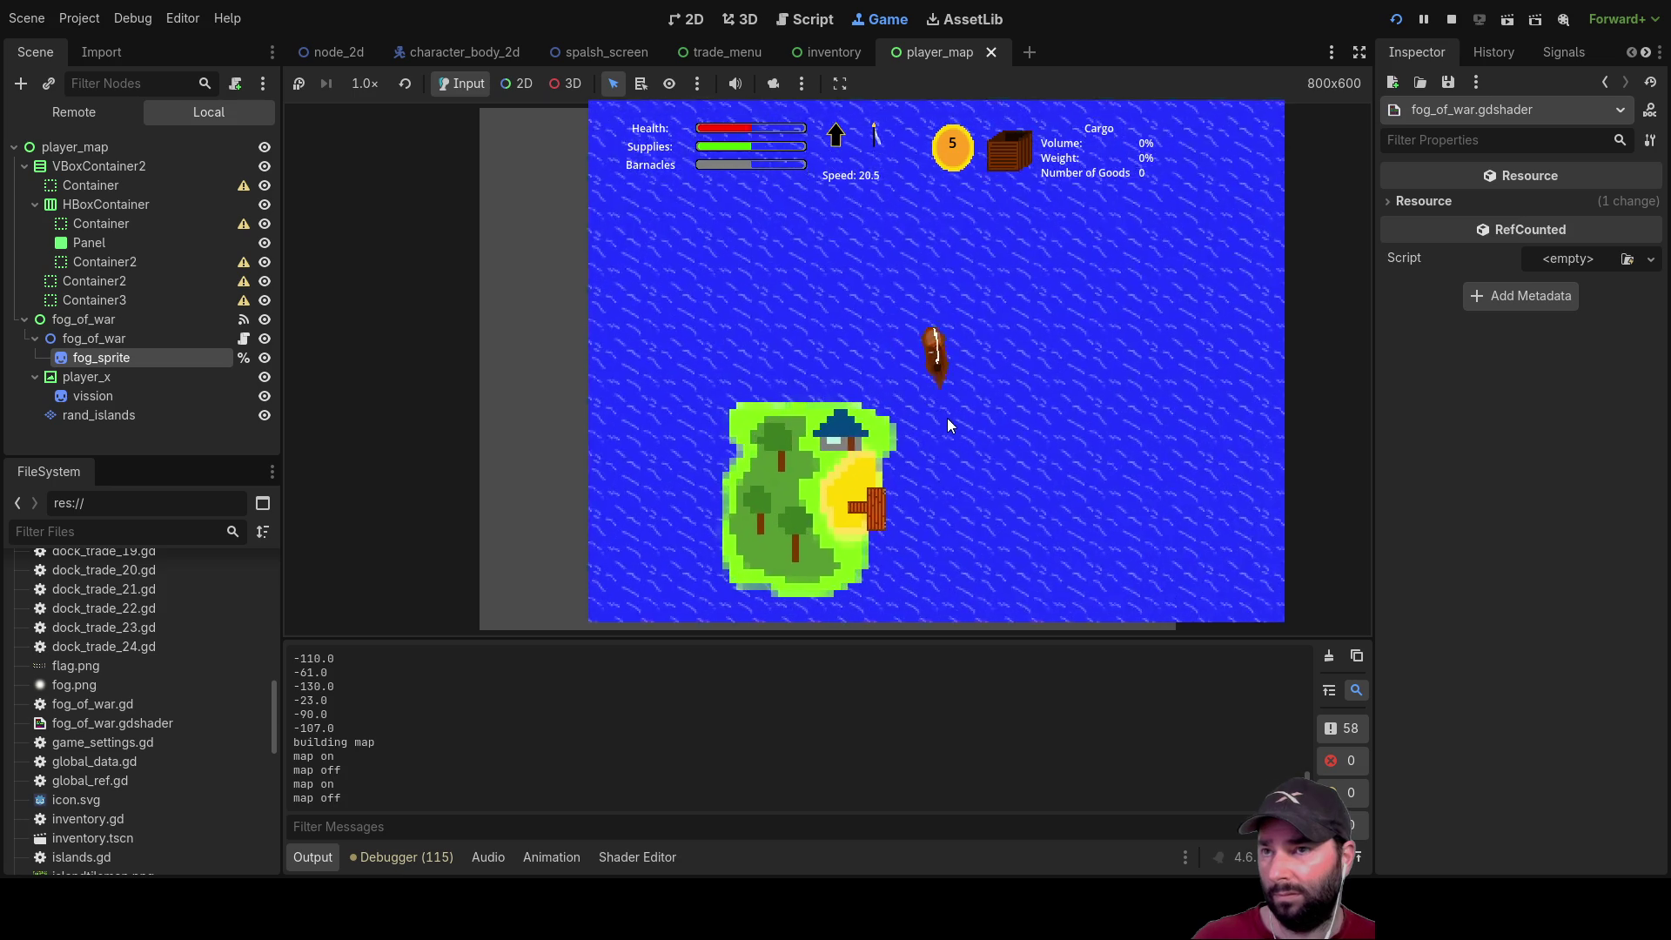
pyautogui.press('e')
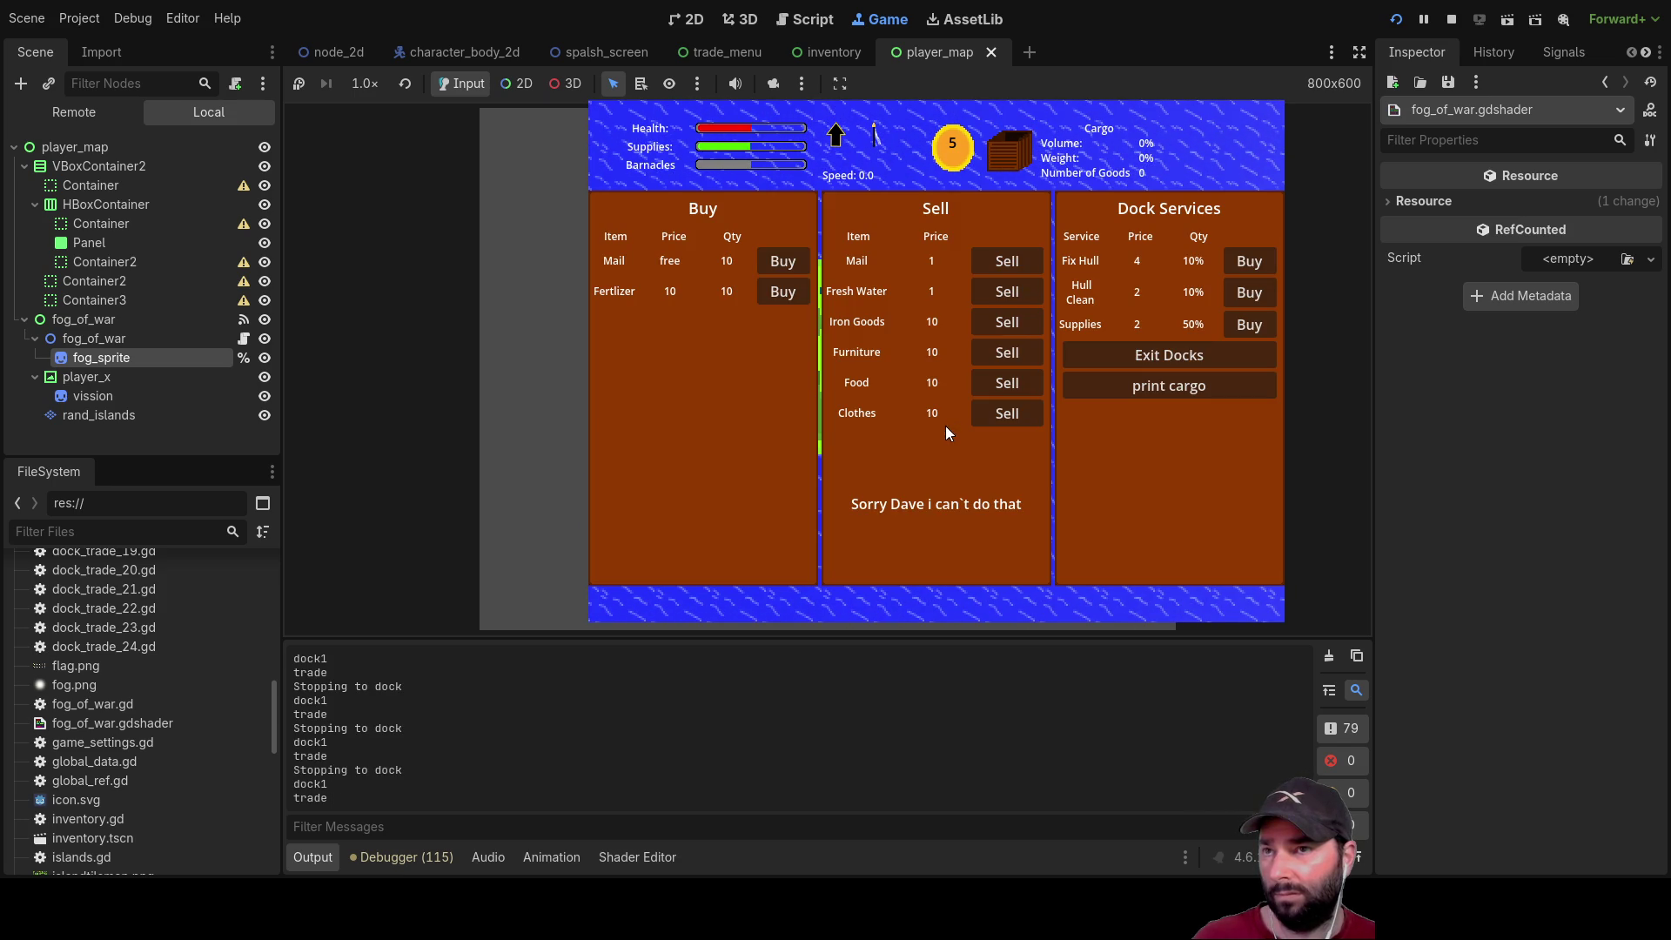